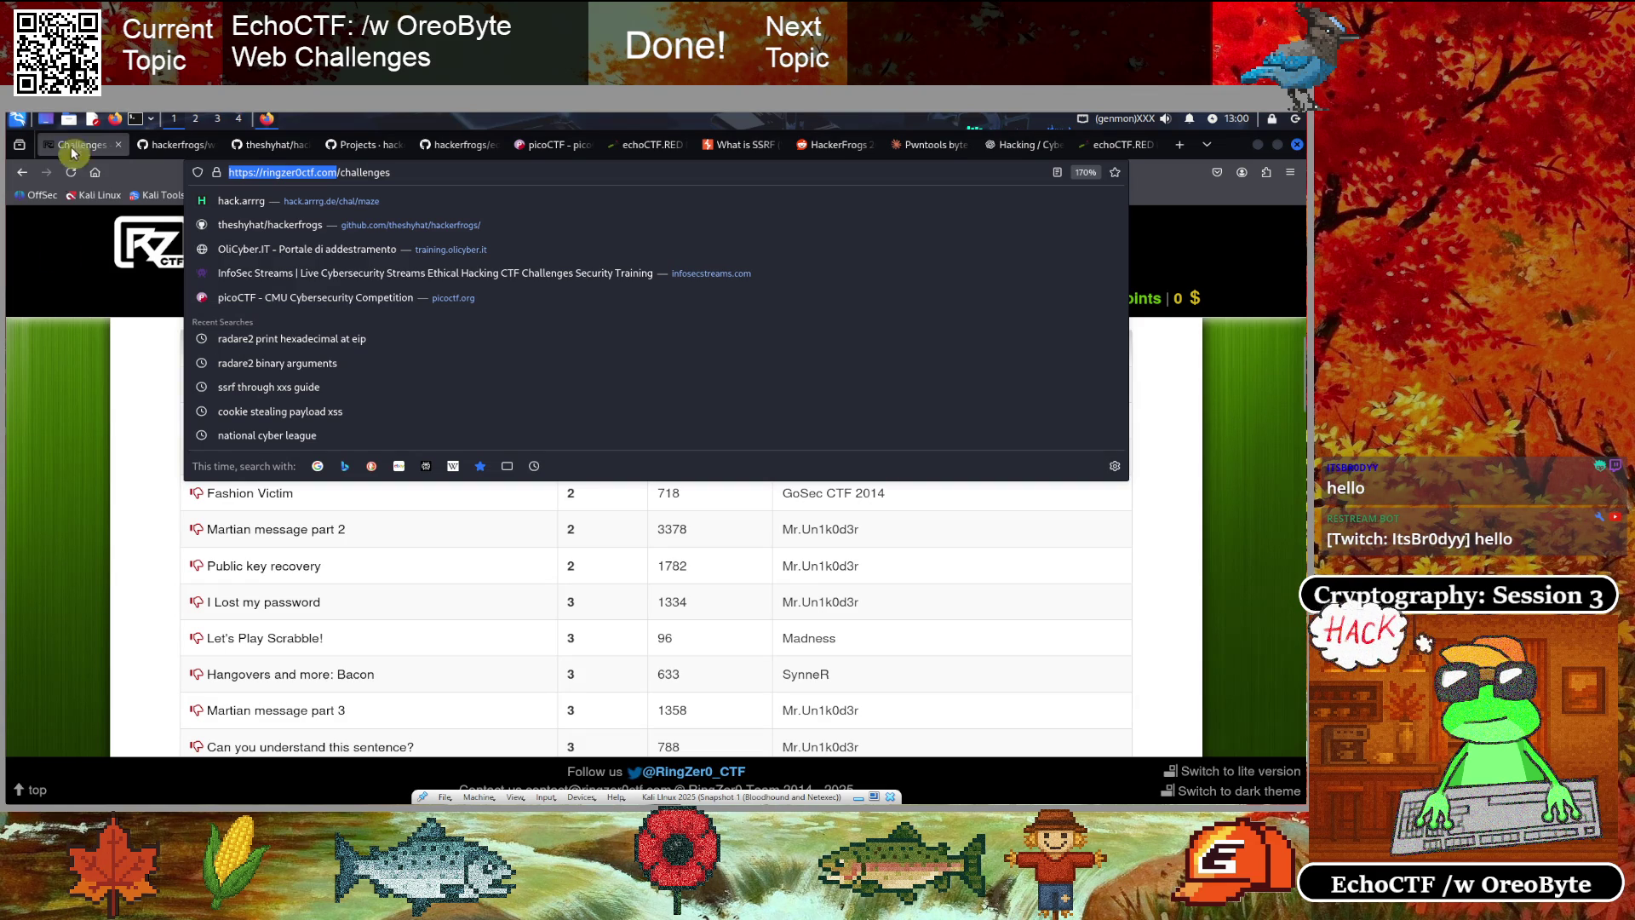
Leave the Cryptography challenge list and bring up the HackerFrogs weekly stream schedule post on Reddit
left_click(38, 458)
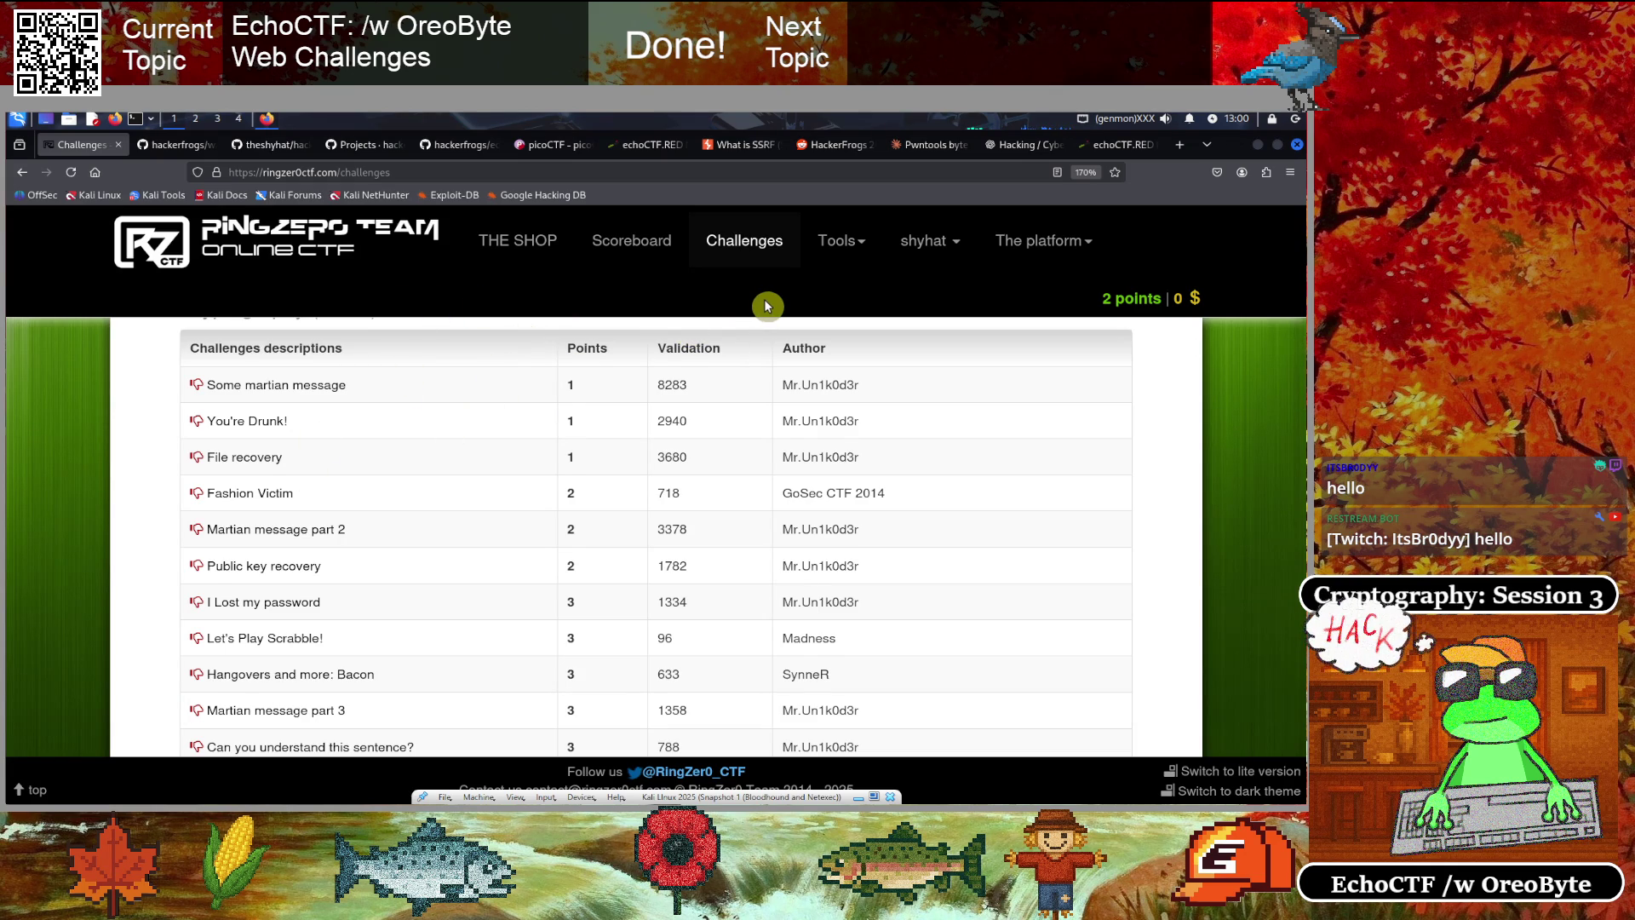
left_click(837, 146)
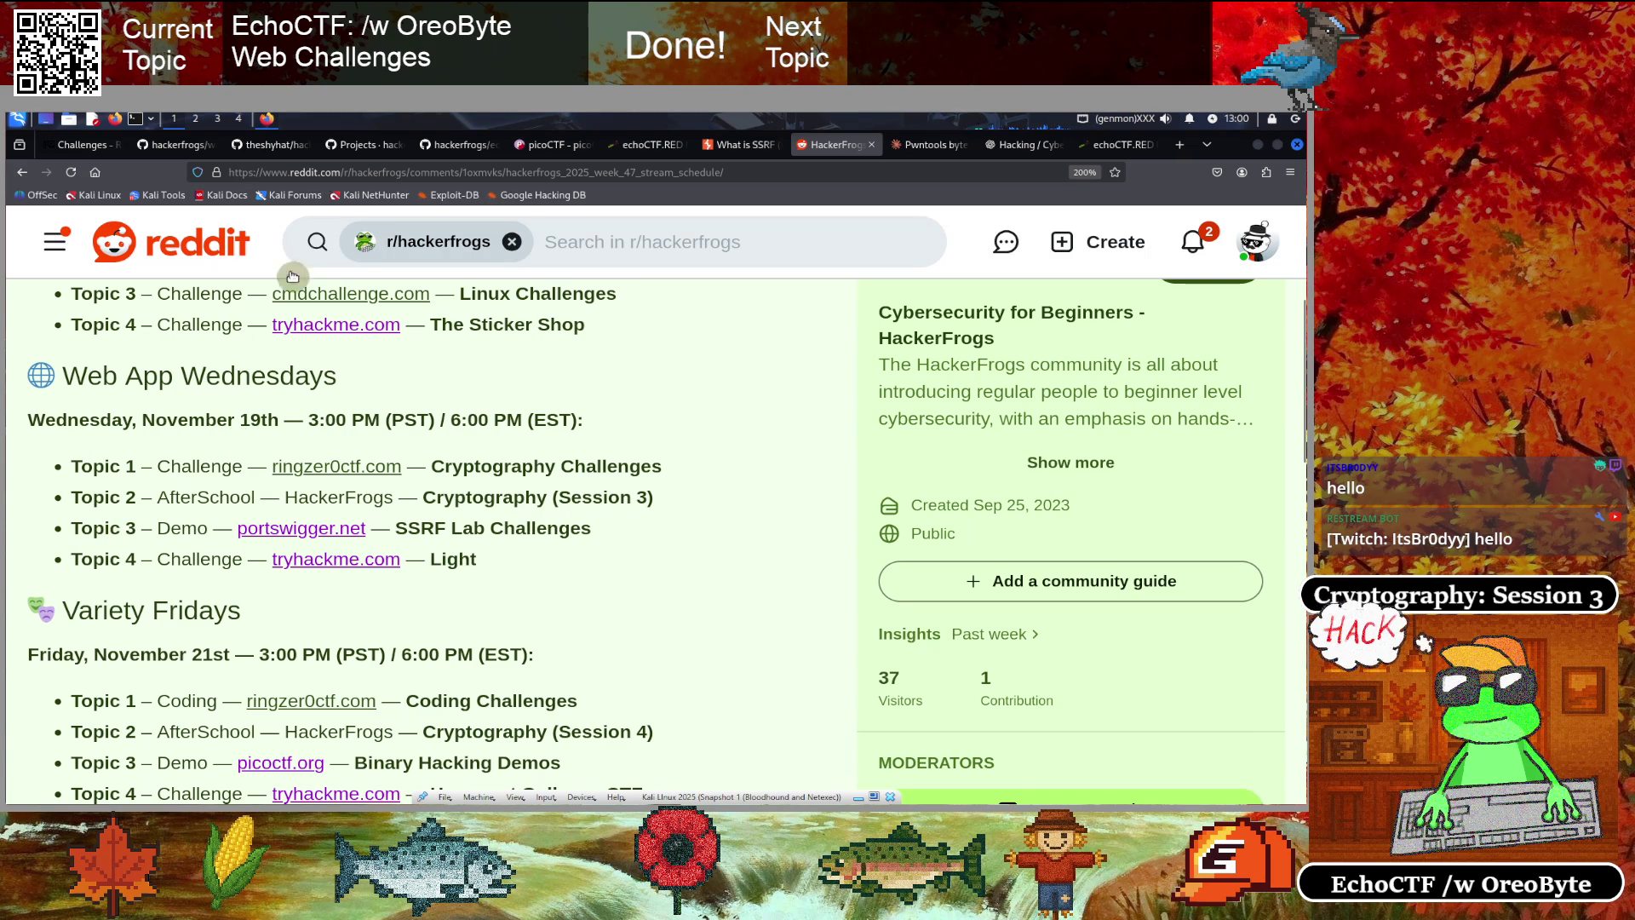
left_click(388, 172)
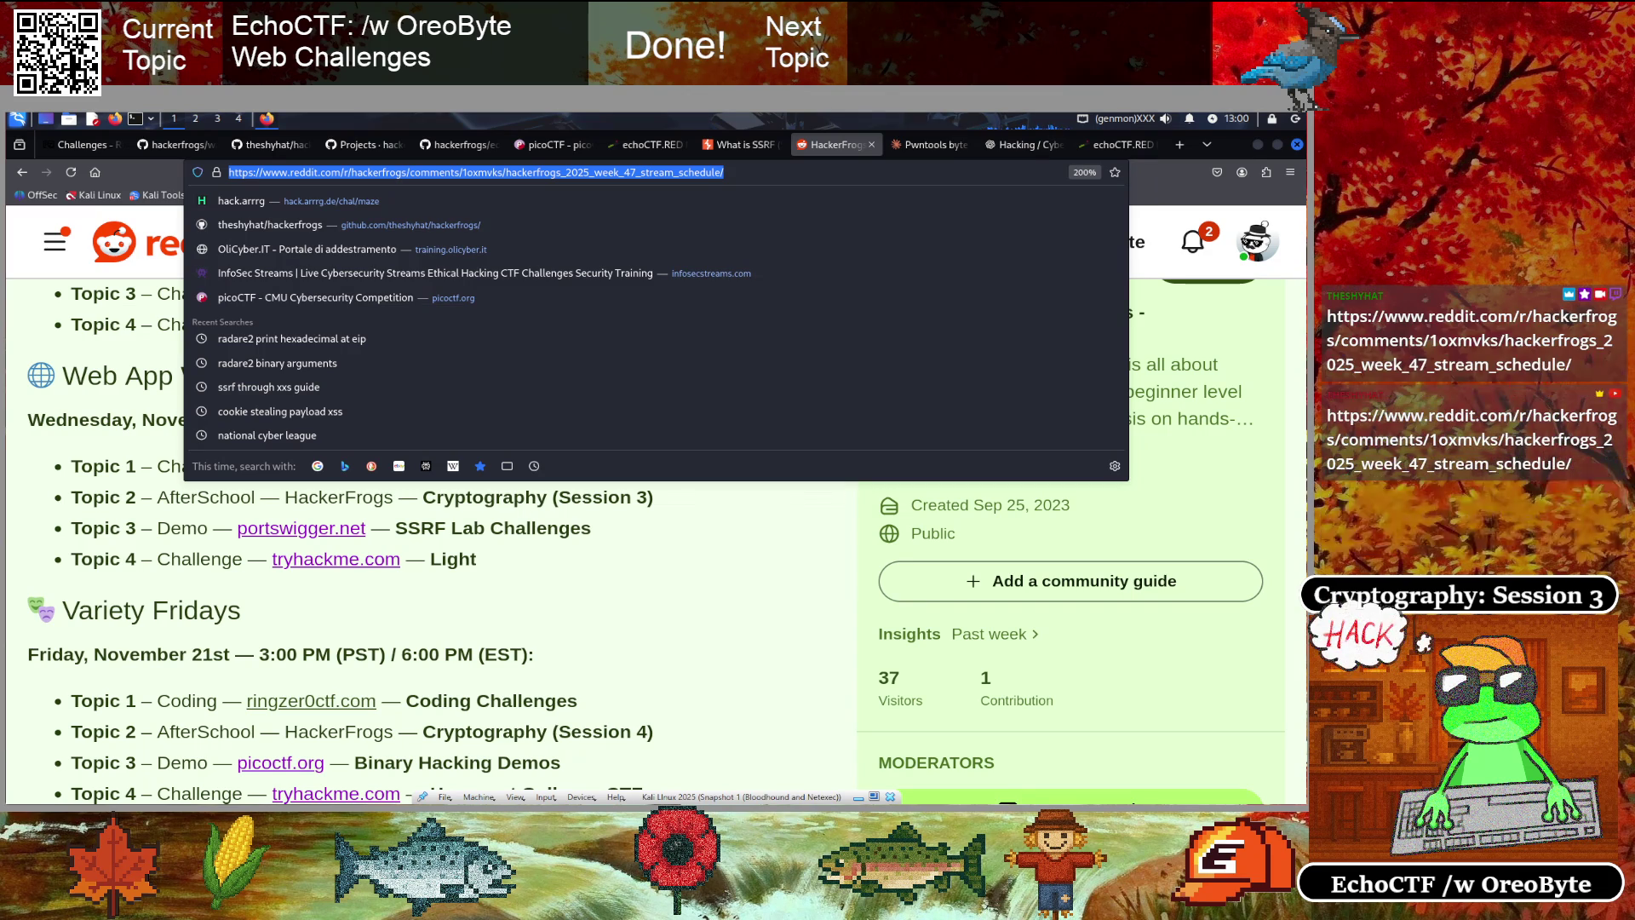
left_click(12, 459)
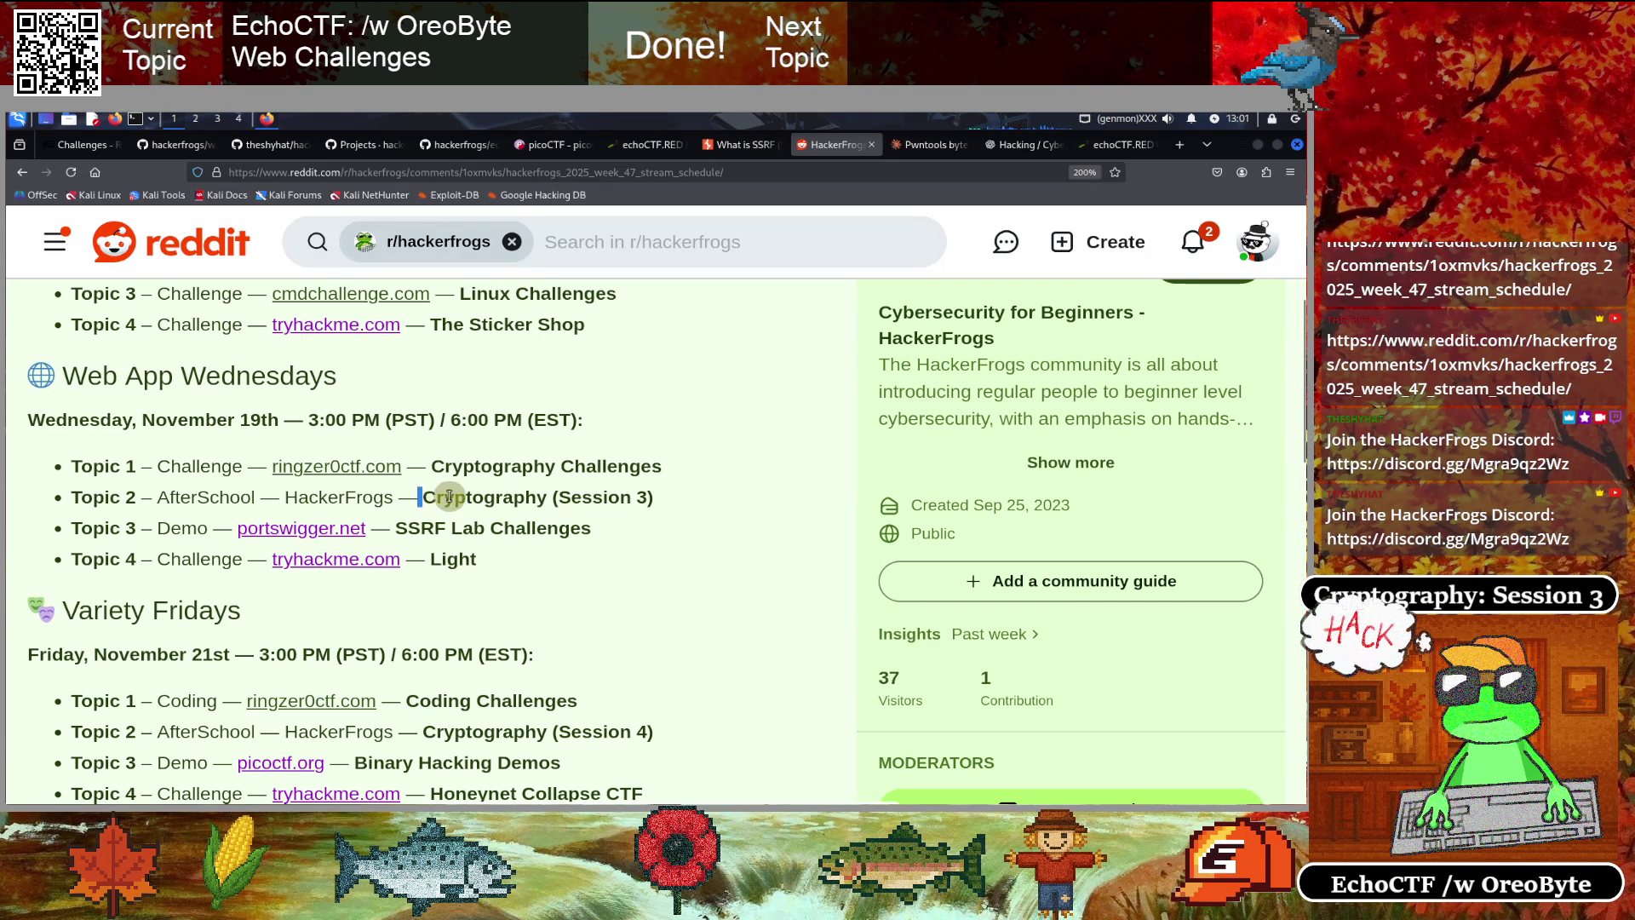
left_click_drag(420, 497, 655, 503)
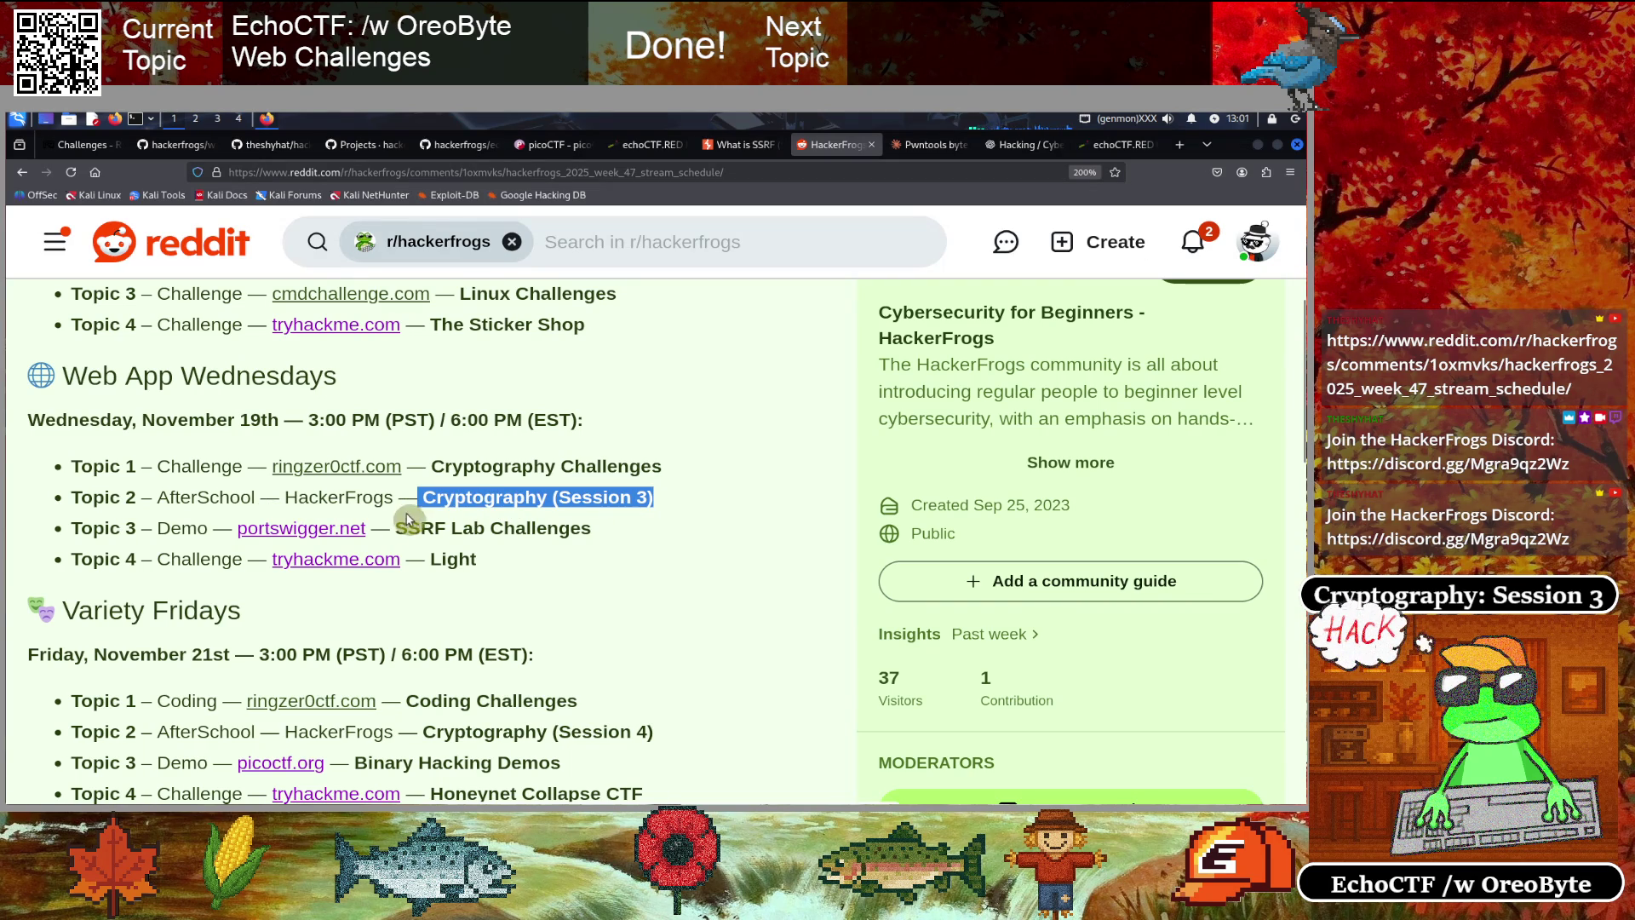
left_click(428, 516)
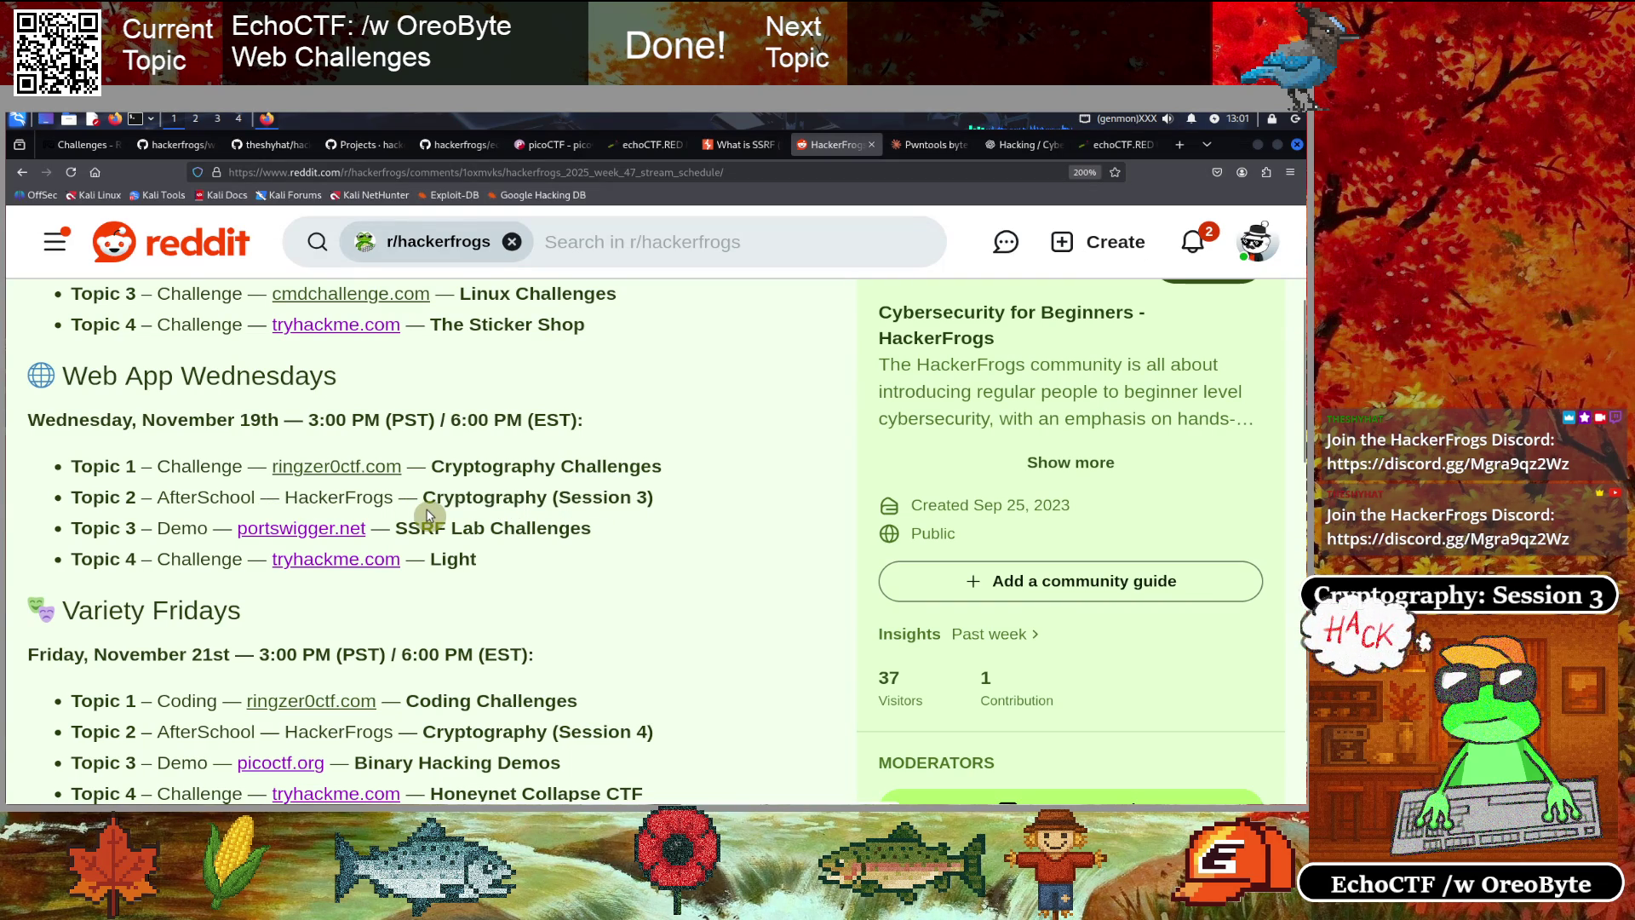
left_click_drag(417, 504, 356, 501)
left_click_drag(495, 497, 678, 501)
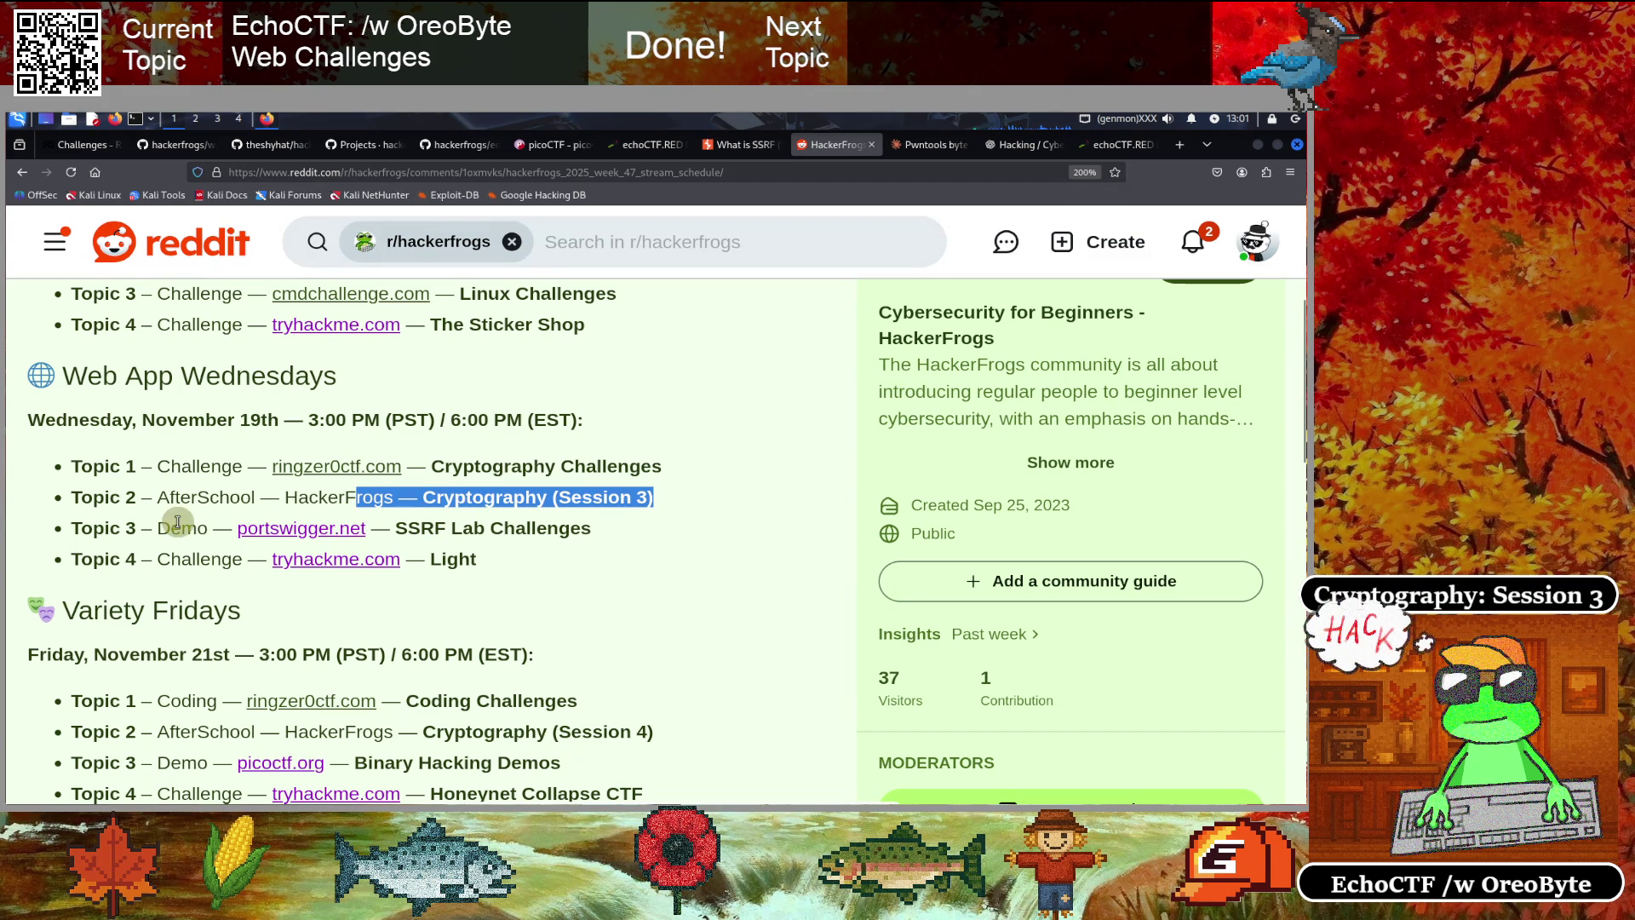
left_click(119, 500)
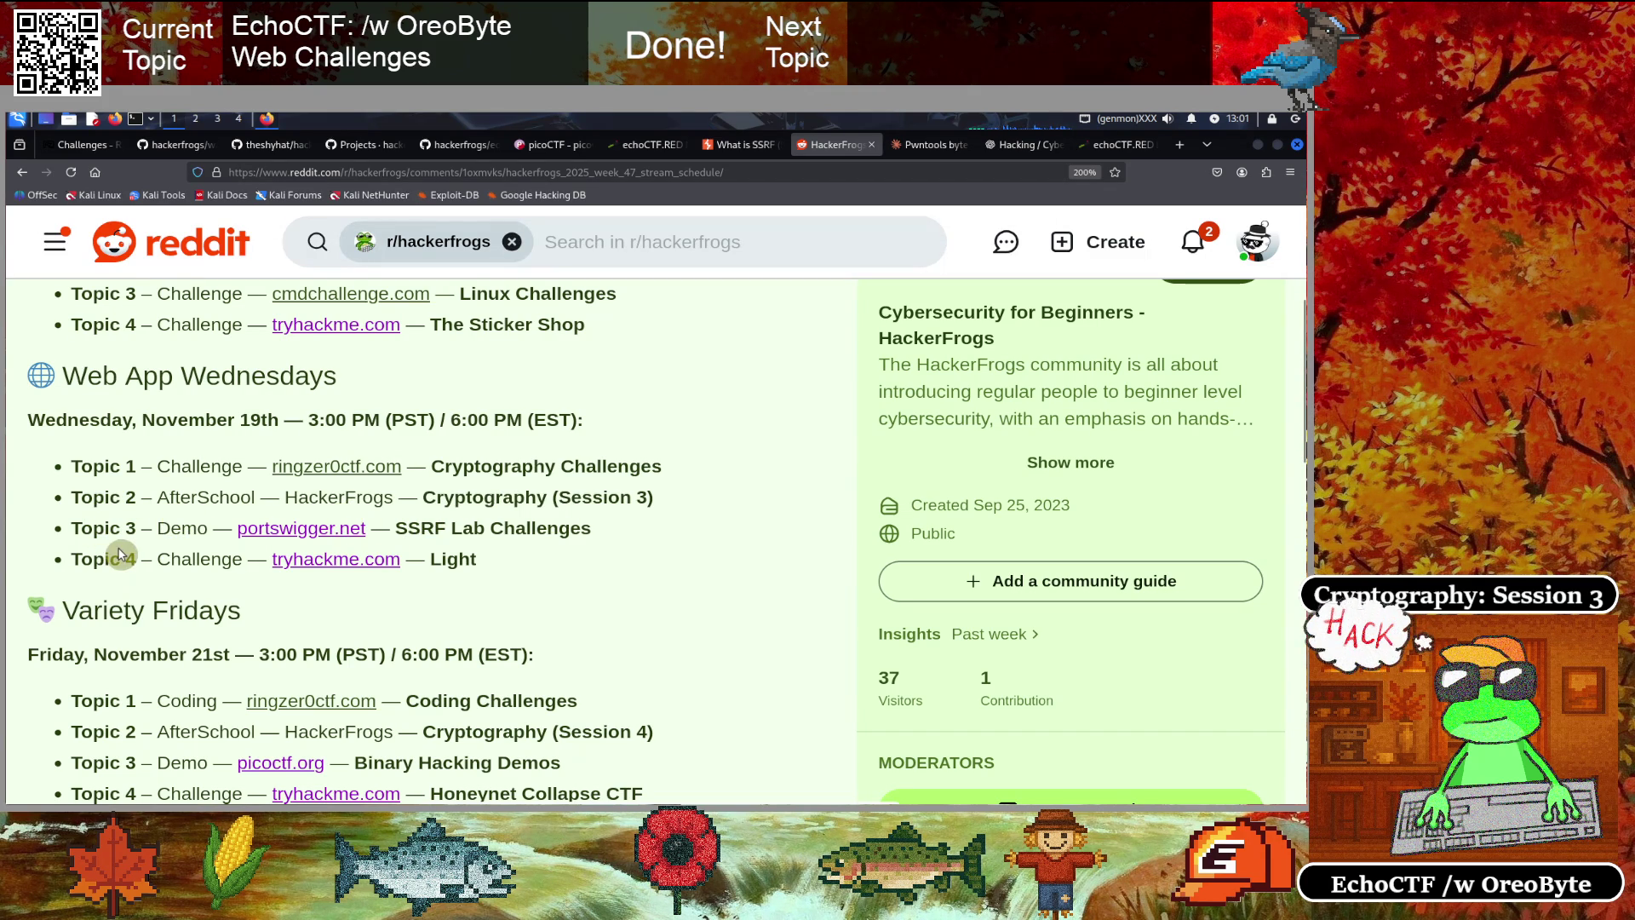
left_click_drag(104, 528, 624, 540)
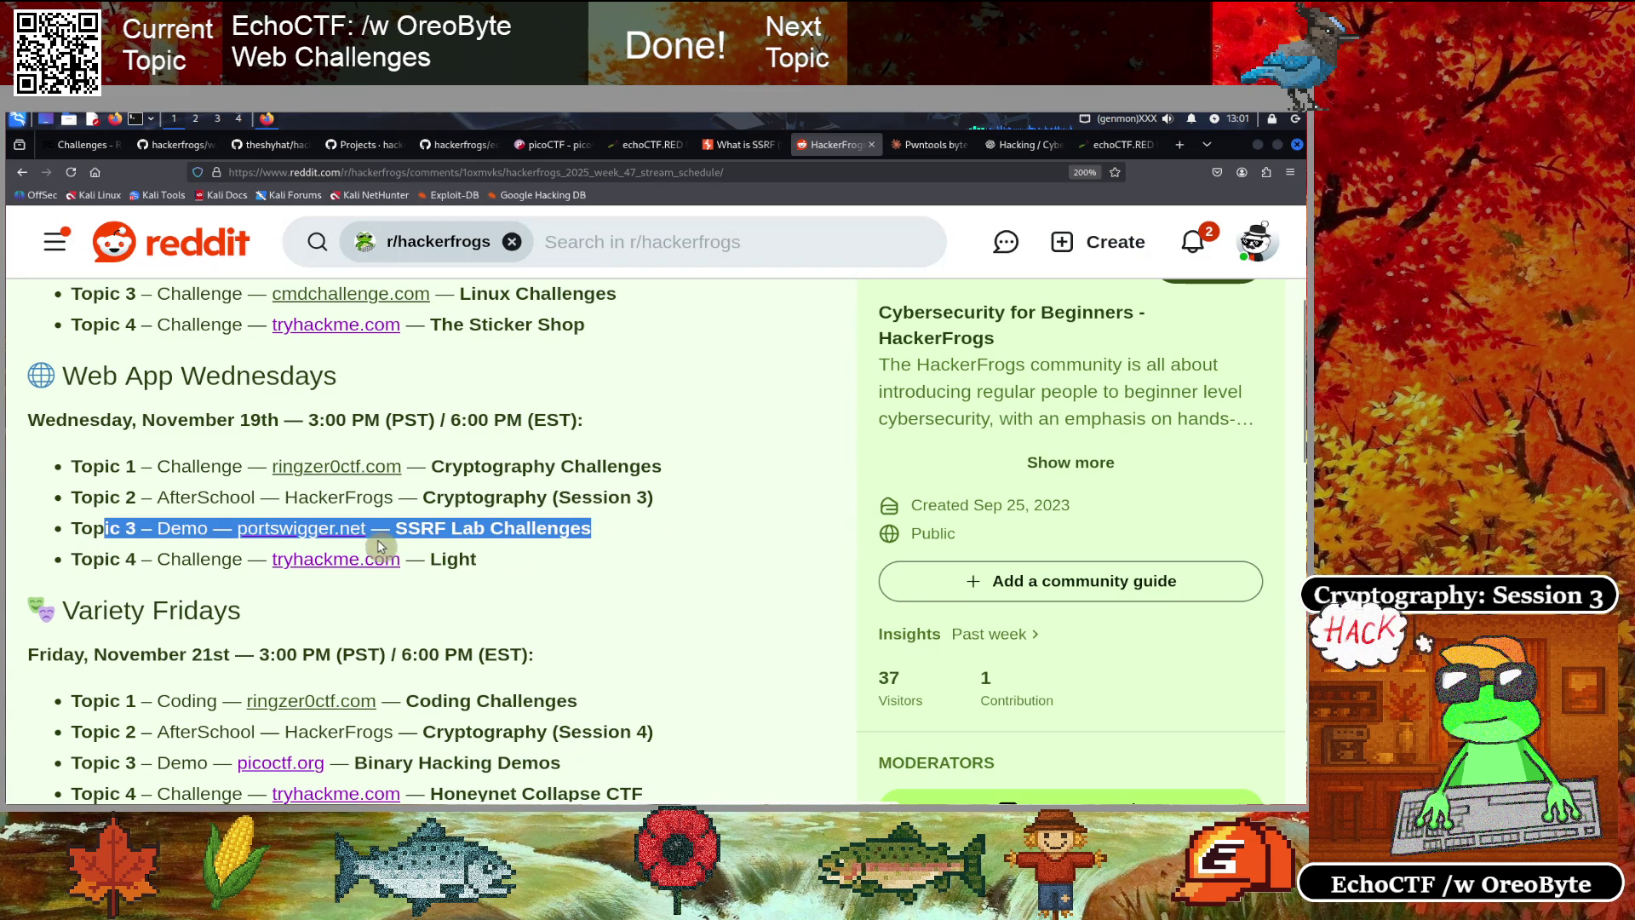
left_click(511, 557)
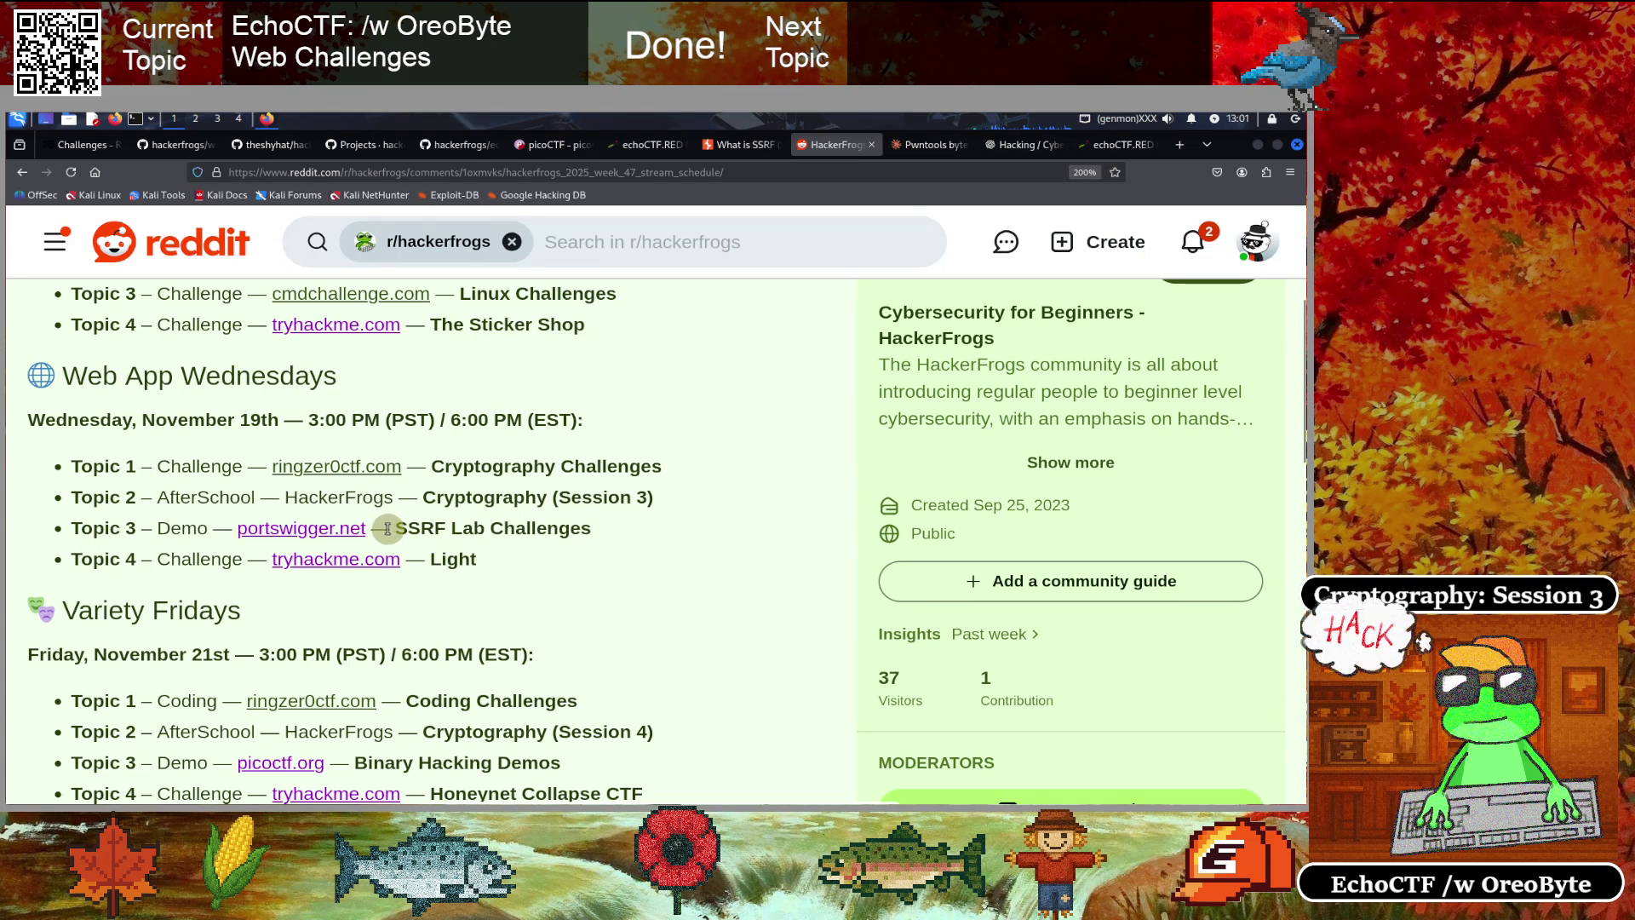
left_click_drag(391, 528, 592, 529)
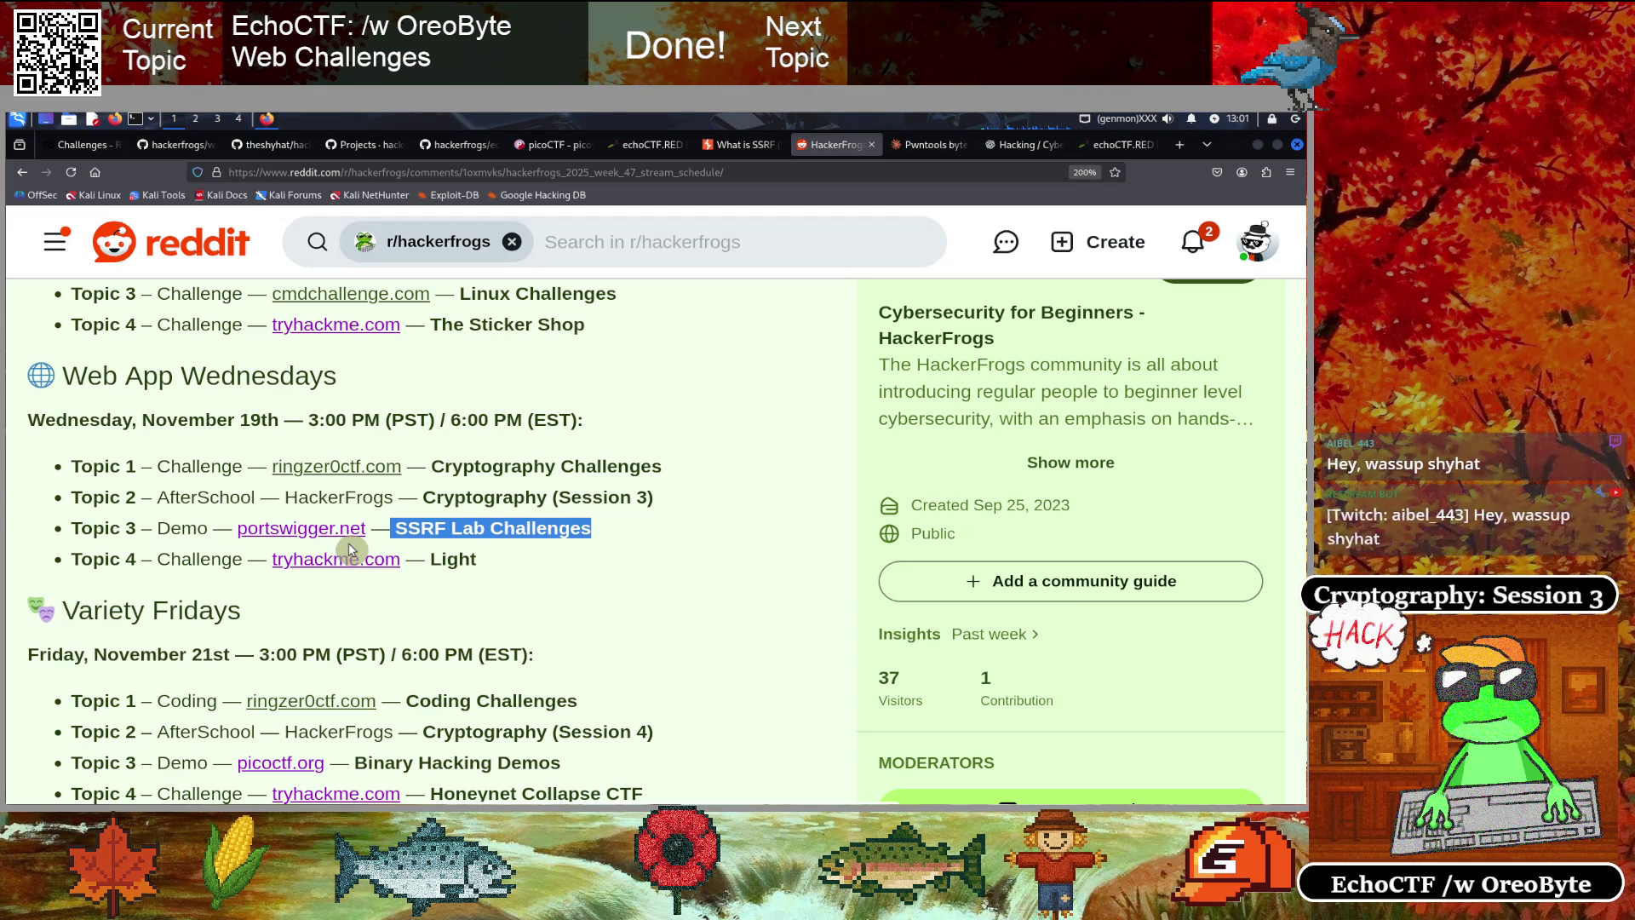
left_click(92, 579)
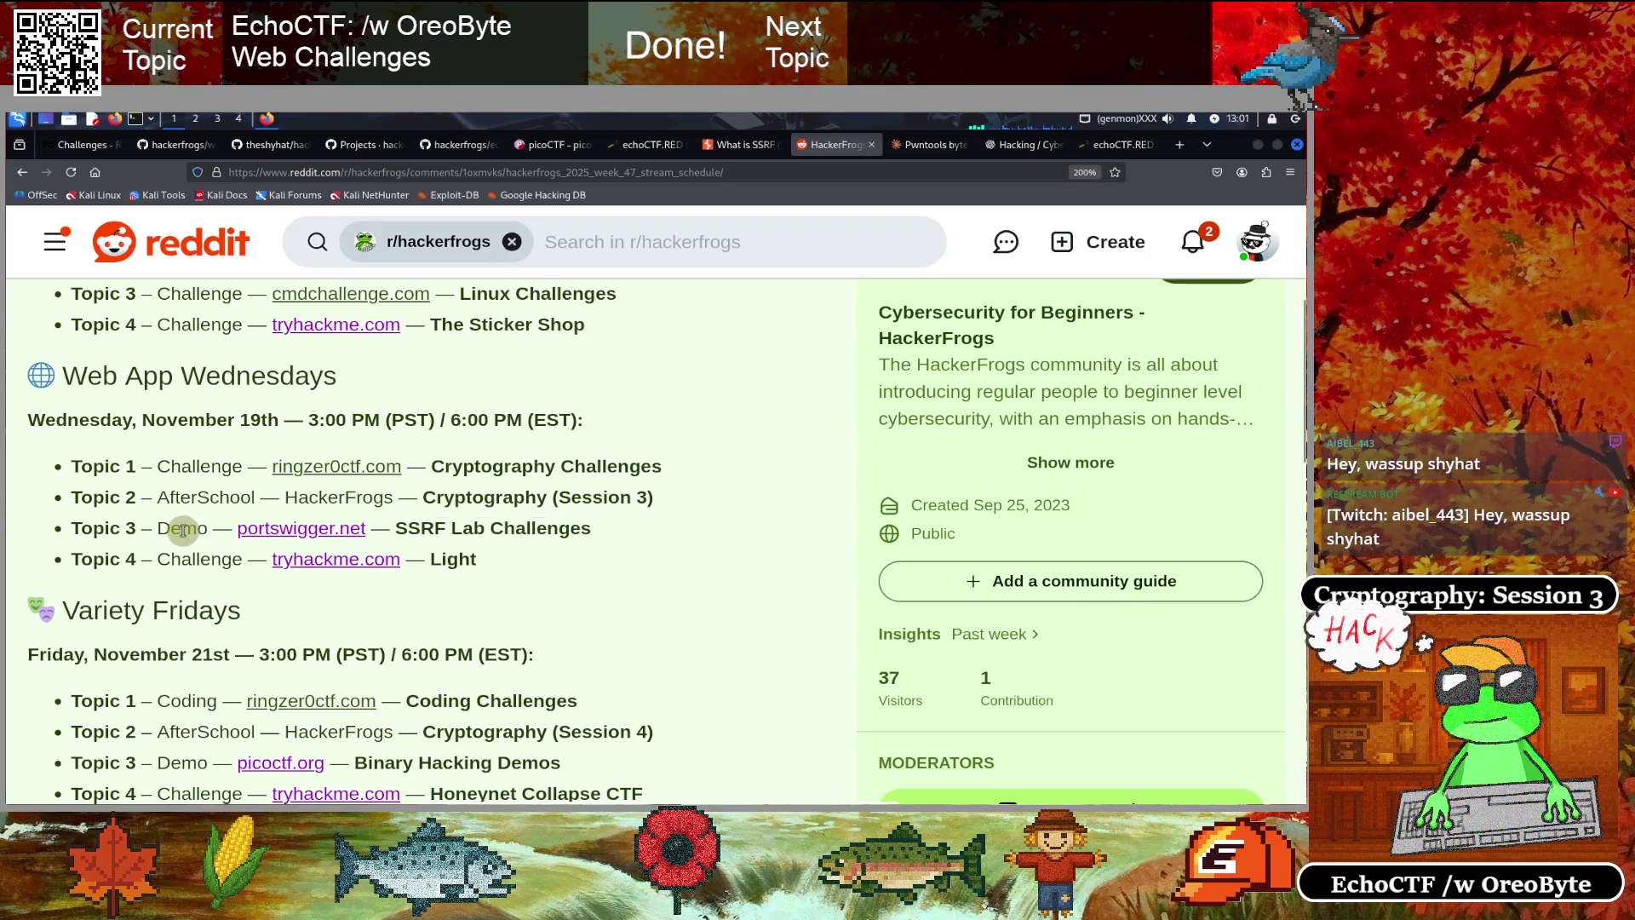
left_click_drag(94, 532, 587, 530)
left_click(99, 563)
left_click_drag(100, 562, 511, 565)
left_click(249, 594)
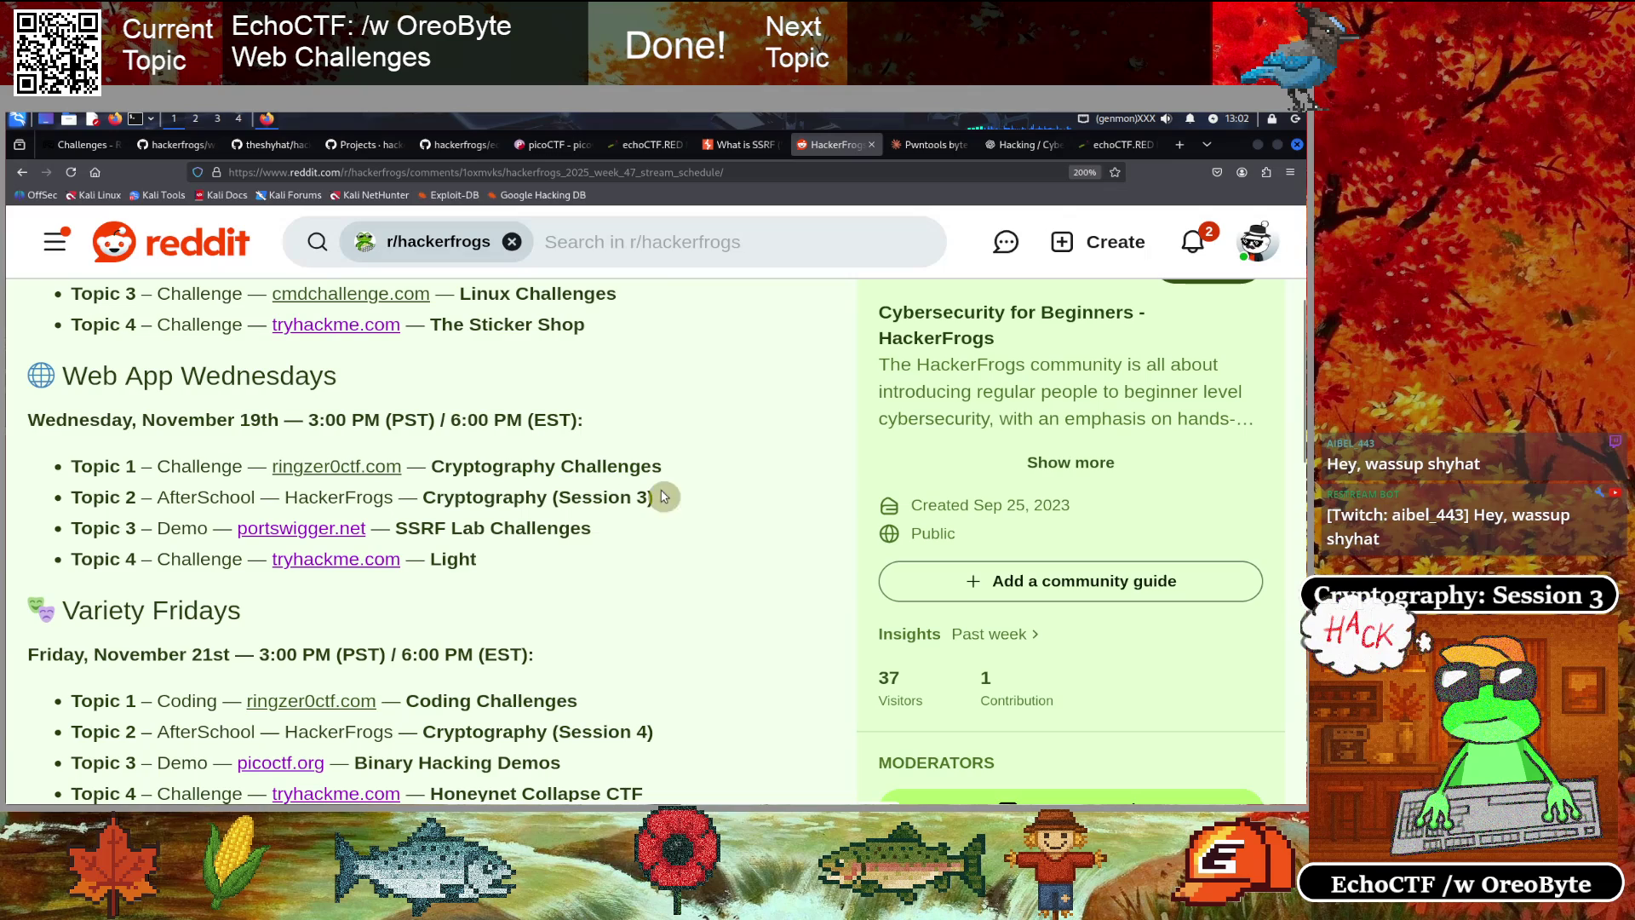
left_click(1115, 144)
left_click(351, 172)
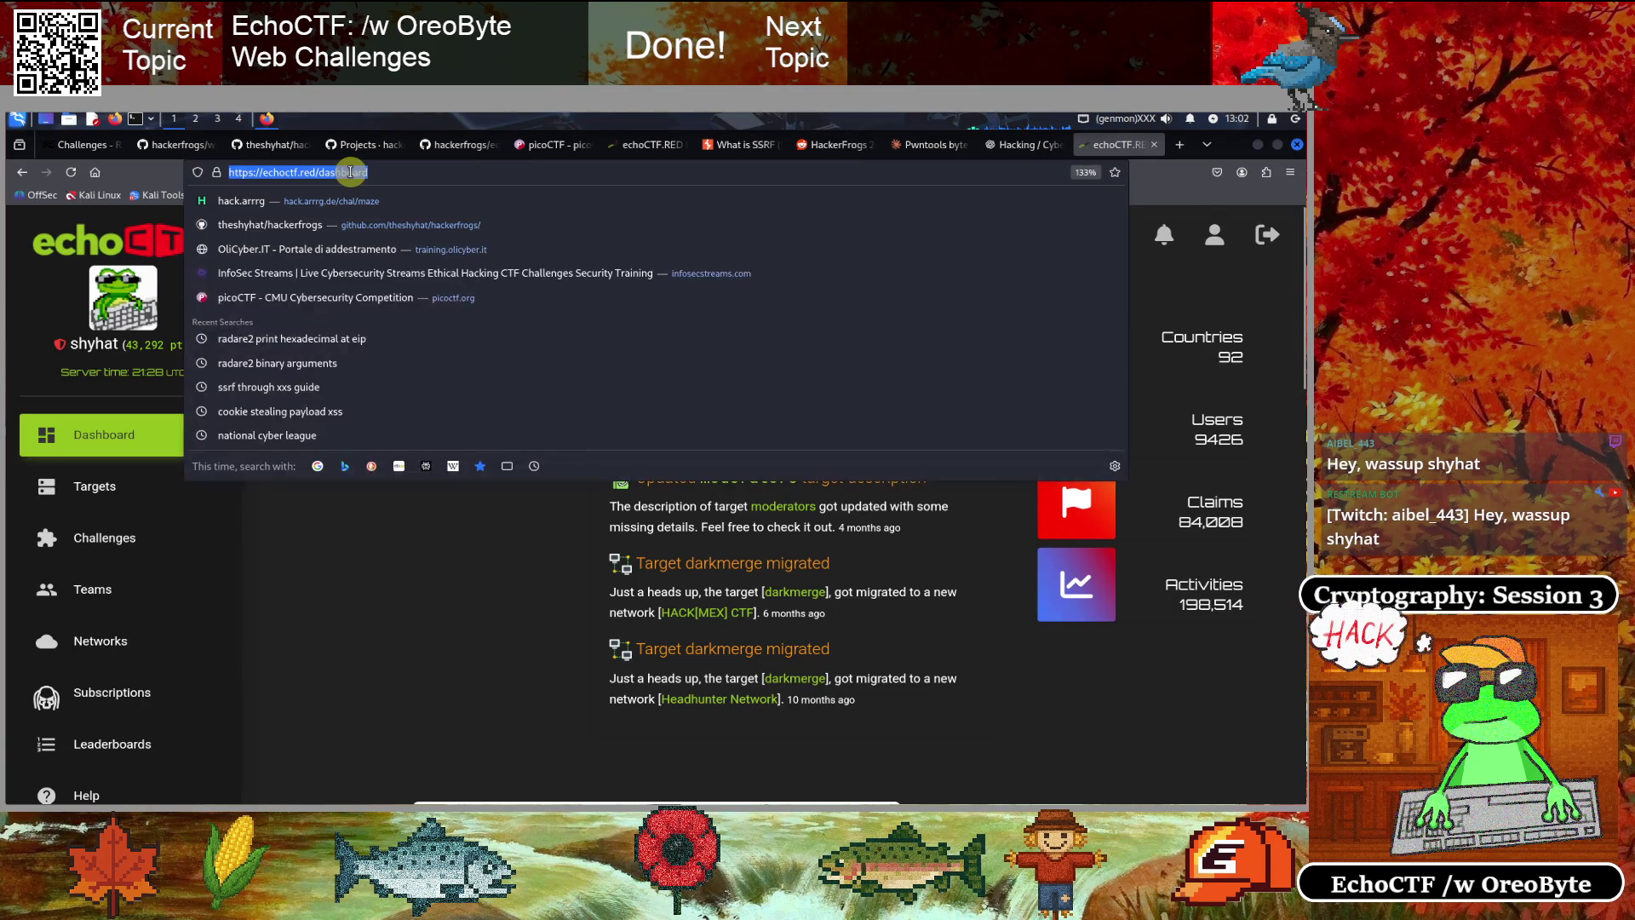
key("Home")
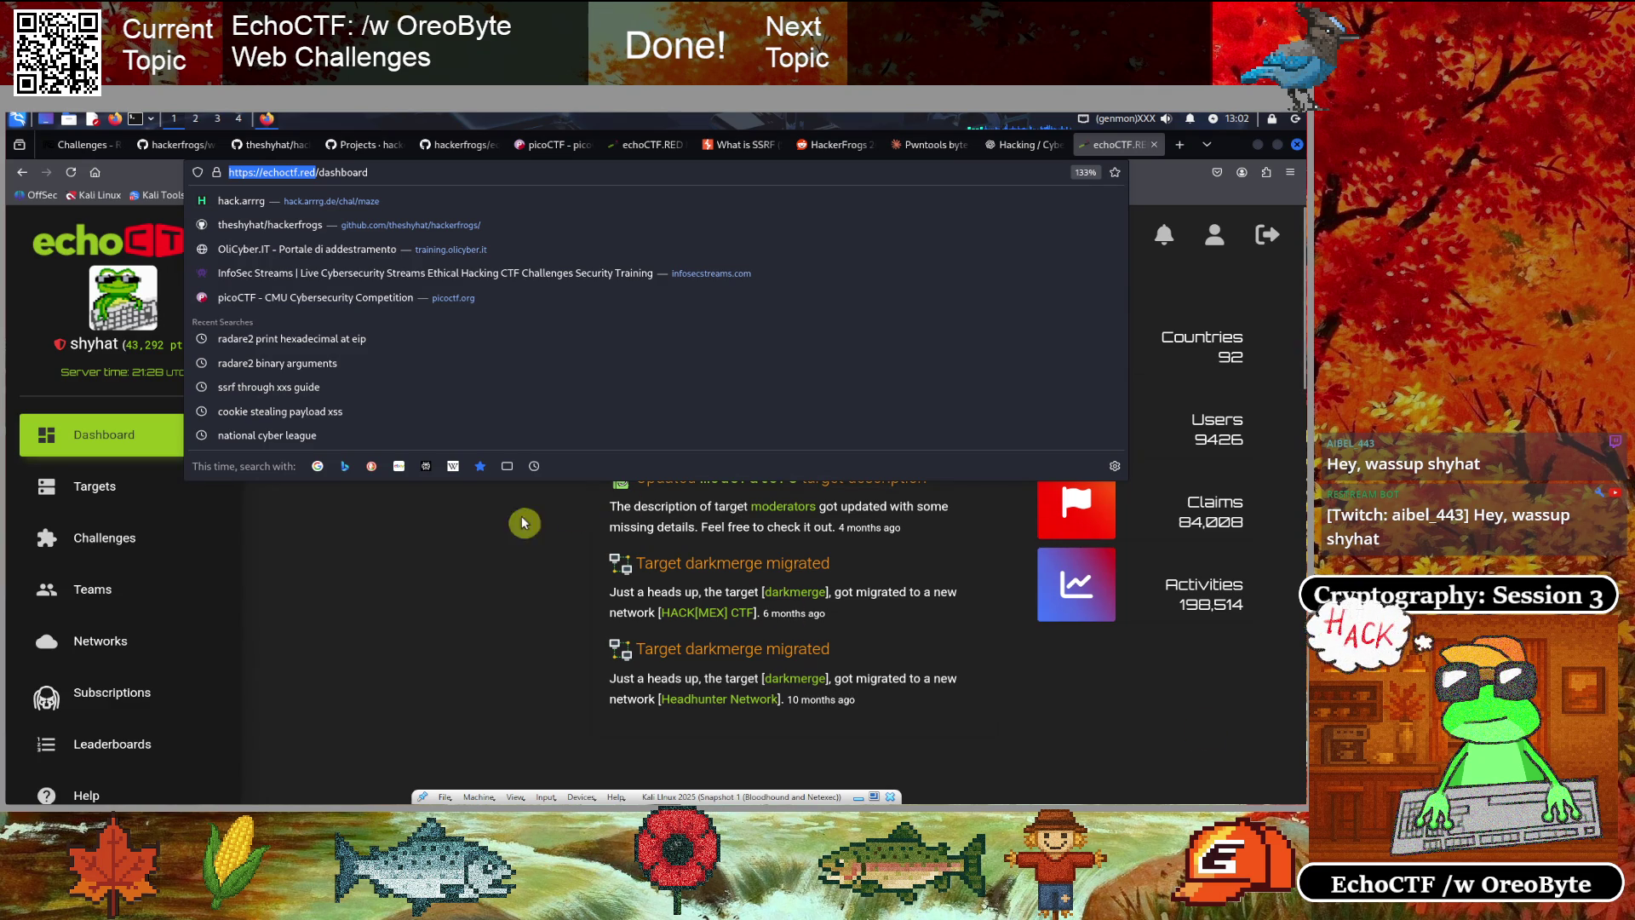
left_click(358, 542)
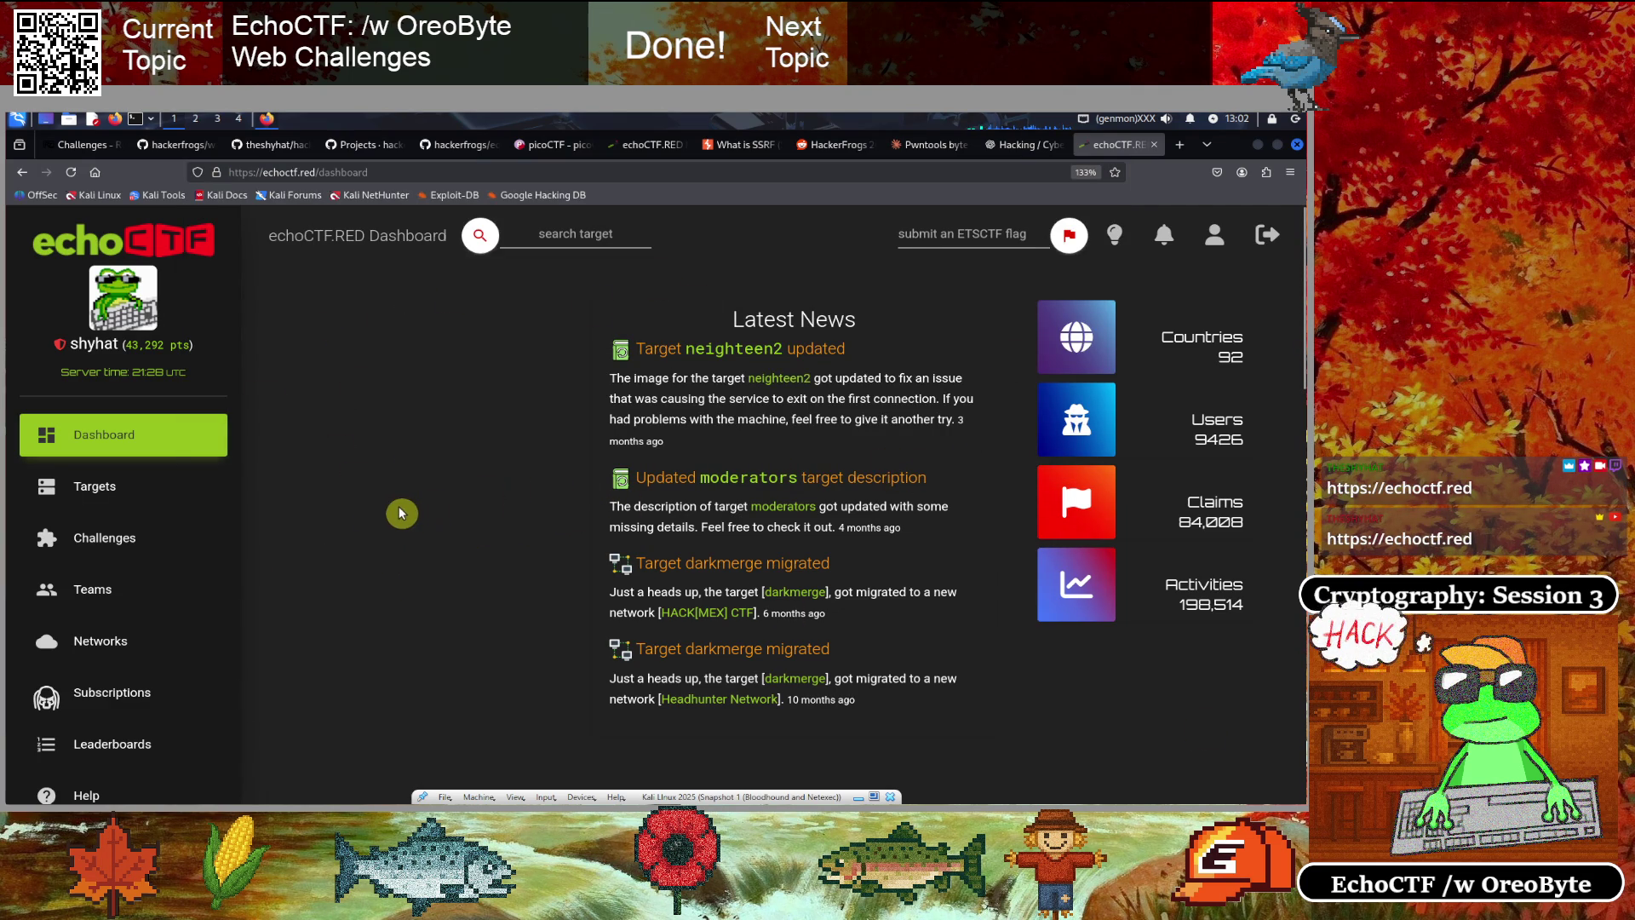
scroll(401, 511, "down", 2)
scroll(128, 664, "down", 2)
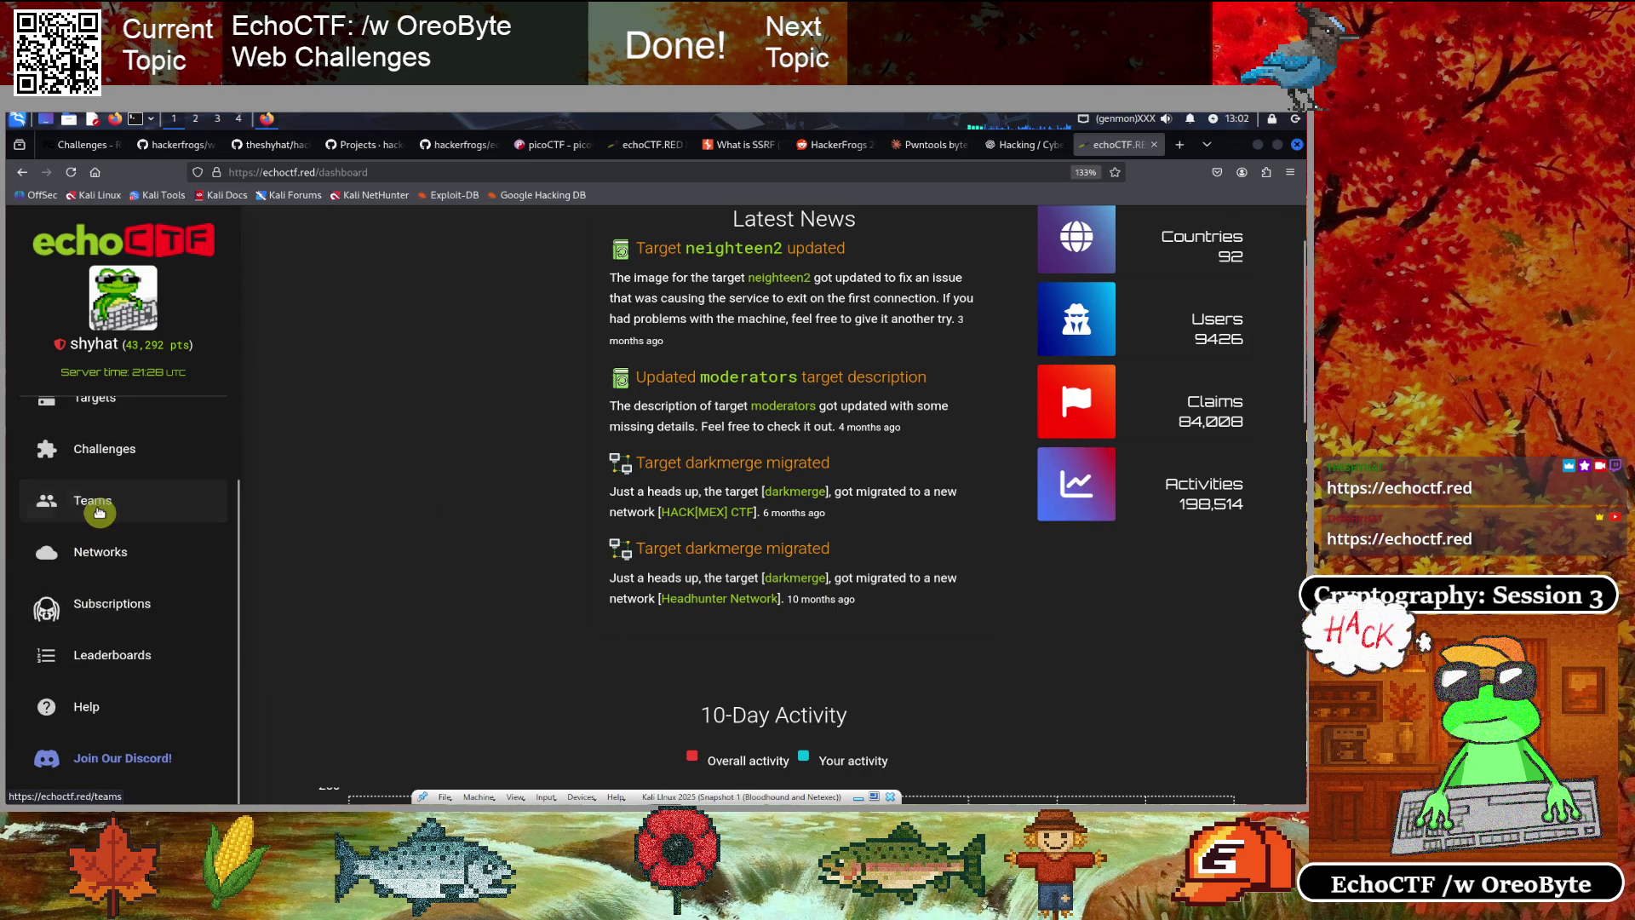
scroll(100, 511, "up", 2)
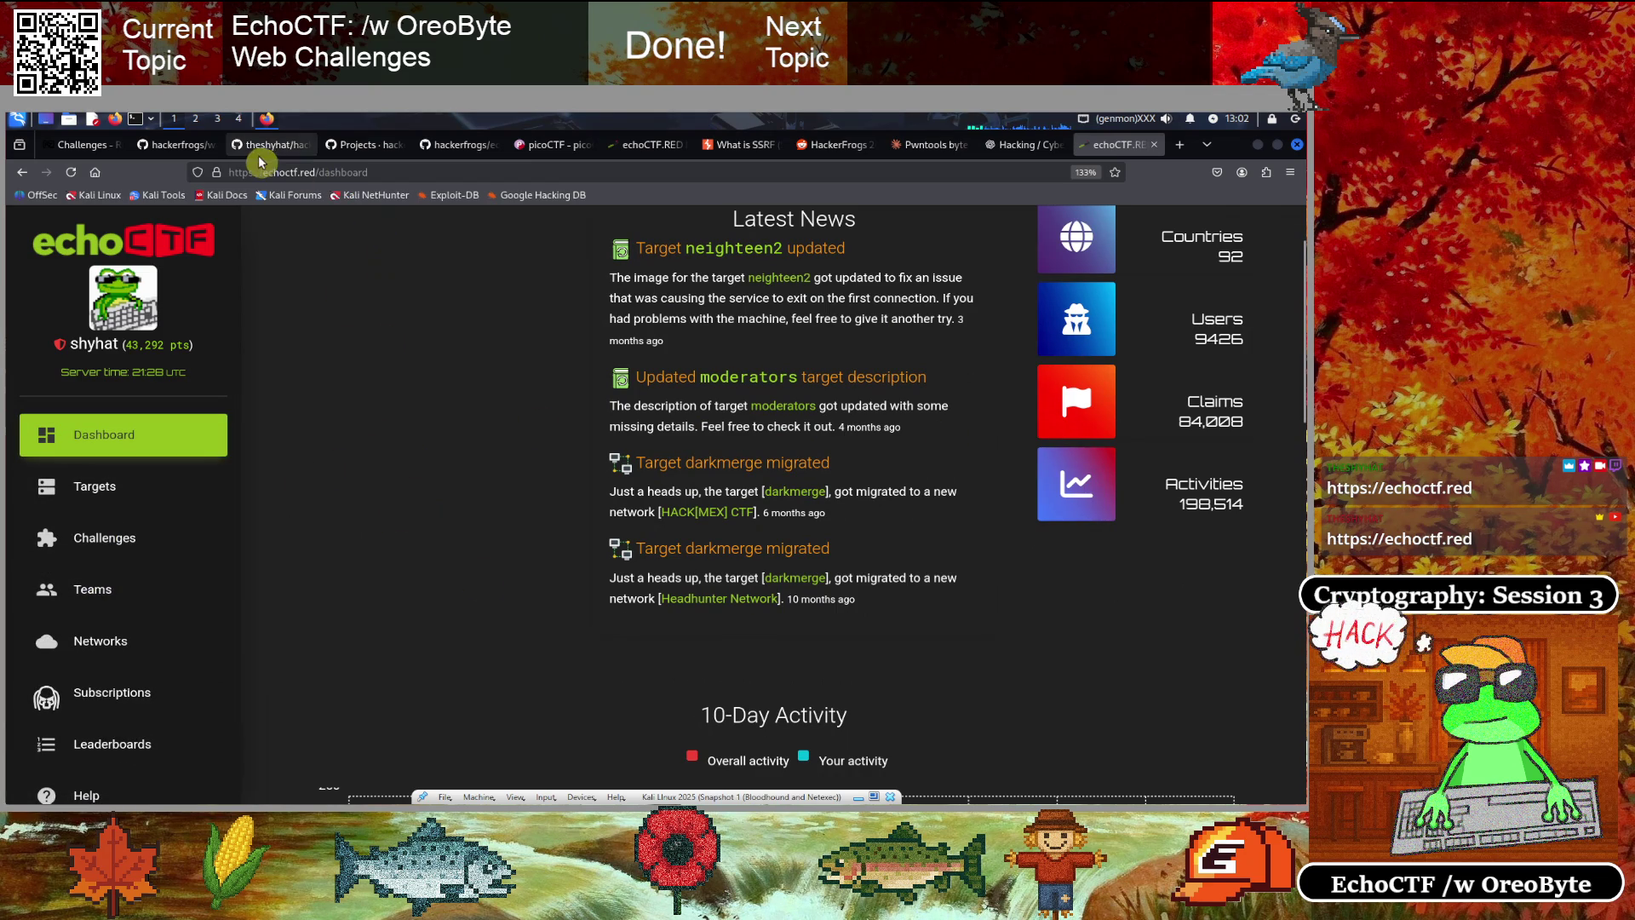
left_click(820, 147)
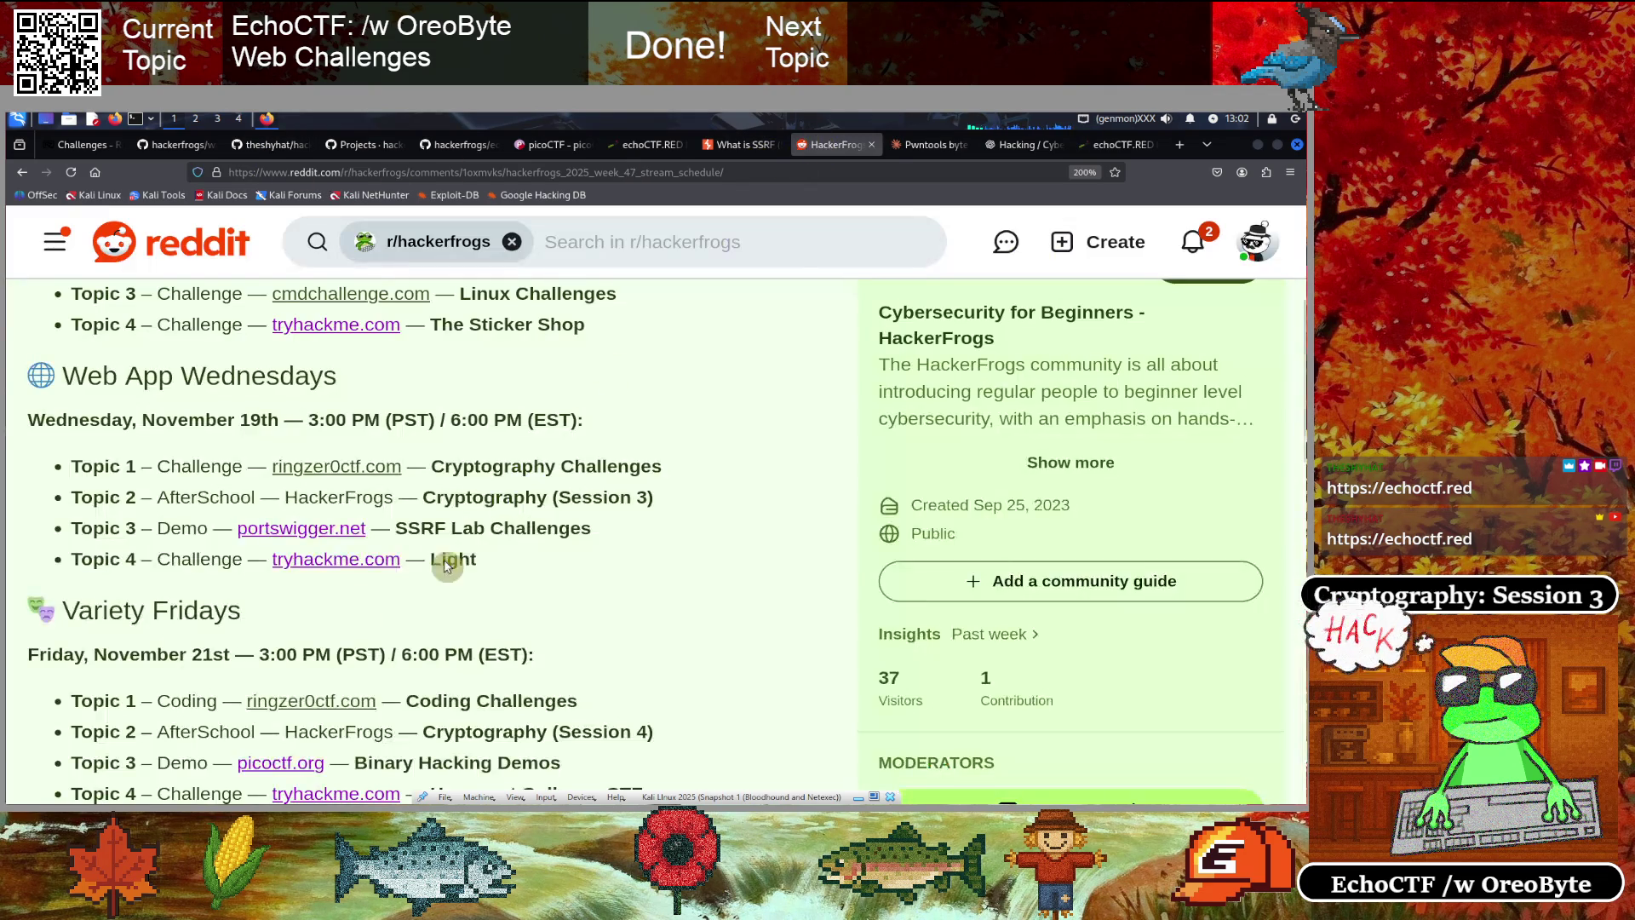
left_click_drag(211, 466, 668, 467)
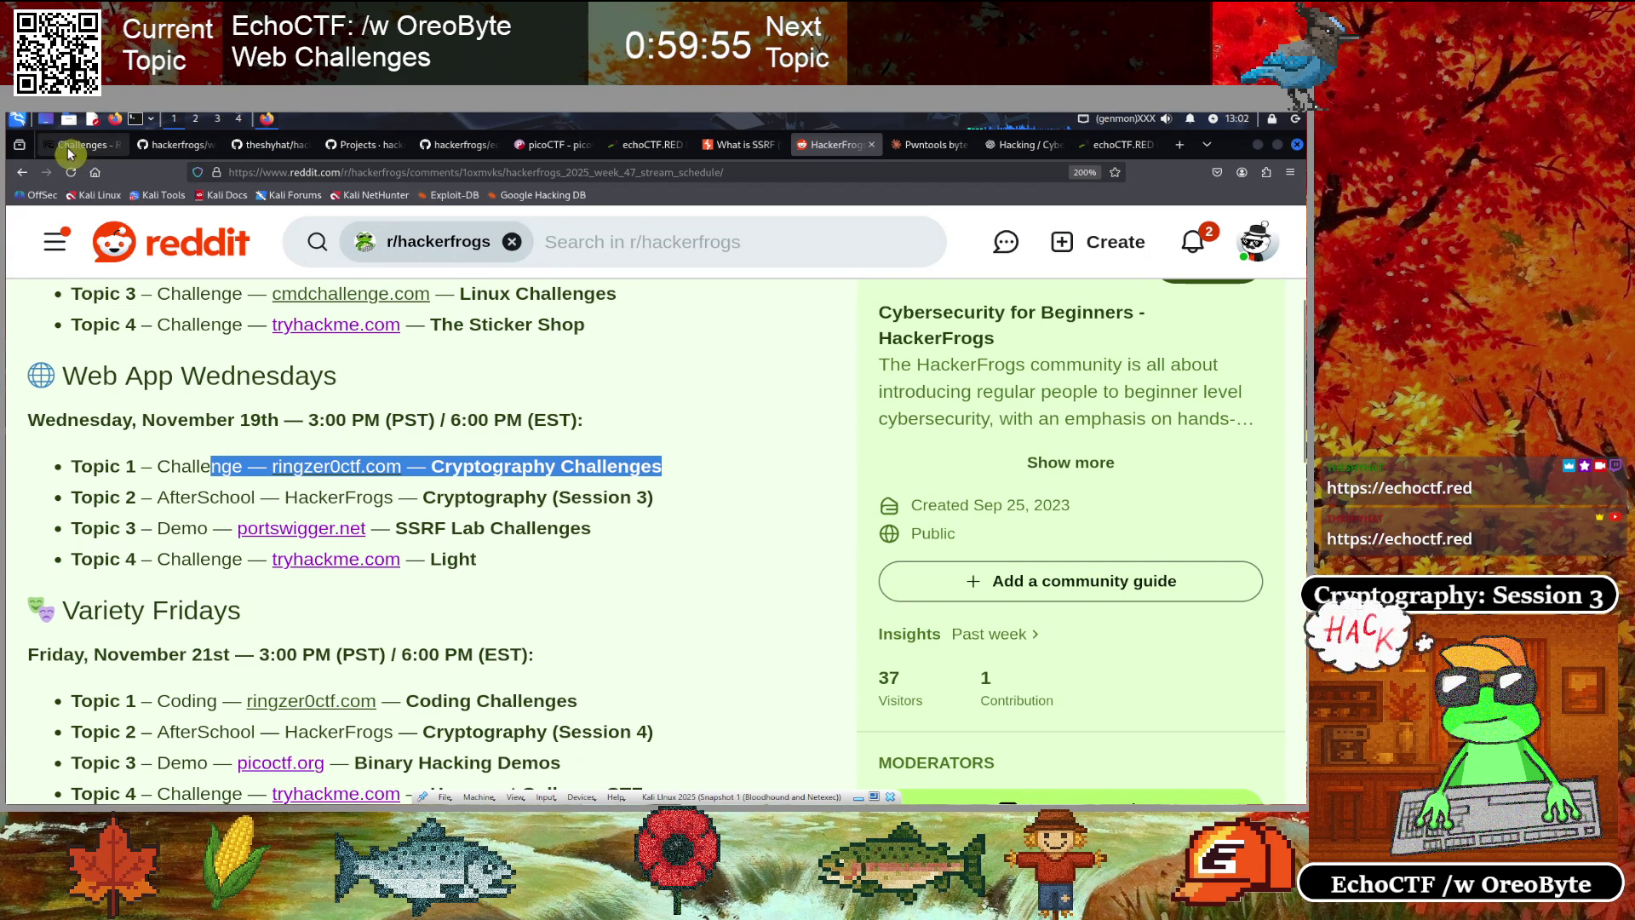
left_click(78, 145)
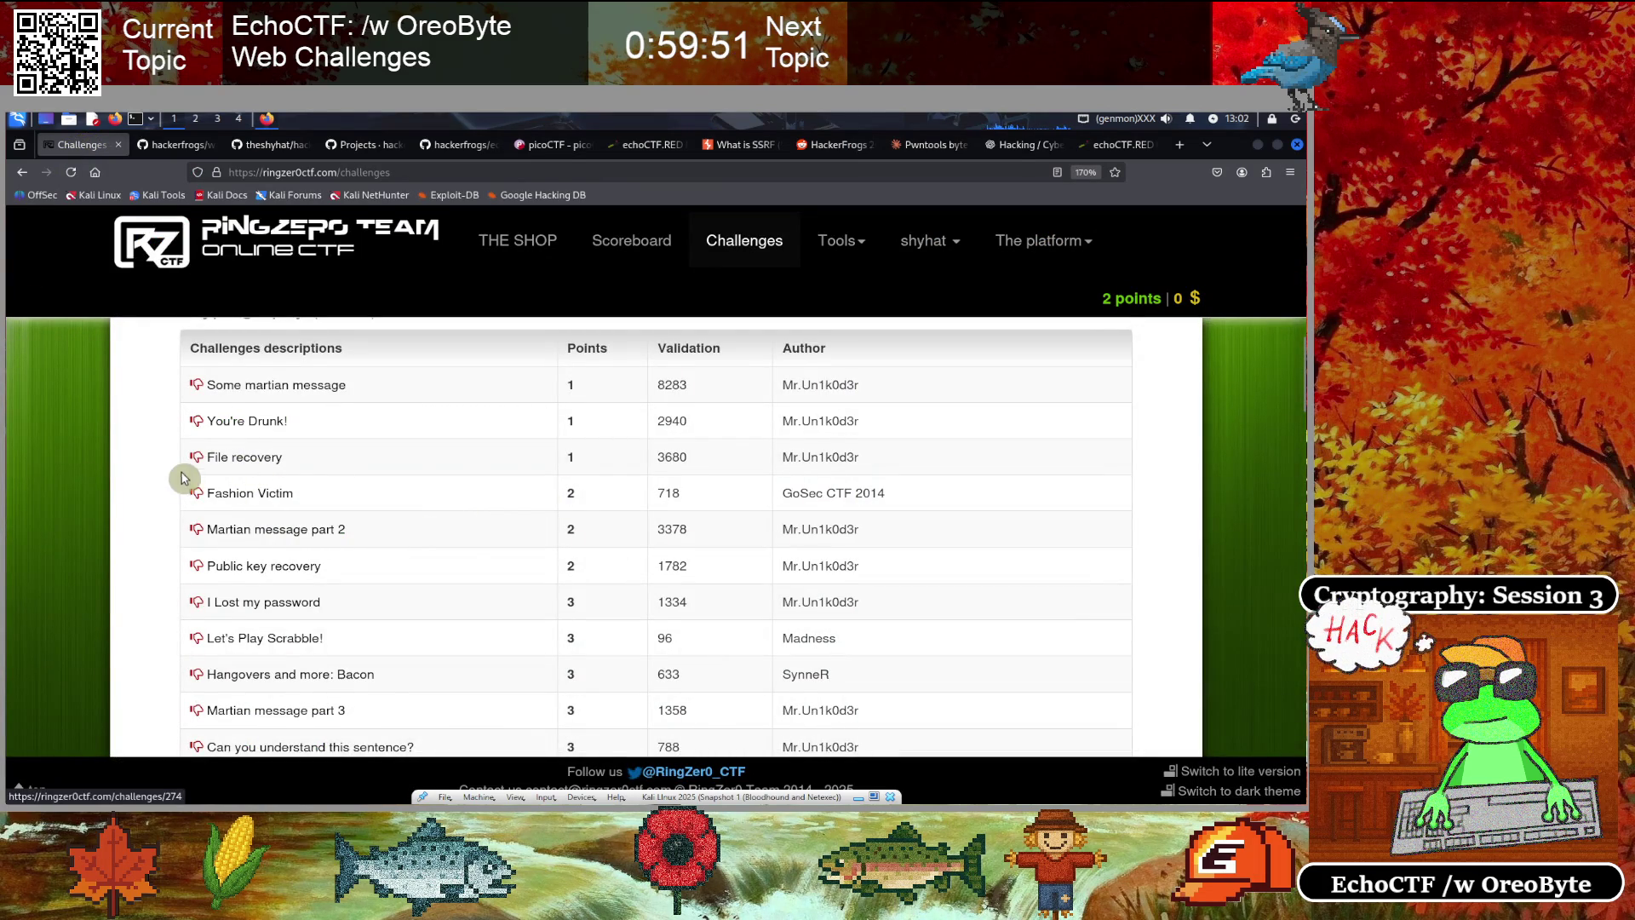
Zoom the RingZer0 Cryptography page to 200% and select the ringzer0ctf.com domain in the address
key("ctrl+plus")
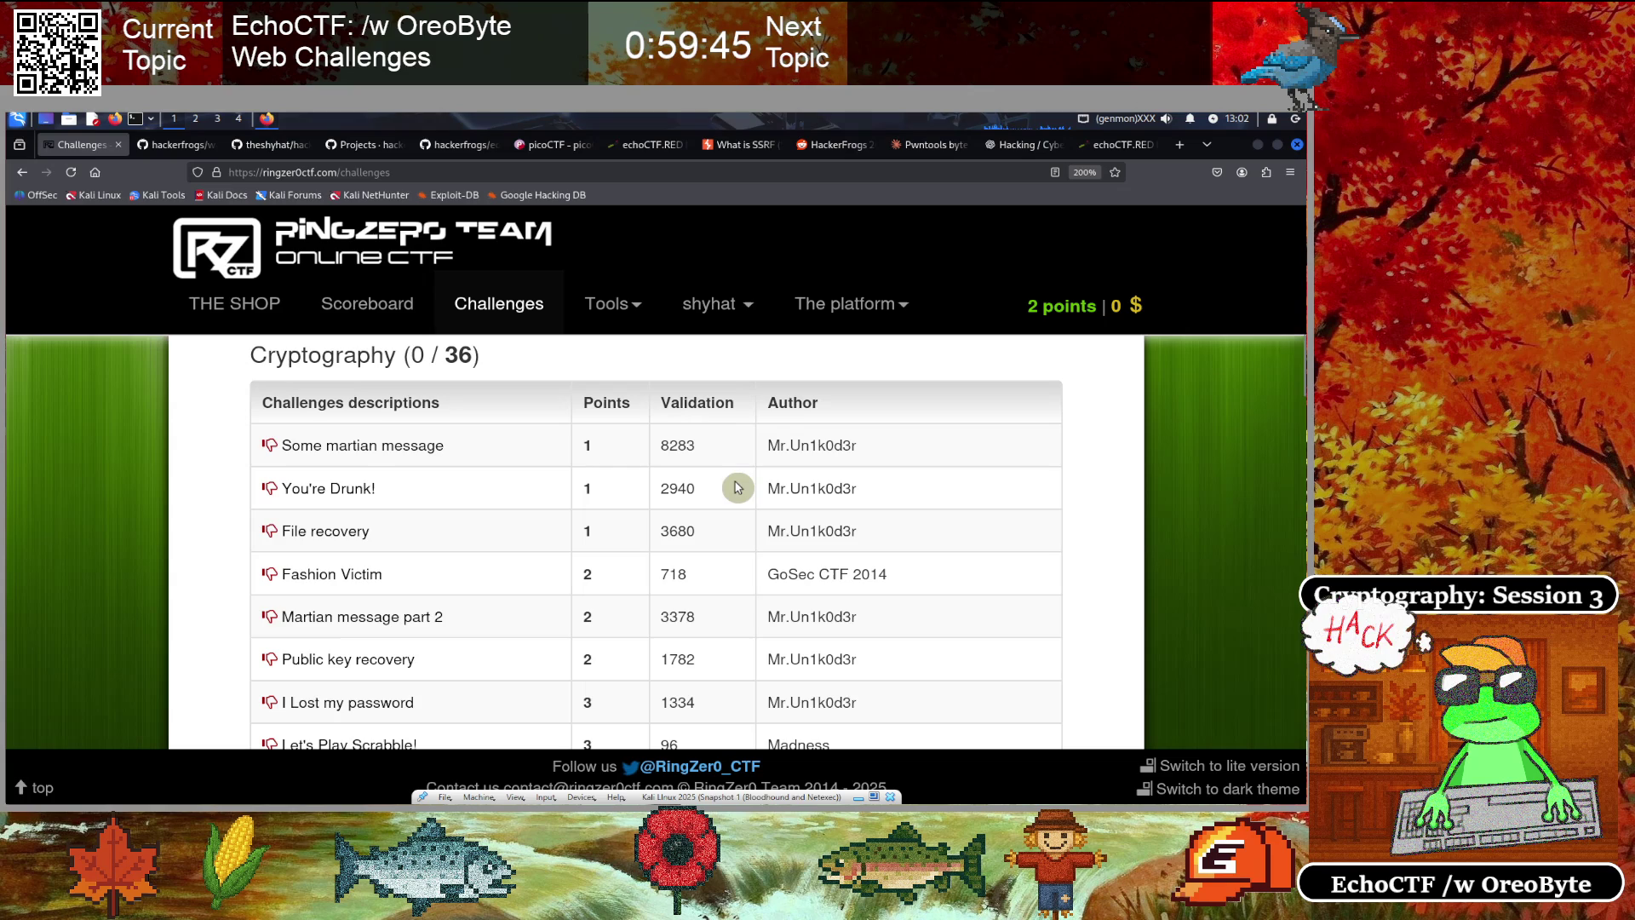
left_click(401, 170)
key("Home")
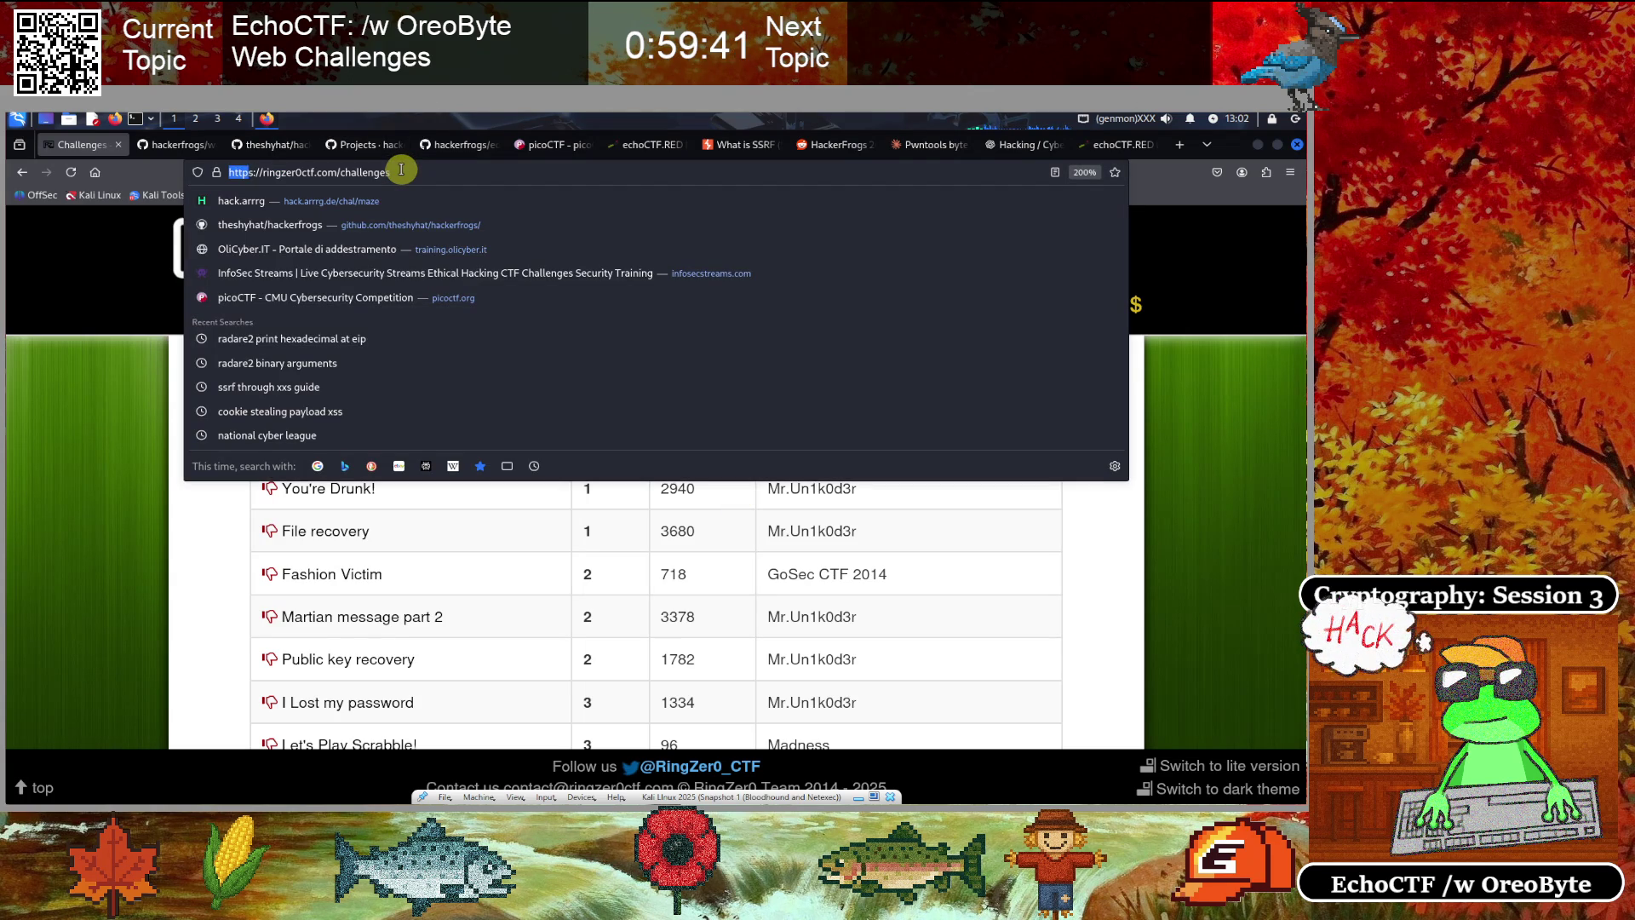
key("shift+Right")
key("shift+Right")
key("shift+Right")
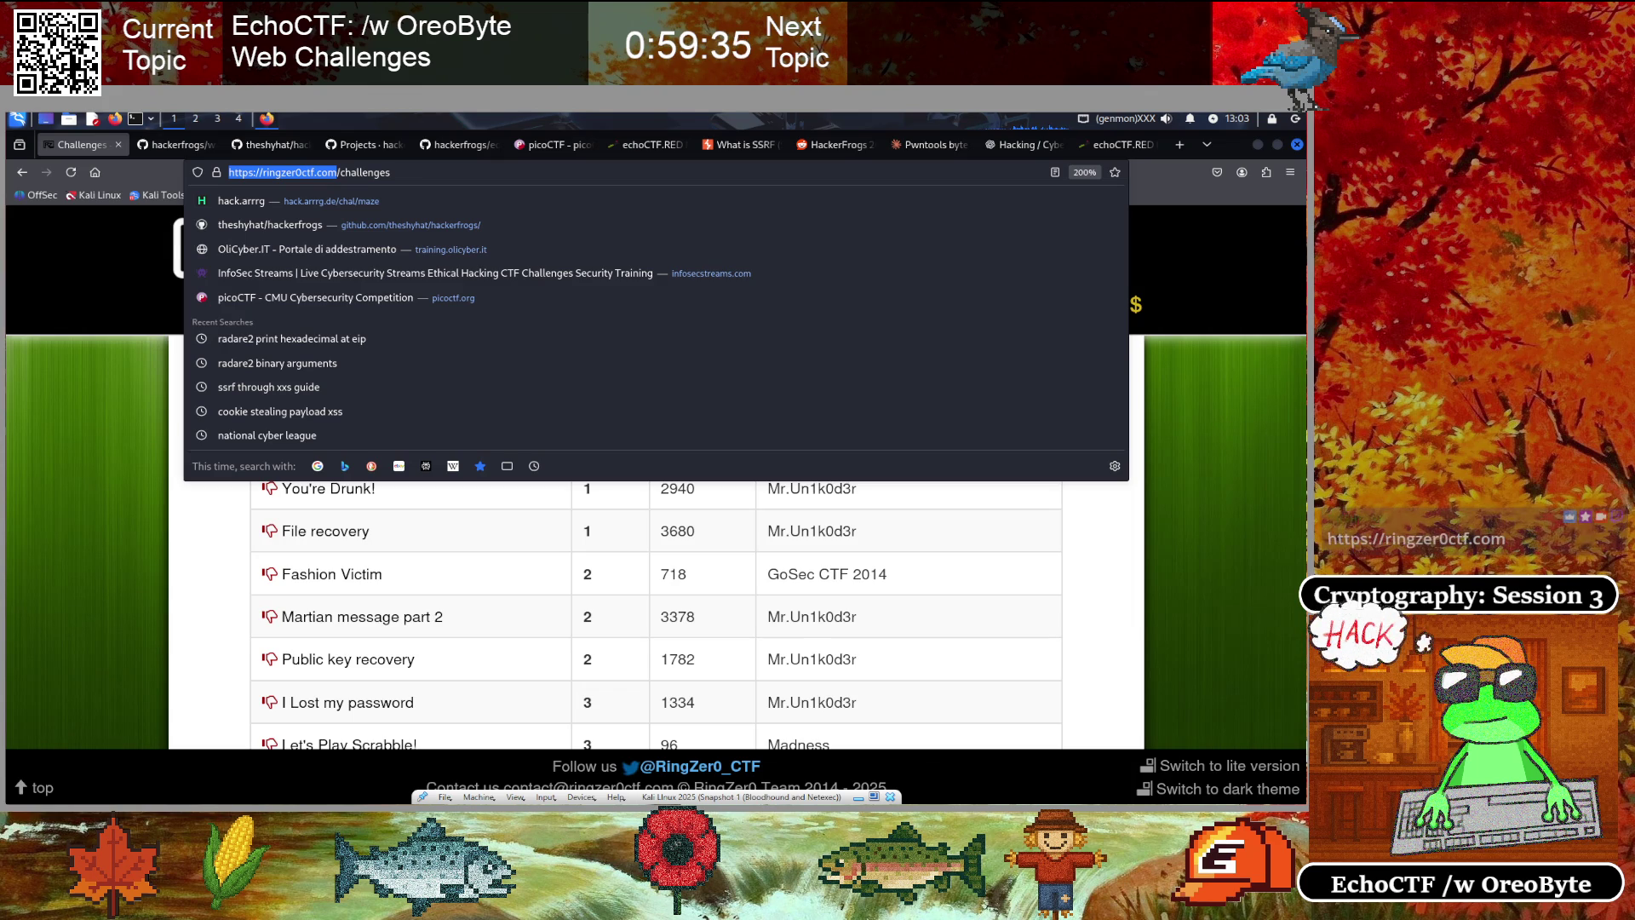
left_click(285, 588)
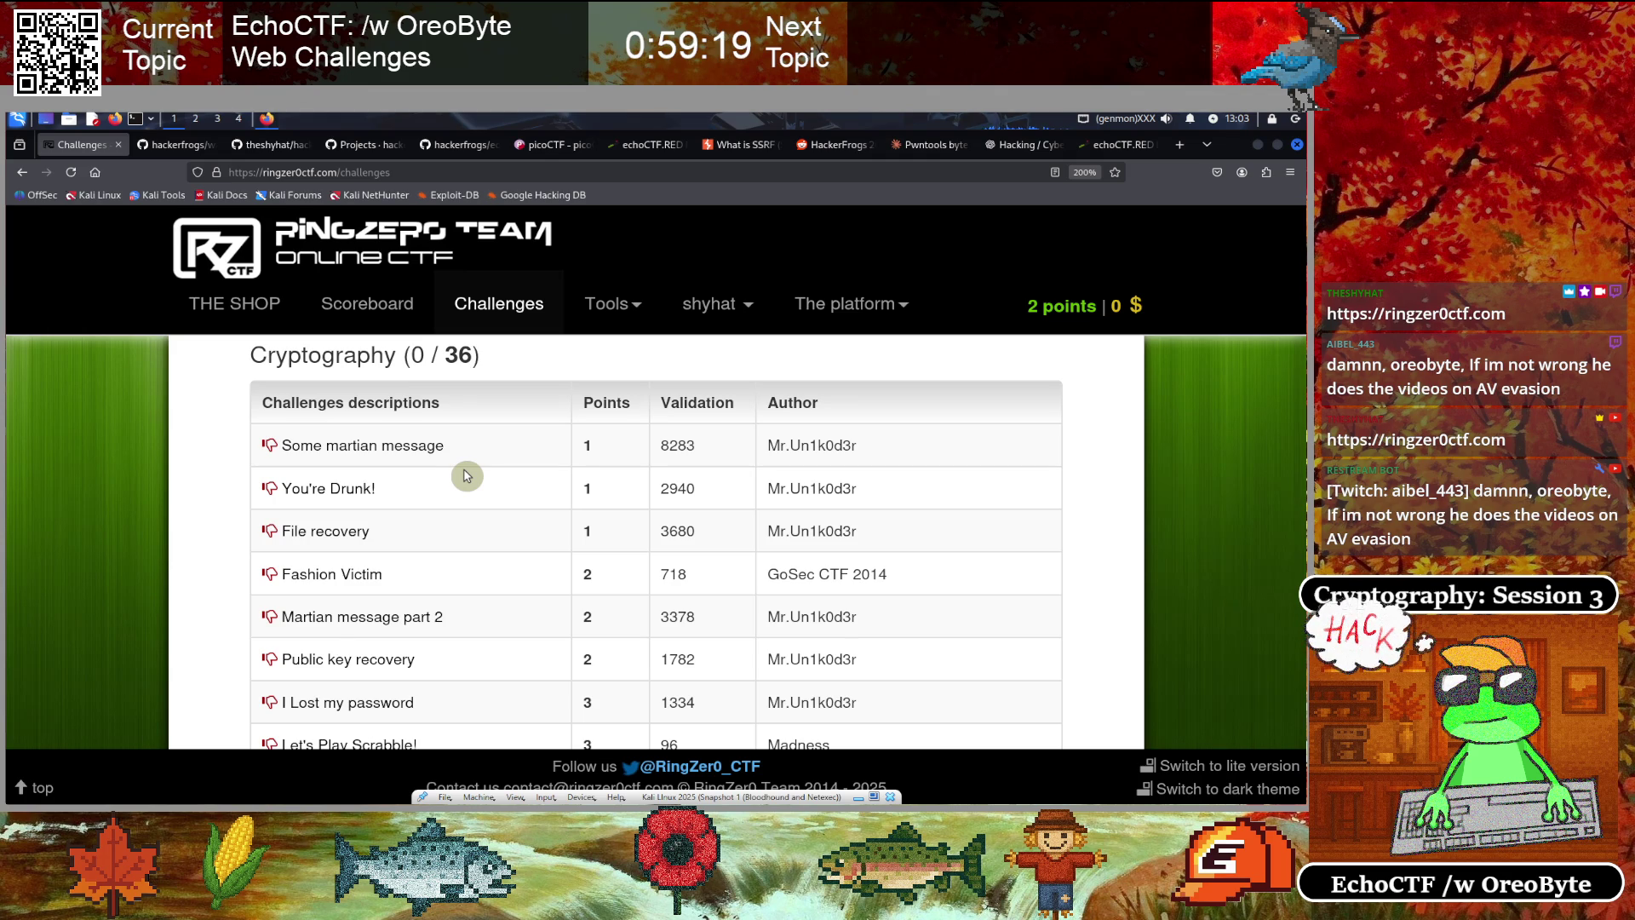
Open a new blank tab showing the Firefox start page
left_click(1180, 145)
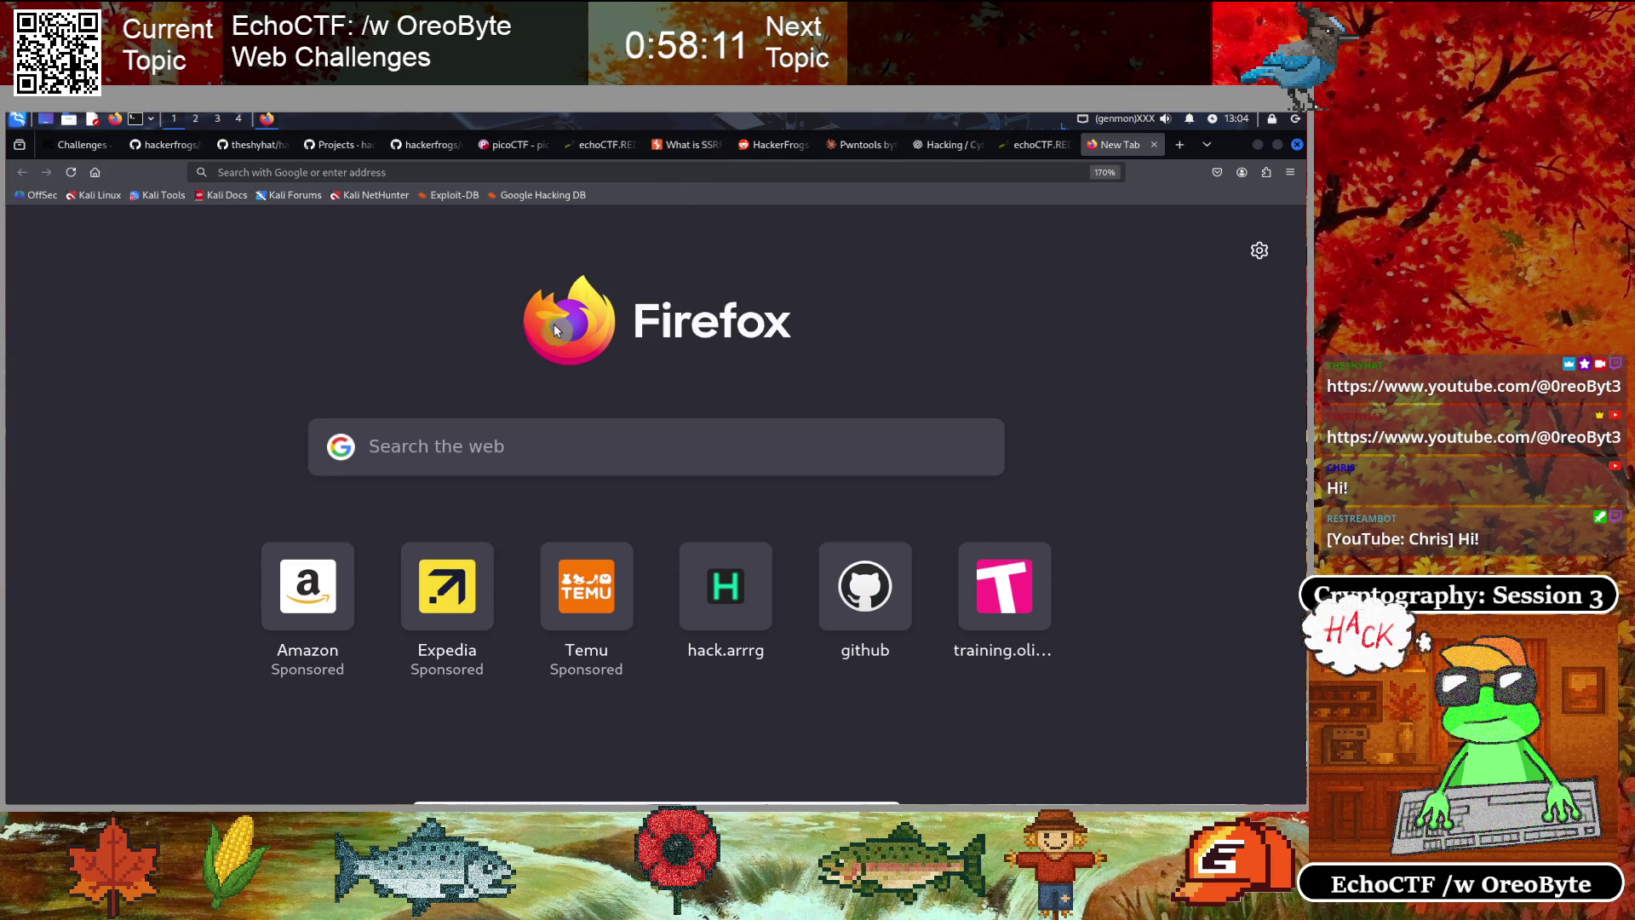
Glance back at the Reddit schedule, then go to the hackerfrogs repo's walkthroughs folder
left_click(774, 147)
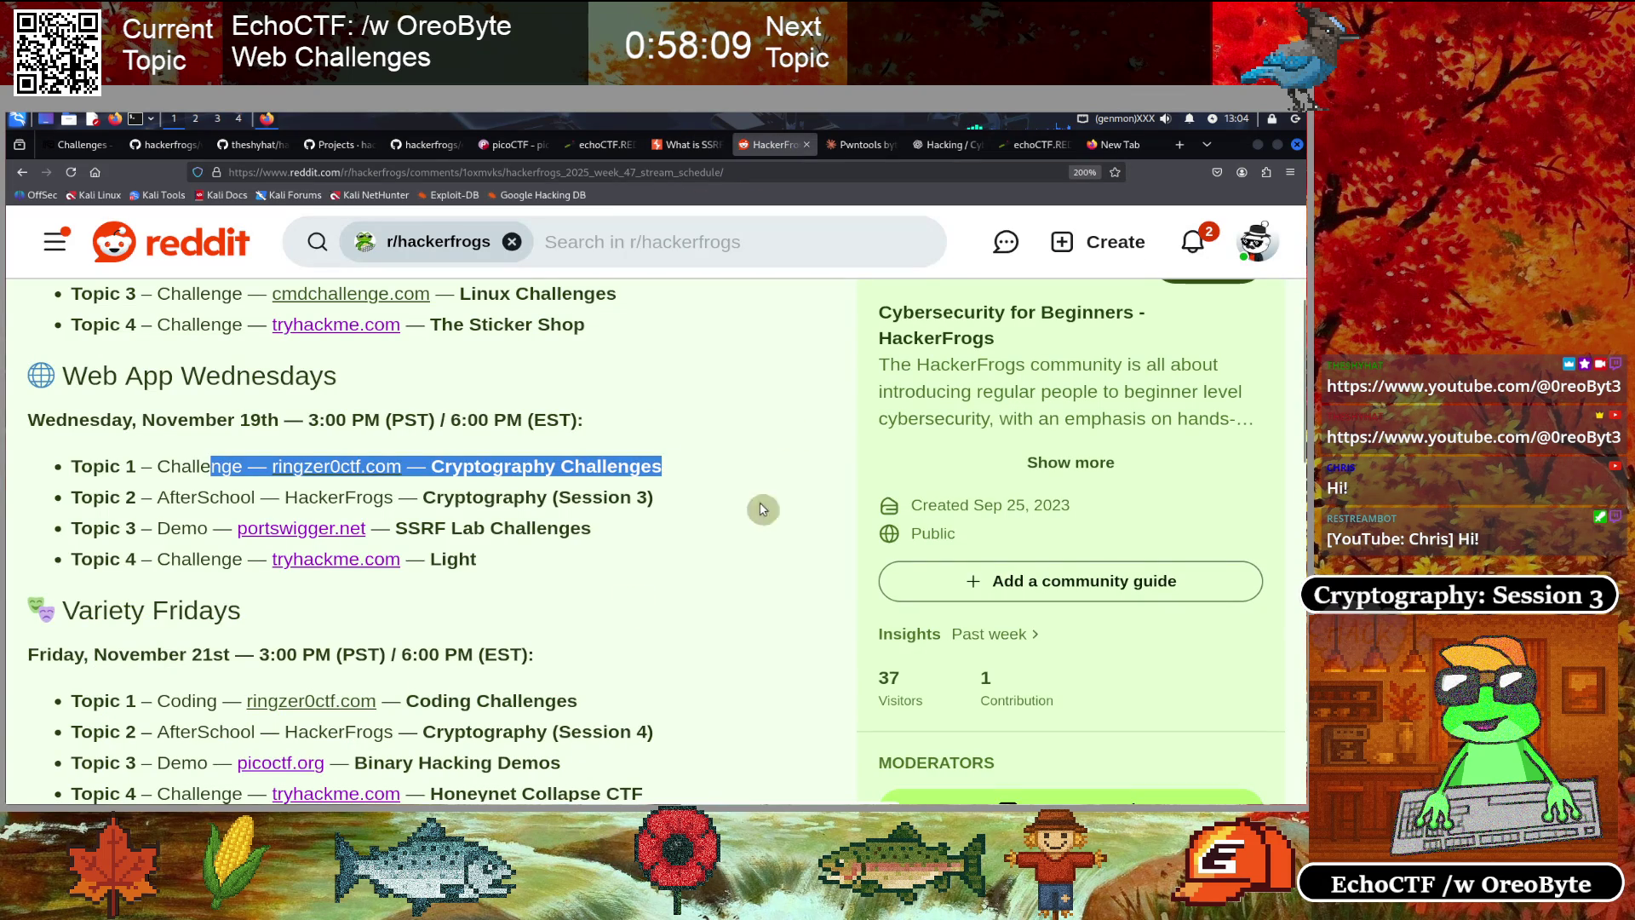
left_click(95, 524)
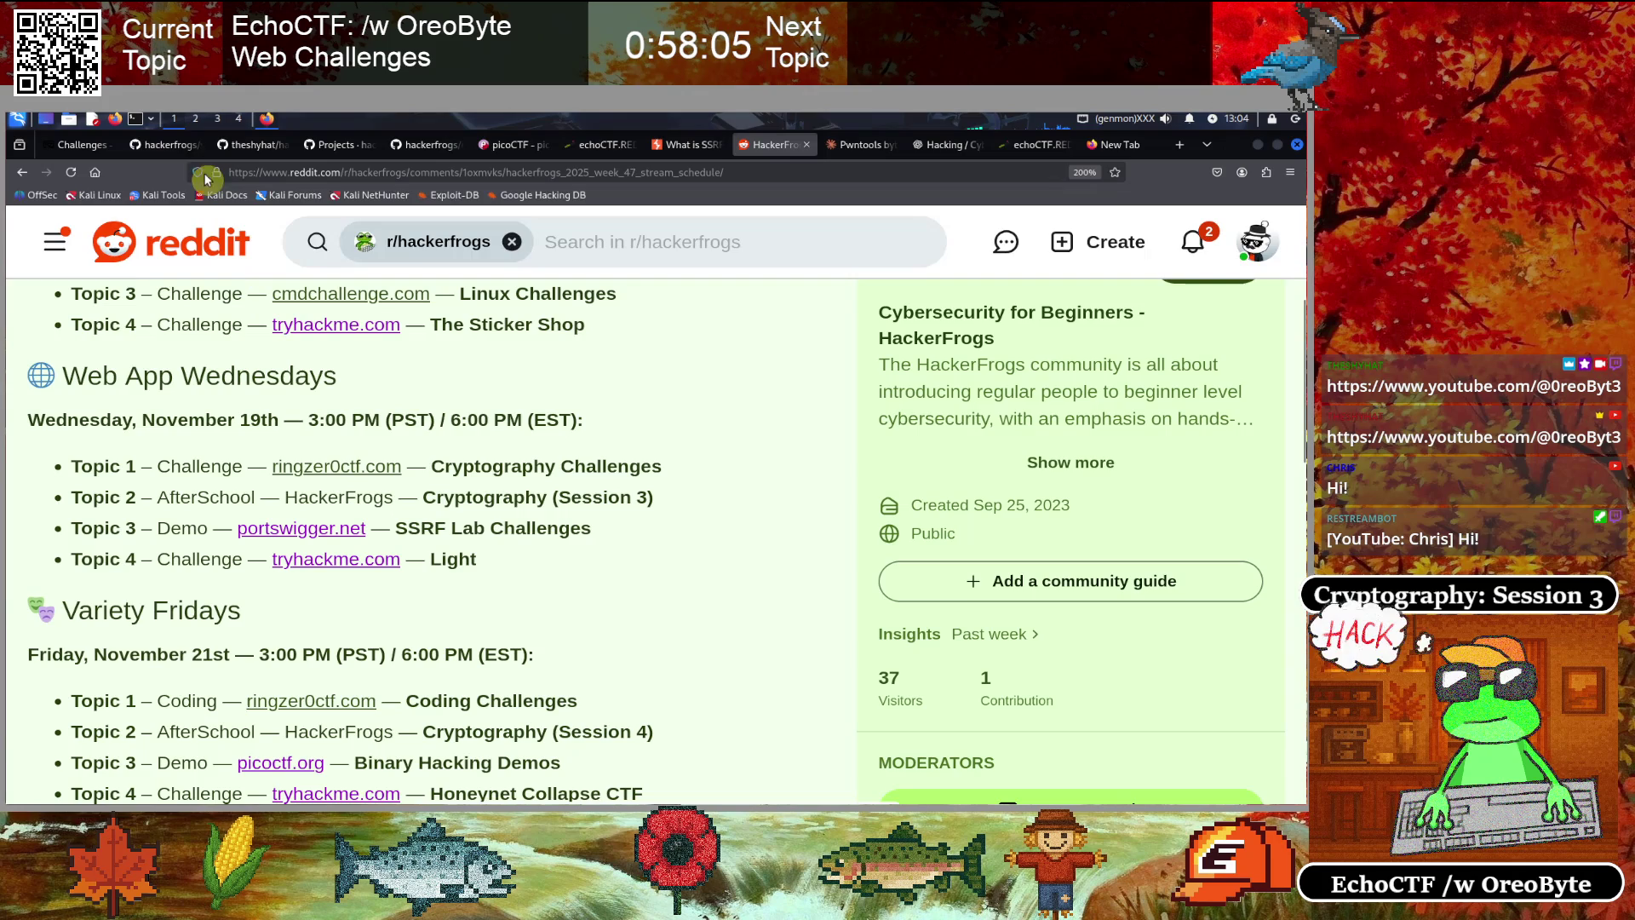
left_click(166, 146)
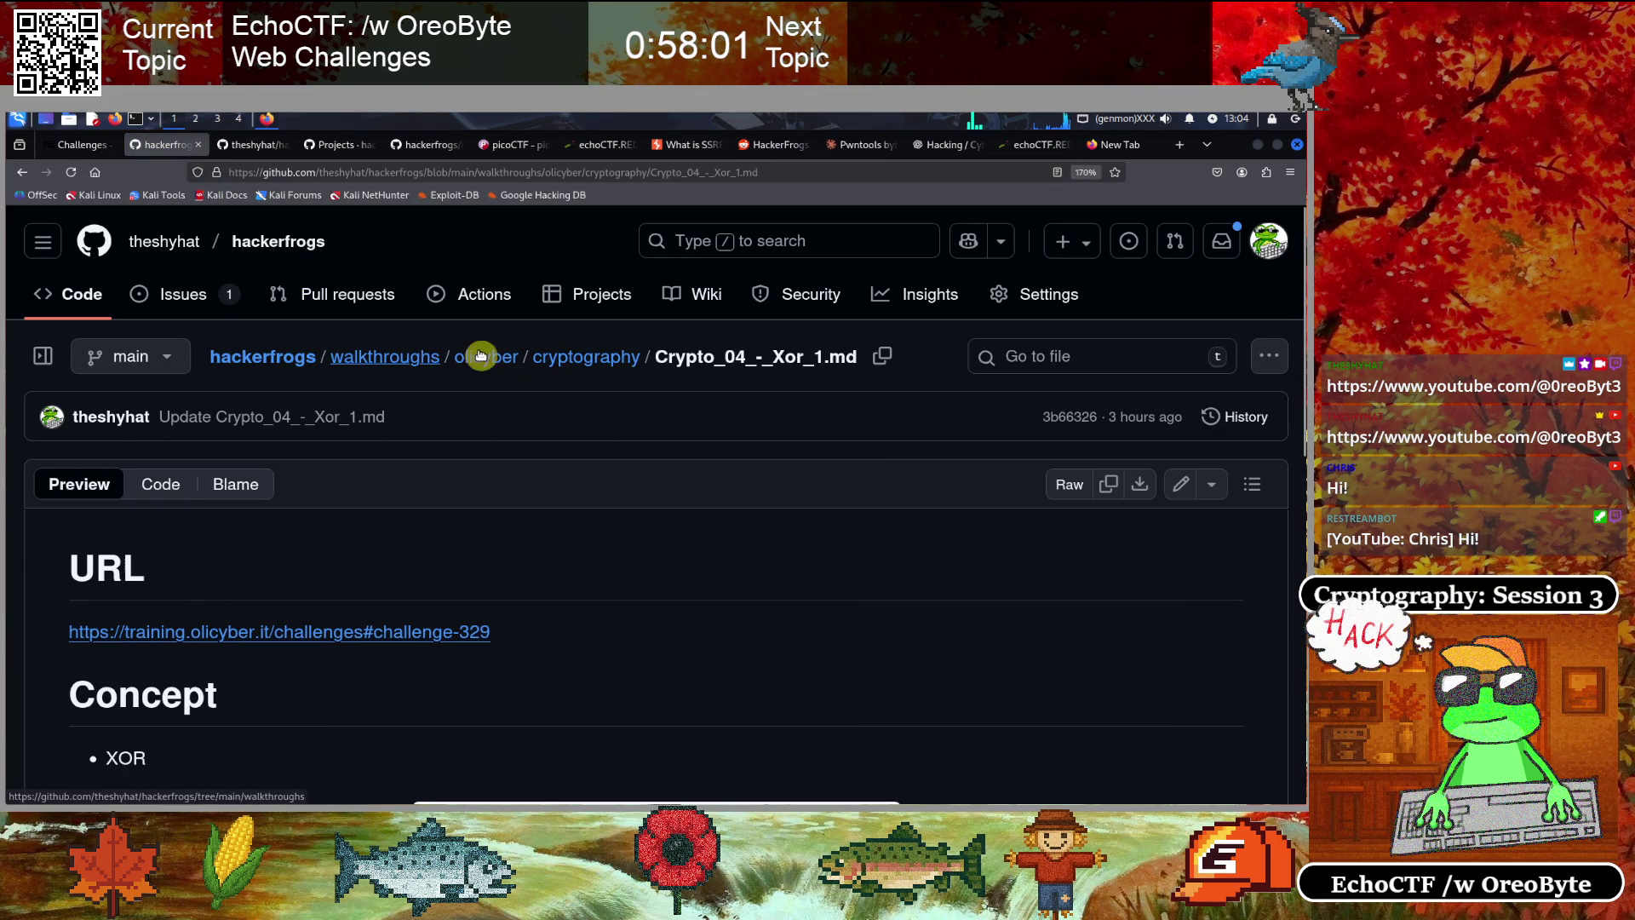
left_click(373, 360)
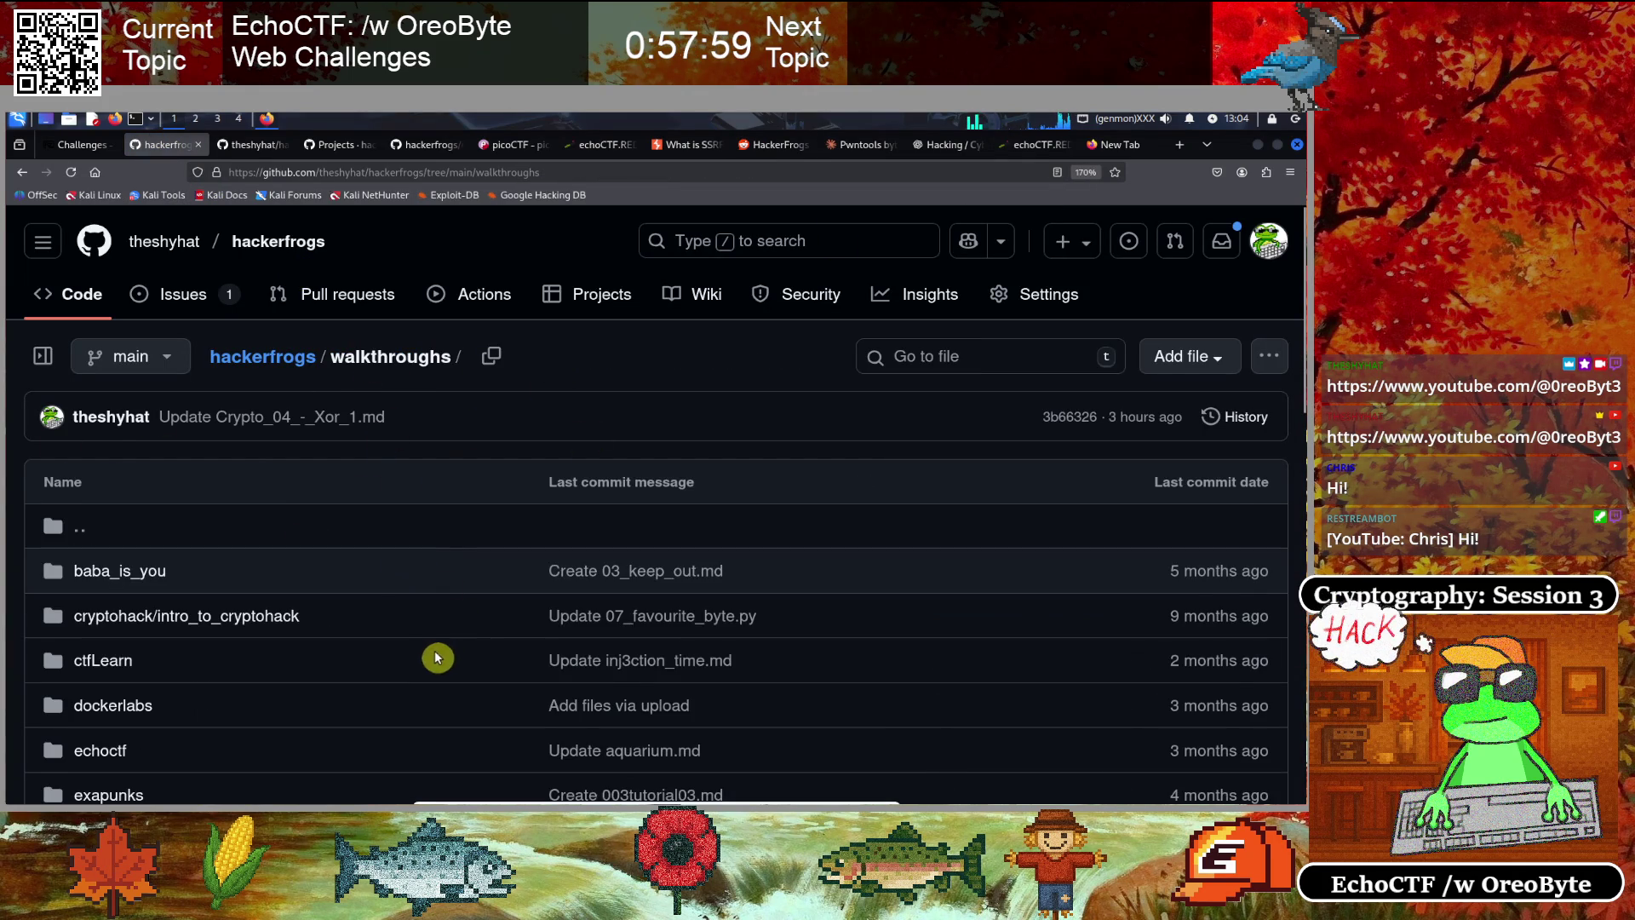
Scroll through the walkthroughs folder contents and preview the Add file options
scroll(423, 644, "down", 5)
scroll(424, 639, "down", 3)
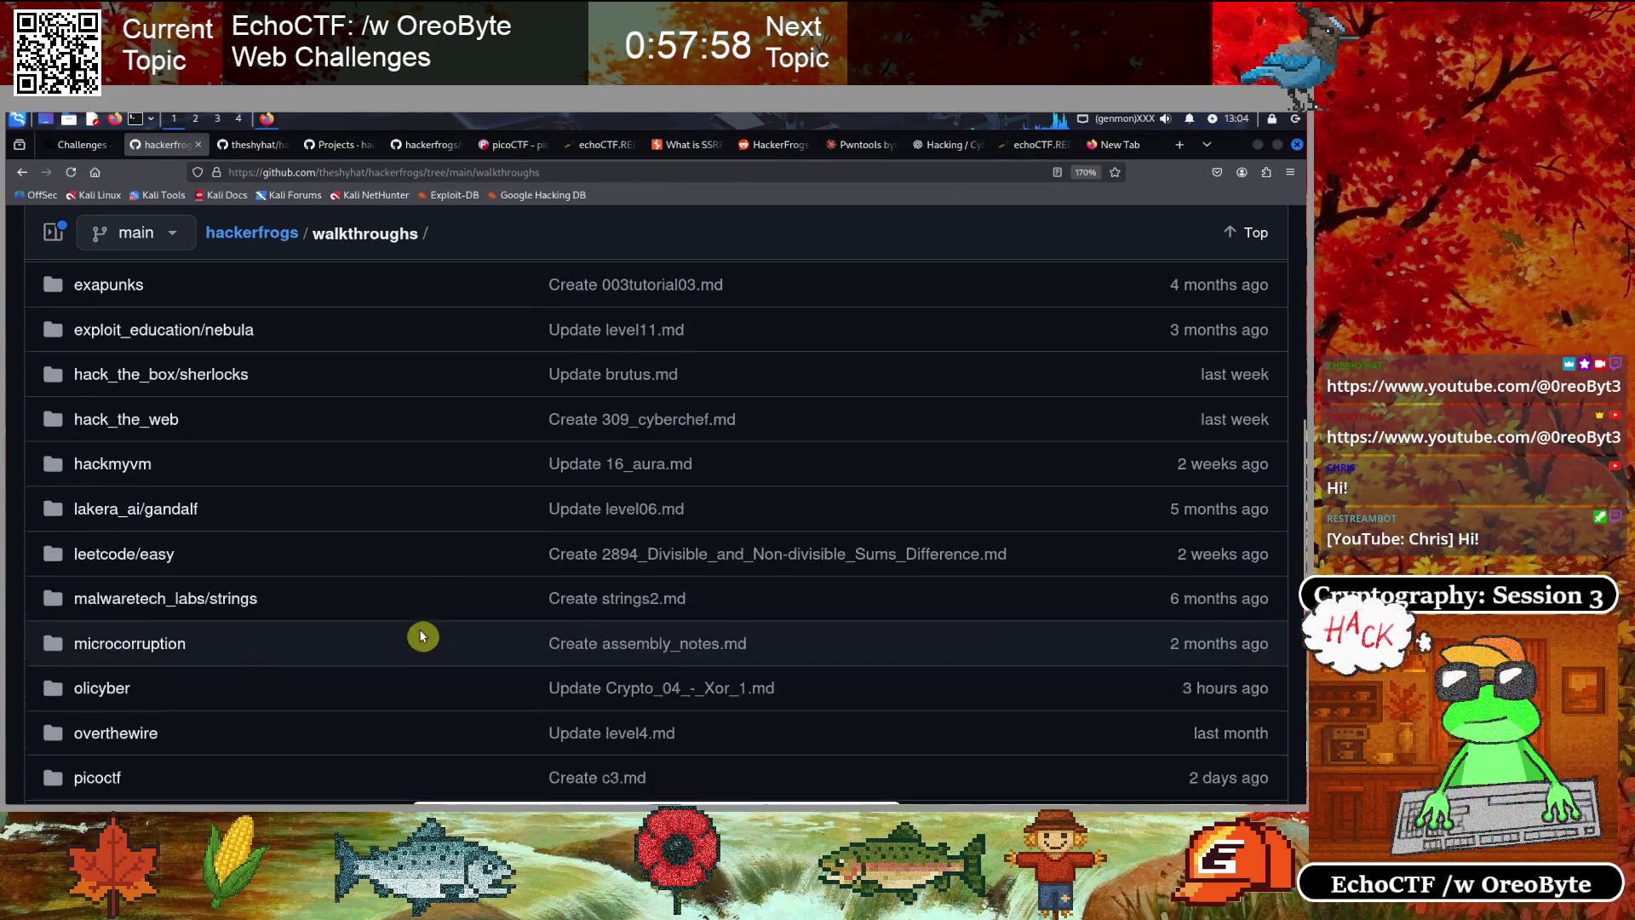
scroll(151, 681, "down", 2)
scroll(155, 647, "down", 2)
scroll(204, 638, "up", 10)
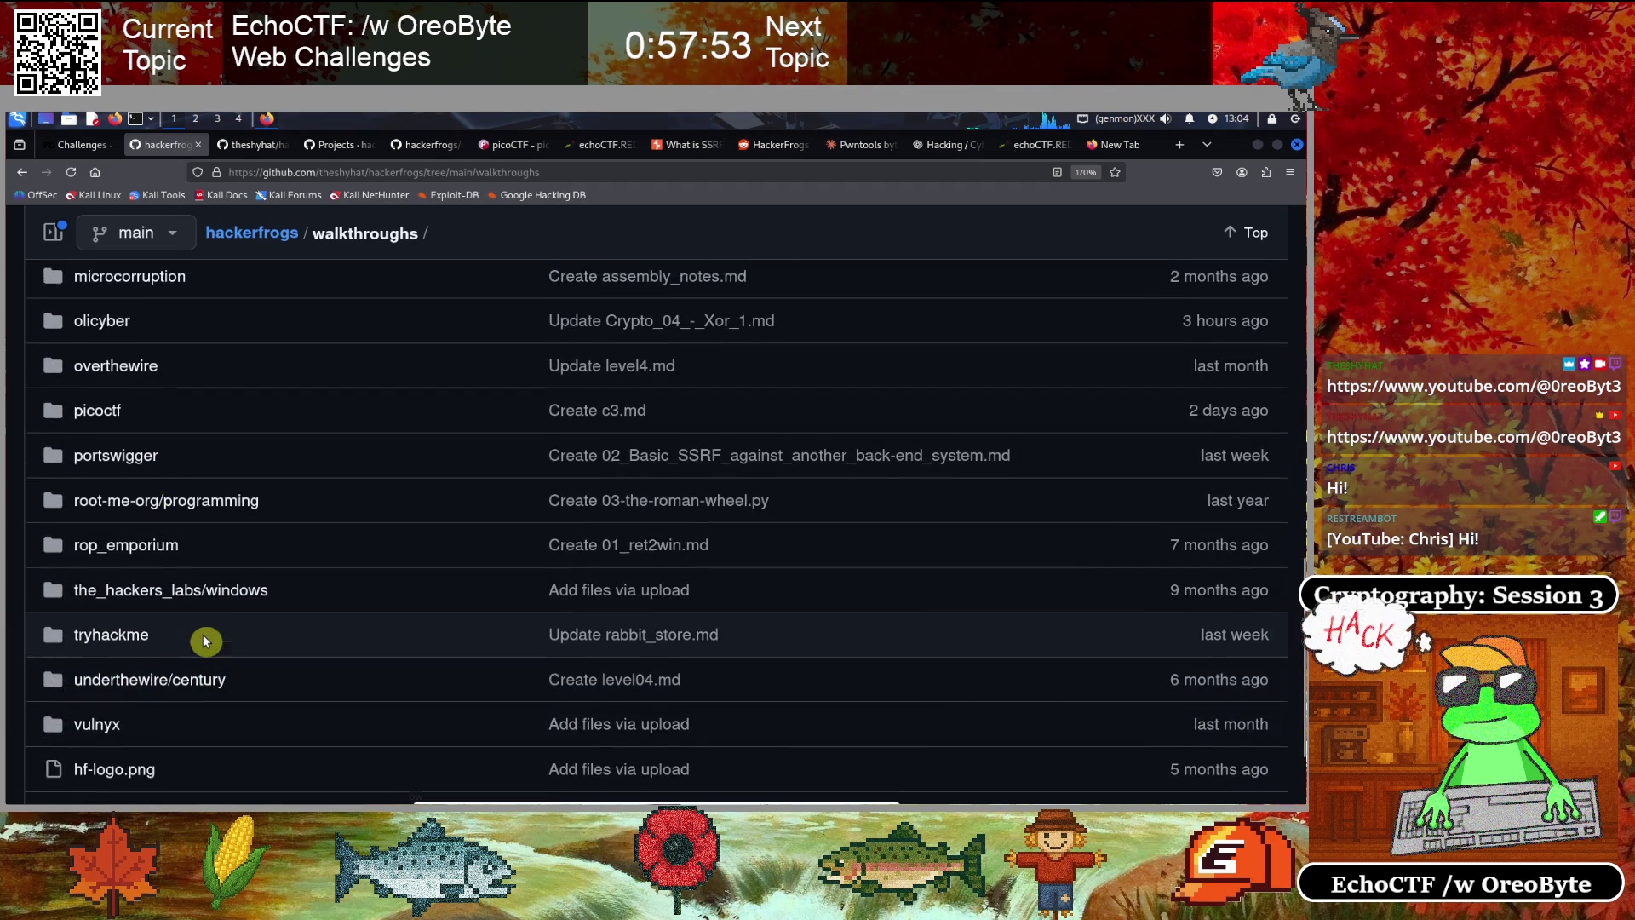
left_click(1177, 358)
left_click(17, 596)
scroll(391, 573, "down", 10)
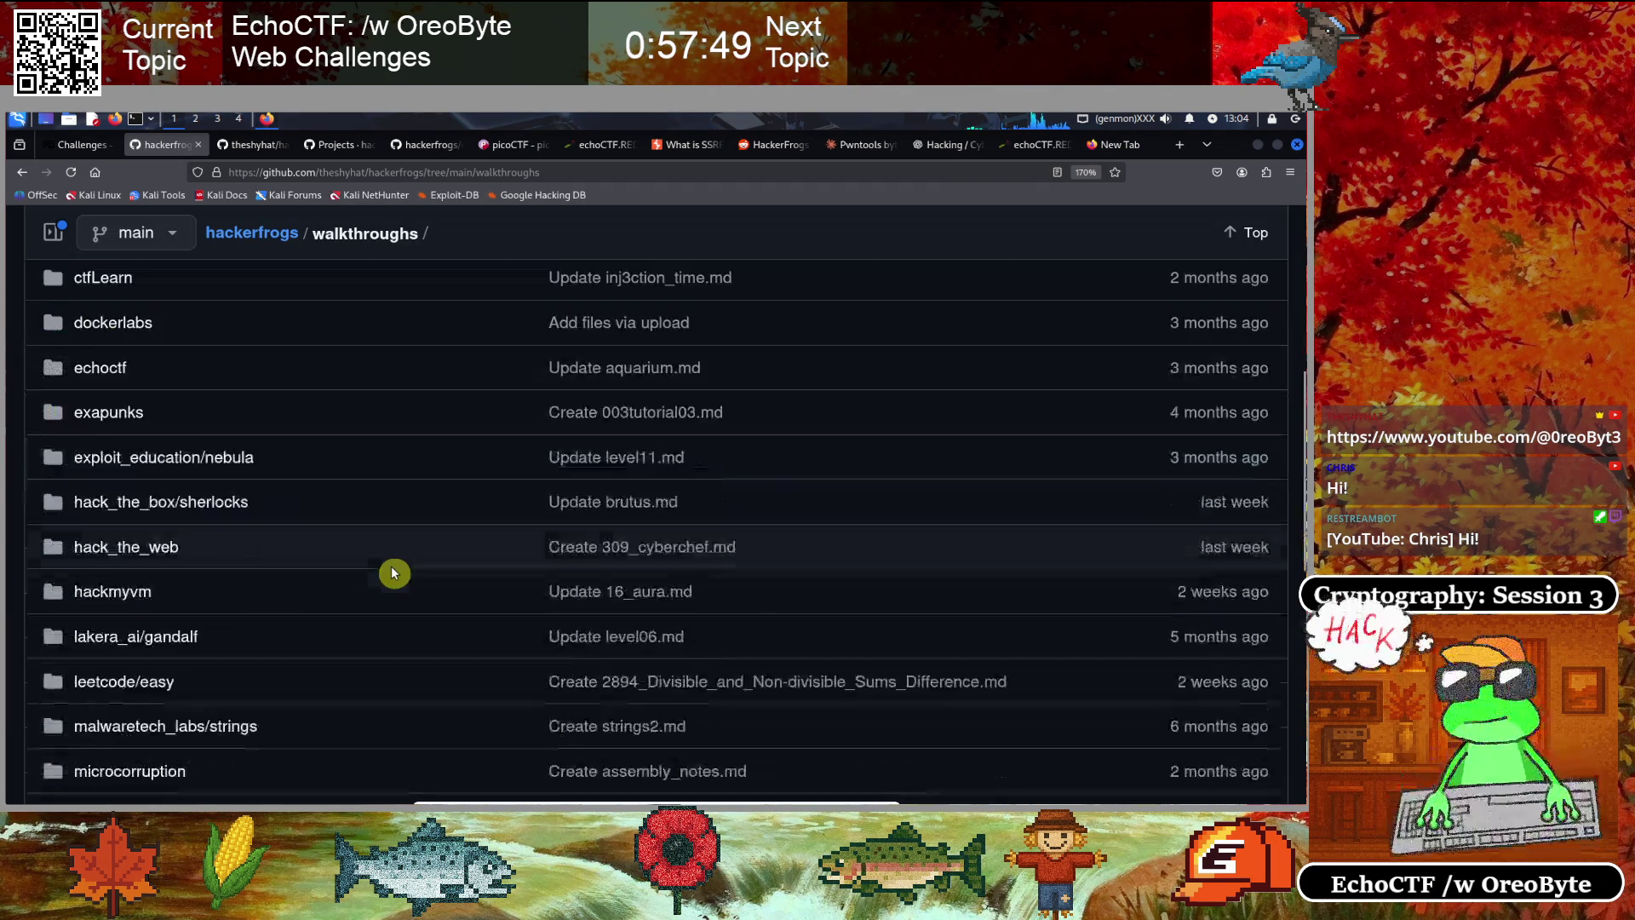
Choose Create new file from the Add file menu in the walkthroughs folder
left_click(400, 172)
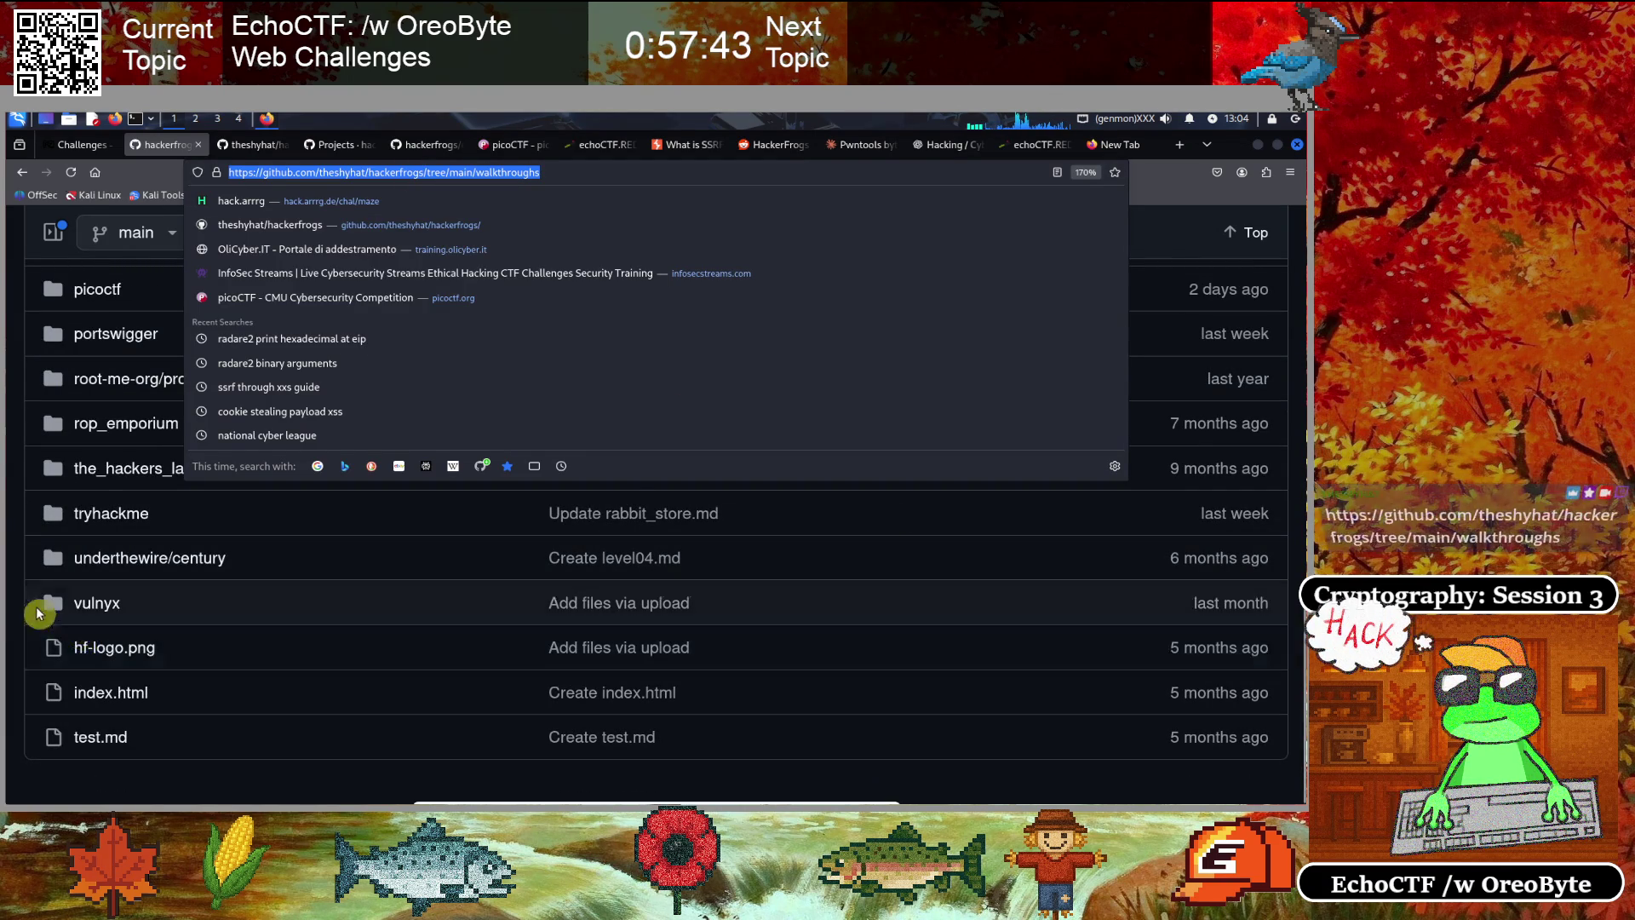
left_click(216, 608)
scroll(216, 608, "up", 4)
scroll(216, 608, "up", 5)
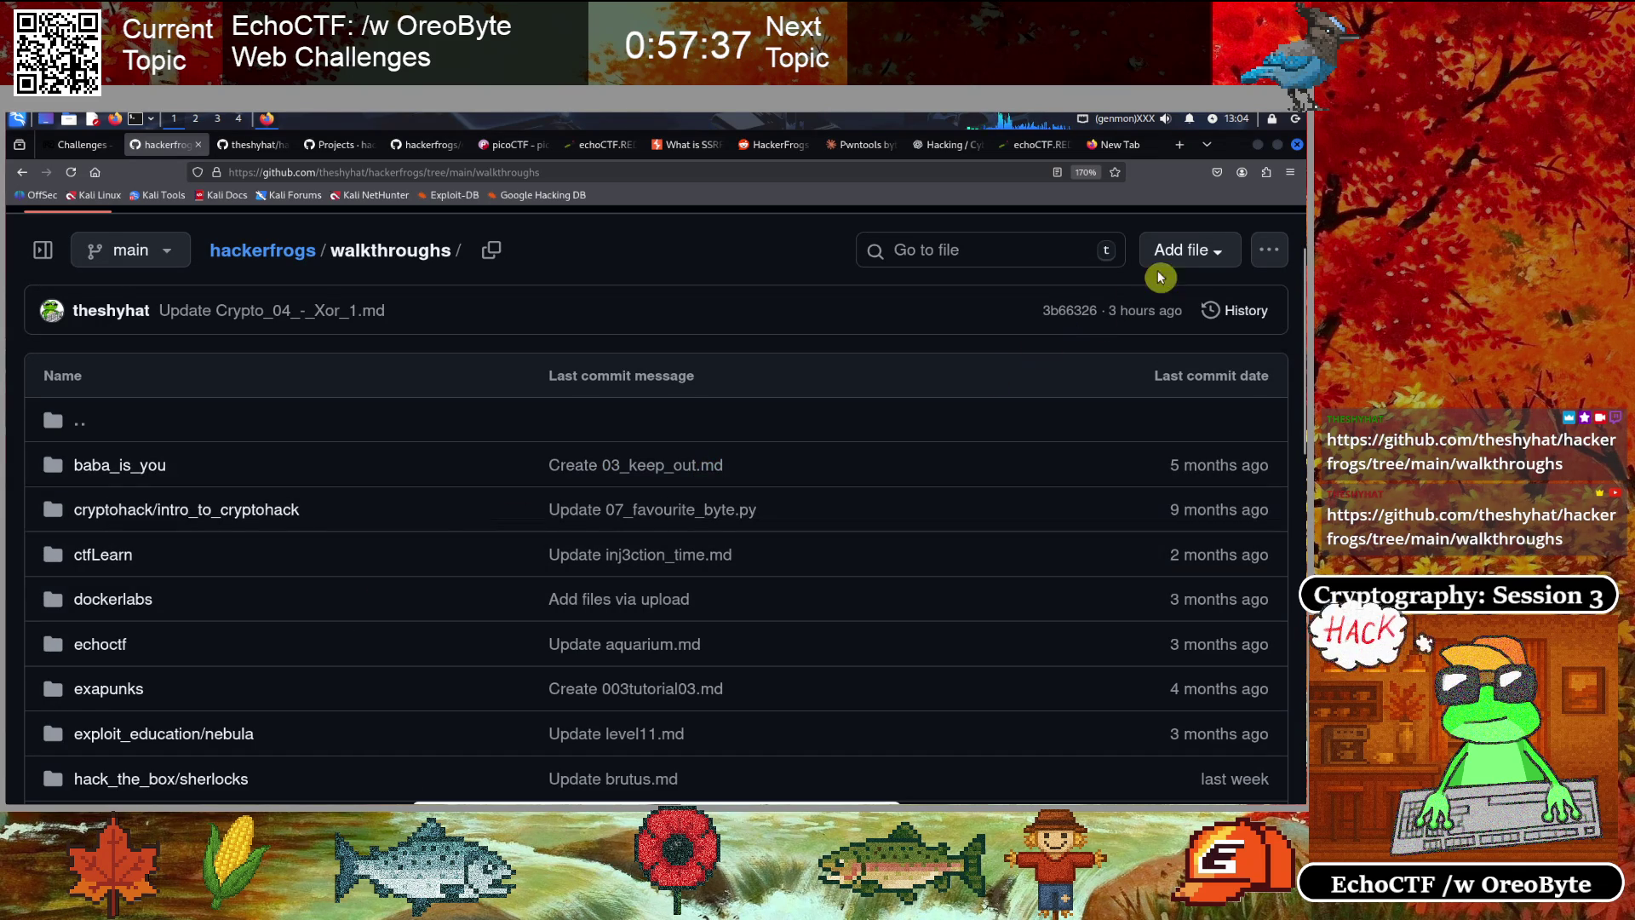
left_click(1186, 255)
left_click(1089, 296)
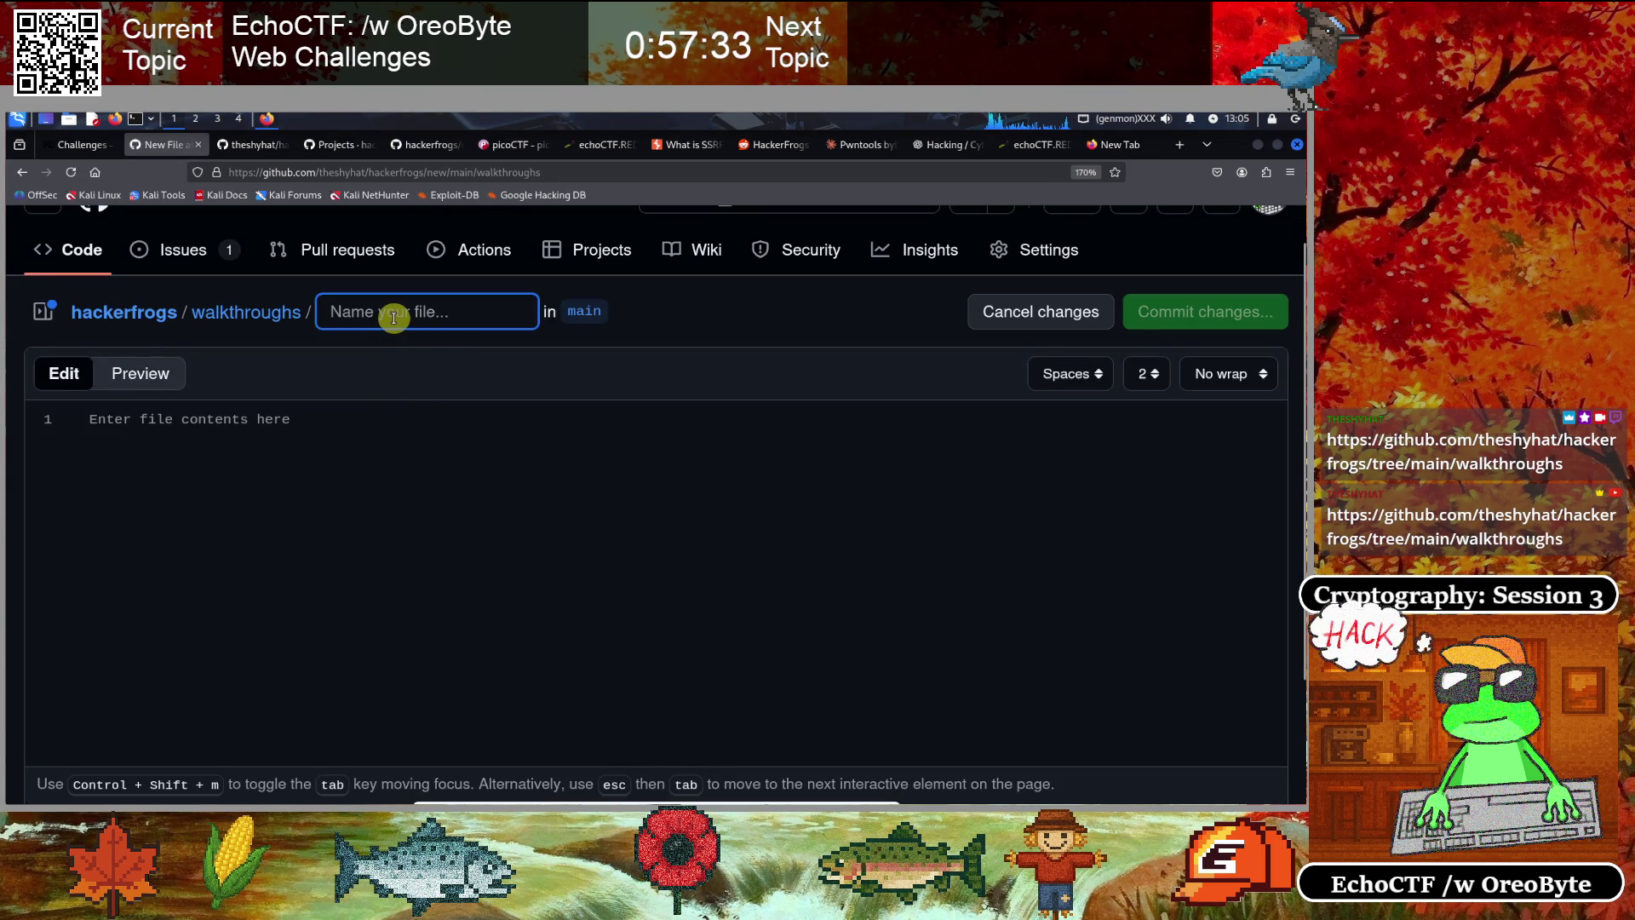
Name the file ringzero/cryptography/some_martian_message.md and open Some martian message in a new tab
type("ringzero")
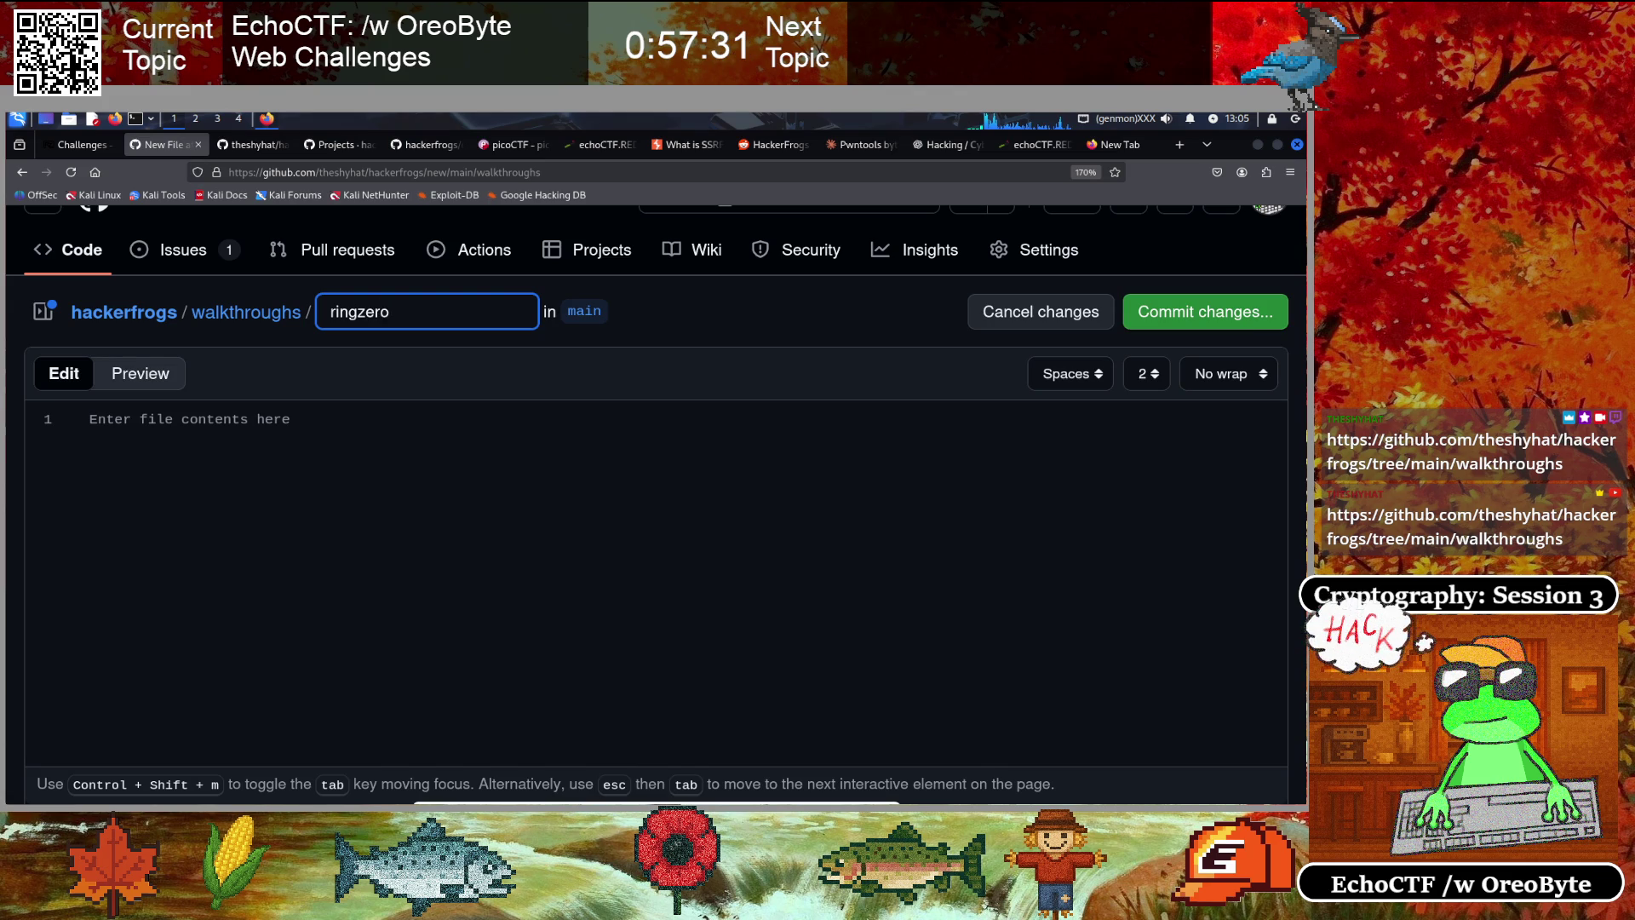
type("/")
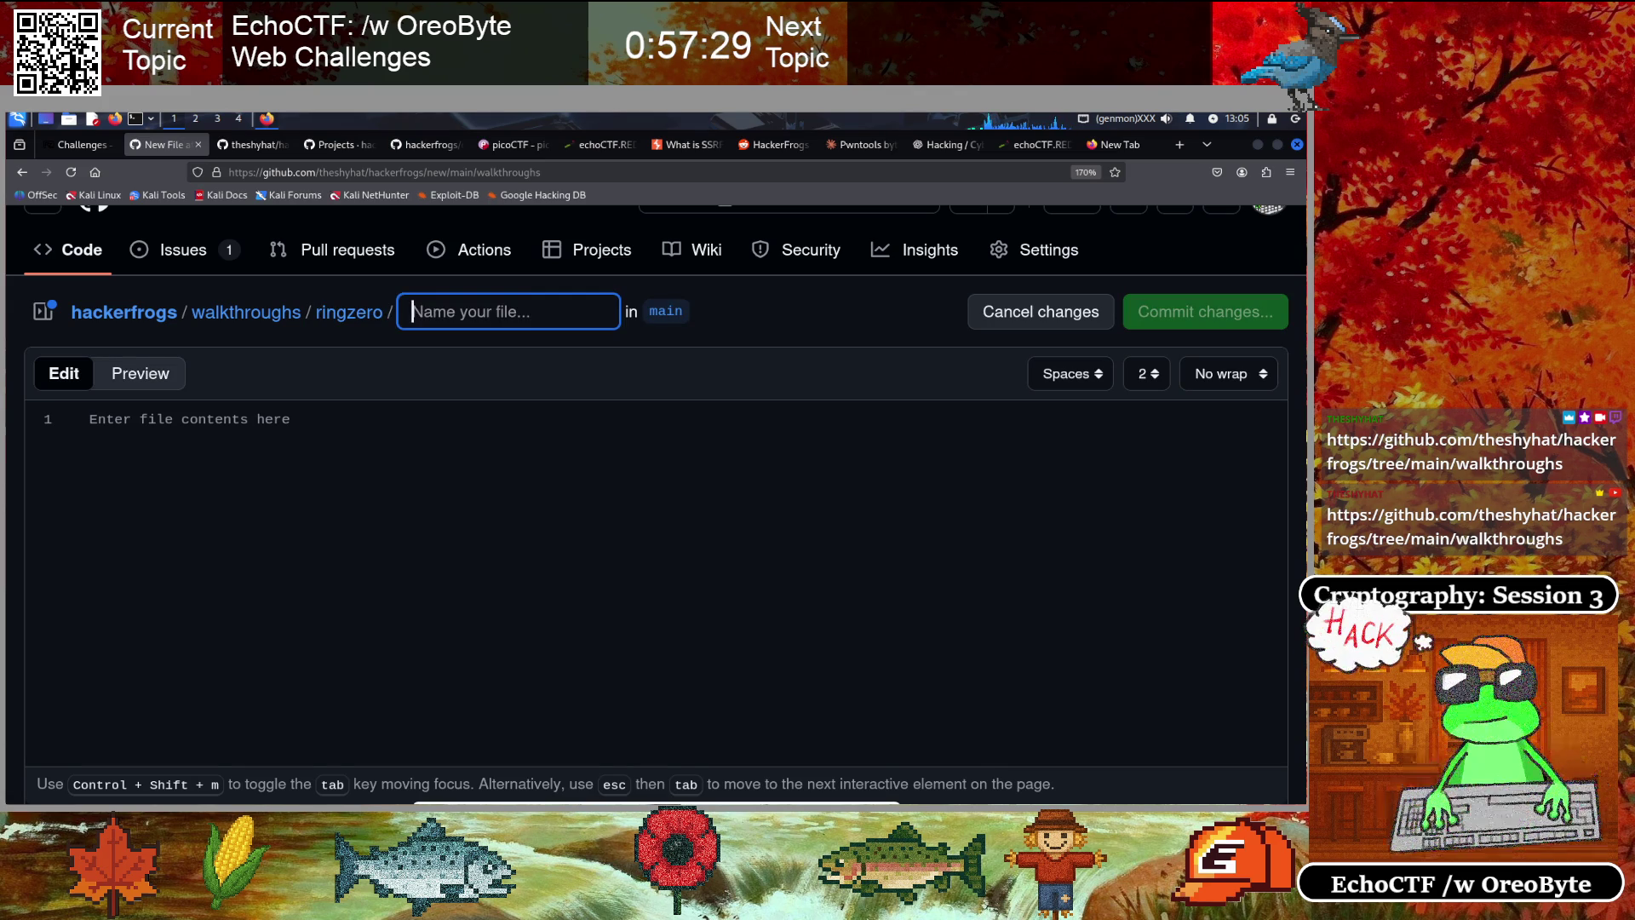
type("crypto")
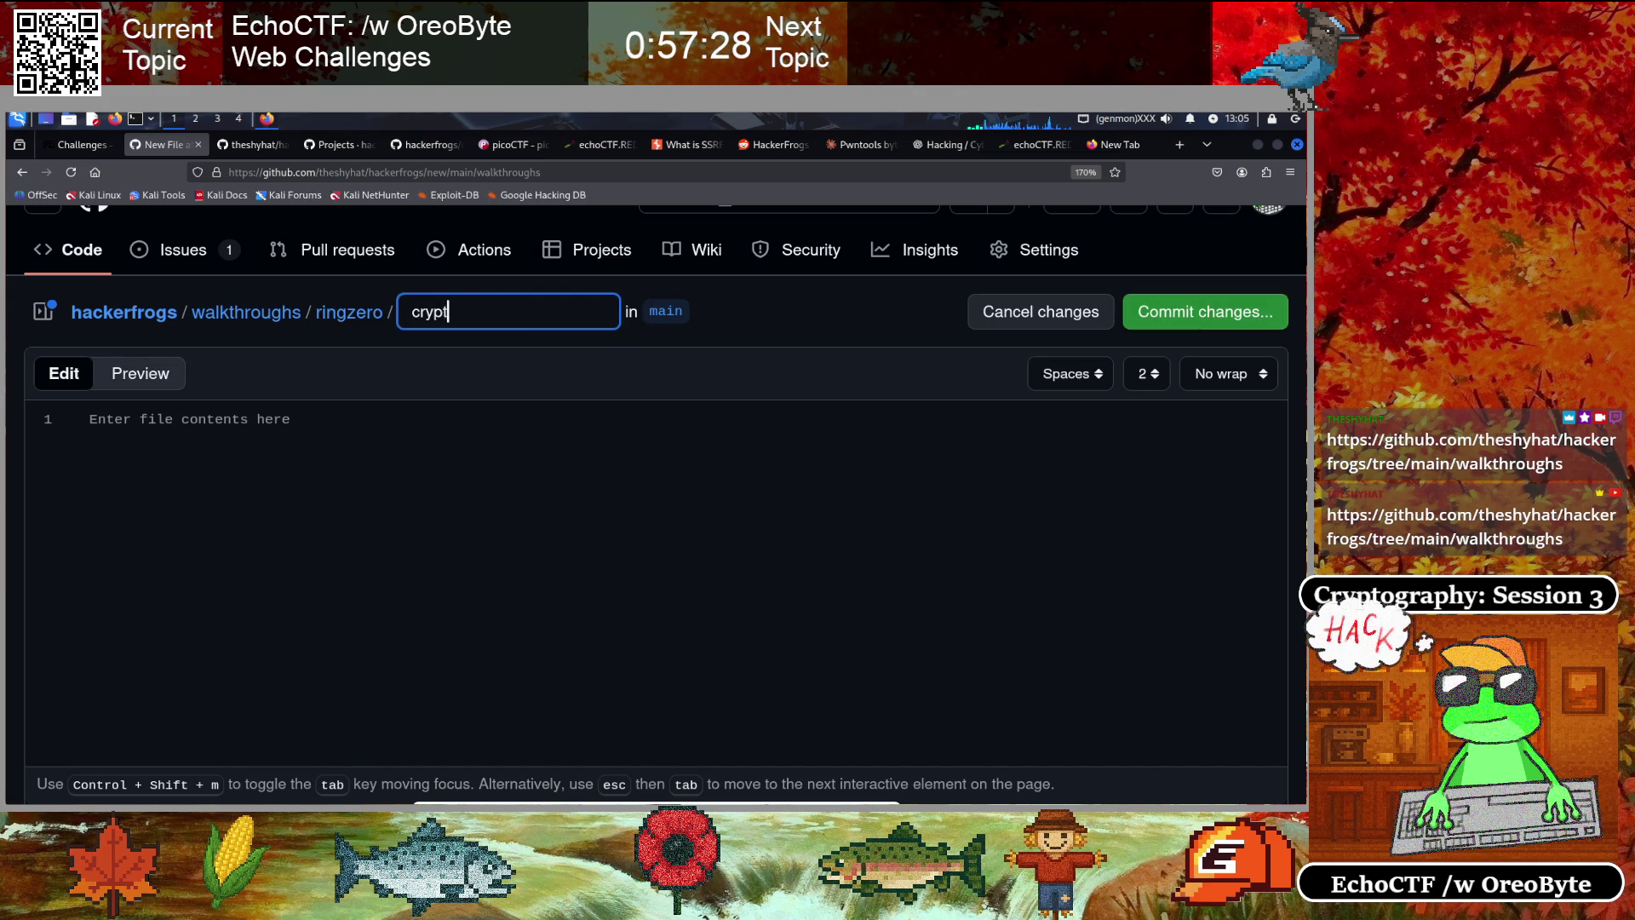
type("graphy")
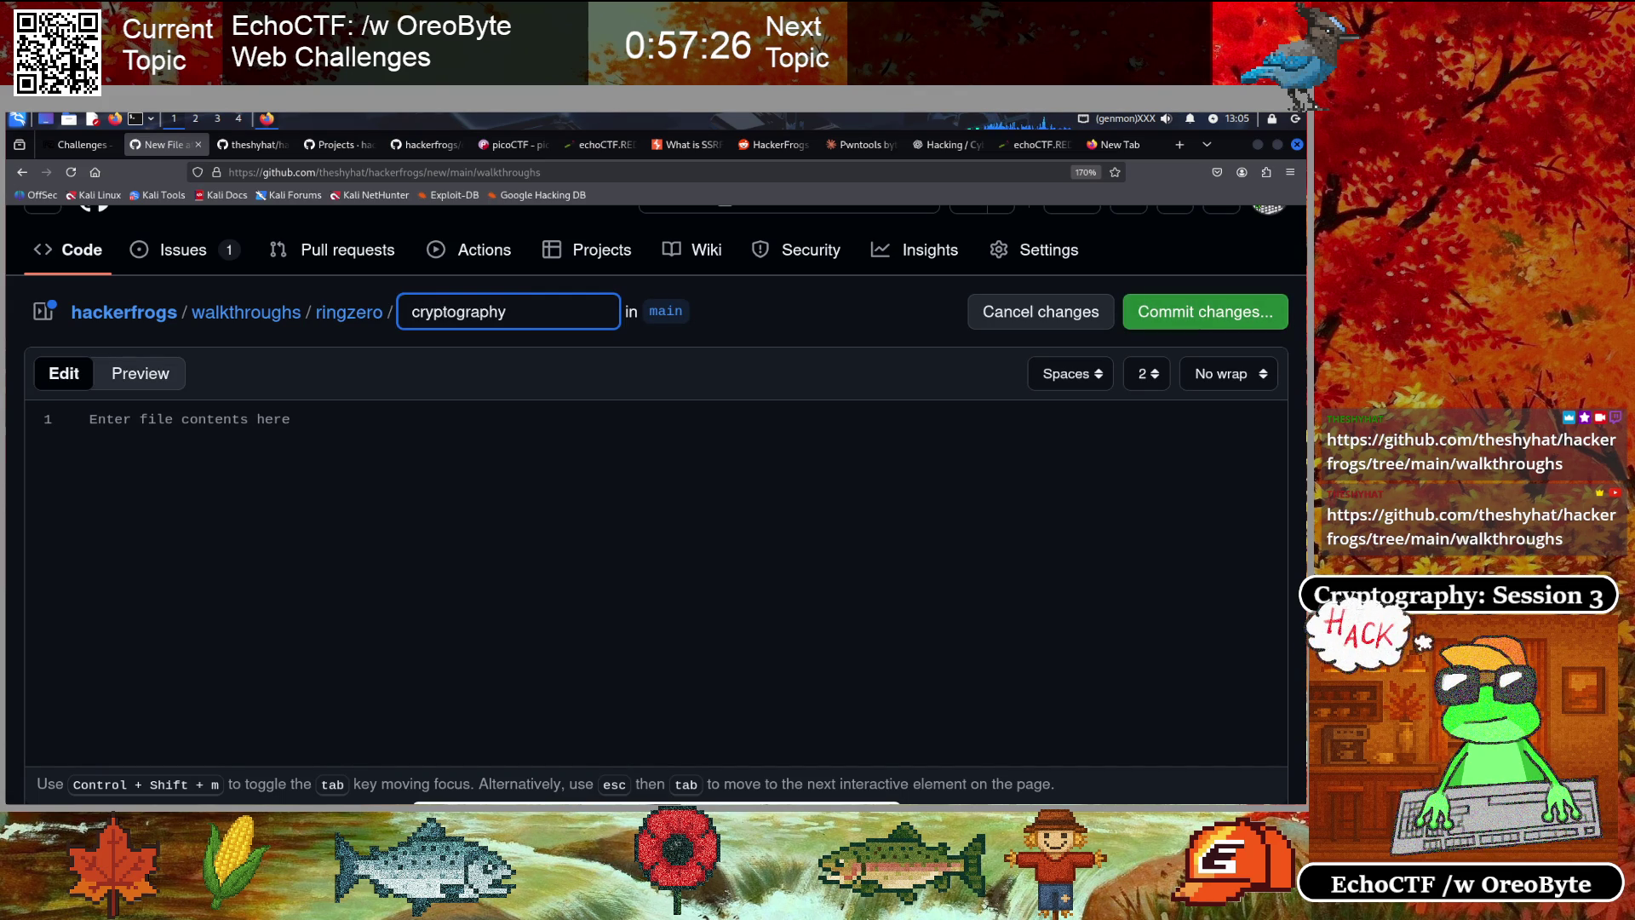
type("/")
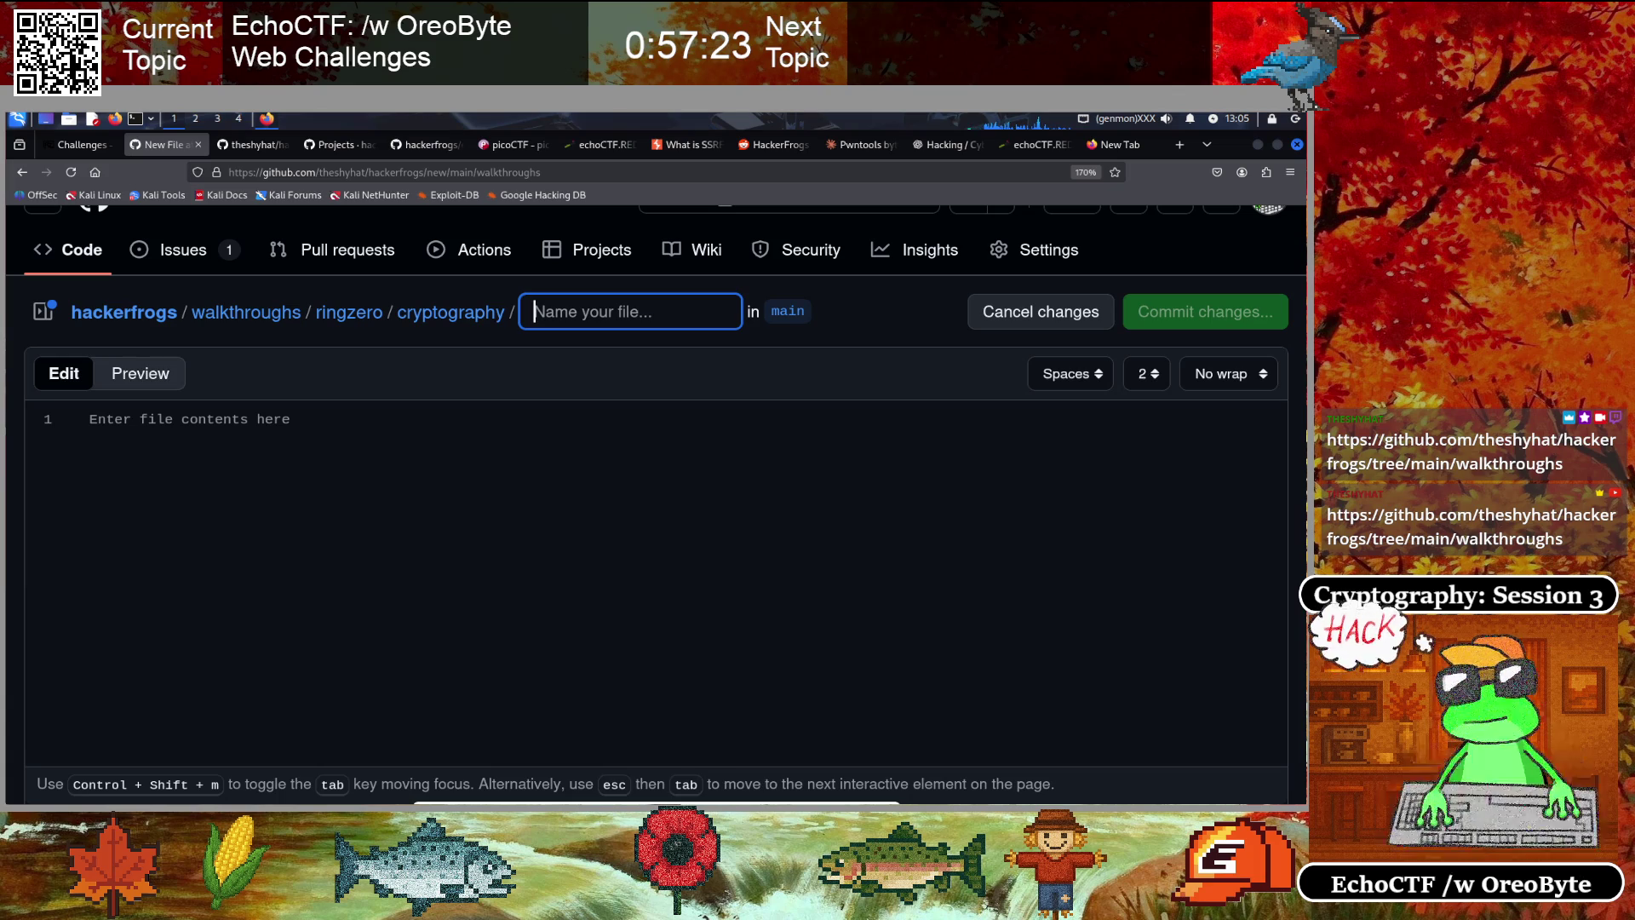
type("some")
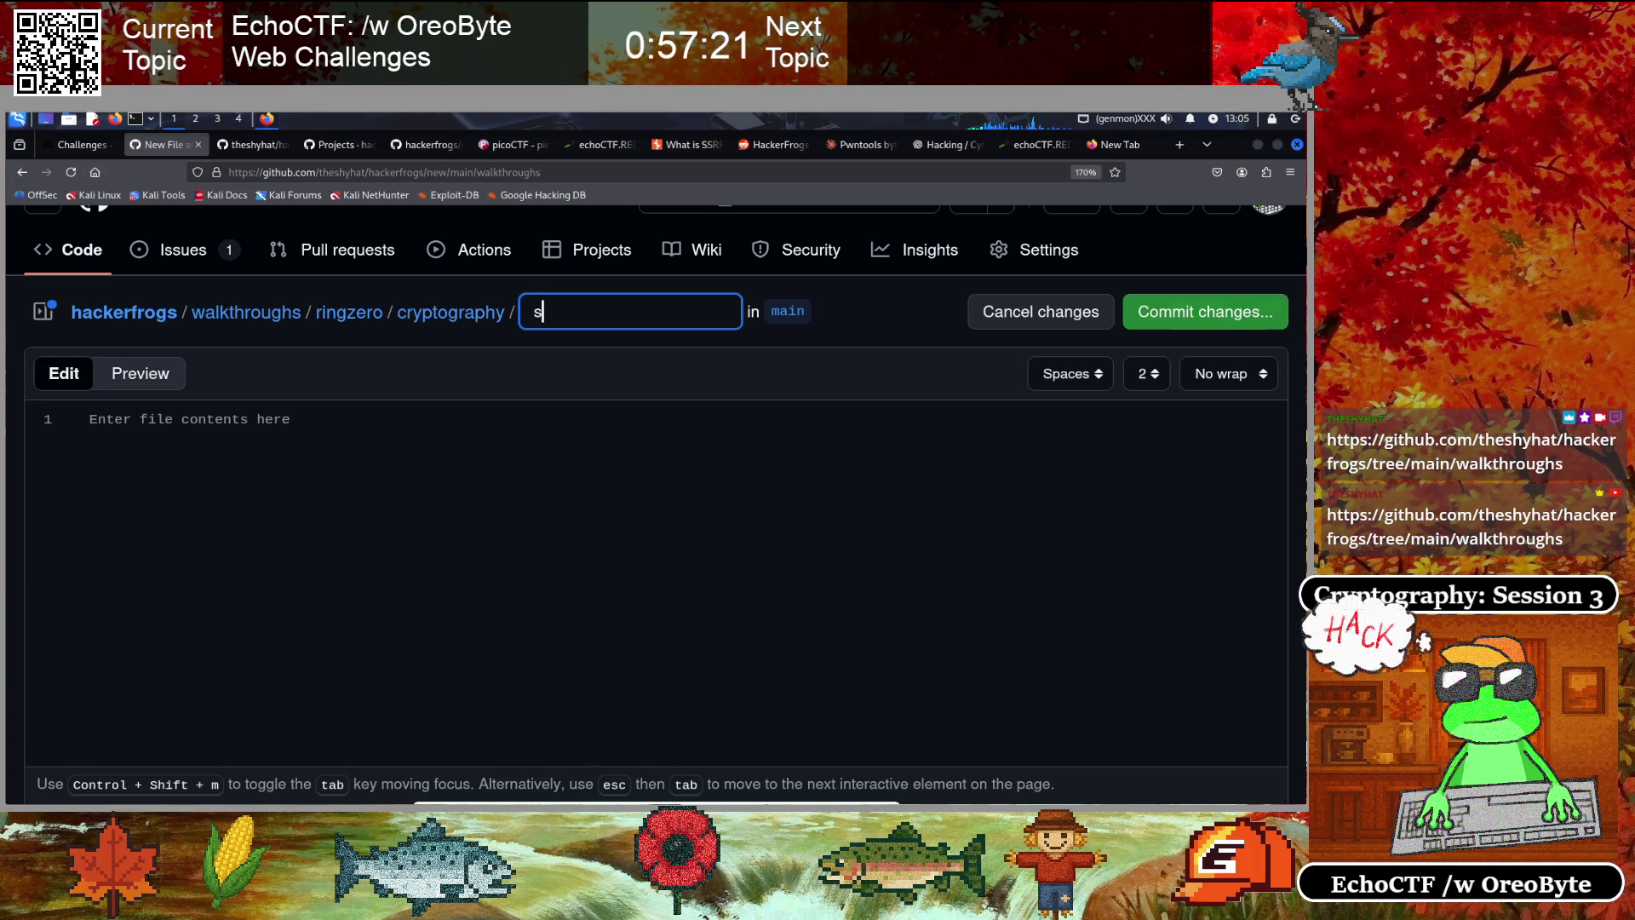
type("_ma")
type("tia")
type("_message.m")
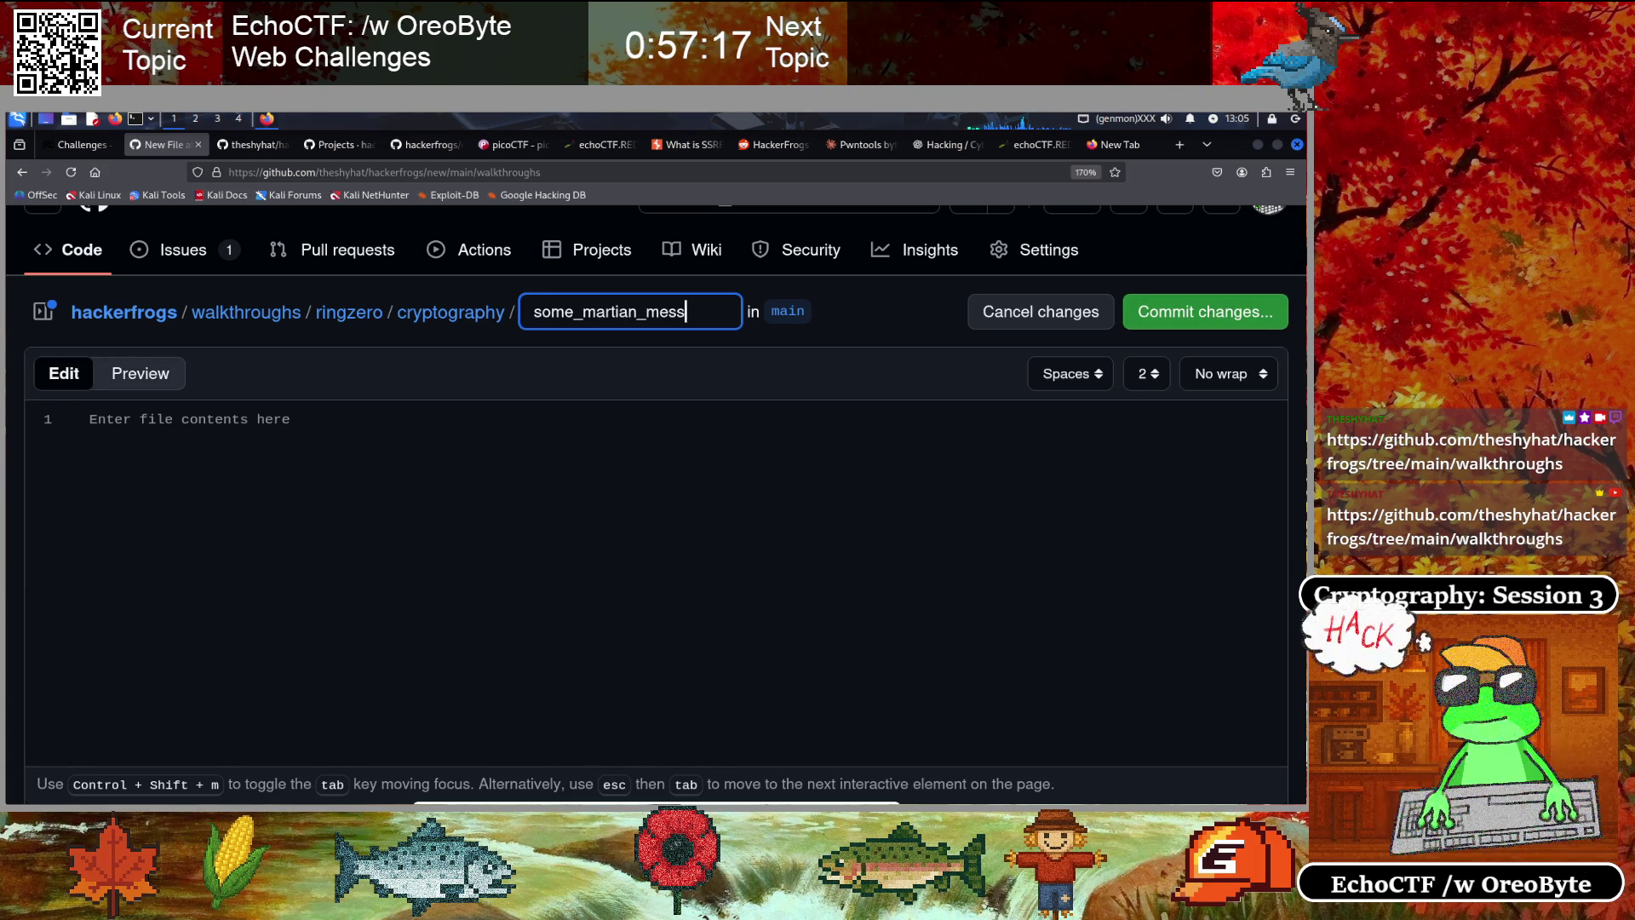
type("d")
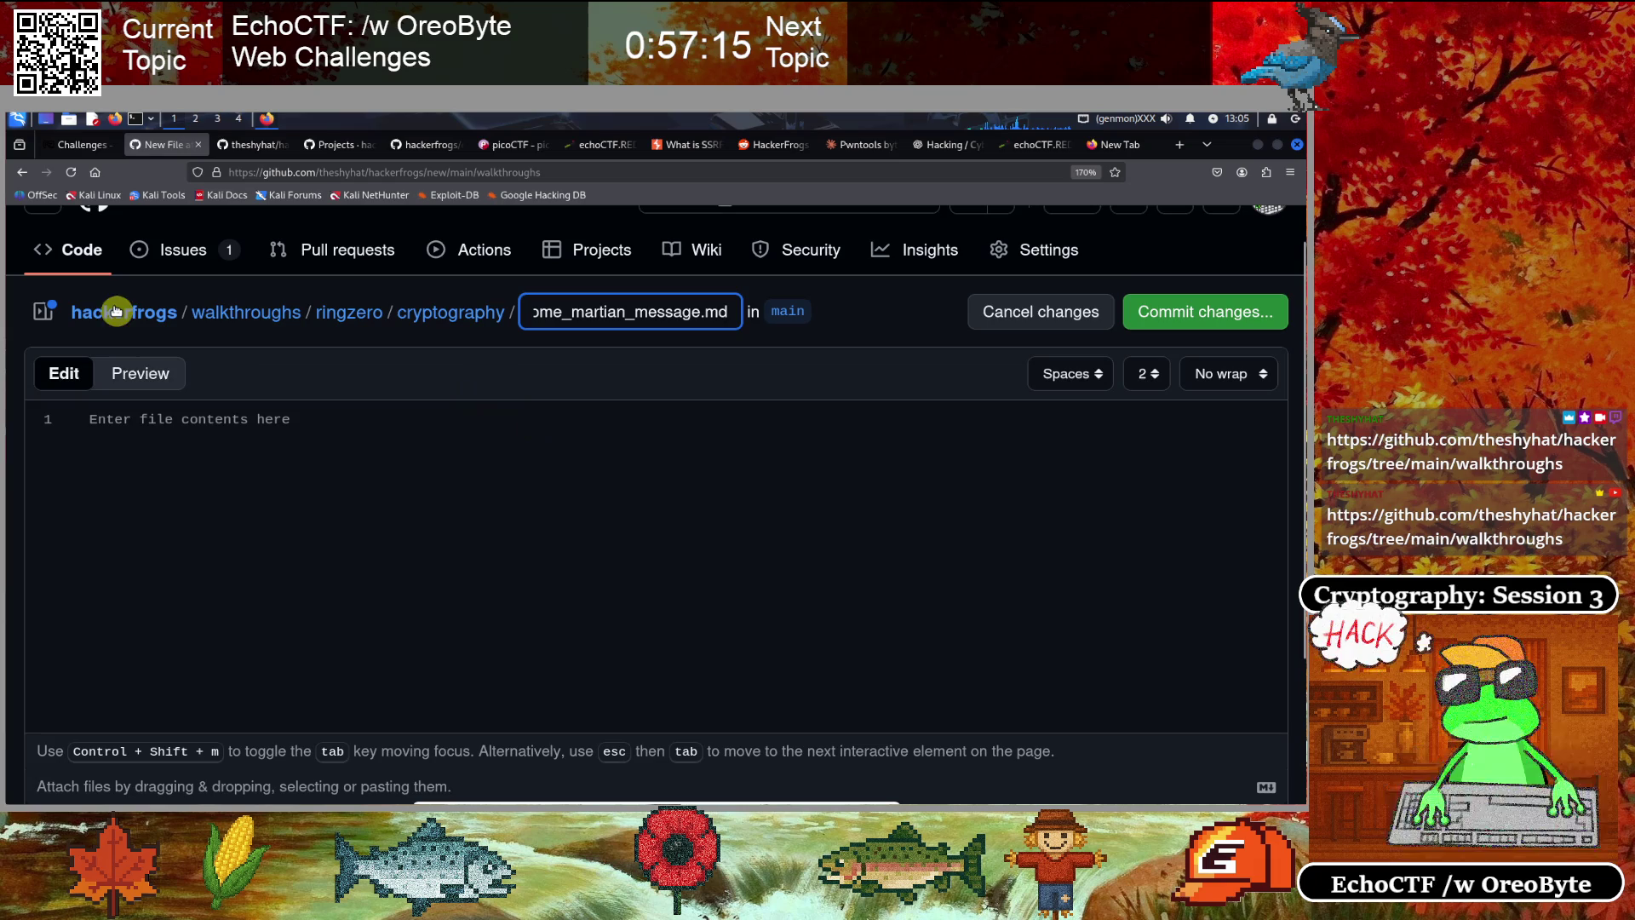
left_click(57, 151)
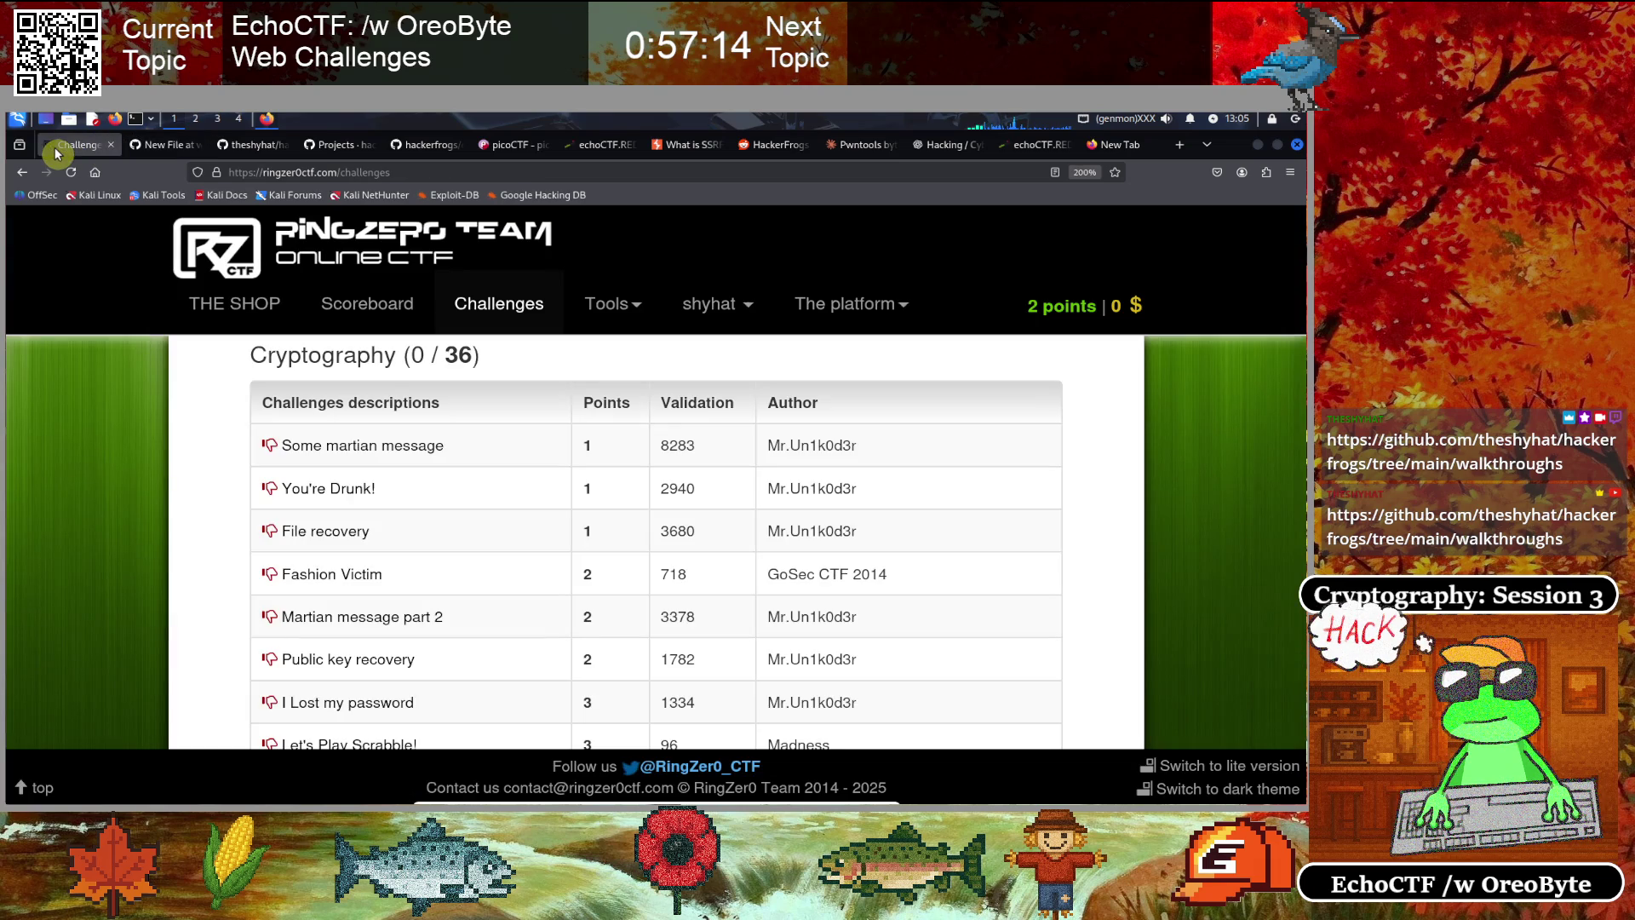
right_click(351, 444)
left_click(382, 457)
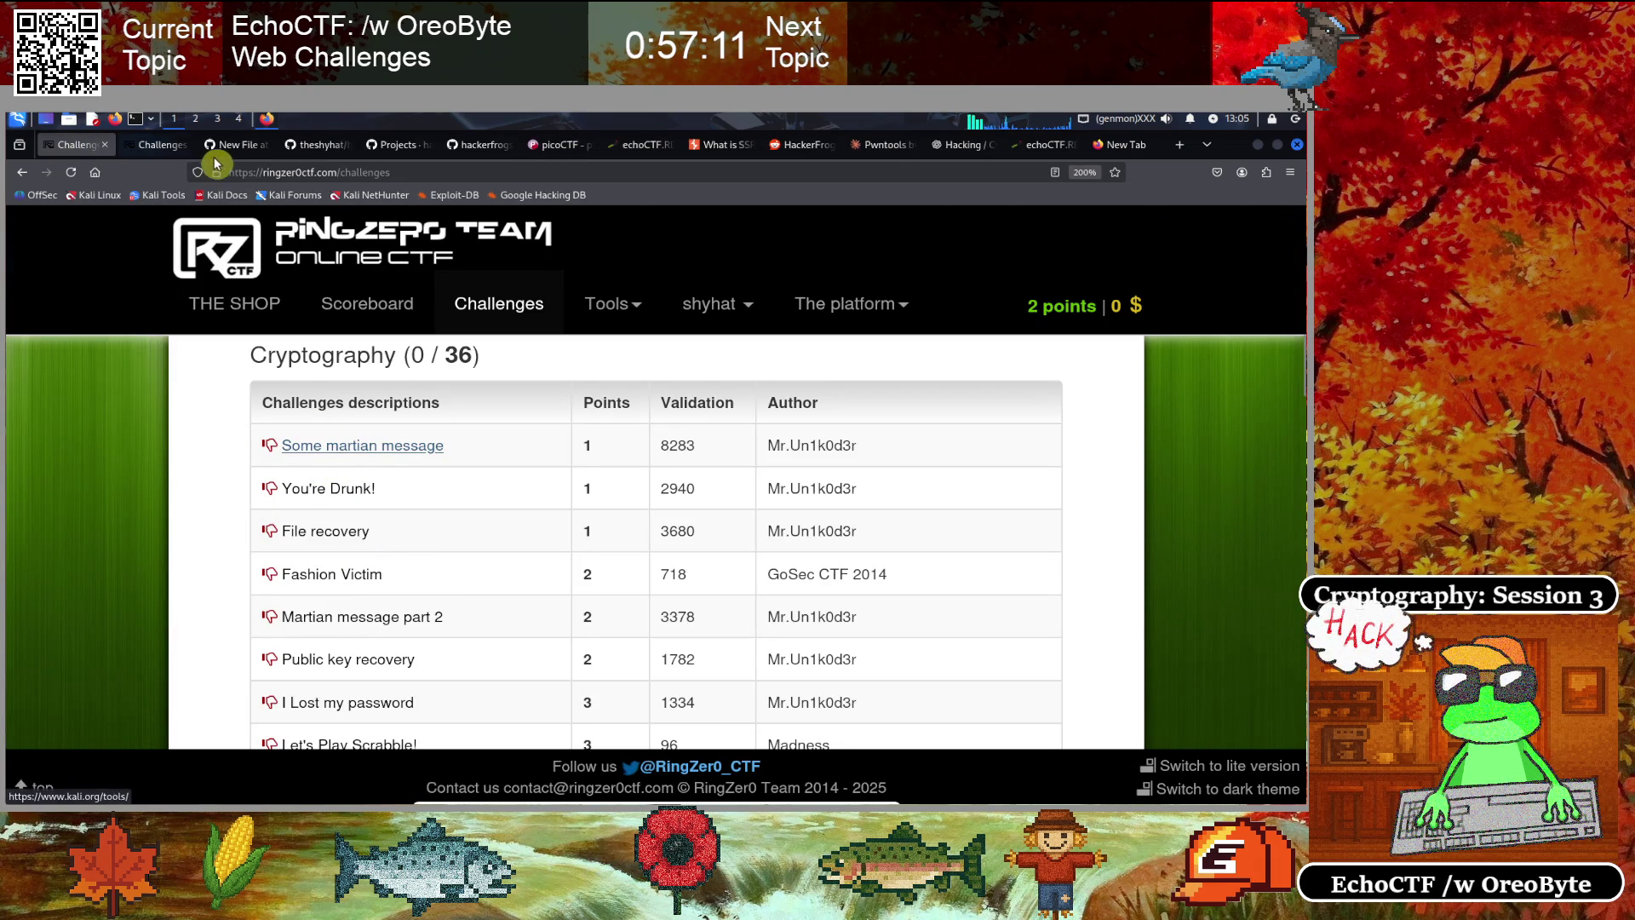
left_click(230, 145)
left_click(338, 478)
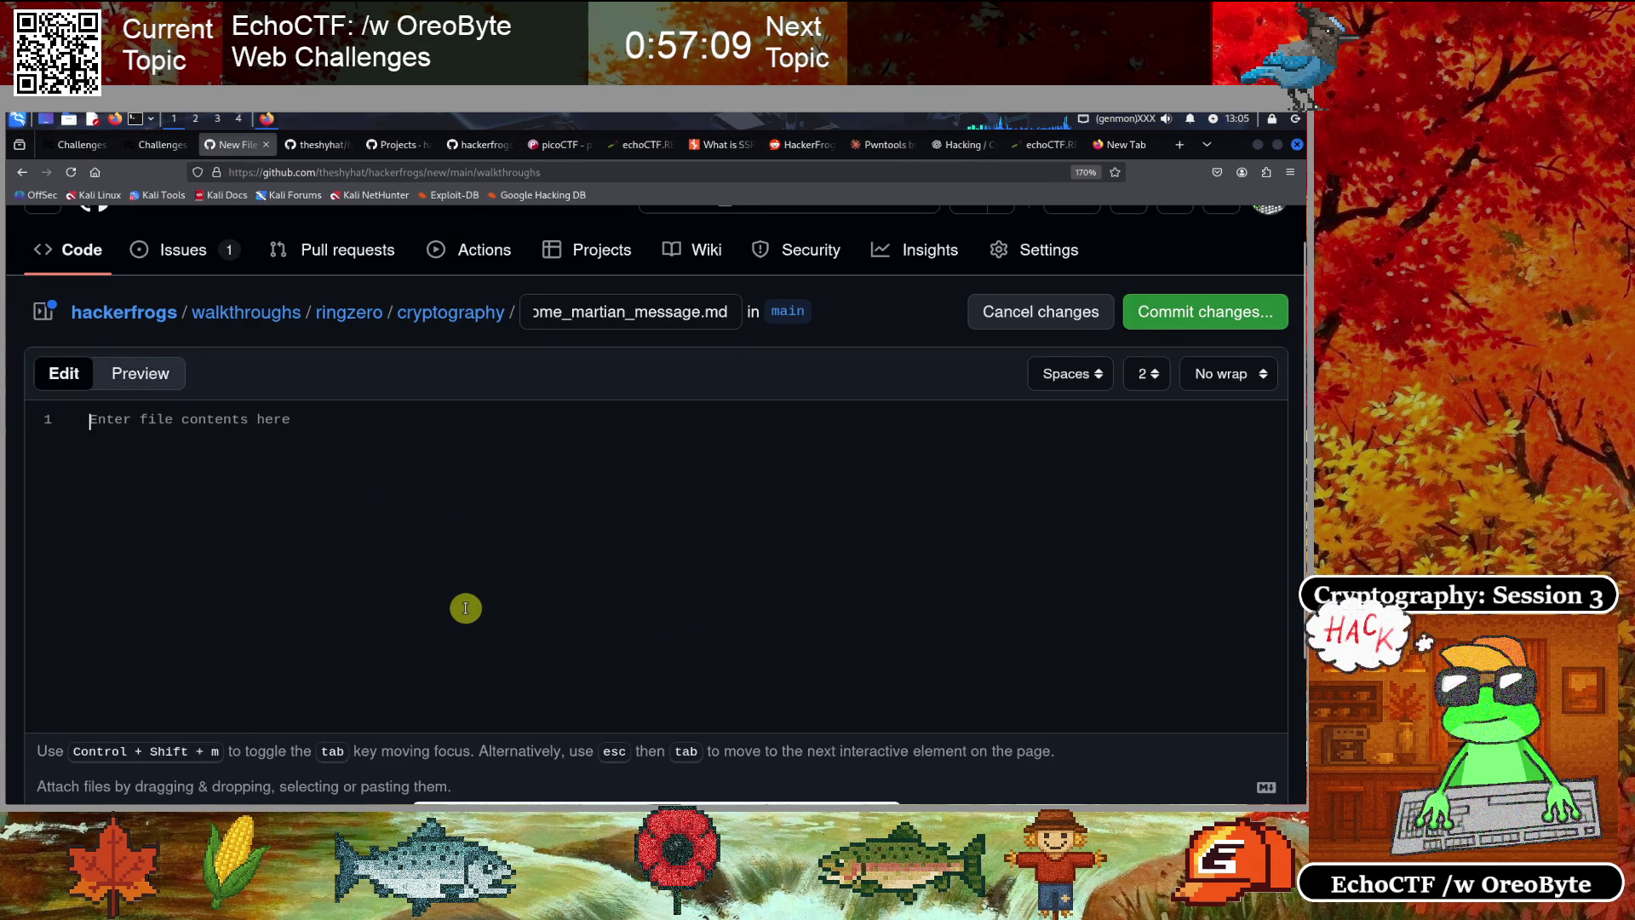
Write the headings # URL, # Concept and # Method of solve on separate lines
type("#")
key("Return")
type("# ")
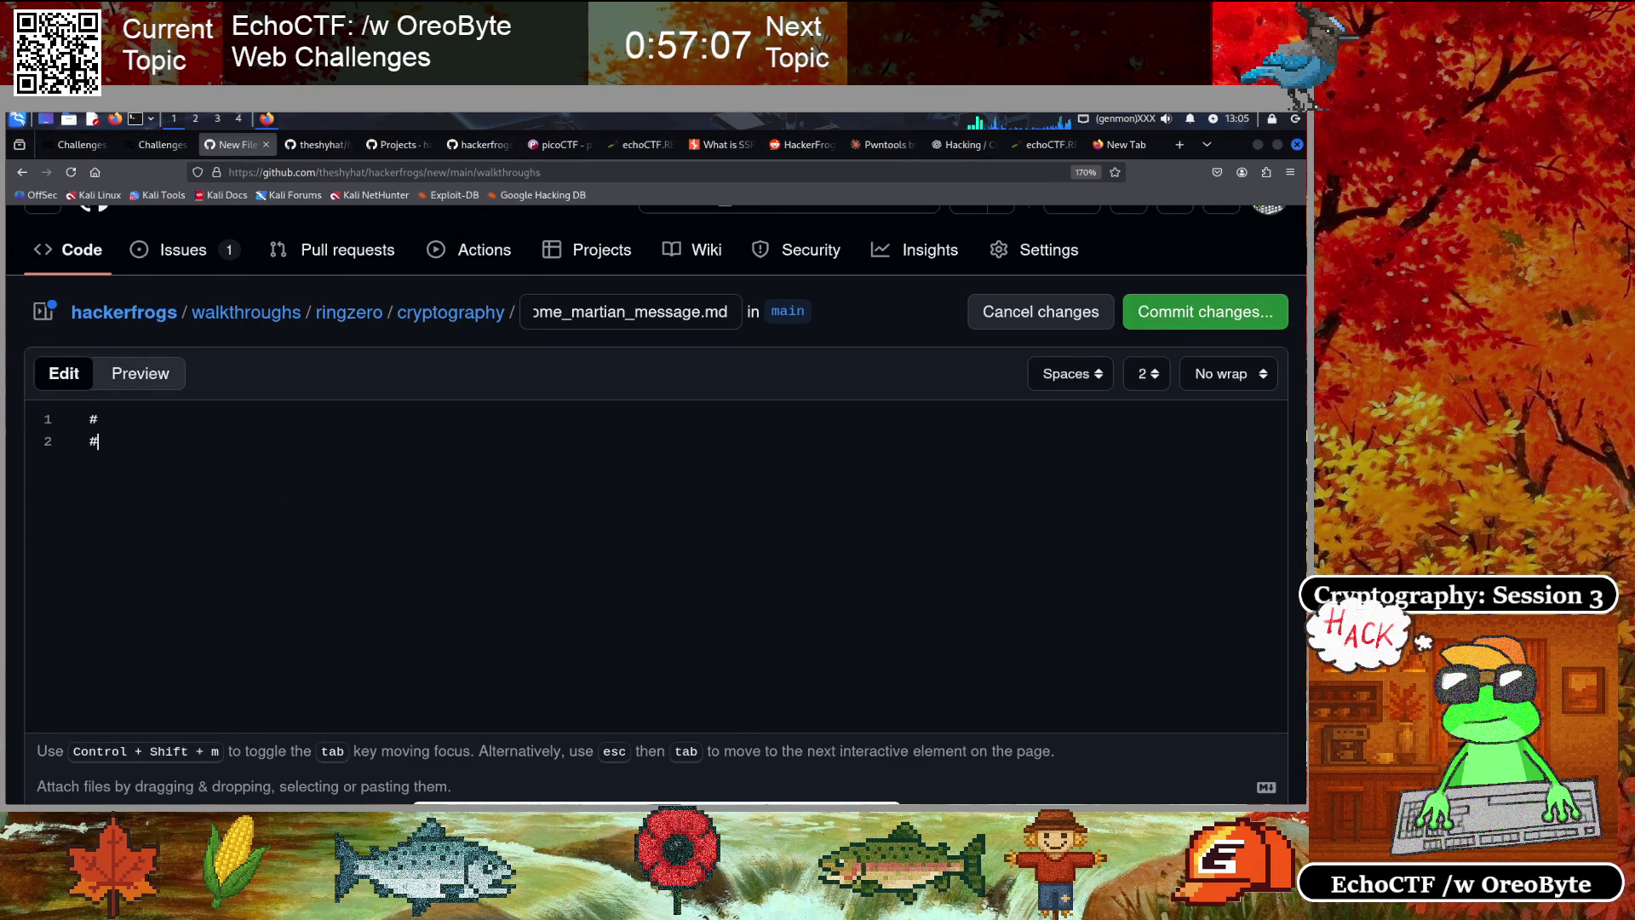
type("#")
key("Return")
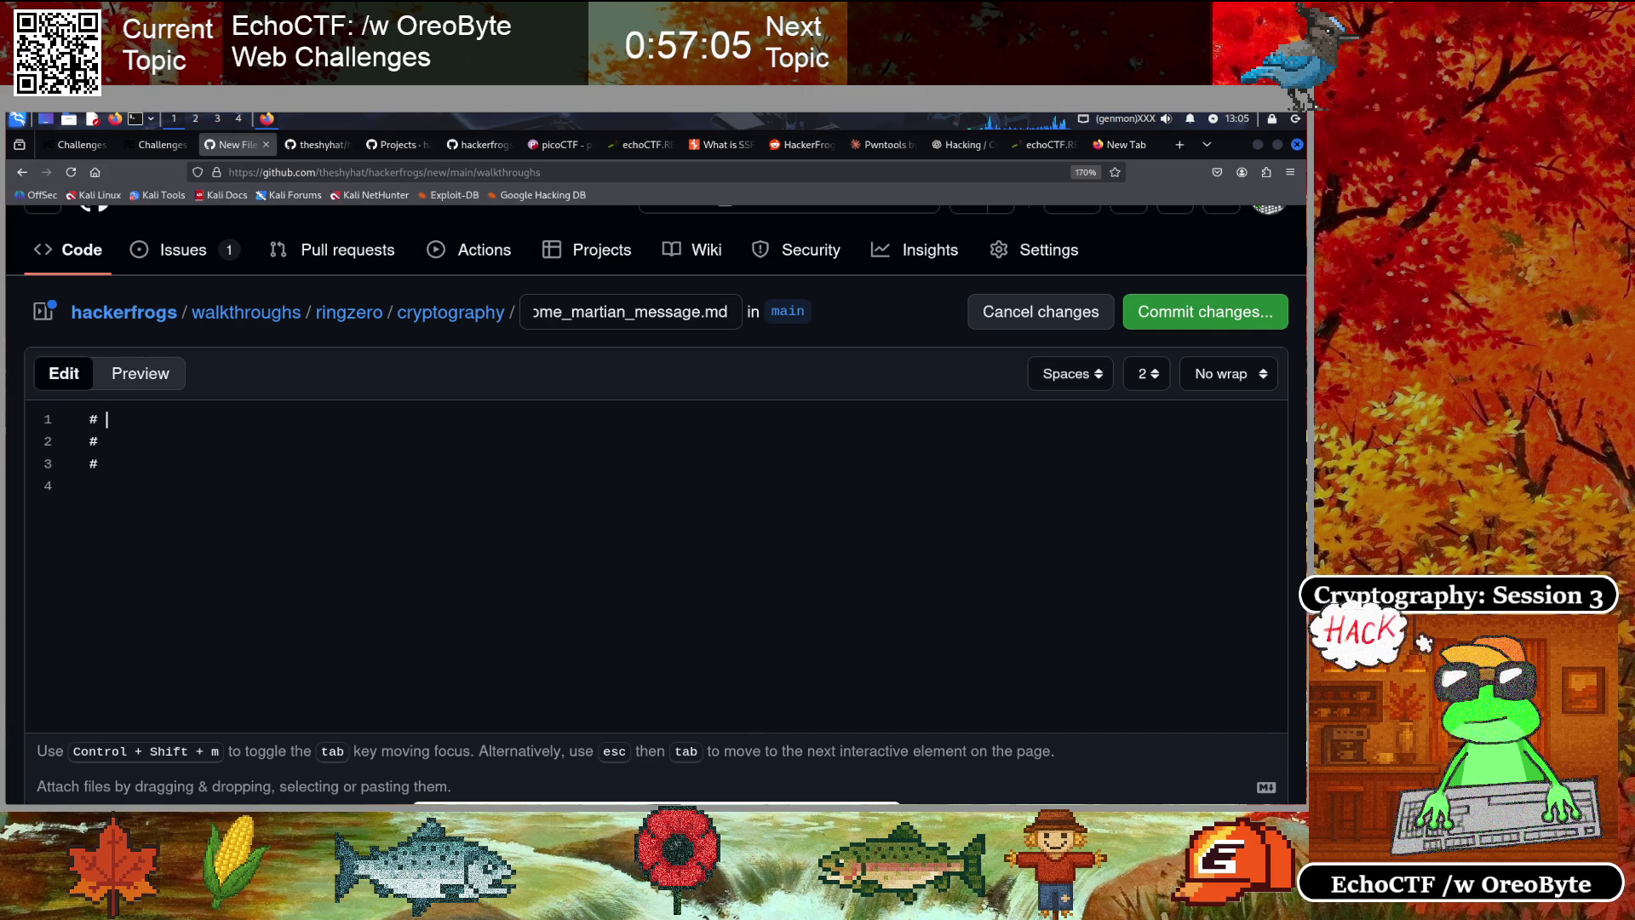
type("L")
left_click(97, 463)
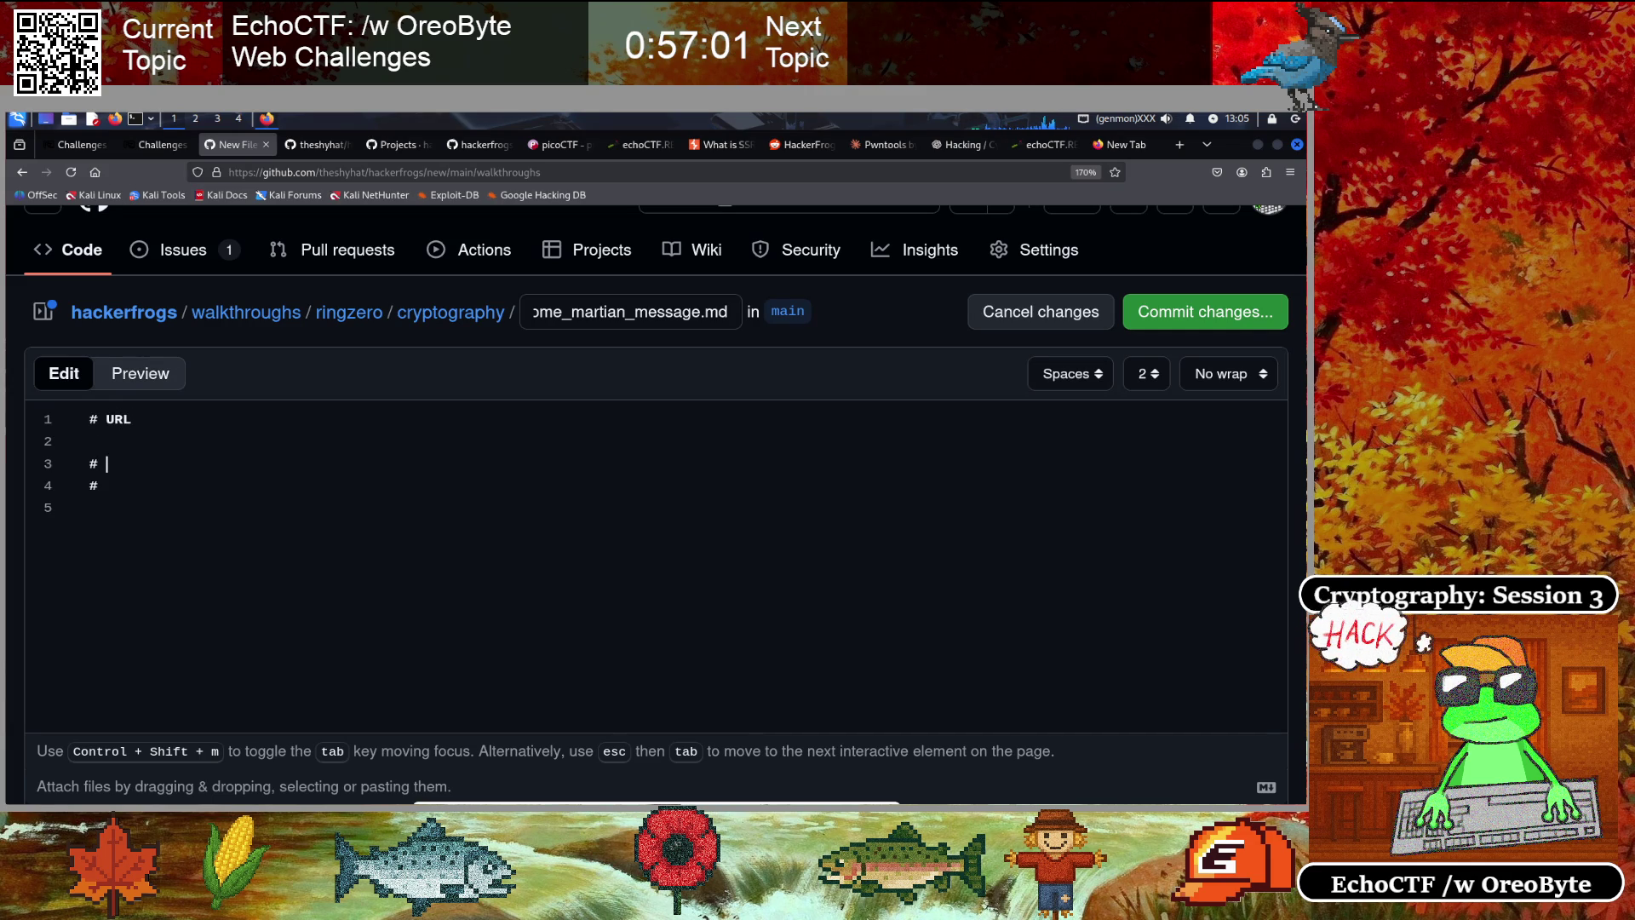
type("Concept")
key("Return")
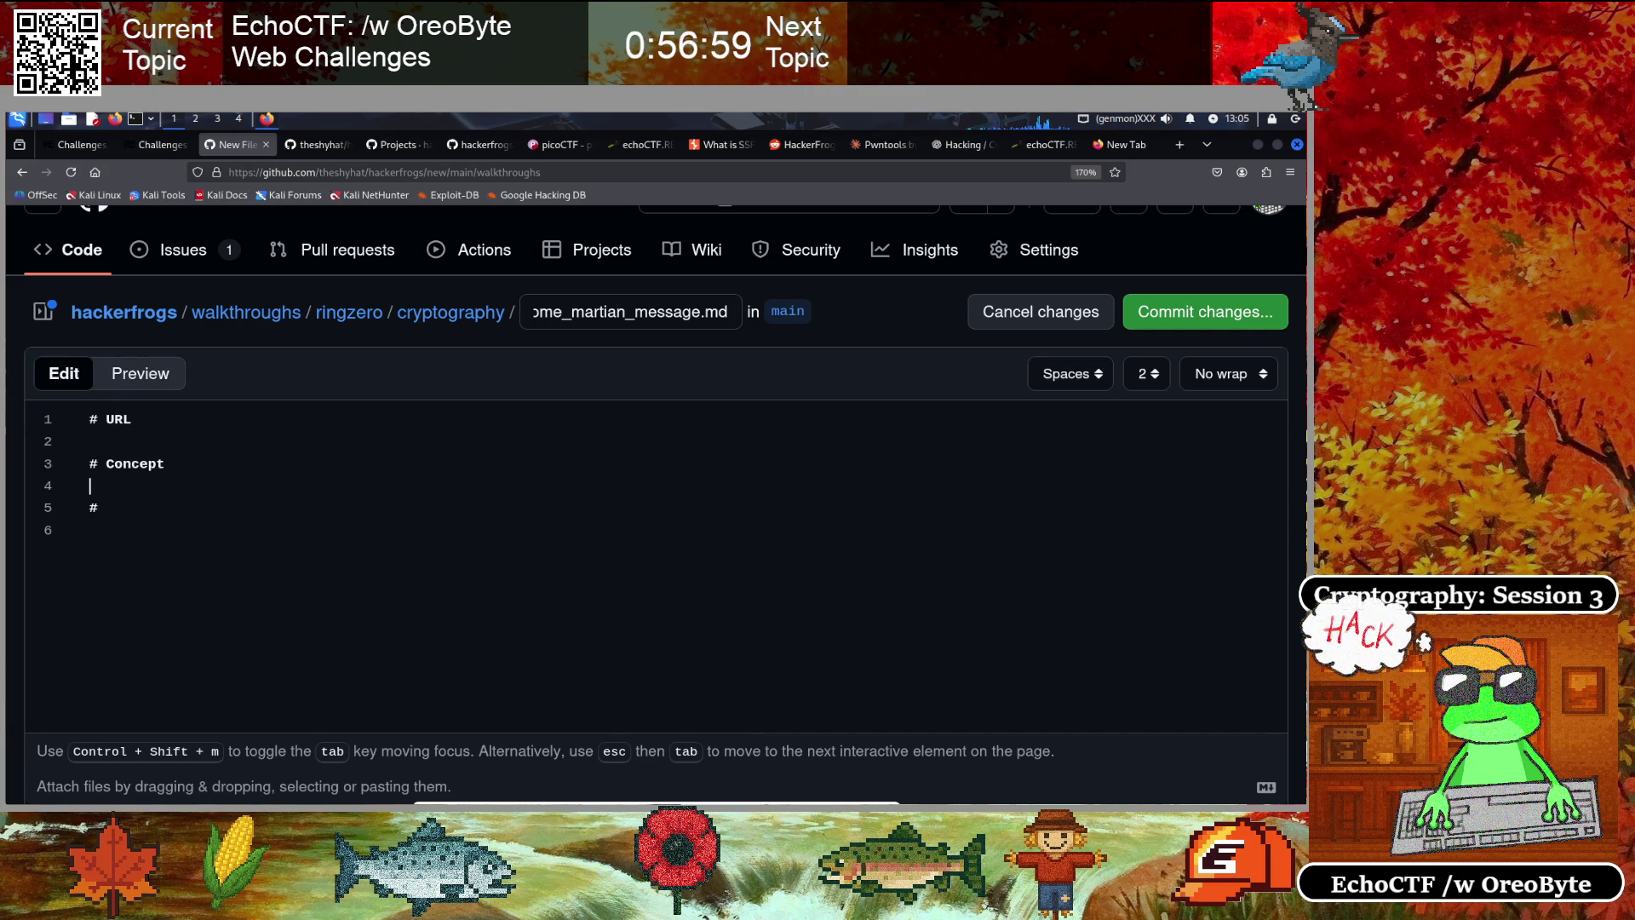
left_click(106, 508)
type("Method")
type(" of so")
type("lvin")
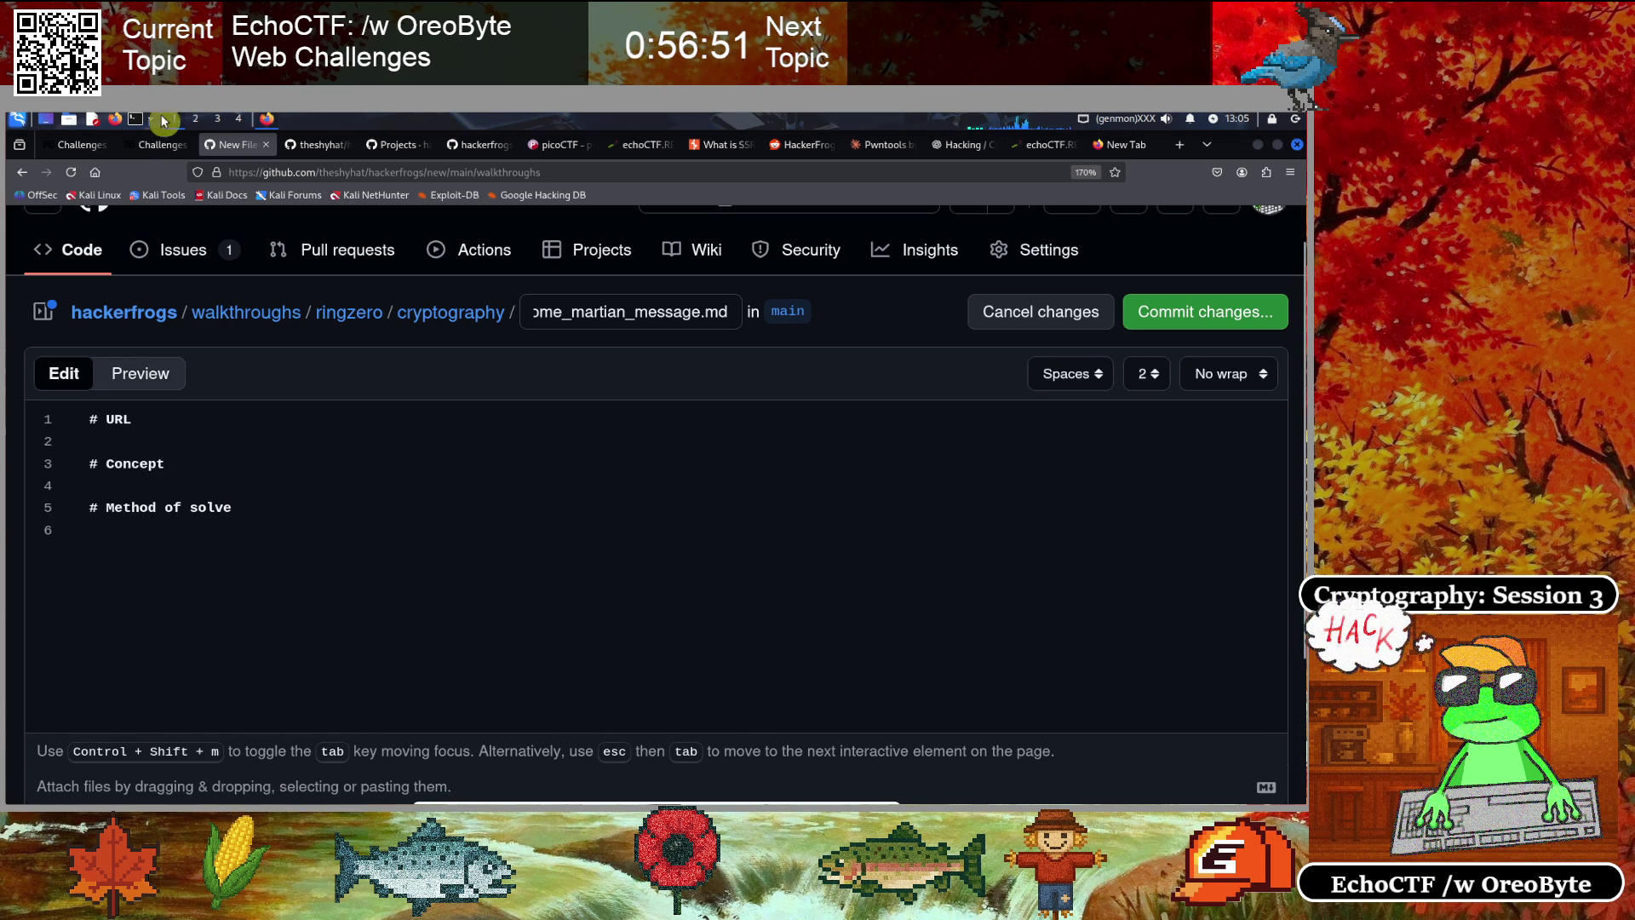
Paste the Some martian message challenge URL under the URL heading
left_click(162, 146)
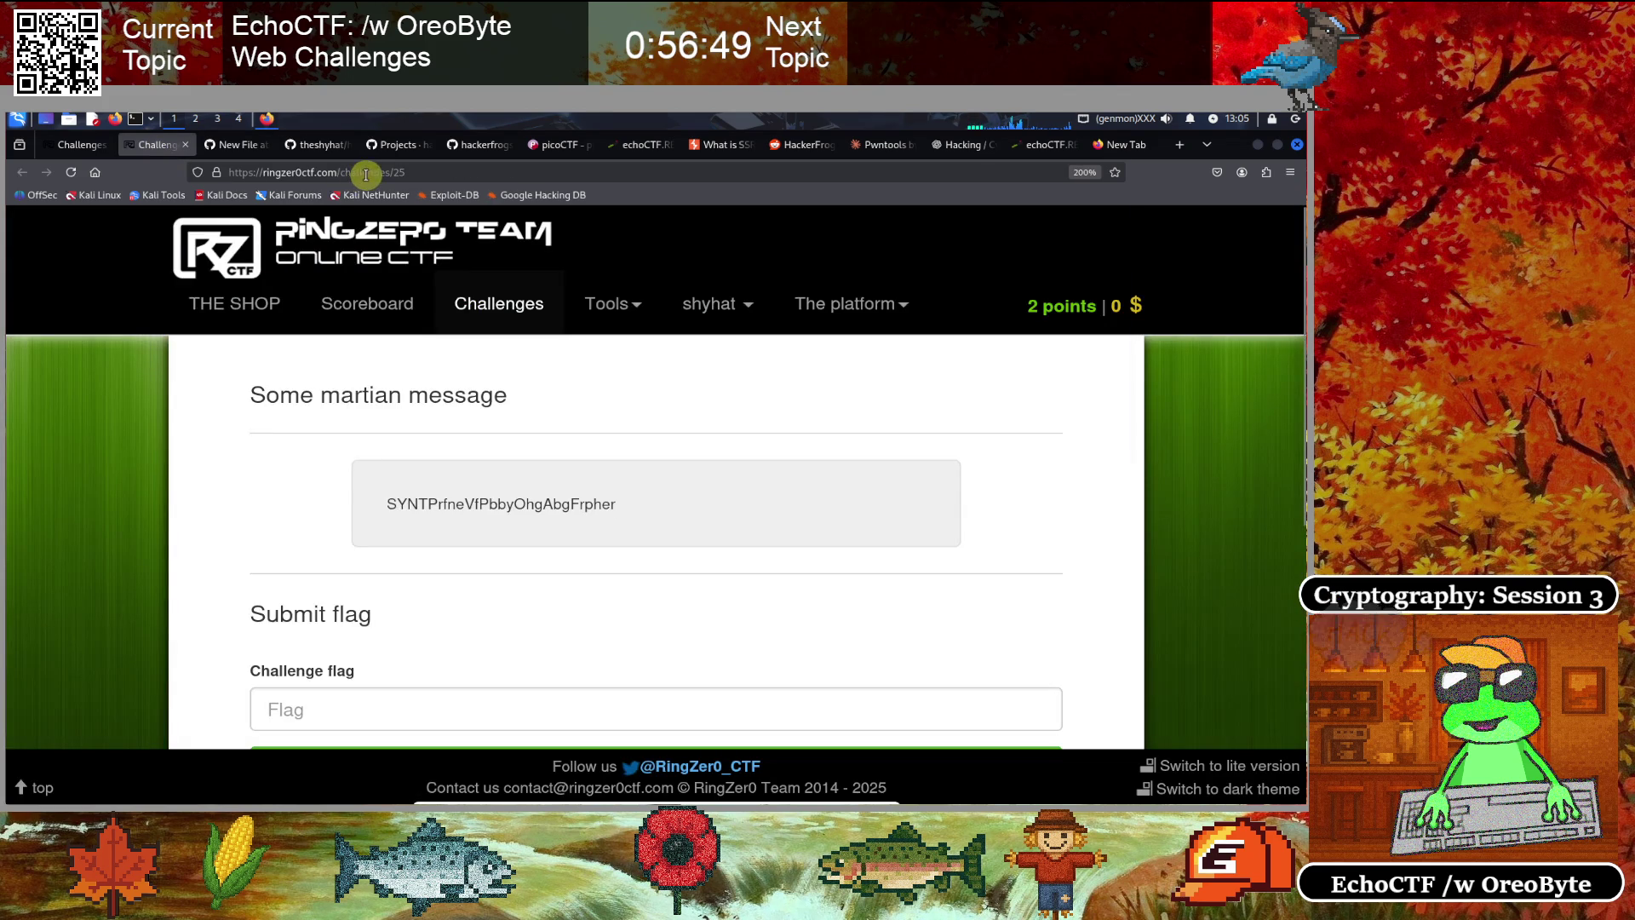
left_click(344, 172)
left_click(227, 147)
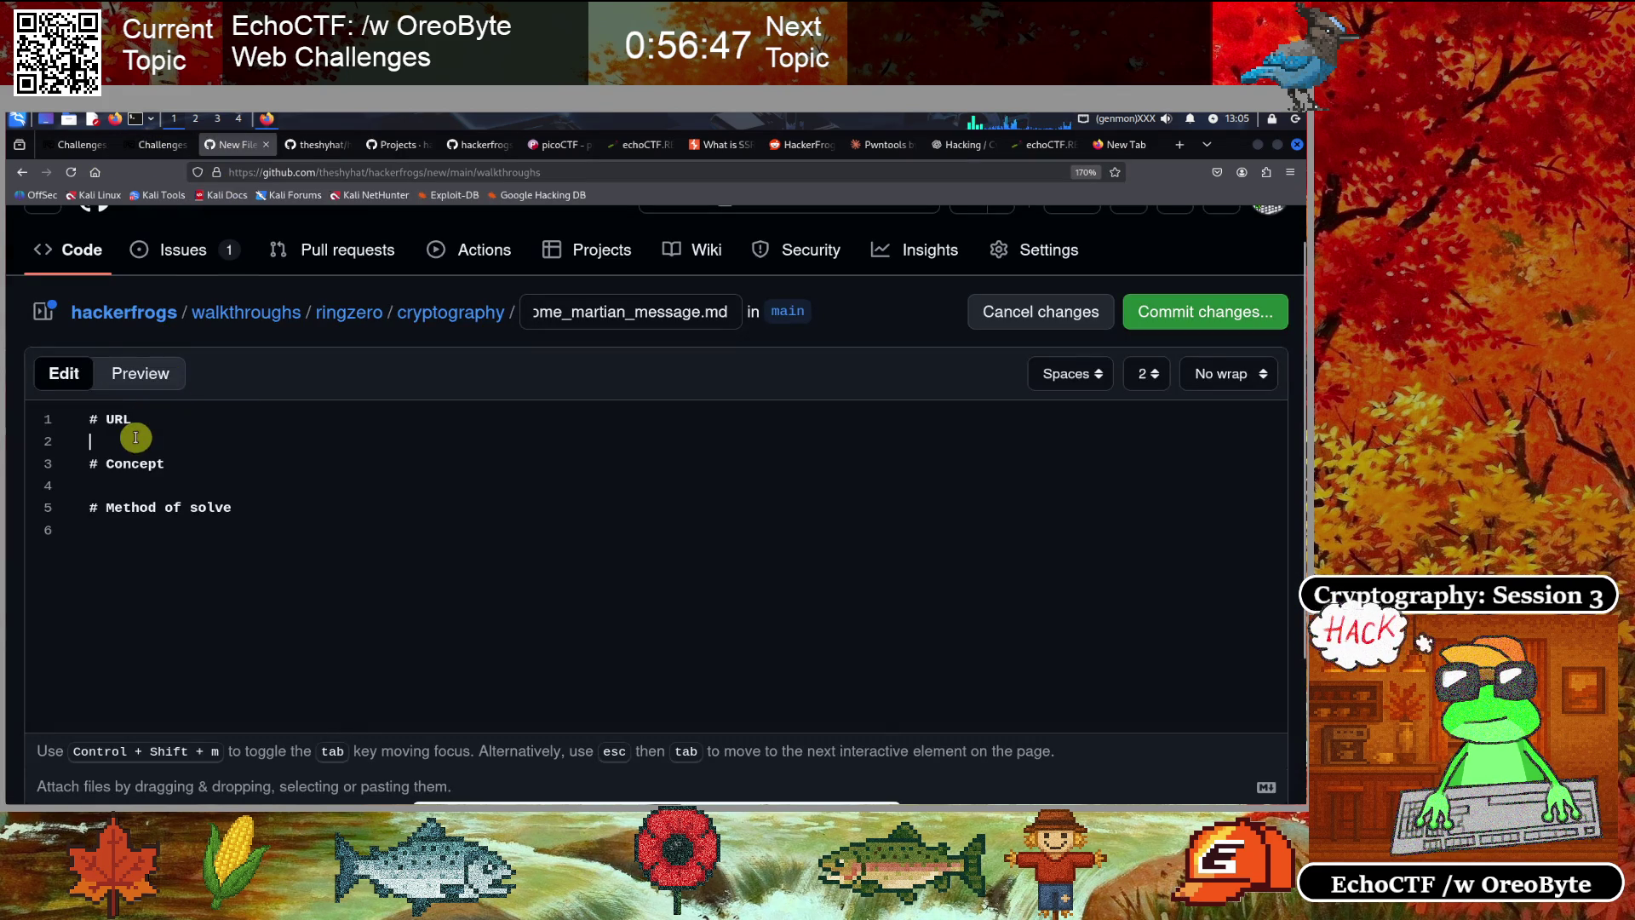
left_click(134, 440)
type("https://ringzer0ctf.com/challenges/25")
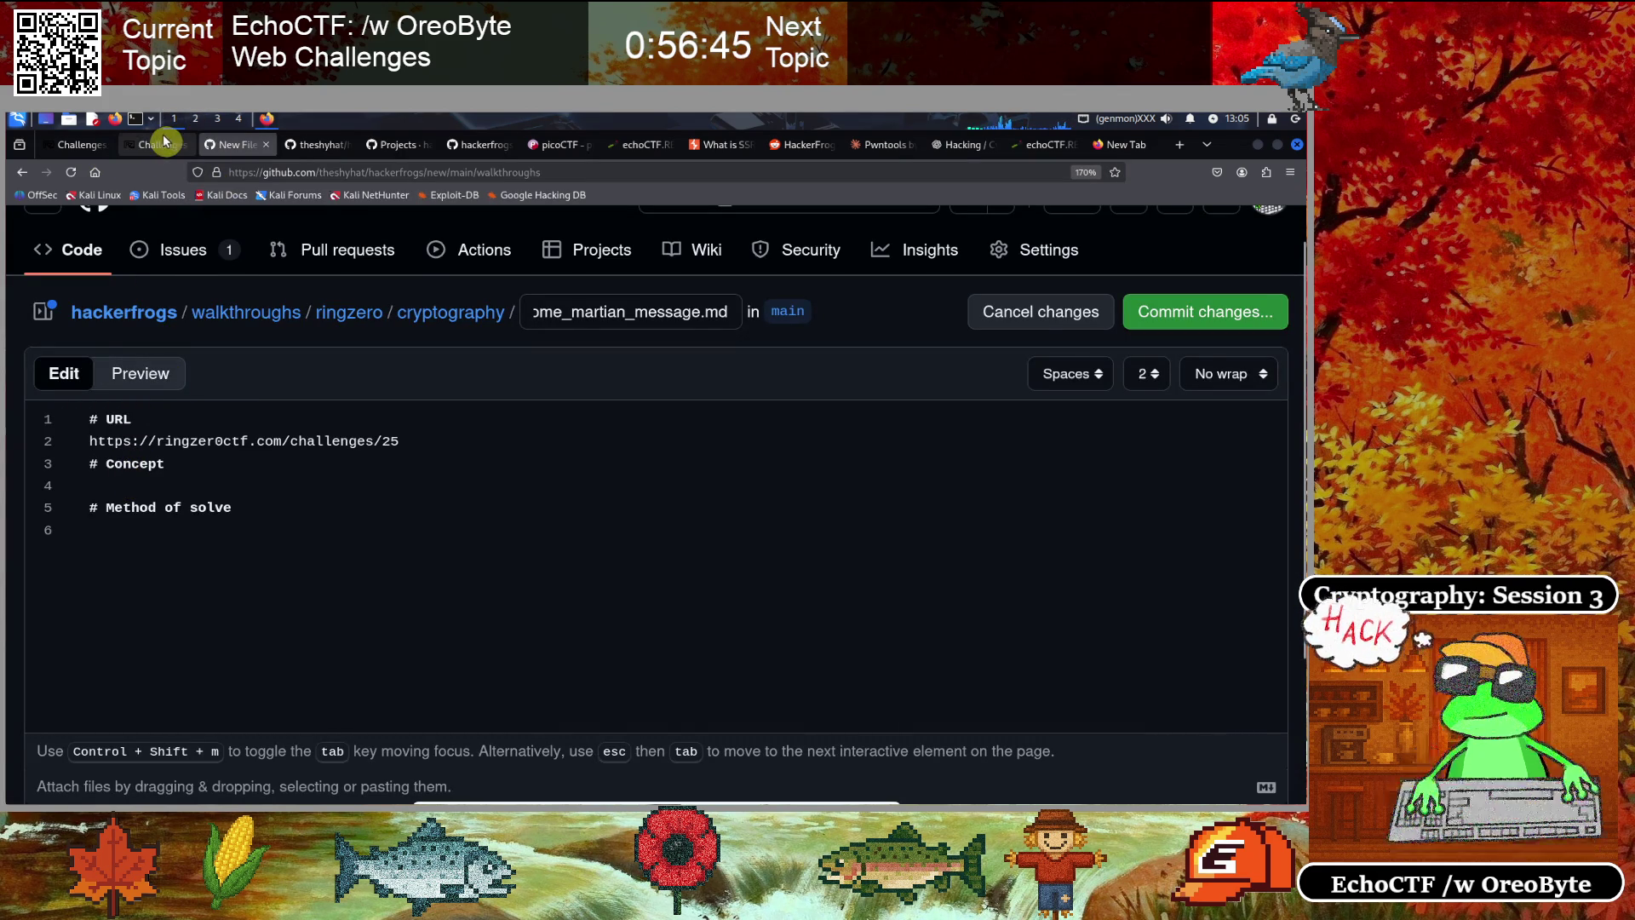
Copy the challenge's ciphertext SYNTPrfneVfPbbyOhgAbgFrpher from the challenge page
left_click(161, 146)
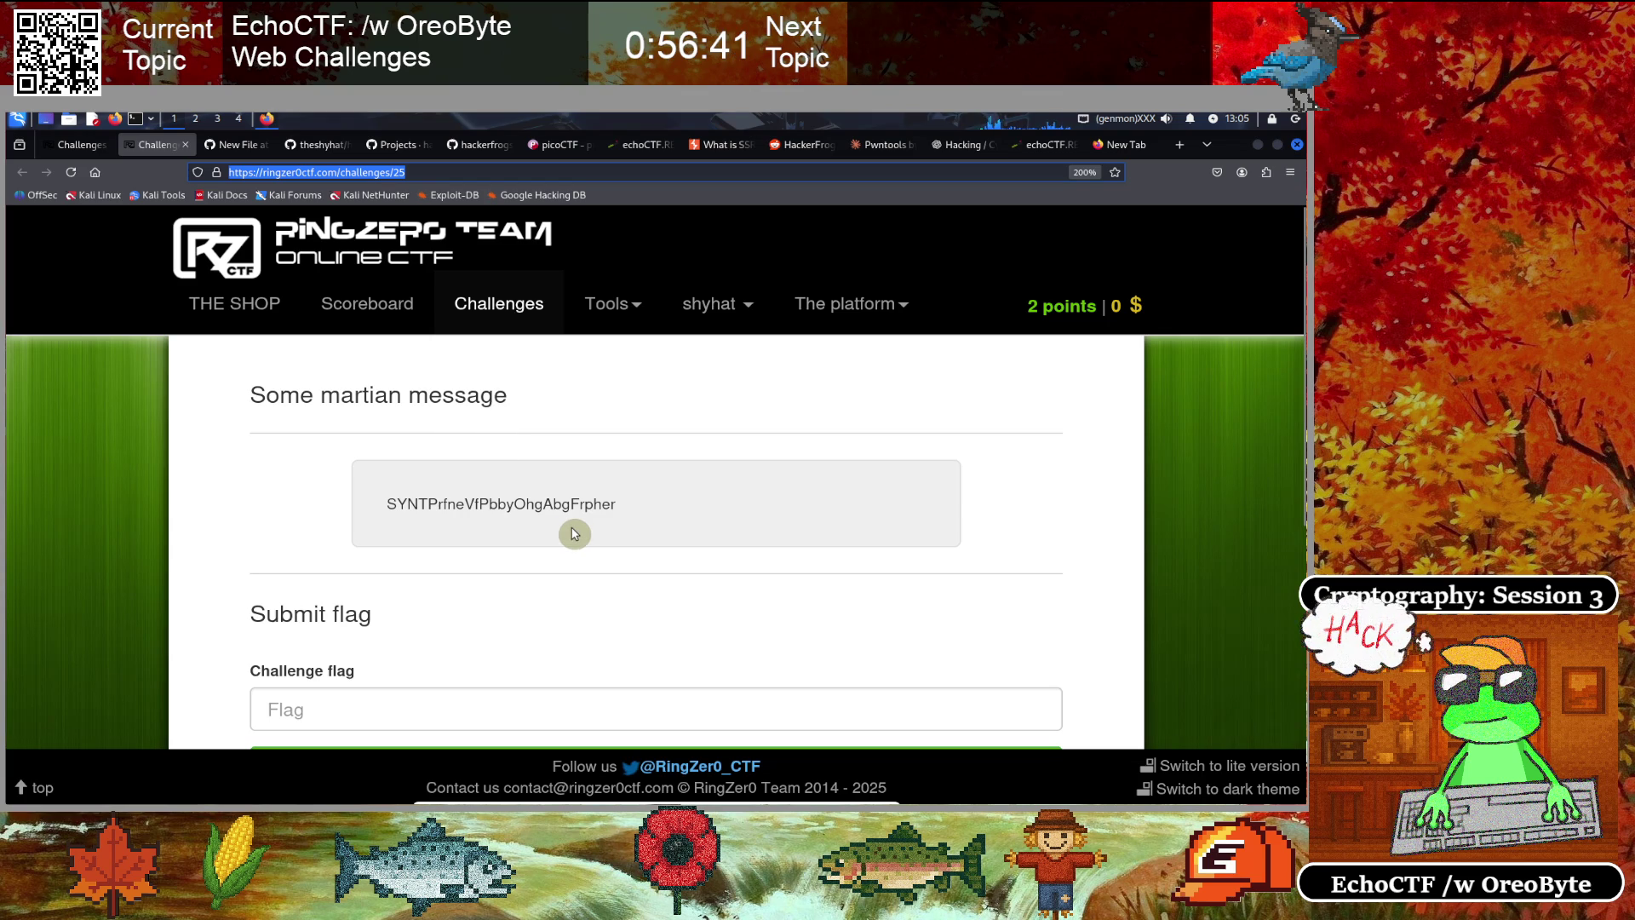
scroll(575, 534, "down", 2)
scroll(574, 534, "up", 2)
scroll(575, 534, "down", 2)
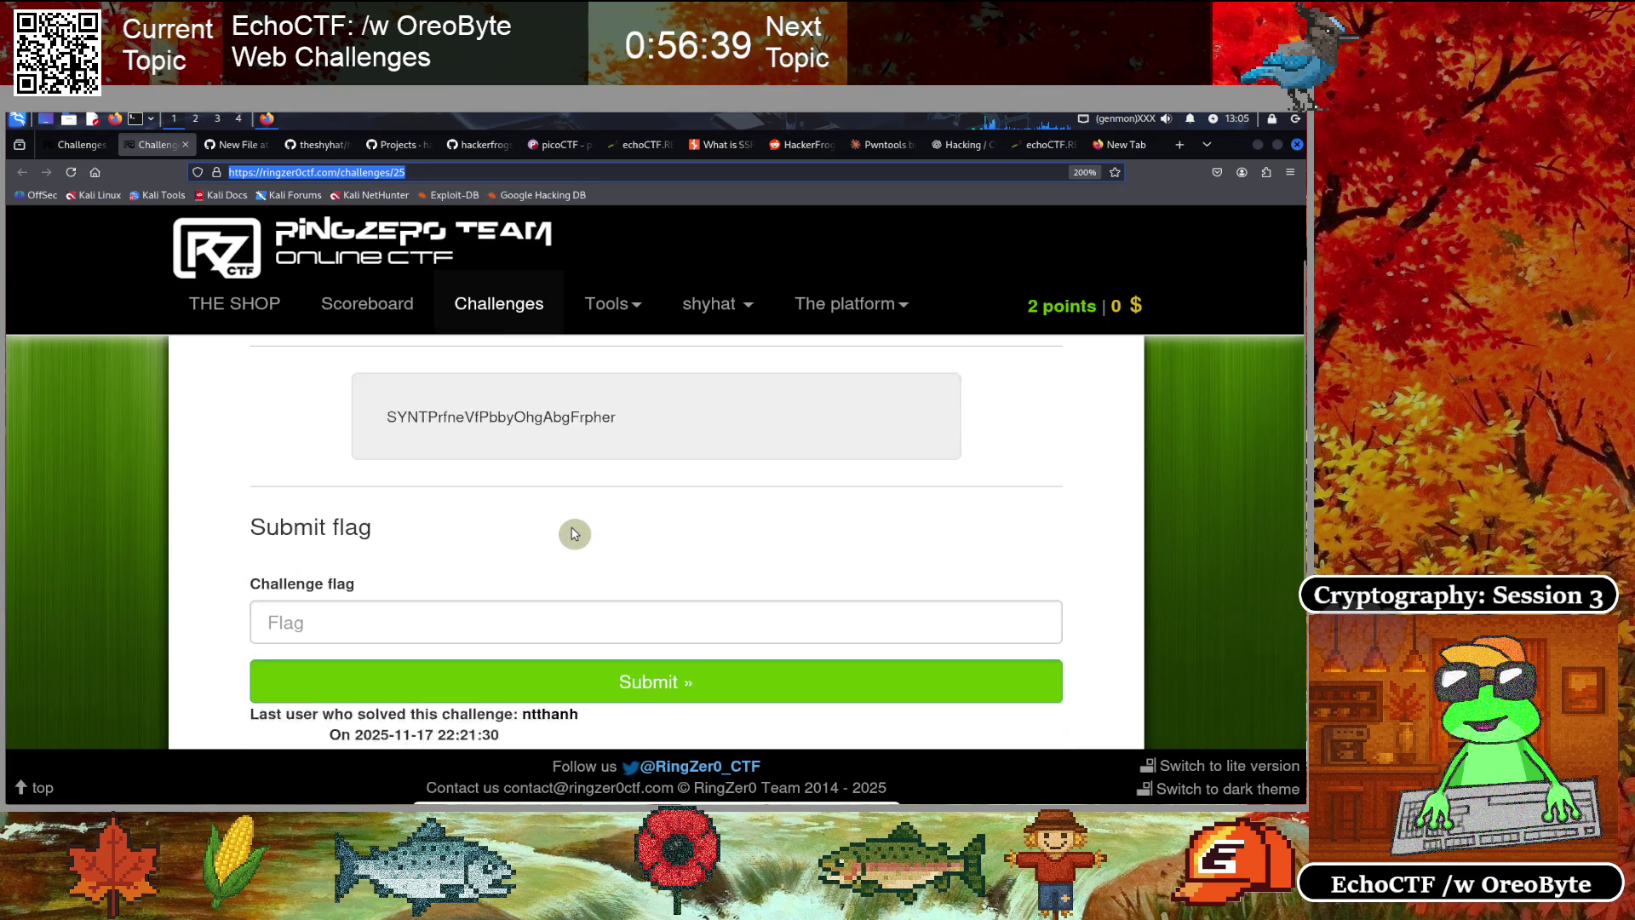
scroll(575, 534, "up", 2)
mouse_move(618, 504)
left_mouse_down()
mouse_move(354, 518)
mouse_move(588, 507)
left_mouse_up()
left_click(399, 557)
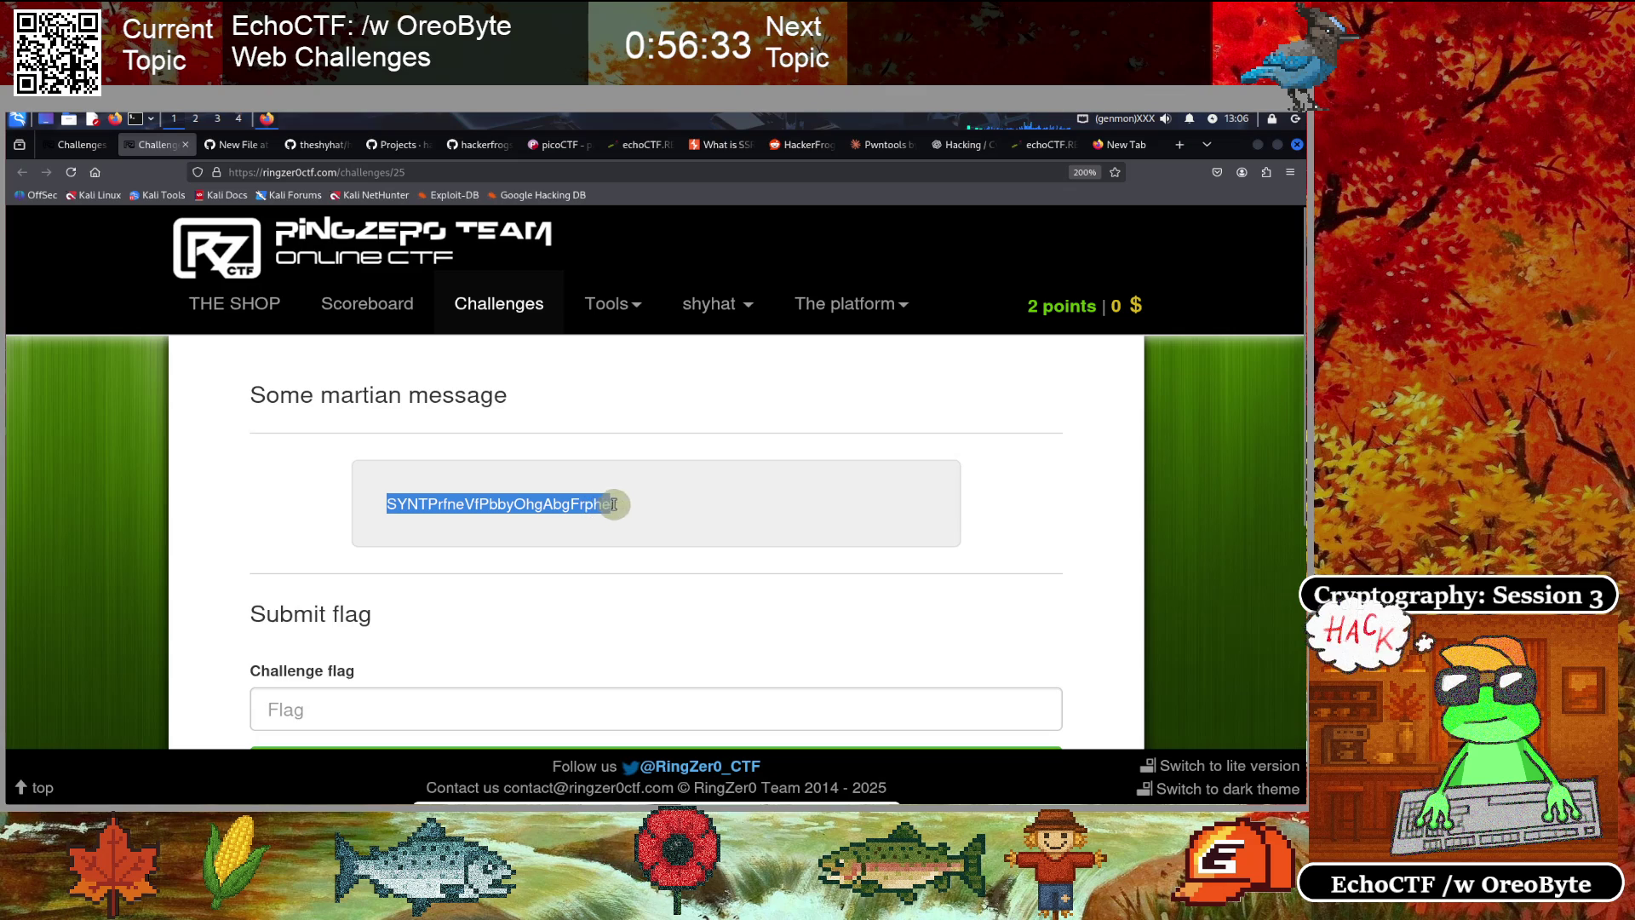
mouse_move(656, 800)
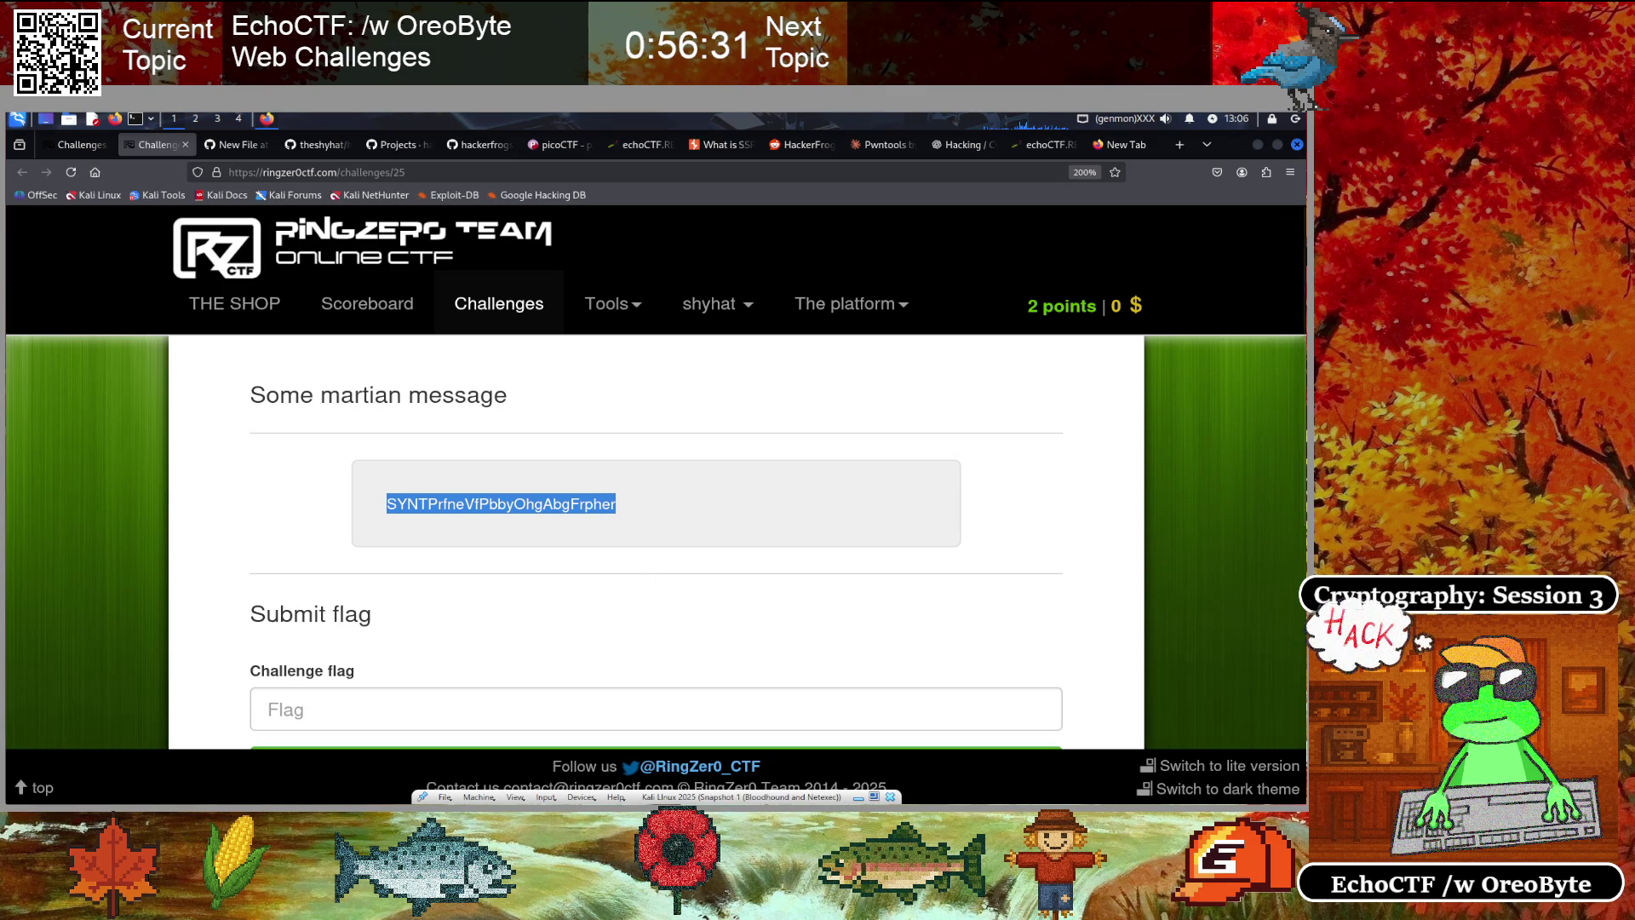
left_click(341, 548)
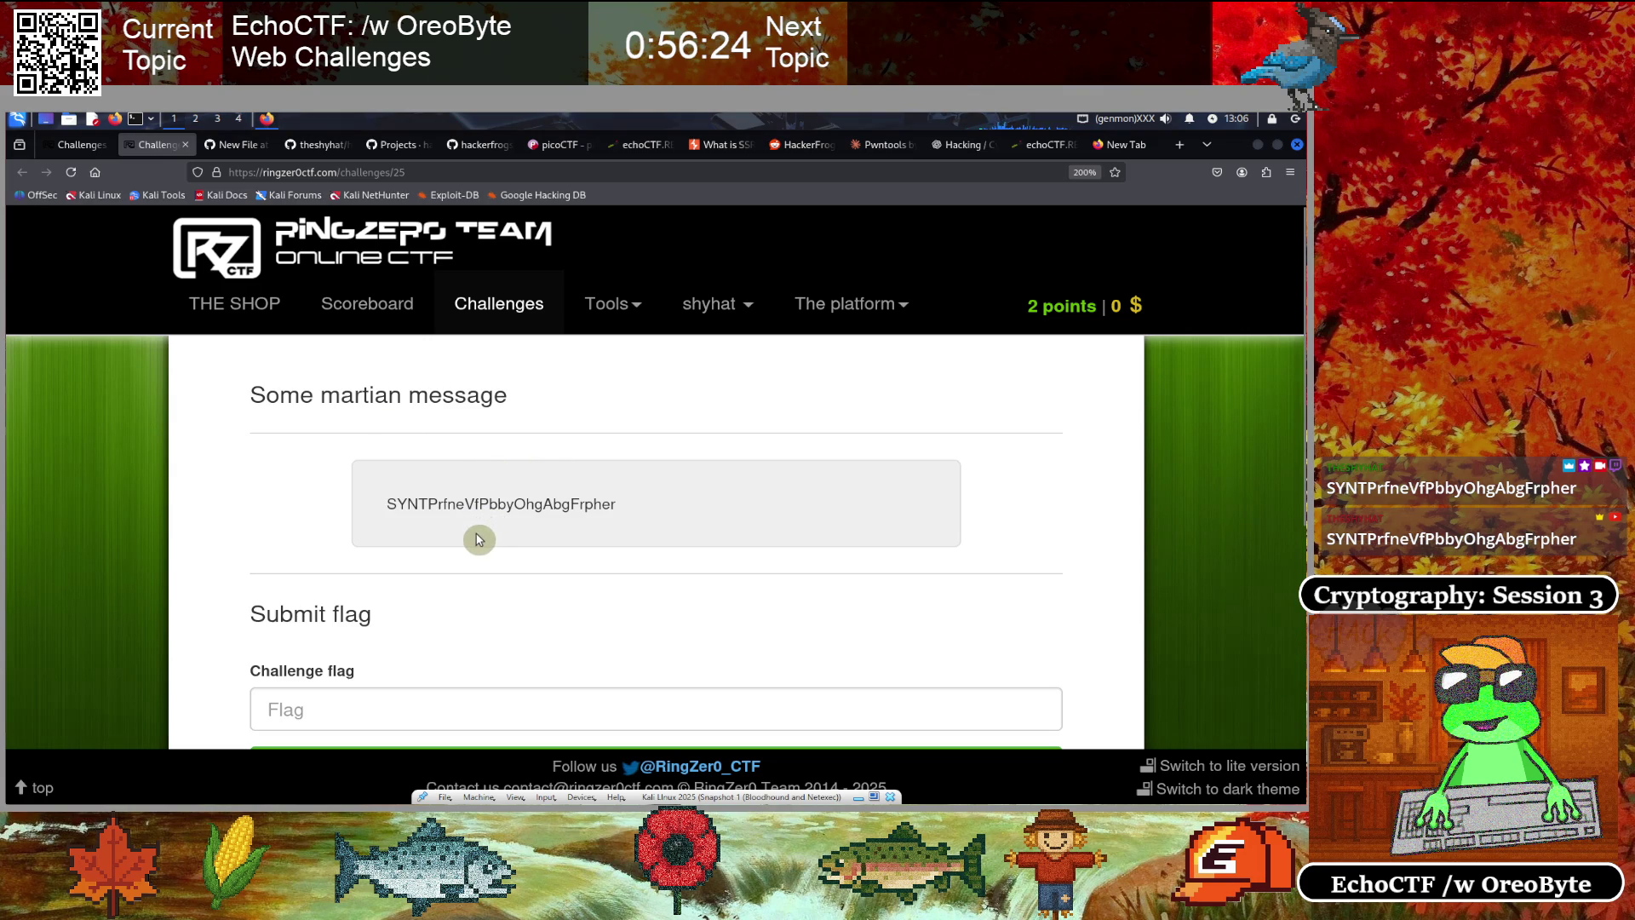
left_click(1118, 151)
Search Google for 'martian cipher' and skim through the results
left_click(459, 449)
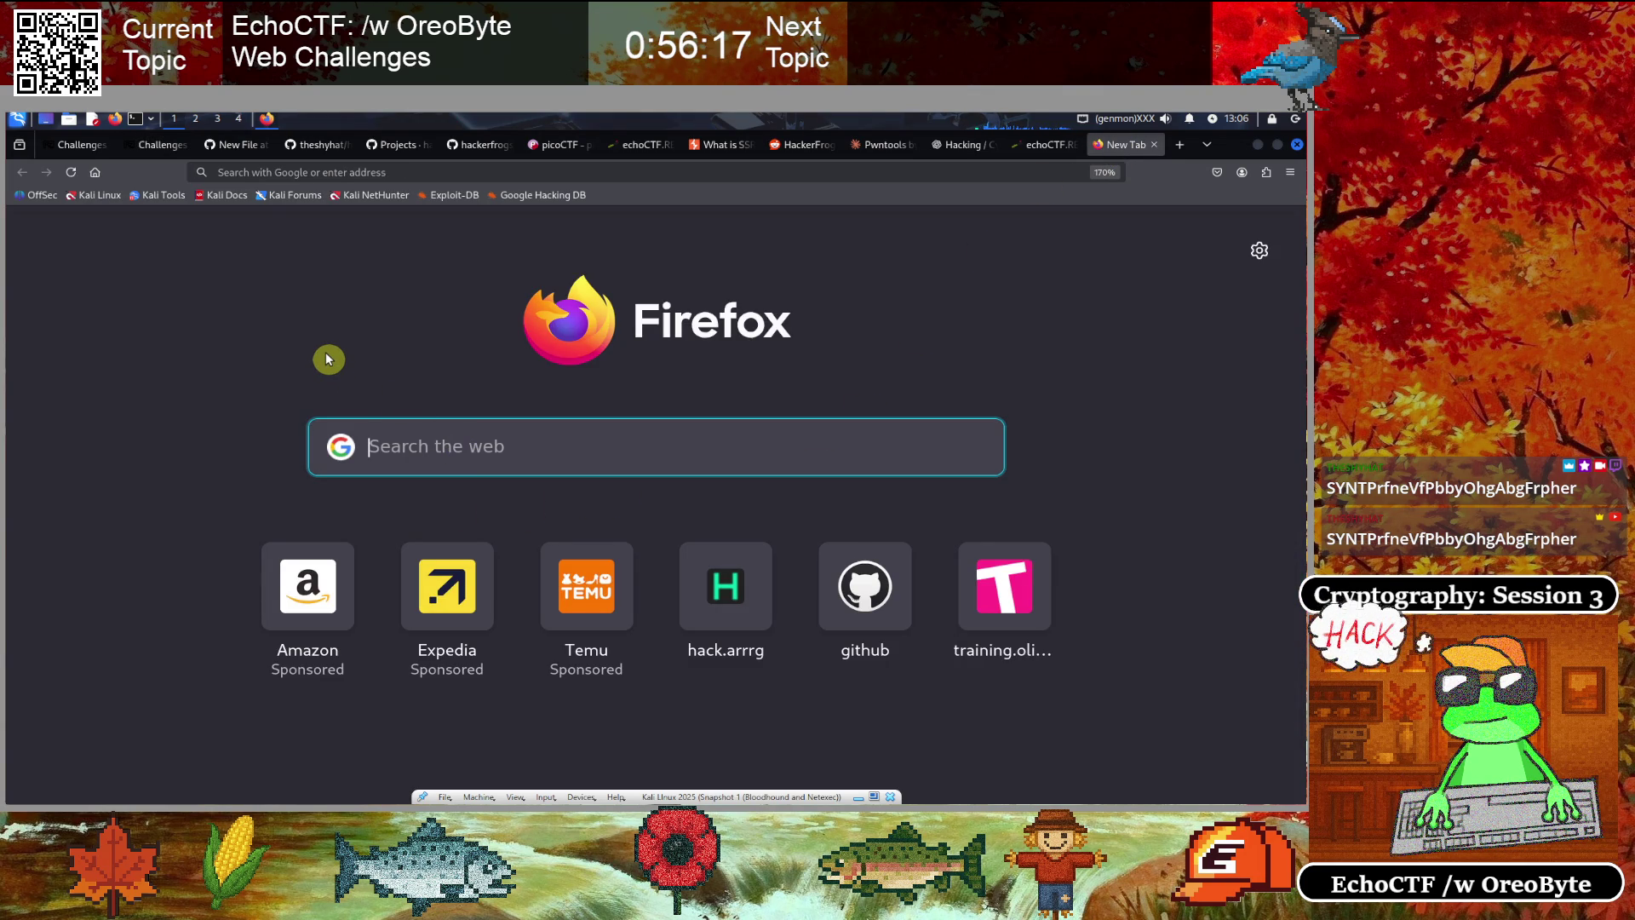
type("martian ci")
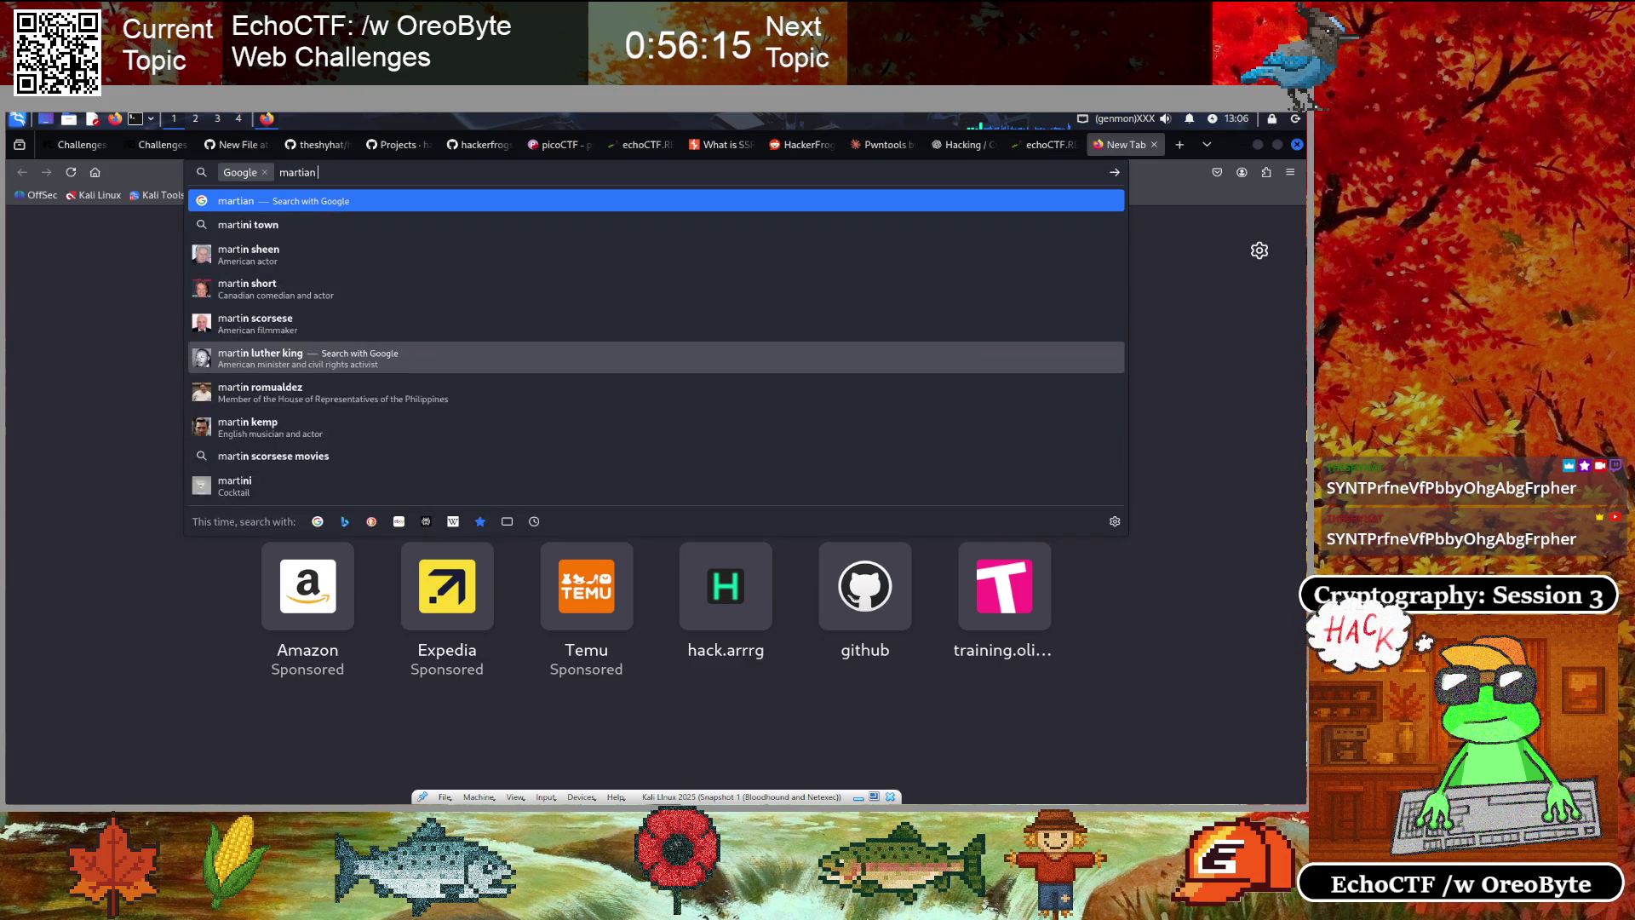
type("pher")
key("Return")
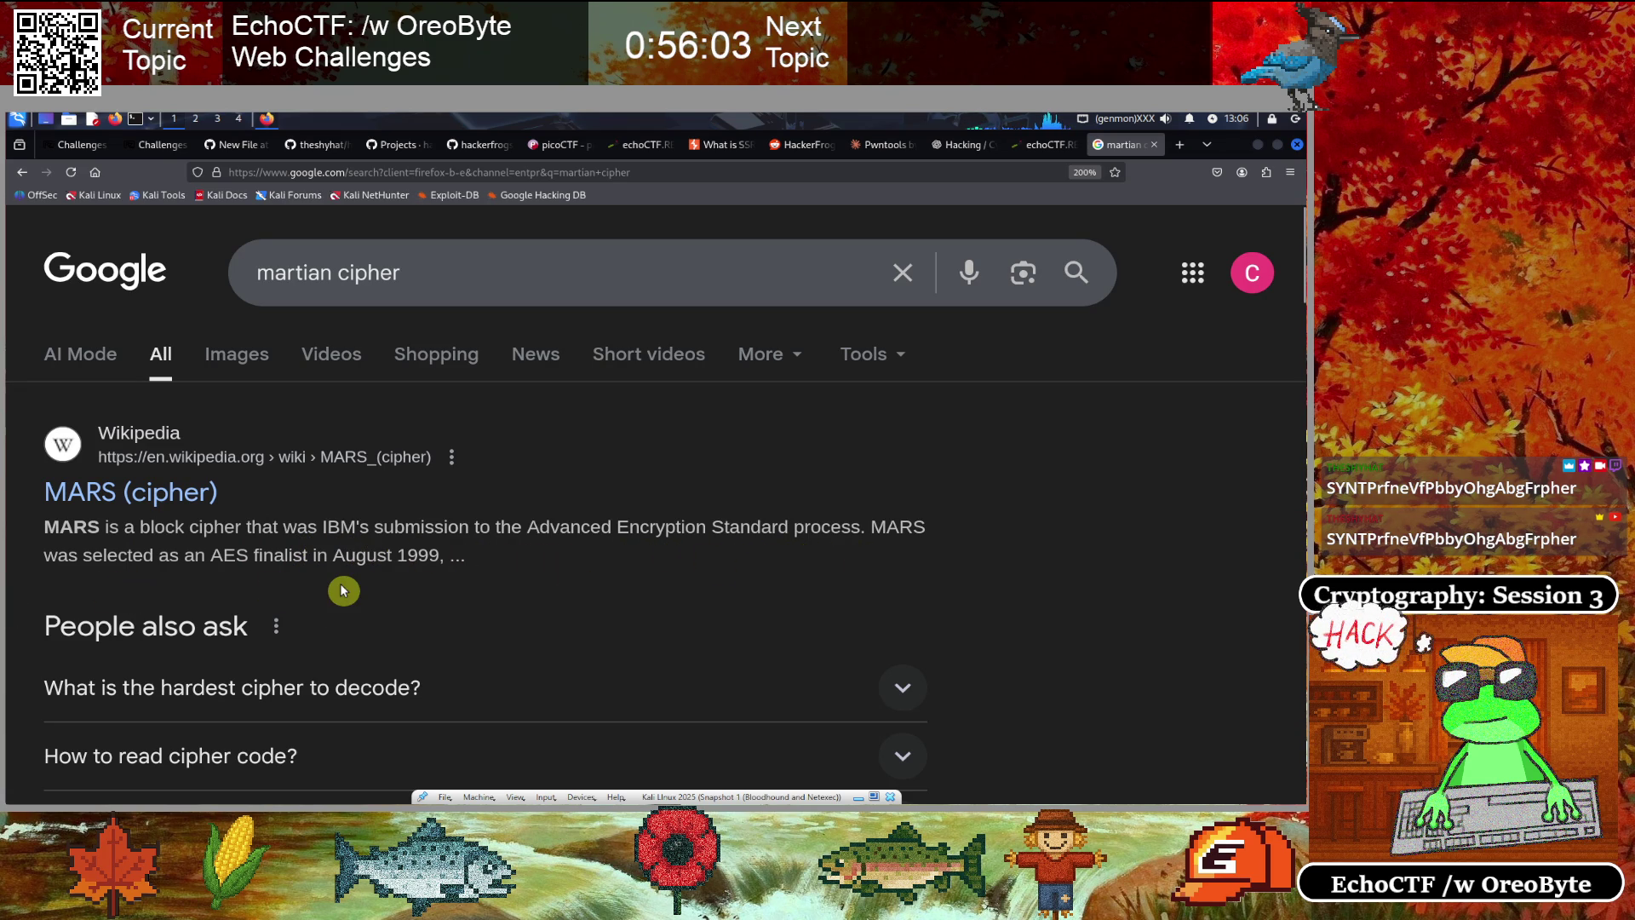
scroll(341, 581, "down", 3)
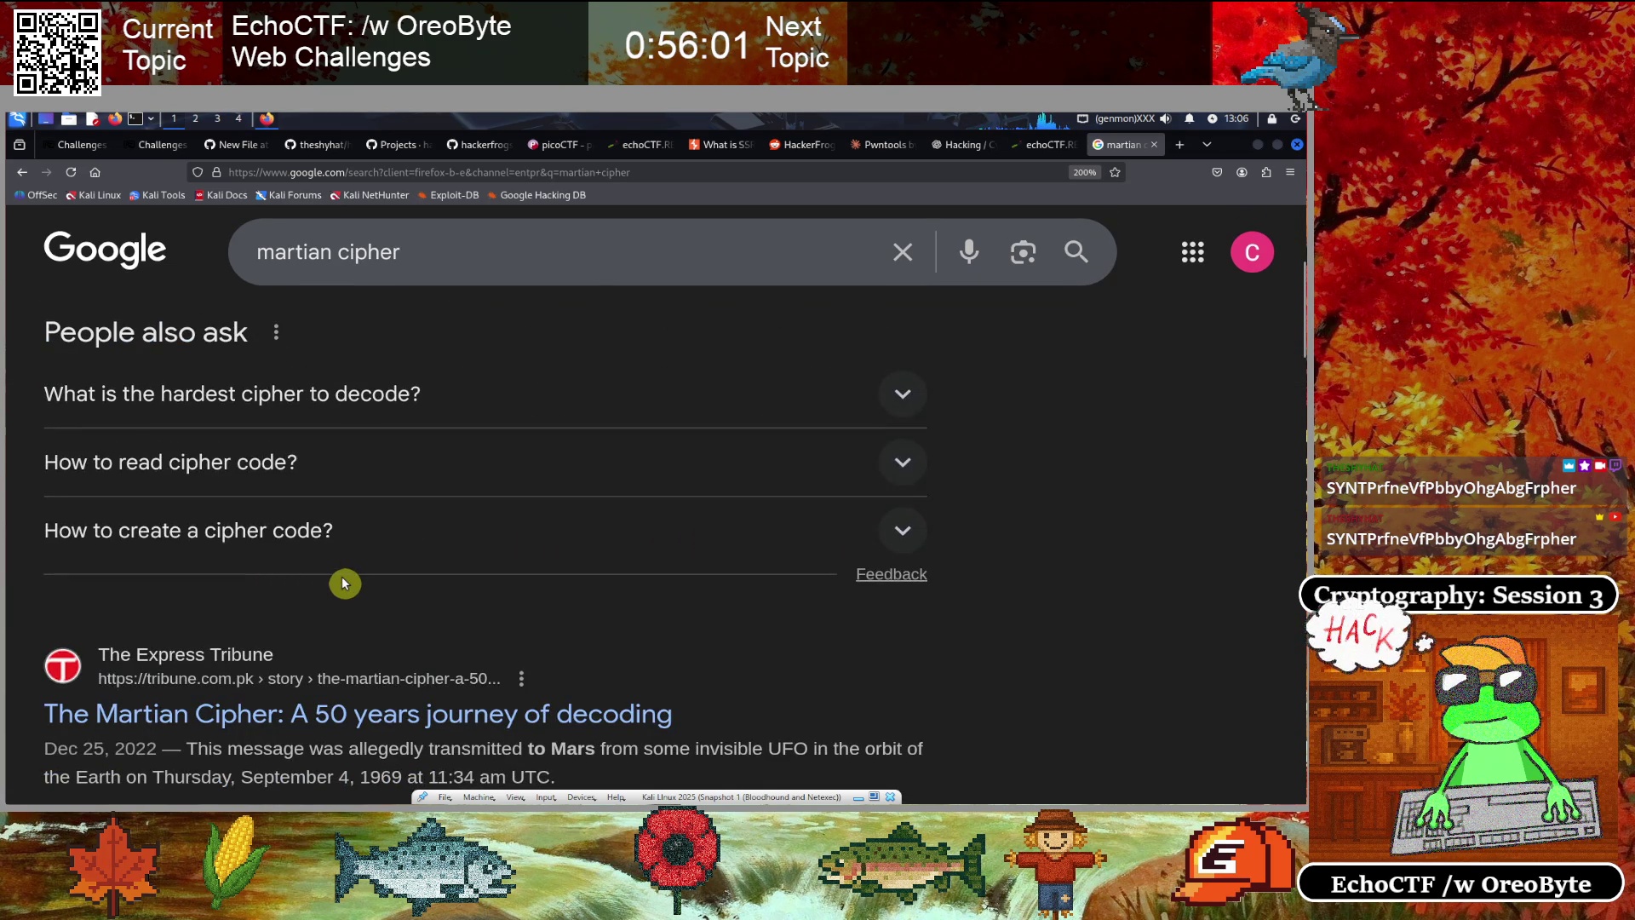
scroll(345, 582, "down", 2)
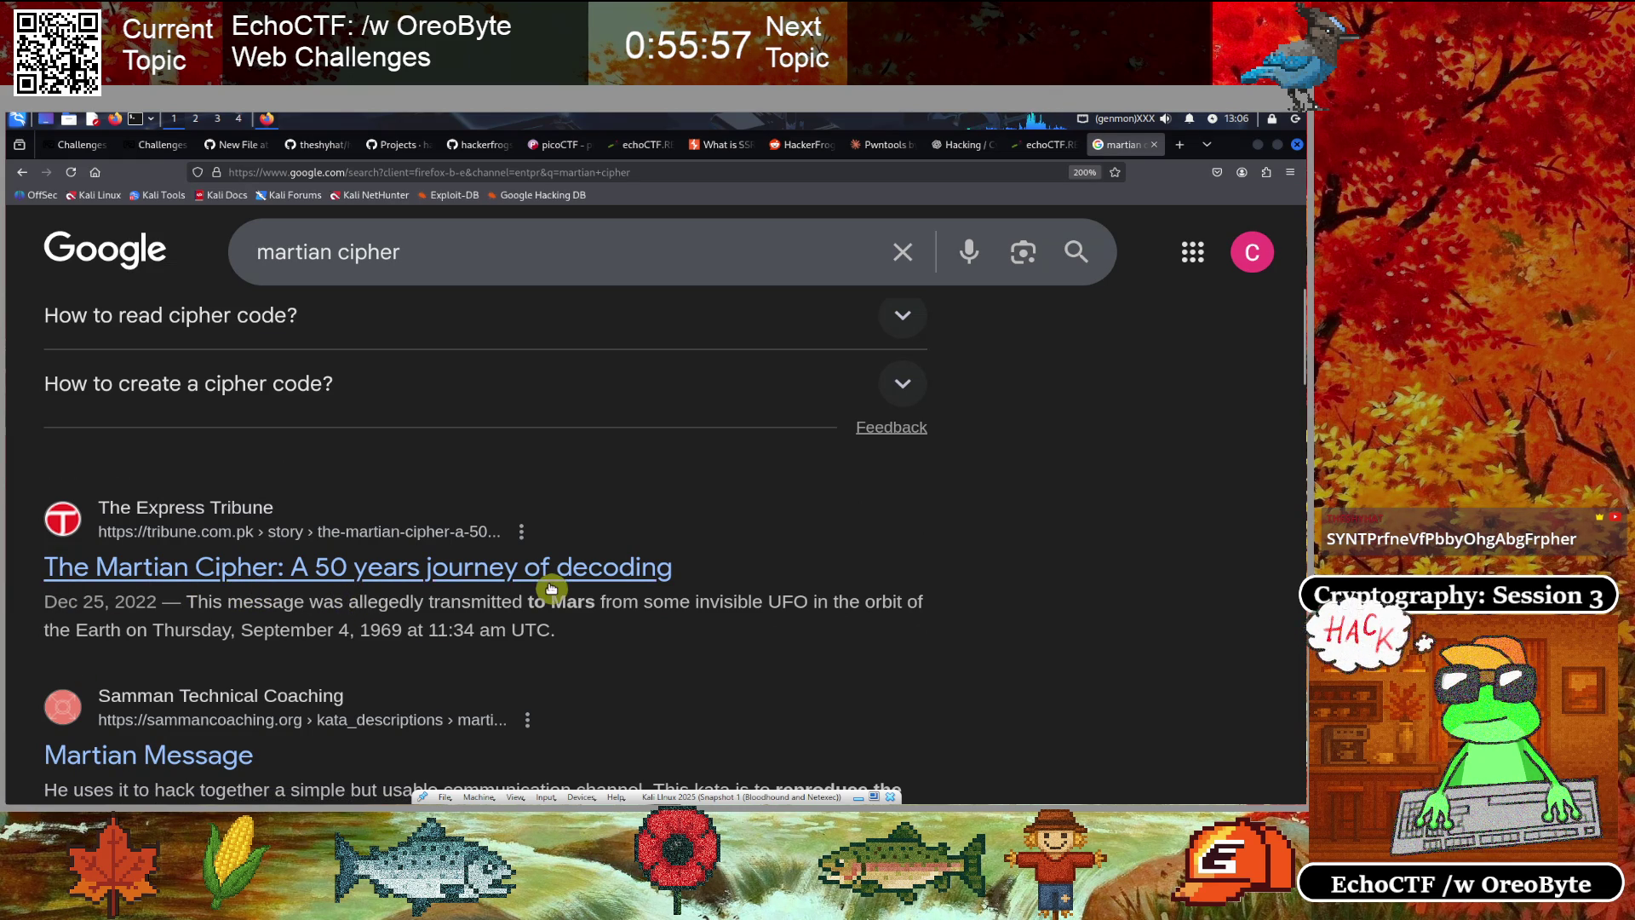
scroll(428, 577, "down", 2)
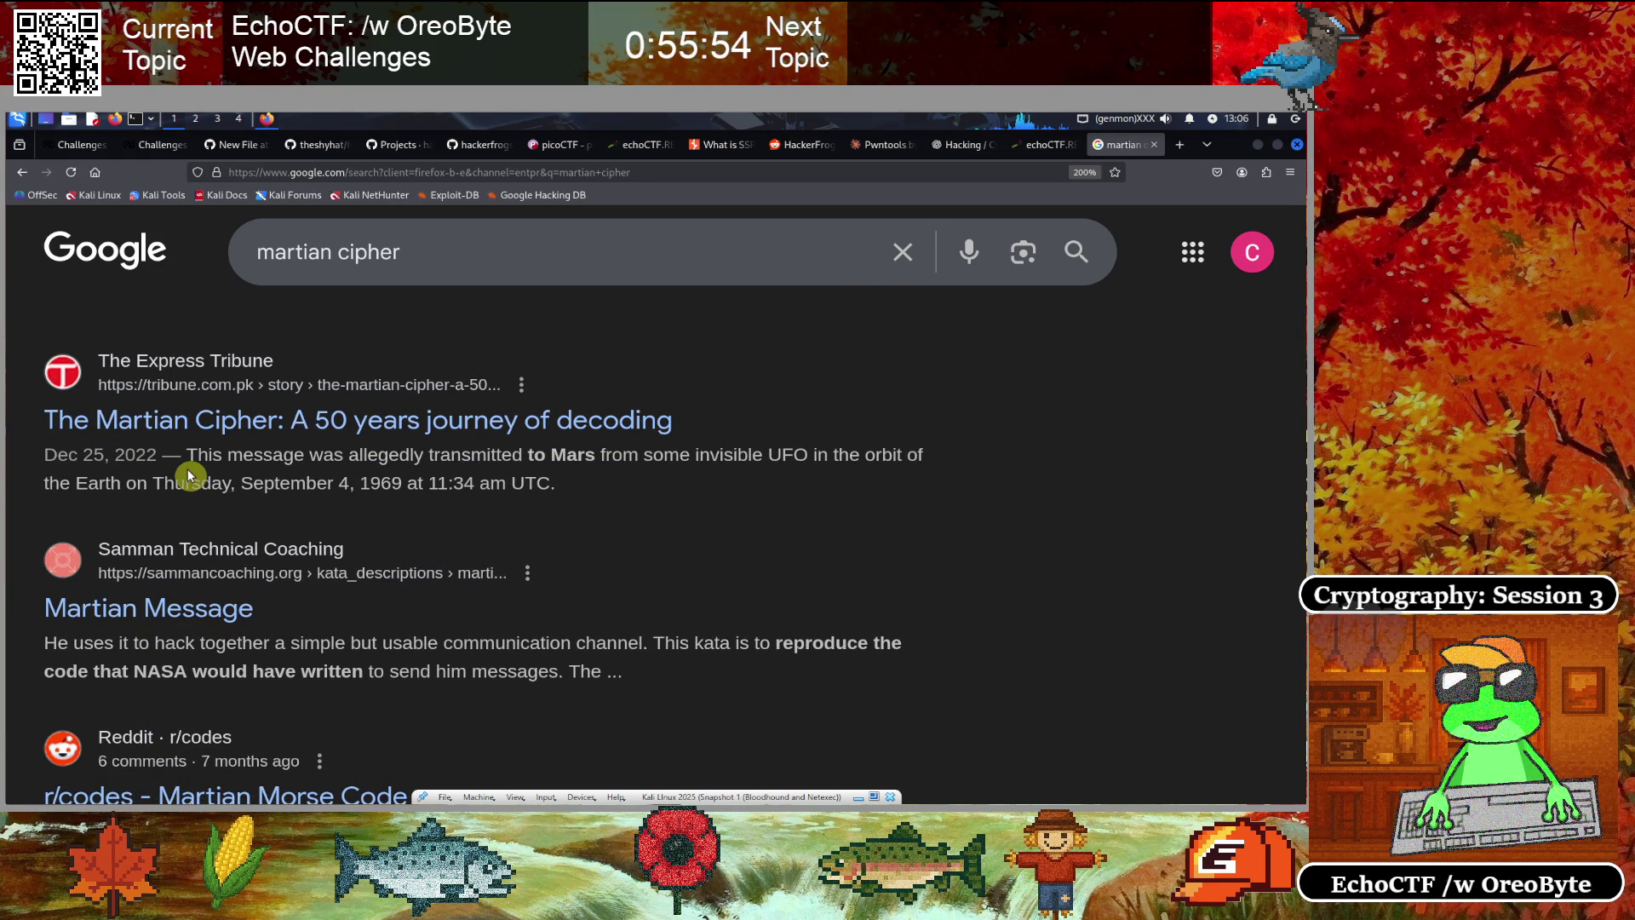
scroll(189, 474, "down", 2)
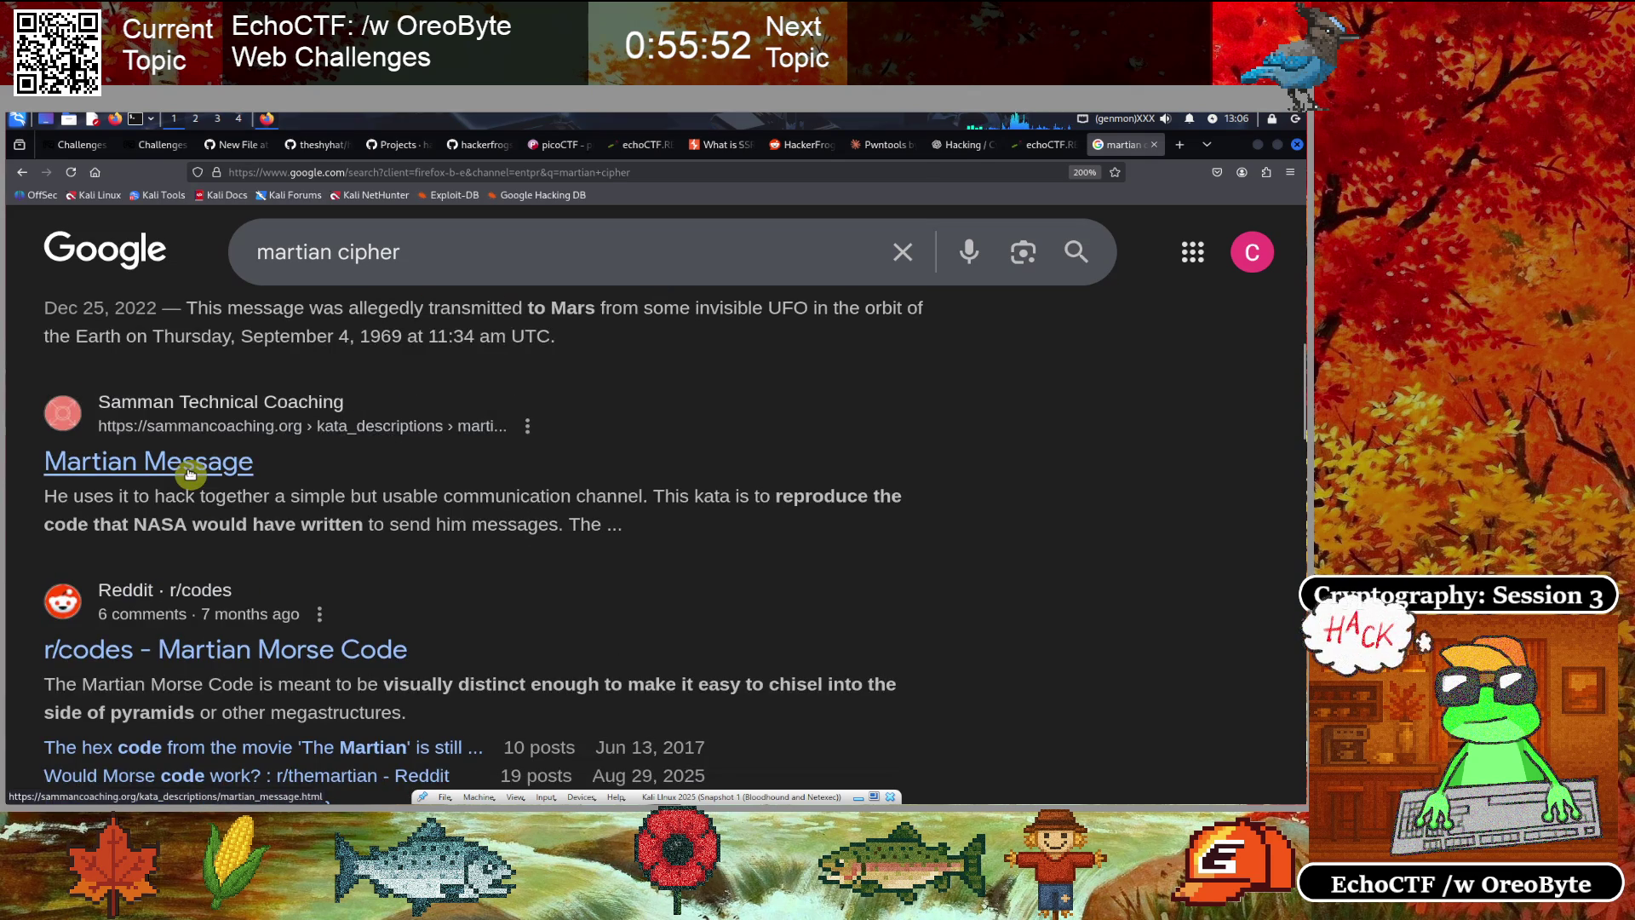
scroll(189, 474, "down", 2)
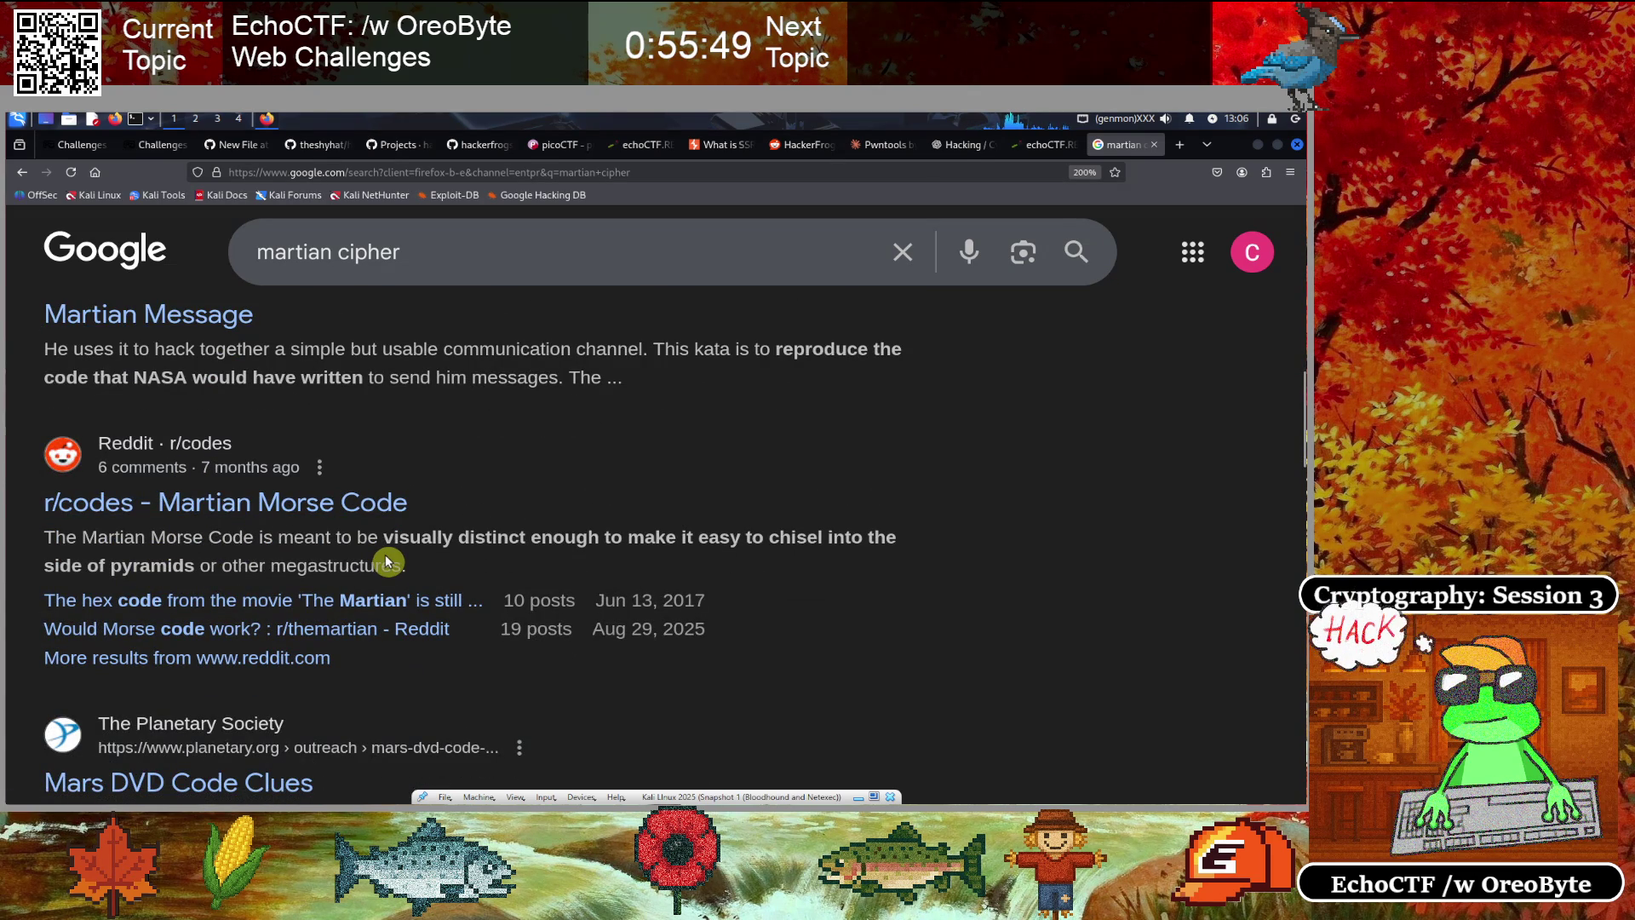
scroll(388, 562, "down", 4)
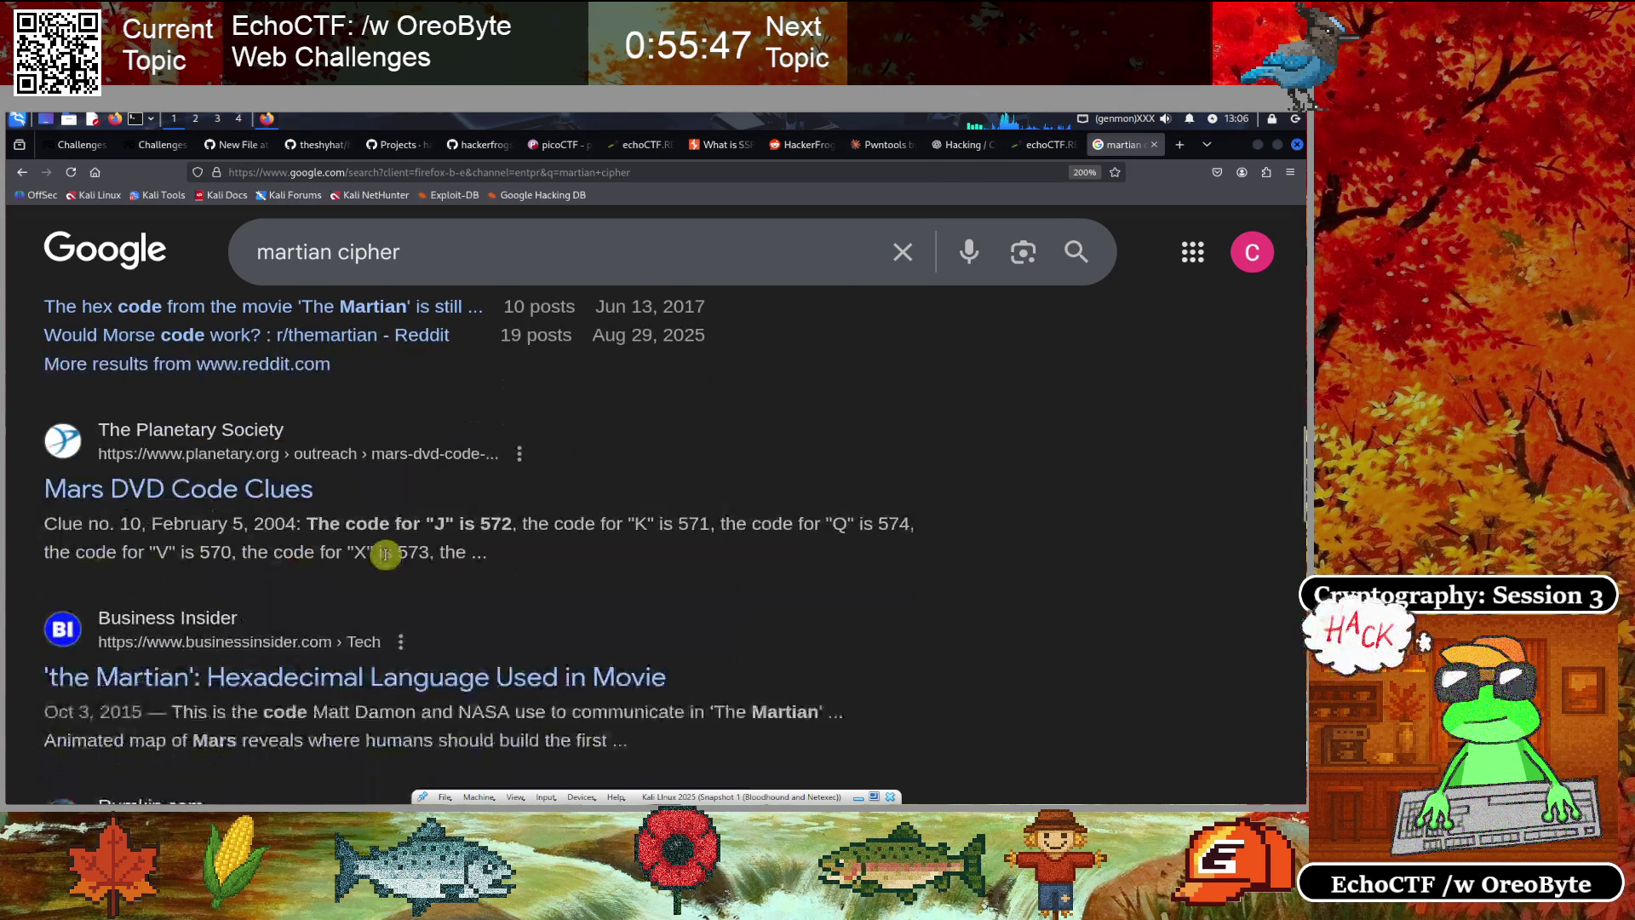
scroll(386, 554, "up", 2)
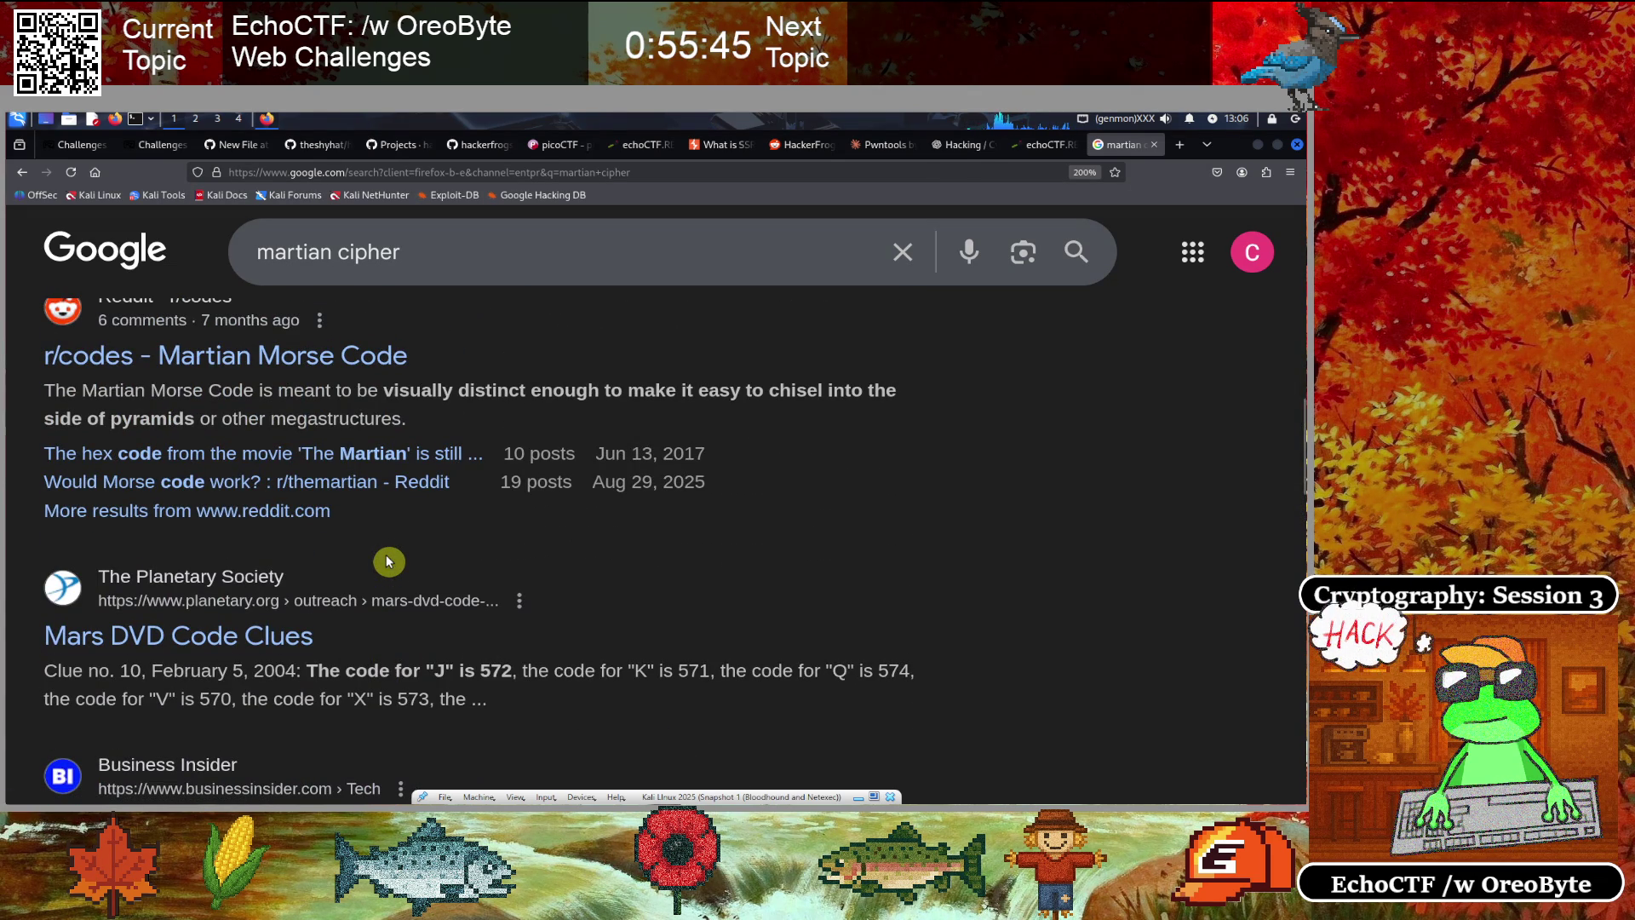
scroll(388, 562, "up", 5)
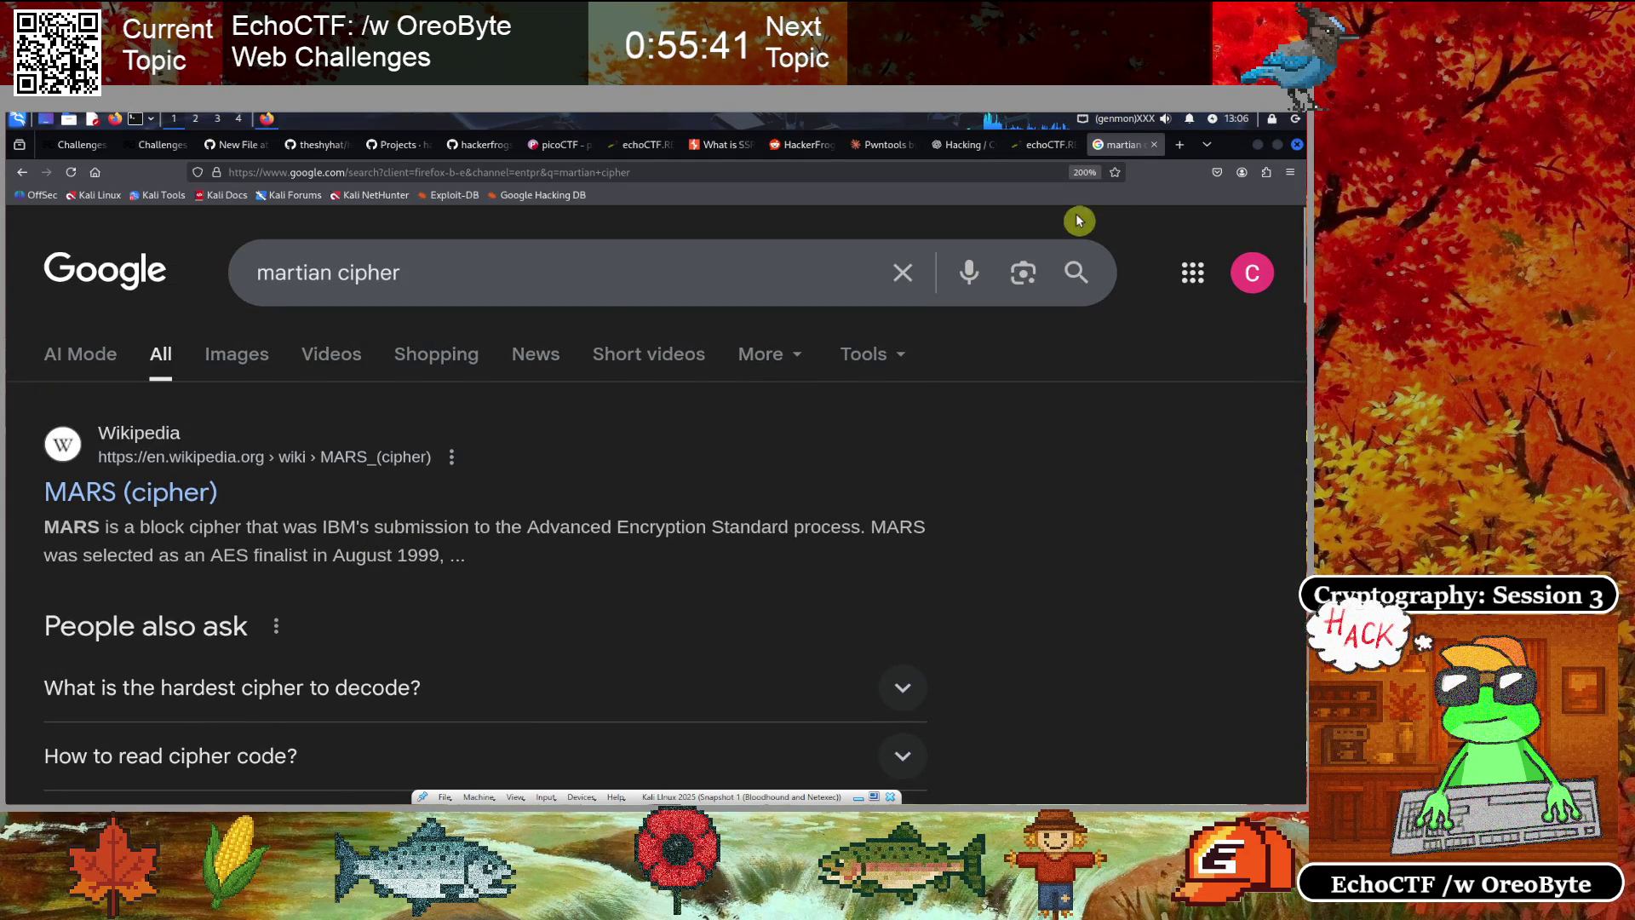
left_click(1181, 146)
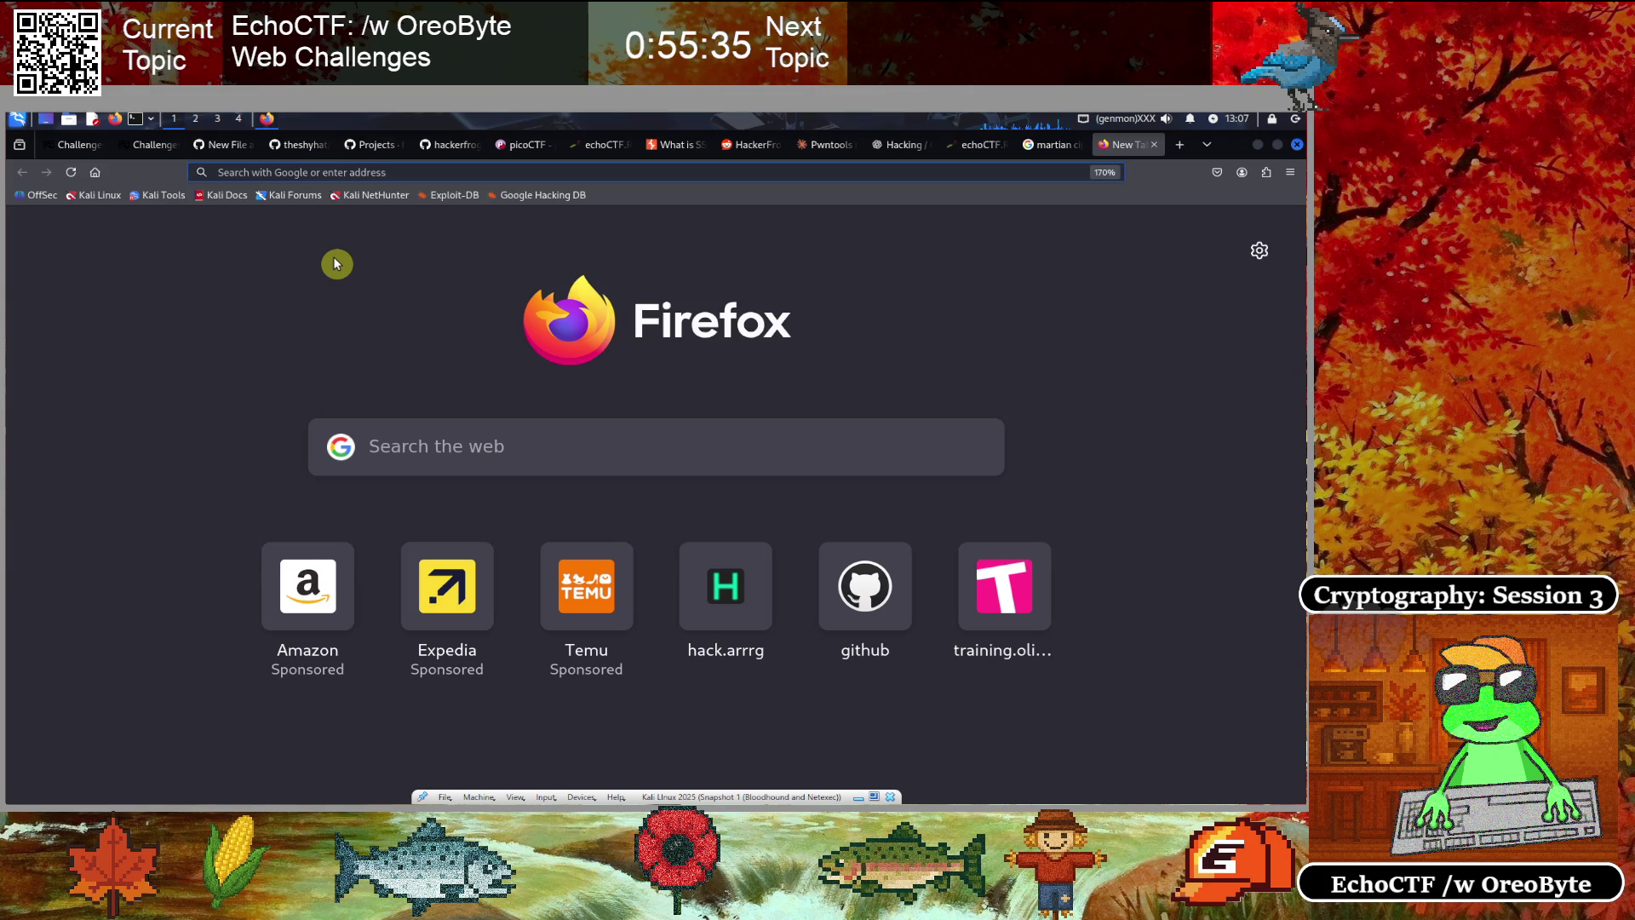
Load dcode.fr, decline the translation offer and switch the site to English
type("dc")
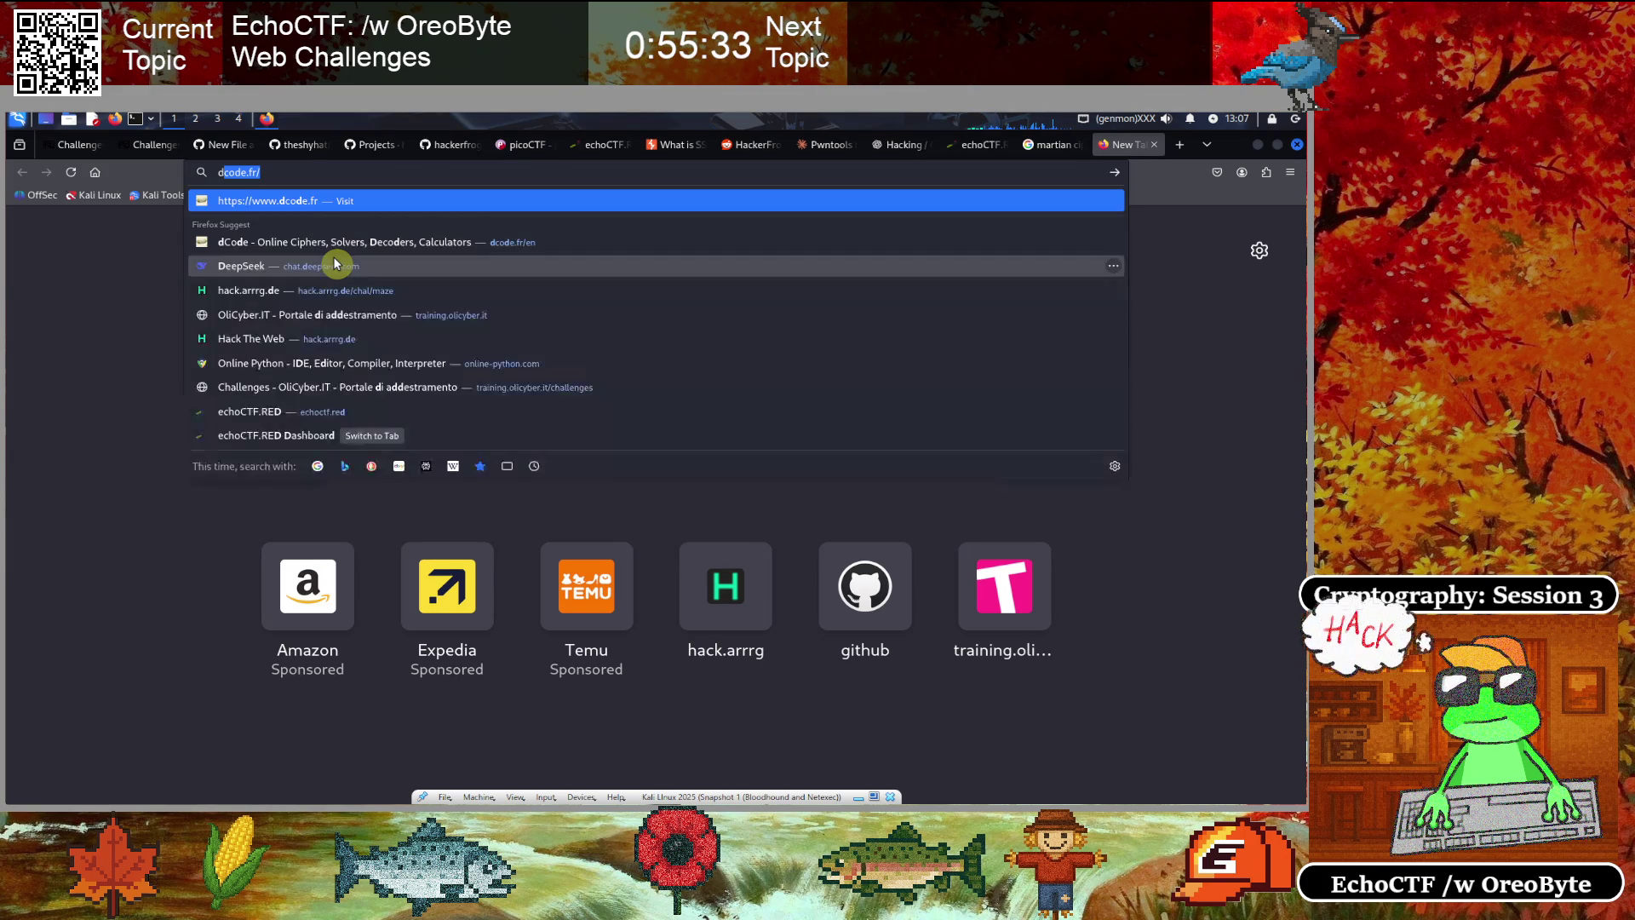
type("ode.fr")
key("Return")
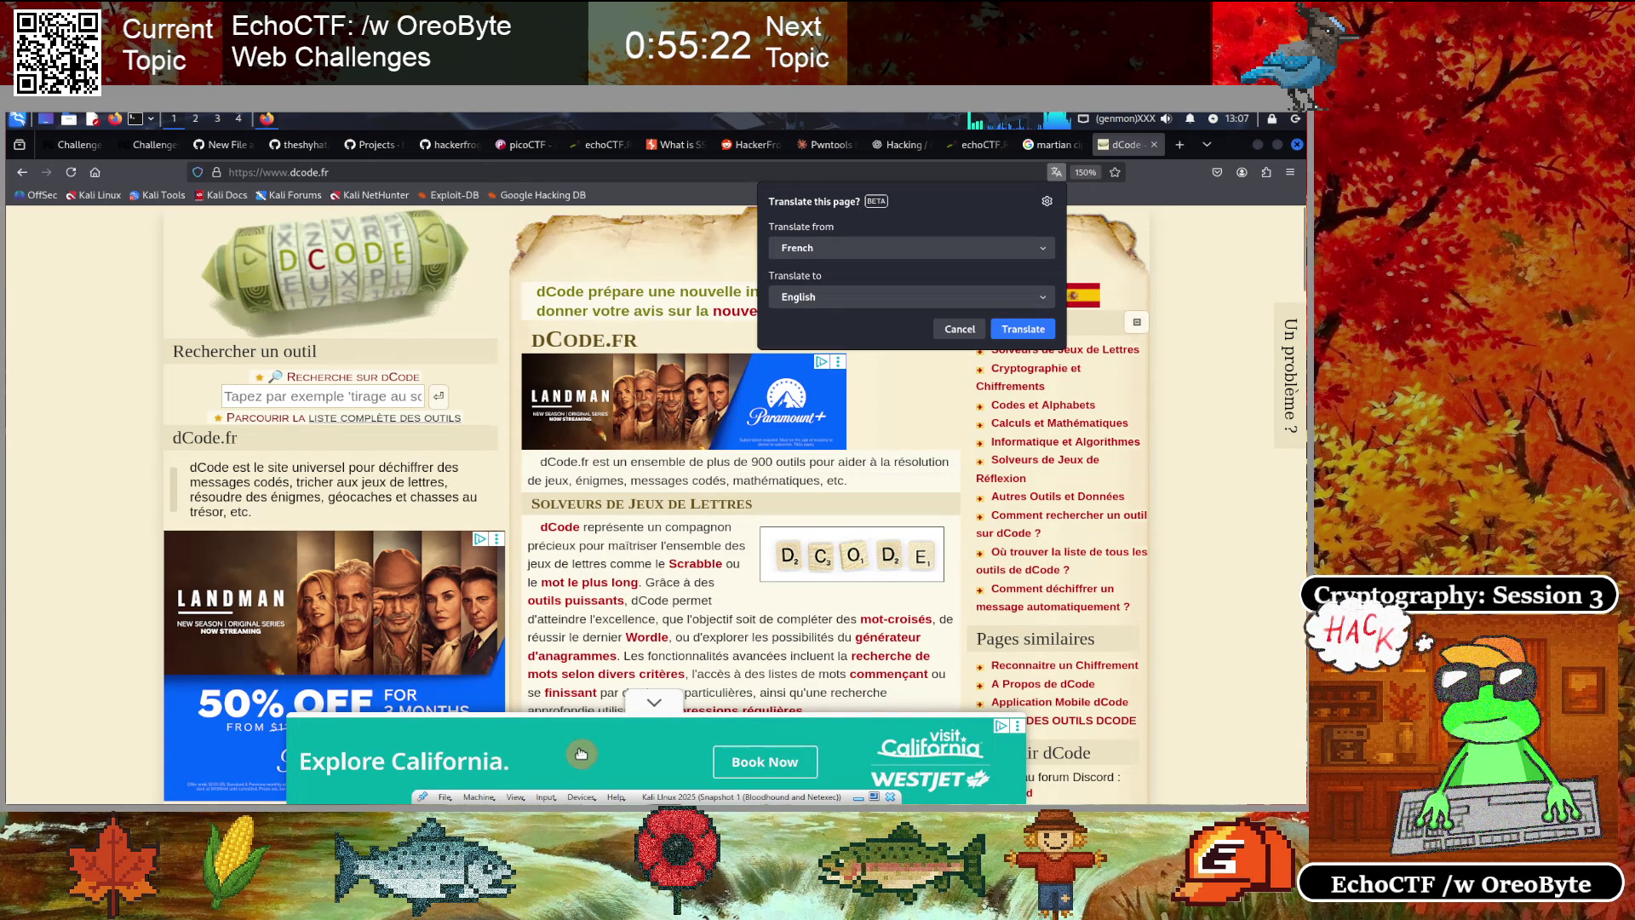
left_click(107, 499)
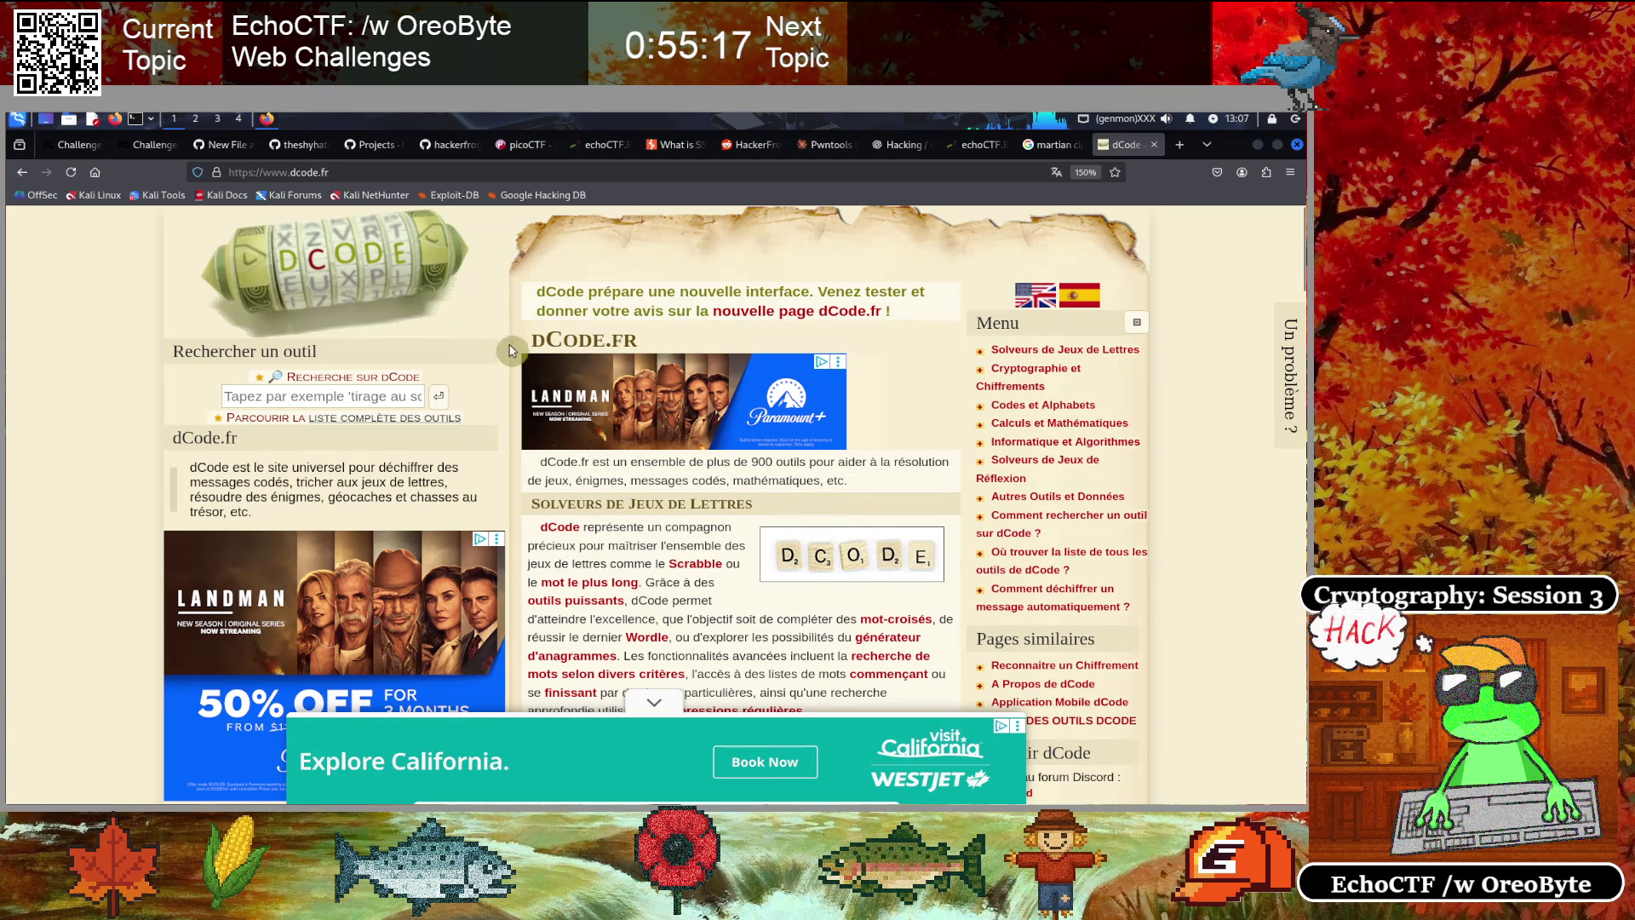
left_click(1020, 296)
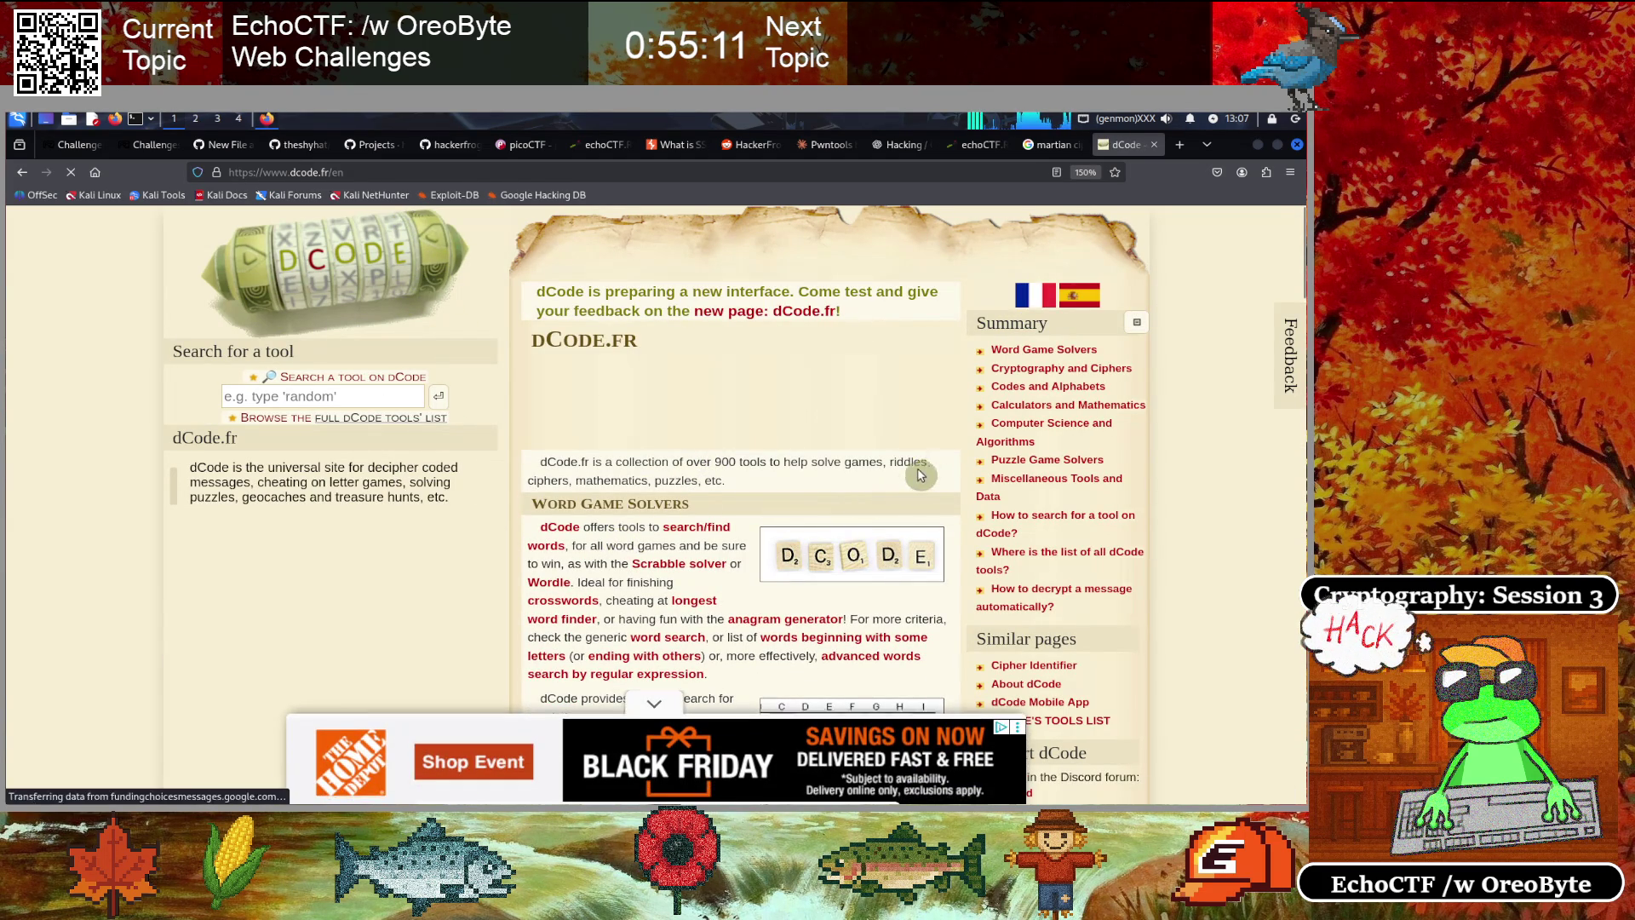
scroll(737, 540, "down", 3)
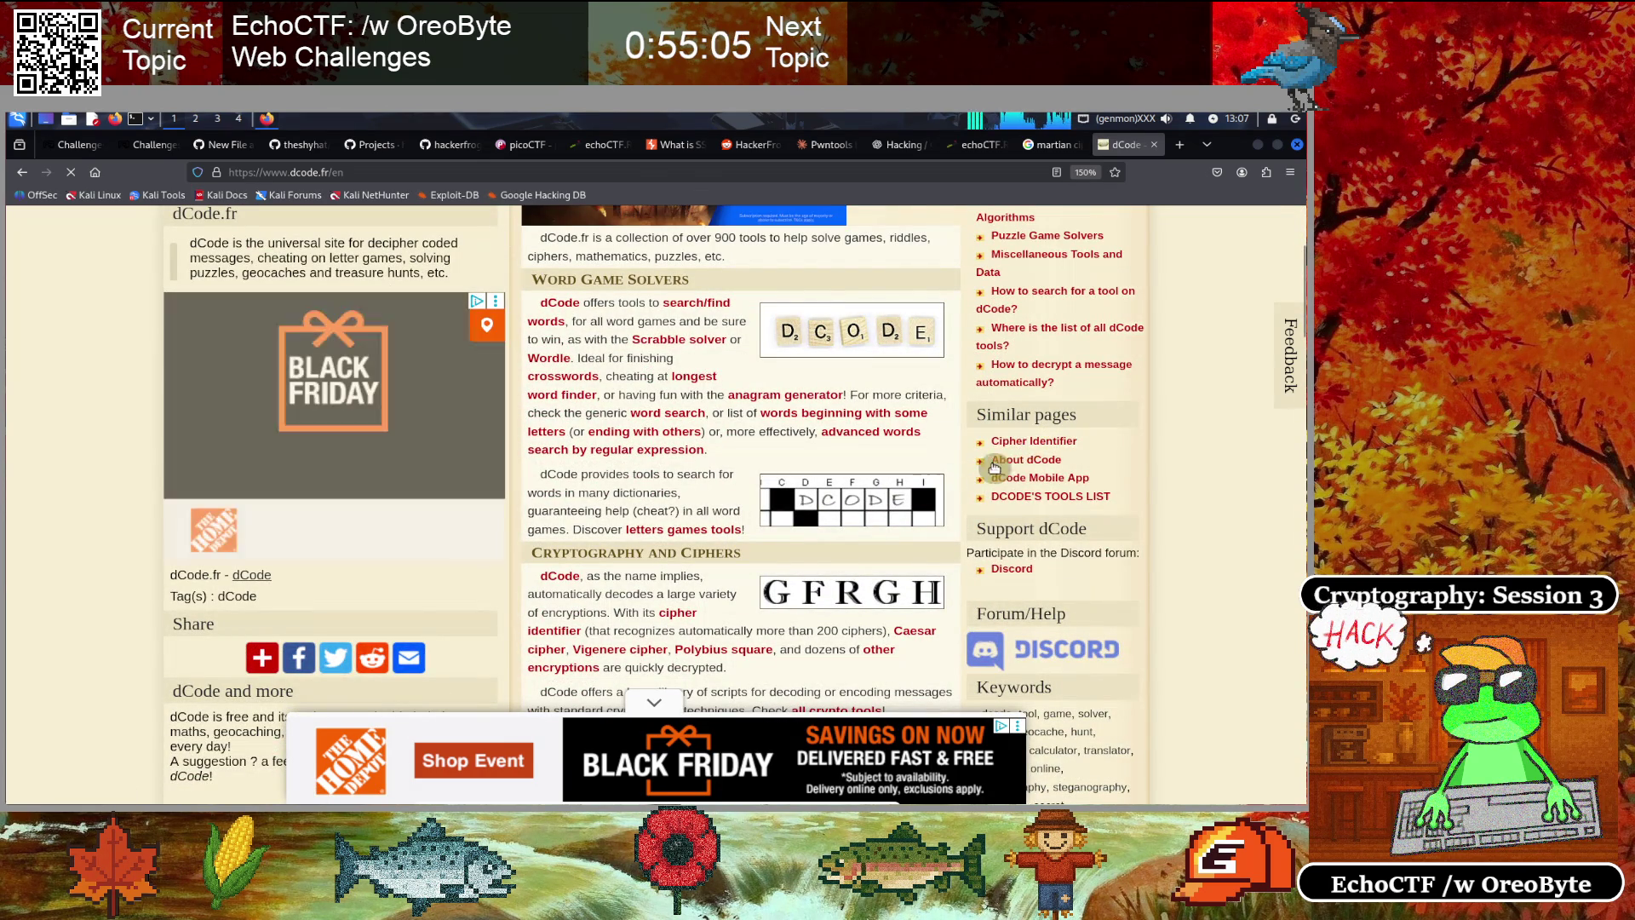
Open dCode's Cipher Identifier and clear the old text from its input box
left_click(1033, 443)
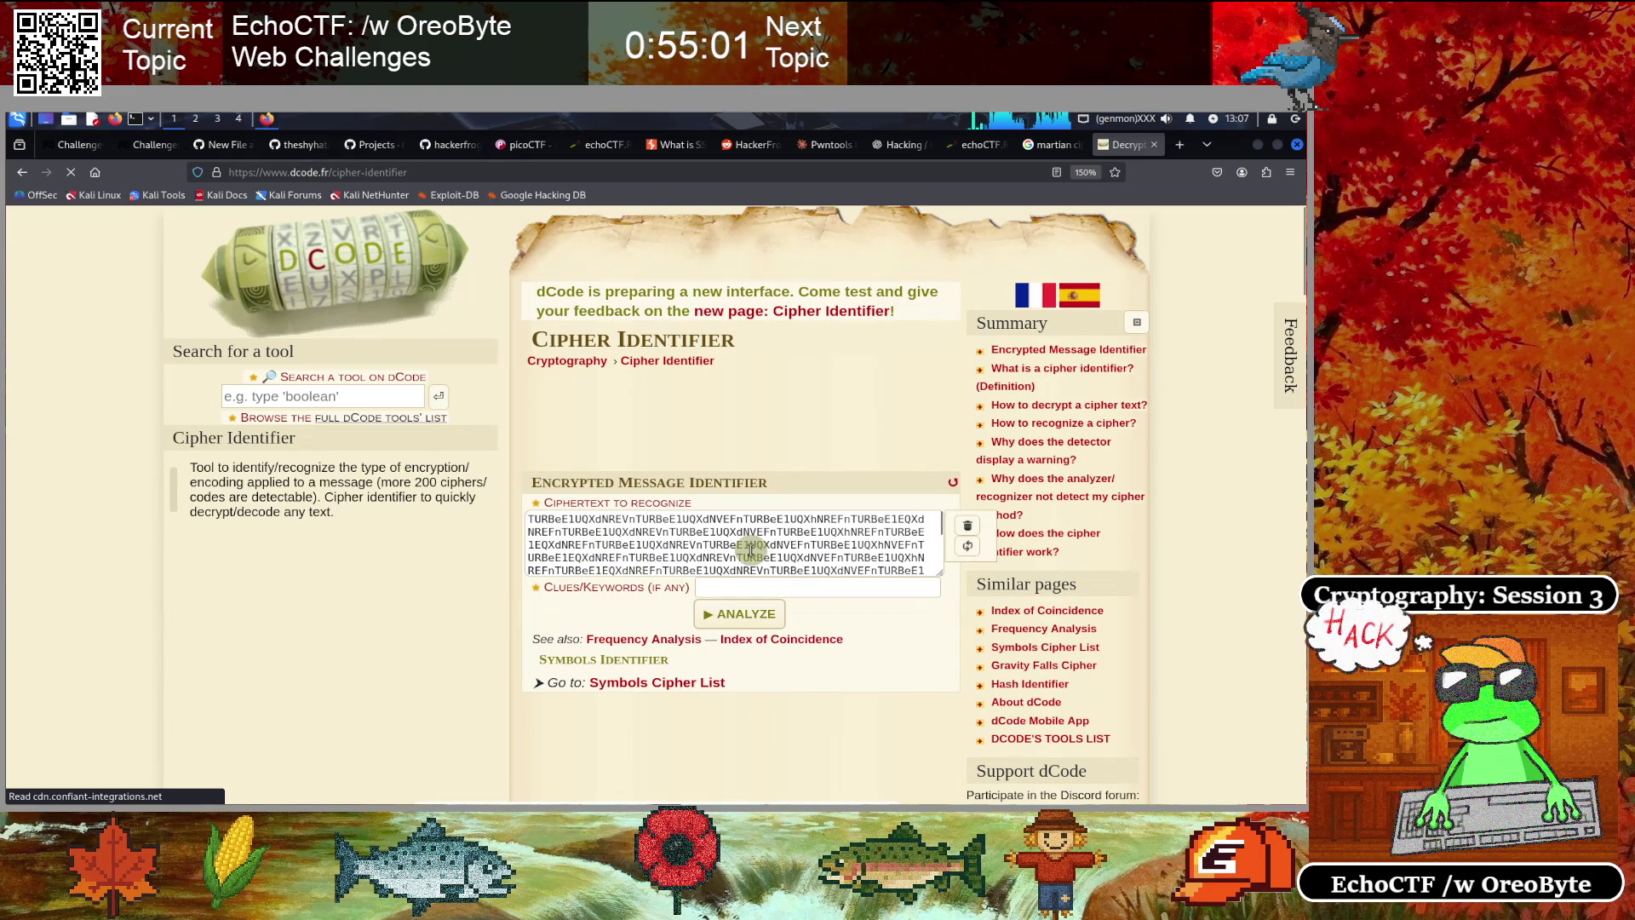
left_click(870, 553)
scroll(870, 552, "down", 5)
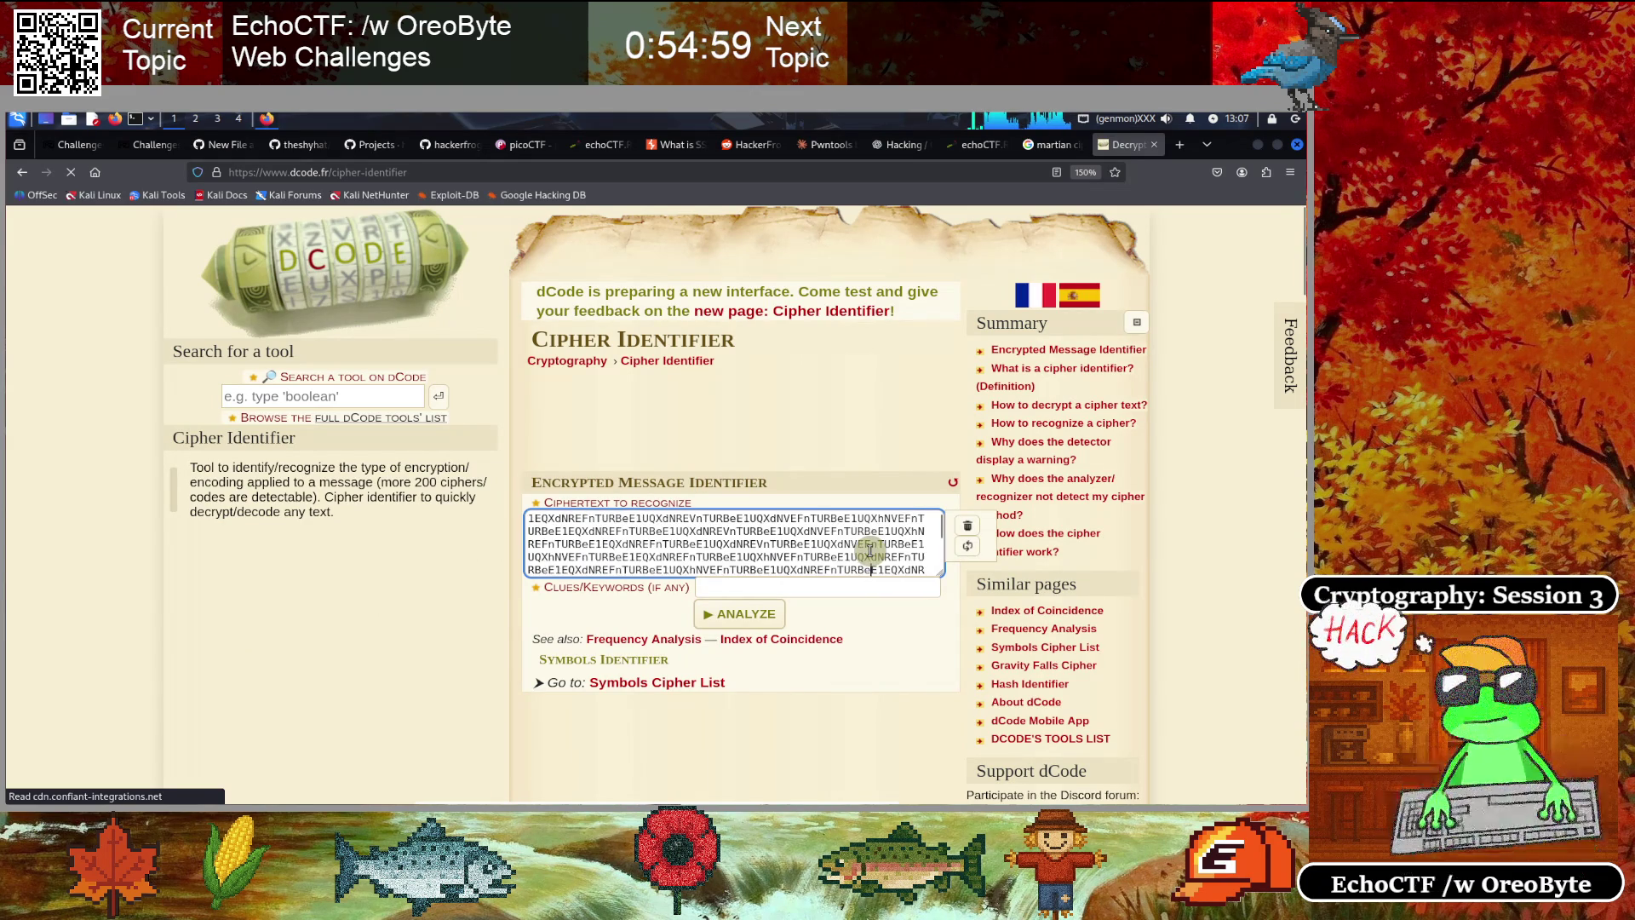
scroll(870, 552, "down", 5)
key("ctrl+shift+End")
key("ctrl+a")
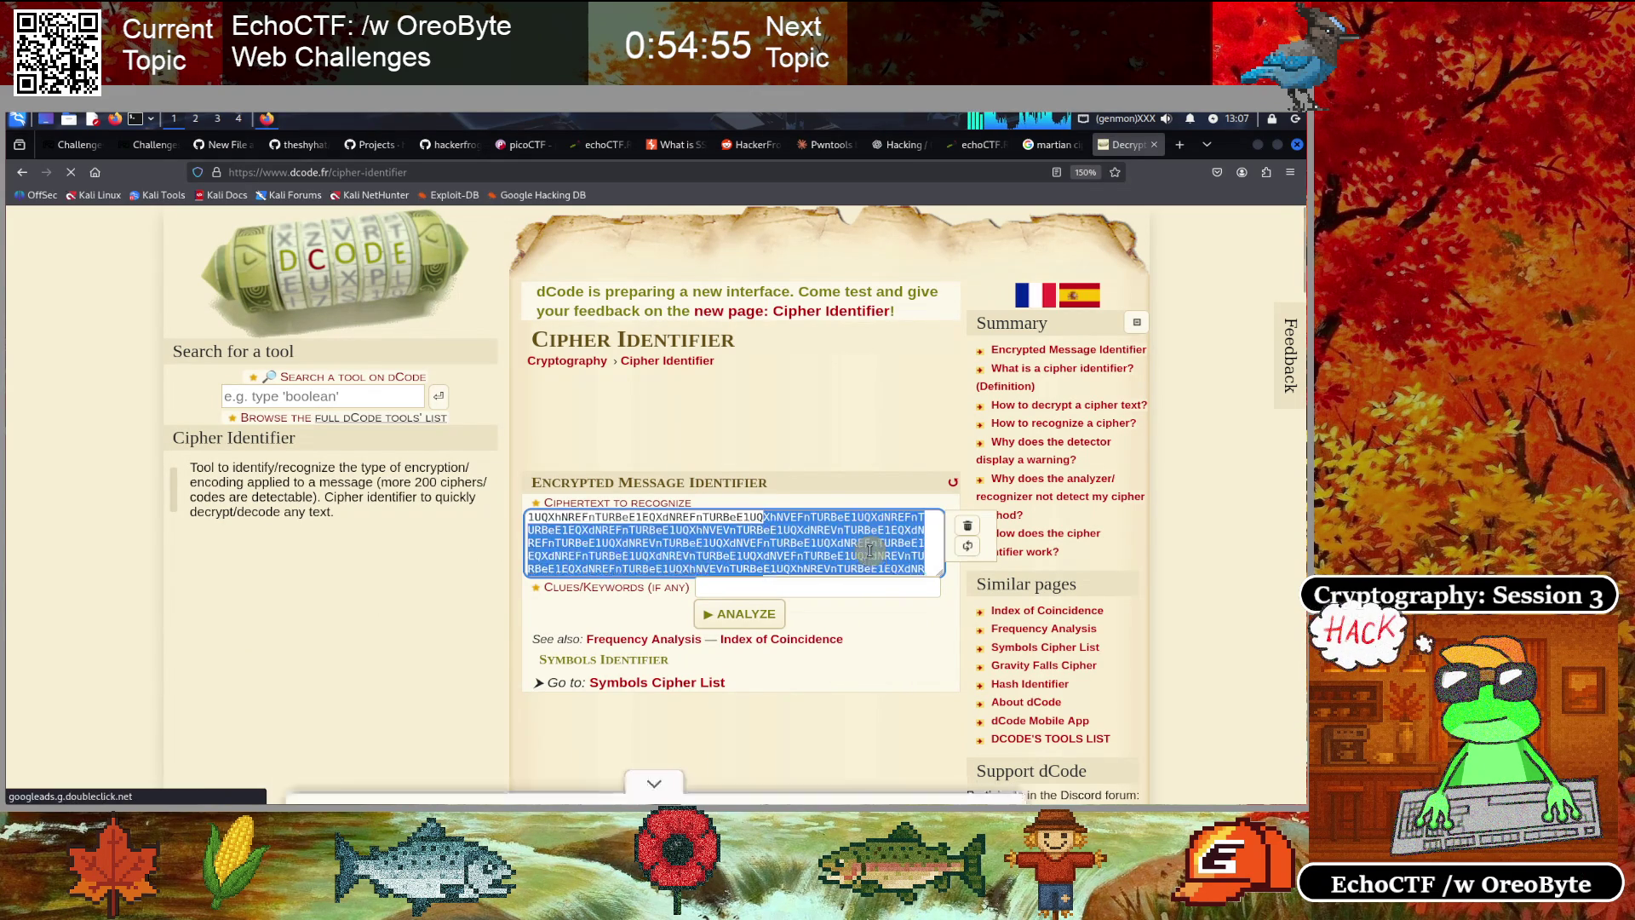
scroll(870, 553, "up", 5)
key("BackSpace")
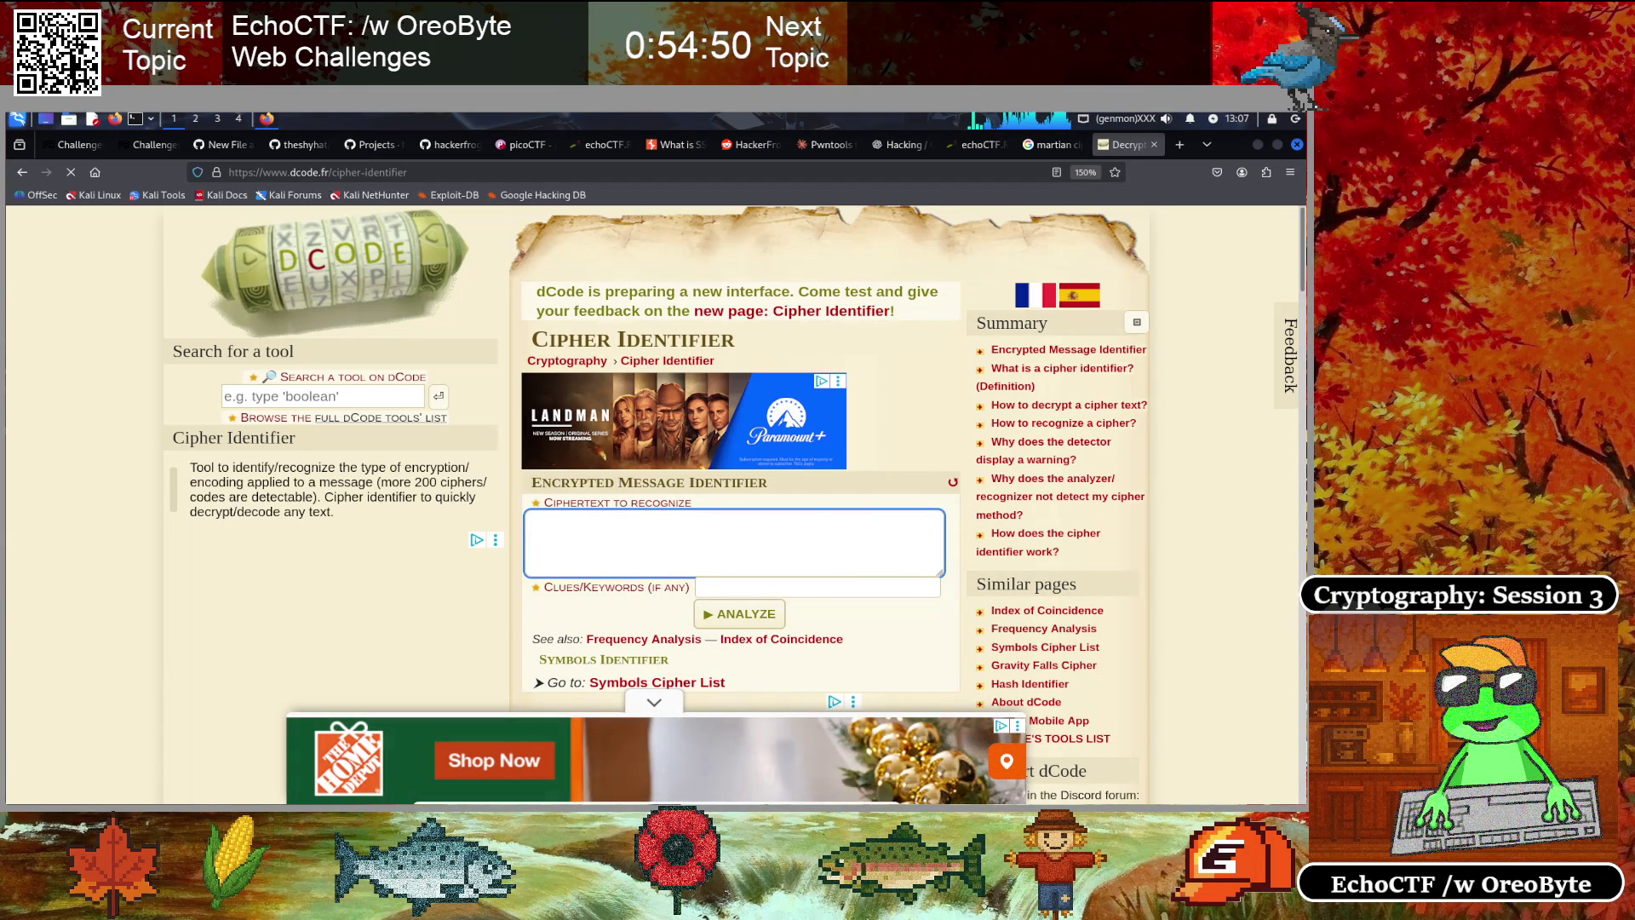
Analyze the pasted ciphertext SYNTPrfneVfPbbyOhgAbgFrpher, which ranks ROT-13 top
type("v")
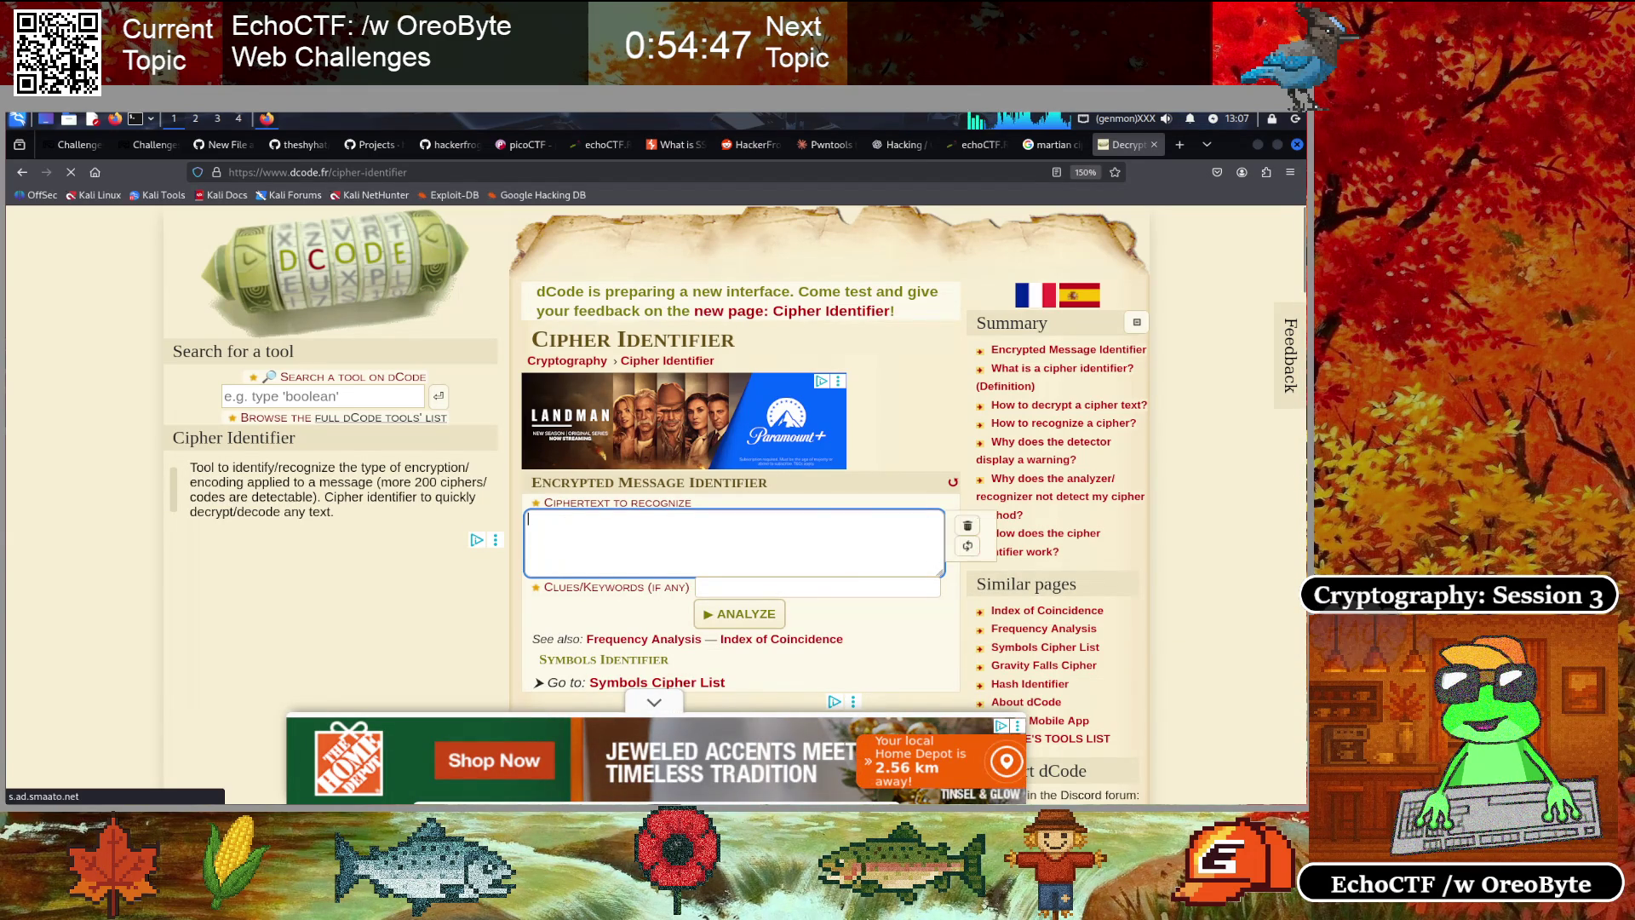
key("BackSpace")
type("SYNTPrfneVfPbbyOhgAbgFrpher")
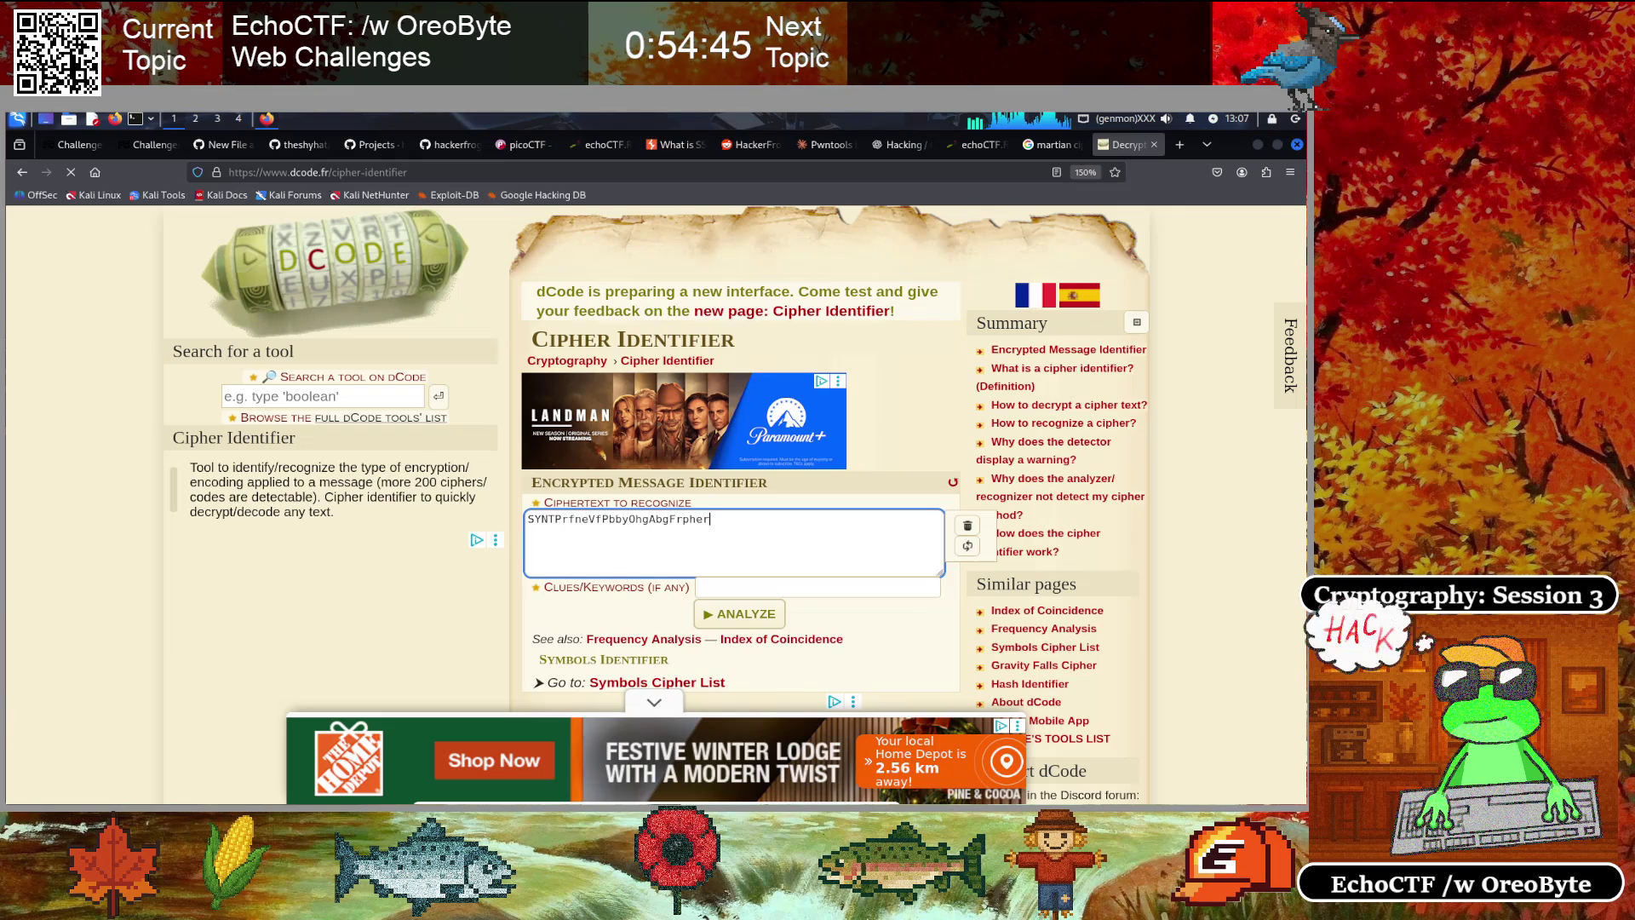
left_click(743, 618)
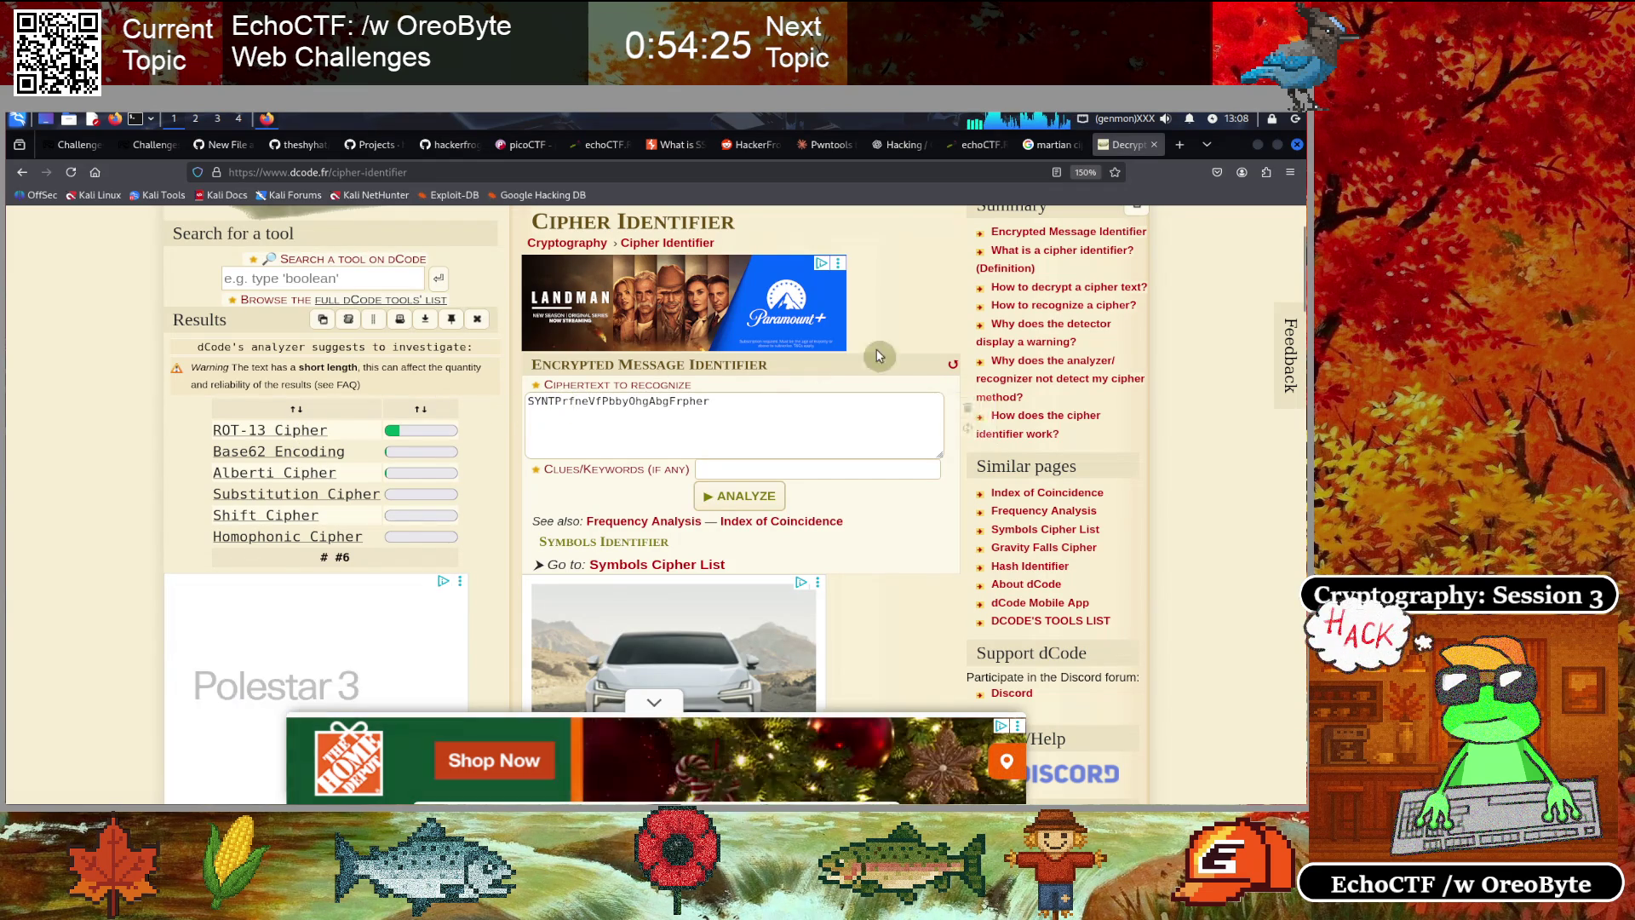
key("ctrl+t")
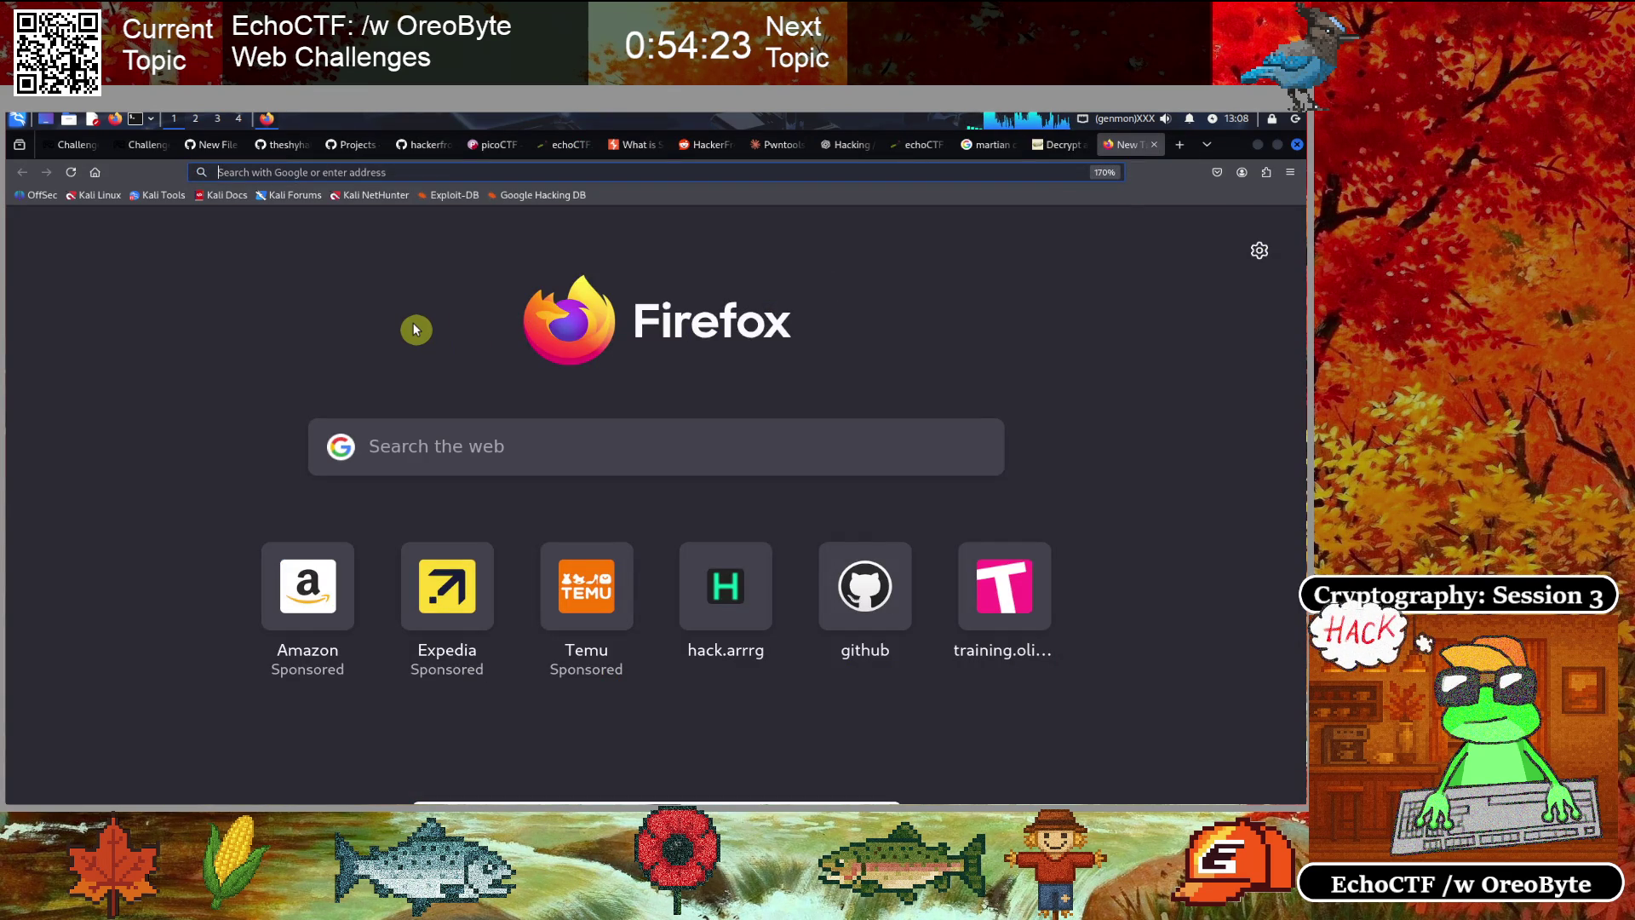
Load rot13.com and paste the cipher text SYNTPrfneVfPbbyOhgAbgFrpher into its input box
type("rot")
key("Down")
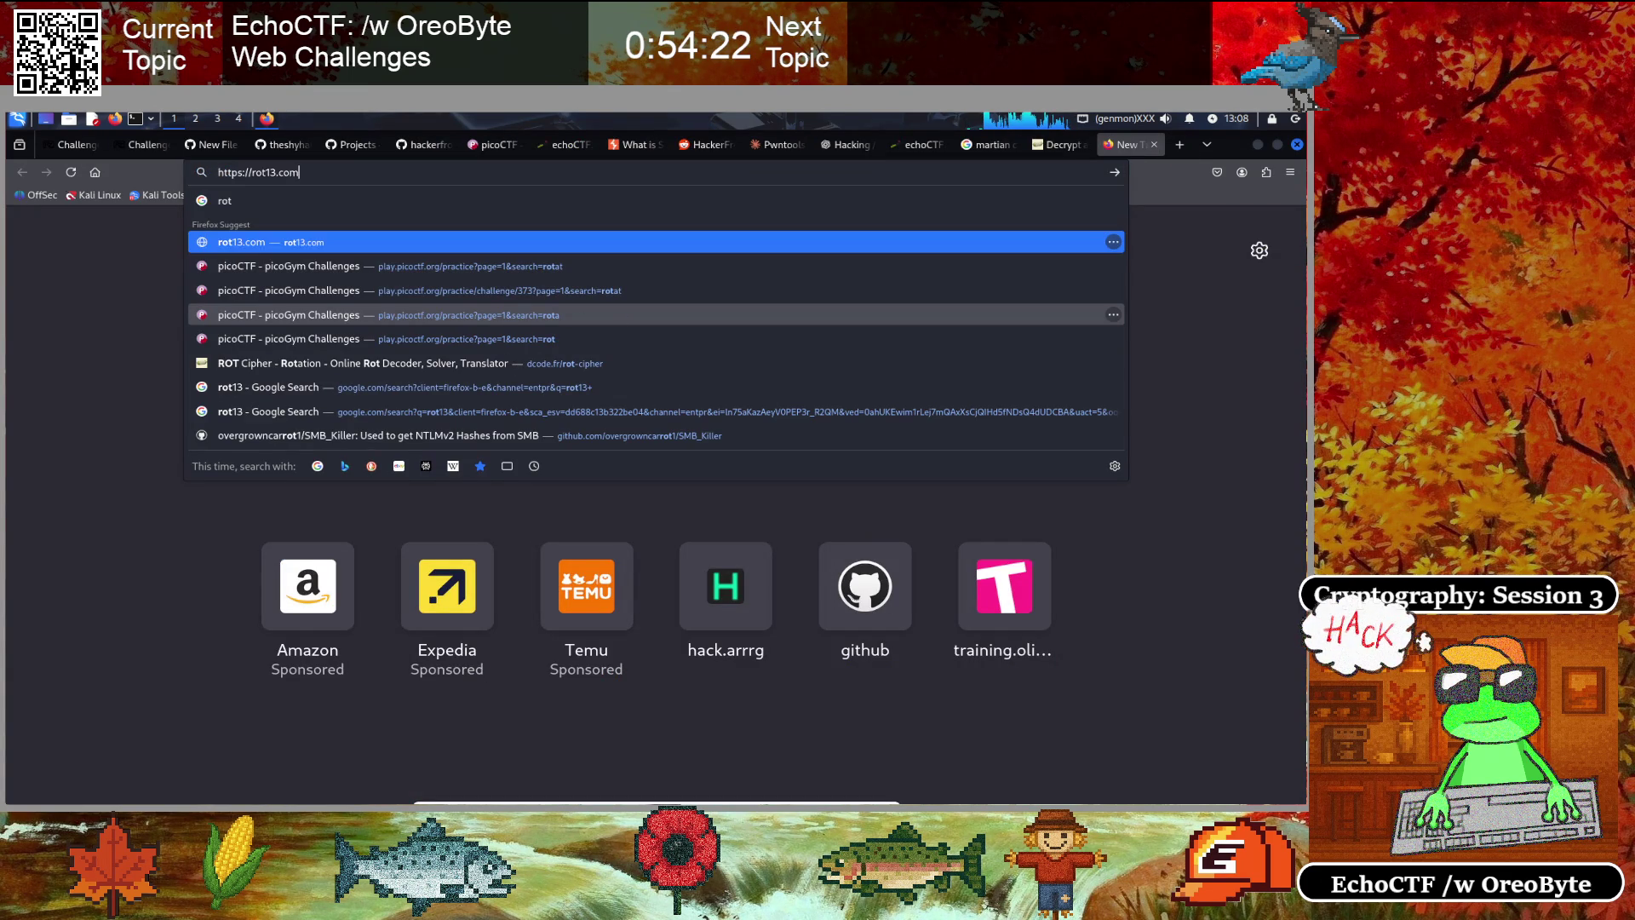
key("Return")
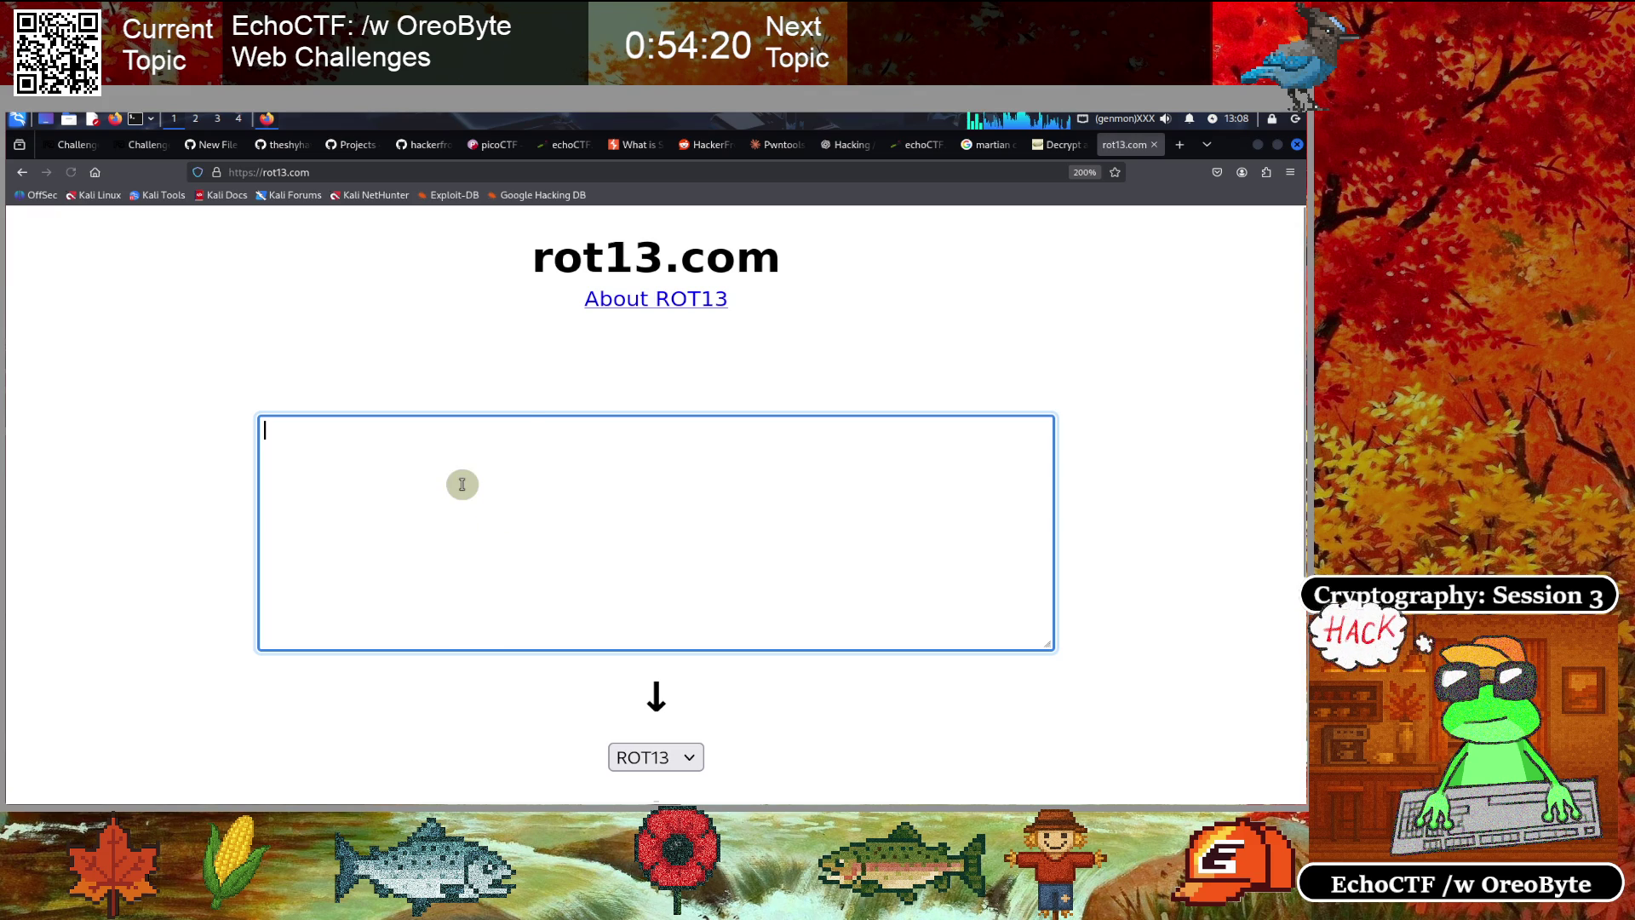
type("SYNTPrfneVfPbbyOhgAbgFrpher")
Check that ROT13 is the selected rotation, then select and read the decoded flag
scroll(648, 521, "down", 3)
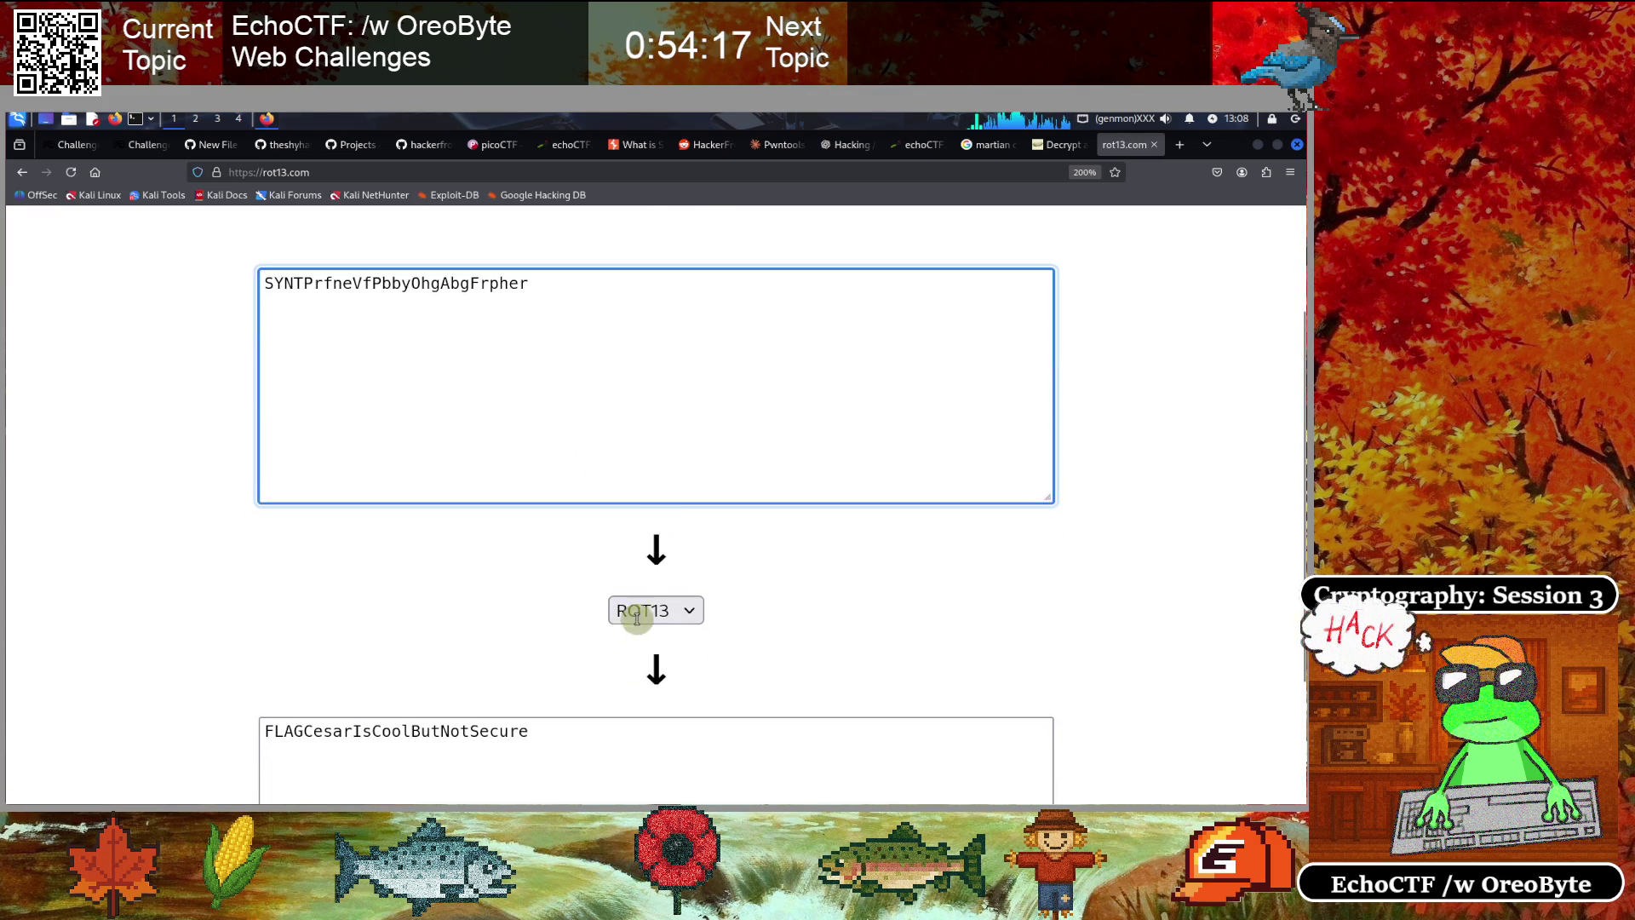
left_click(630, 611)
left_click(458, 499)
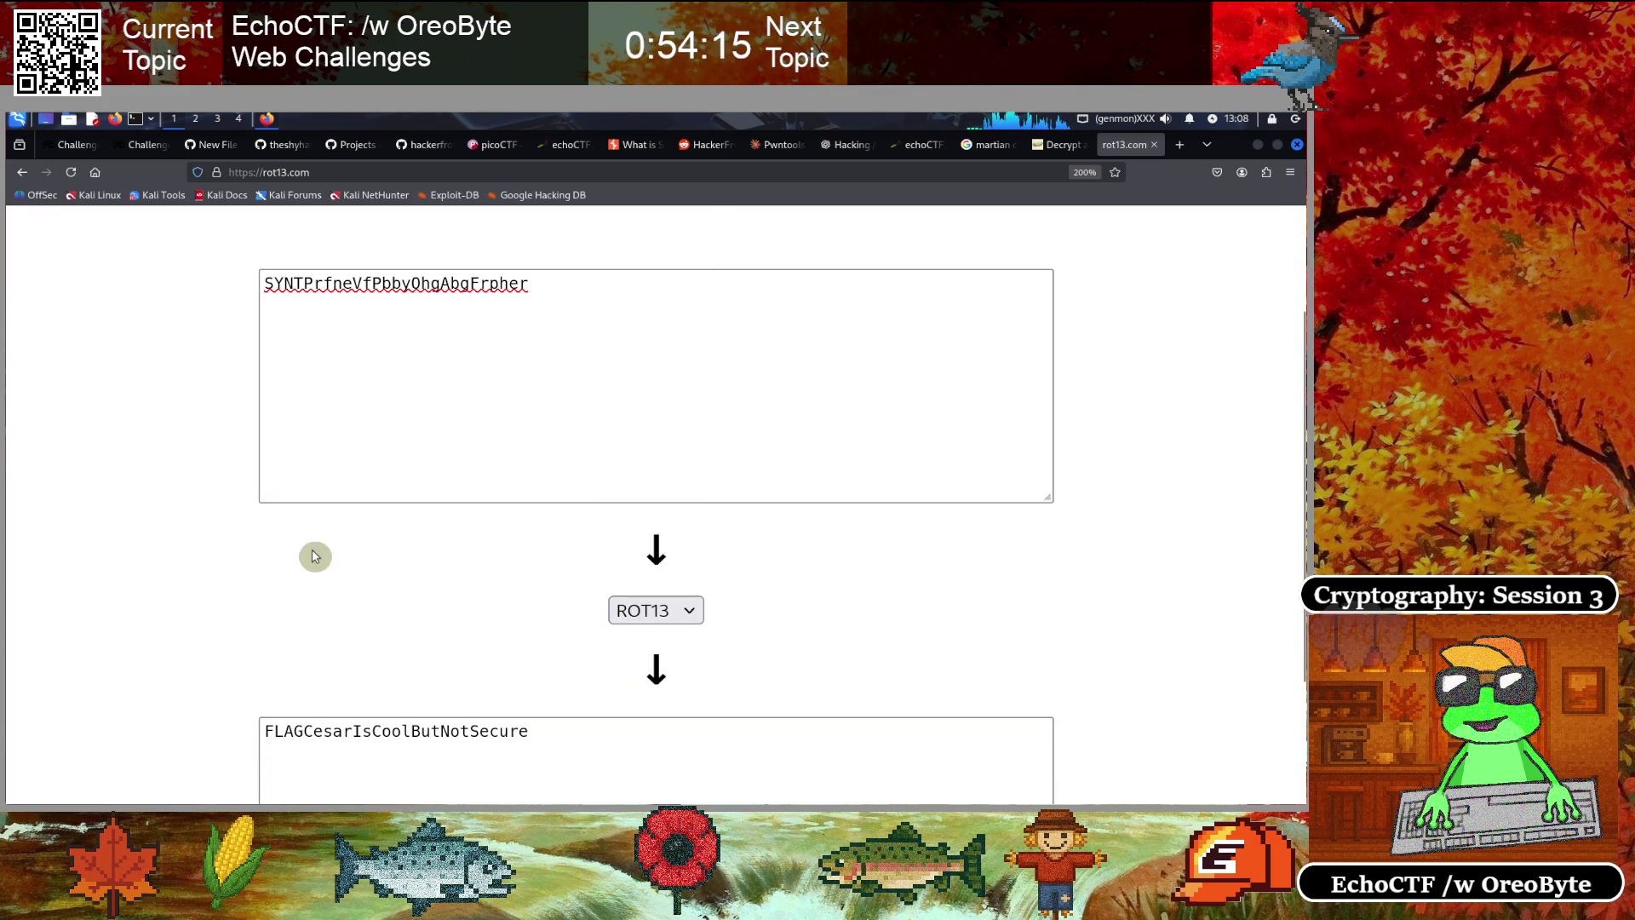
scroll(315, 554, "down", 3)
left_click(302, 621)
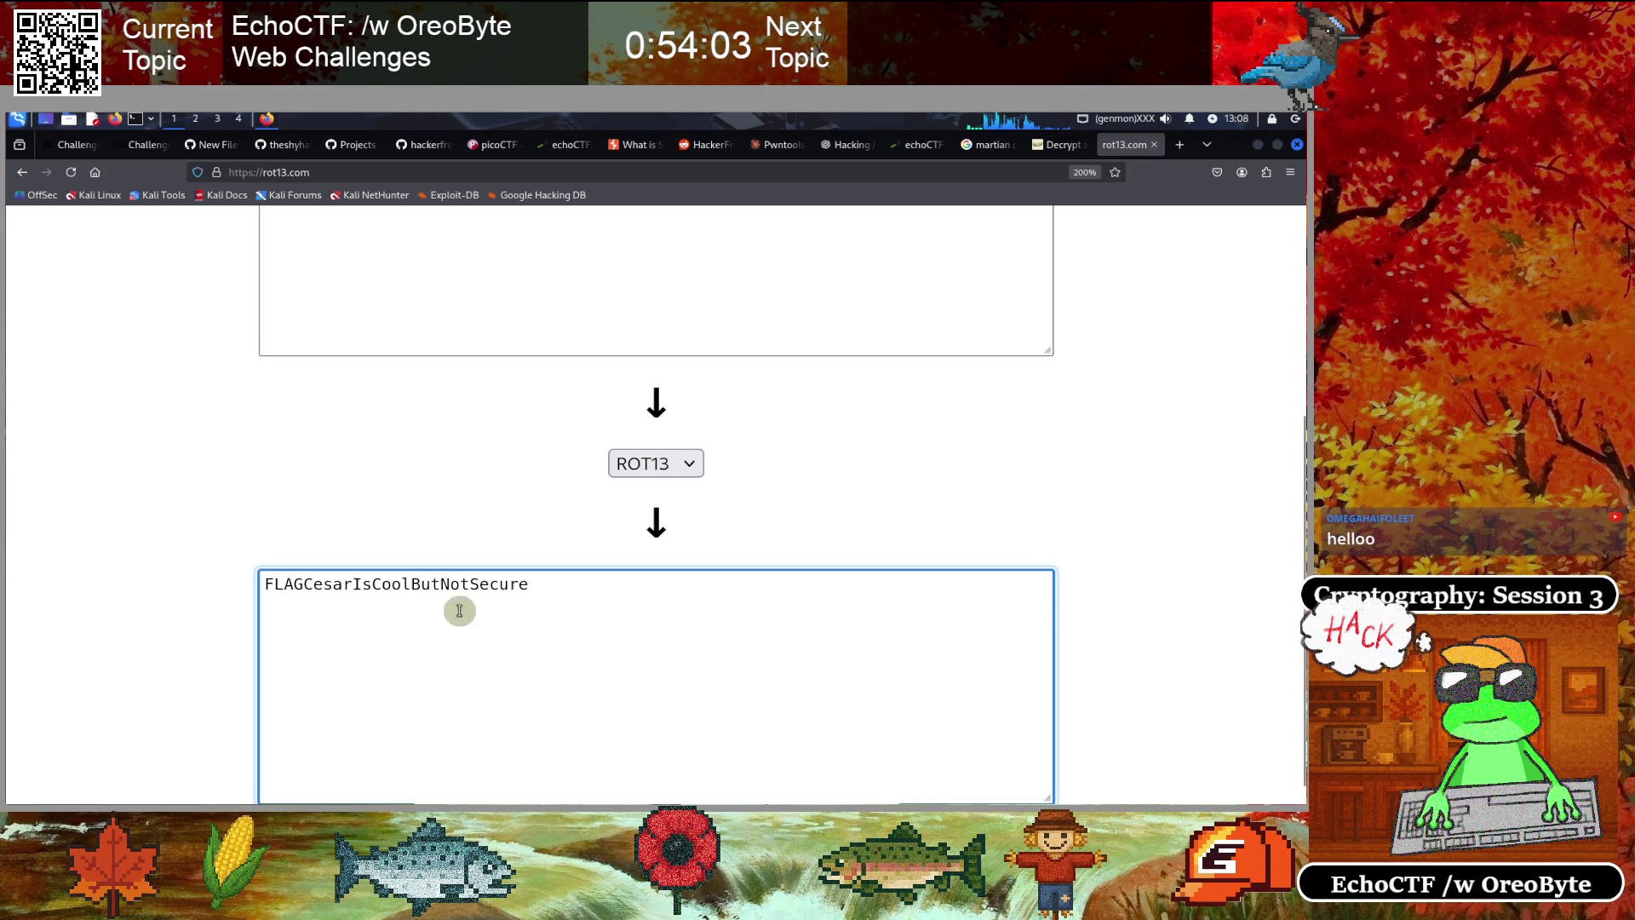
left_click_drag(536, 586, 275, 585)
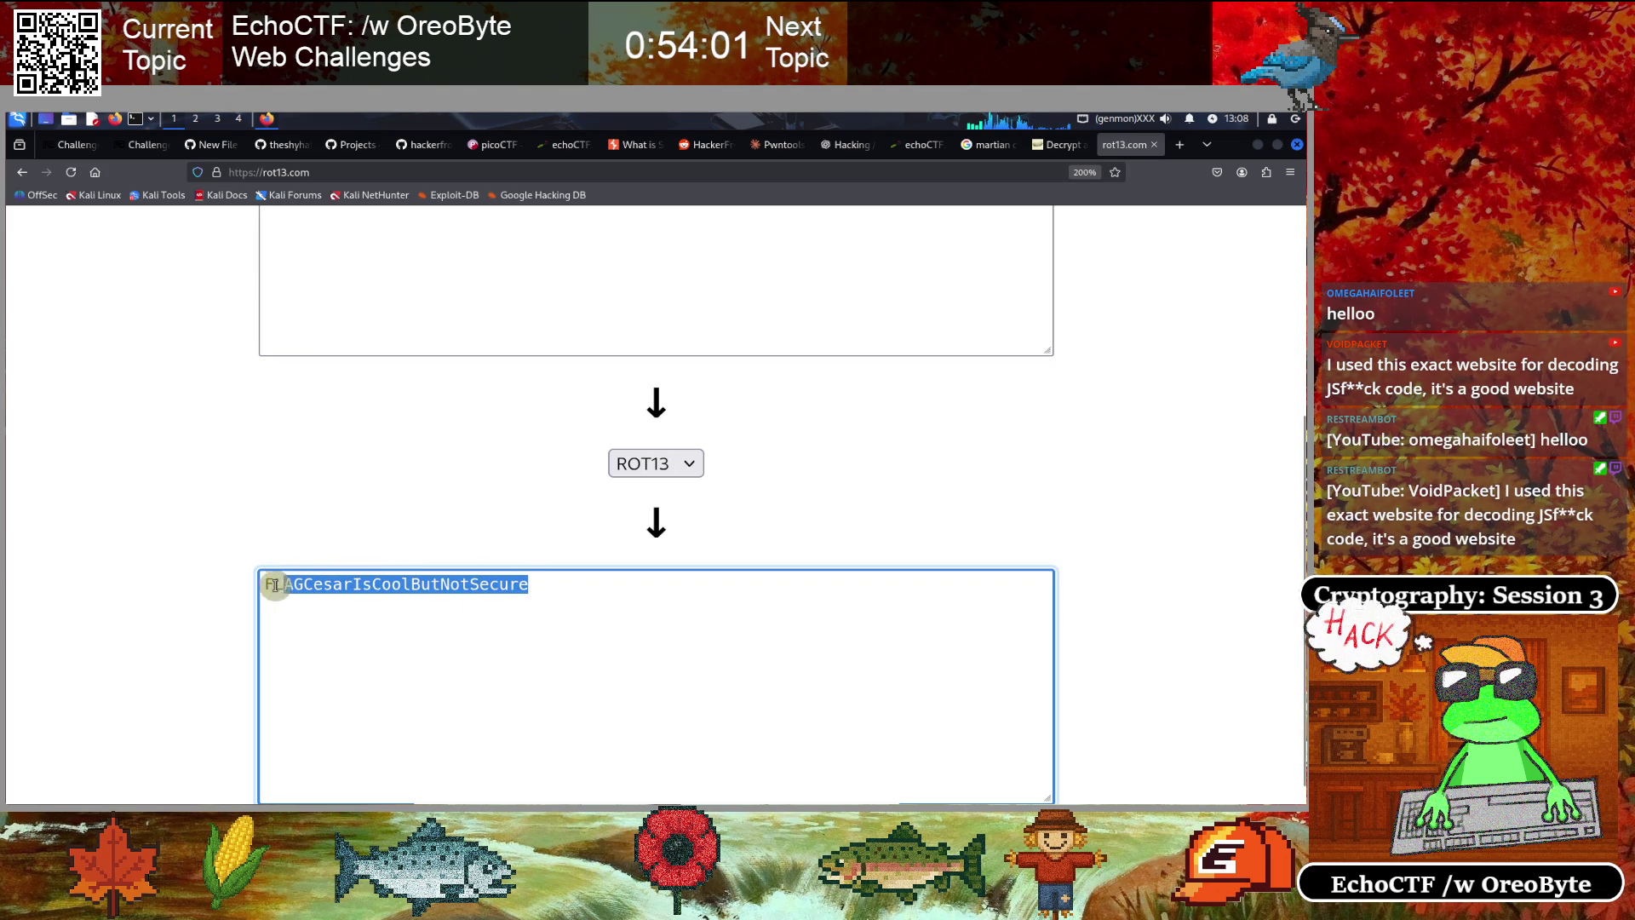
left_click(416, 639)
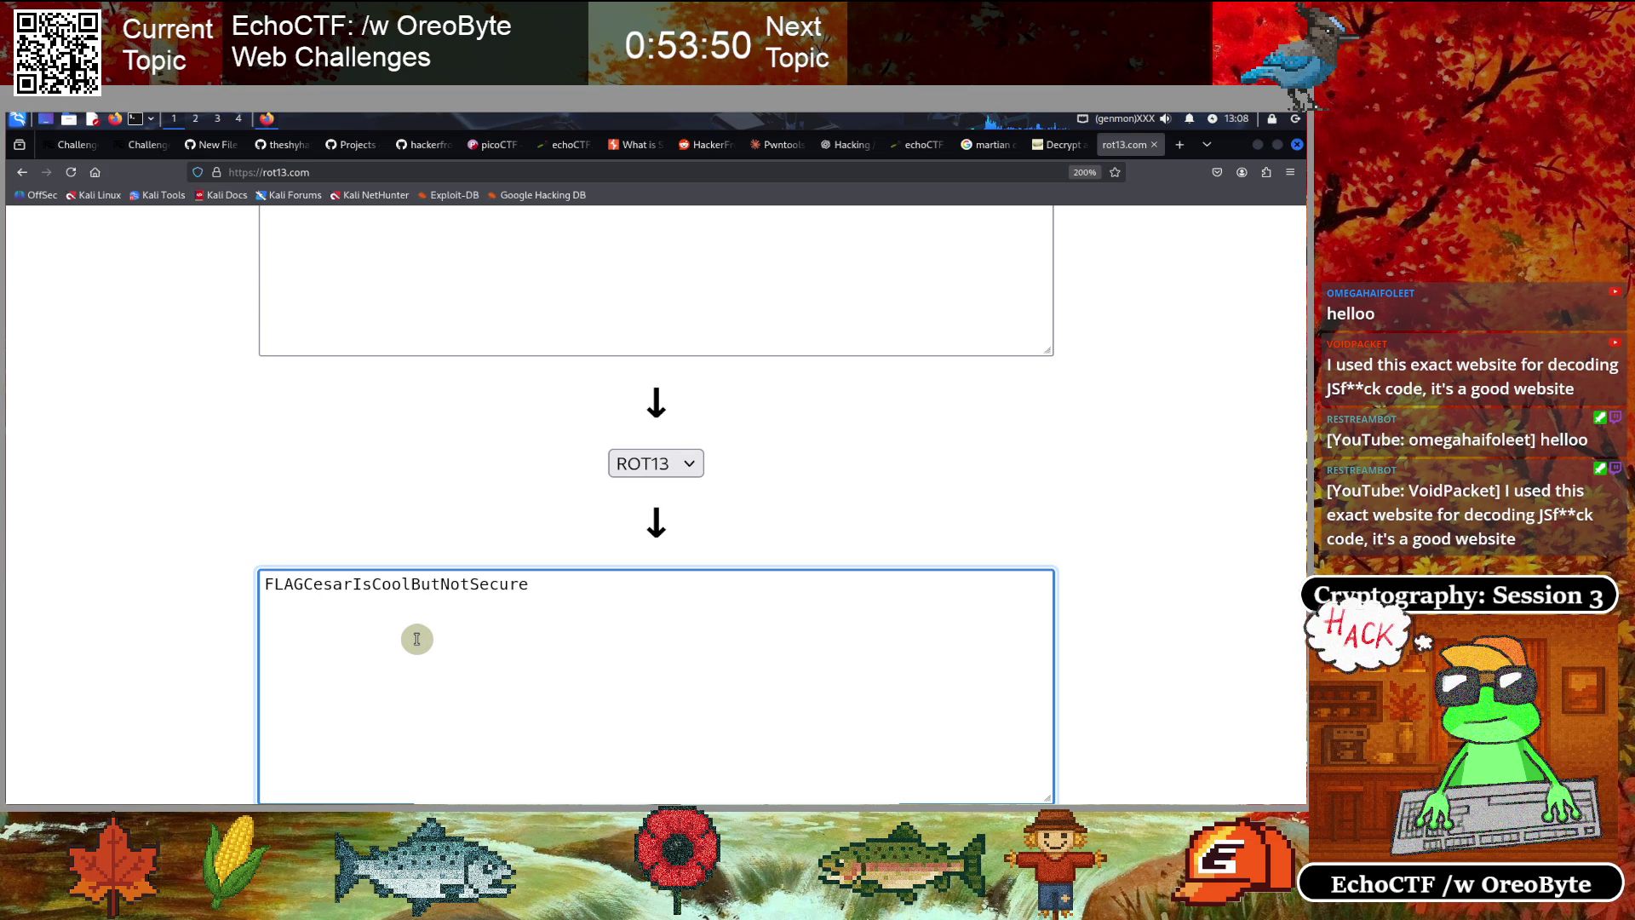
left_click(274, 477)
scroll(278, 511, "up", 3)
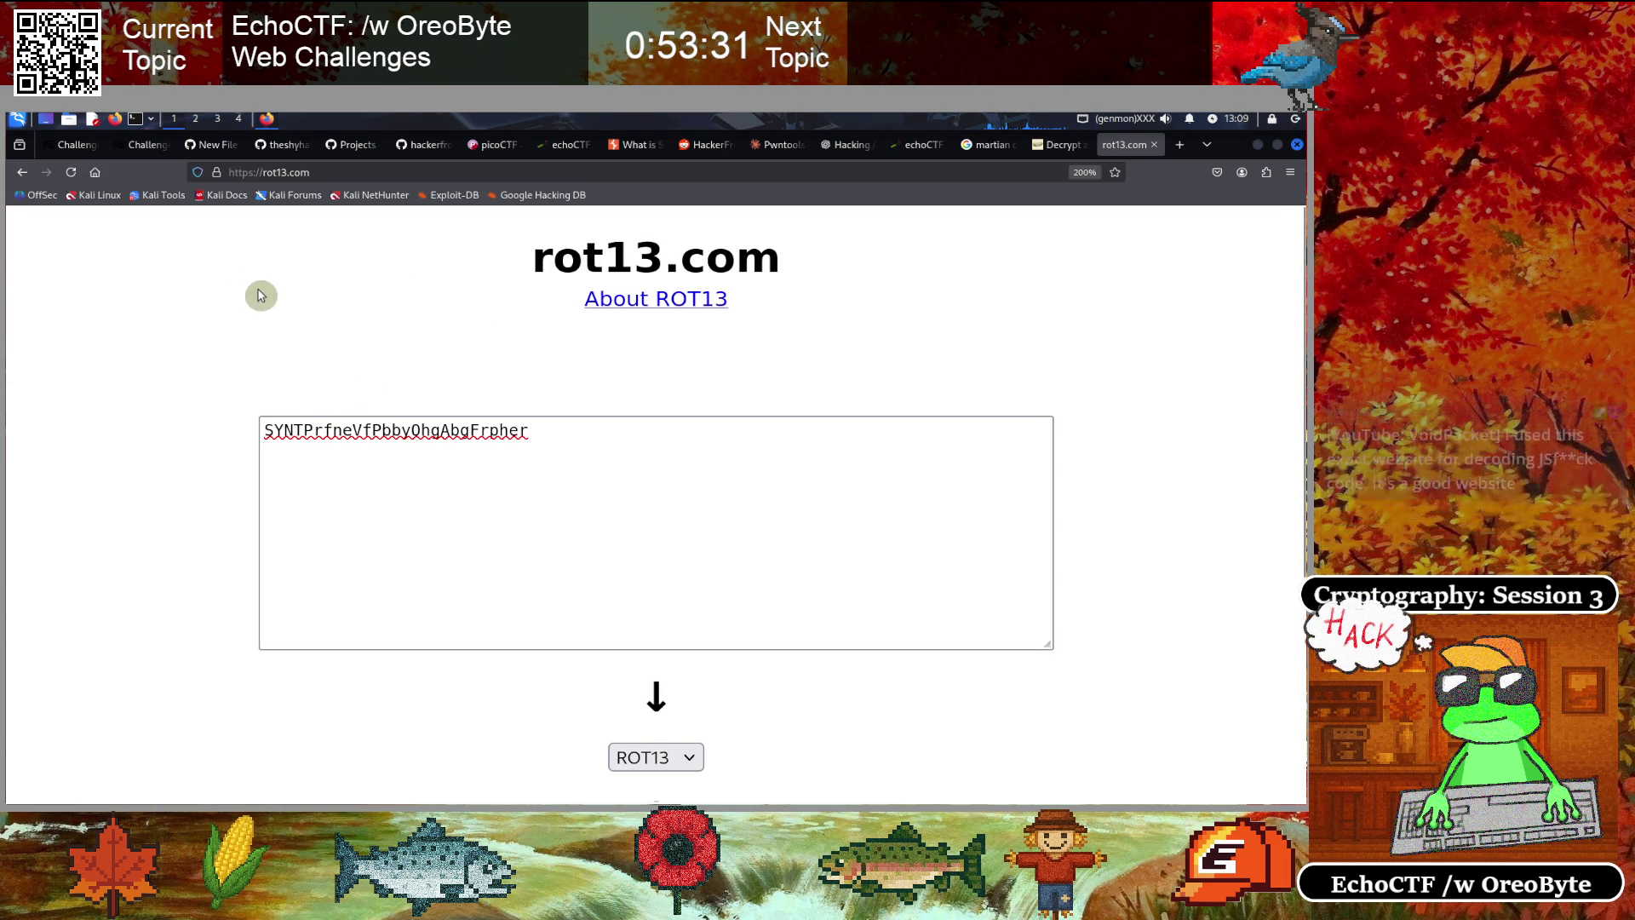
left_click(72, 145)
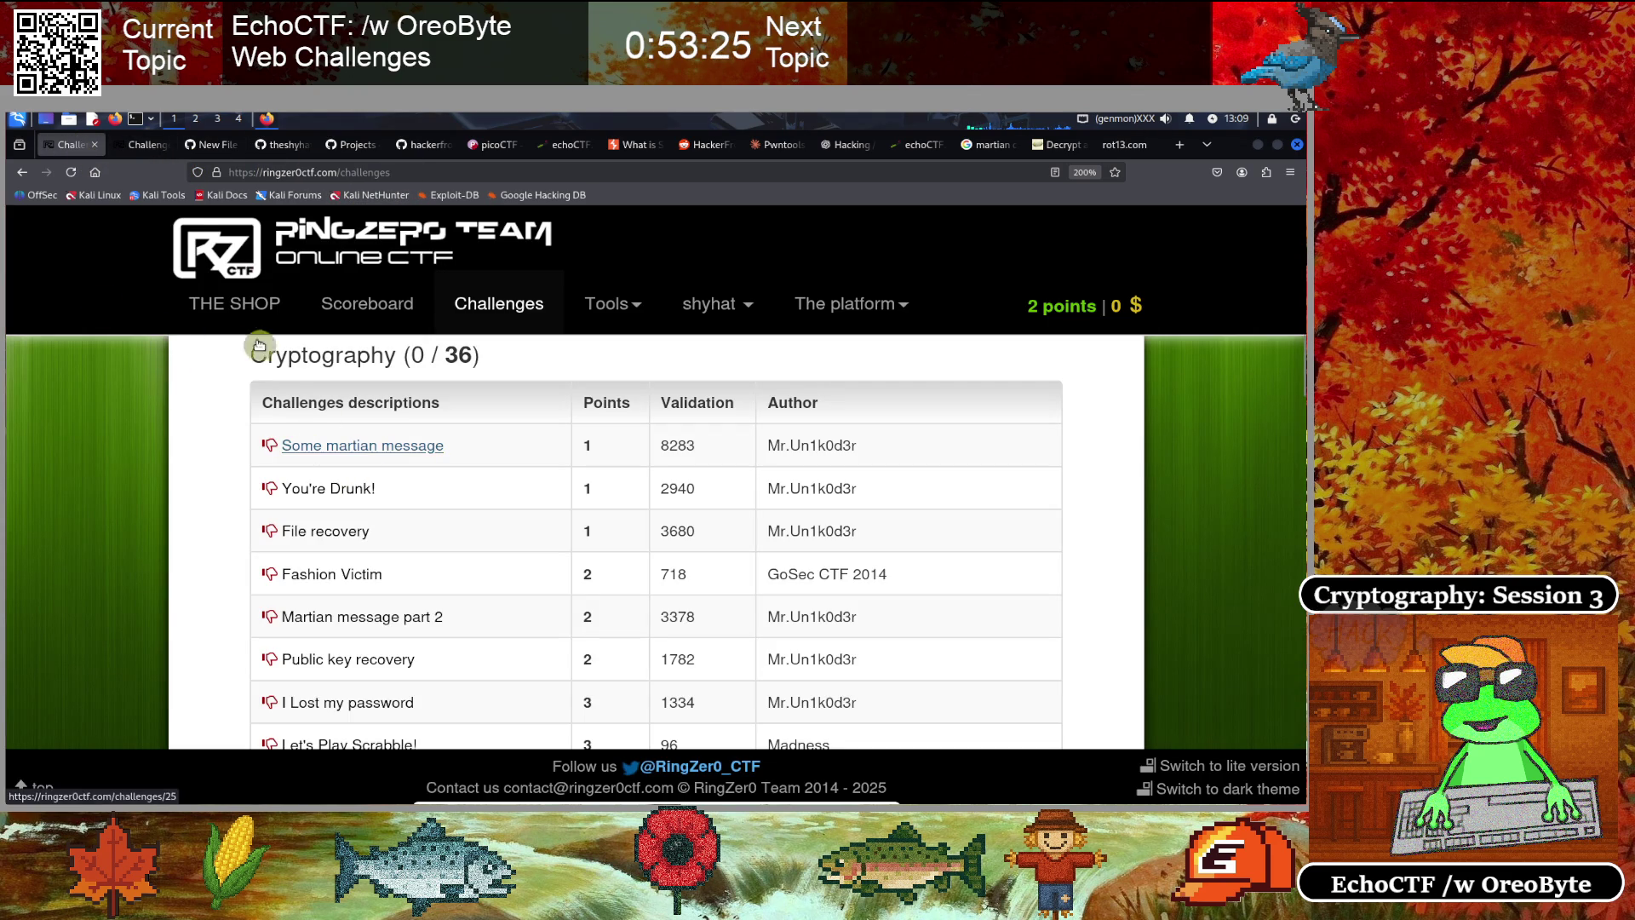
Submit the decoded flag FLAGCesarIsCoolButNotSecure on the Some martian message challenge
left_click(139, 145)
scroll(440, 599, "down", 2)
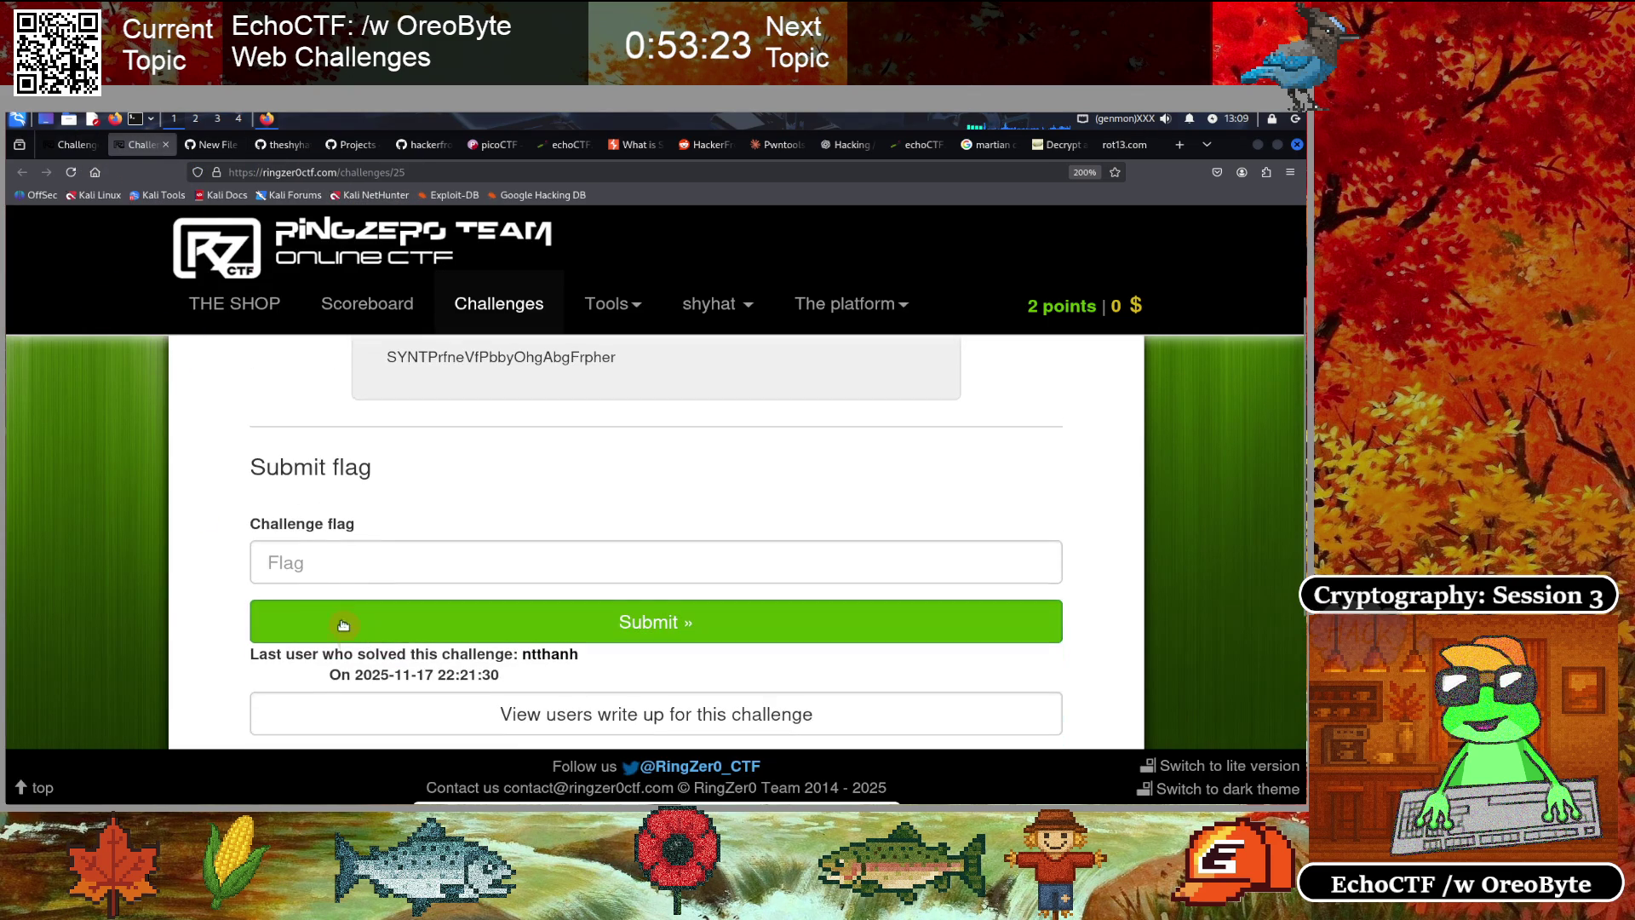
left_click(317, 559)
type("FLAGCesarIsCoolButNotSecure")
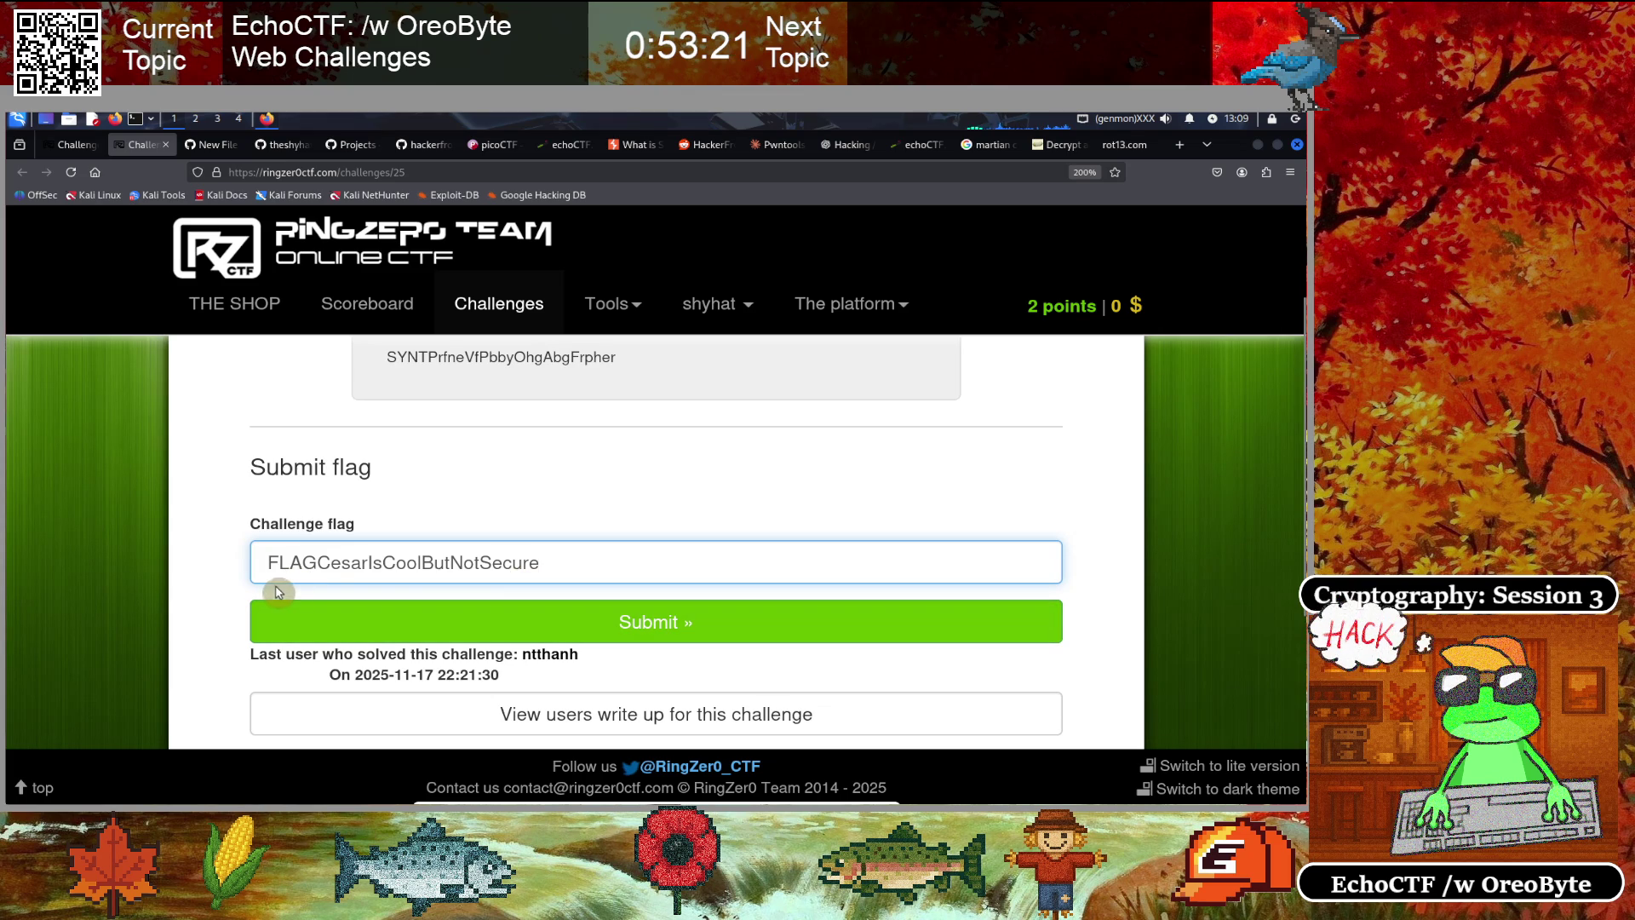
left_click(444, 618)
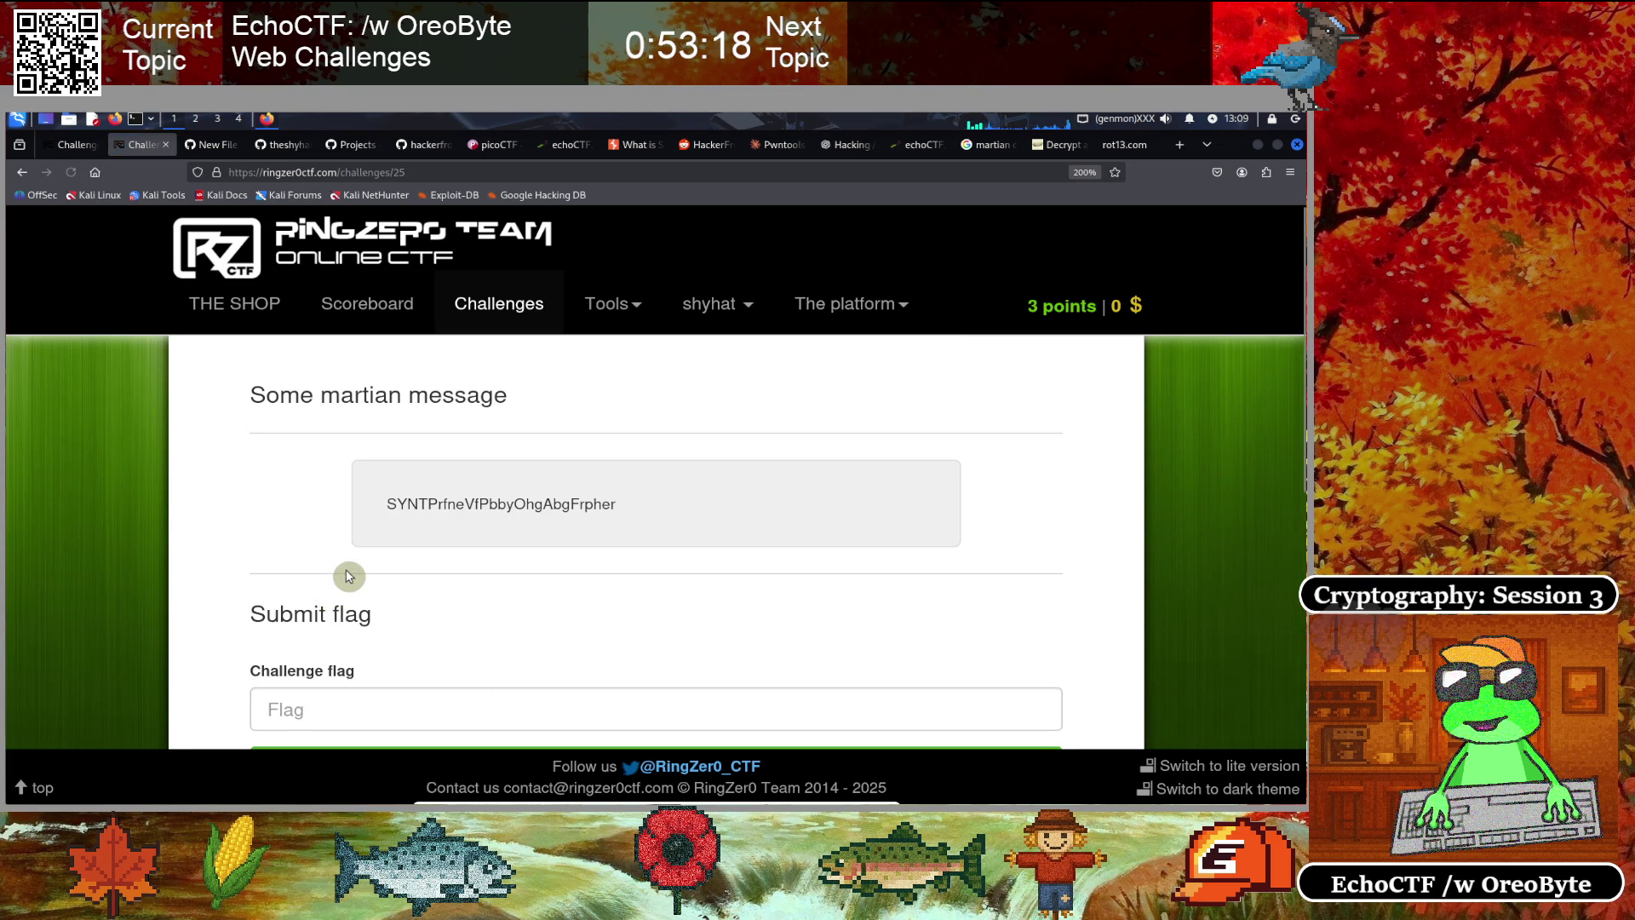
scroll(349, 572, "down", 2)
scroll(298, 571, "down", 2)
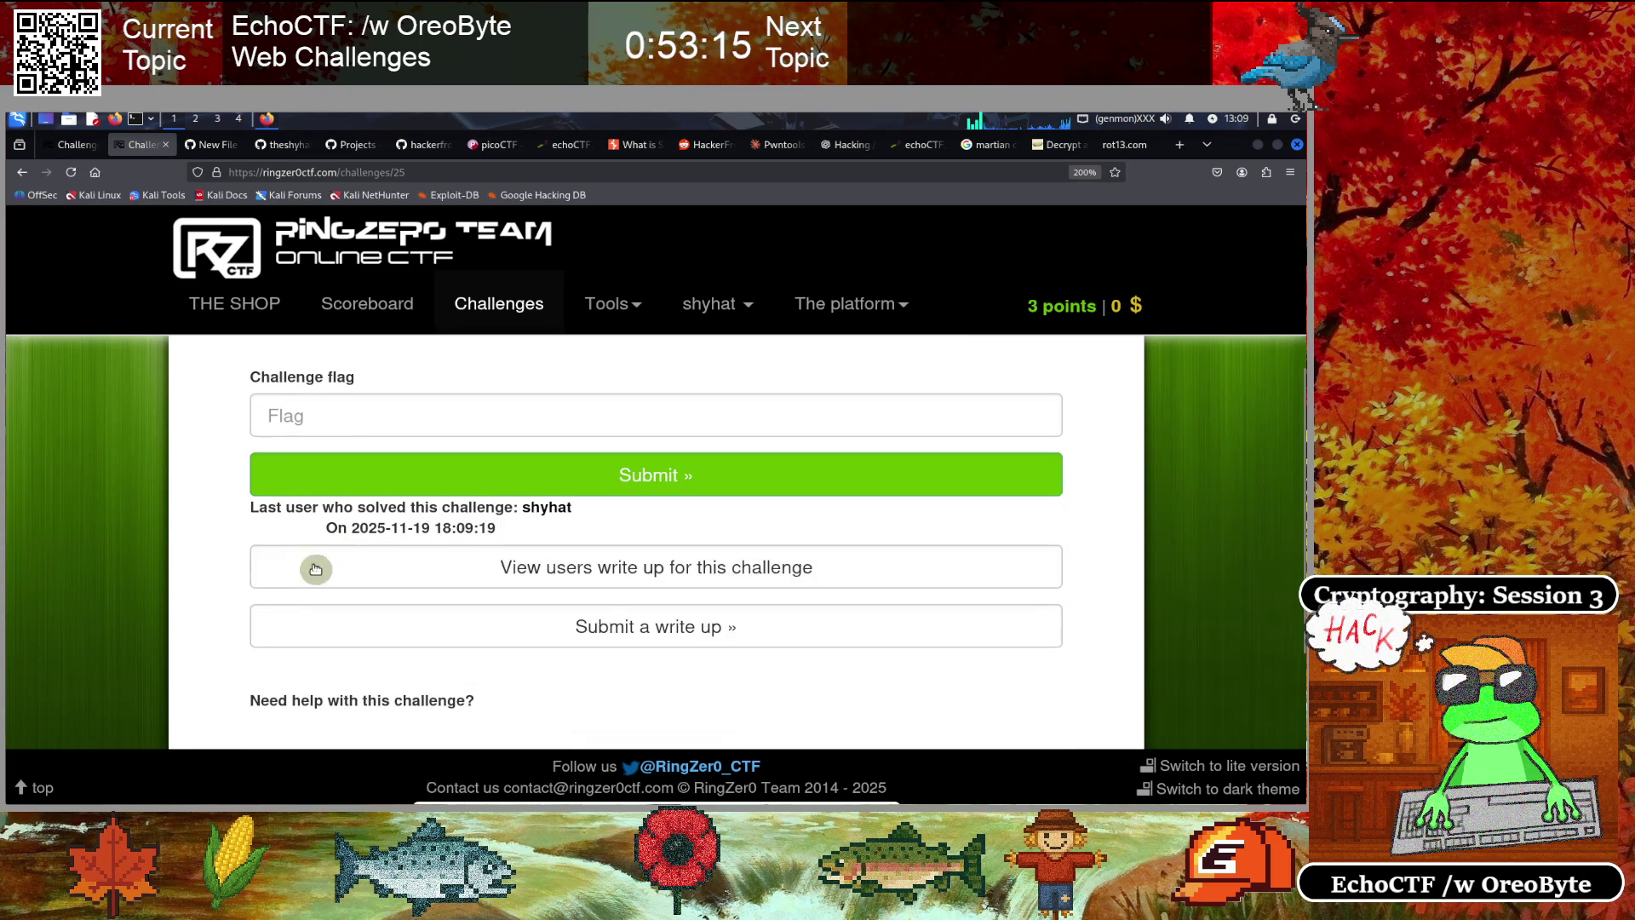
scroll(383, 565, "up", 3)
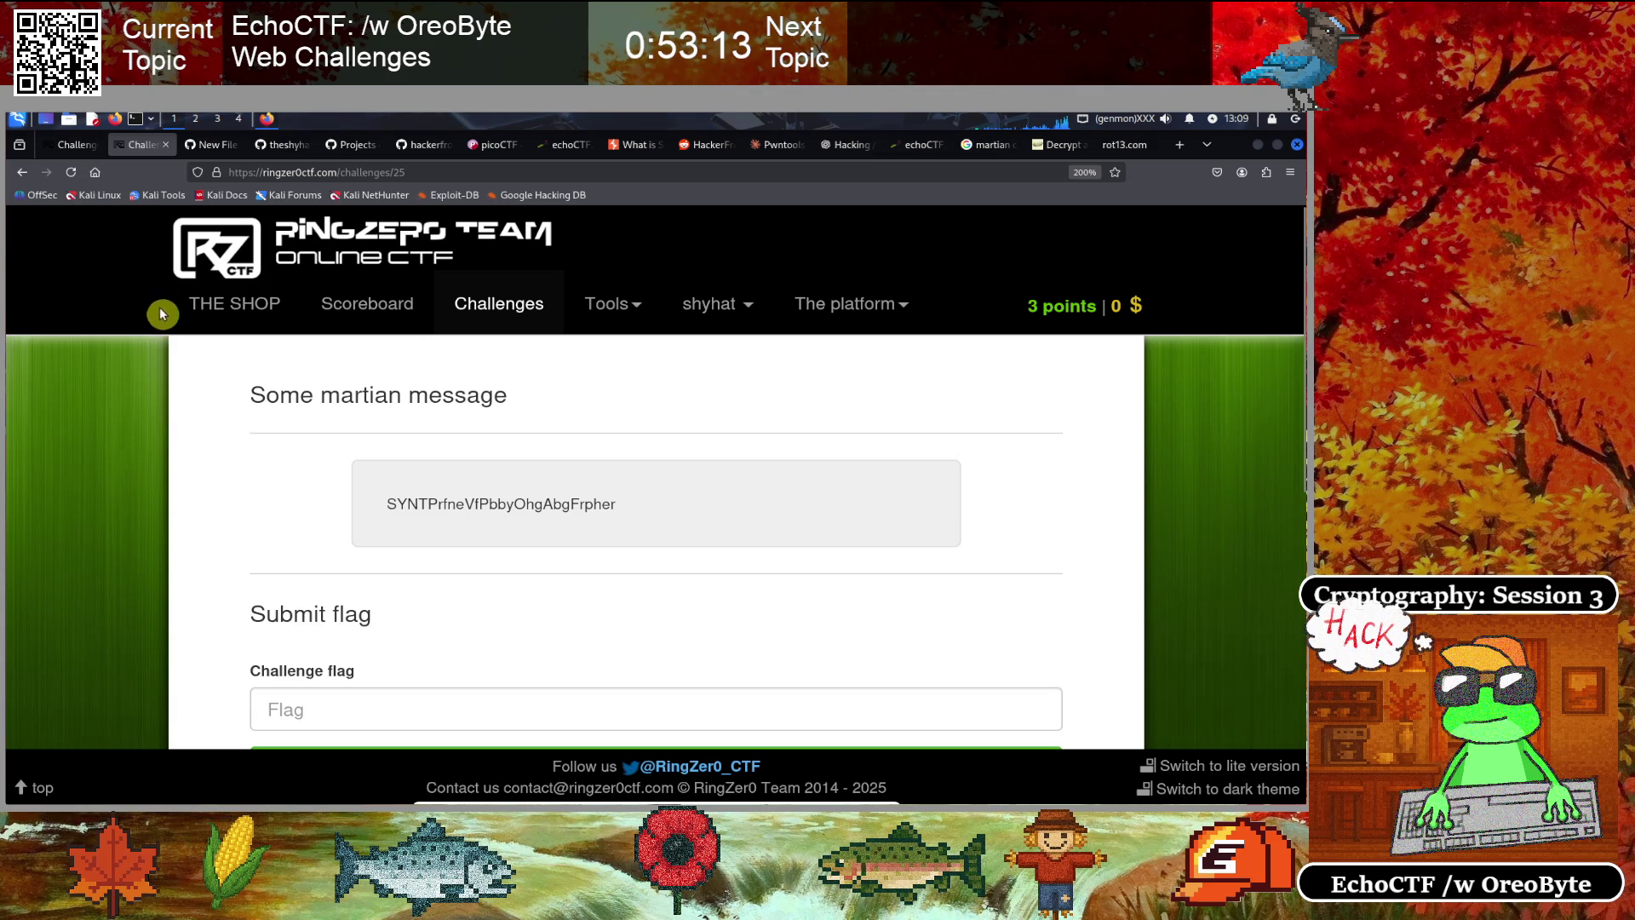
left_click(209, 144)
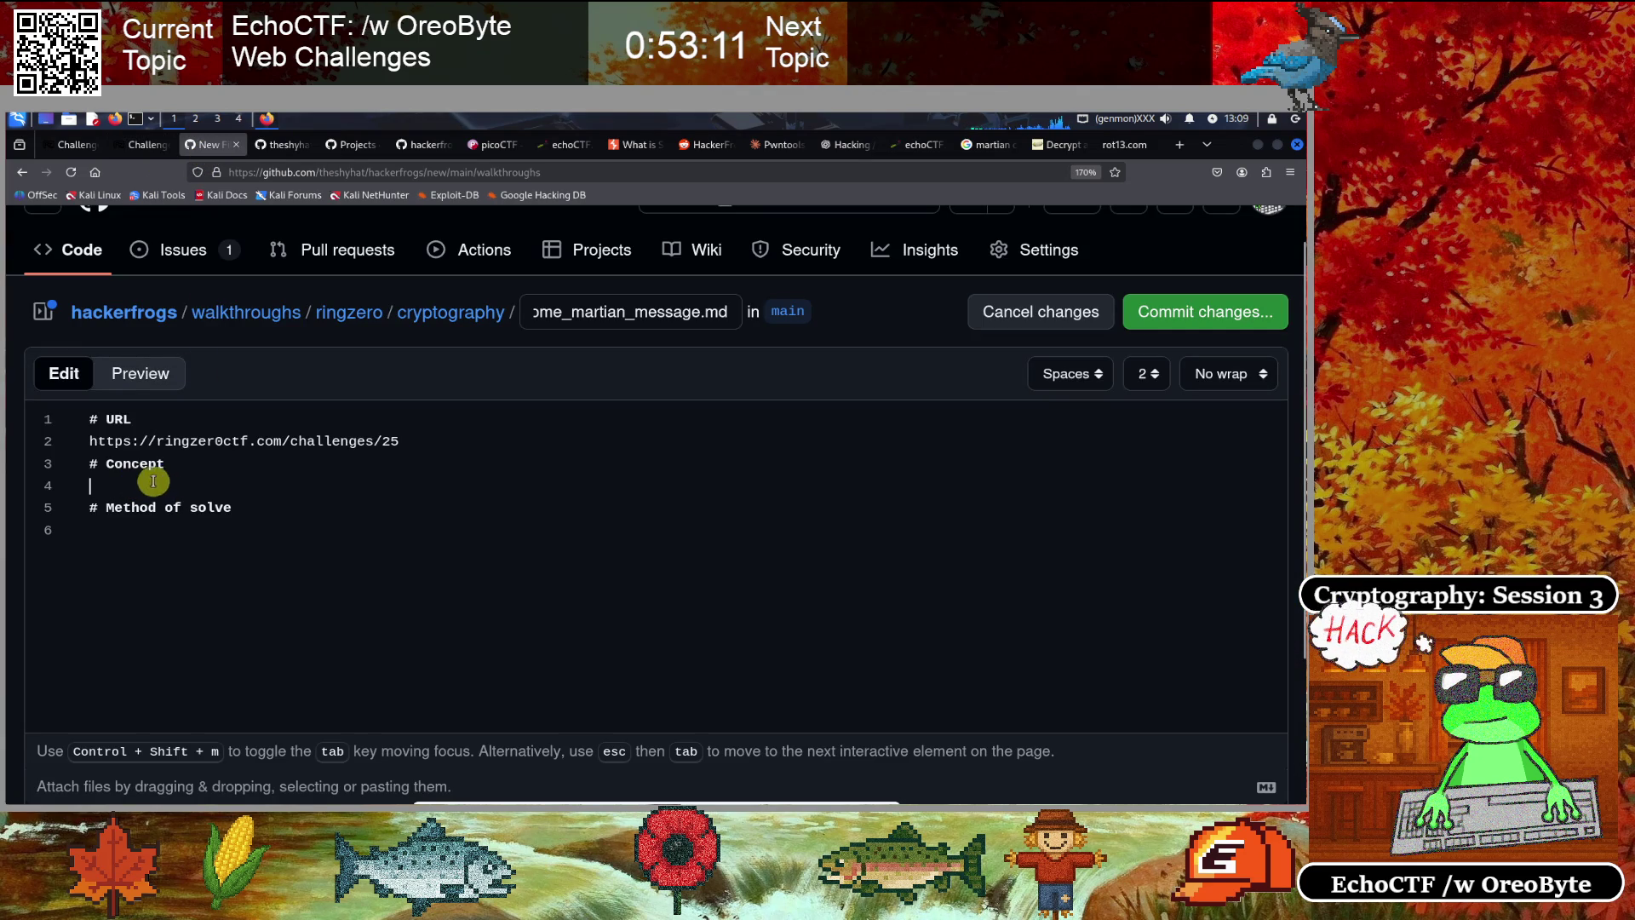
Add '* ROT13 cipher' under Concept and '* the string we given is a ROT13 encrypted cipher' under Method
type("*")
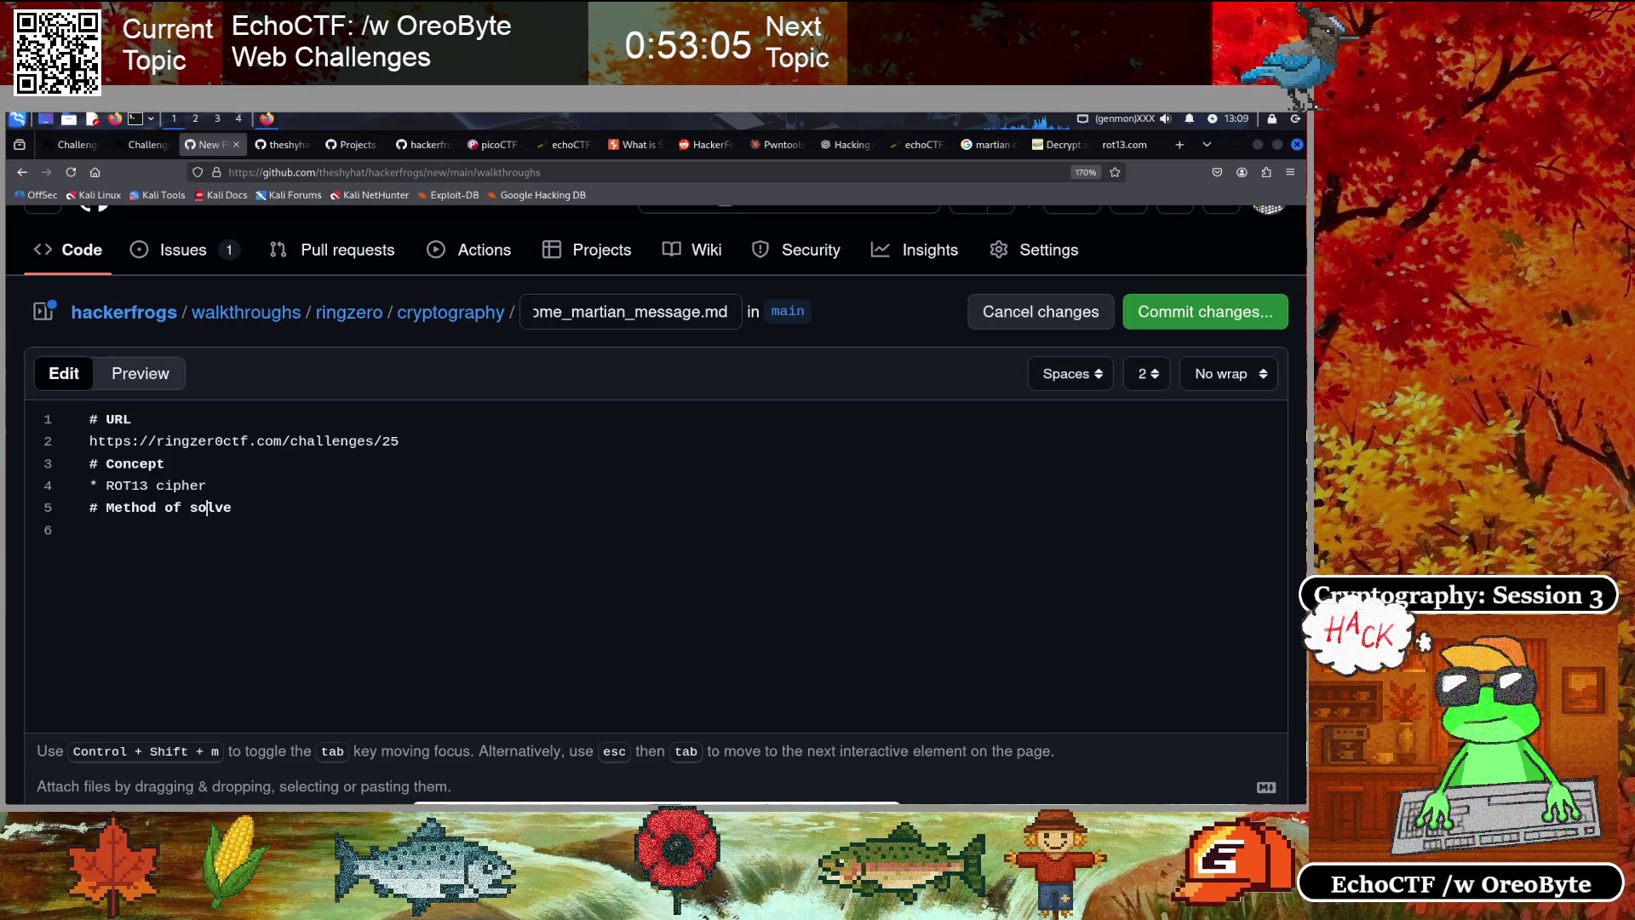
type("* the")
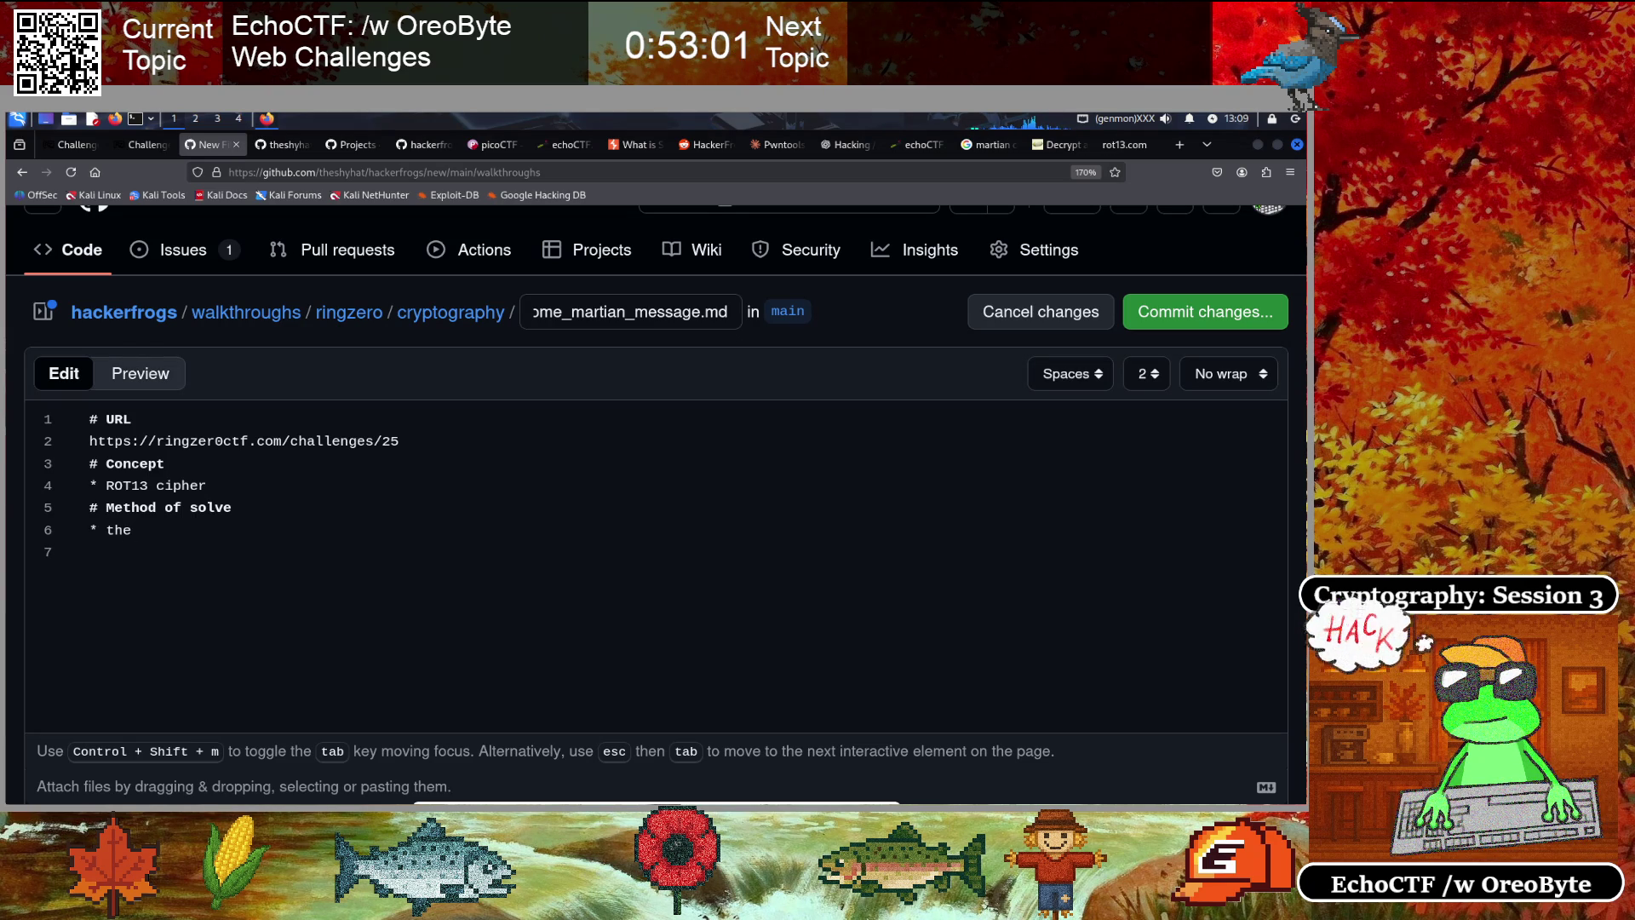
type(" string we g")
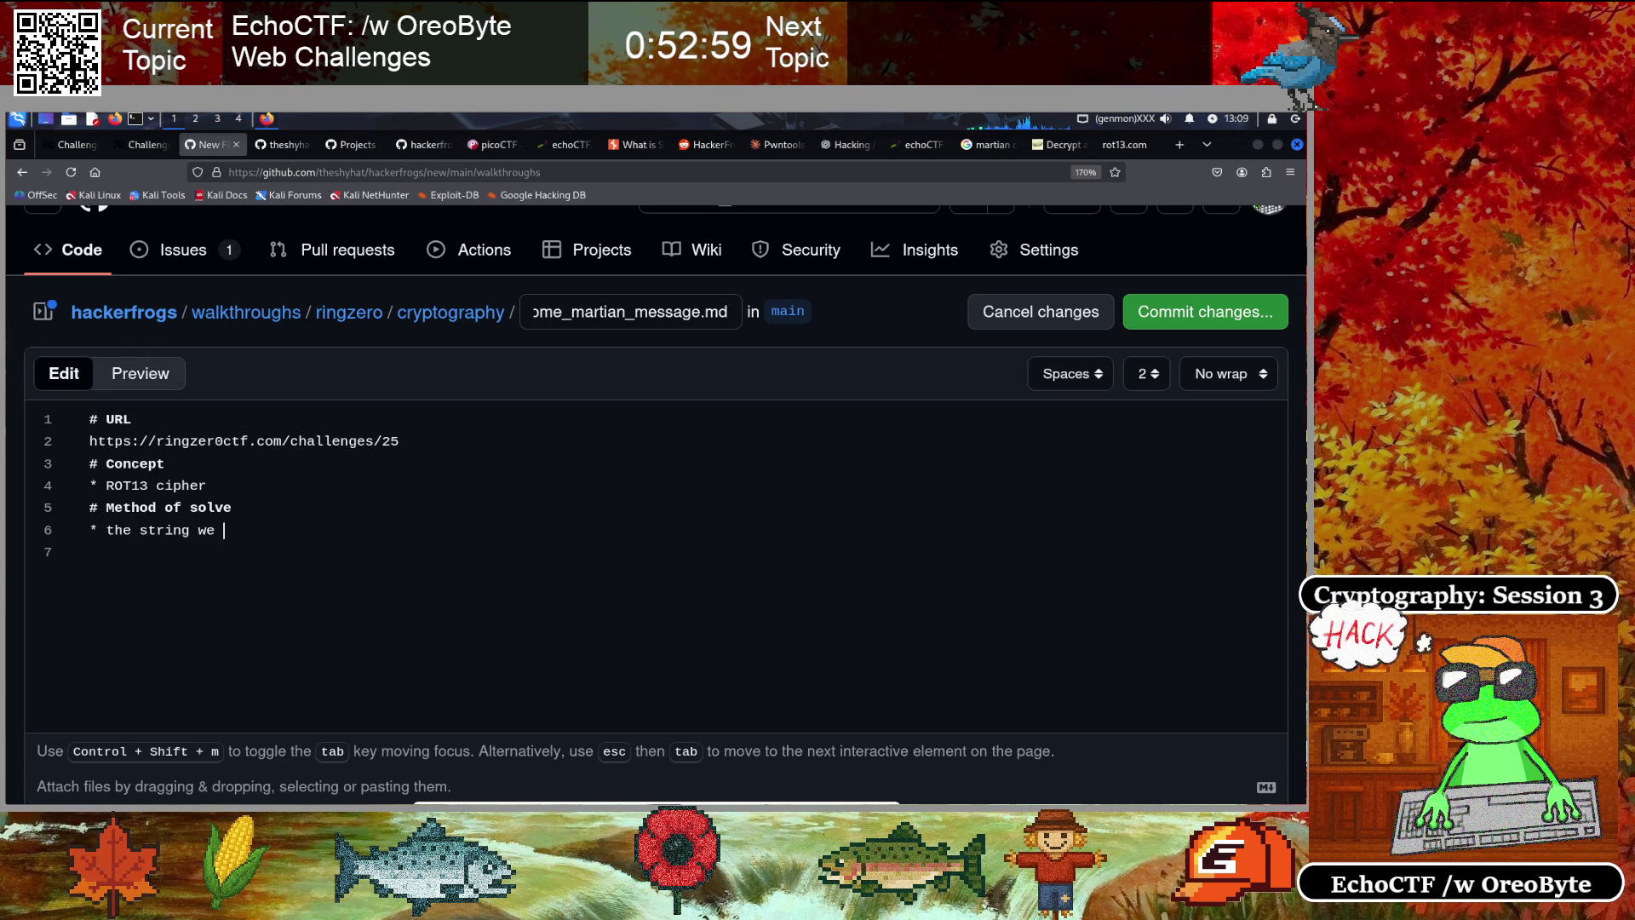
type("iven ")
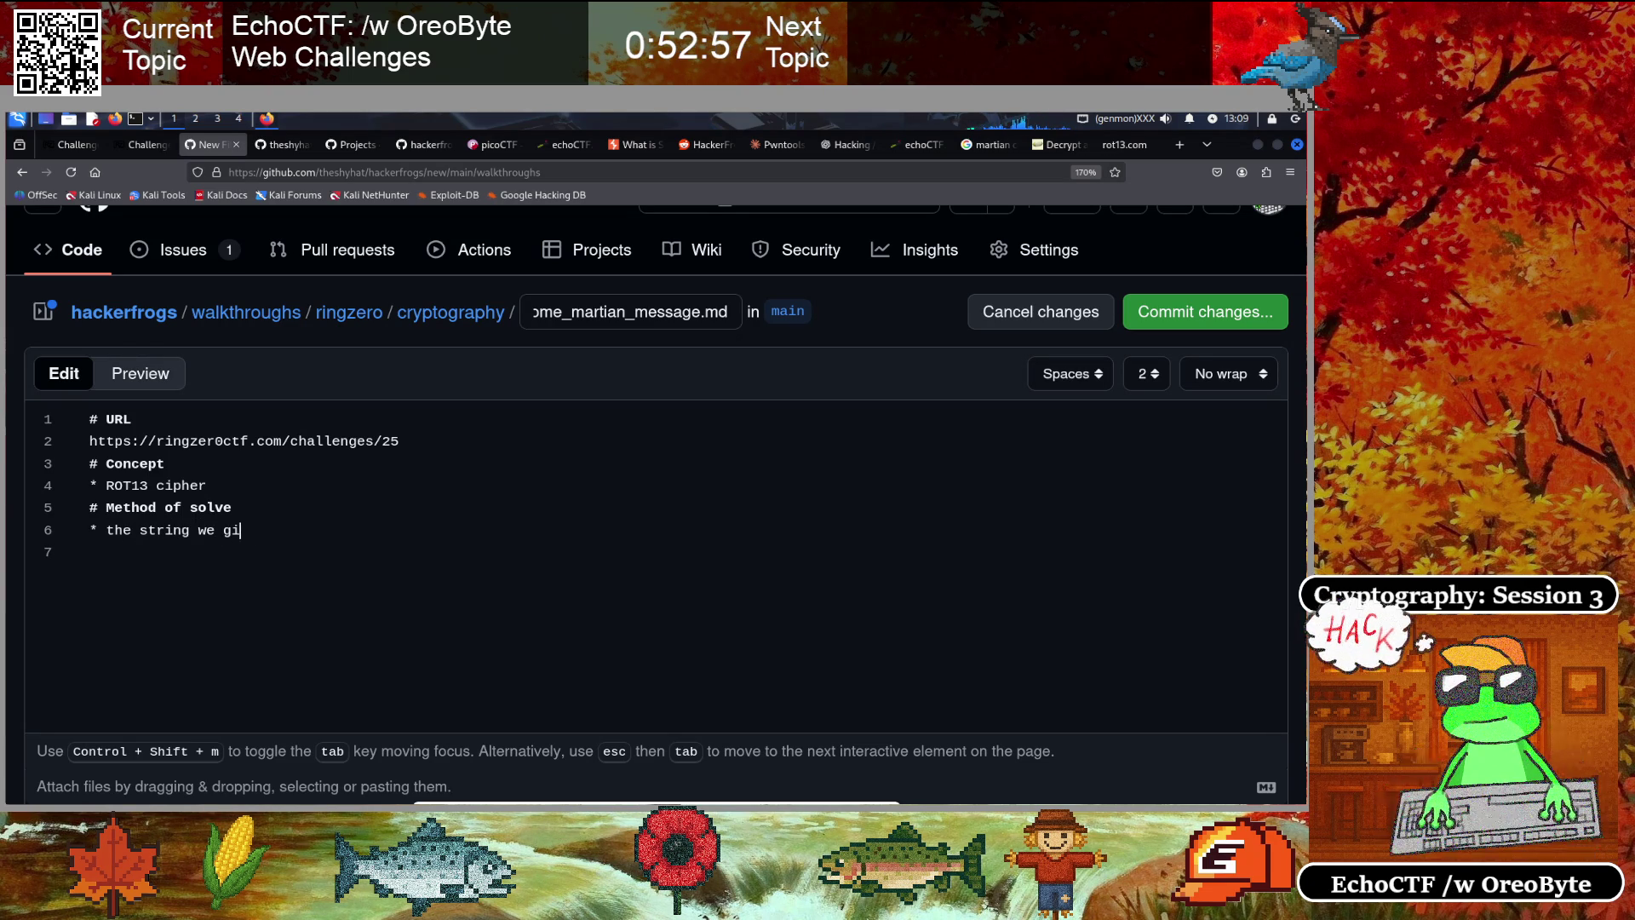
type("is a ROT13 ")
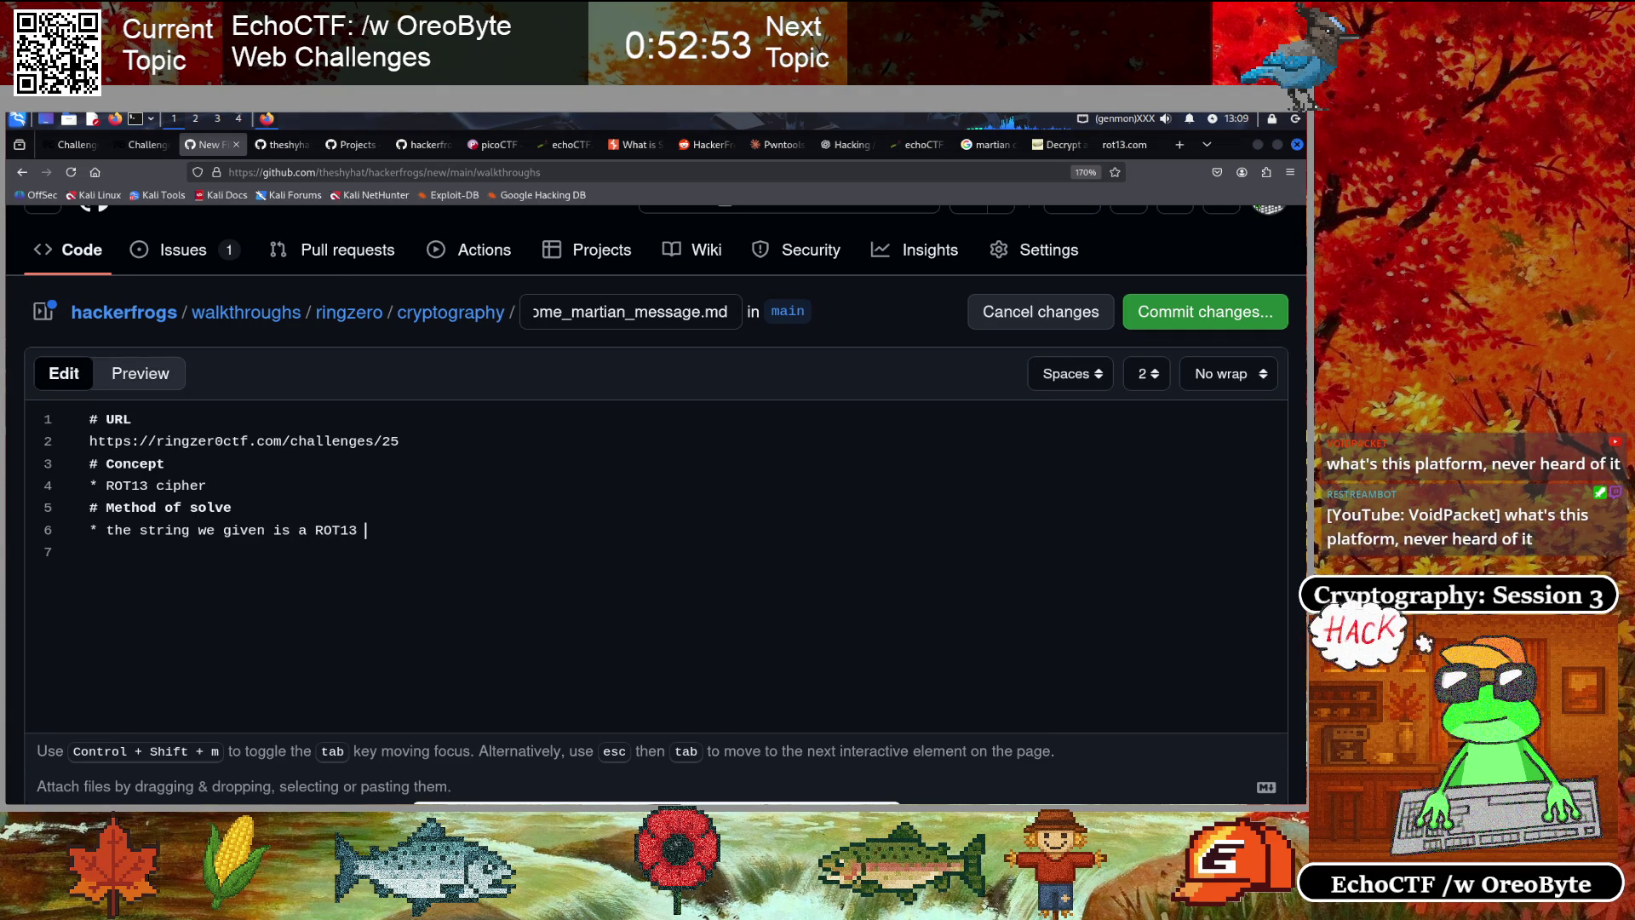
type("encode")
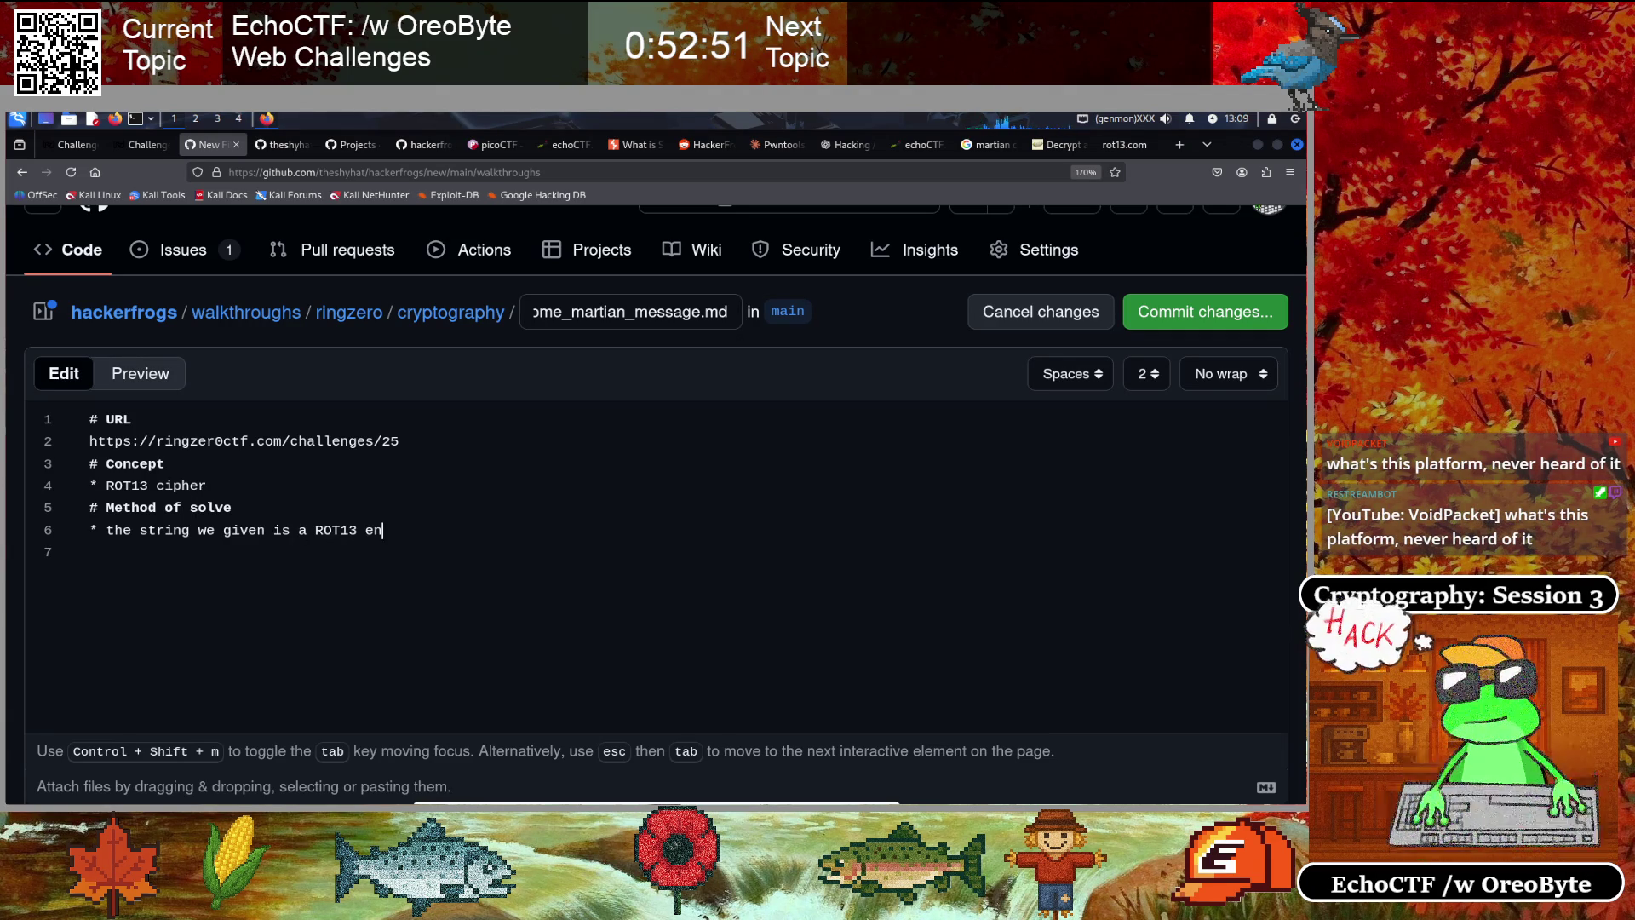
key("BackSpace")
key("BackSpace")
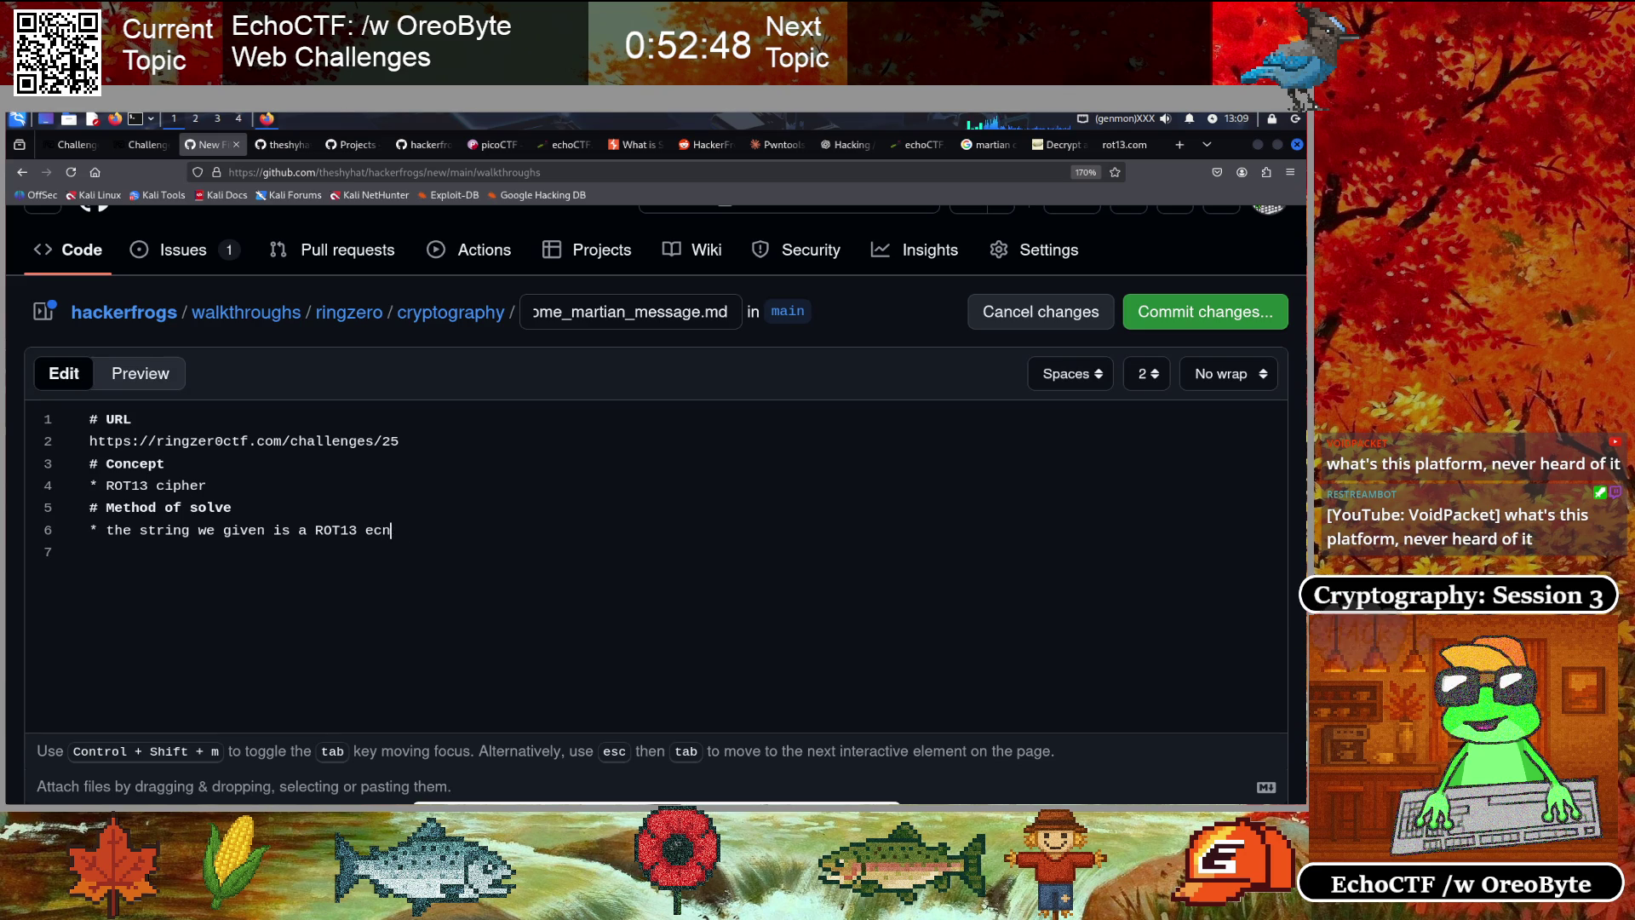
type("ncrypted cipher")
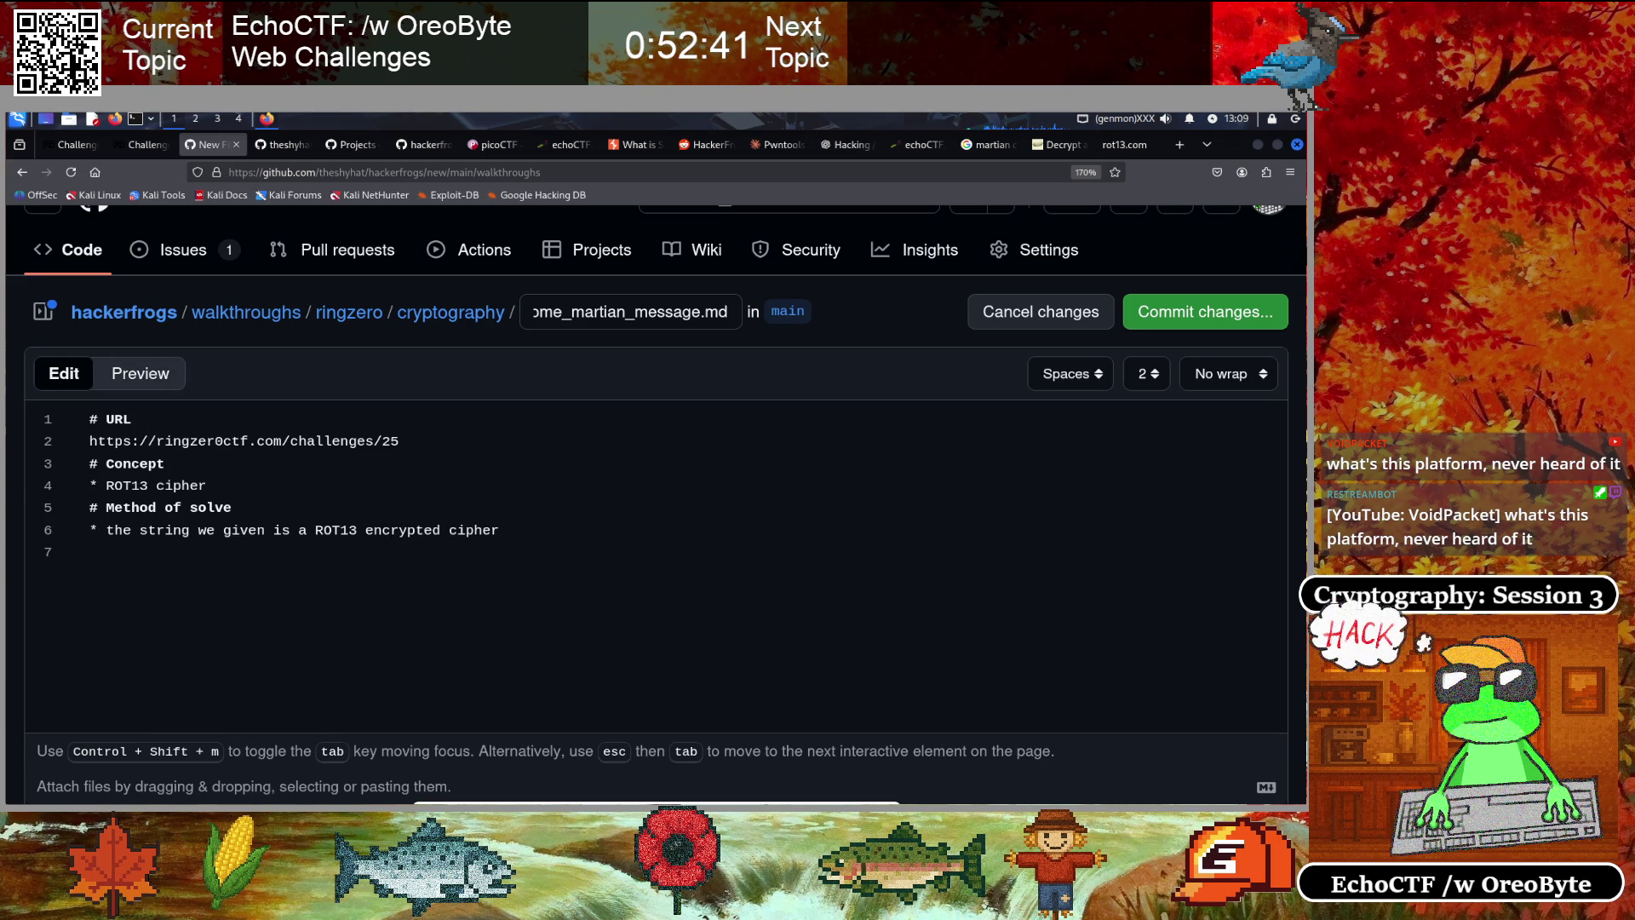
left_click(72, 145)
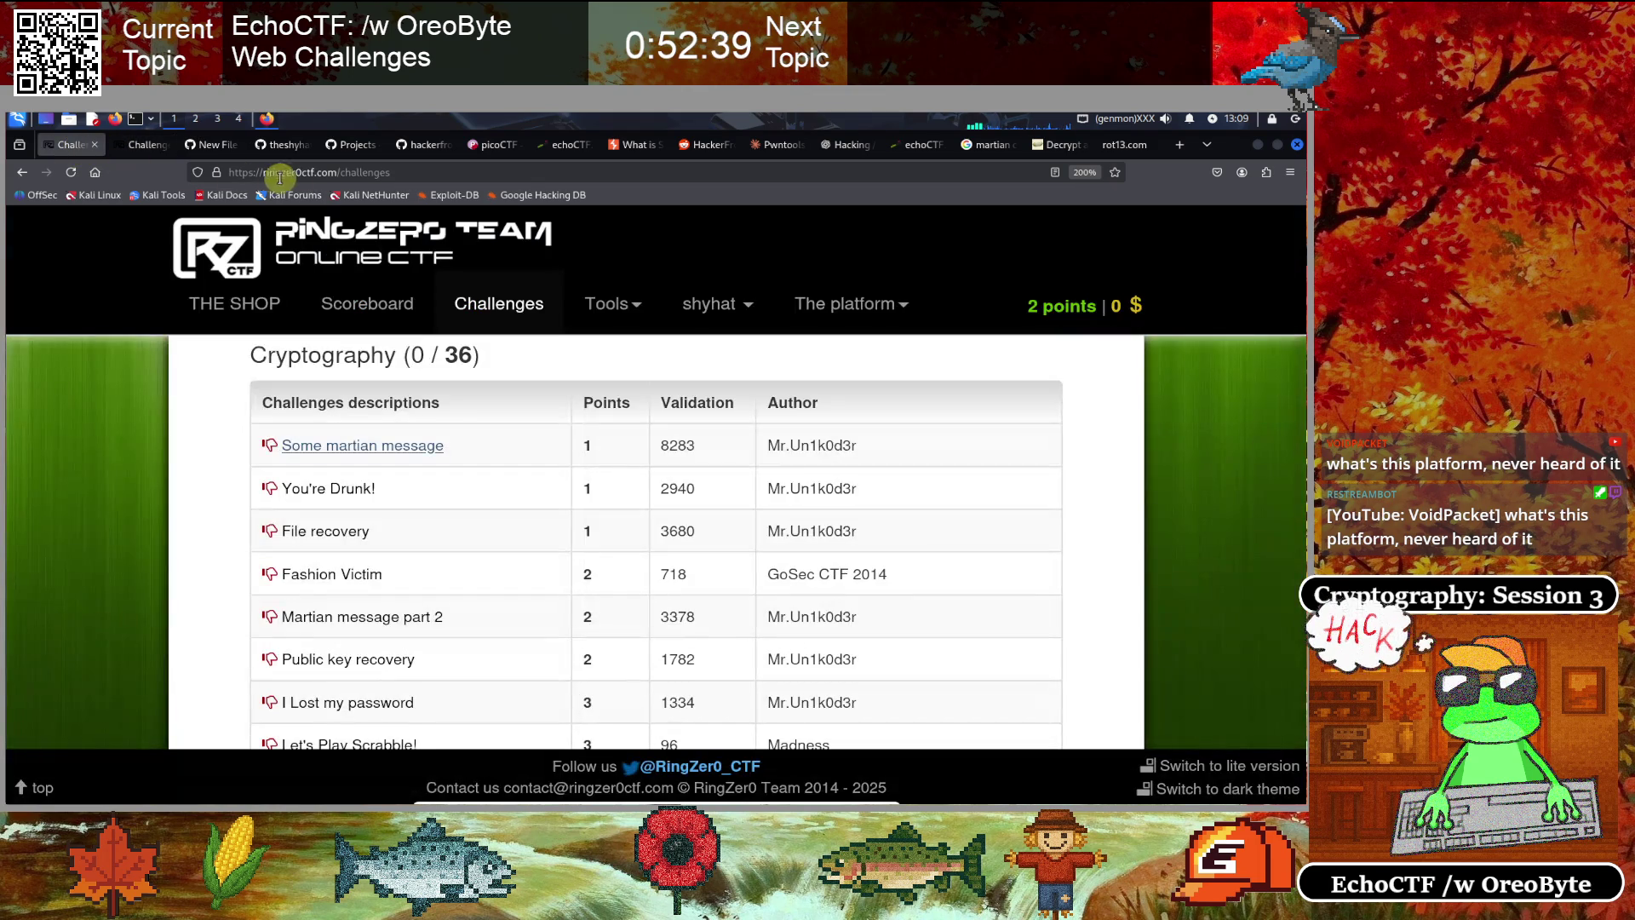
left_click(320, 173)
key("shift+Left")
key("shift+Left")
key("shift+Left")
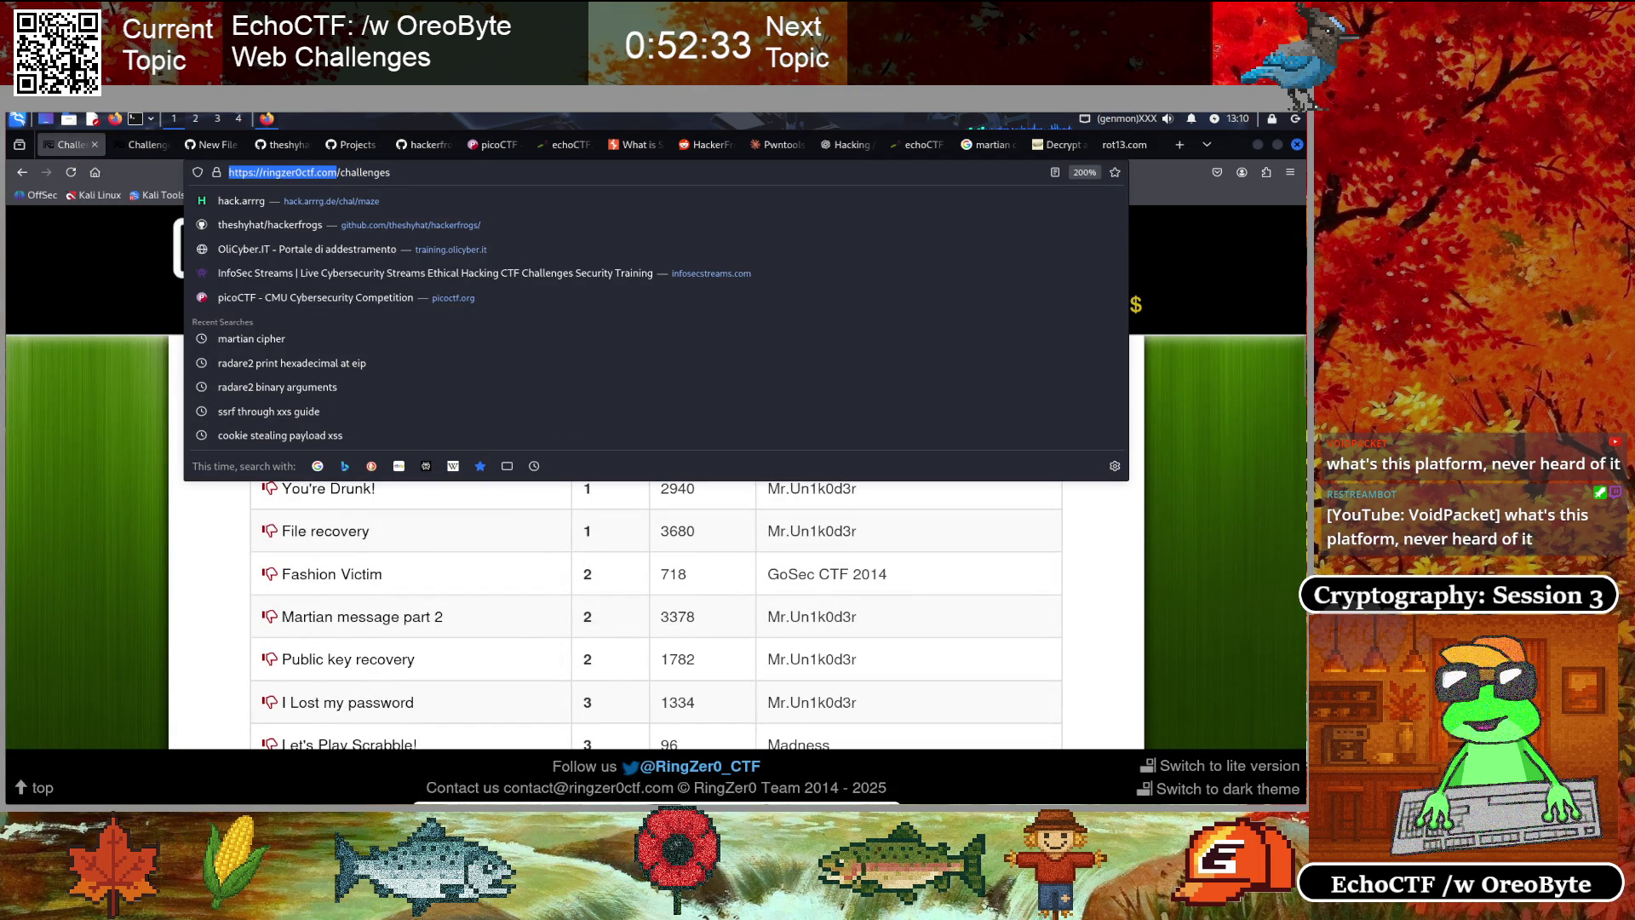
left_click(143, 465)
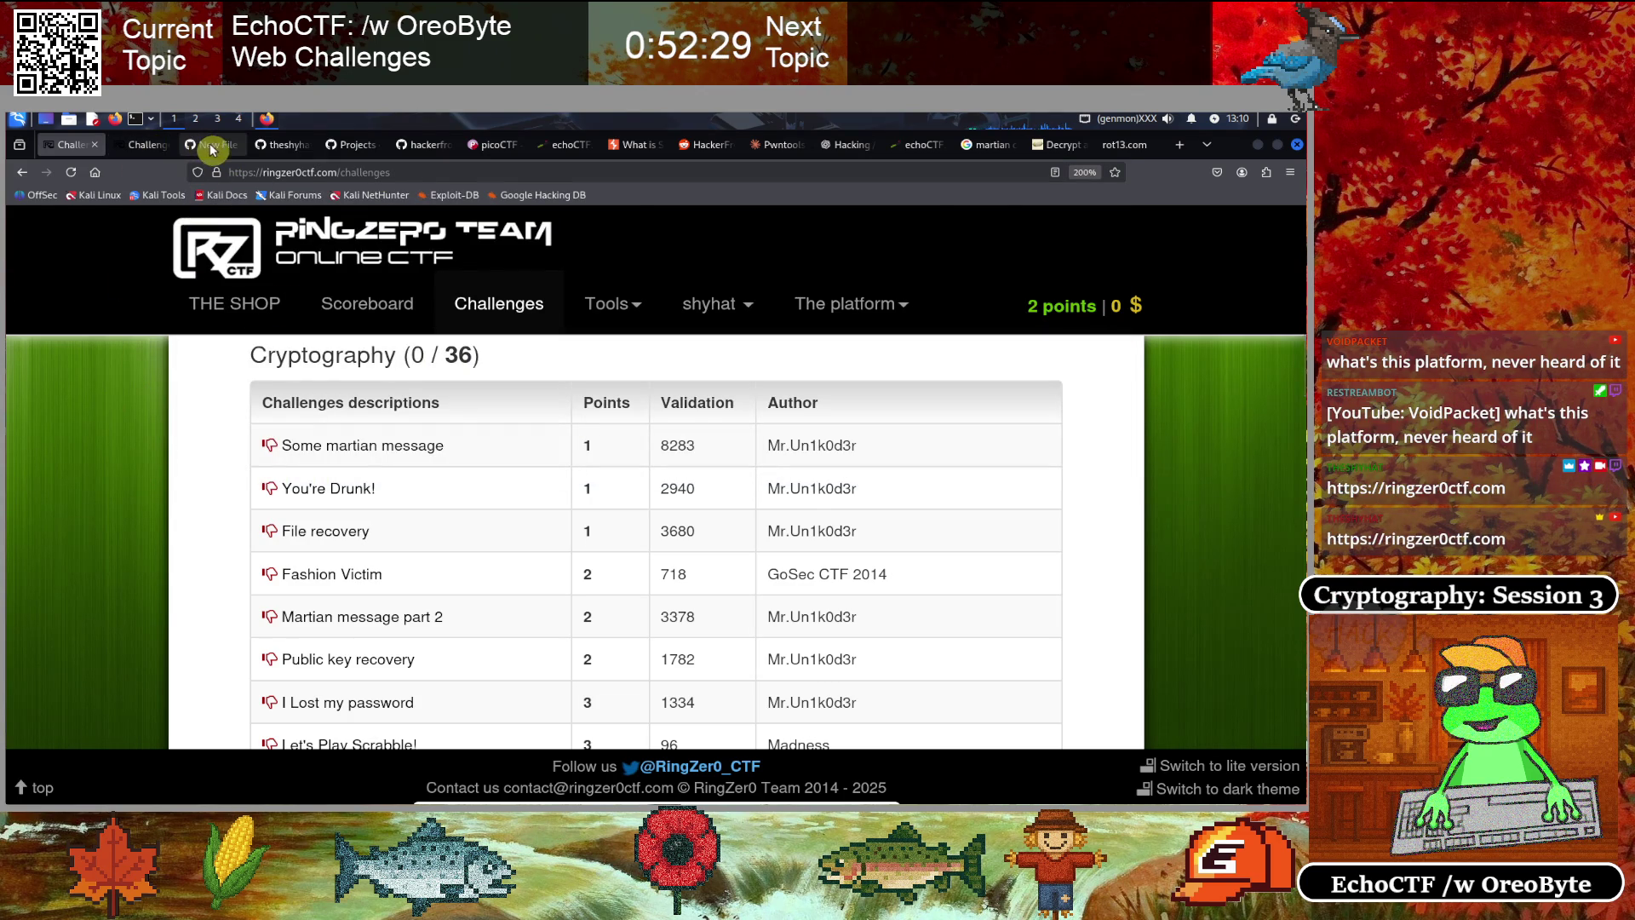
left_click(212, 150)
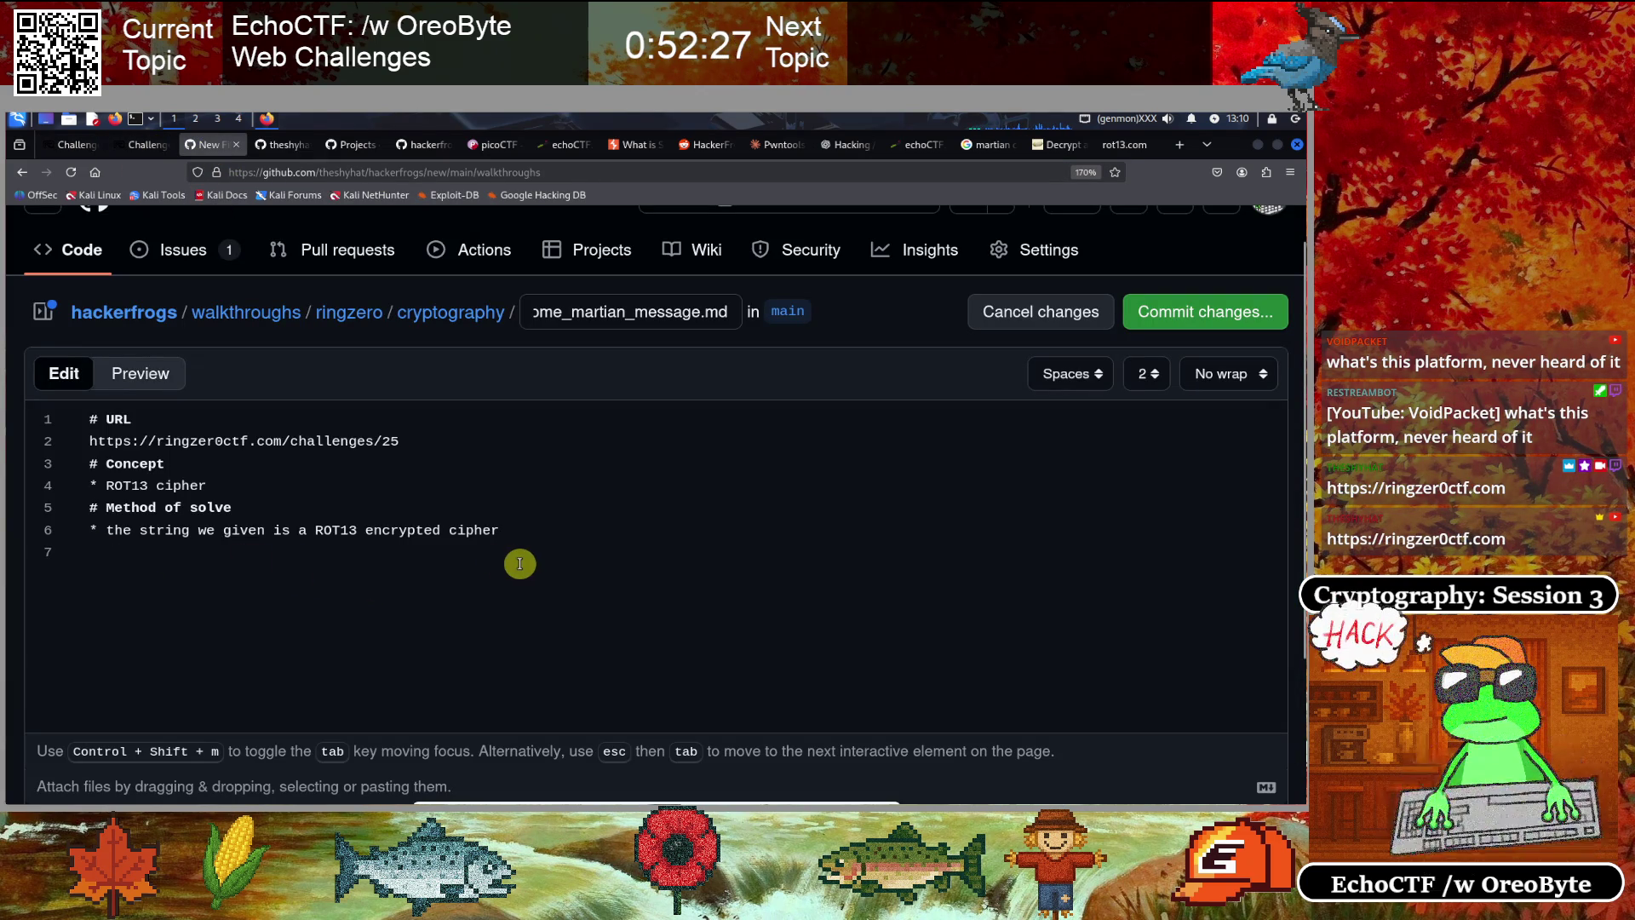
Add a bullet with the dCode cipher identifier link pasted into a code block
type("*")
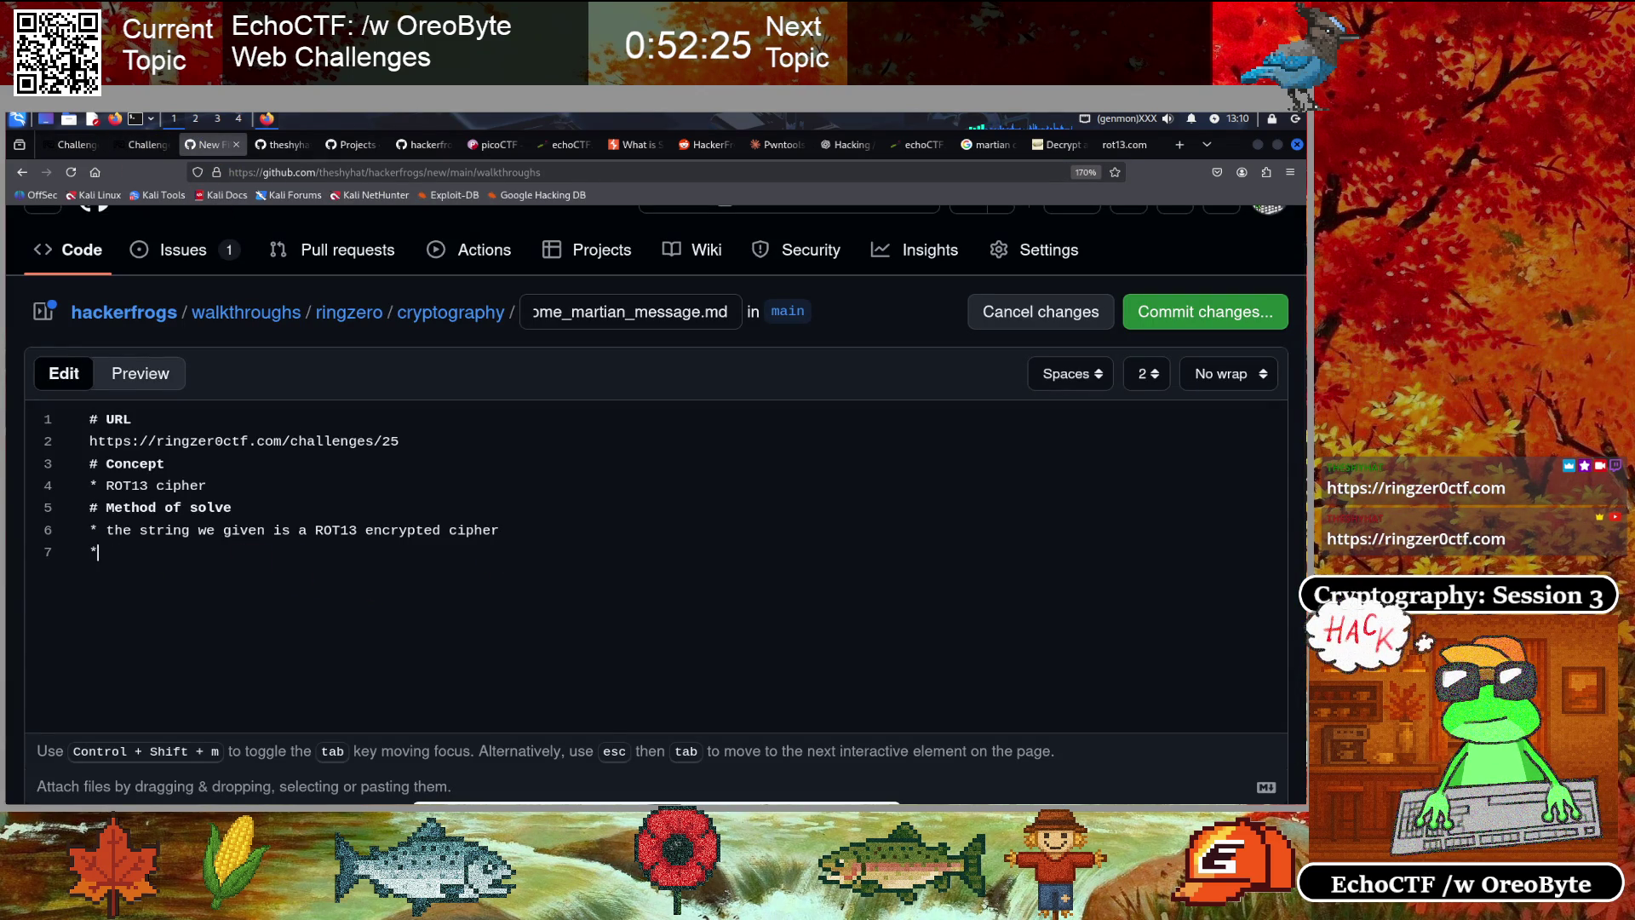
key("BackSpace")
type("an ")
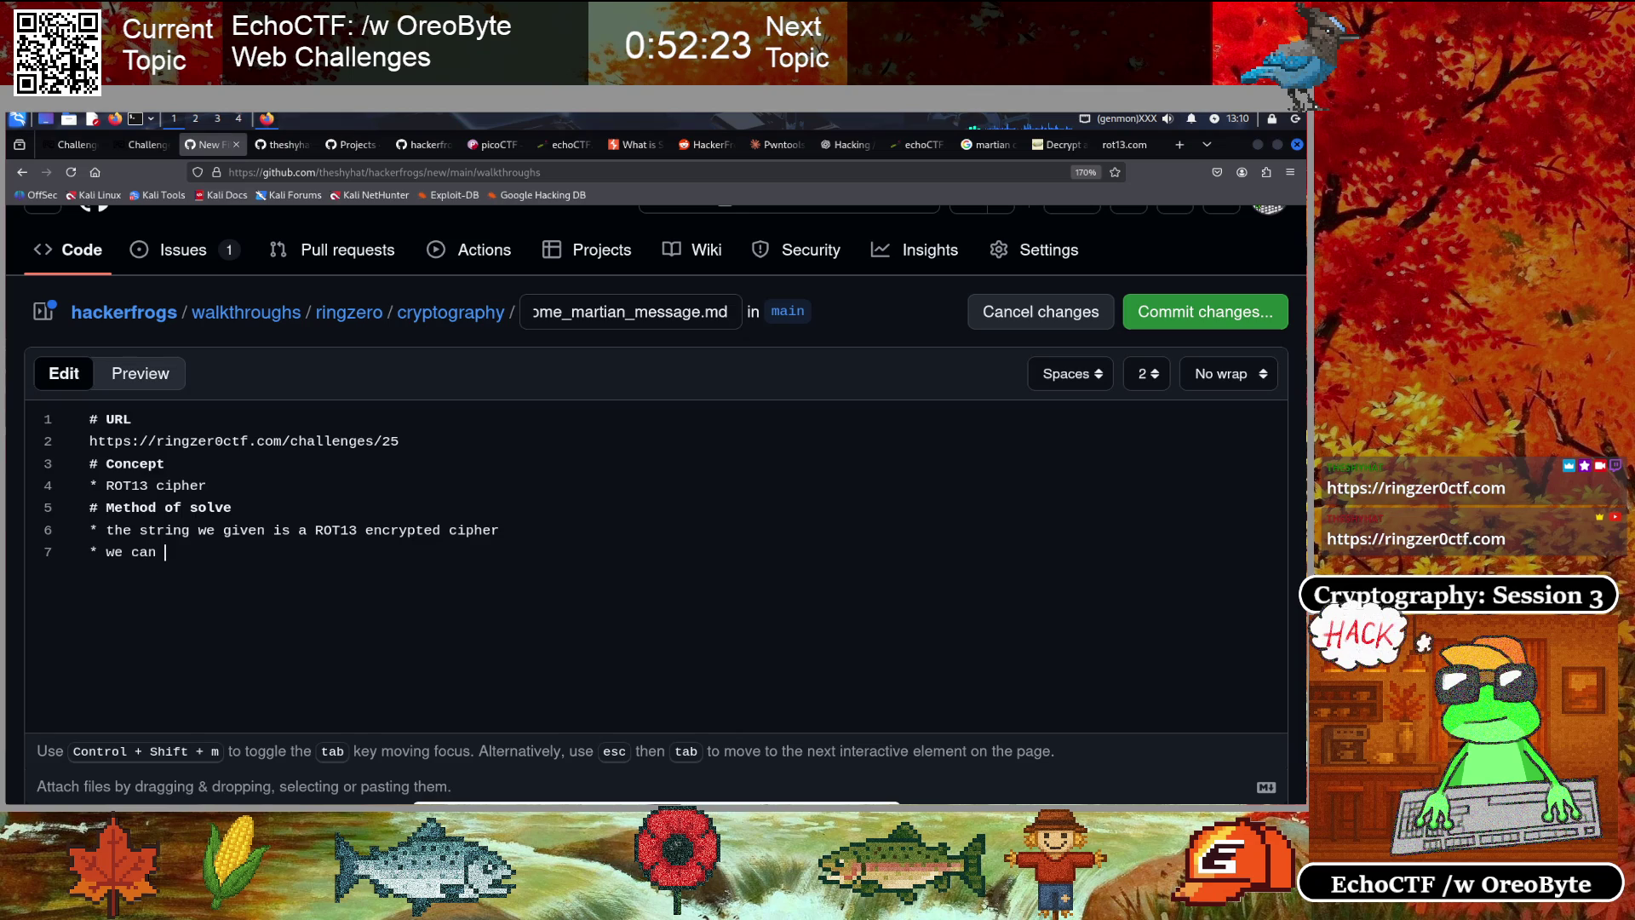
type("ck the string")
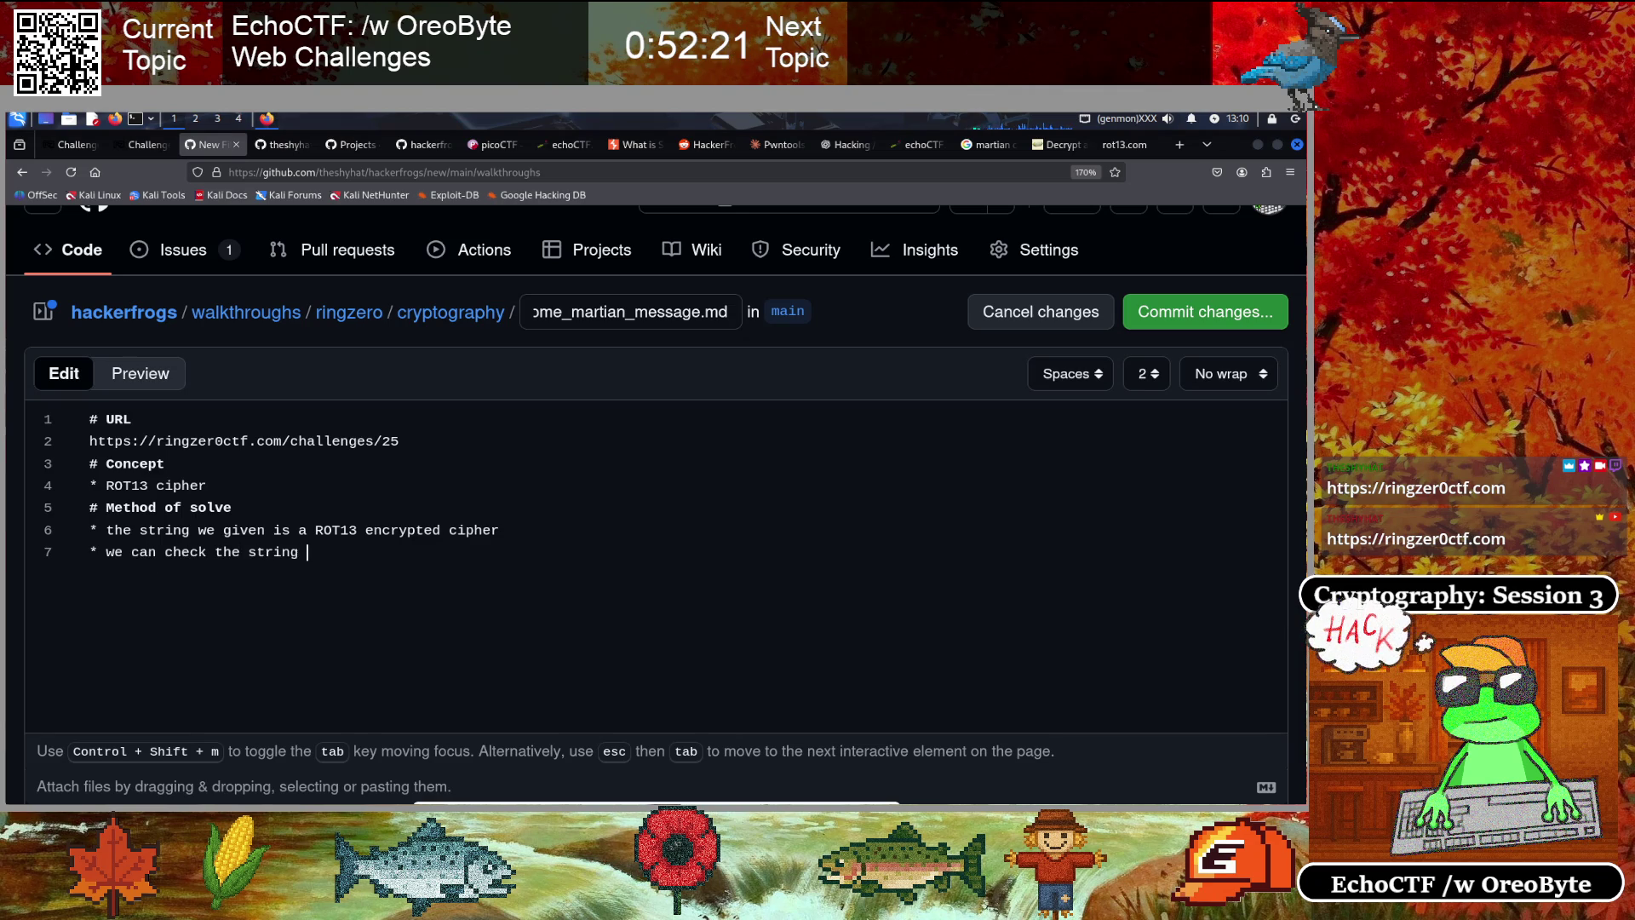
type("sense for what it might at")
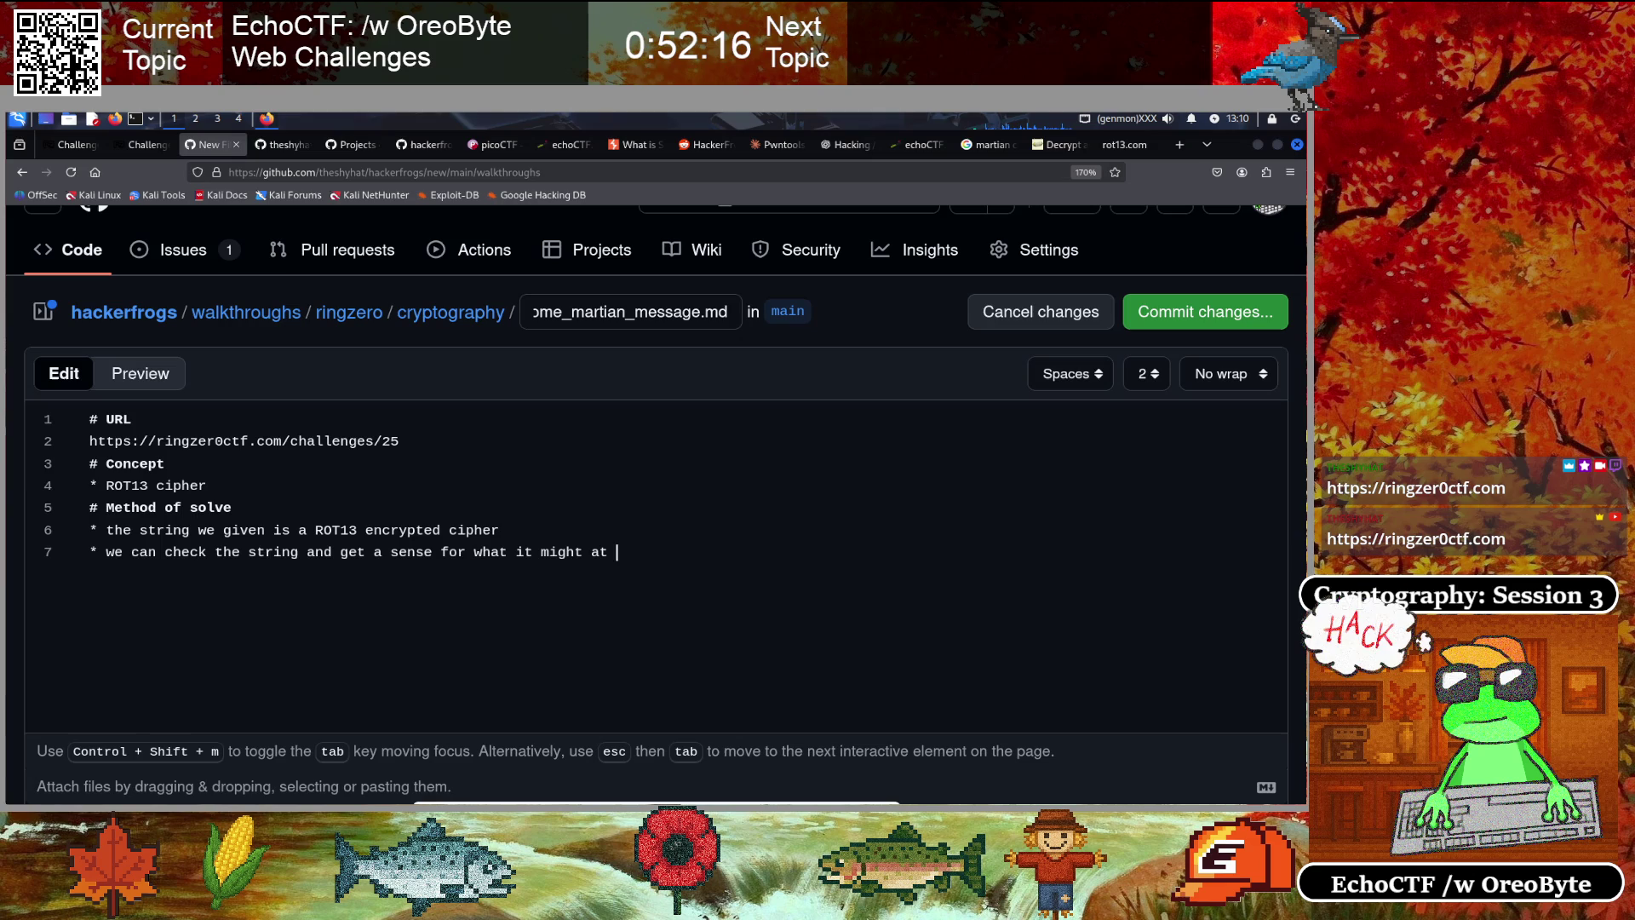
type("his website:")
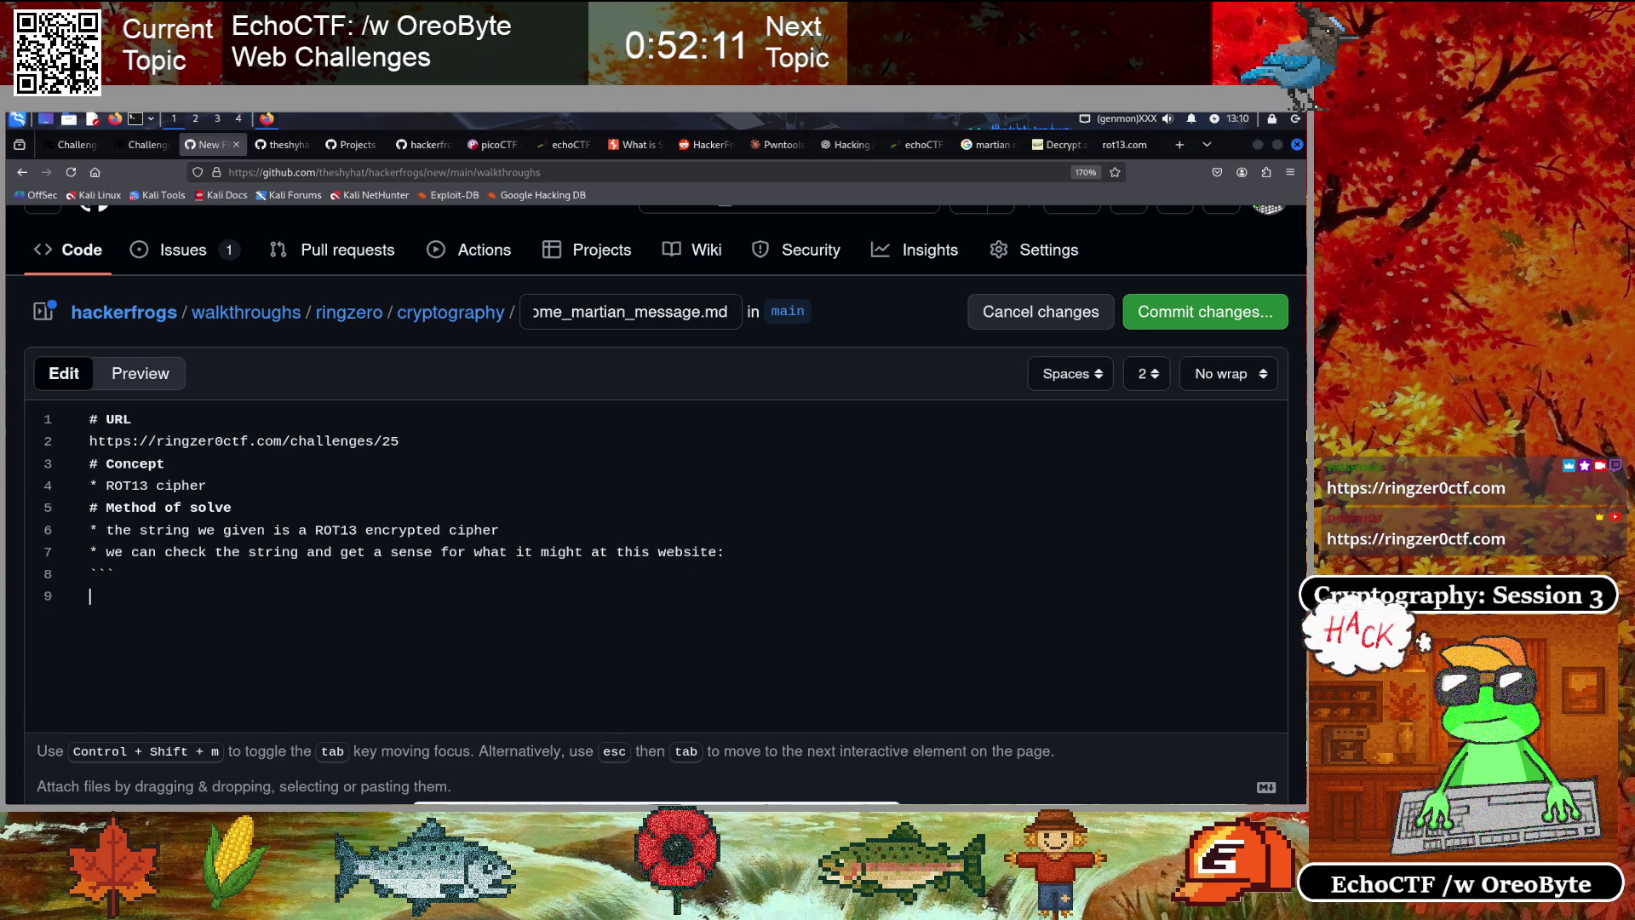
left_click(1060, 145)
left_click(340, 172)
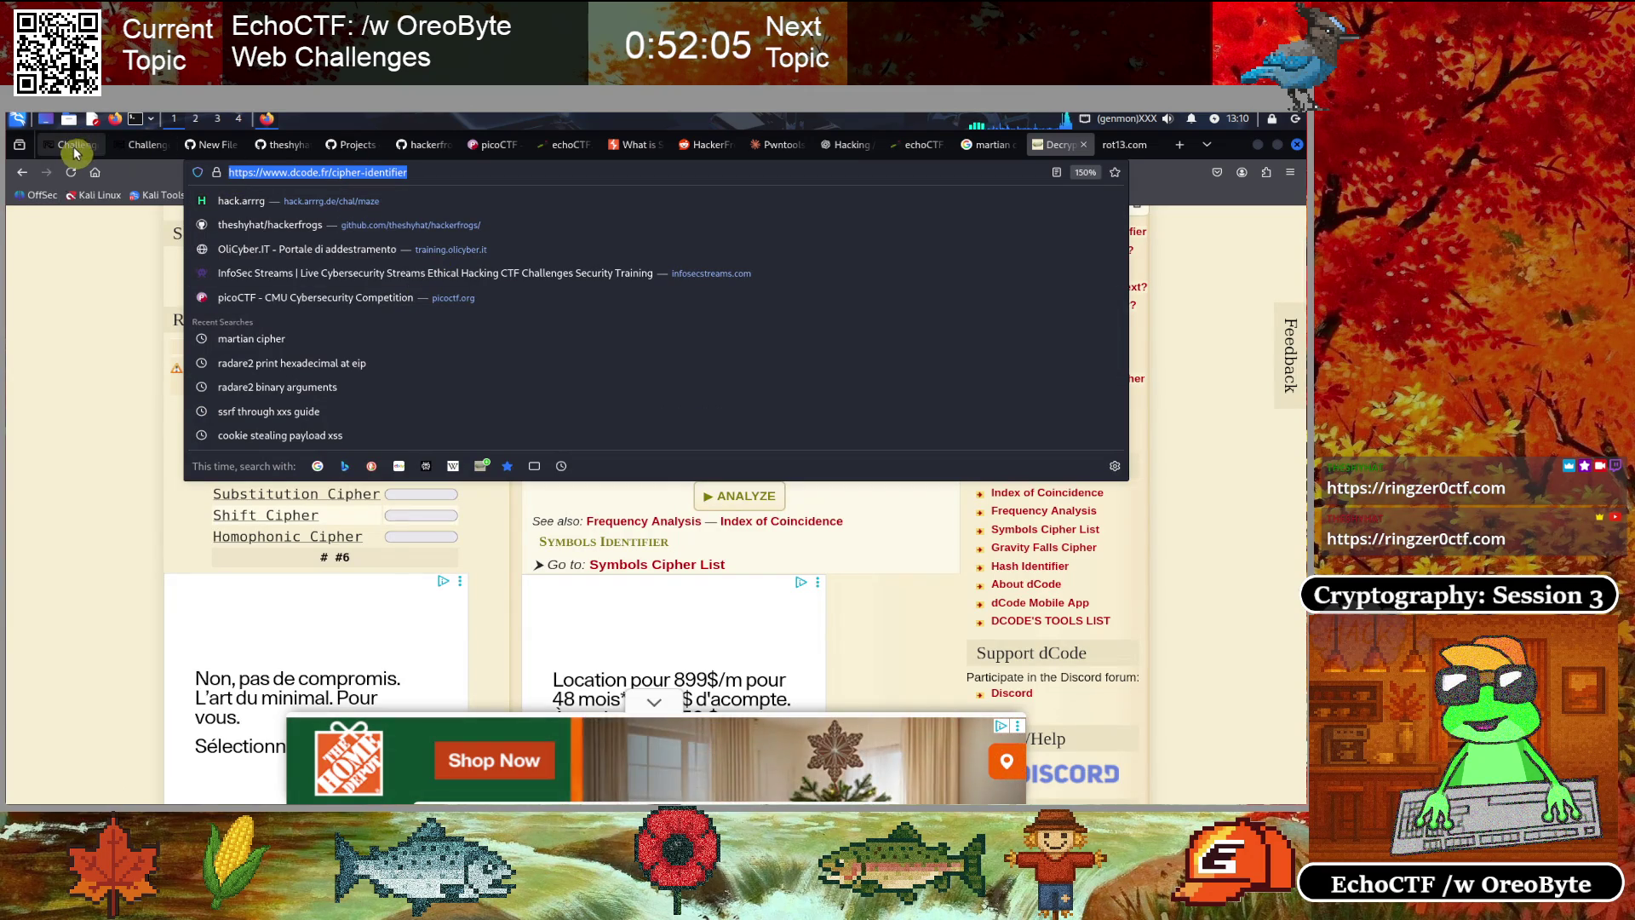
left_click(155, 149)
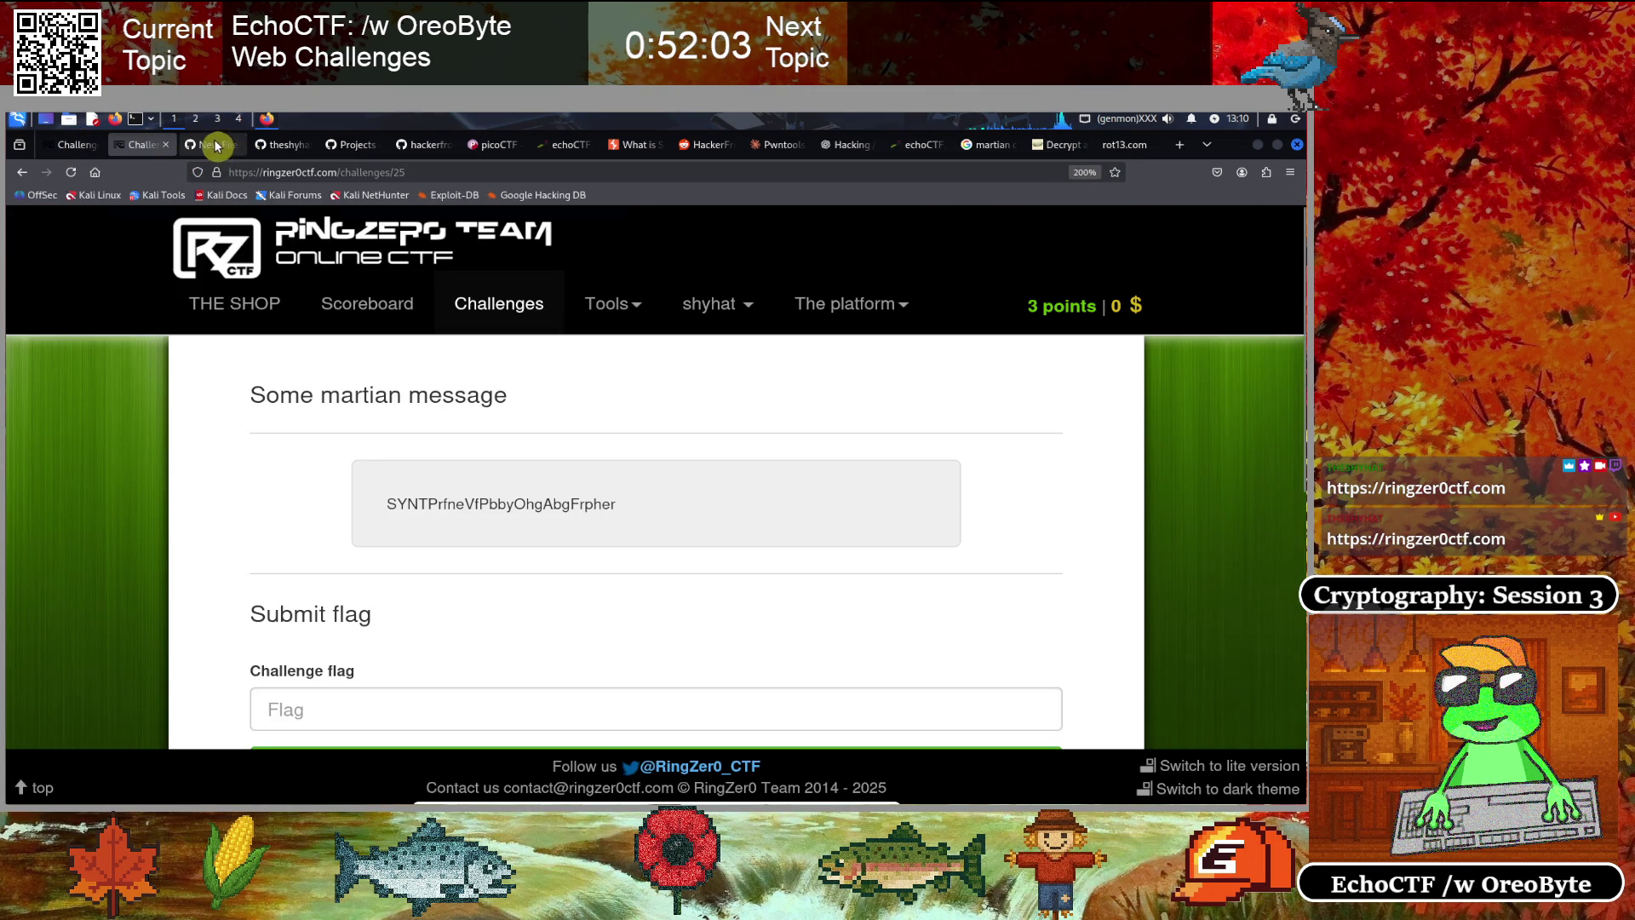
left_click(213, 145)
type("https://www.dcode.fr/cipher-identifier")
left_click(188, 635)
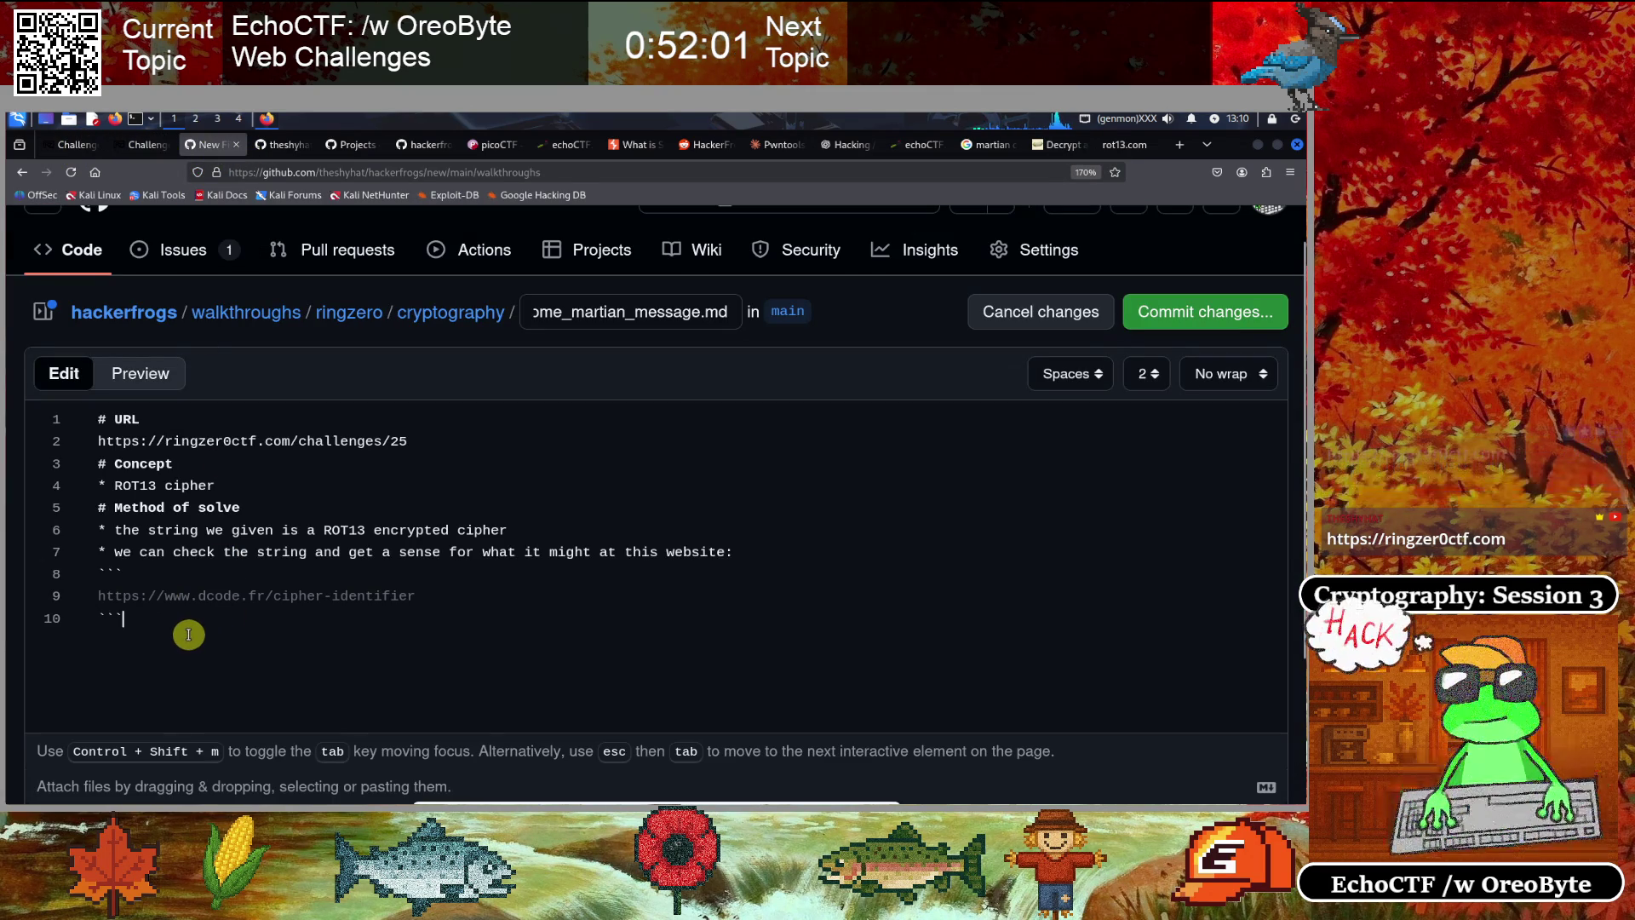
key("Return")
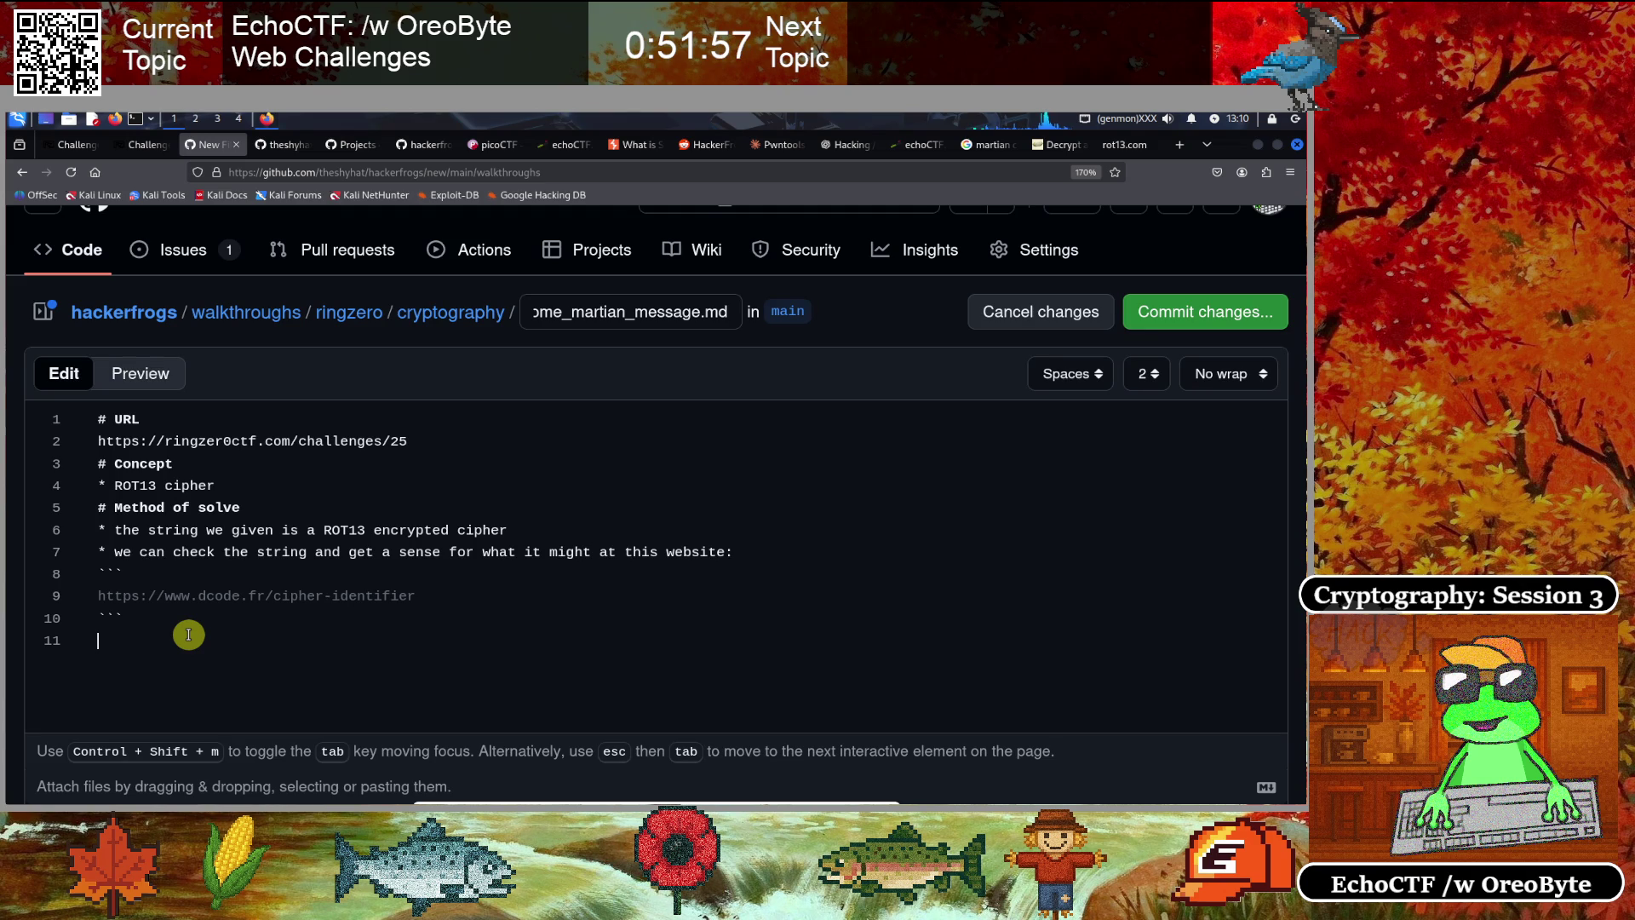
type("* ")
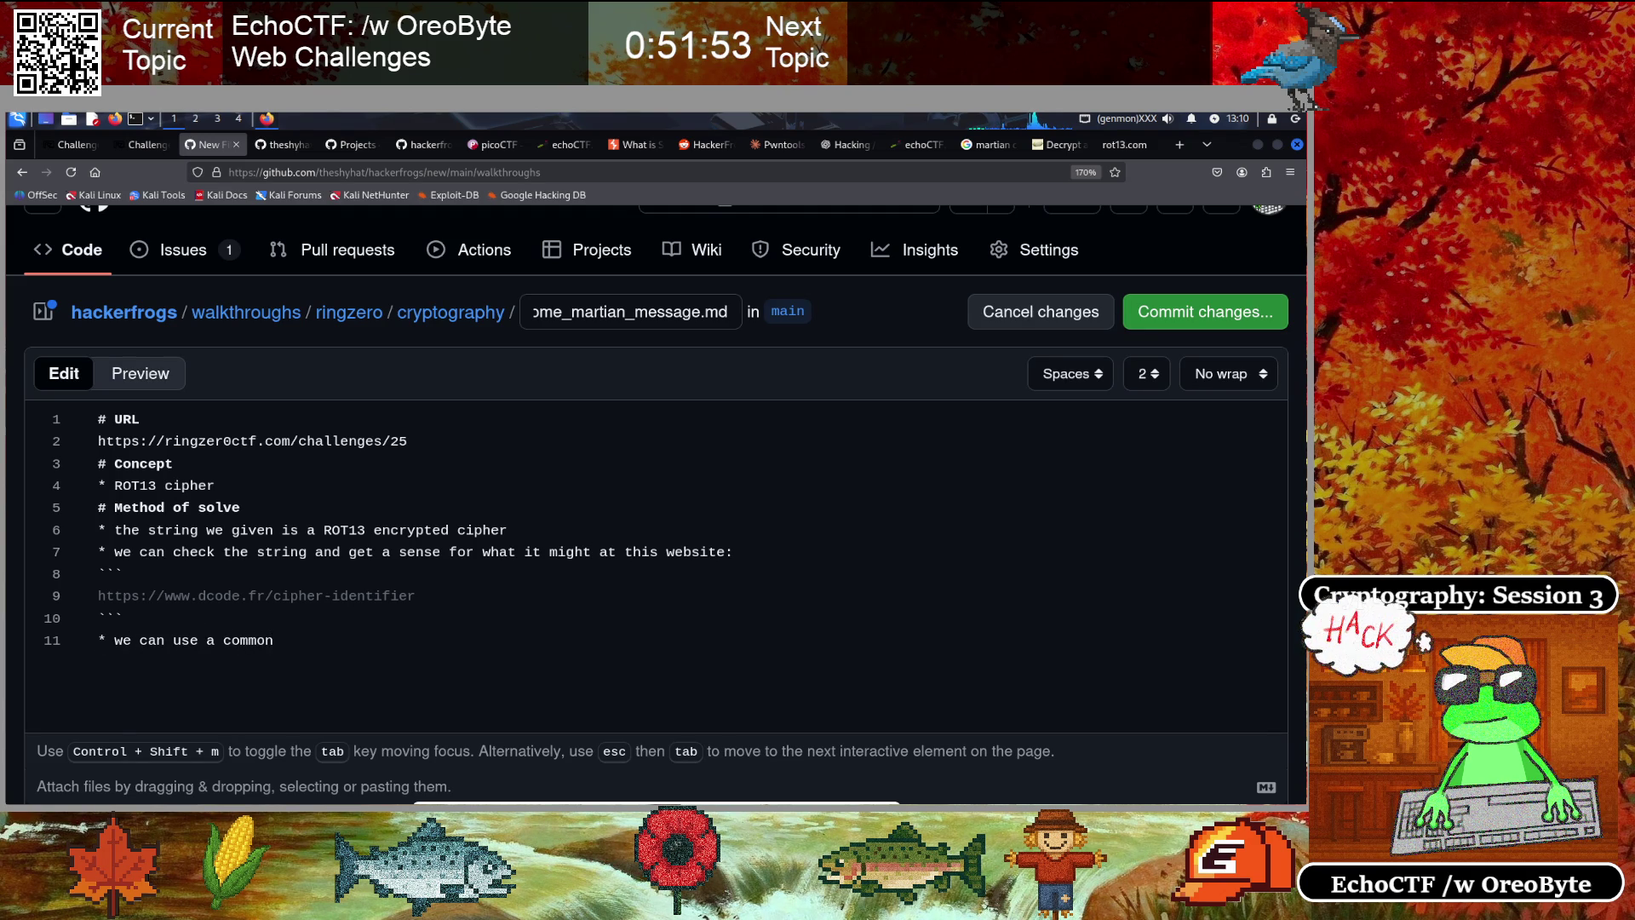
type("ebsite to")
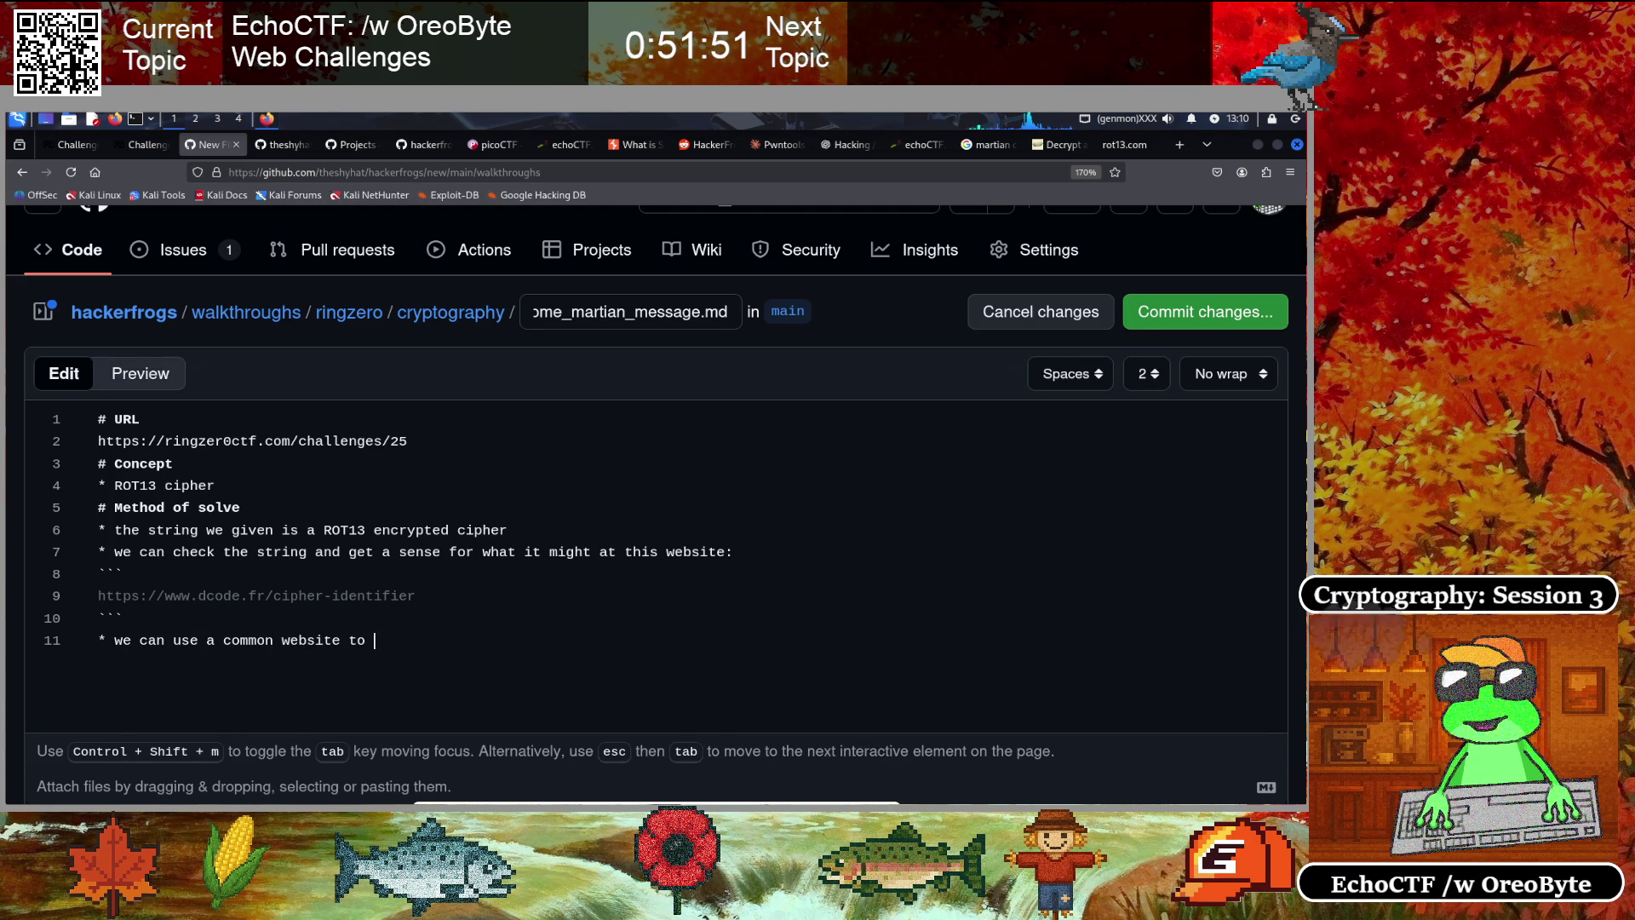
type("decryptthe ")
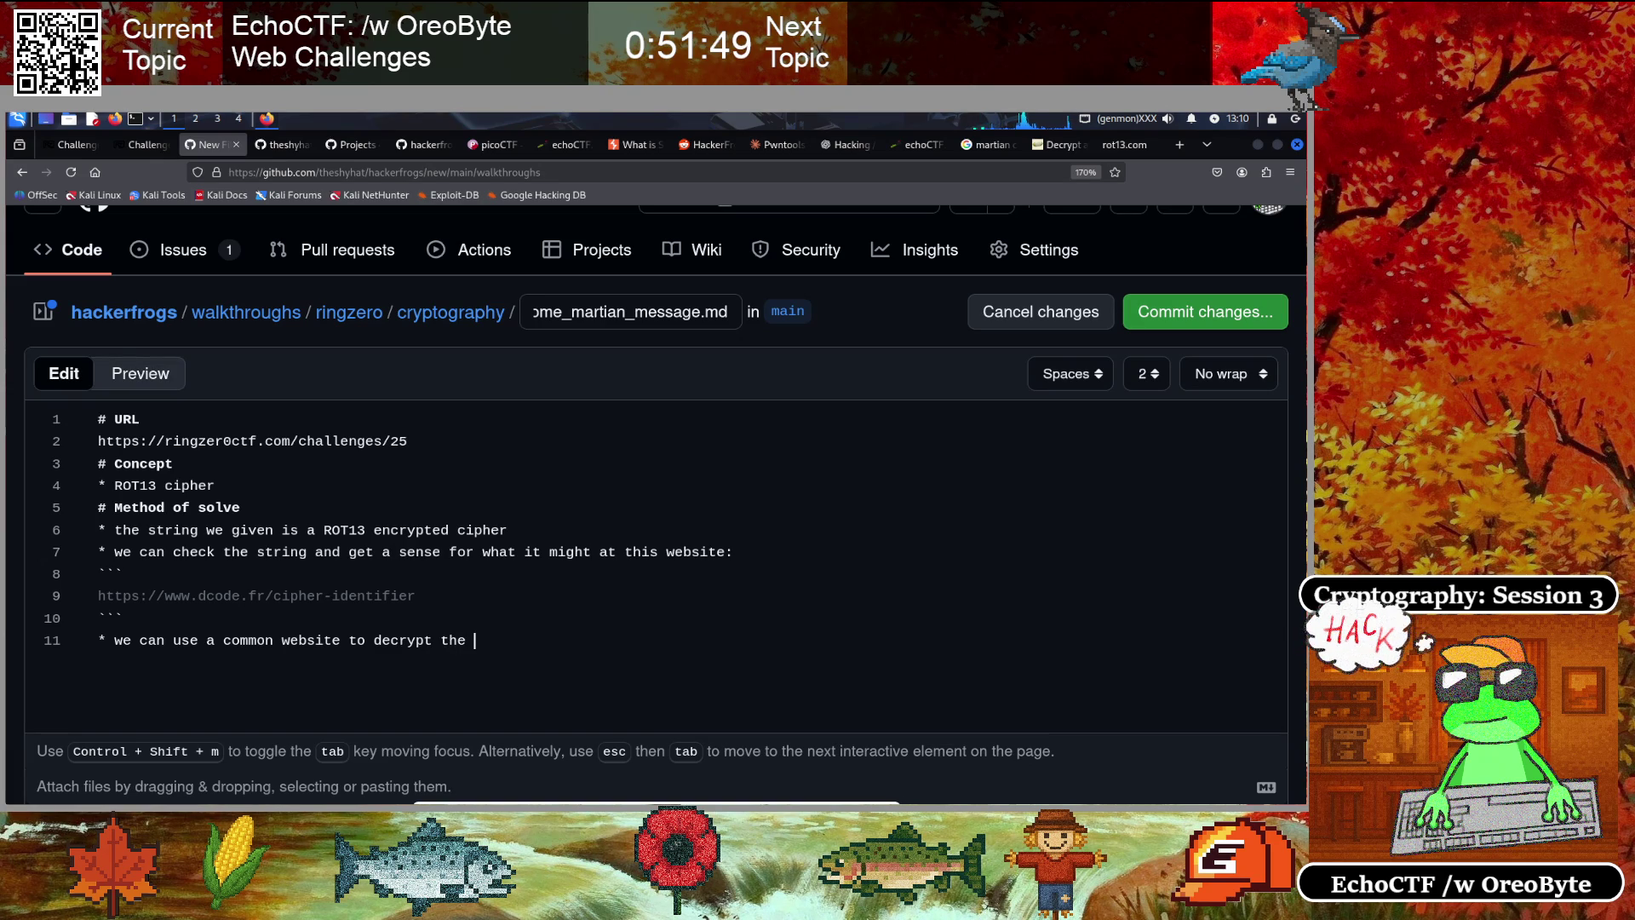
type("code")
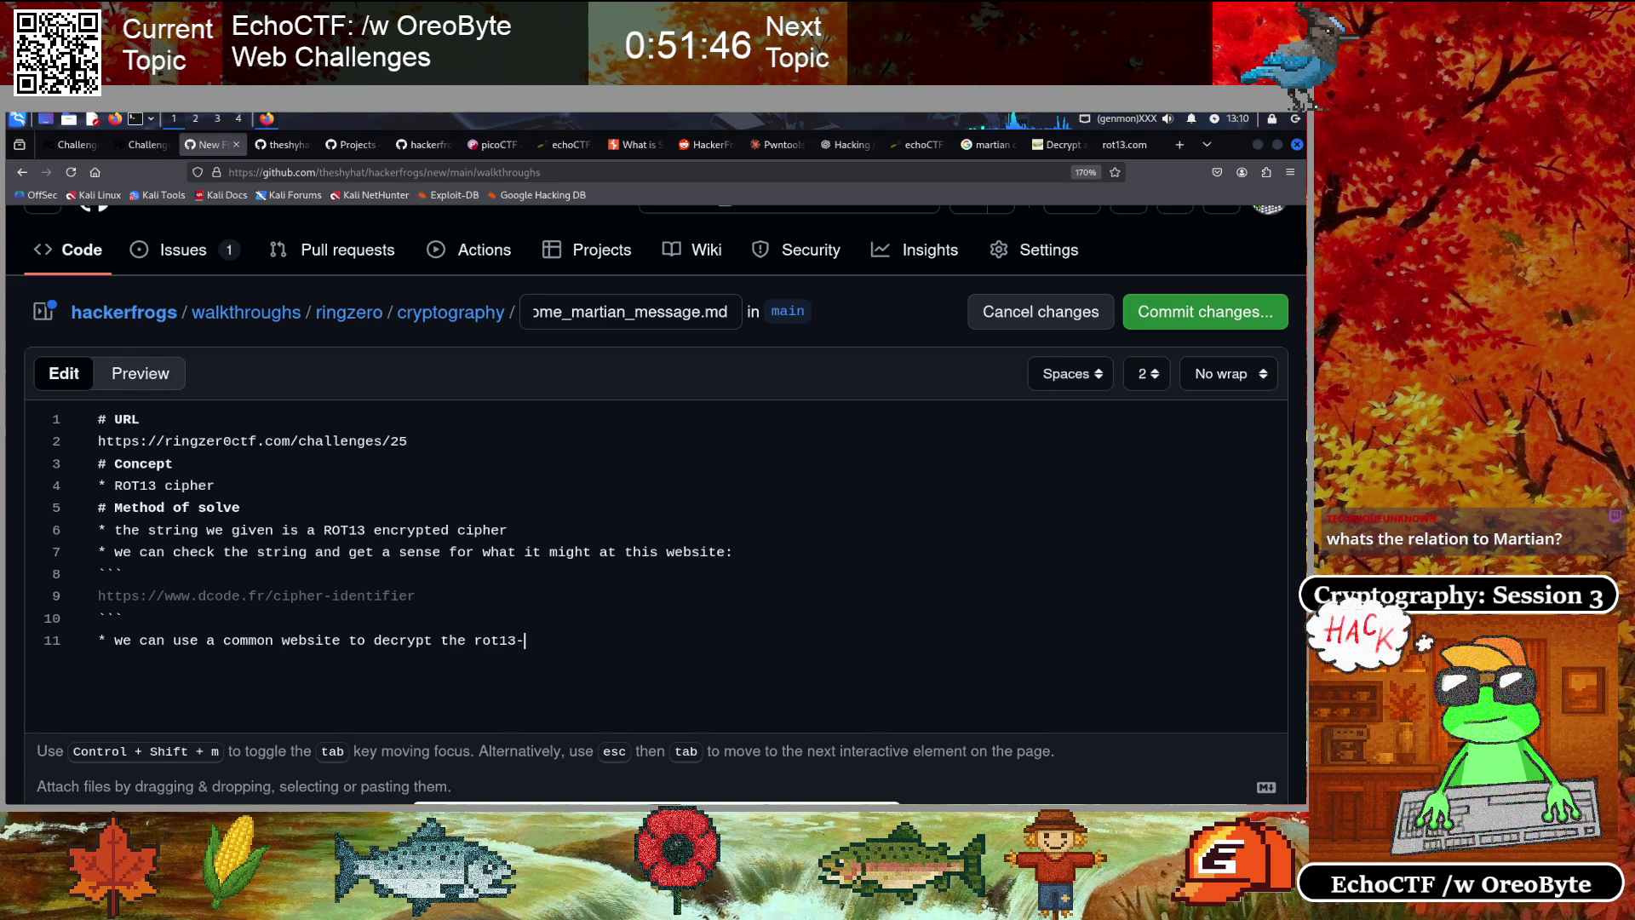
type("ncrypted message")
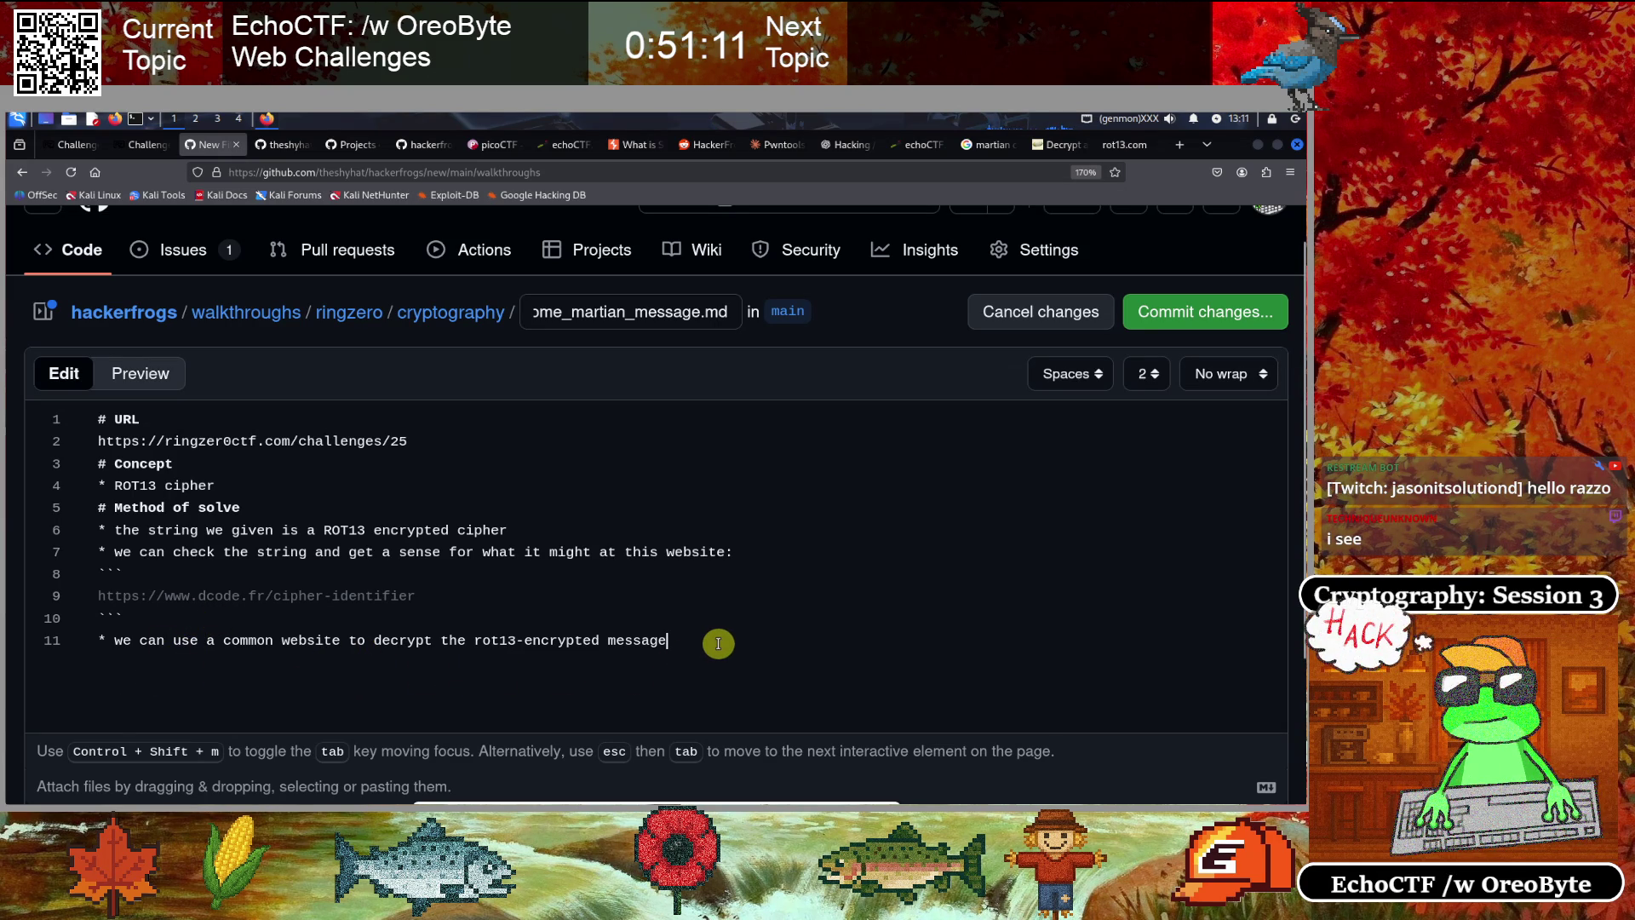
key("Return")
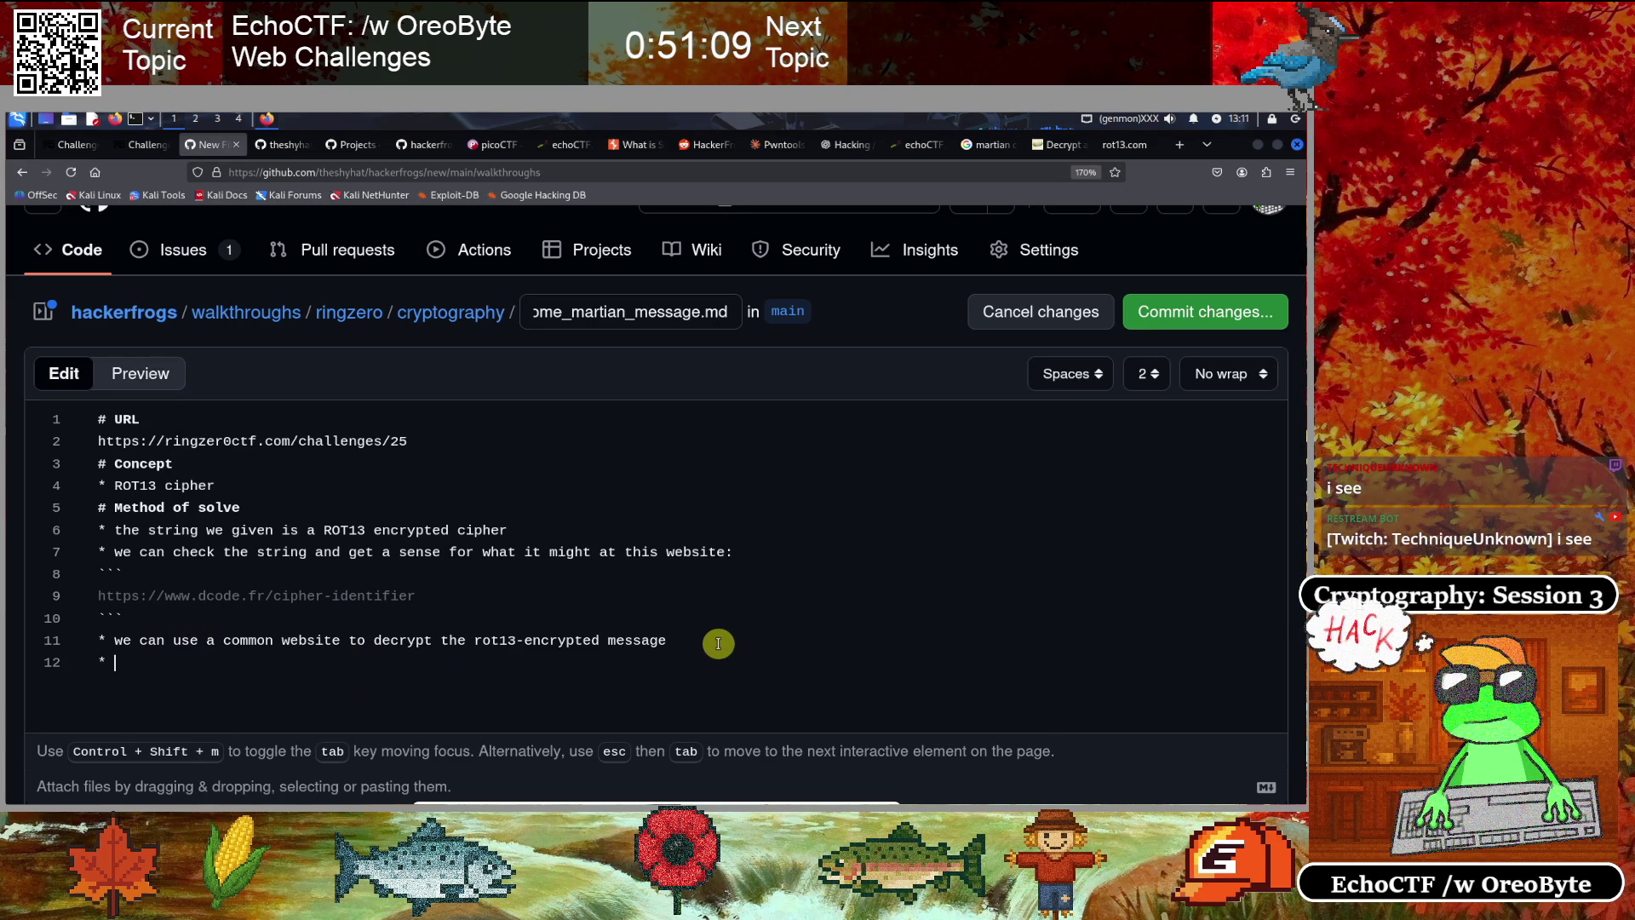
key("BackSpace")
type("```")
key("Return")
type("`")
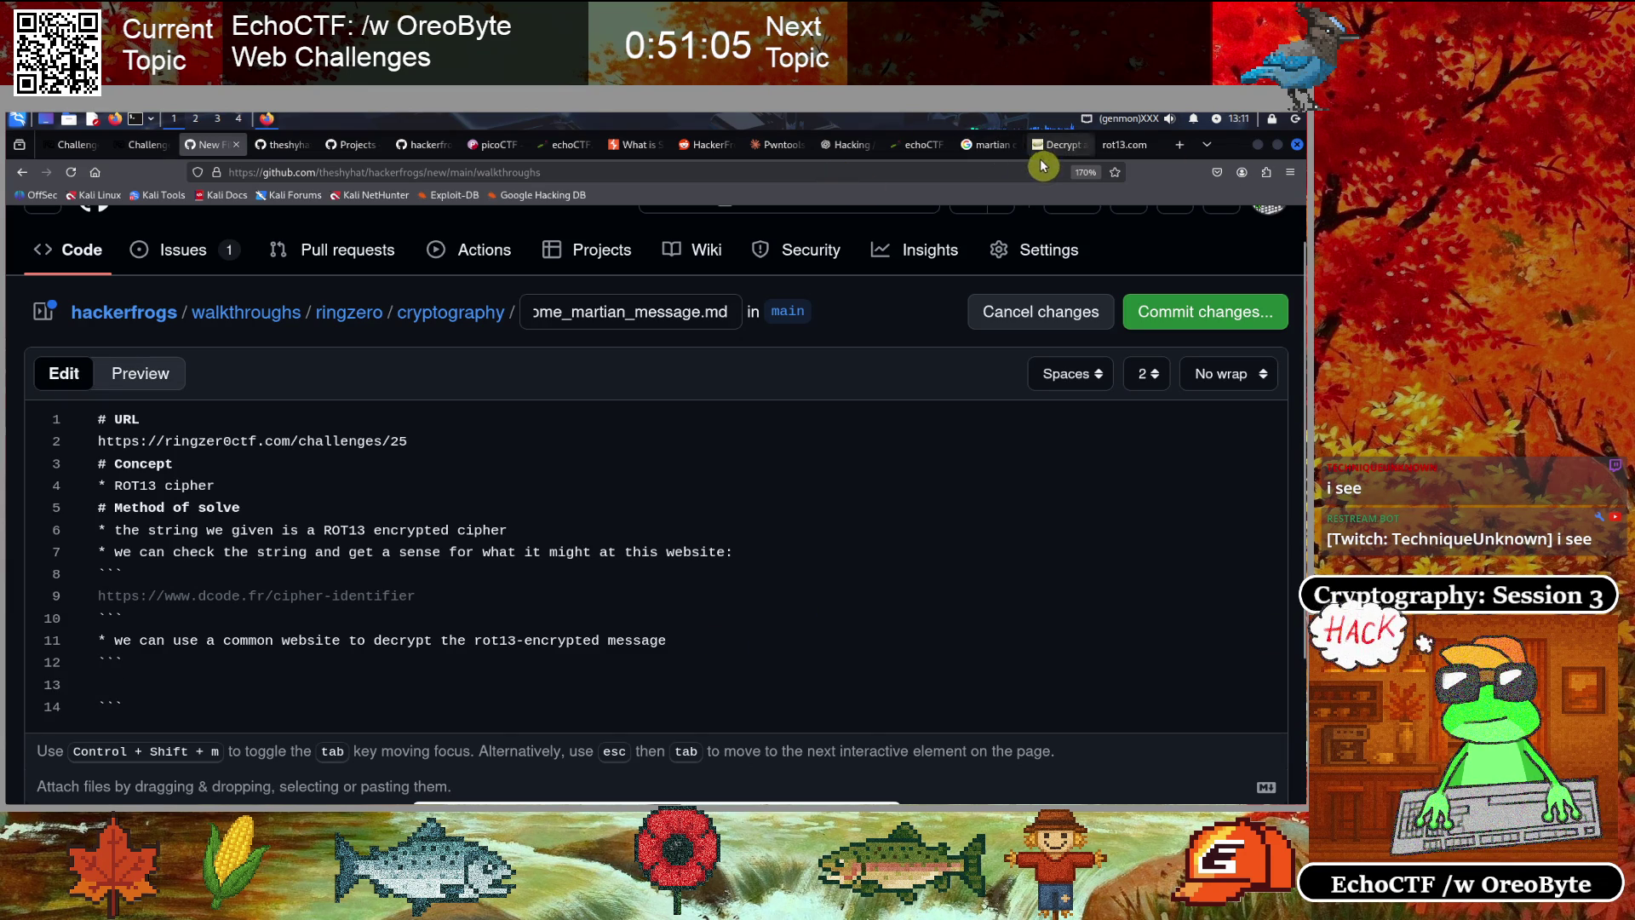
left_click(1124, 144)
left_click(256, 172)
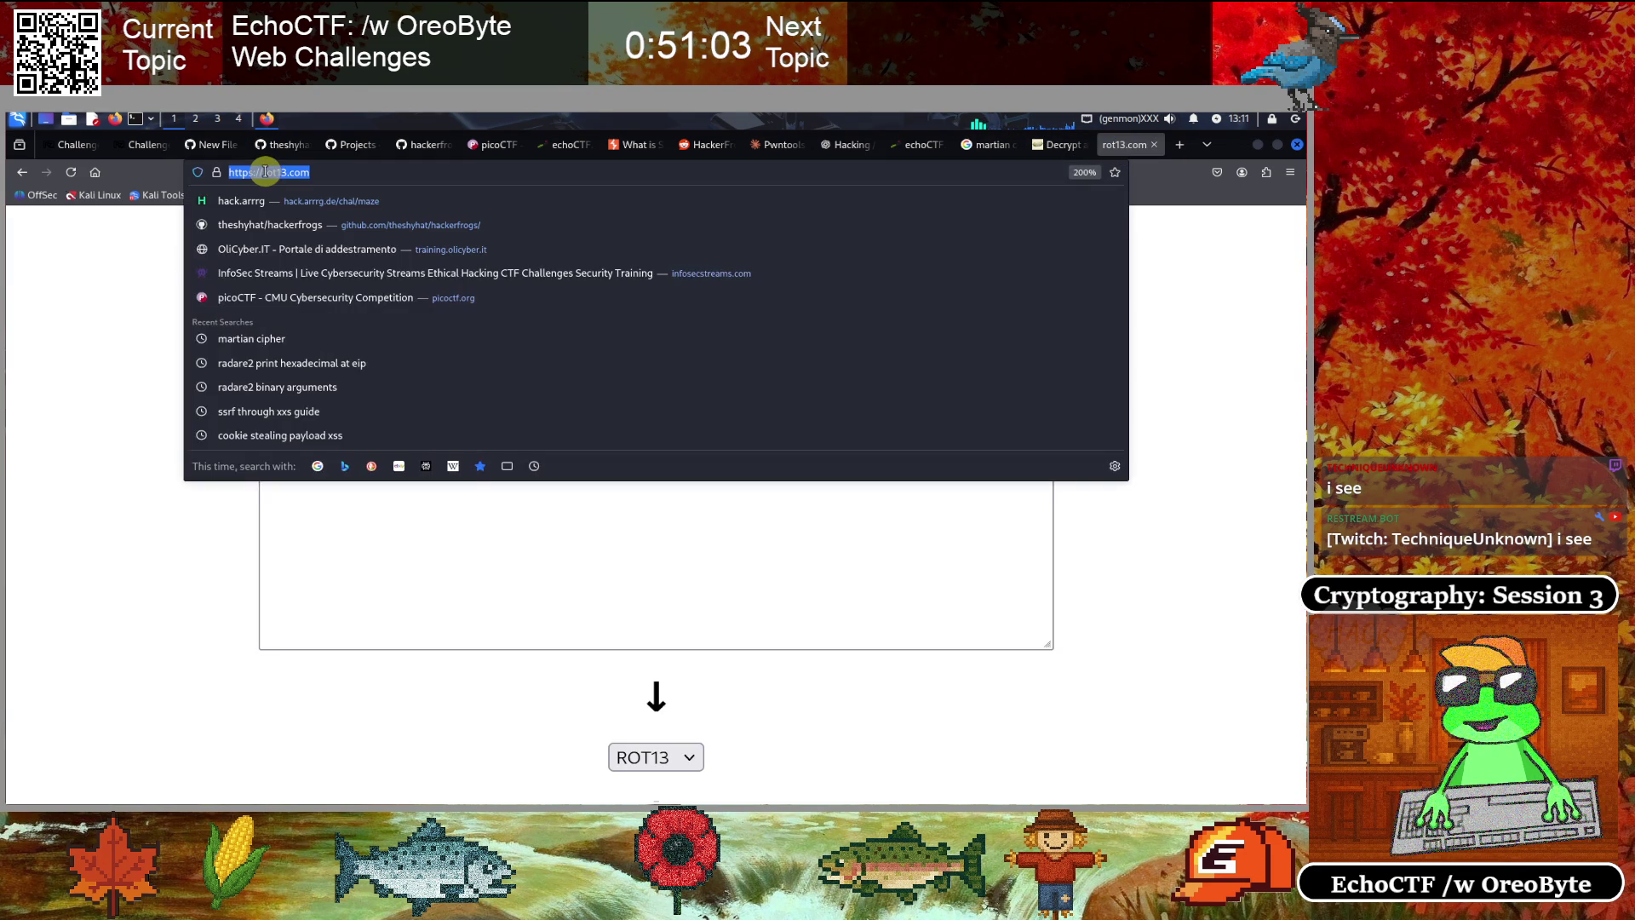
left_click(205, 145)
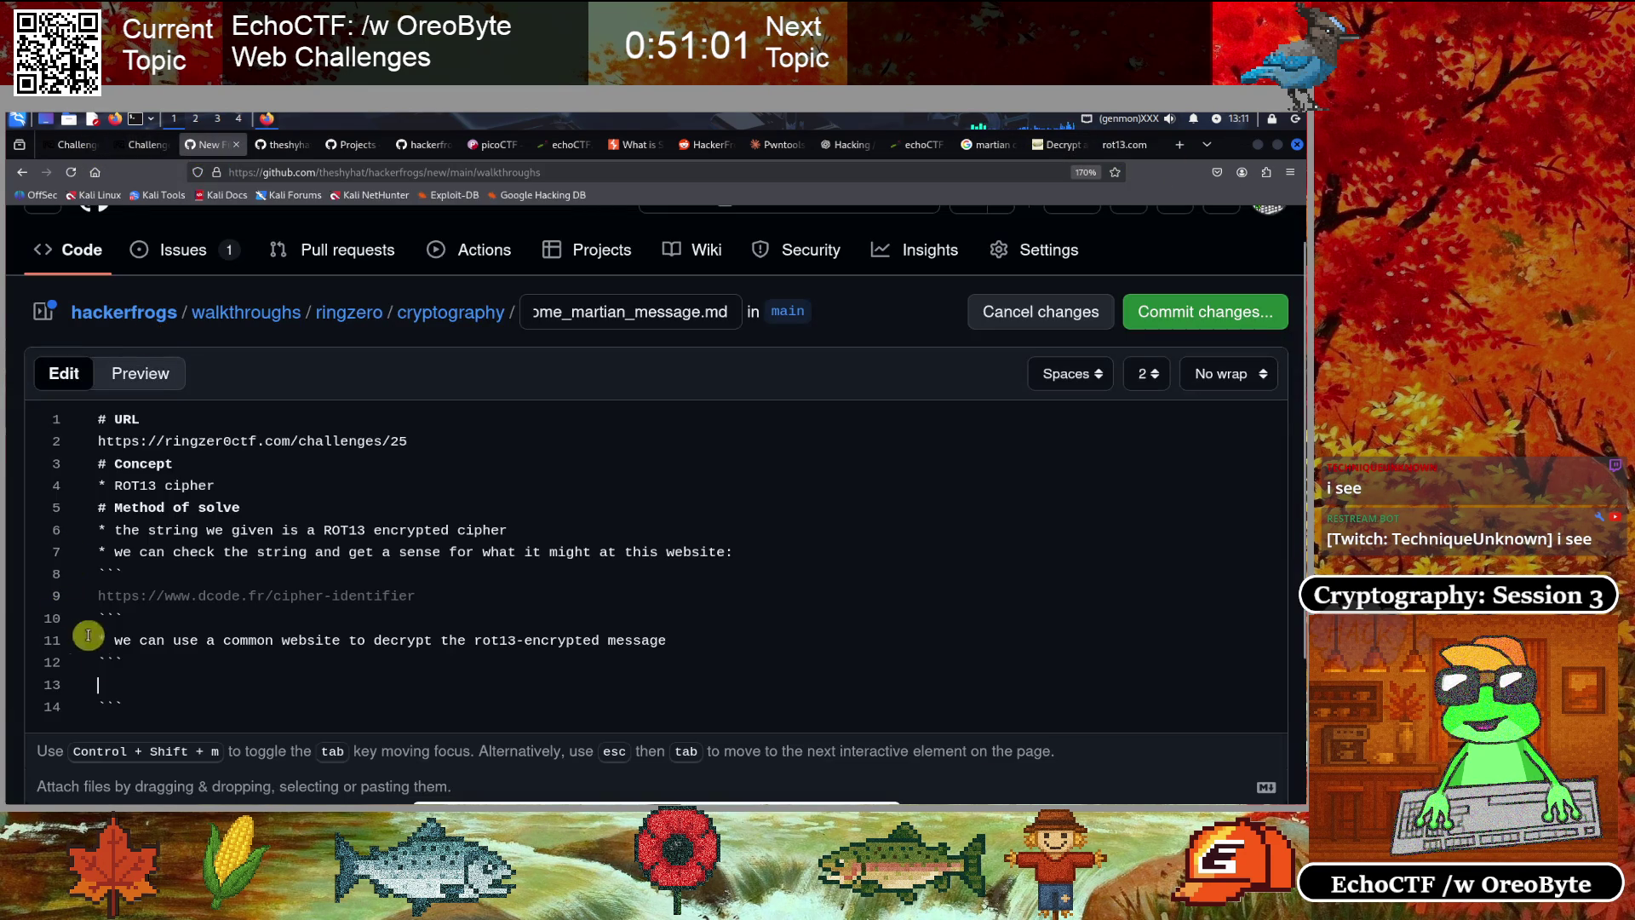
type("https://rot13.com/")
Commit some_martian_message.md directly to main and close the finished challenge tab
scroll(596, 613, "down", 1)
scroll(937, 511, "up", 2)
left_click(1205, 356)
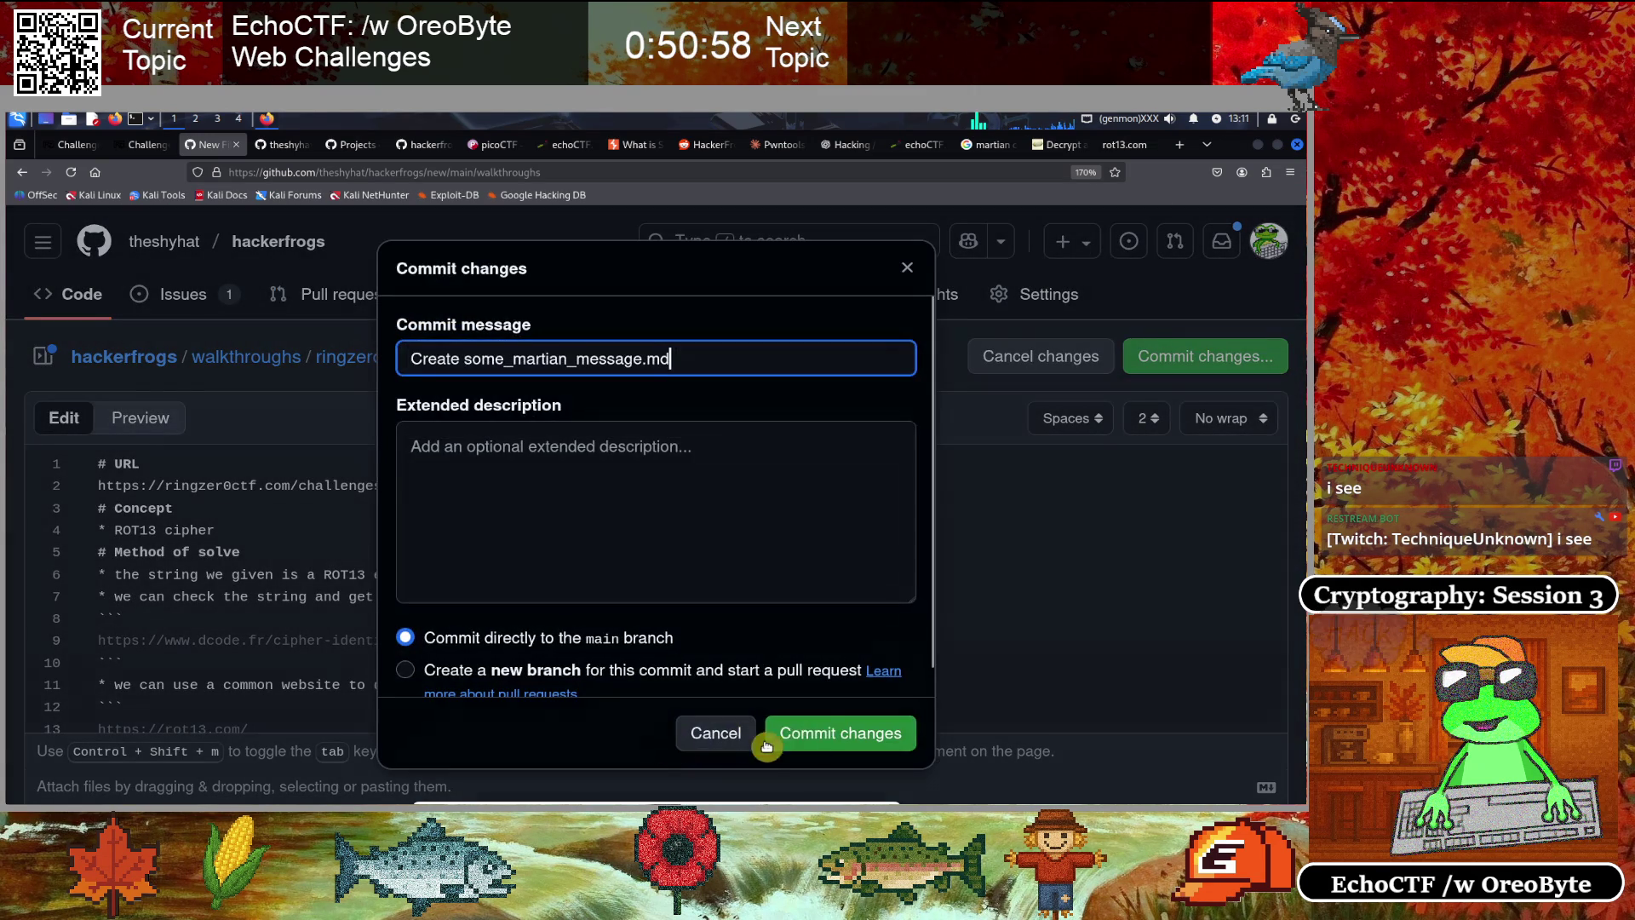
left_click(838, 732)
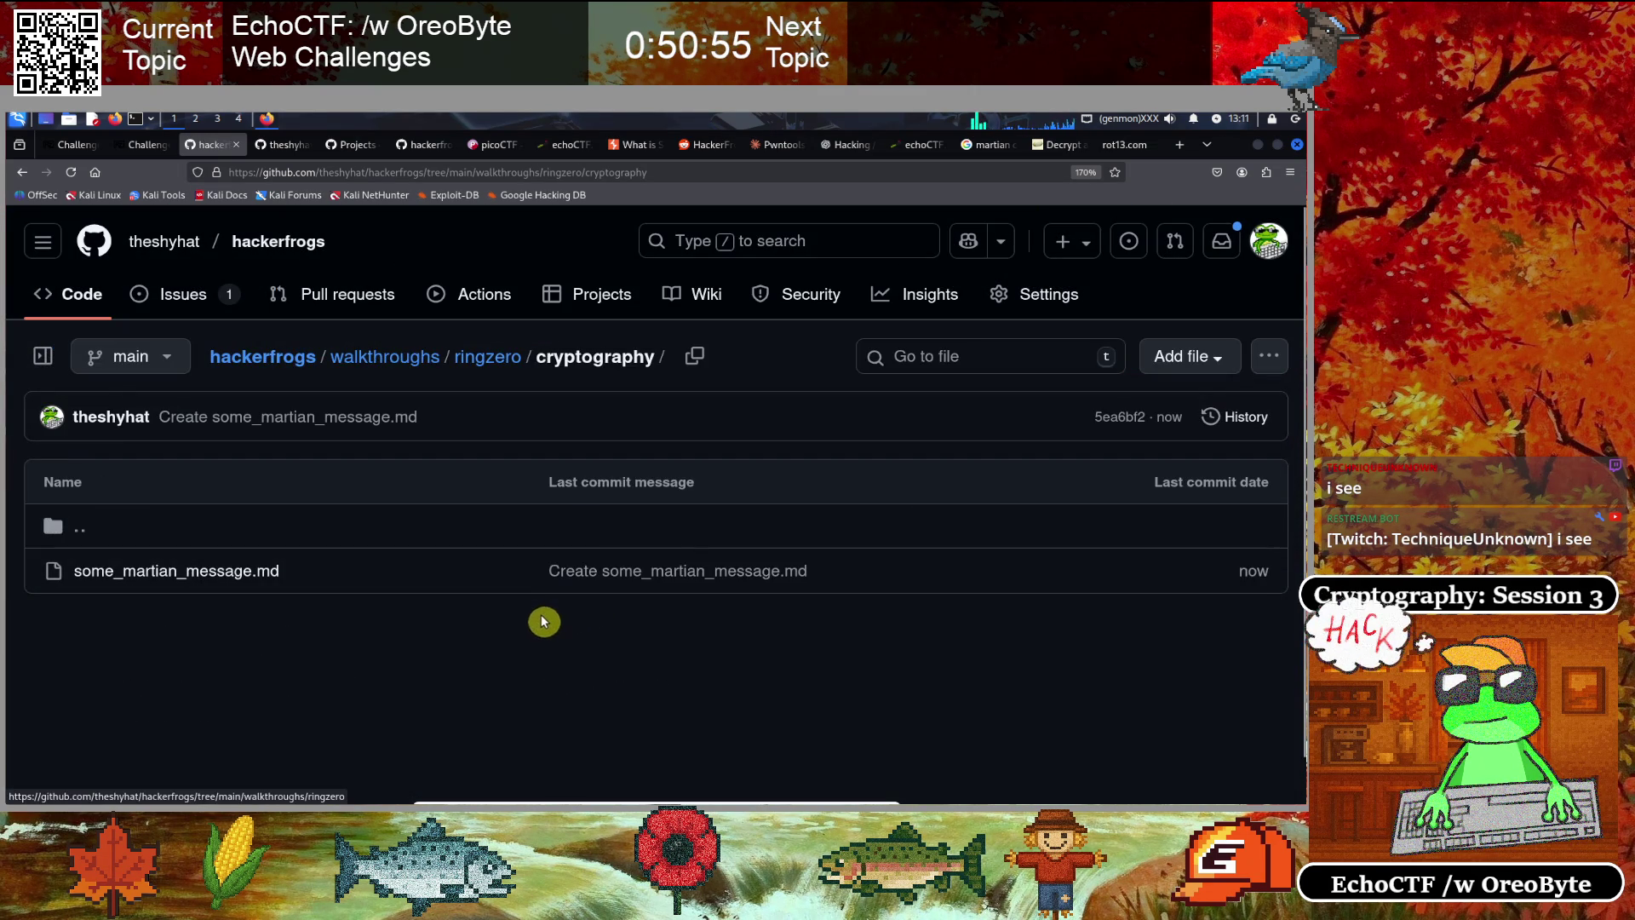
left_click(165, 149)
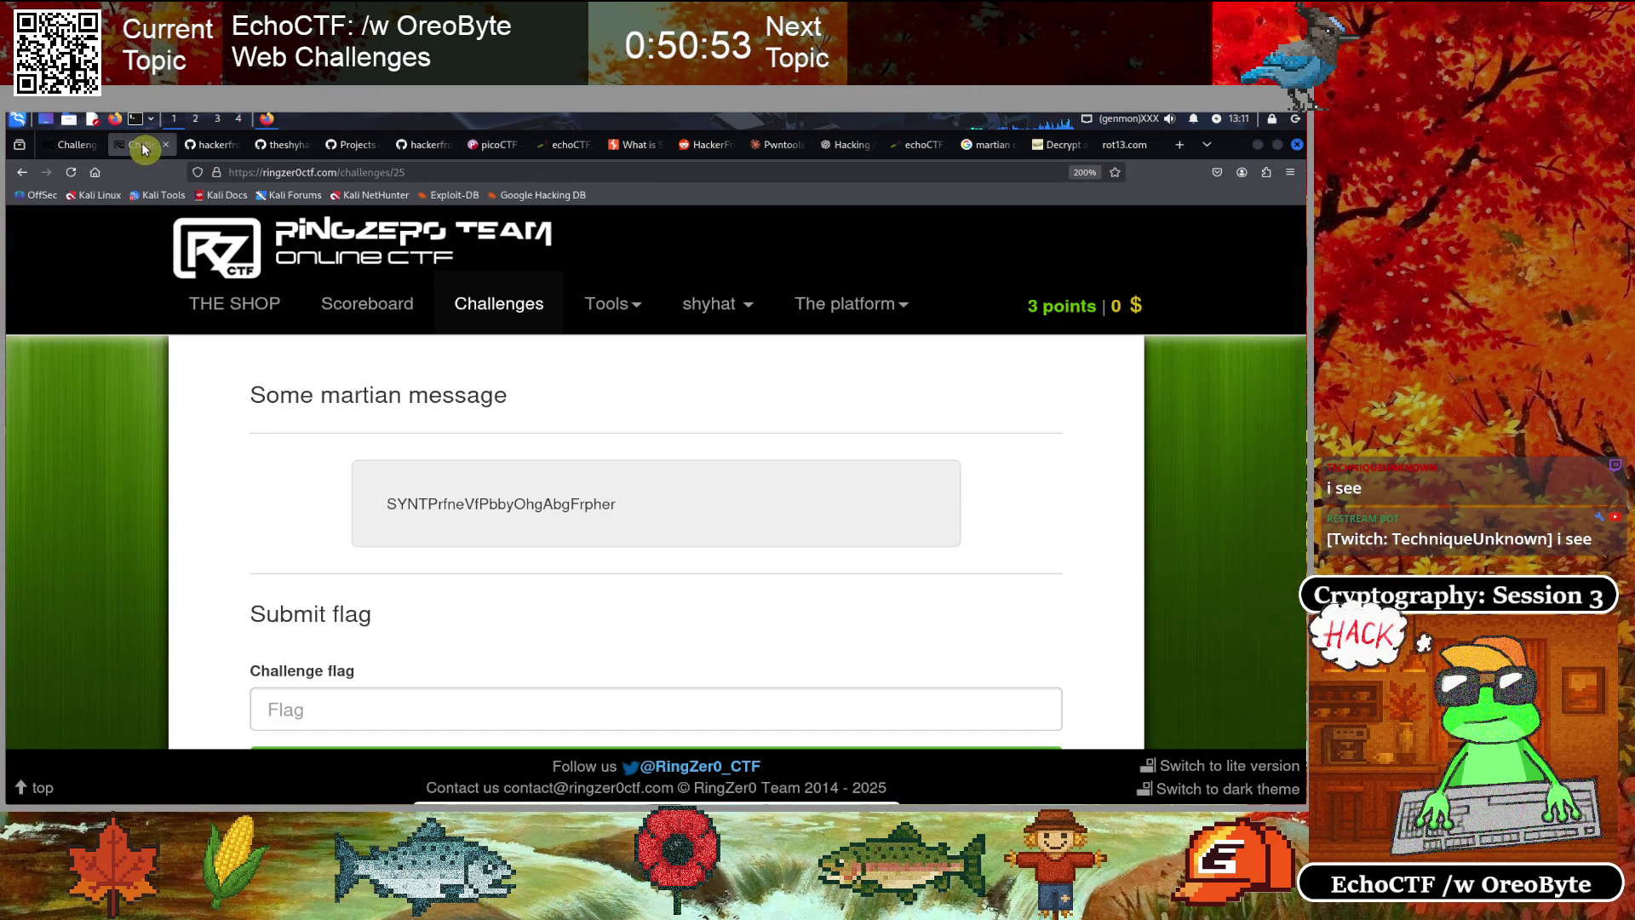
left_click(168, 145)
left_click(75, 145)
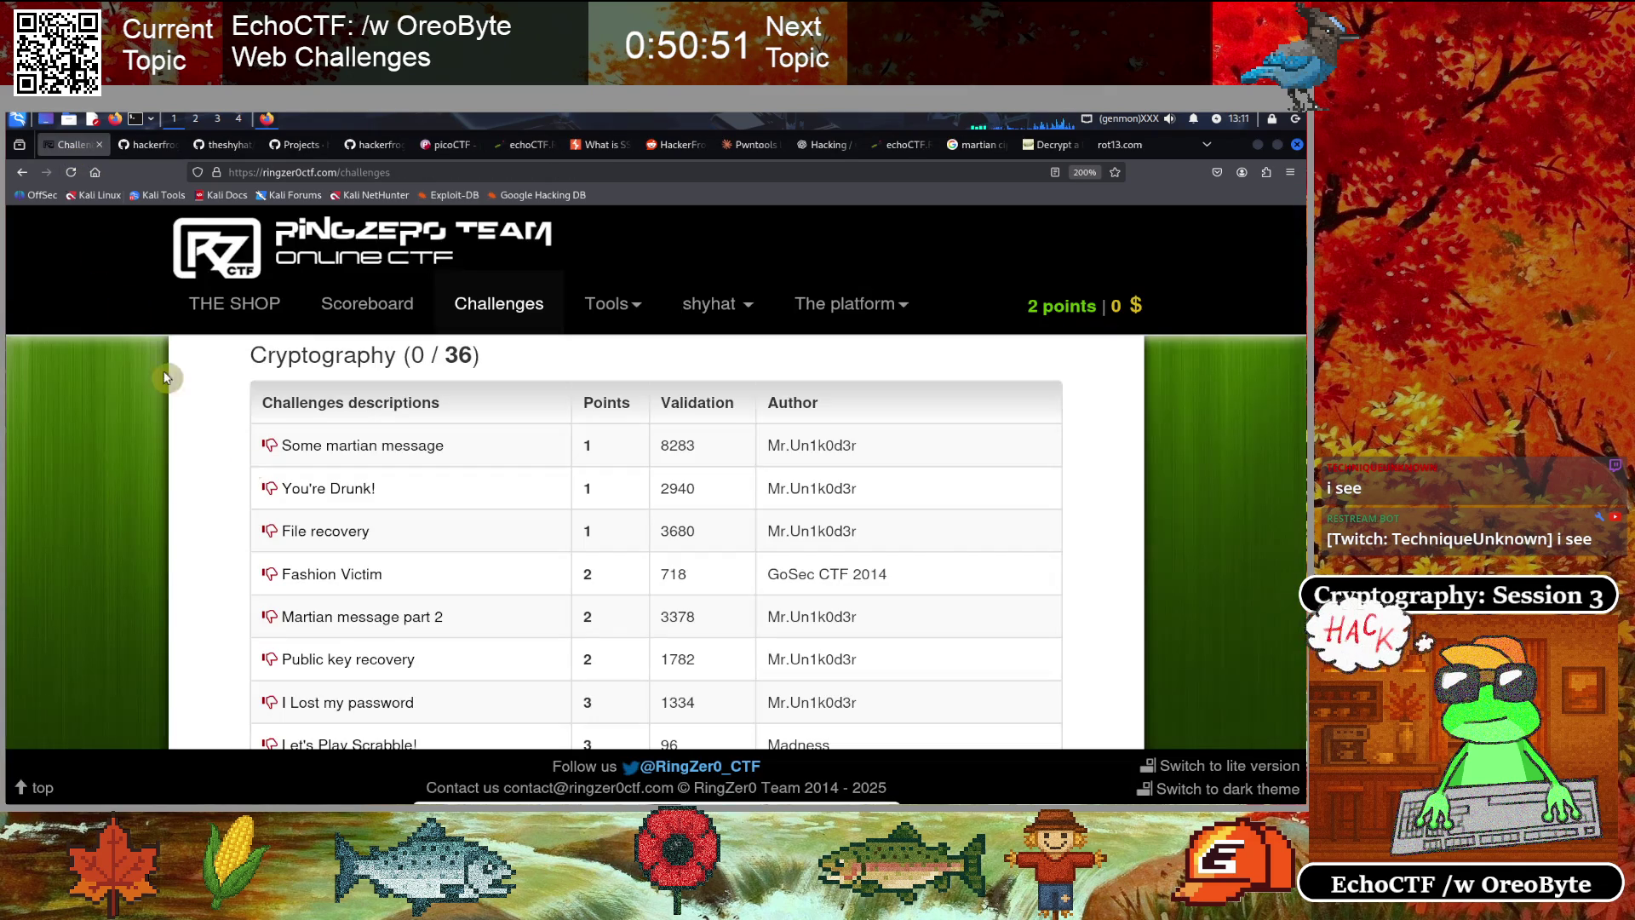
Open the You're Drunk! challenge in a new tab
right_click(332, 488)
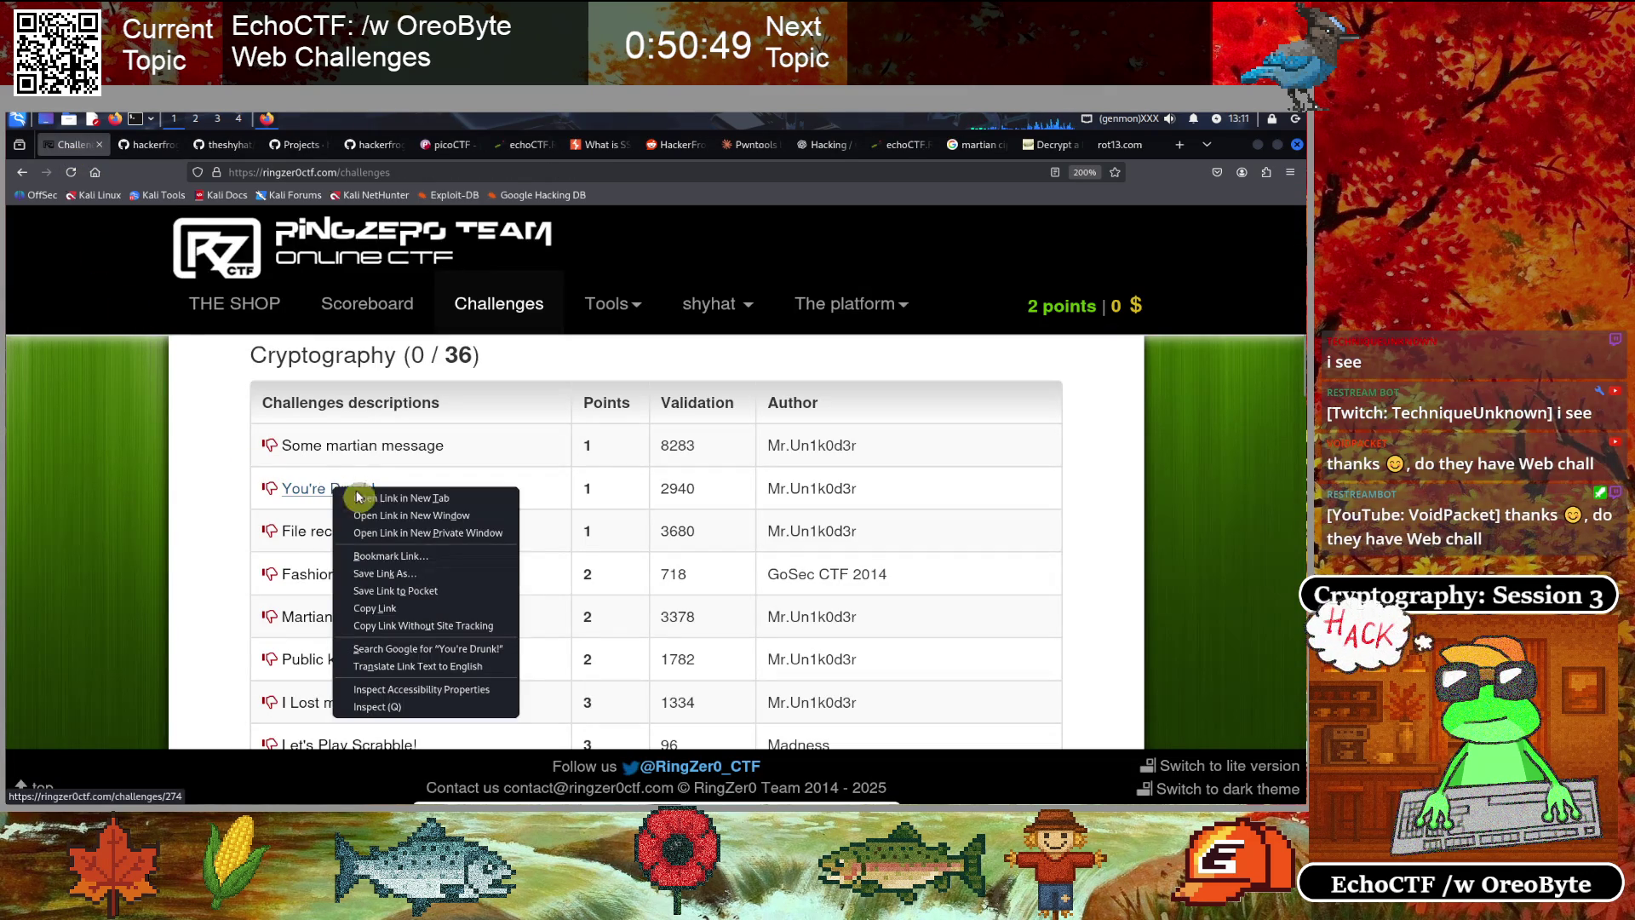
left_click(386, 499)
left_click(140, 144)
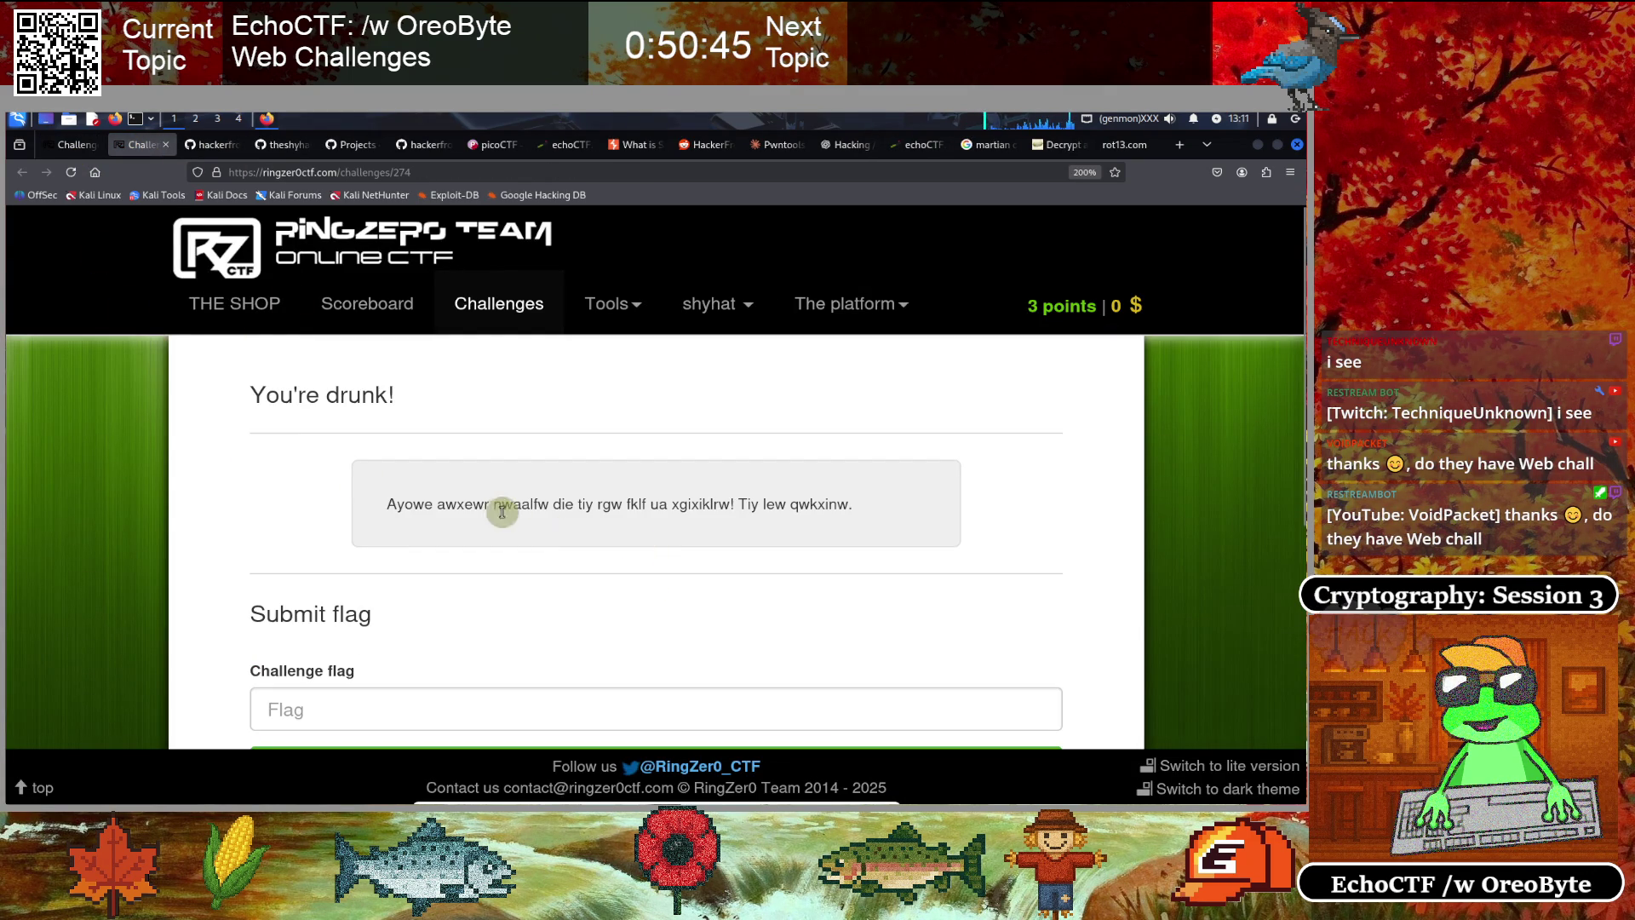
Select and copy the scrambled ciphertext starting 'Ayowe awxewr'
mouse_move(390, 503)
left_mouse_down()
mouse_move(847, 504)
mouse_move(820, 505)
left_mouse_up()
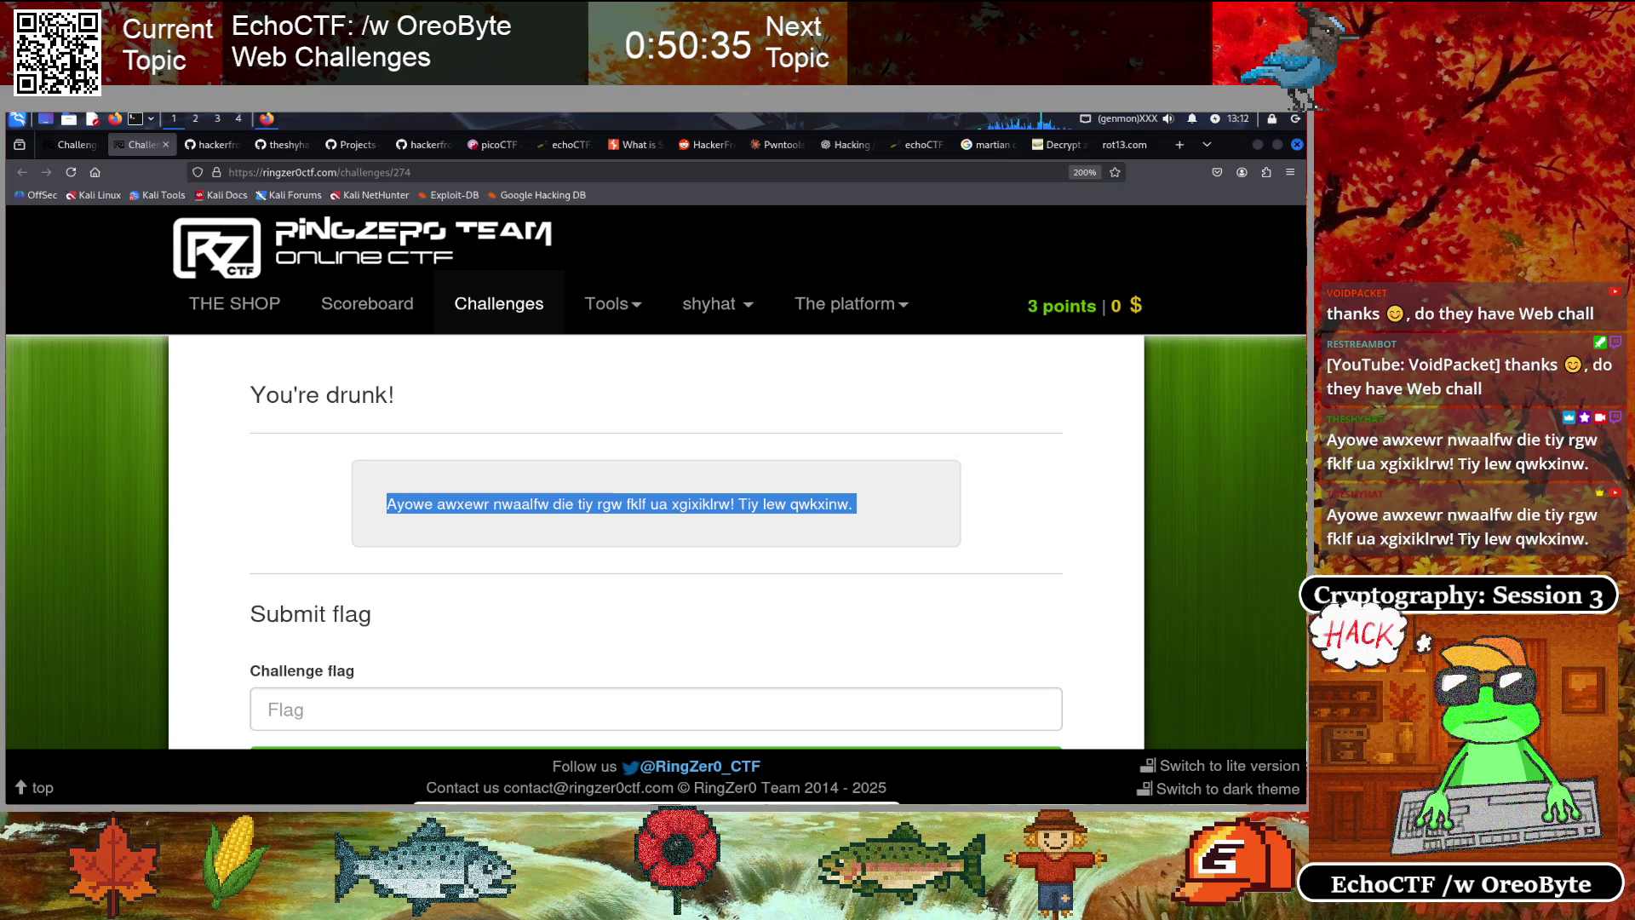
left_click(268, 564)
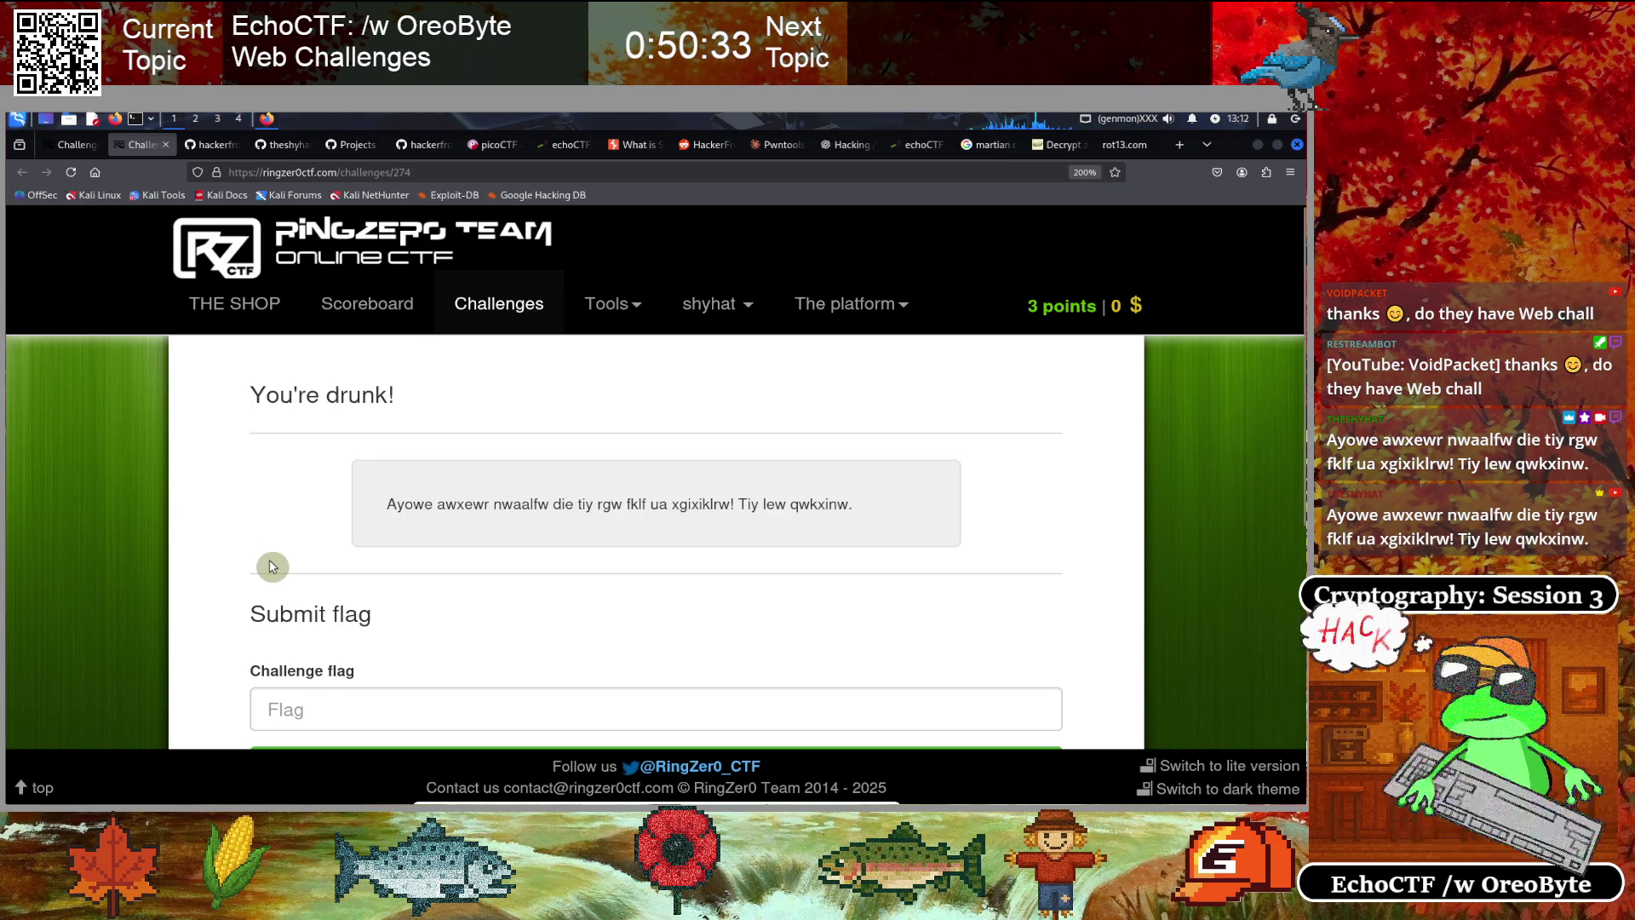
scroll(270, 559, "down", 2)
scroll(270, 559, "down", 2)
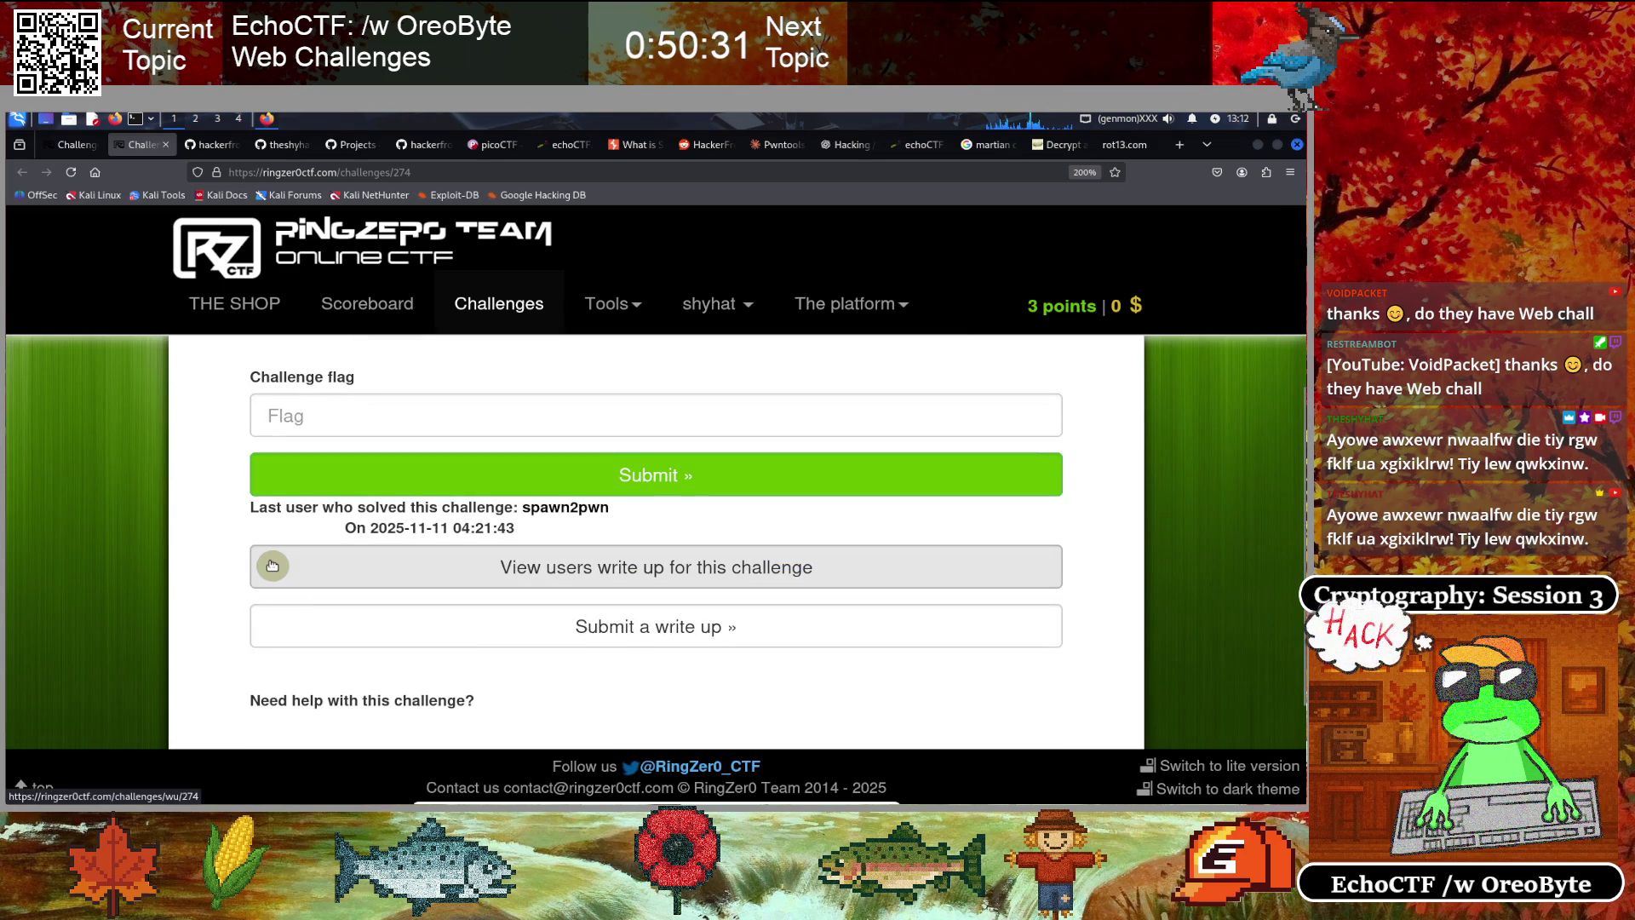
scroll(270, 560, "up", 2)
scroll(270, 559, "up", 2)
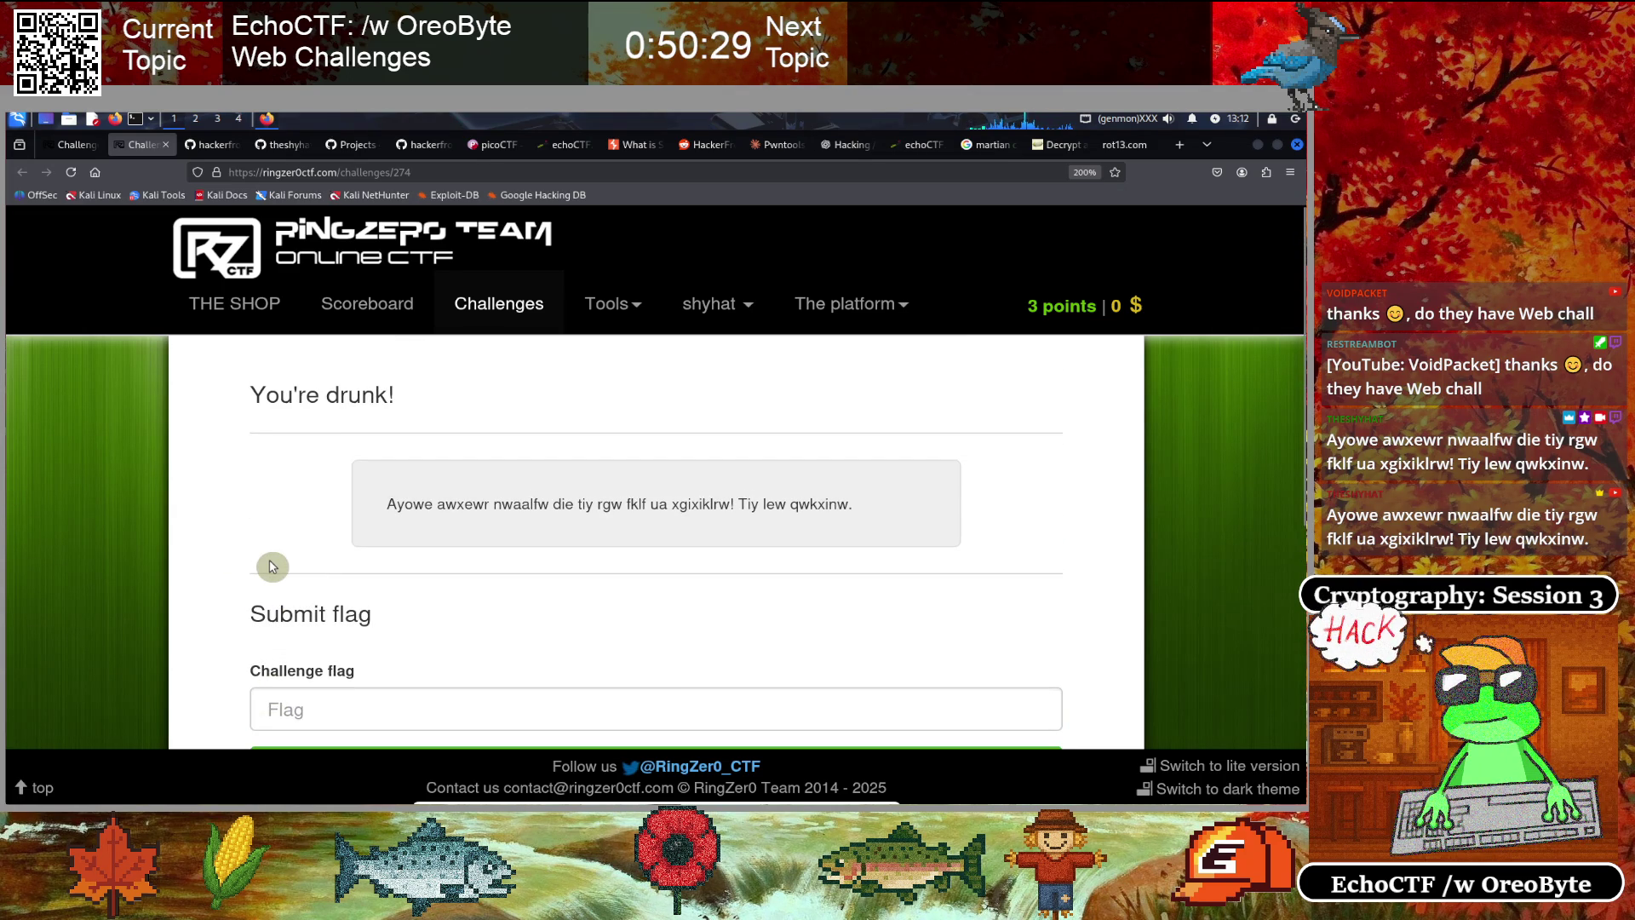
scroll(272, 566, "down", 4)
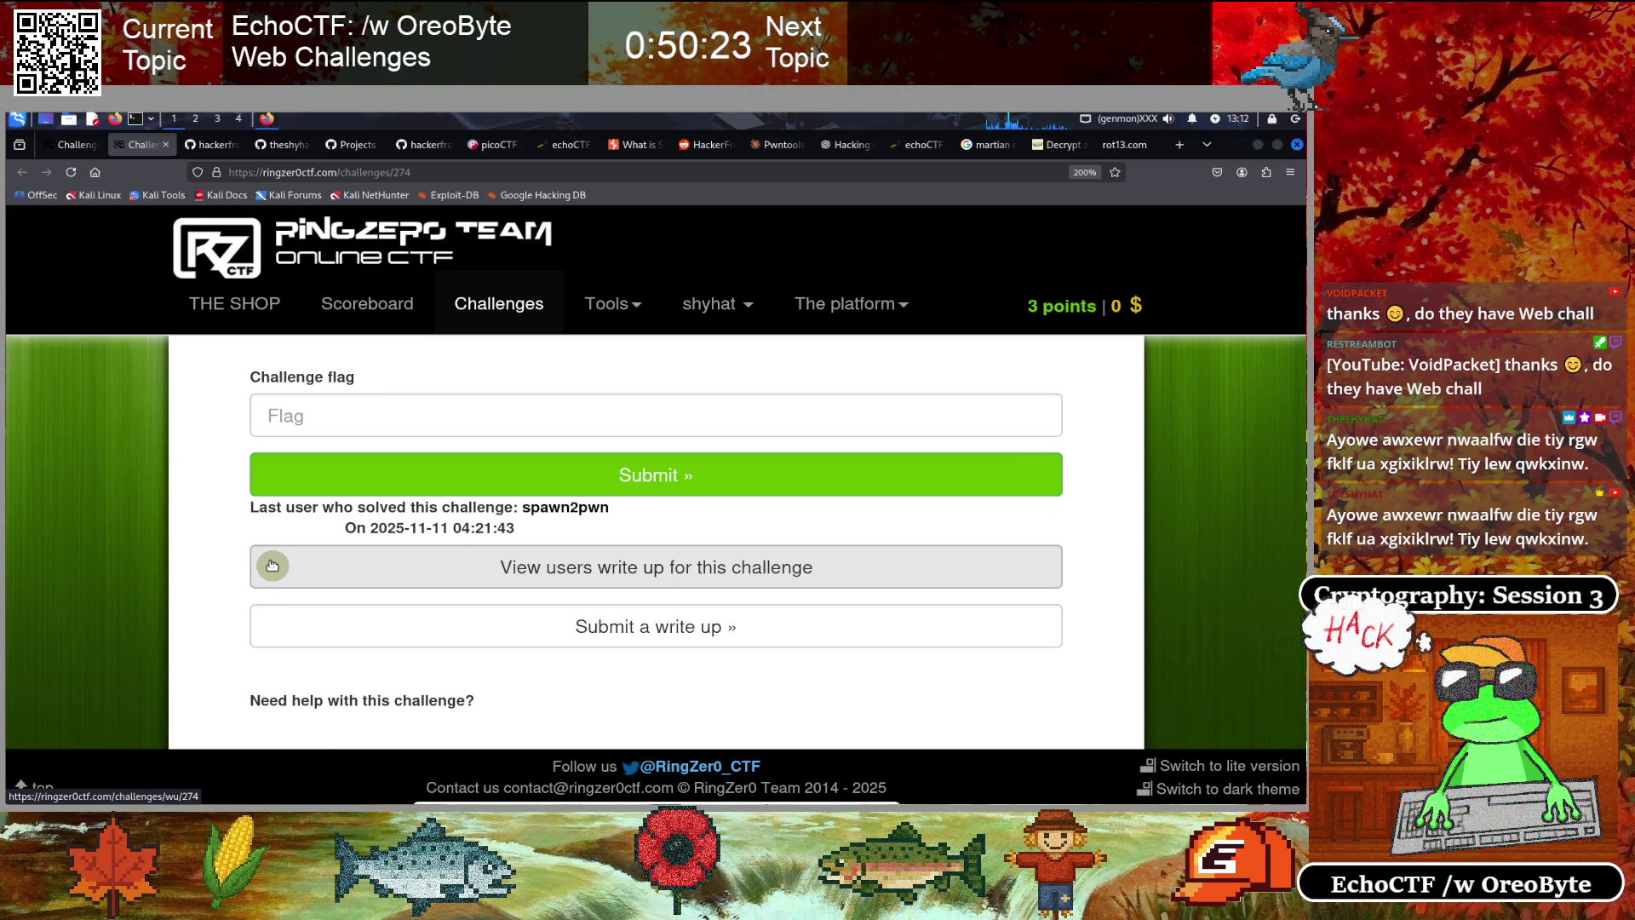
scroll(273, 566, "up", 4)
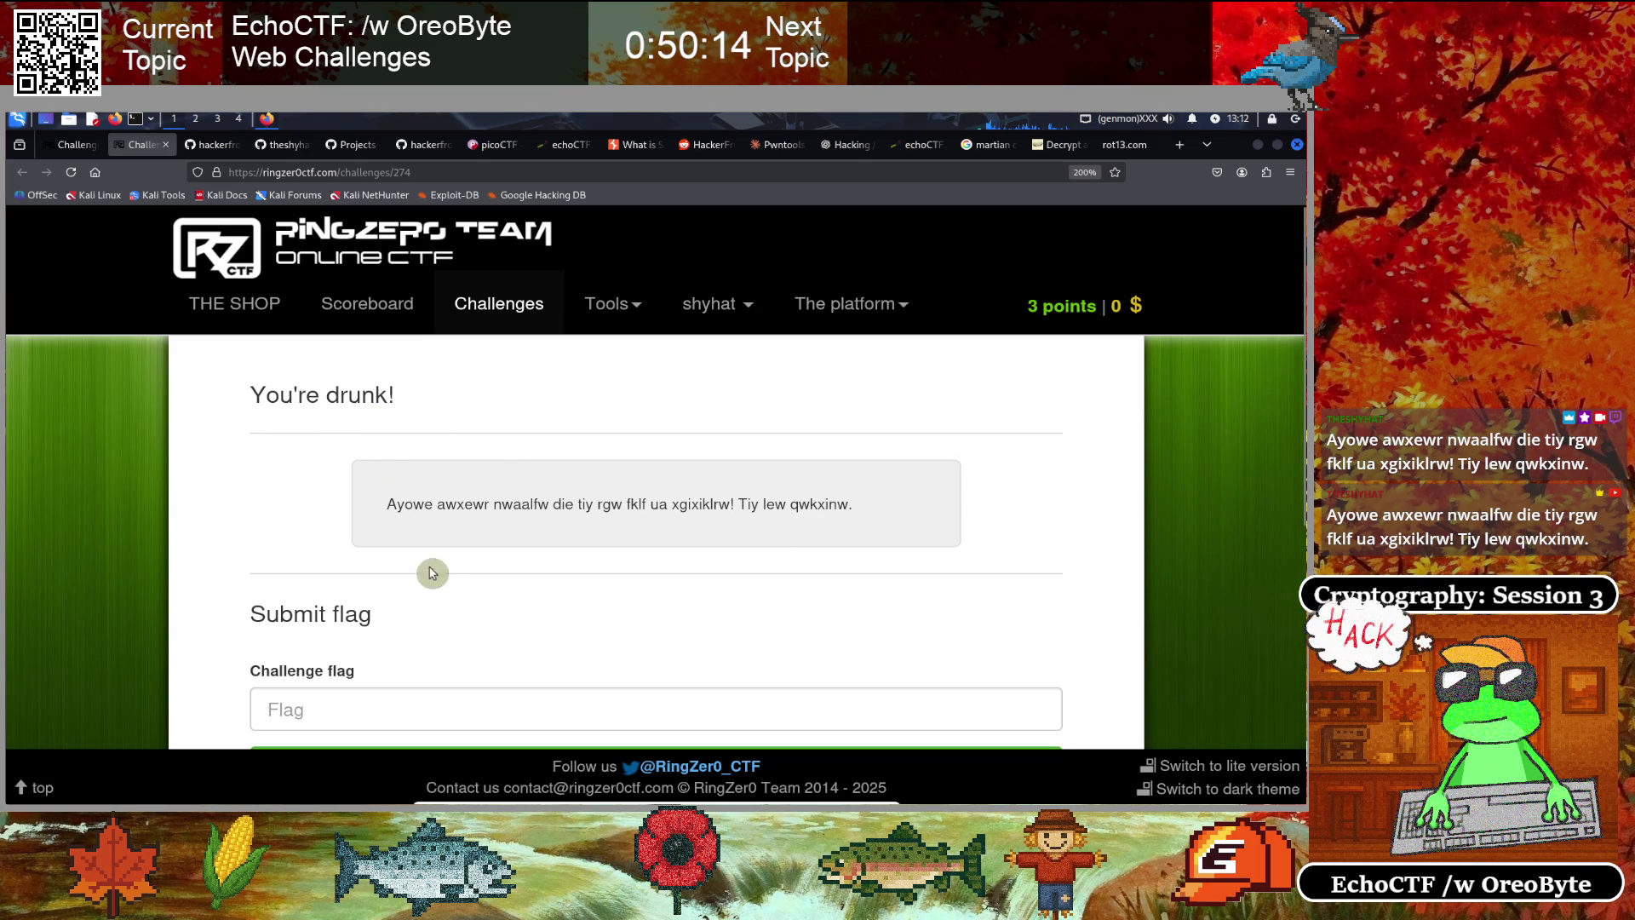
left_click(1054, 146)
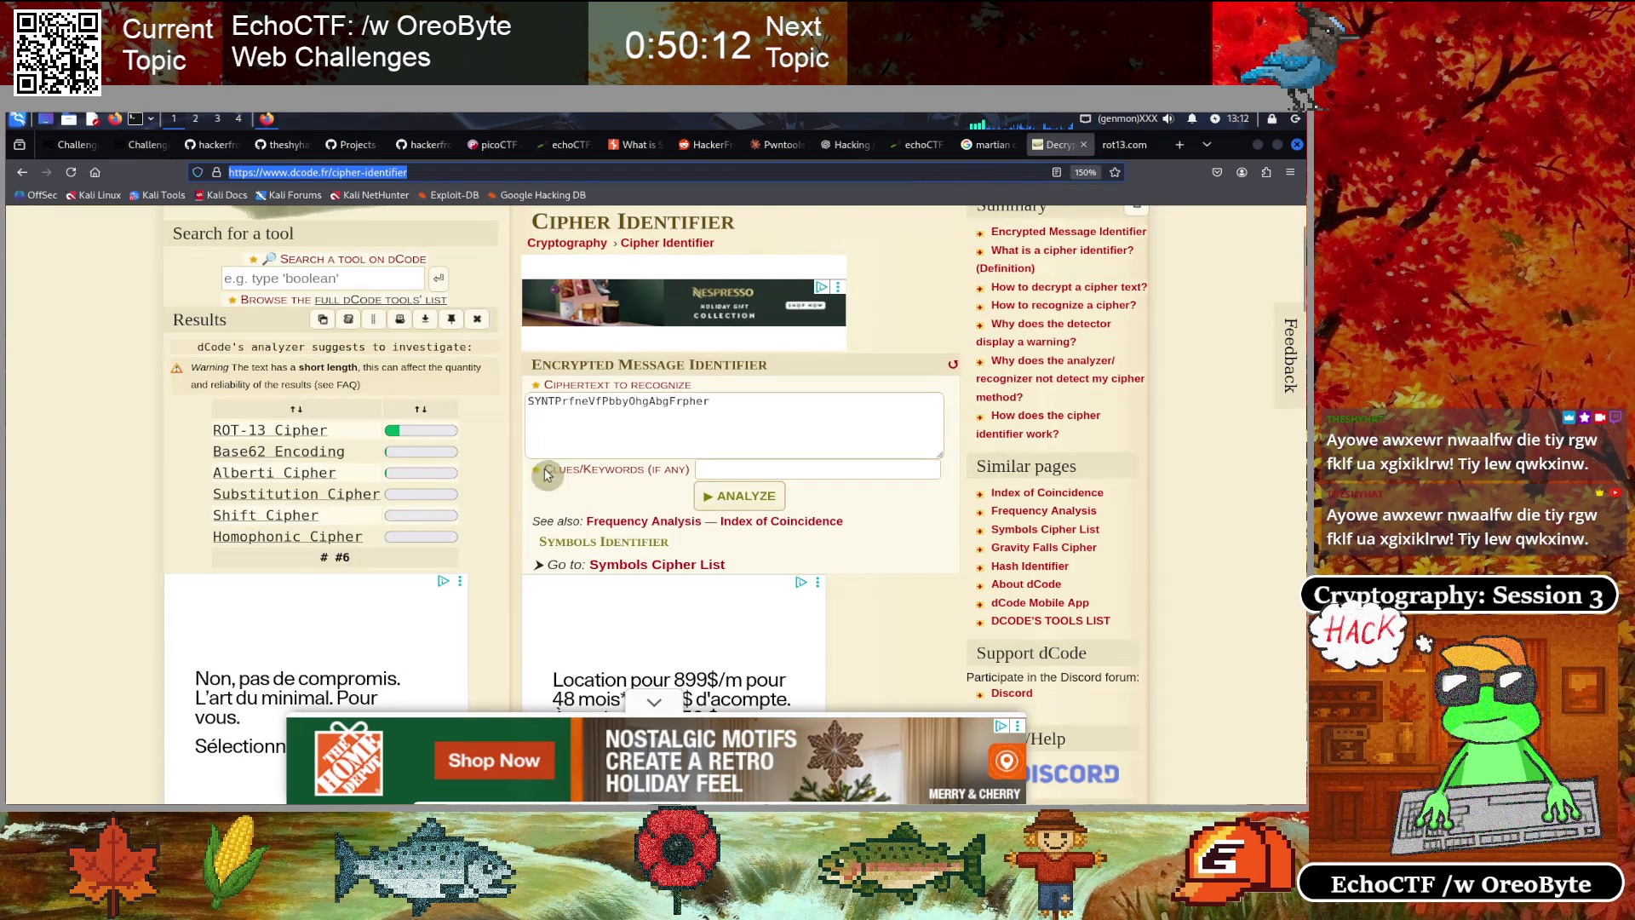
Replace dCode's ciphertext with the You're Drunk! text and analyse it using the clue 'drunk'
scroll(464, 547, "up", 2)
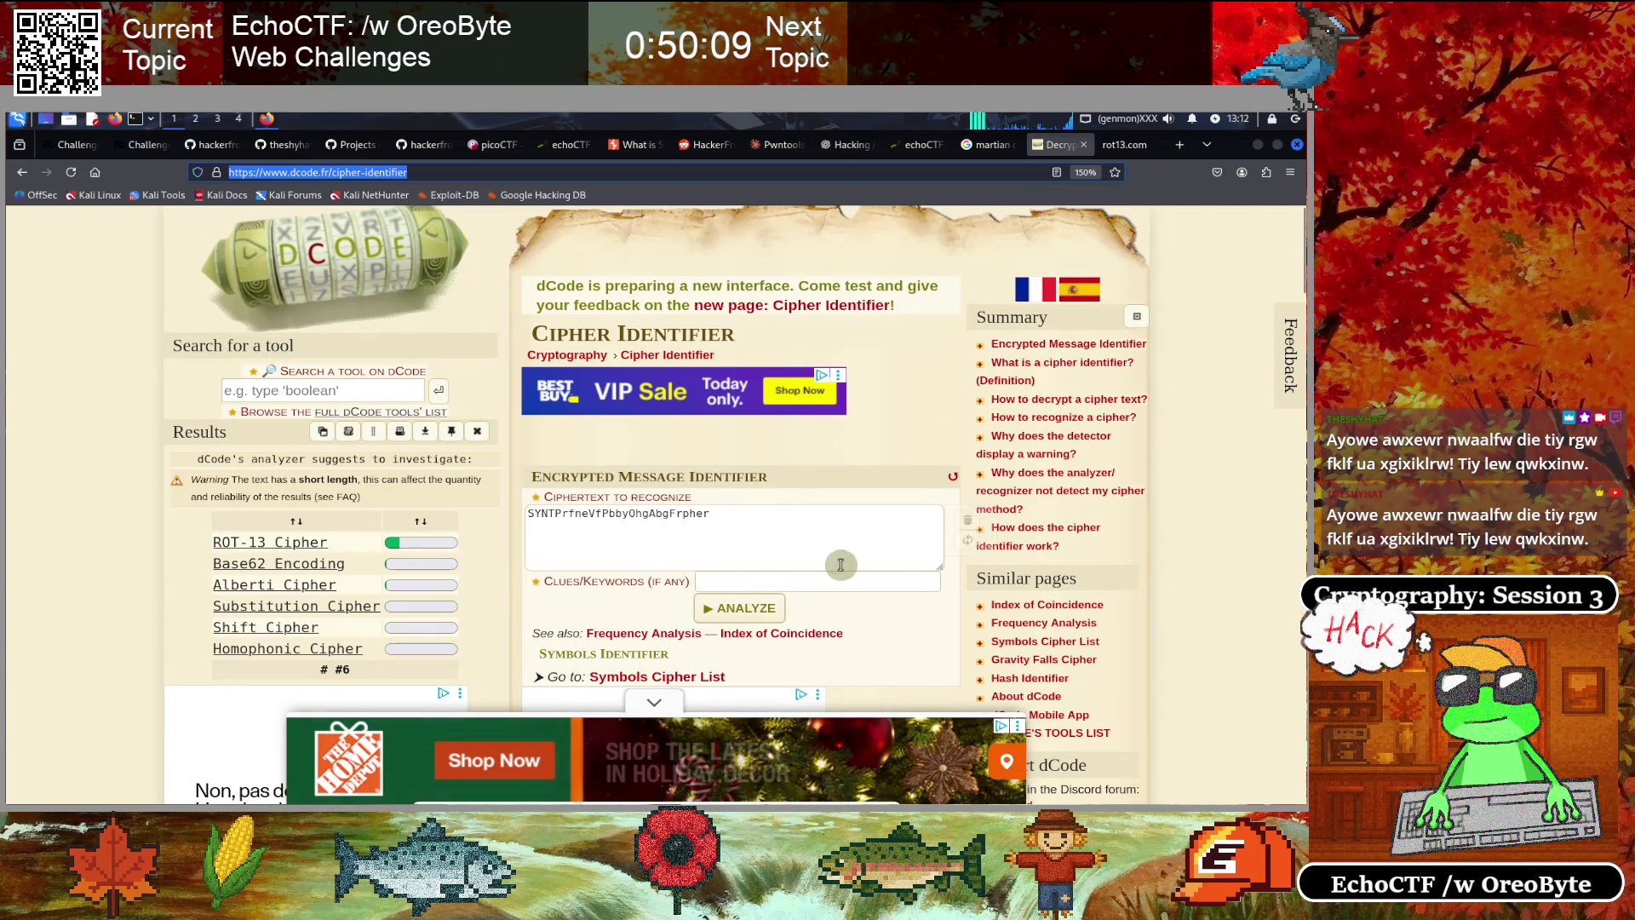
left_click(734, 527)
key("ctrl+a")
key("BackSpace")
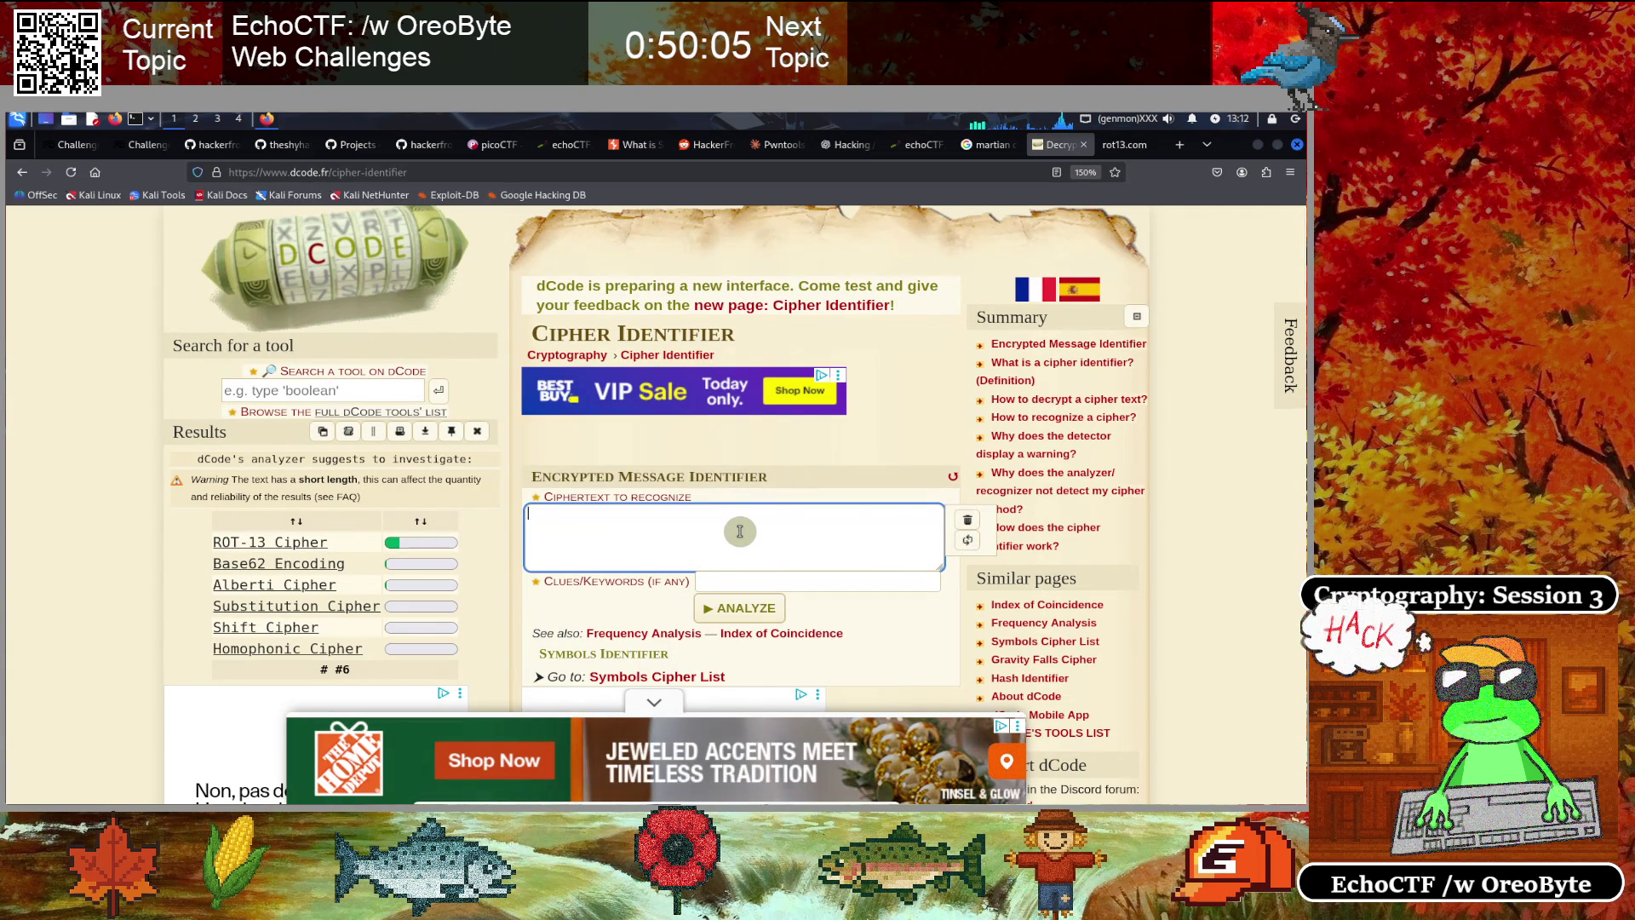
type("Ayowe awxewr nwaalfw die tiy rgw fklf ua xgixiklrw! Tiy lew qwkxinw.")
left_click(764, 585)
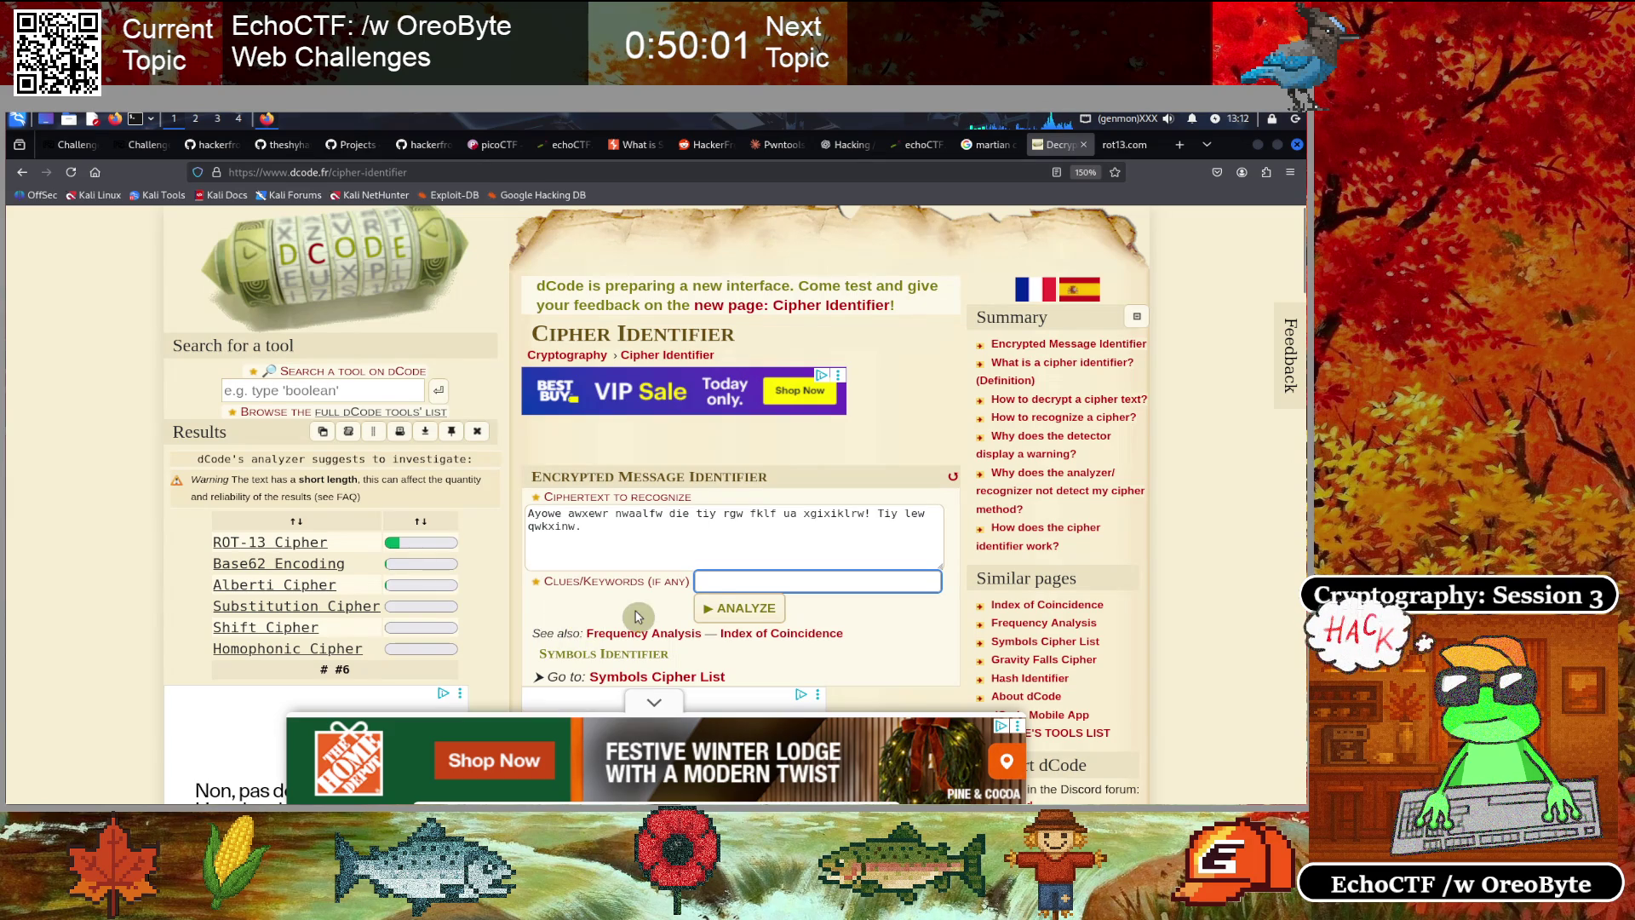
left_click(734, 608)
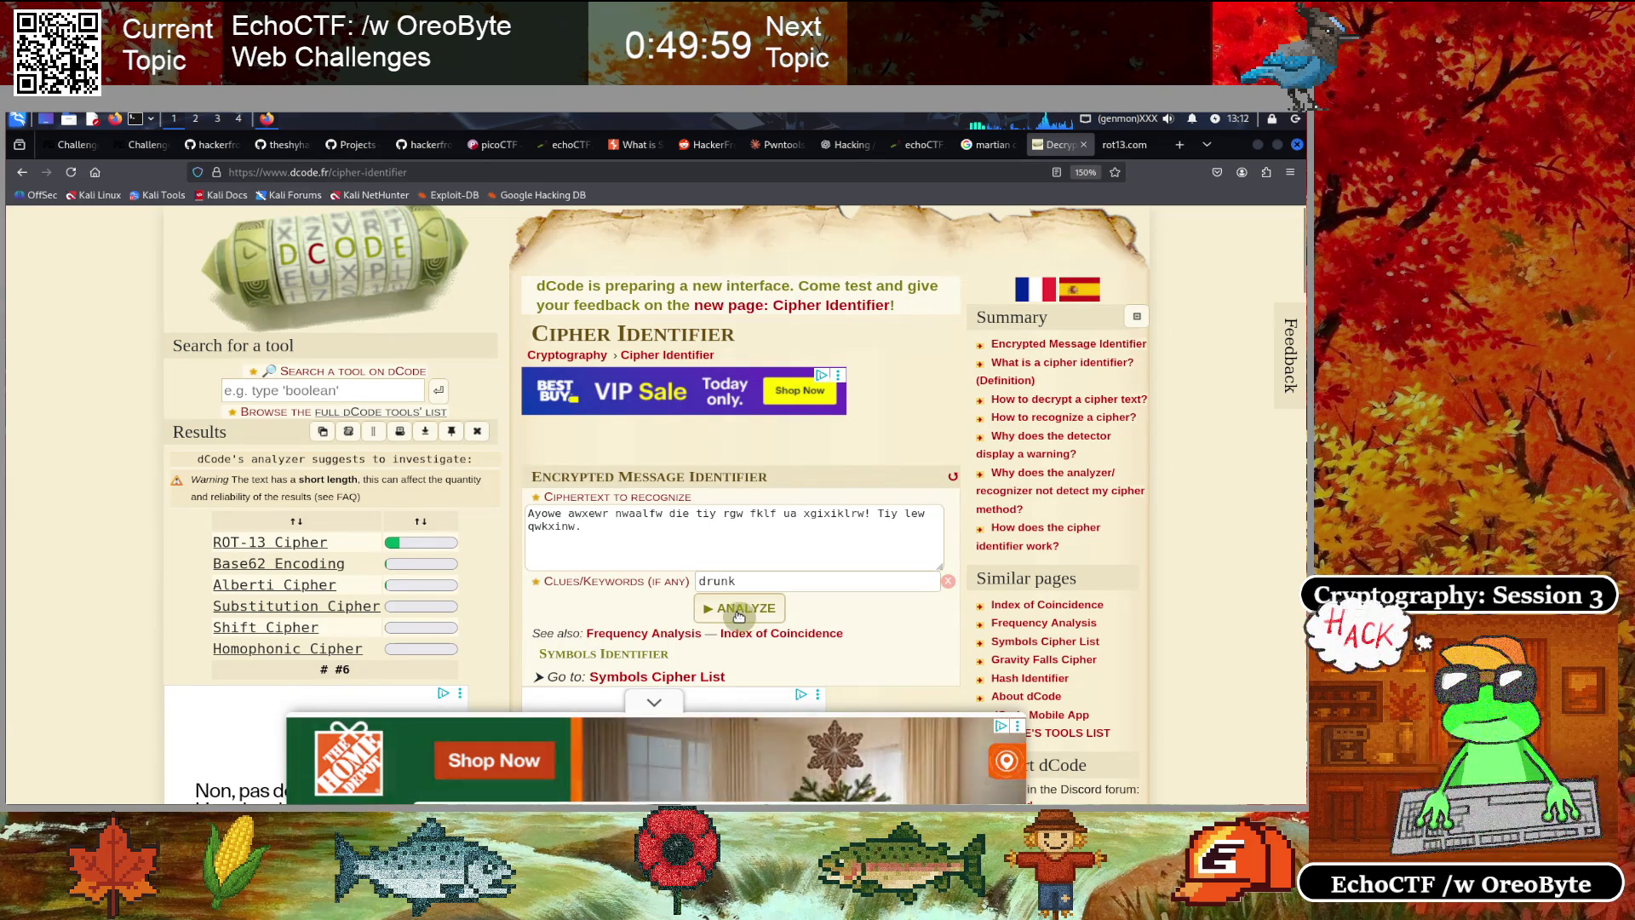
scroll(614, 487, "down", 2)
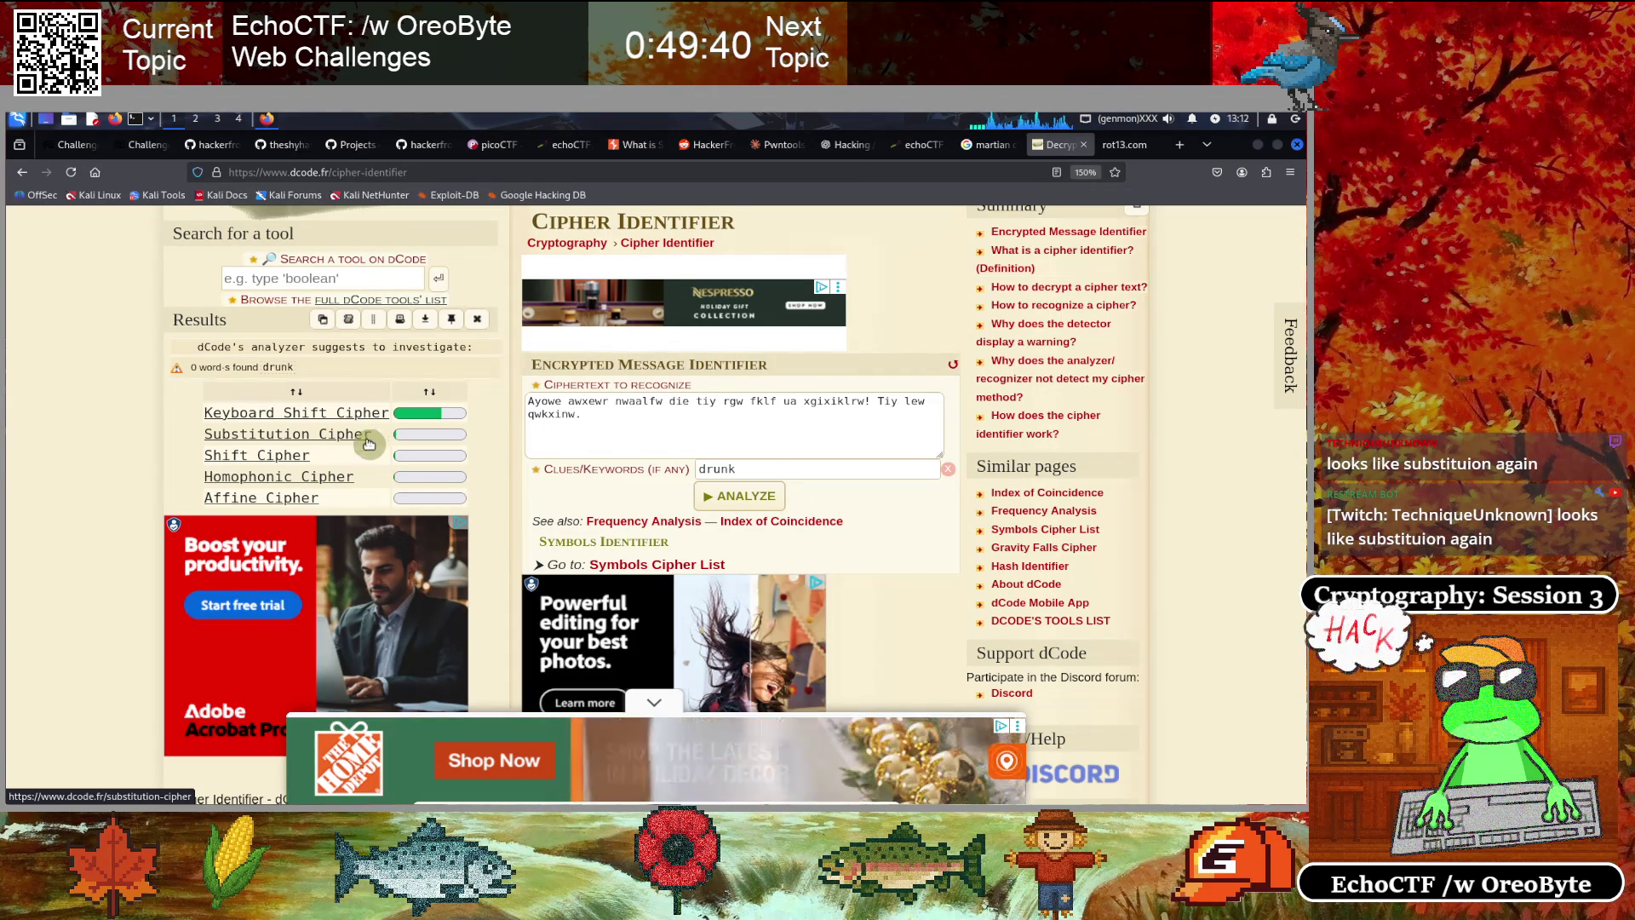
scroll(387, 417, "up", 3)
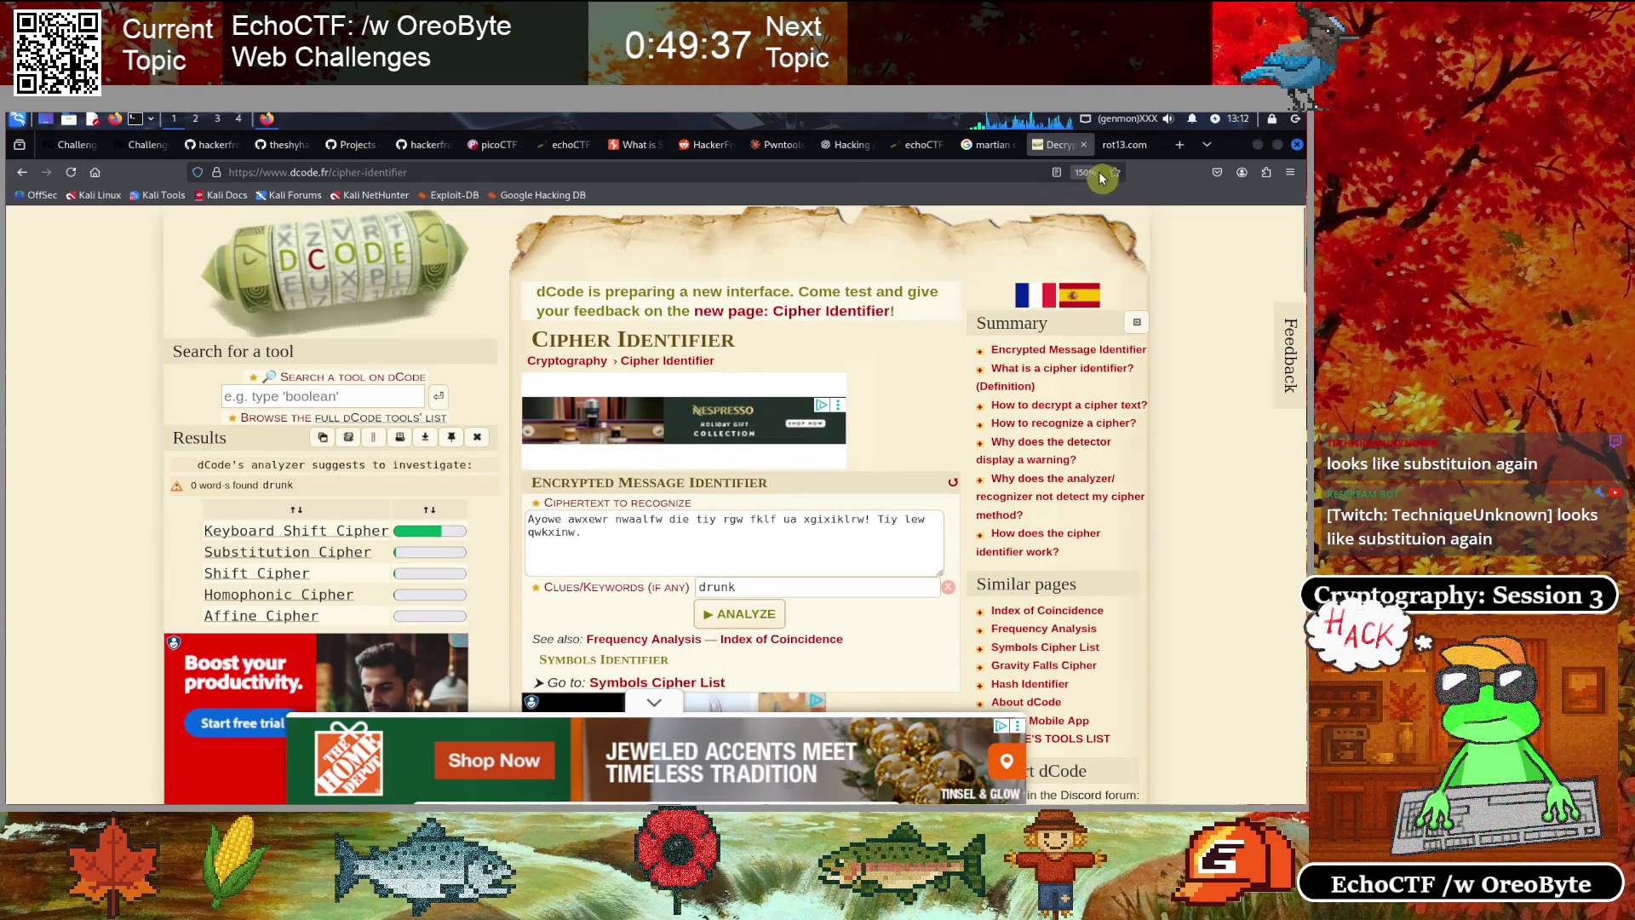
Open the top-ranked Keyboard Shift Cipher decoder in a new tab
left_click(1126, 144)
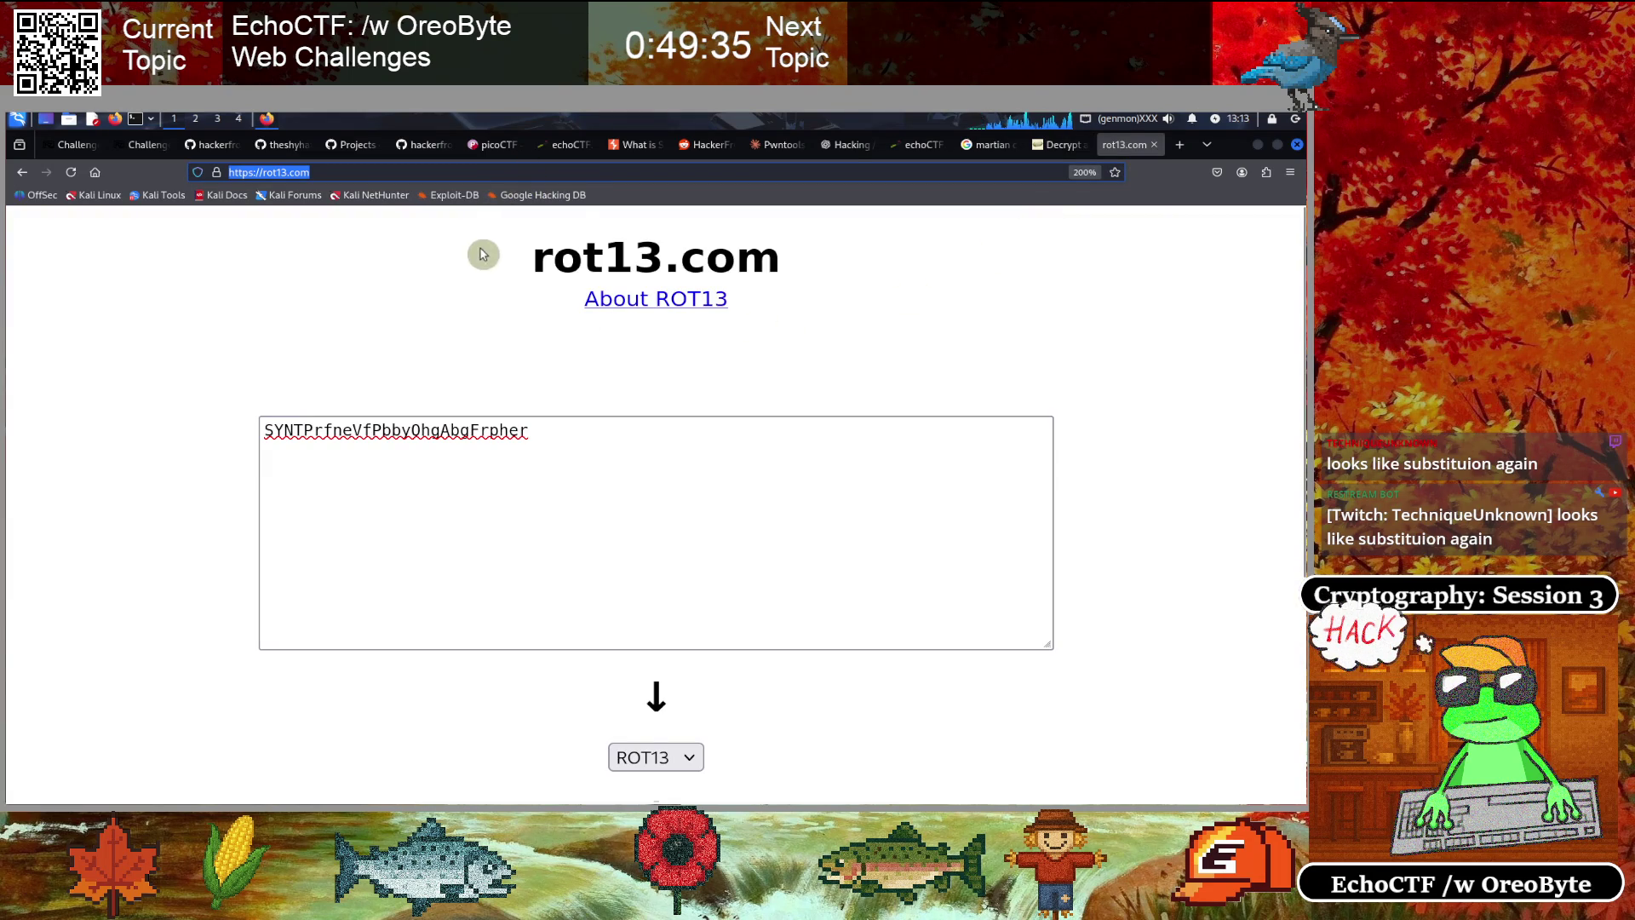
left_click(503, 172)
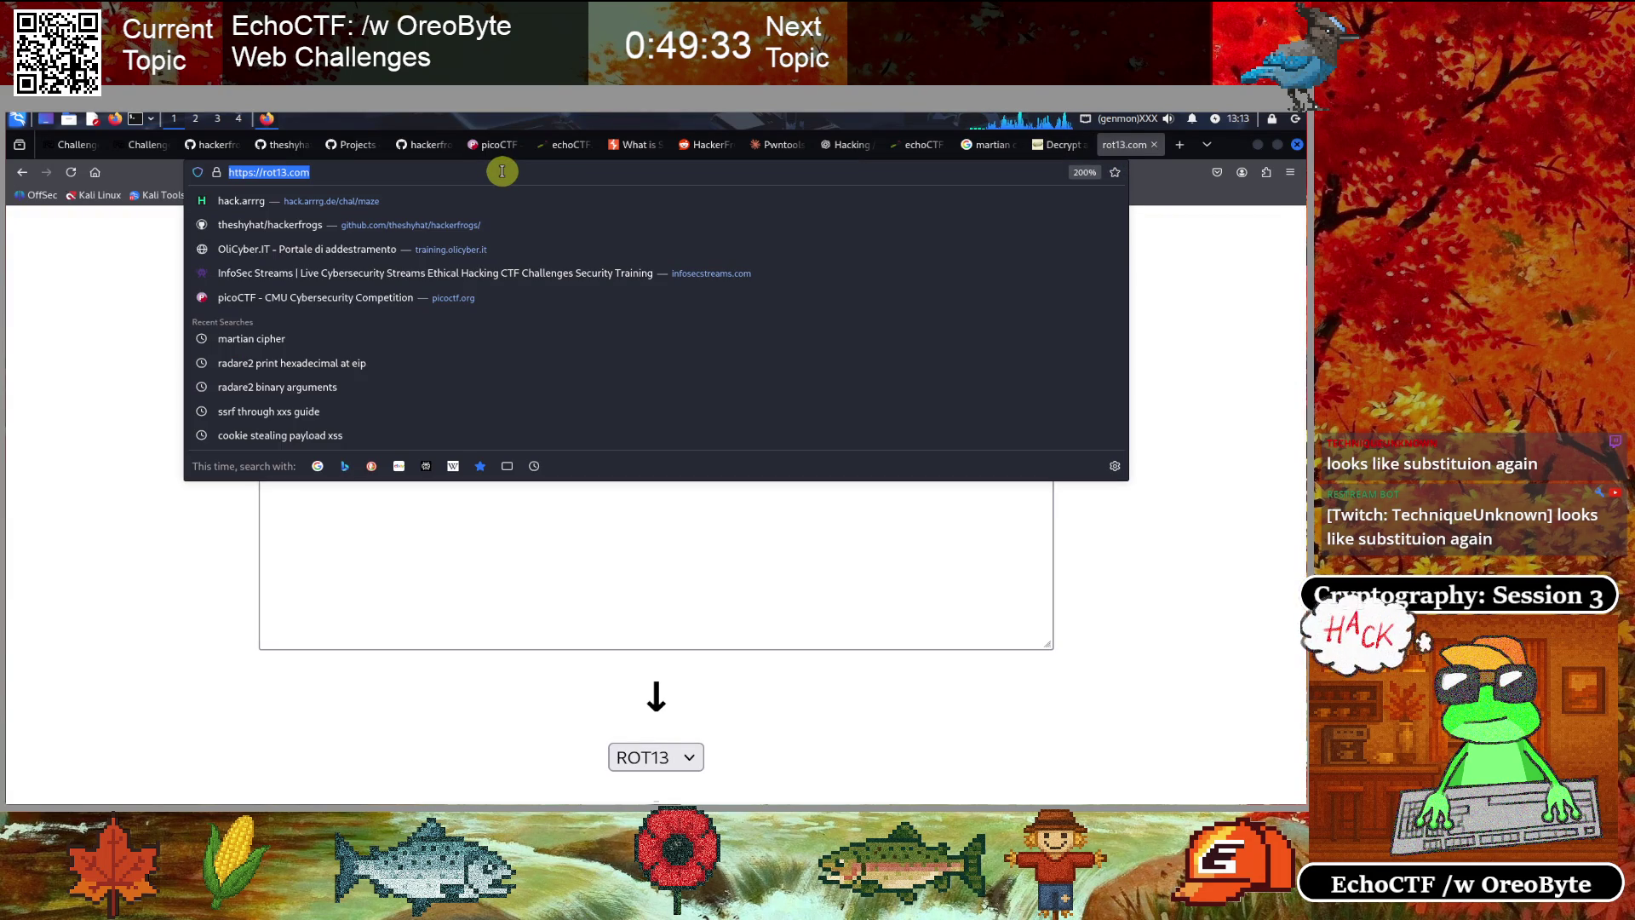
type("keyboard shif")
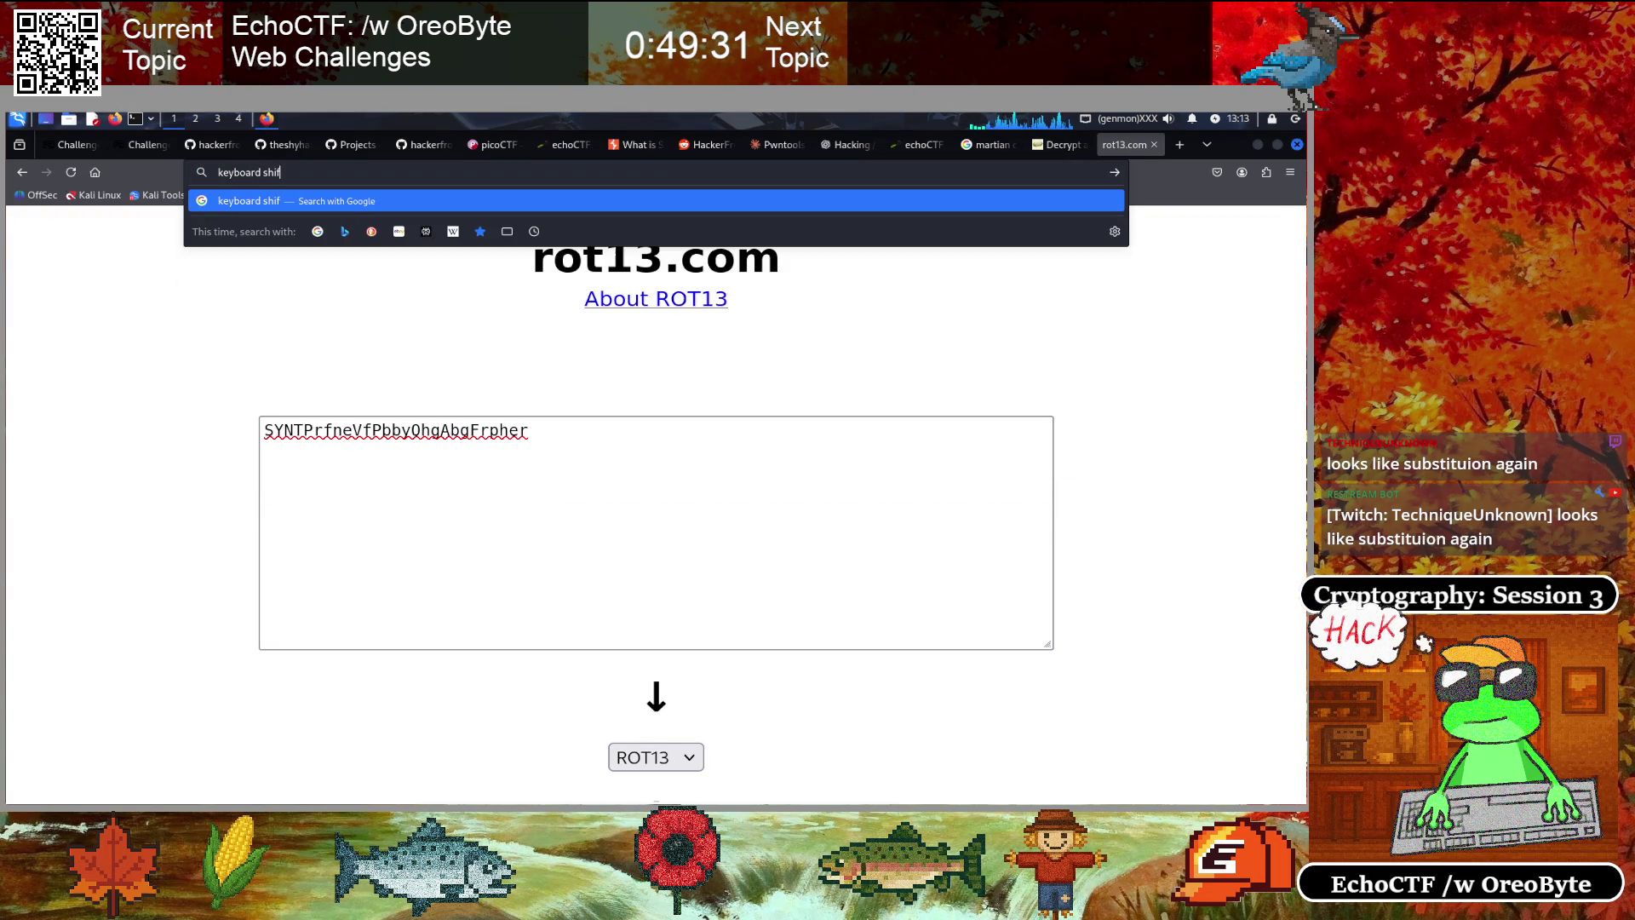
left_click(1050, 152)
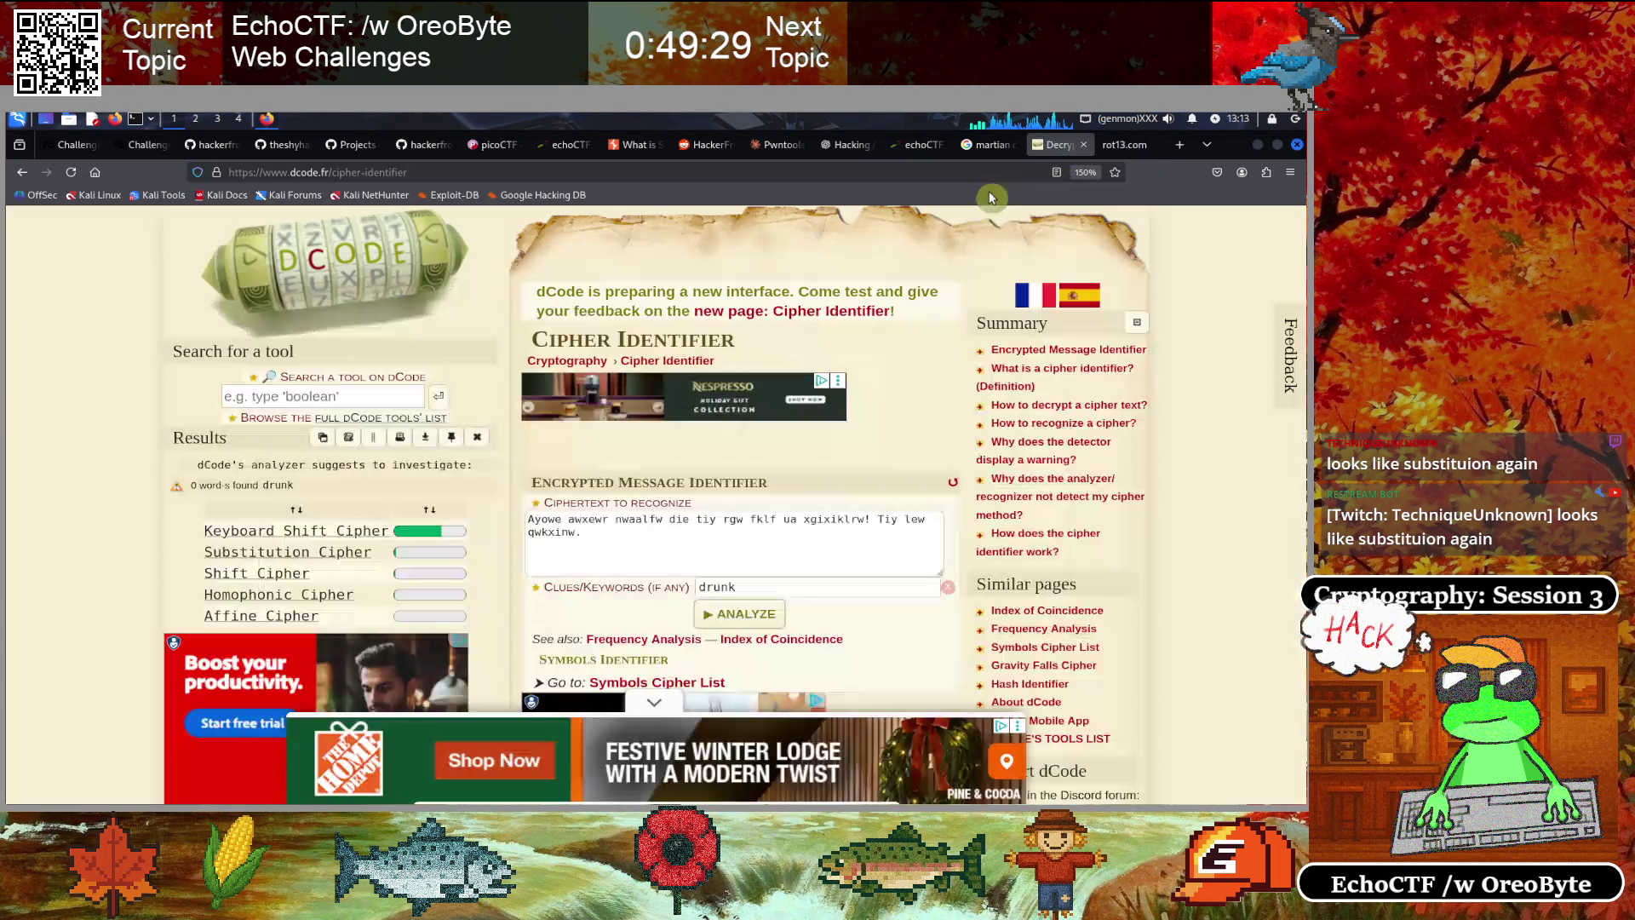
right_click(279, 529)
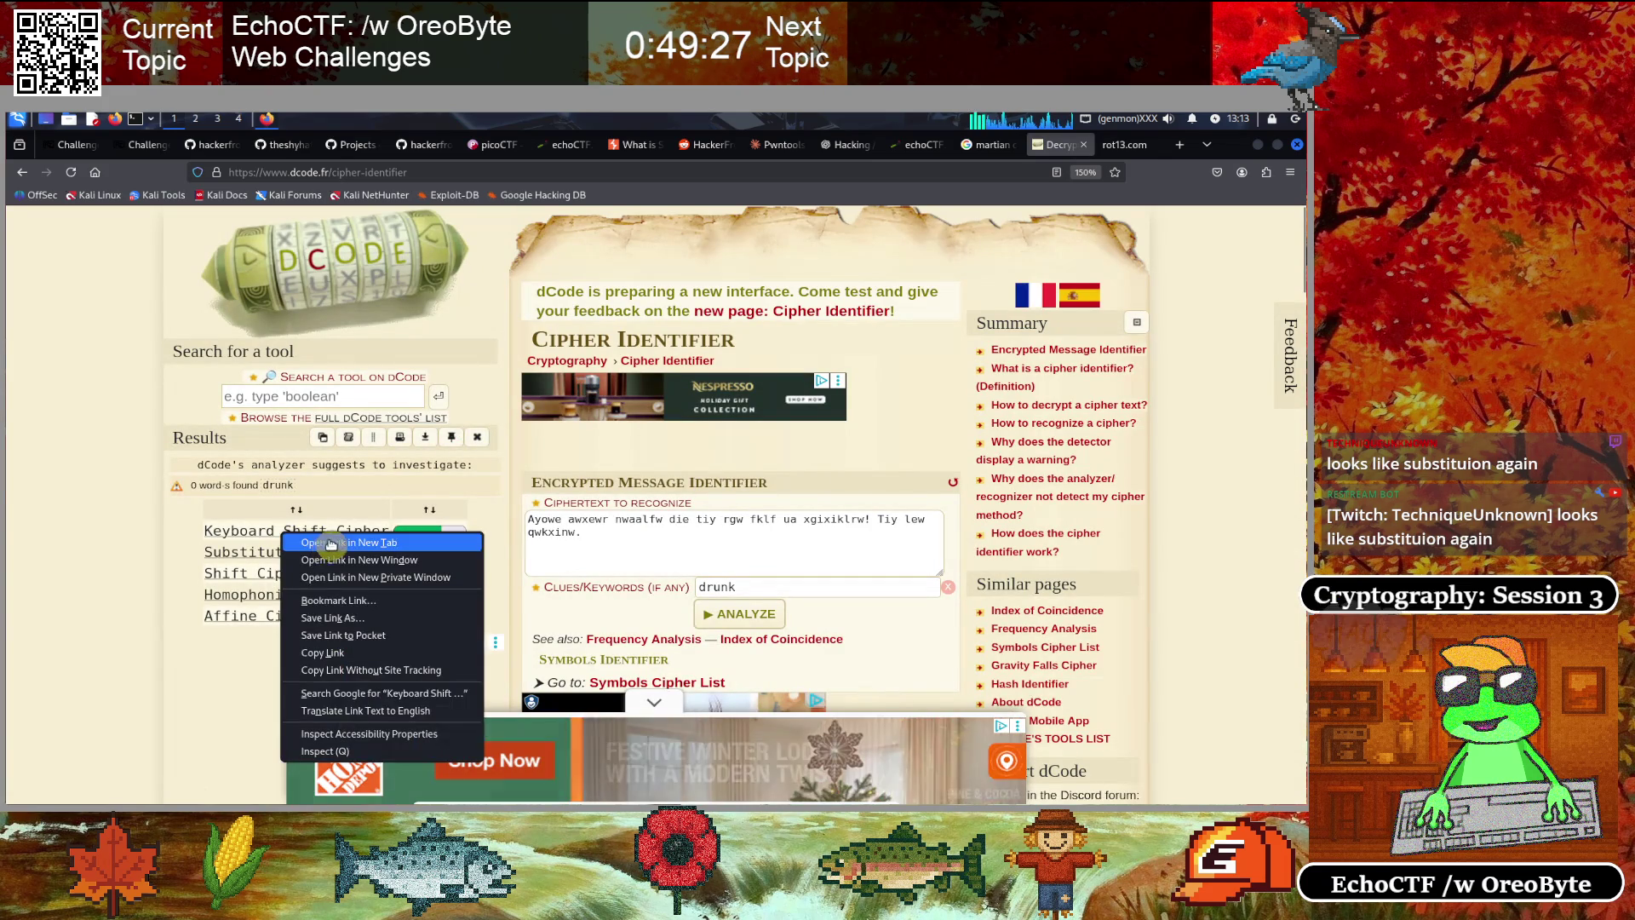
left_click(315, 539)
Decrypt the ciphertext with dCode's Keyboard Shift decoder and select the qwerty result revealing chocol;te
left_click(1064, 145)
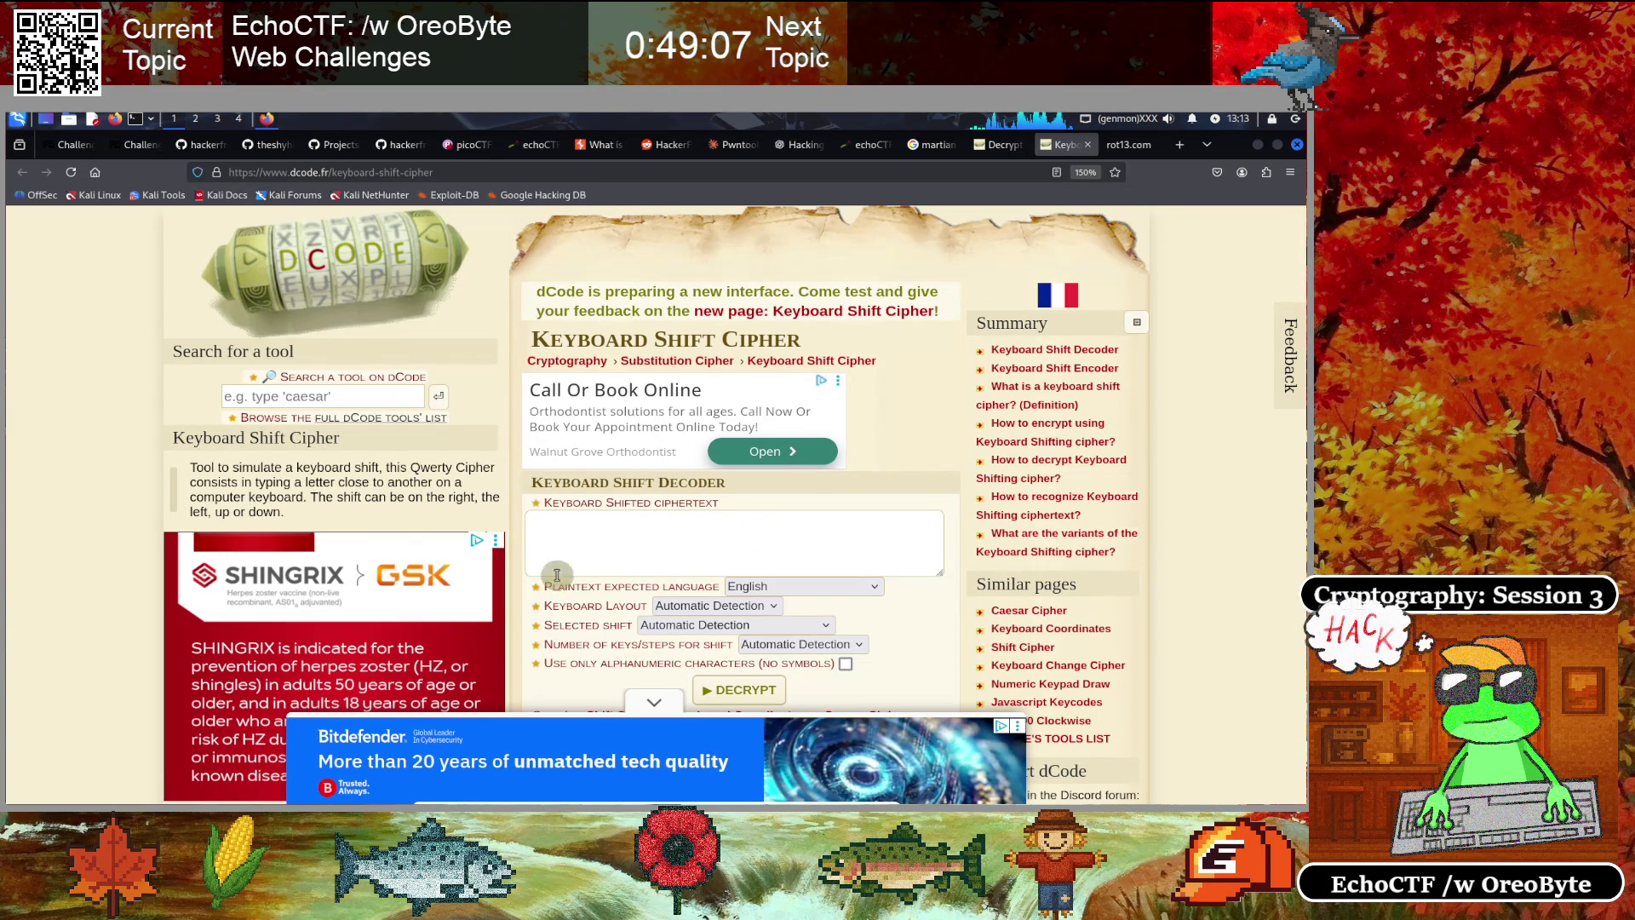
left_click(666, 516)
type("v")
type("Ayowe awxewr nwaalfw die tiy rgw dklf ua xgixiklrw! Tiy lew qwkxinw.")
scroll(649, 512, "down", 2)
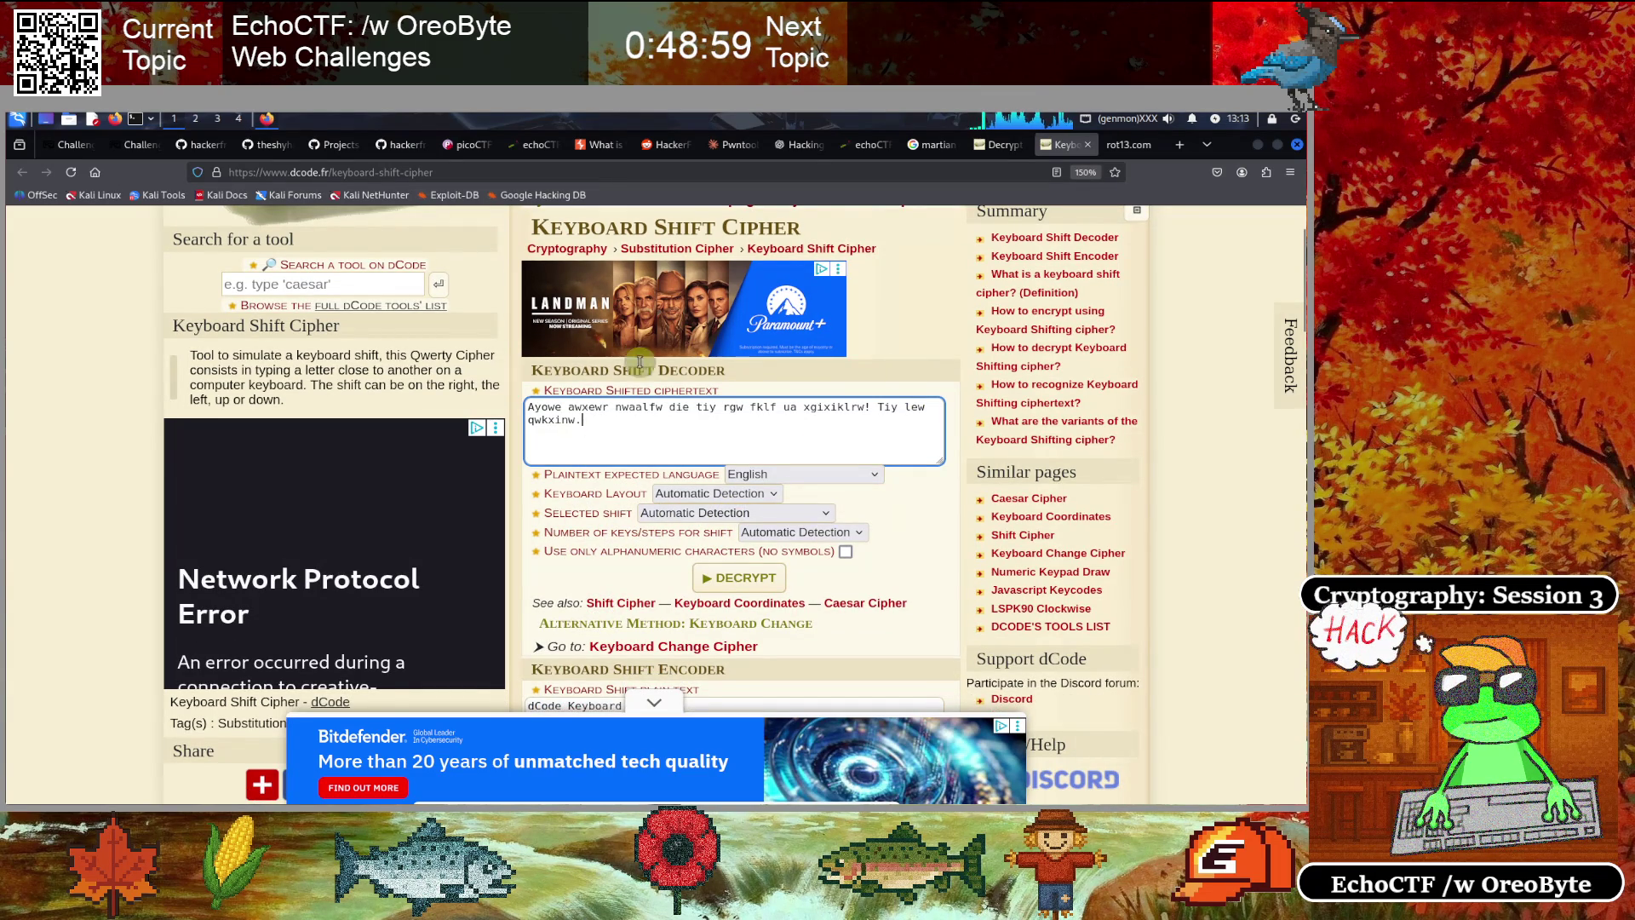
left_click(739, 578)
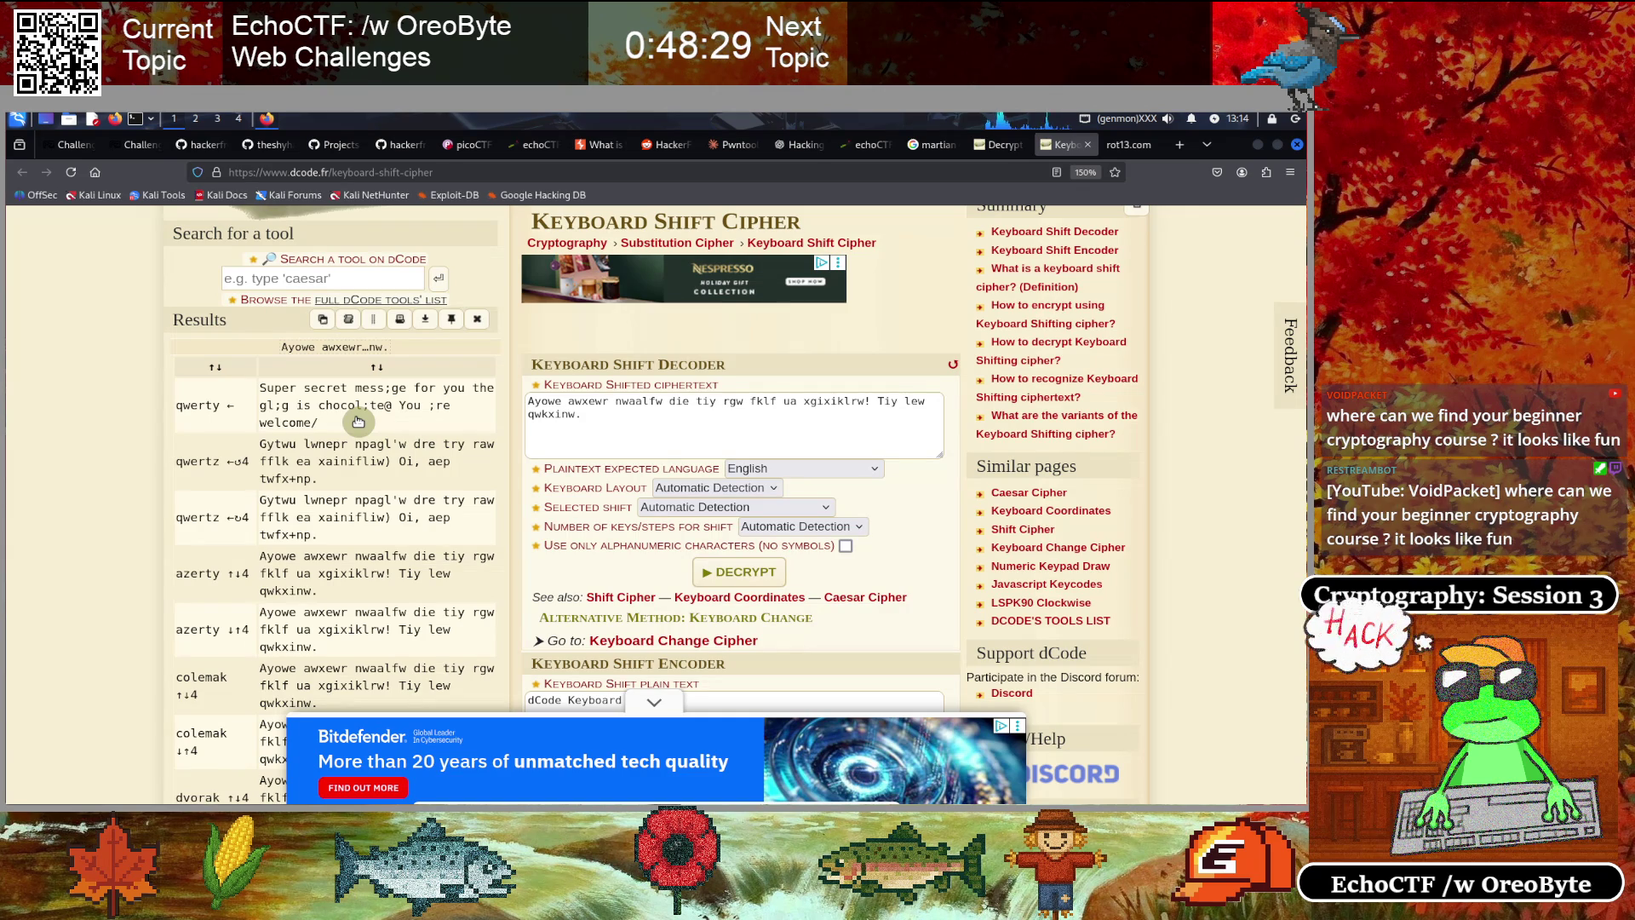
triple_click(302, 408)
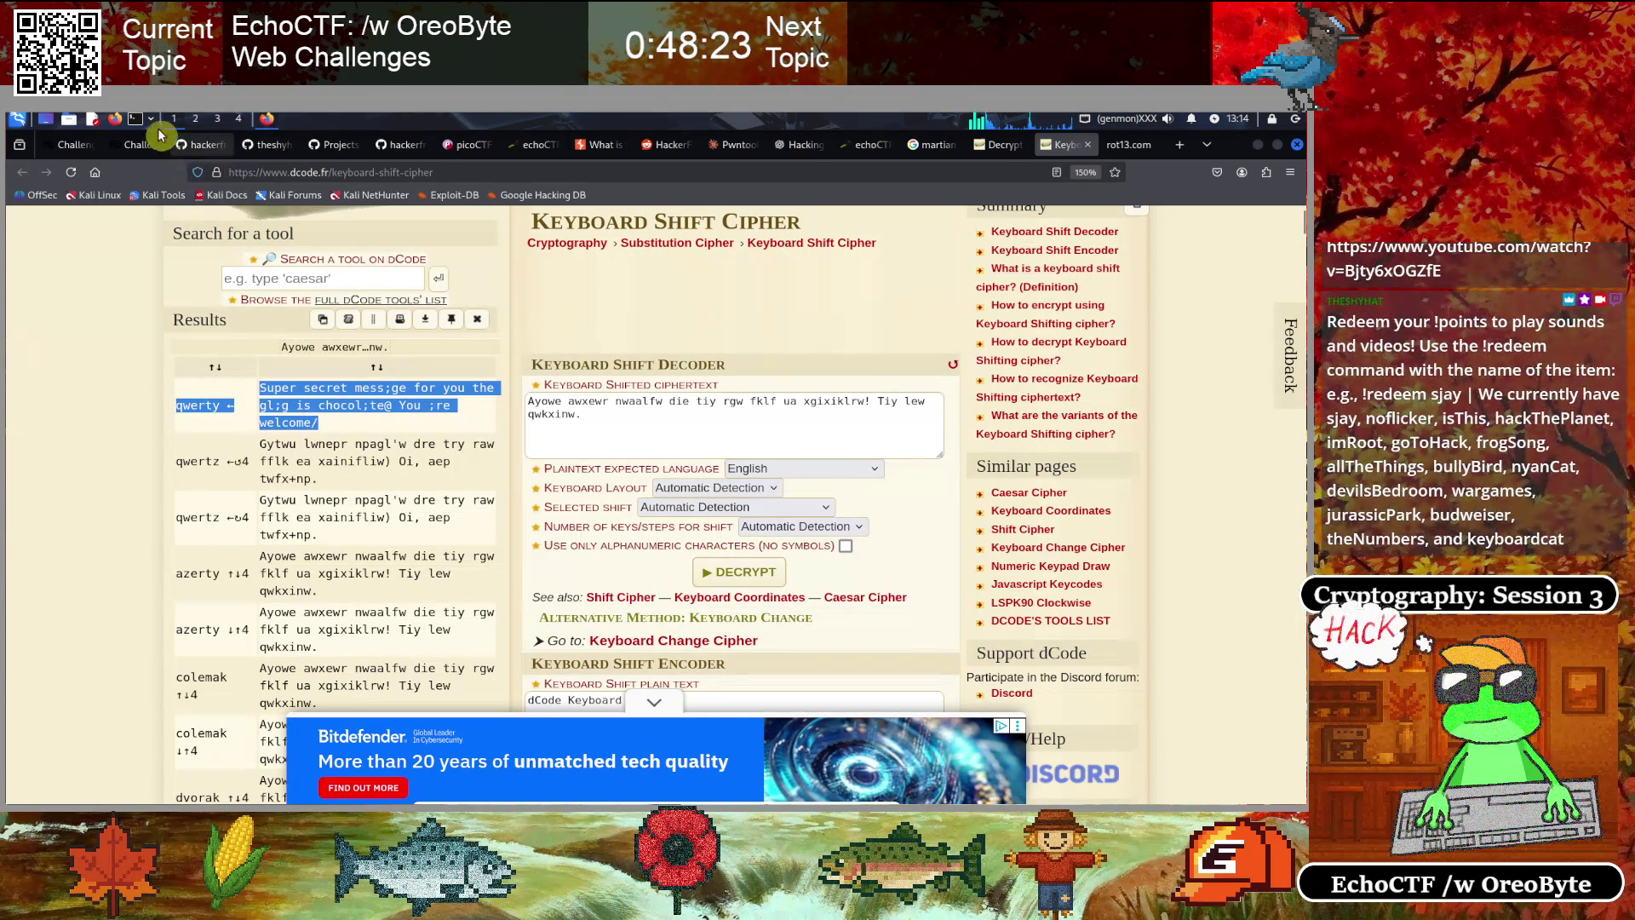
left_click(134, 118)
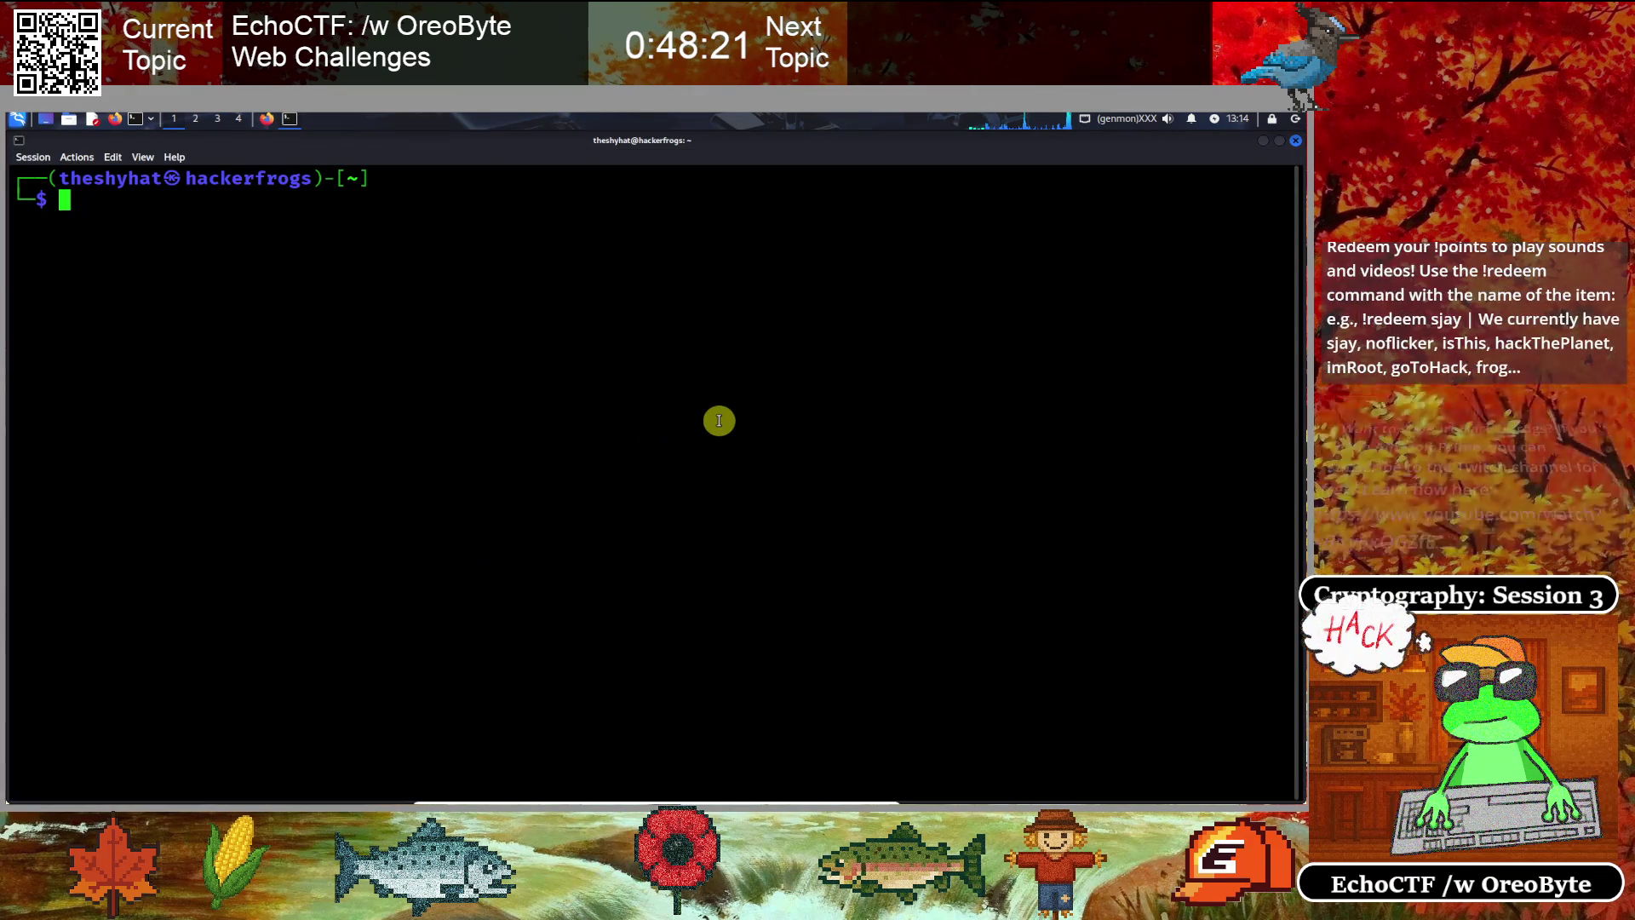
Change into /tmp with cd /tmp and open four more terminal tabs
type("cd /tmp")
key("Return")
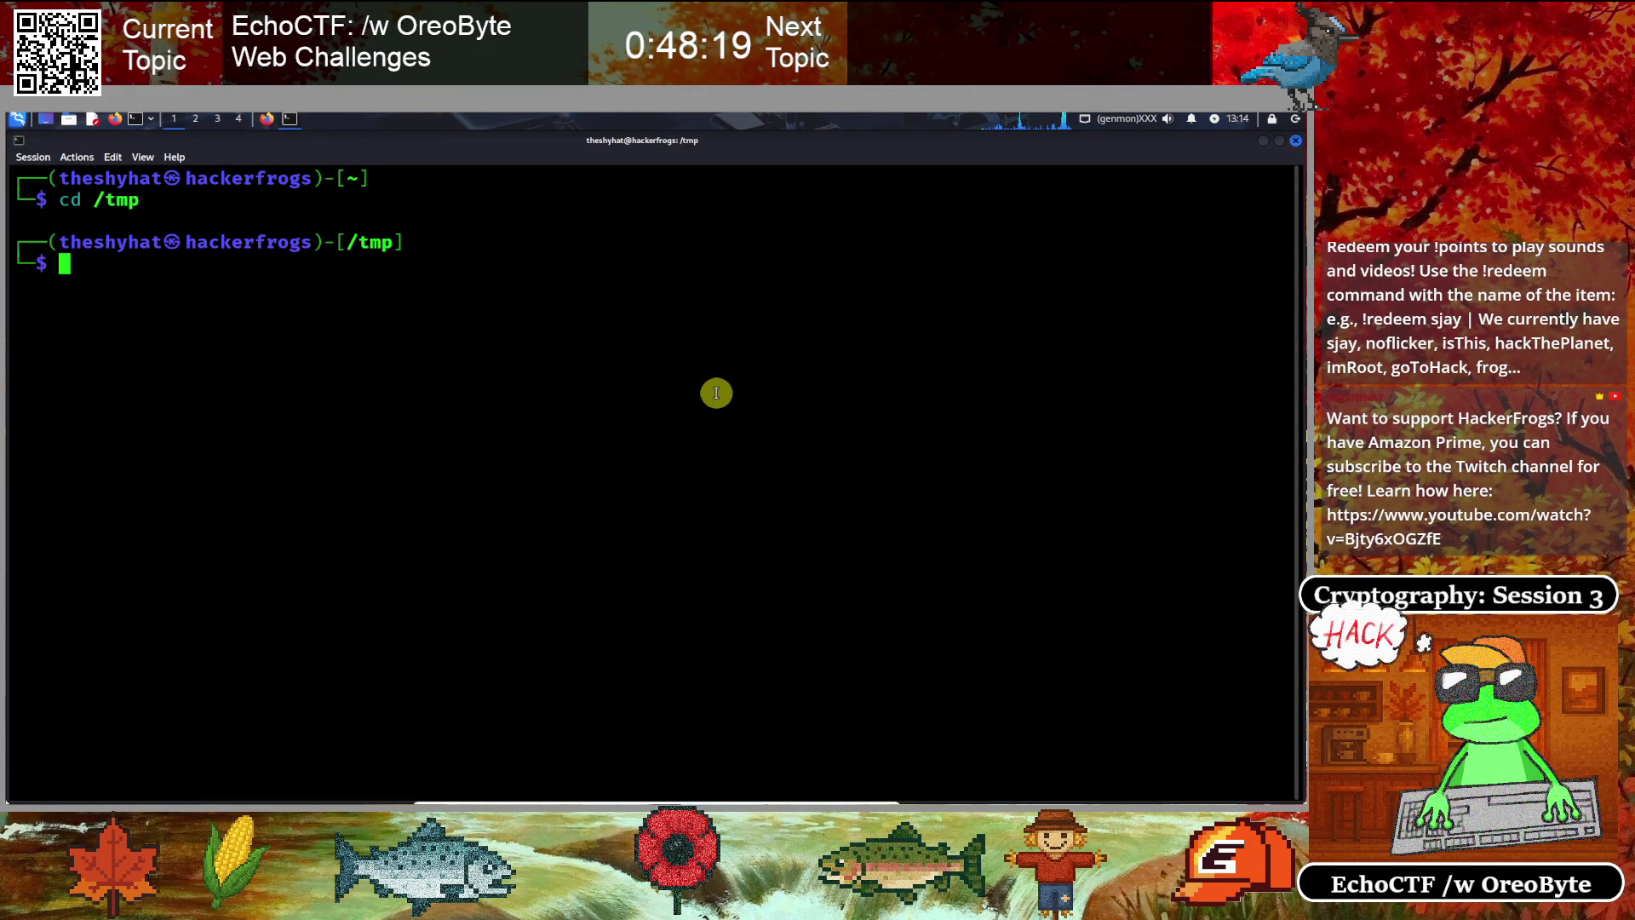
key("ctrl+shift+t")
key("ctrl+shift+t")
key("ctrl+shift+t")
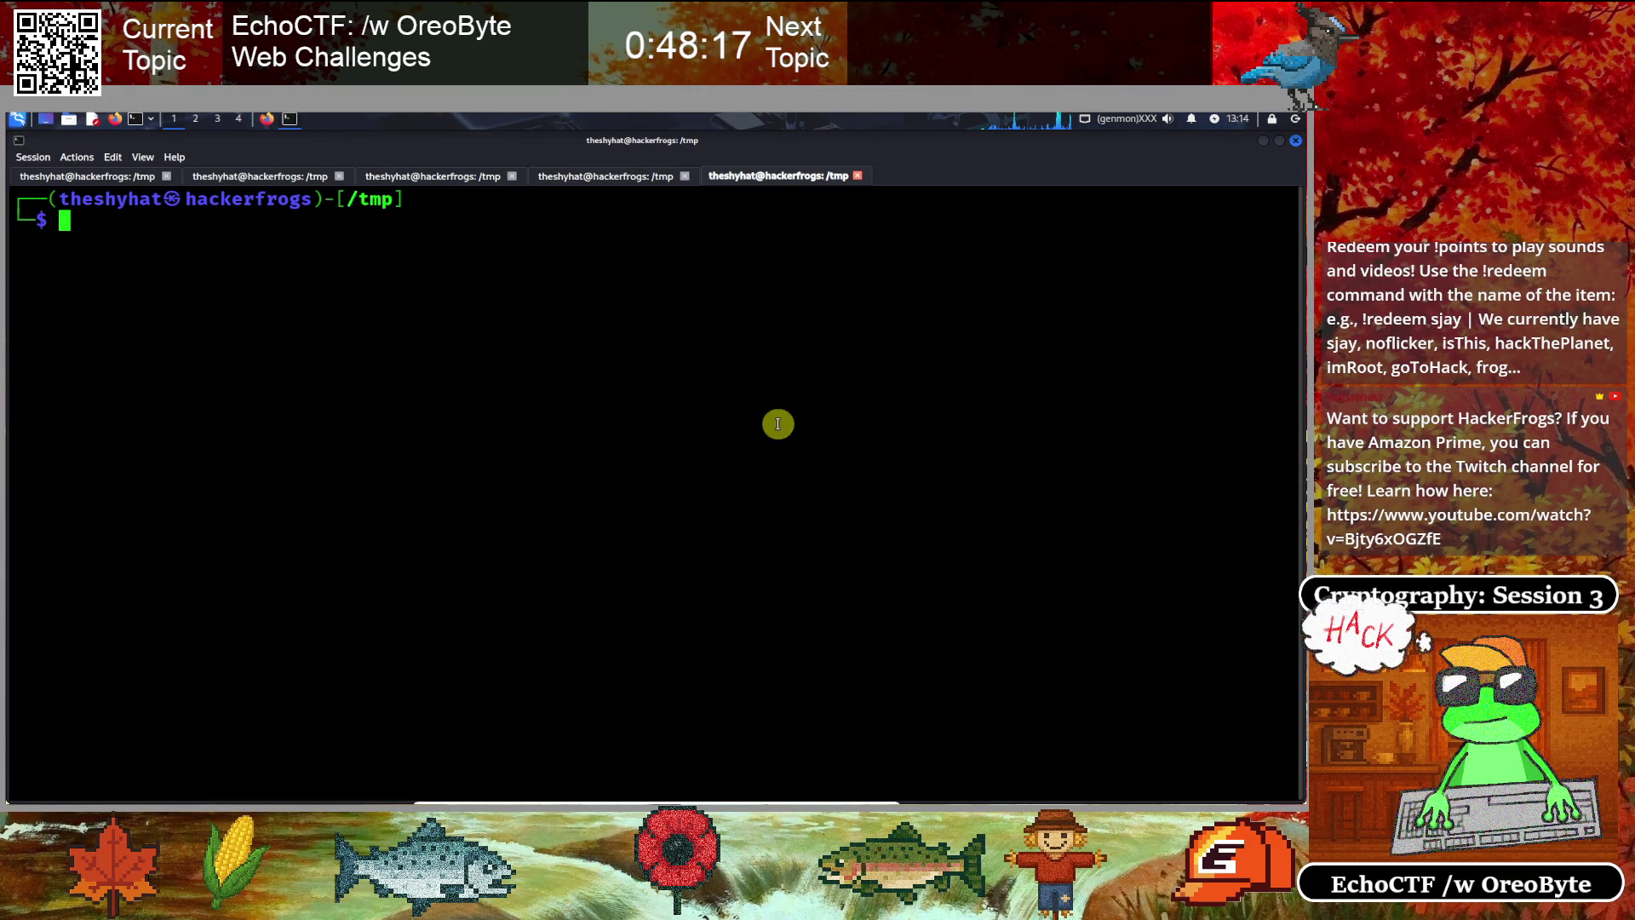
Colour the first tab's title blue
right_click(100, 183)
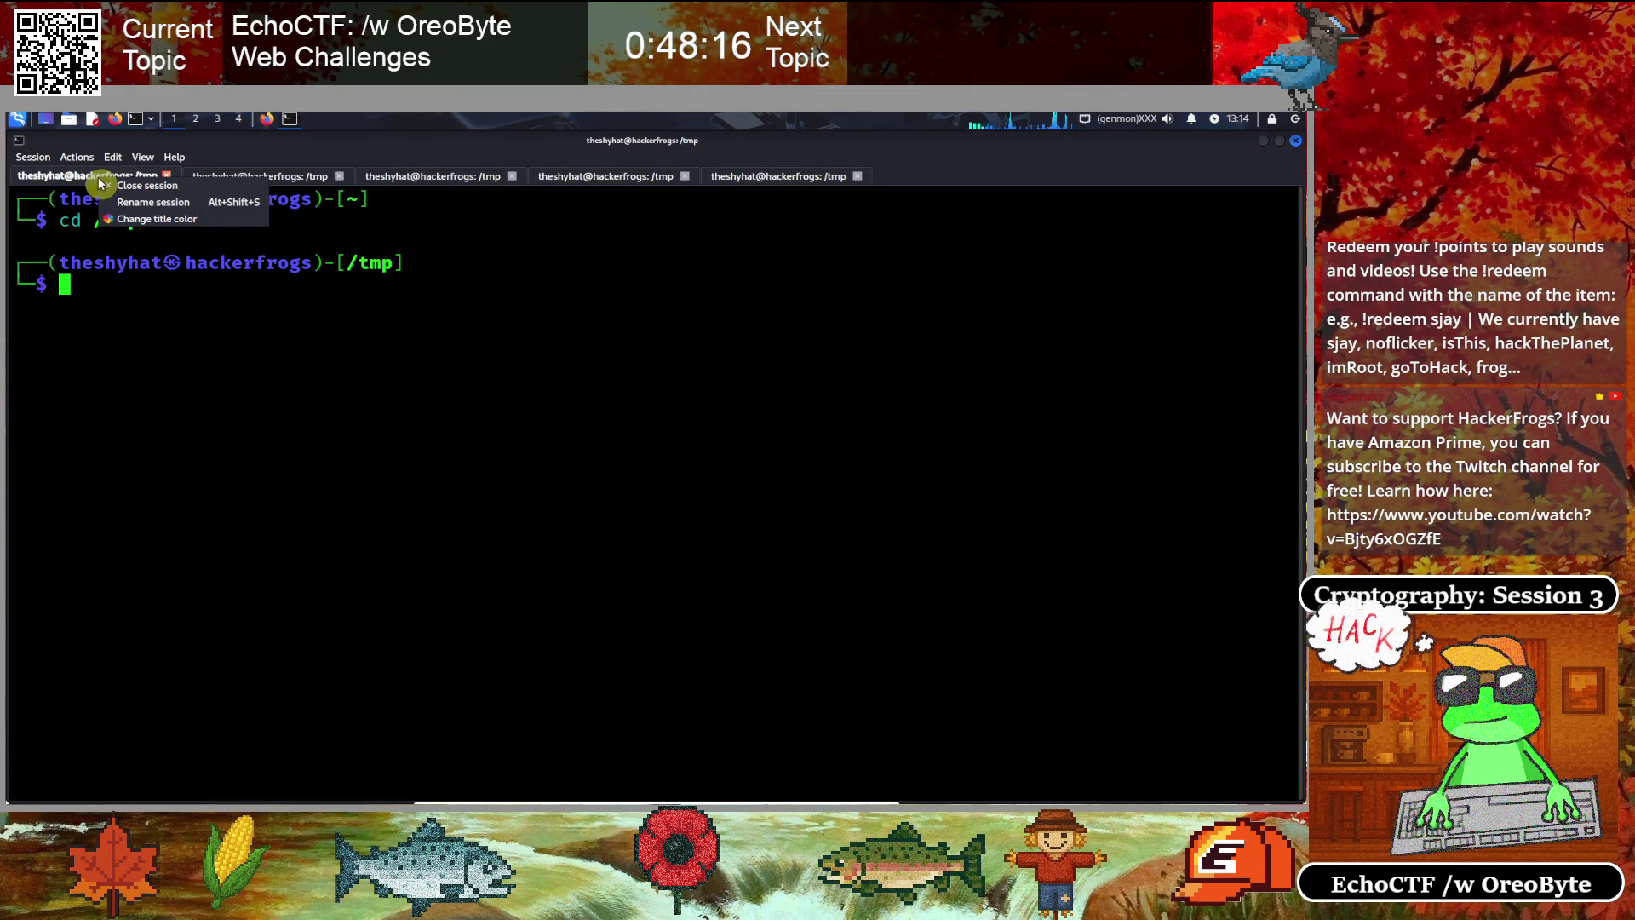
left_click(119, 219)
left_click(522, 414)
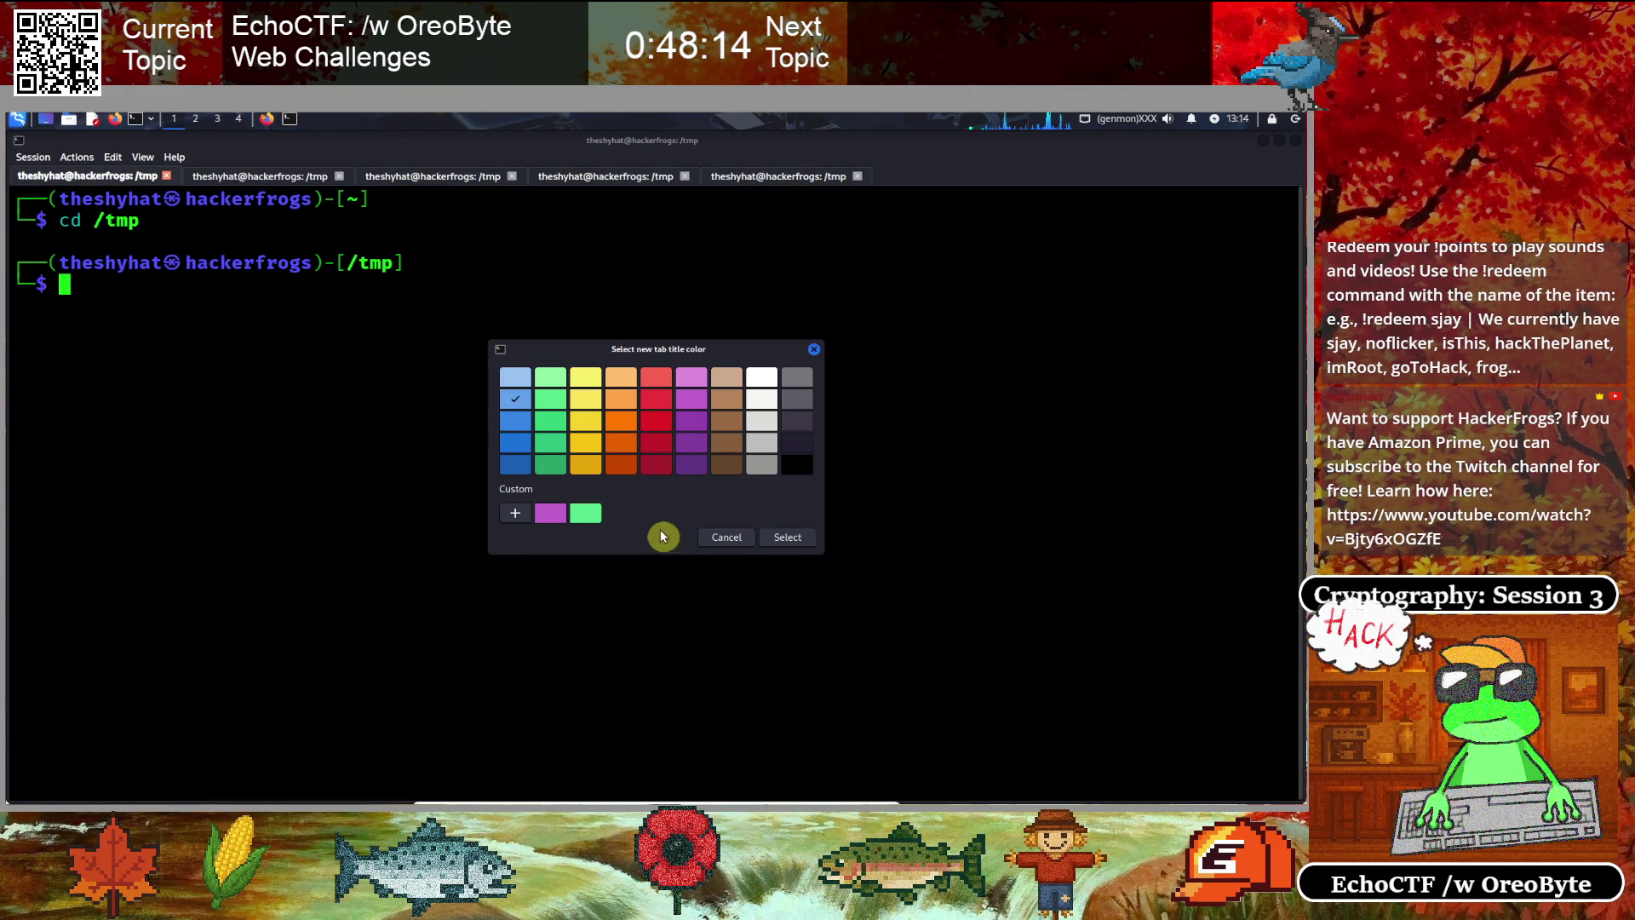
left_click(787, 538)
right_click(293, 177)
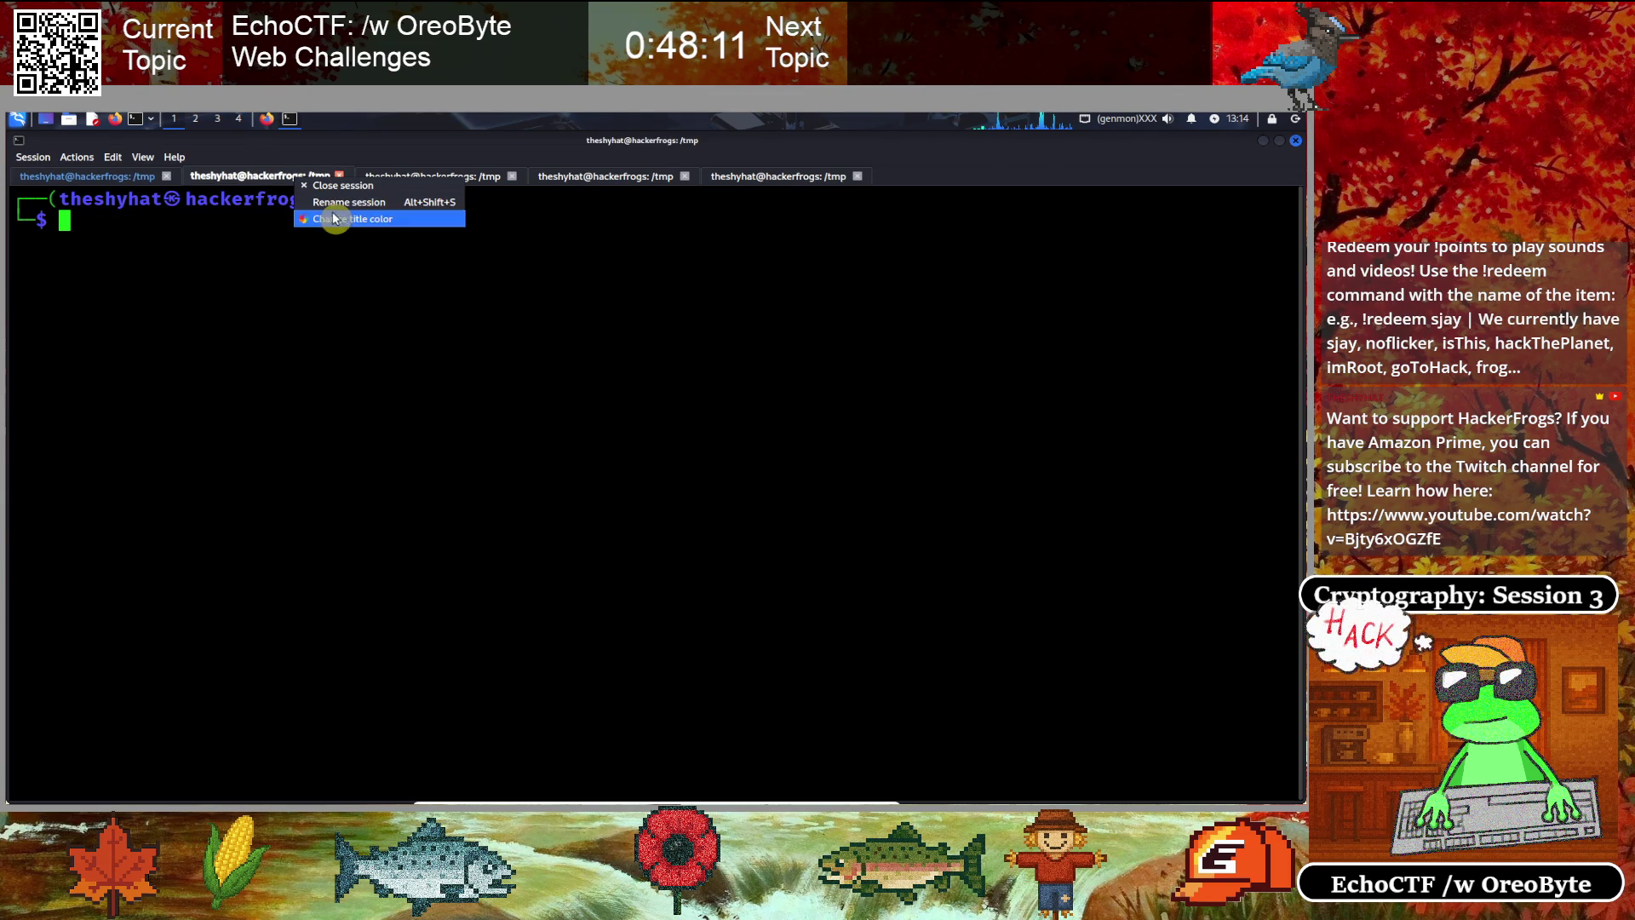
Colour the second tab's title green and the third tab's title yellow
left_click(332, 209)
left_click(553, 401)
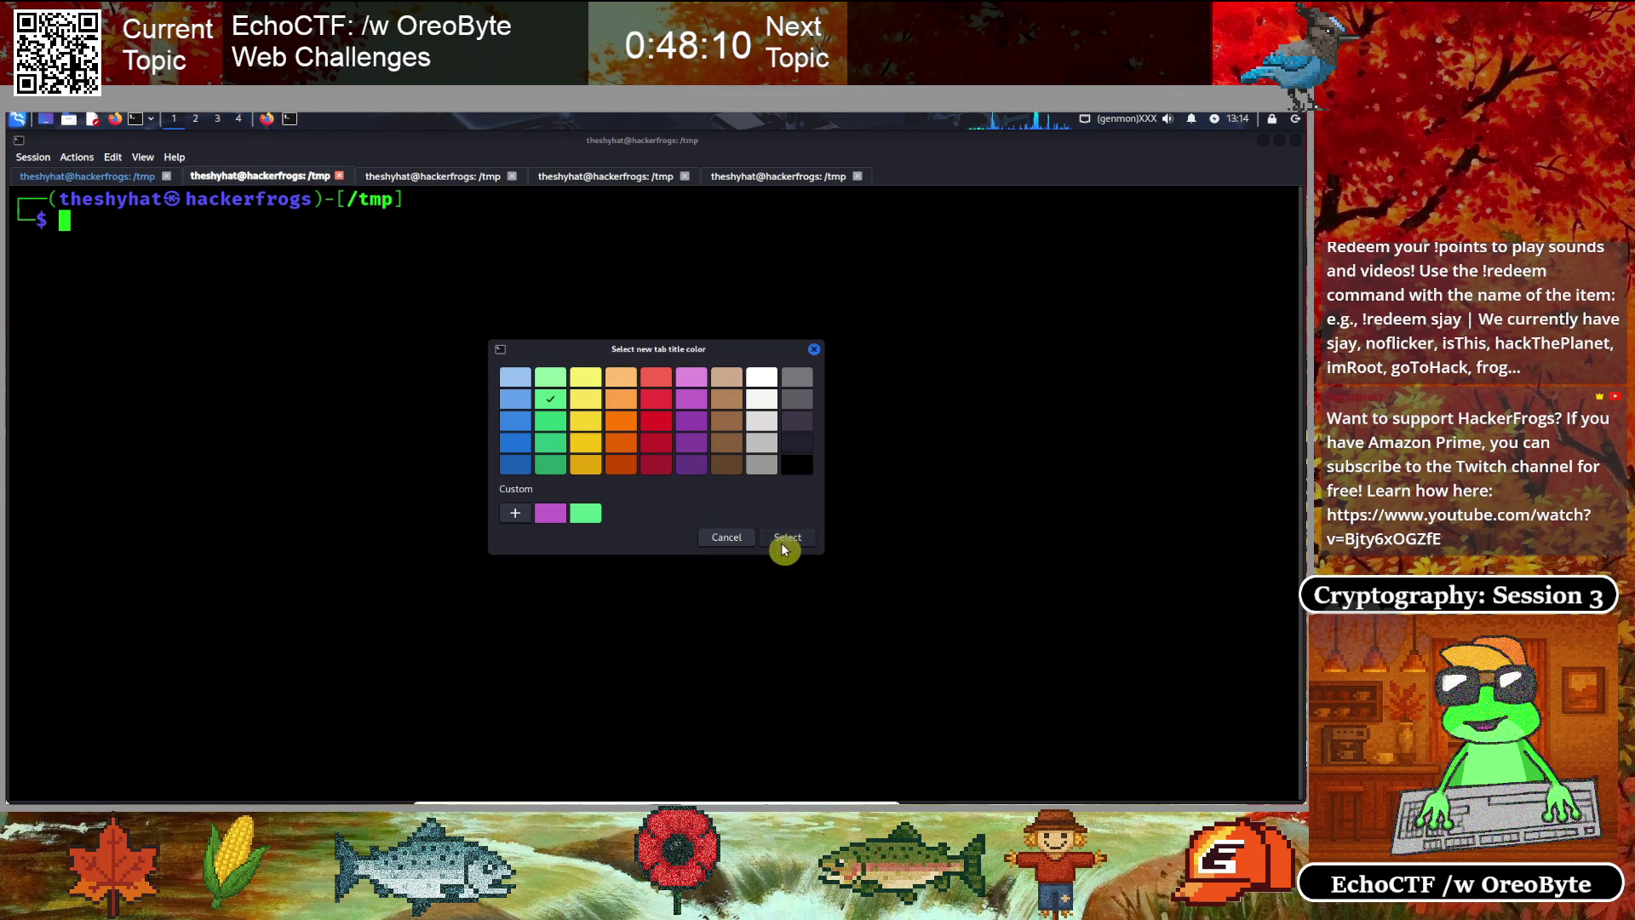
left_click(784, 538)
right_click(429, 187)
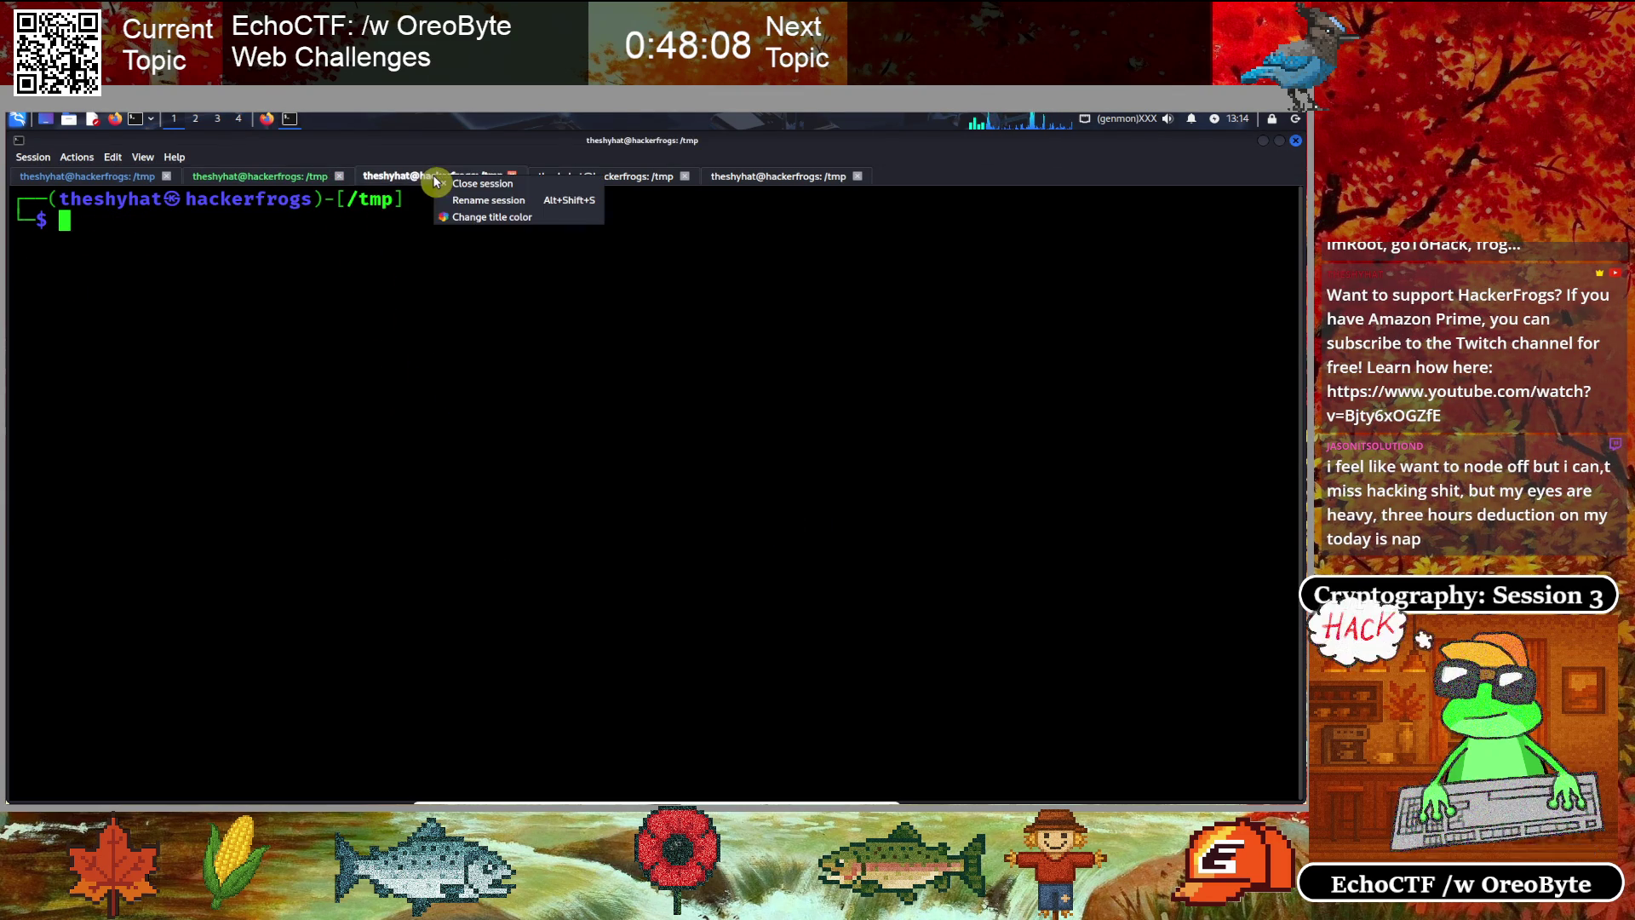
left_click(485, 227)
left_click(584, 417)
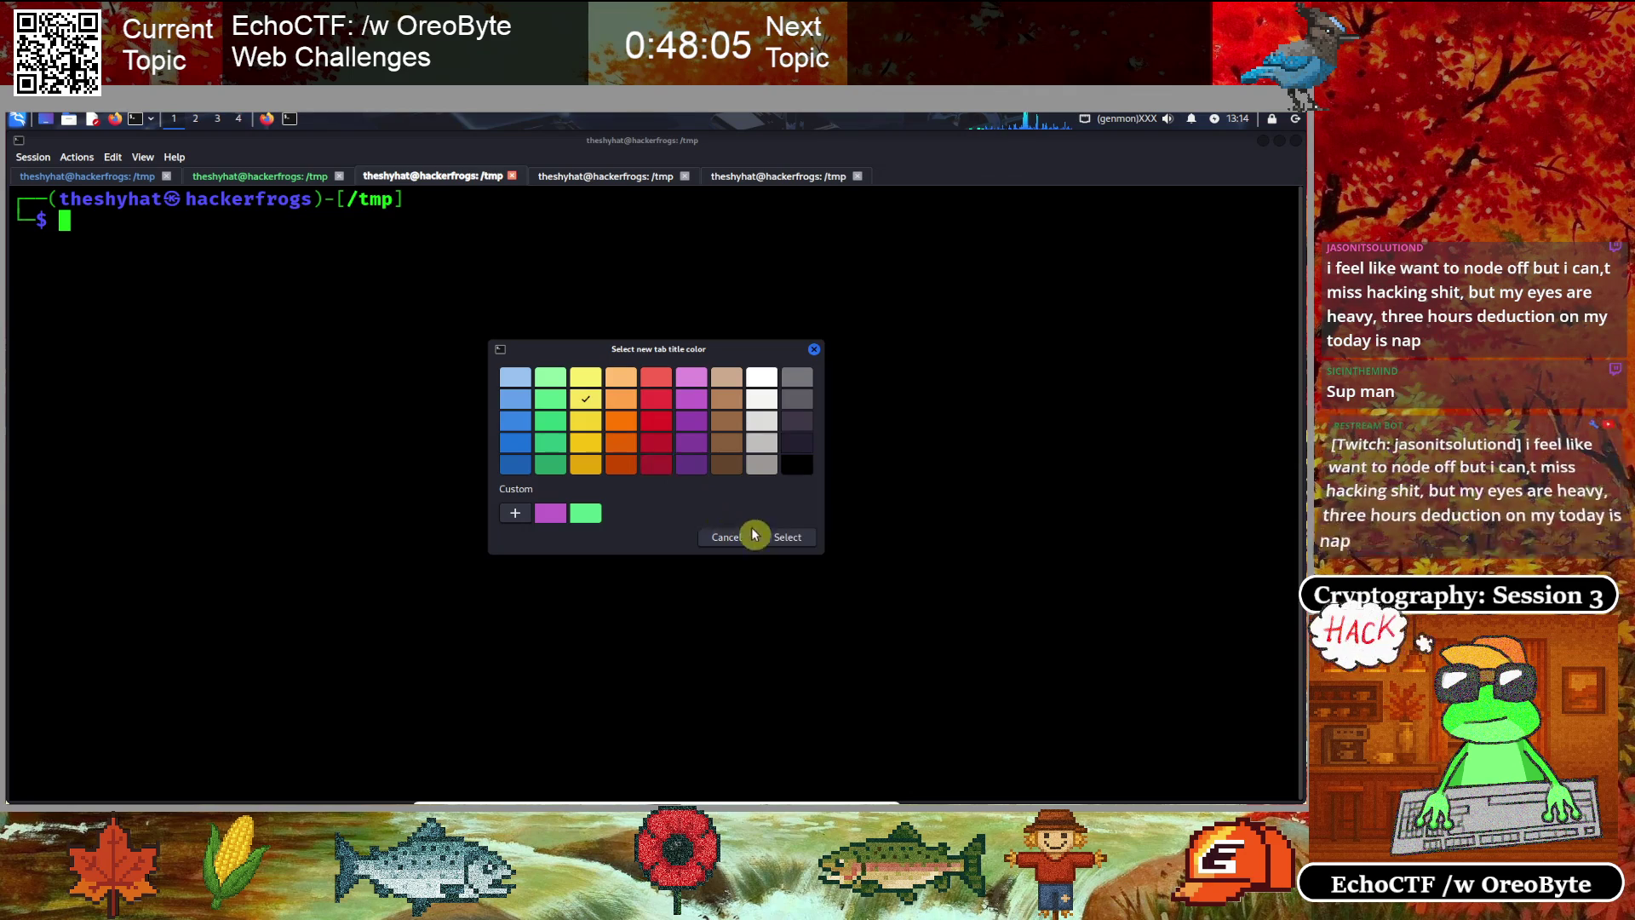
left_click(779, 534)
Colour the fourth tab's title orange and the fifth tab's title red
right_click(600, 183)
left_click(642, 231)
left_click(635, 441)
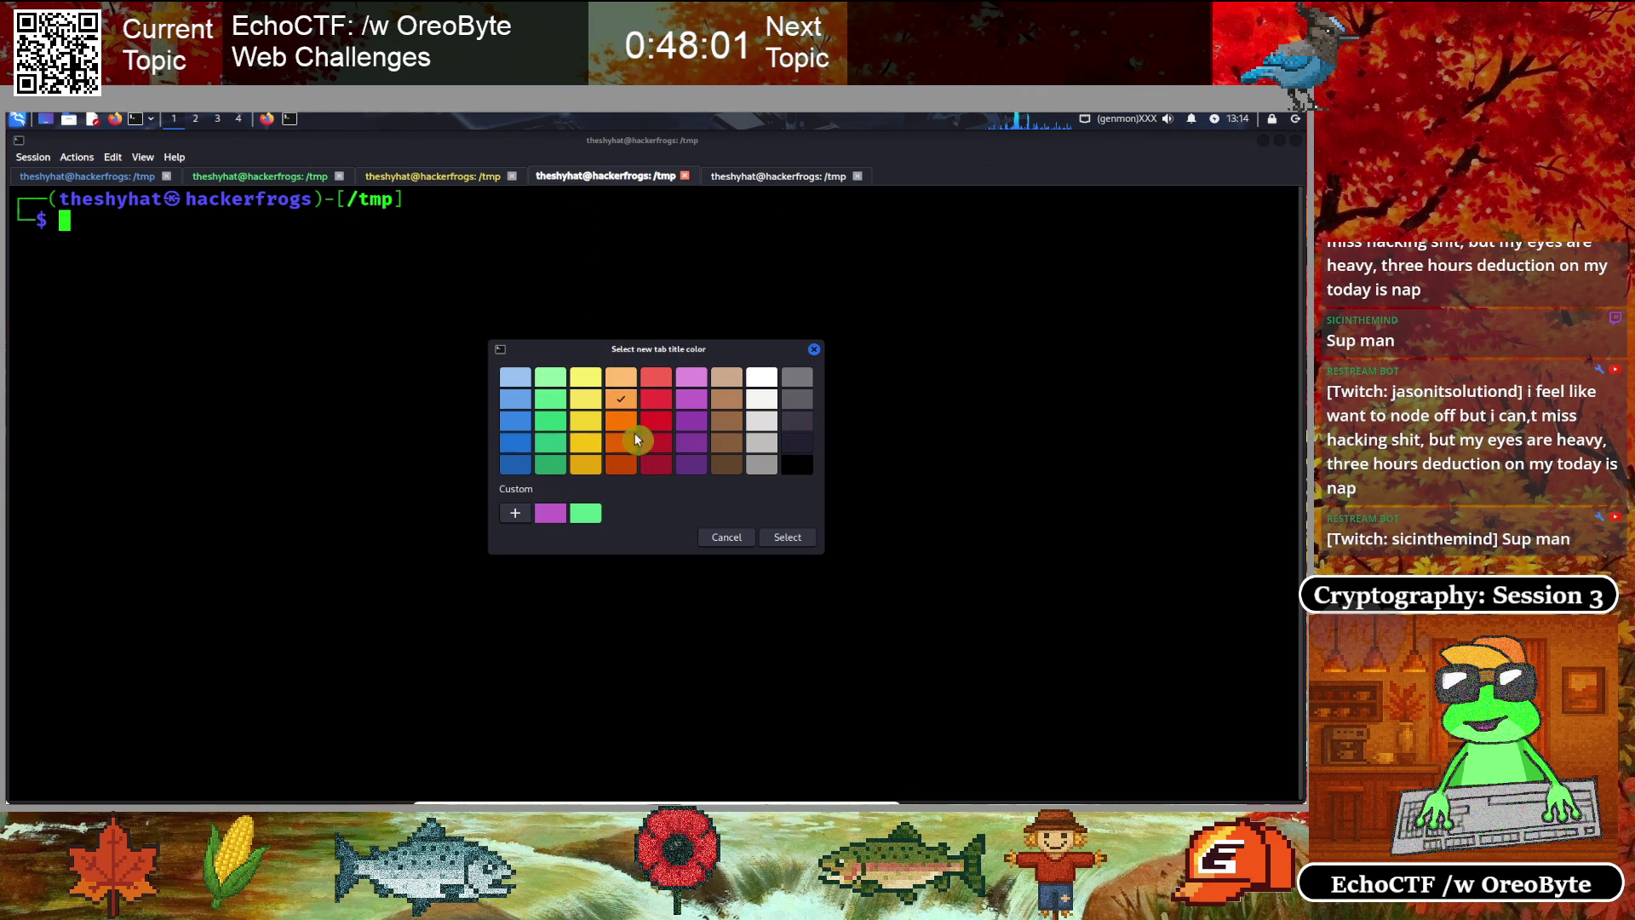
left_click(791, 536)
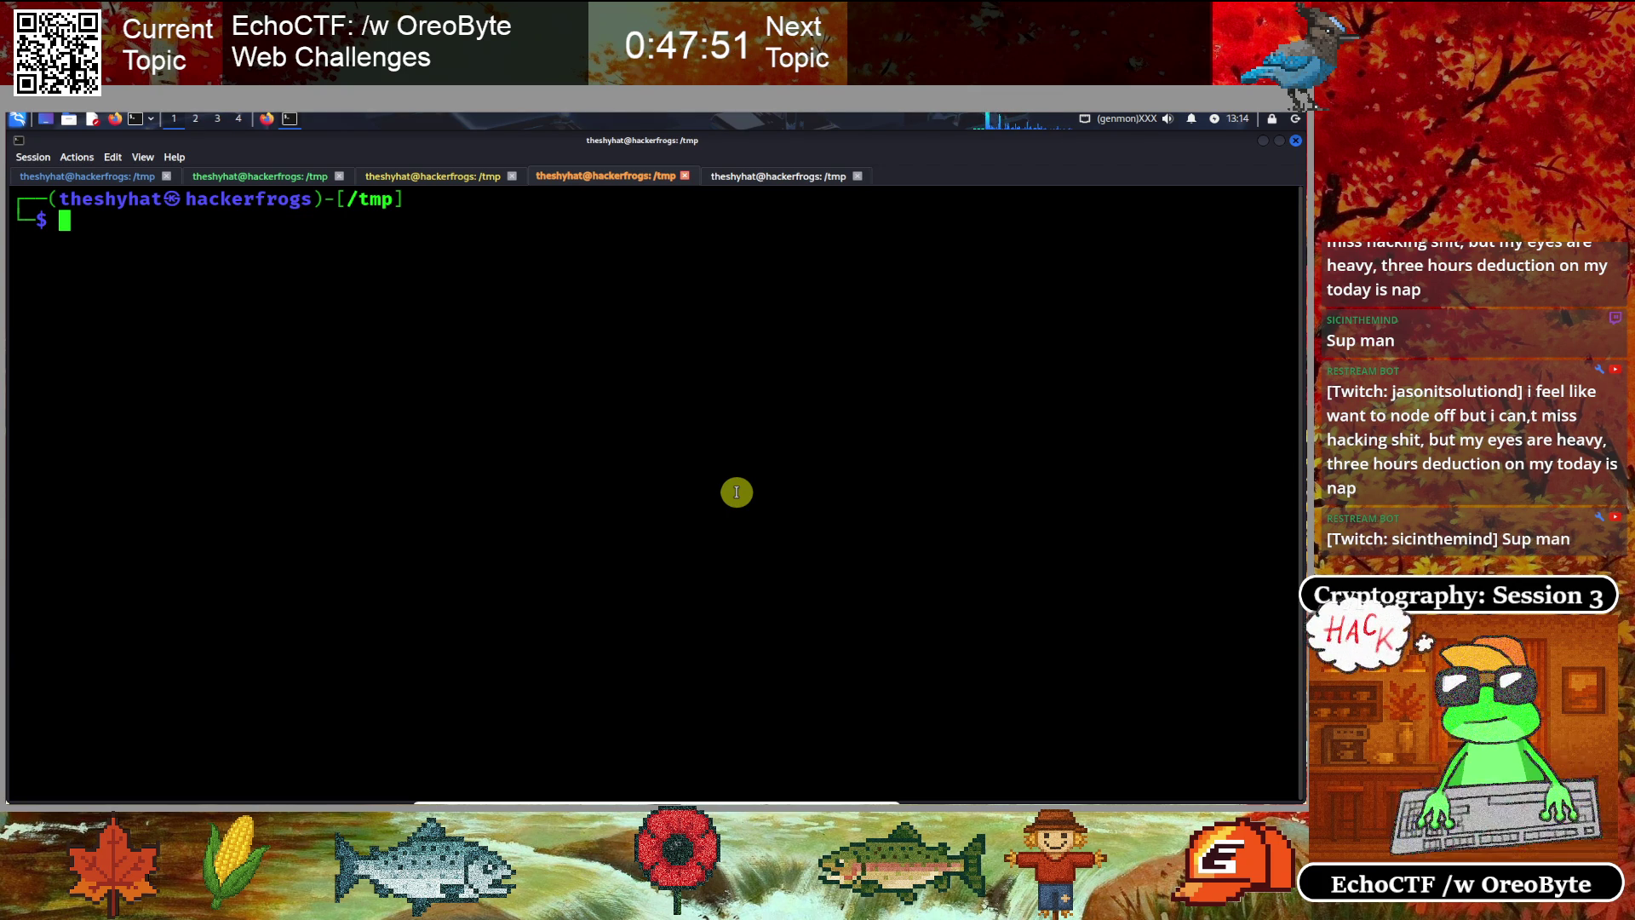
left_click(757, 182)
right_click(758, 182)
left_click(800, 213)
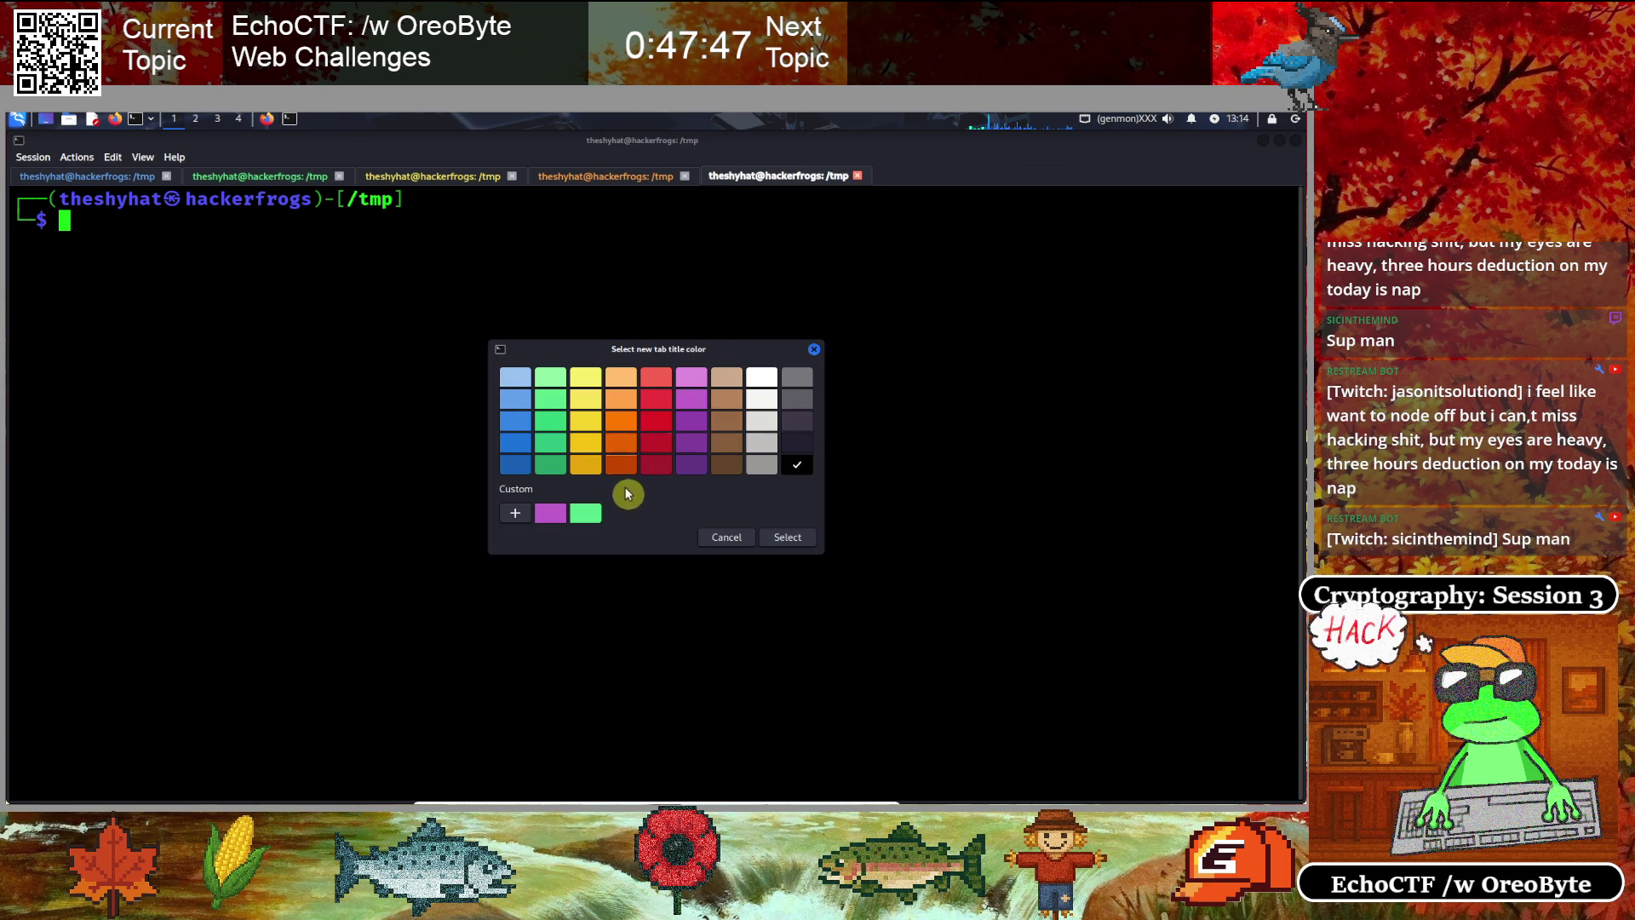
left_click(656, 400)
left_click(788, 539)
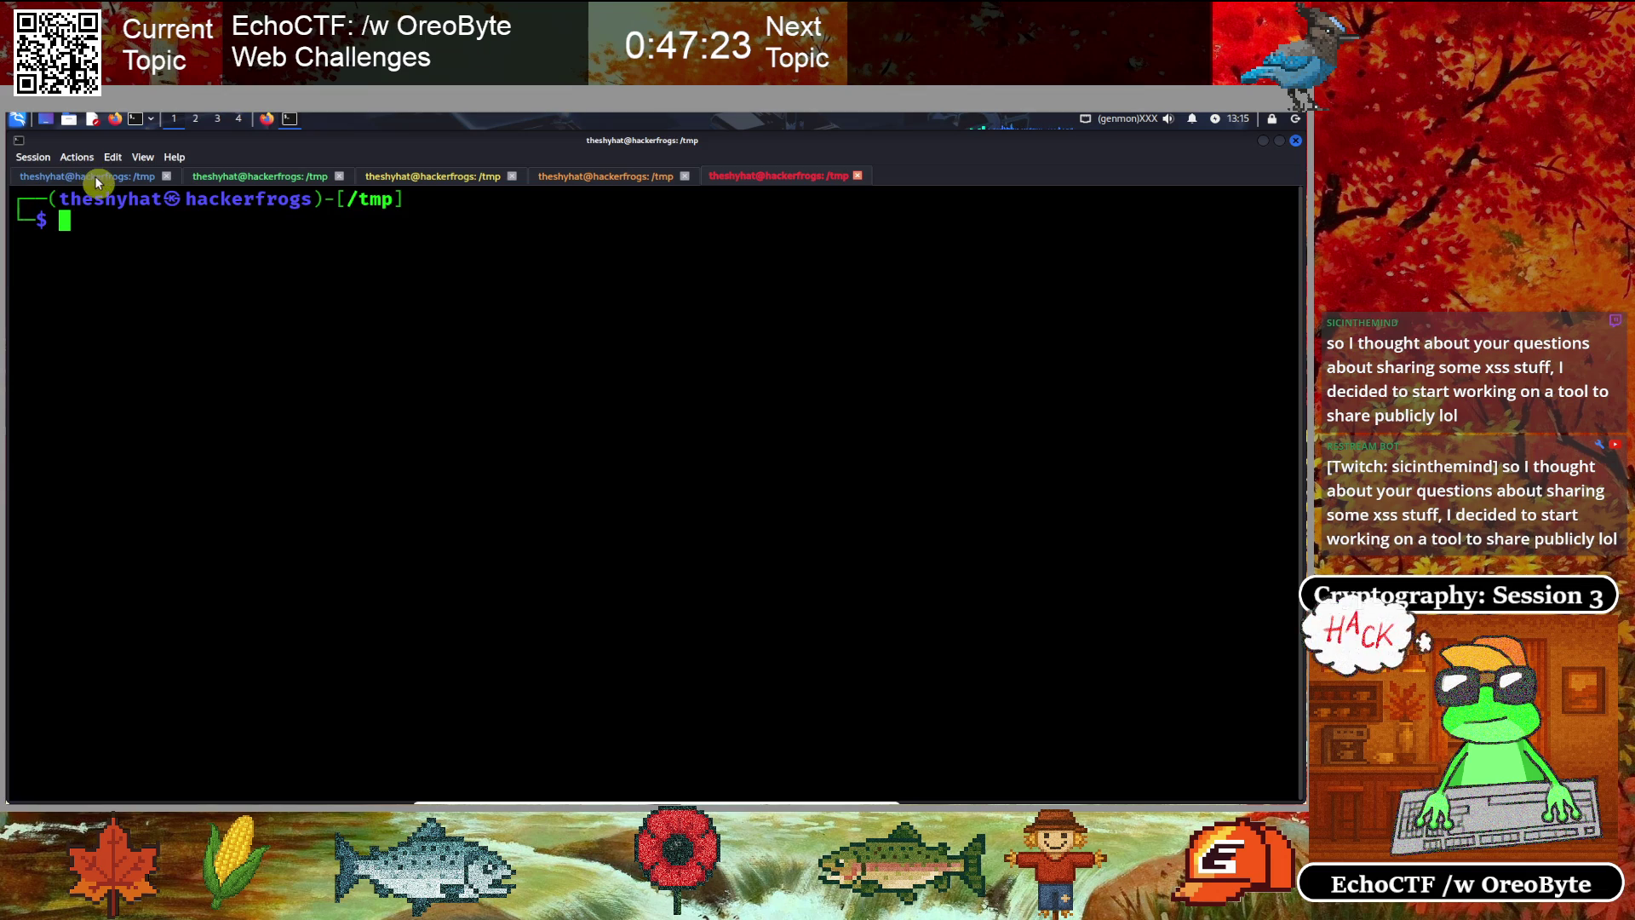
Open test.txt in nano, paste the decoded qwerty message, and trim the start of the line
left_click(92, 176)
type("nano test.txt")
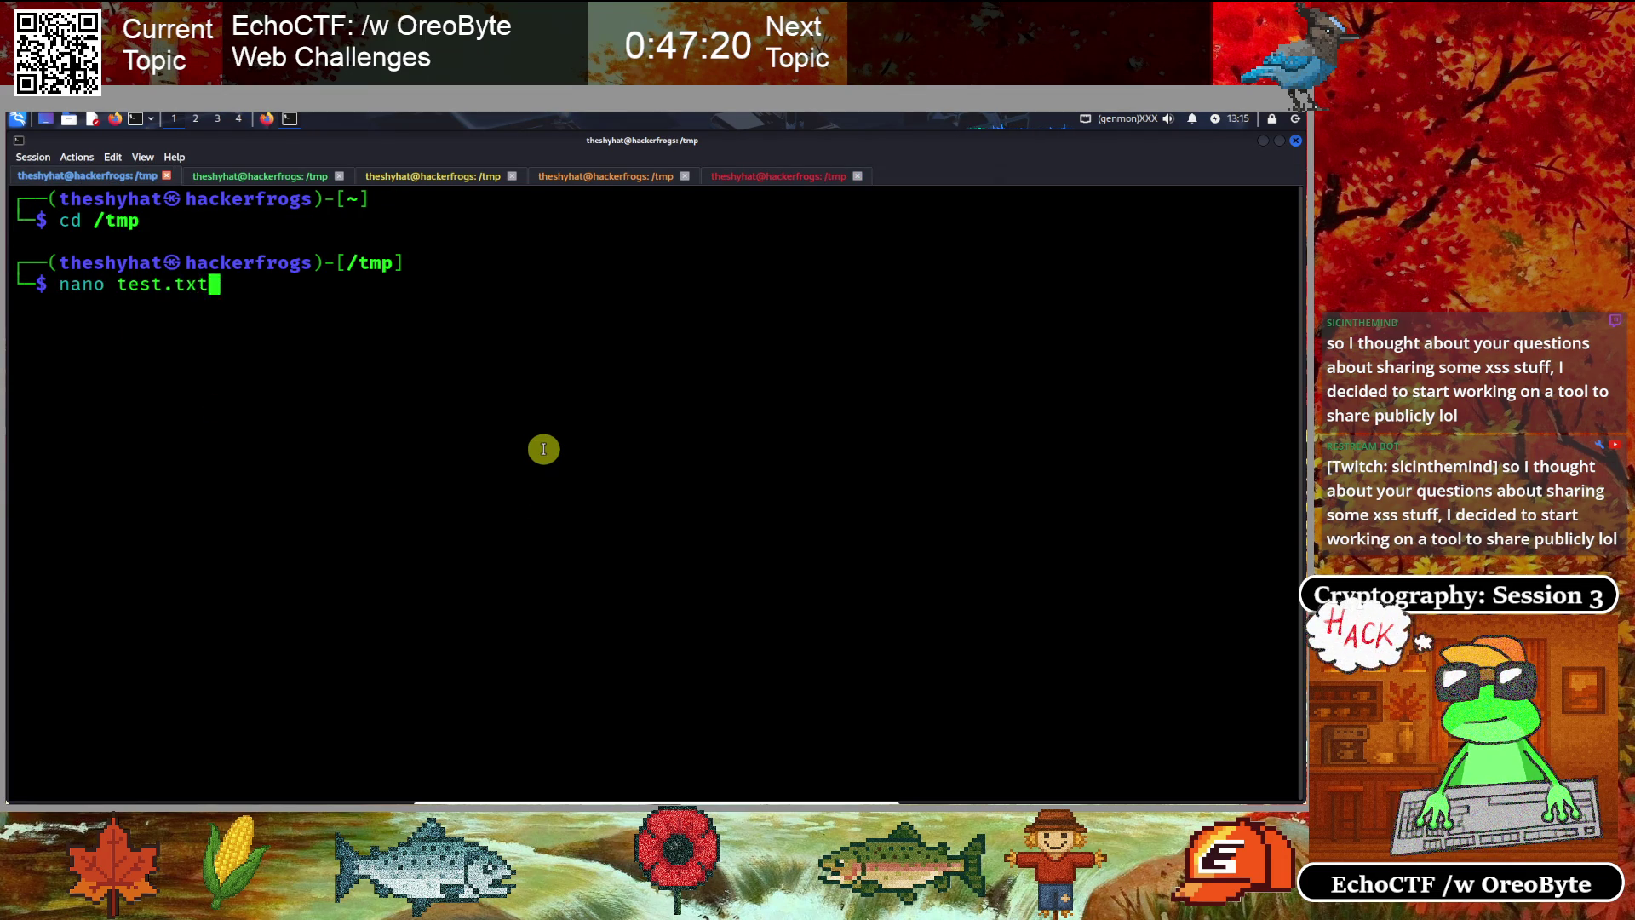
key("Return")
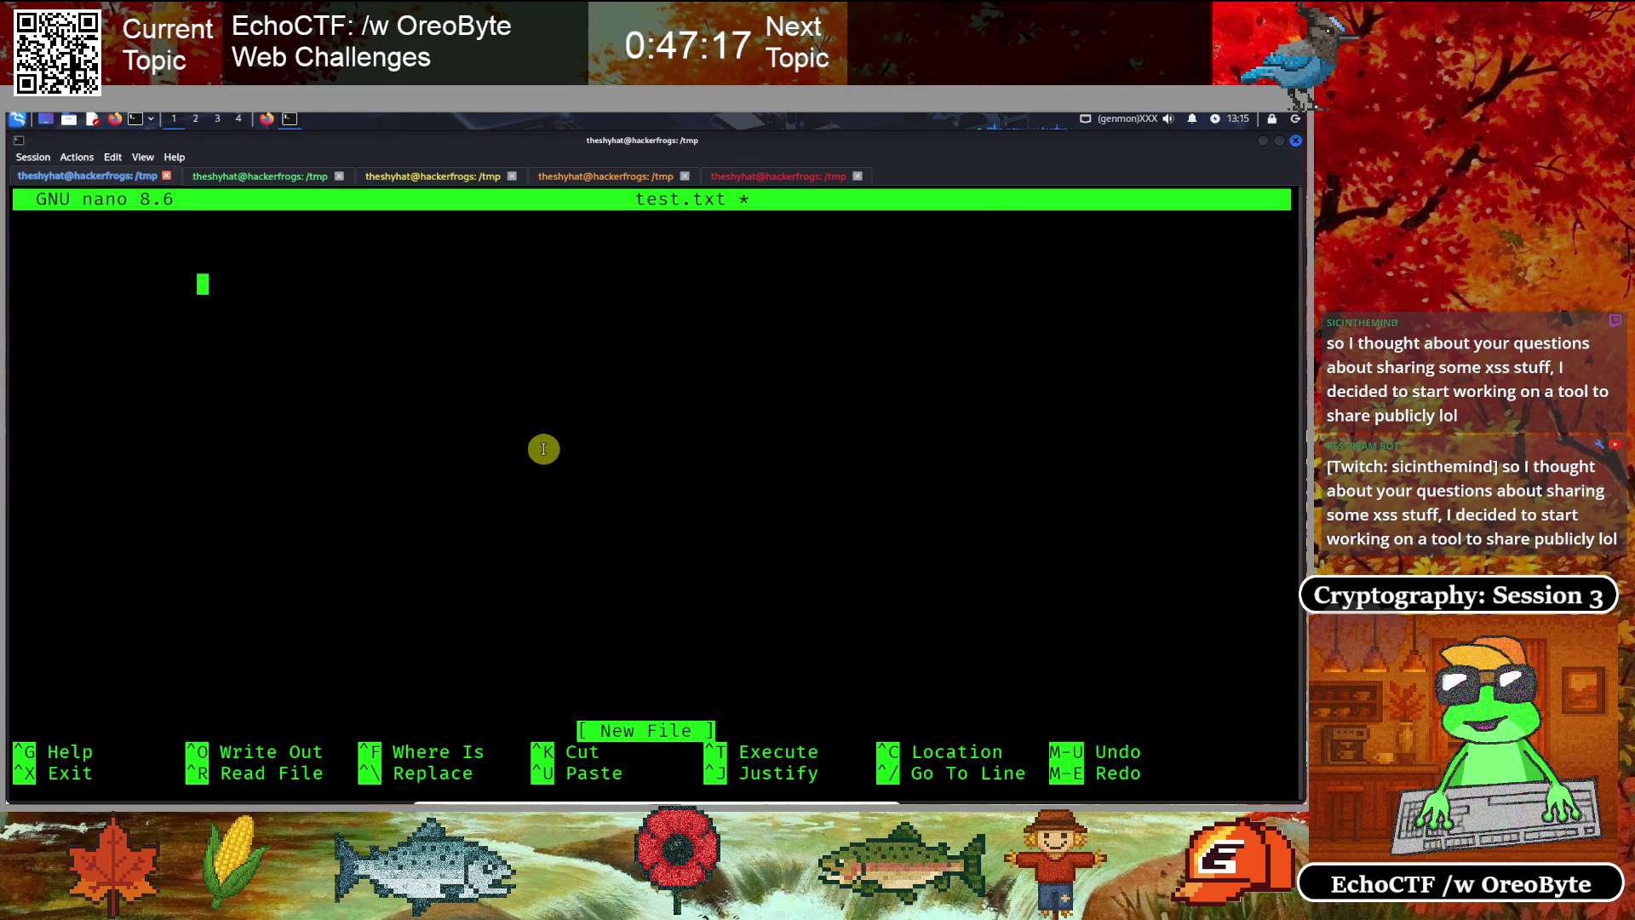
type("qwerty ←\tSuper secret mess;ge for you the gl;g is chocol;te@ You ;re welcome/")
key("Home")
key("Right")
key("Right")
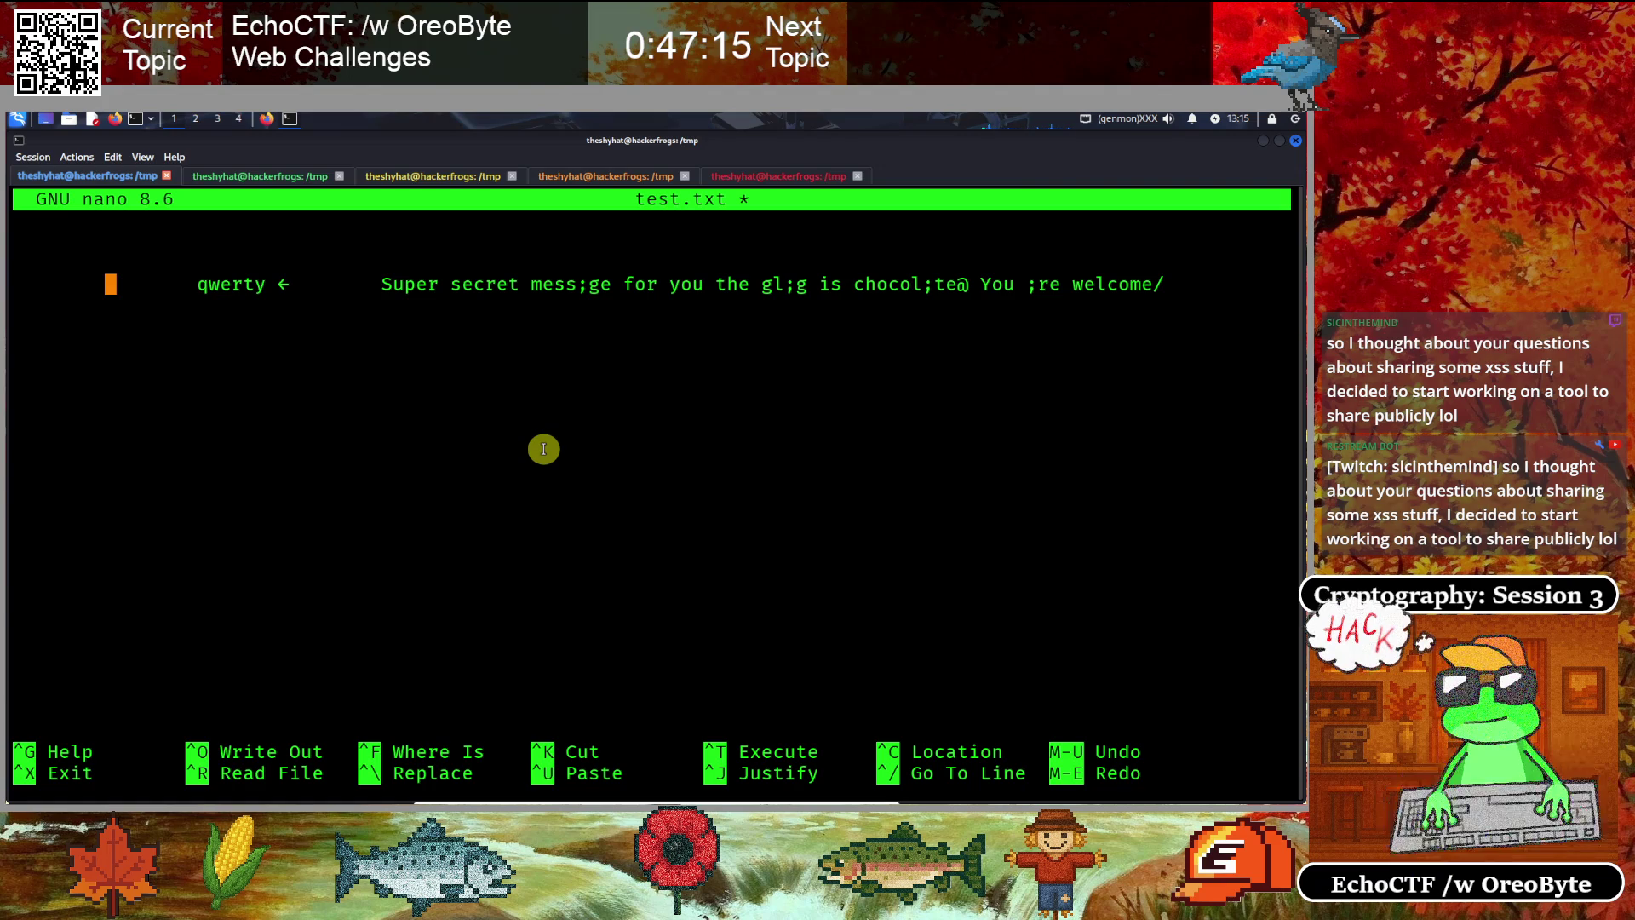
key("BackSpace")
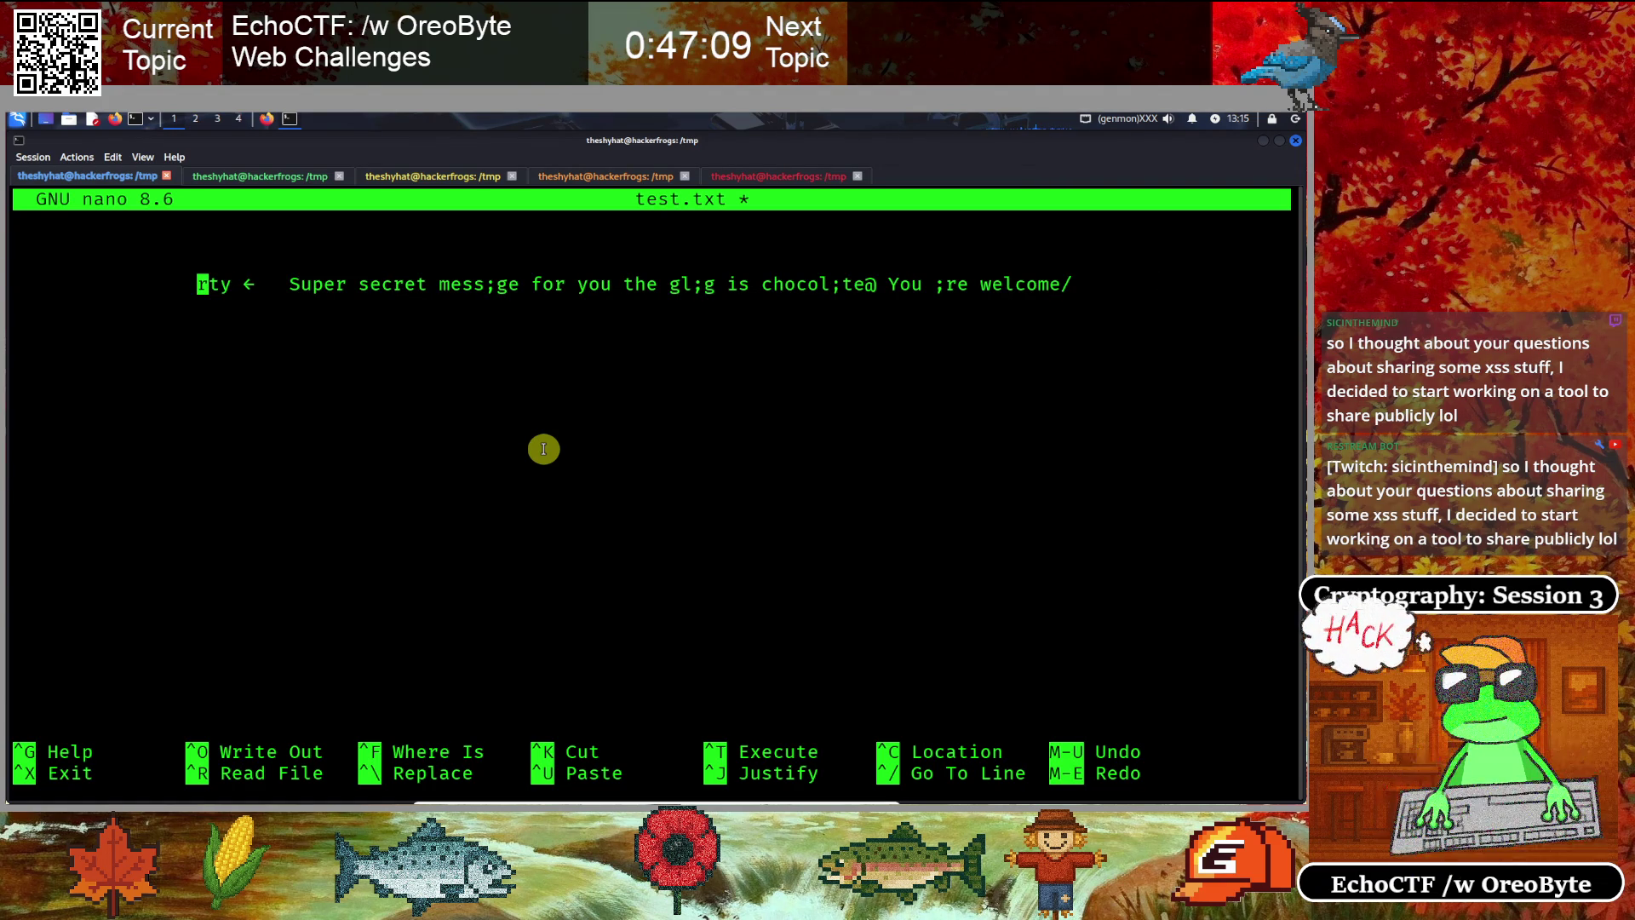
Highlight the words gl;g and chocol;te@ in the decoded message, then return to Firefox
left_click_drag(669, 283, 715, 284)
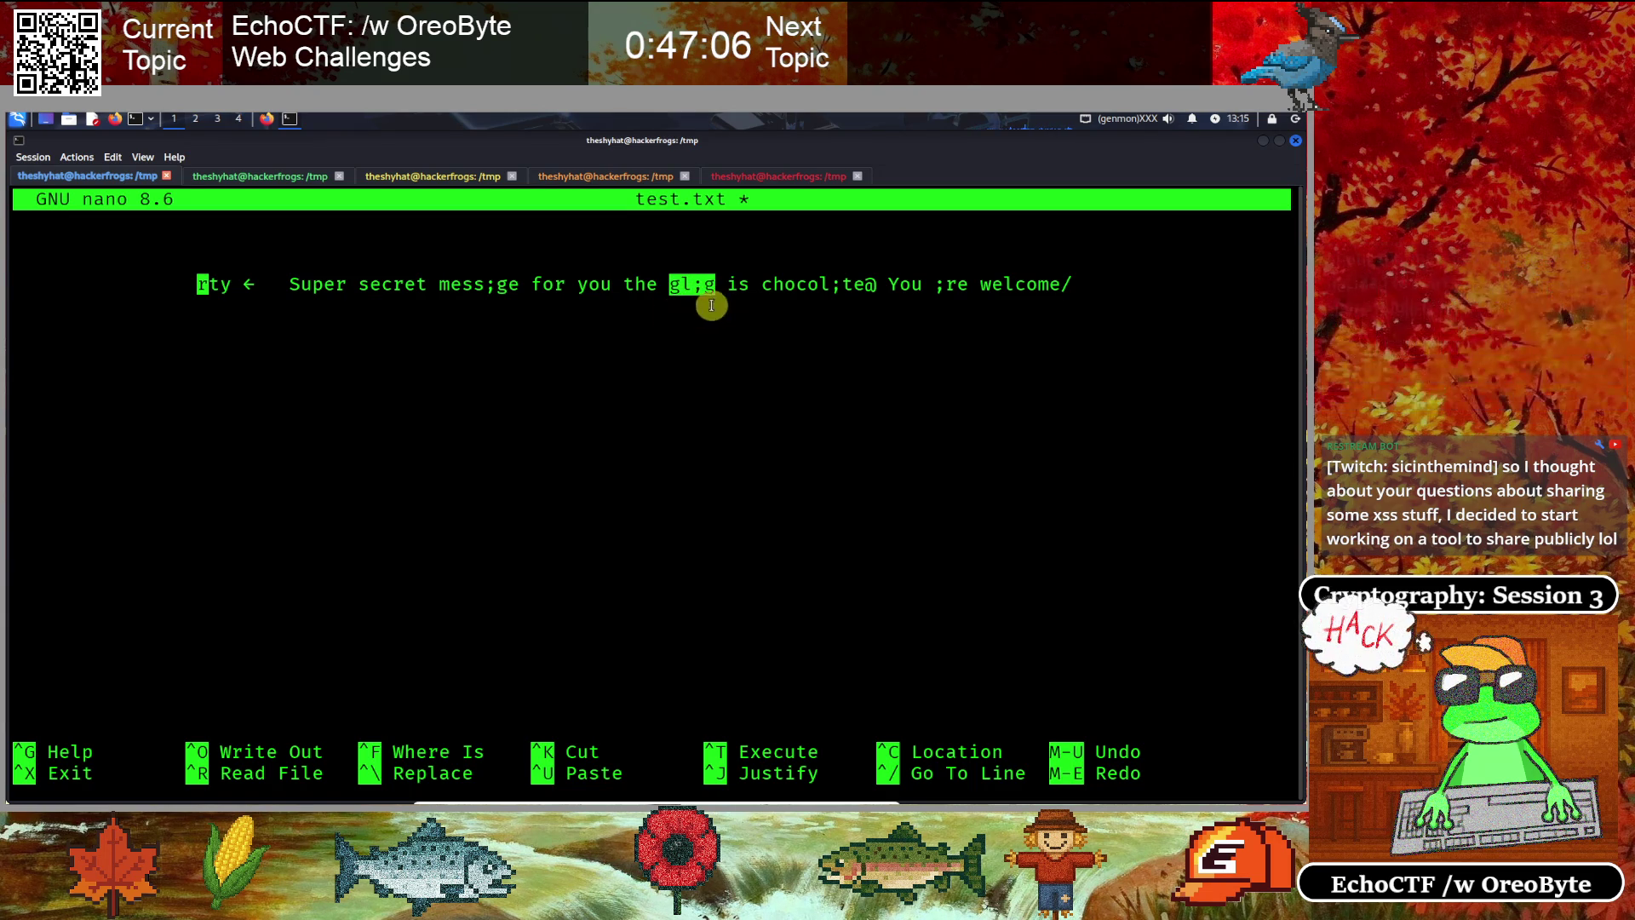
left_click(772, 294)
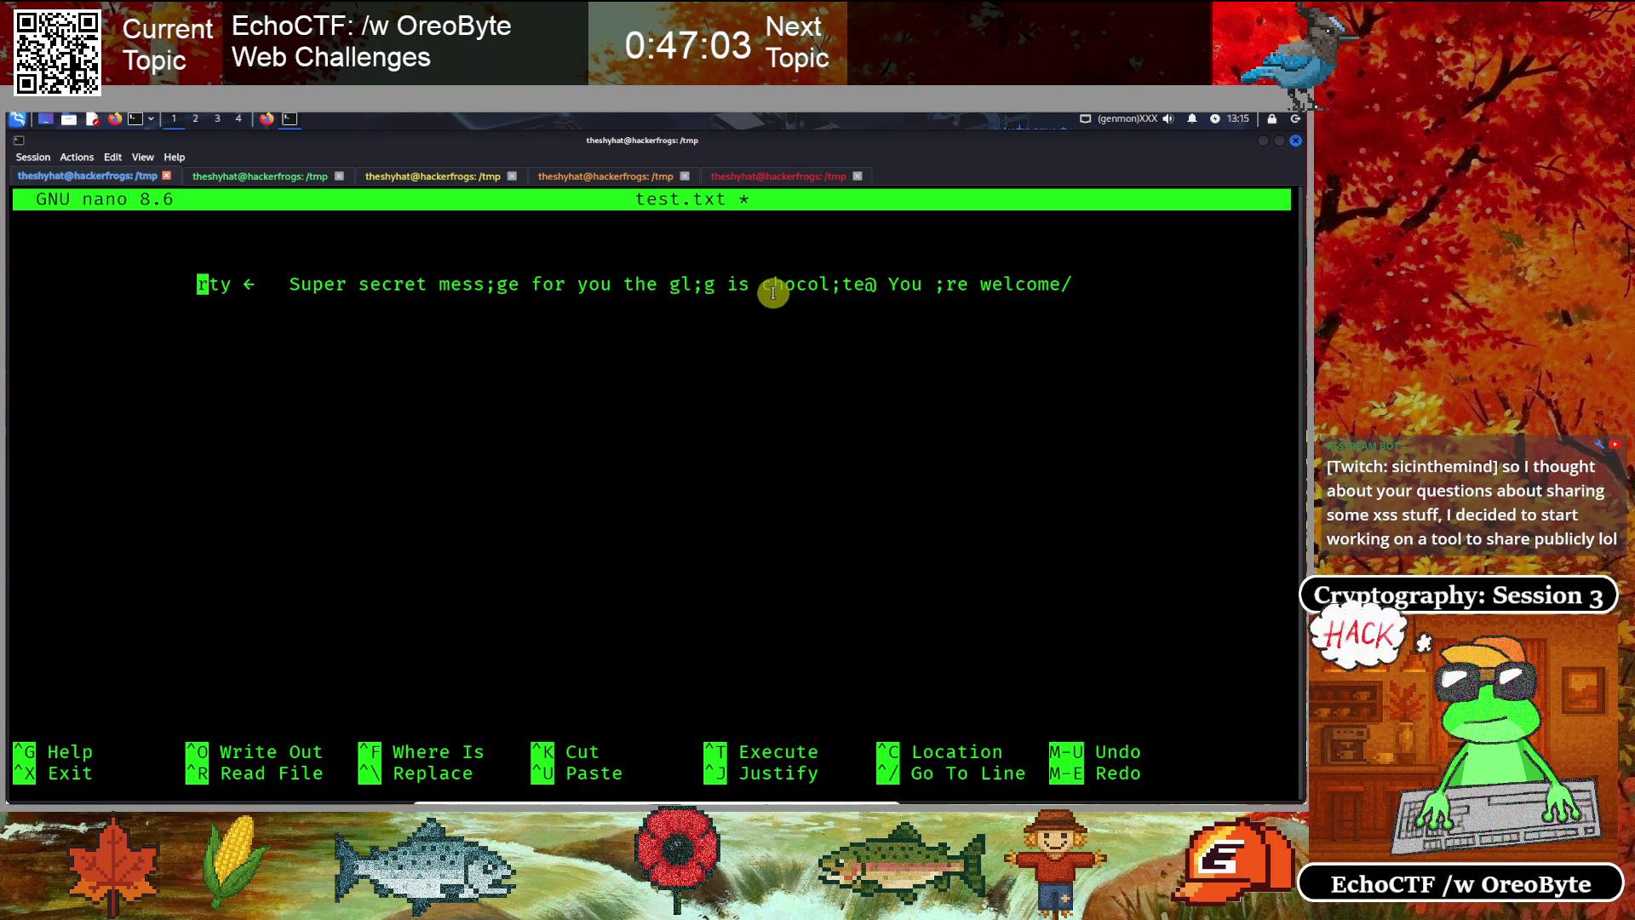
left_click_drag(769, 289, 880, 288)
left_click(704, 328)
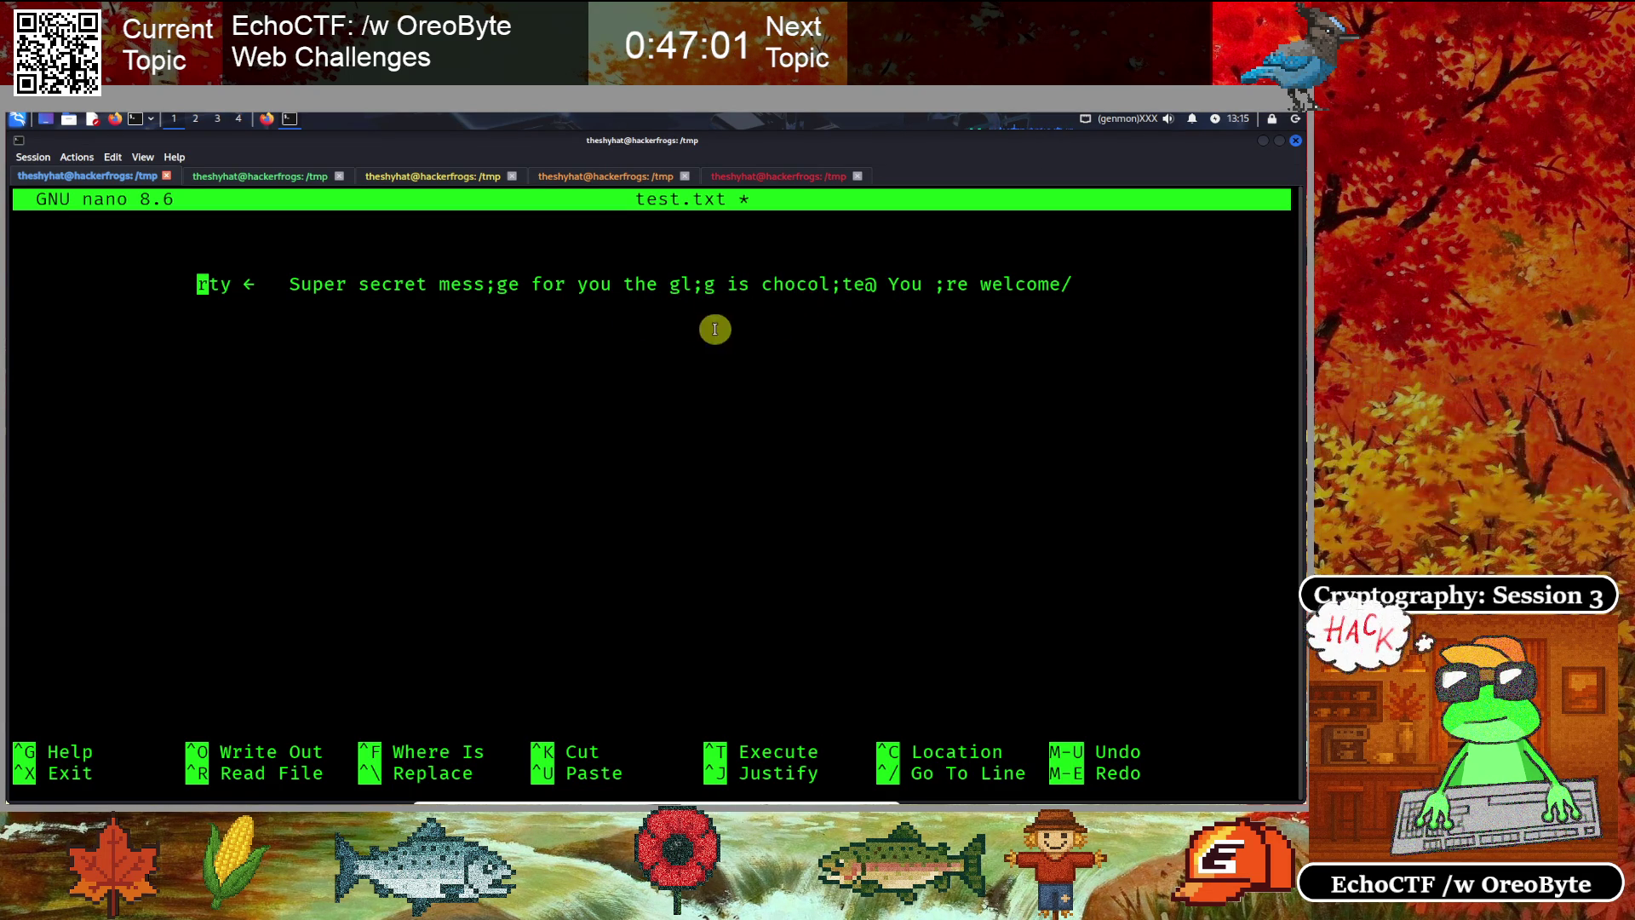
left_click(266, 119)
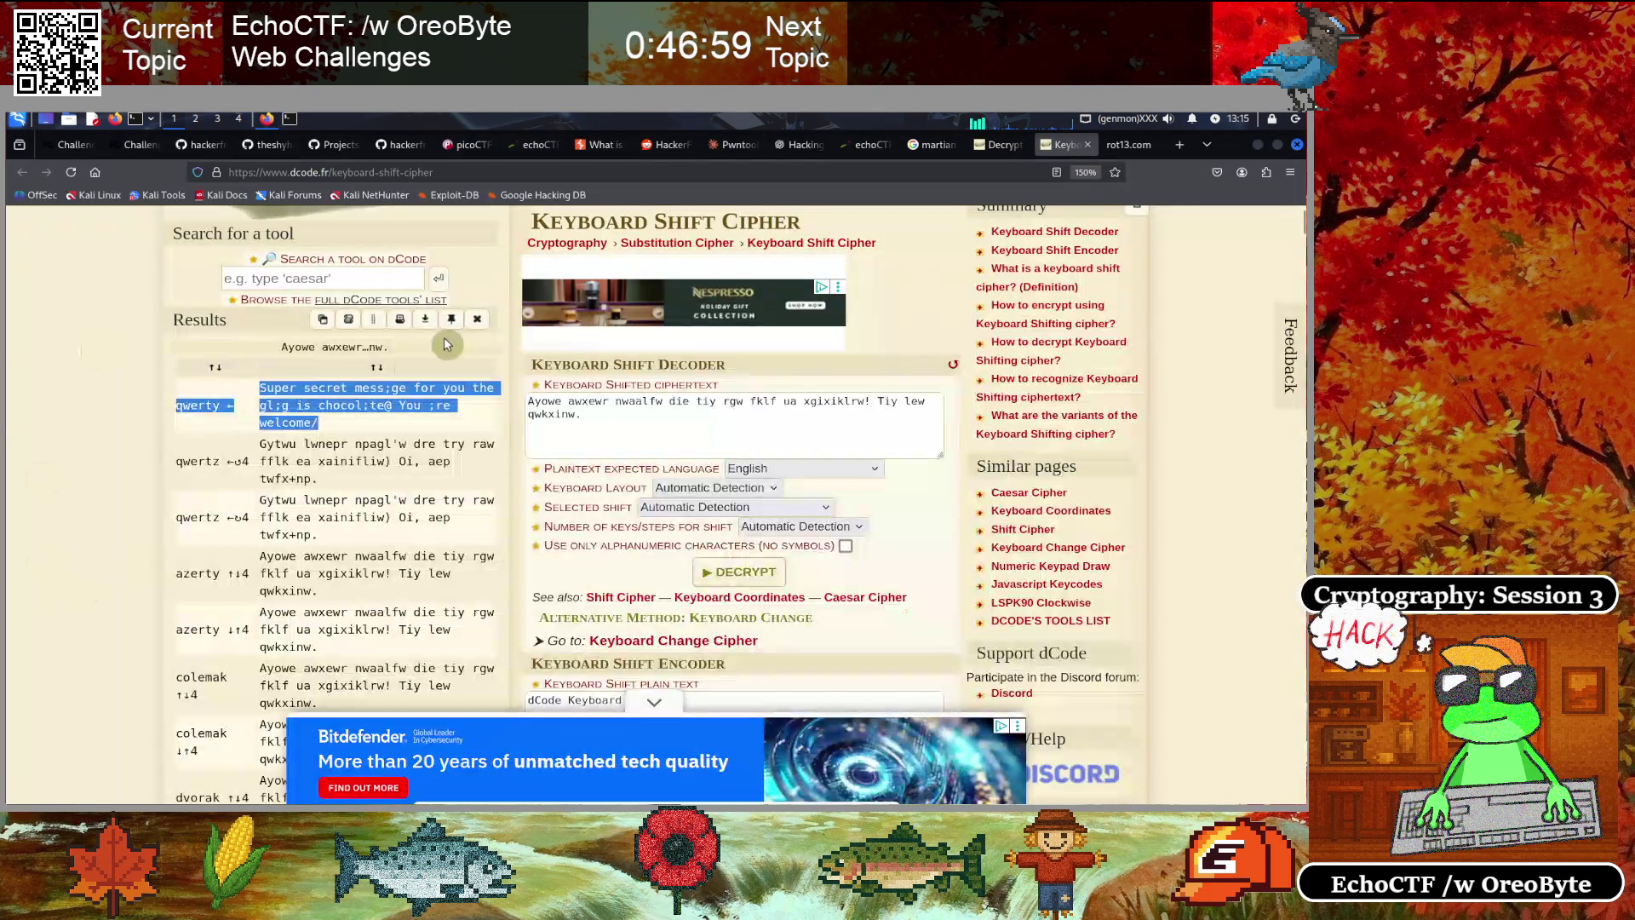
Submit 'chocolate' as the You're drunk! flag and review the solved challenge page
left_click(132, 145)
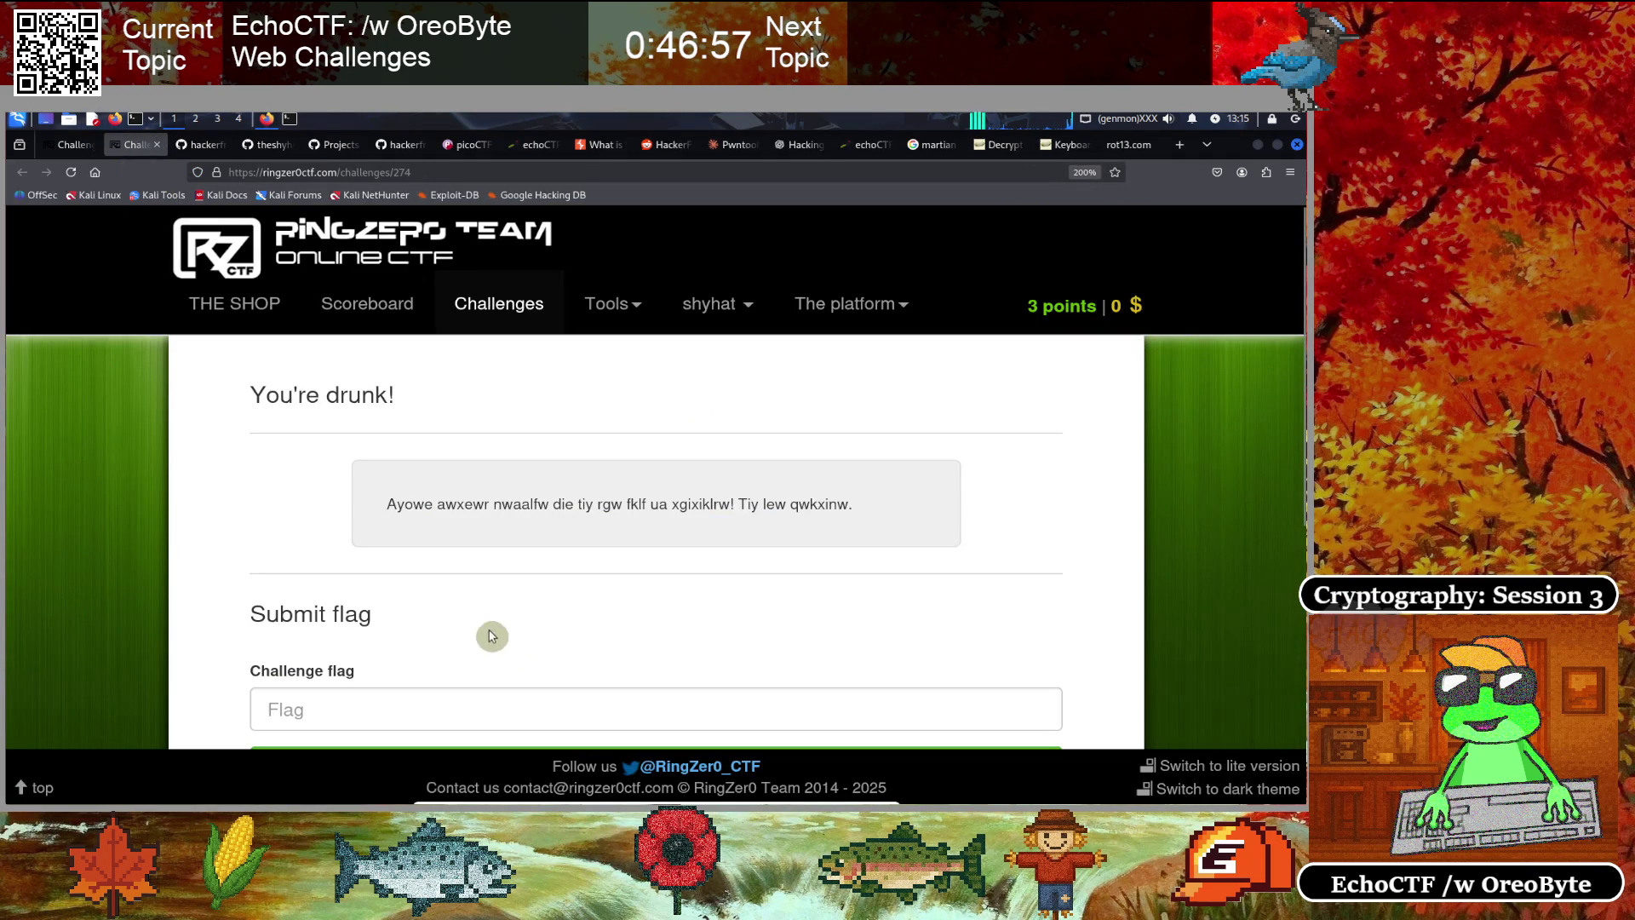
scroll(433, 599, "down", 2)
left_click(338, 562)
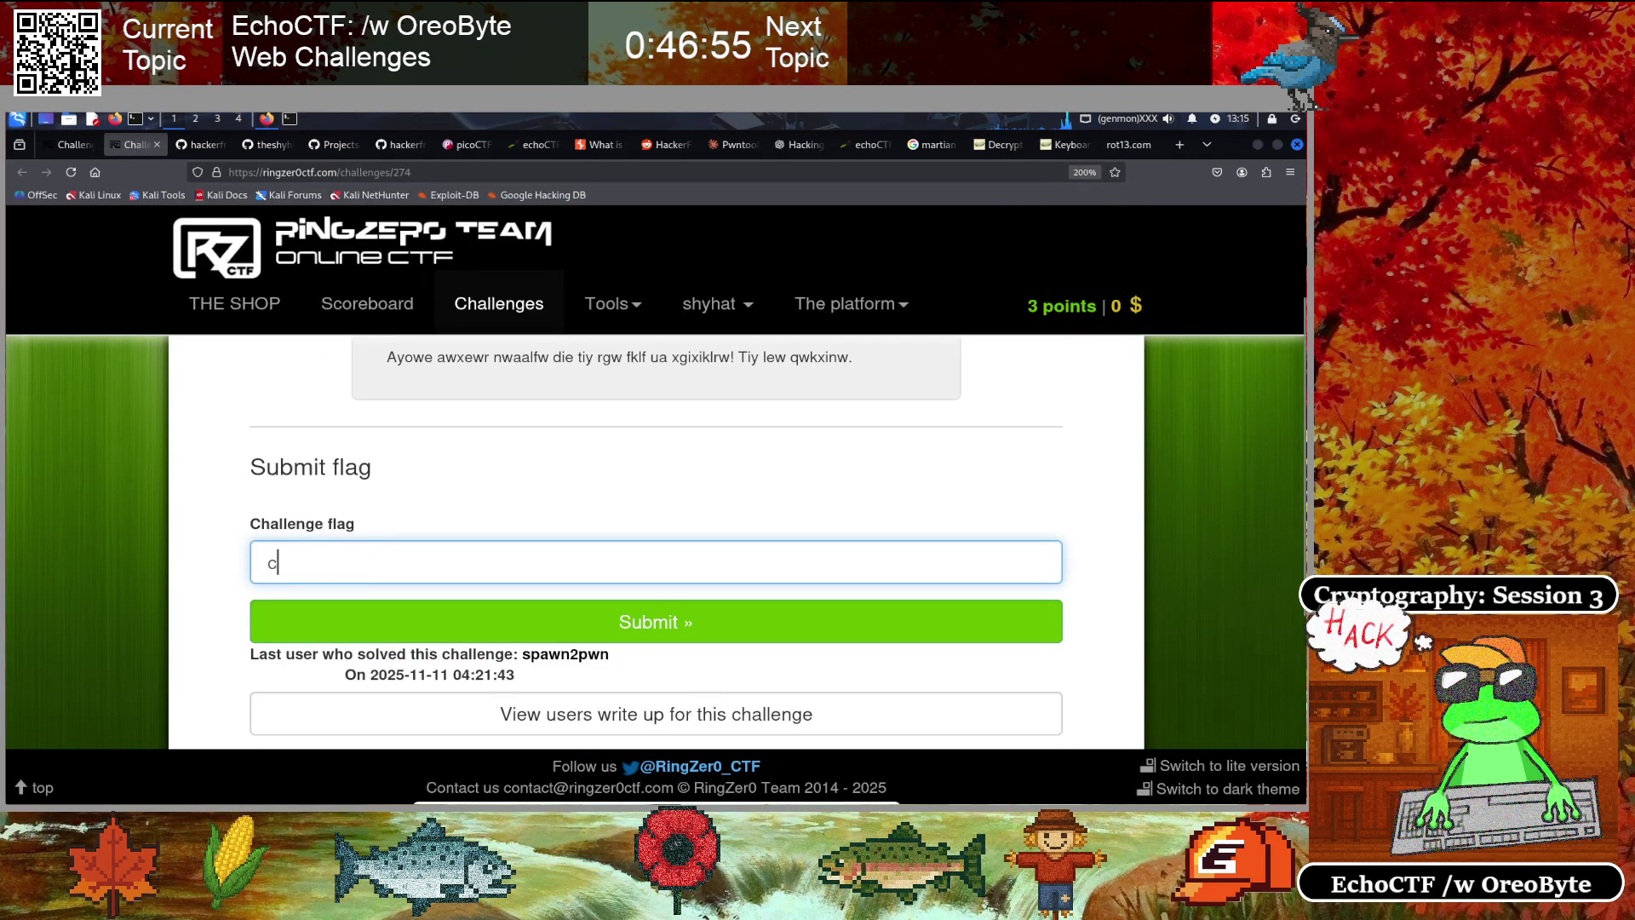
type("lag")
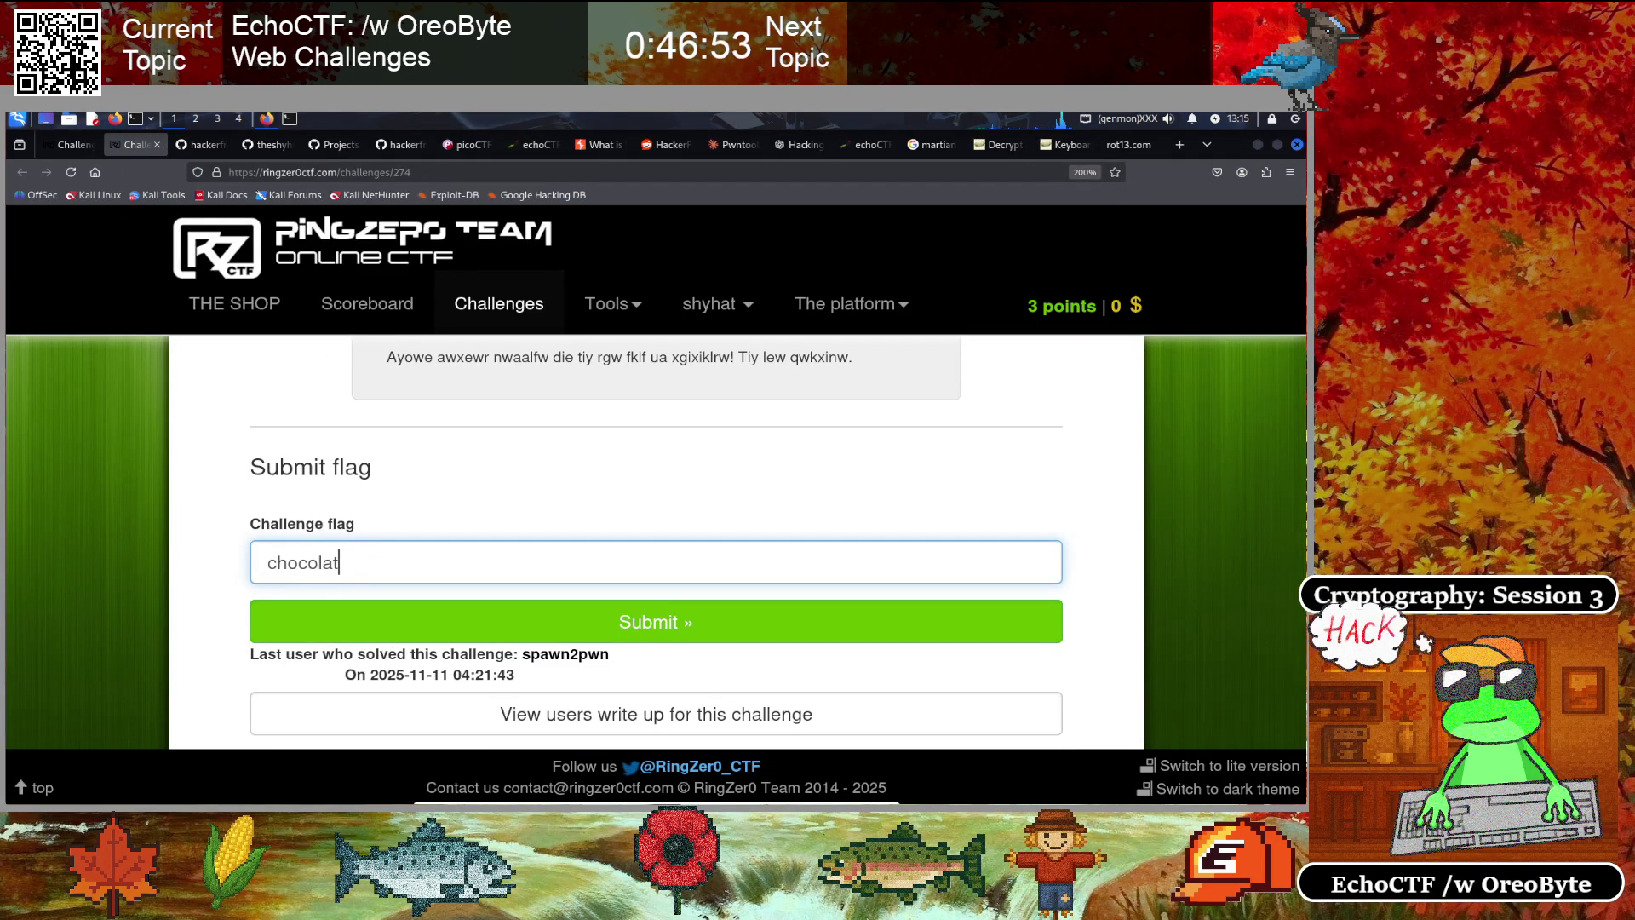
left_click(311, 621)
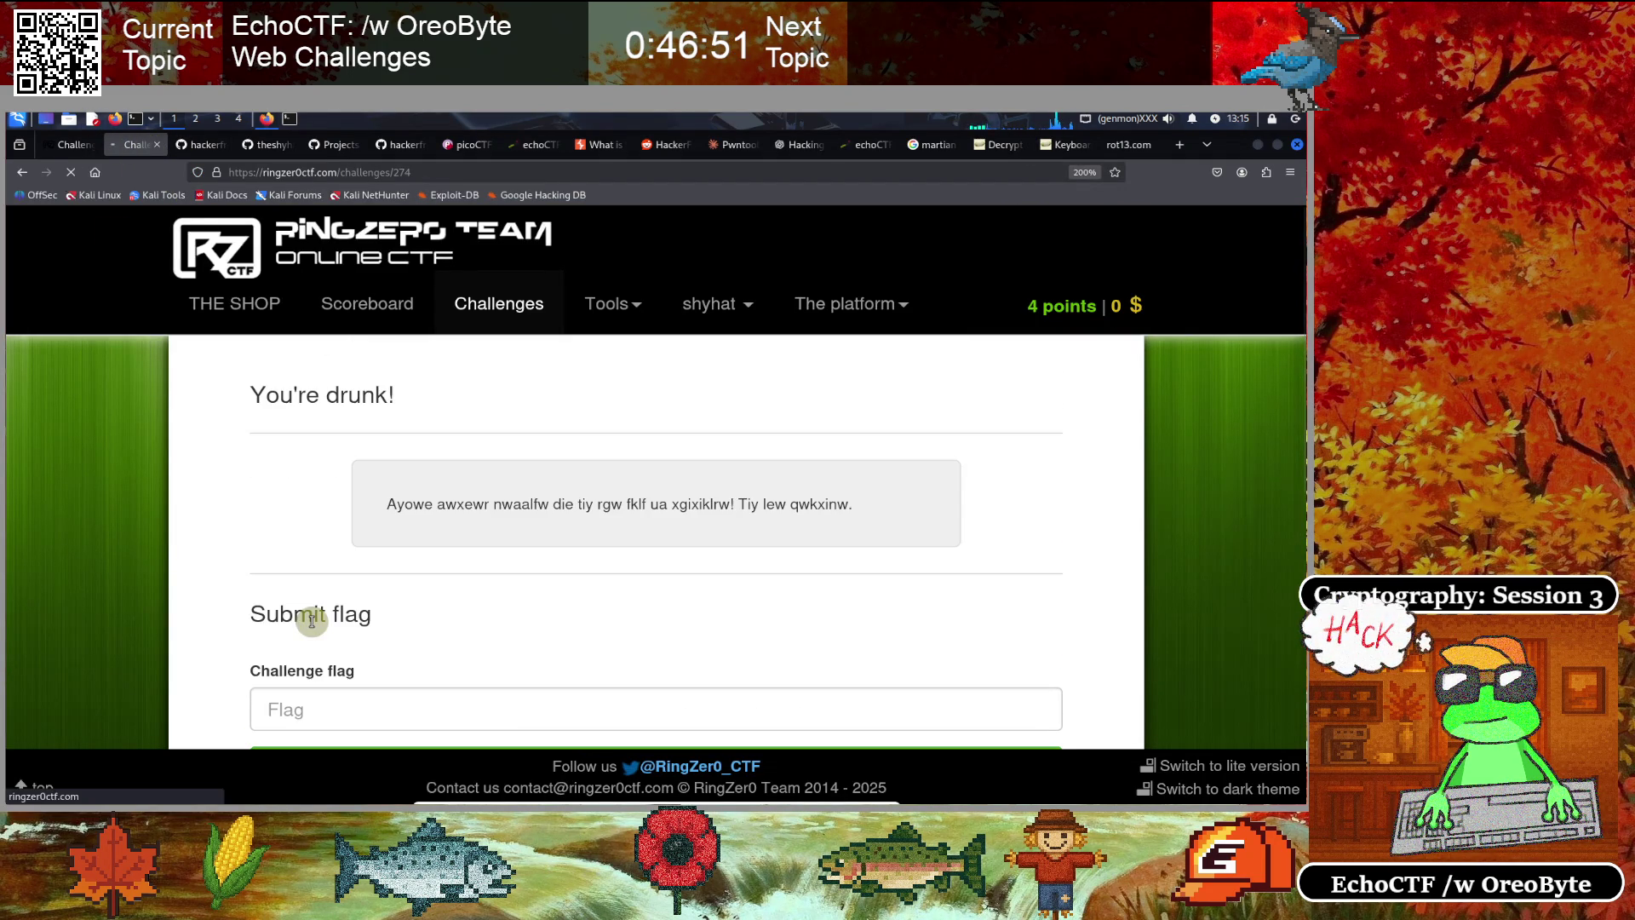
scroll(316, 601, "down", 3)
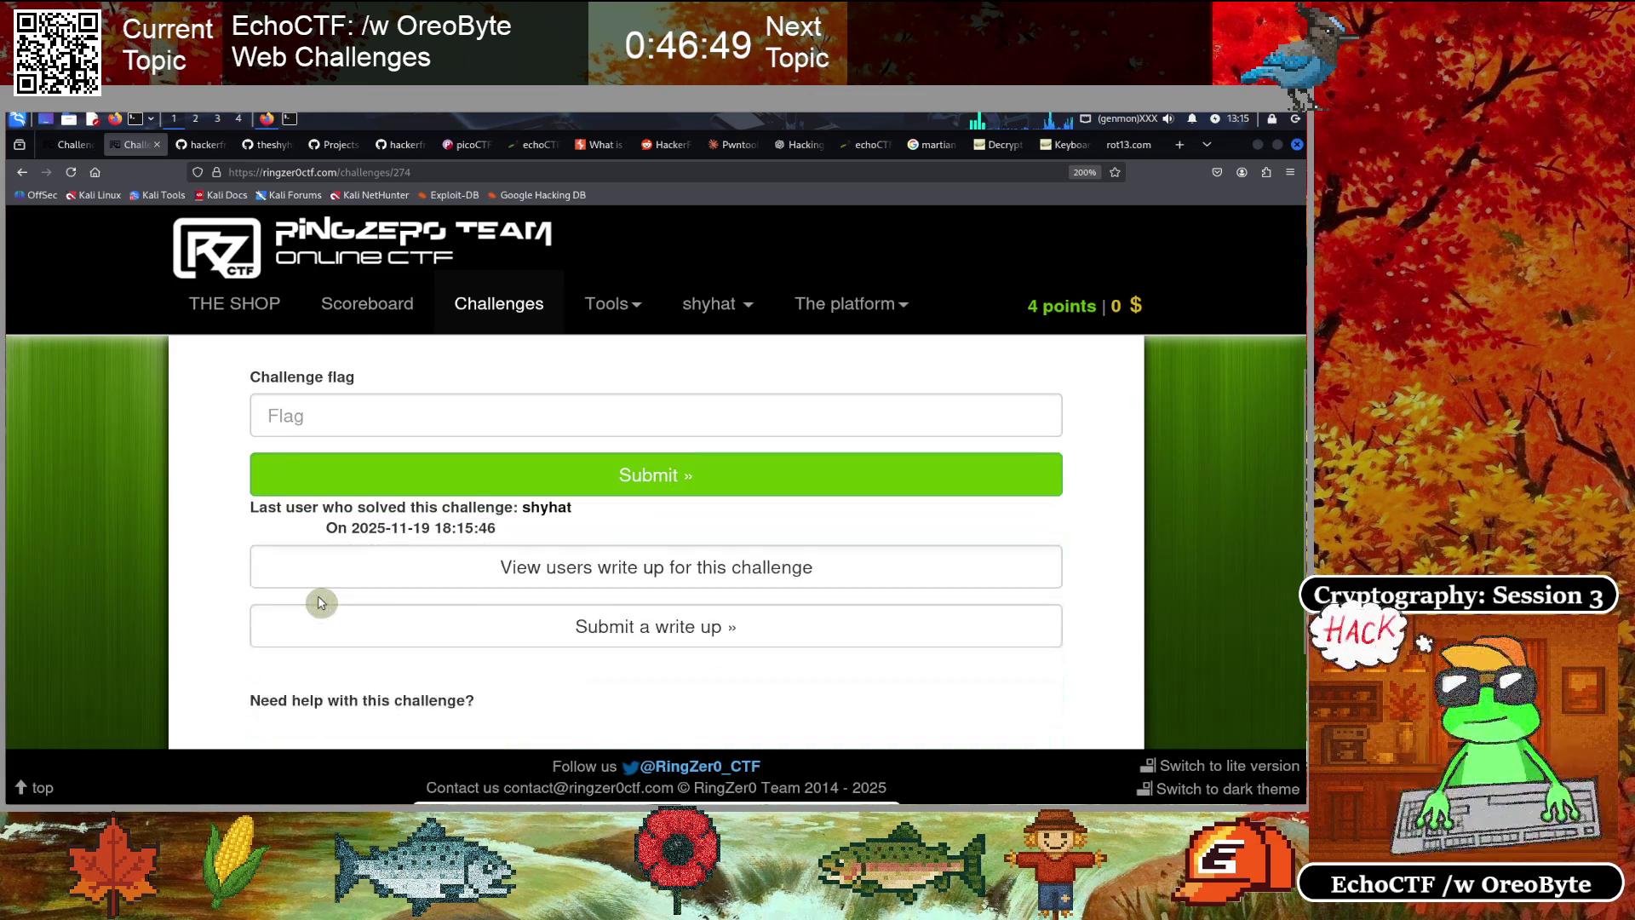
scroll(458, 609, "up", 3)
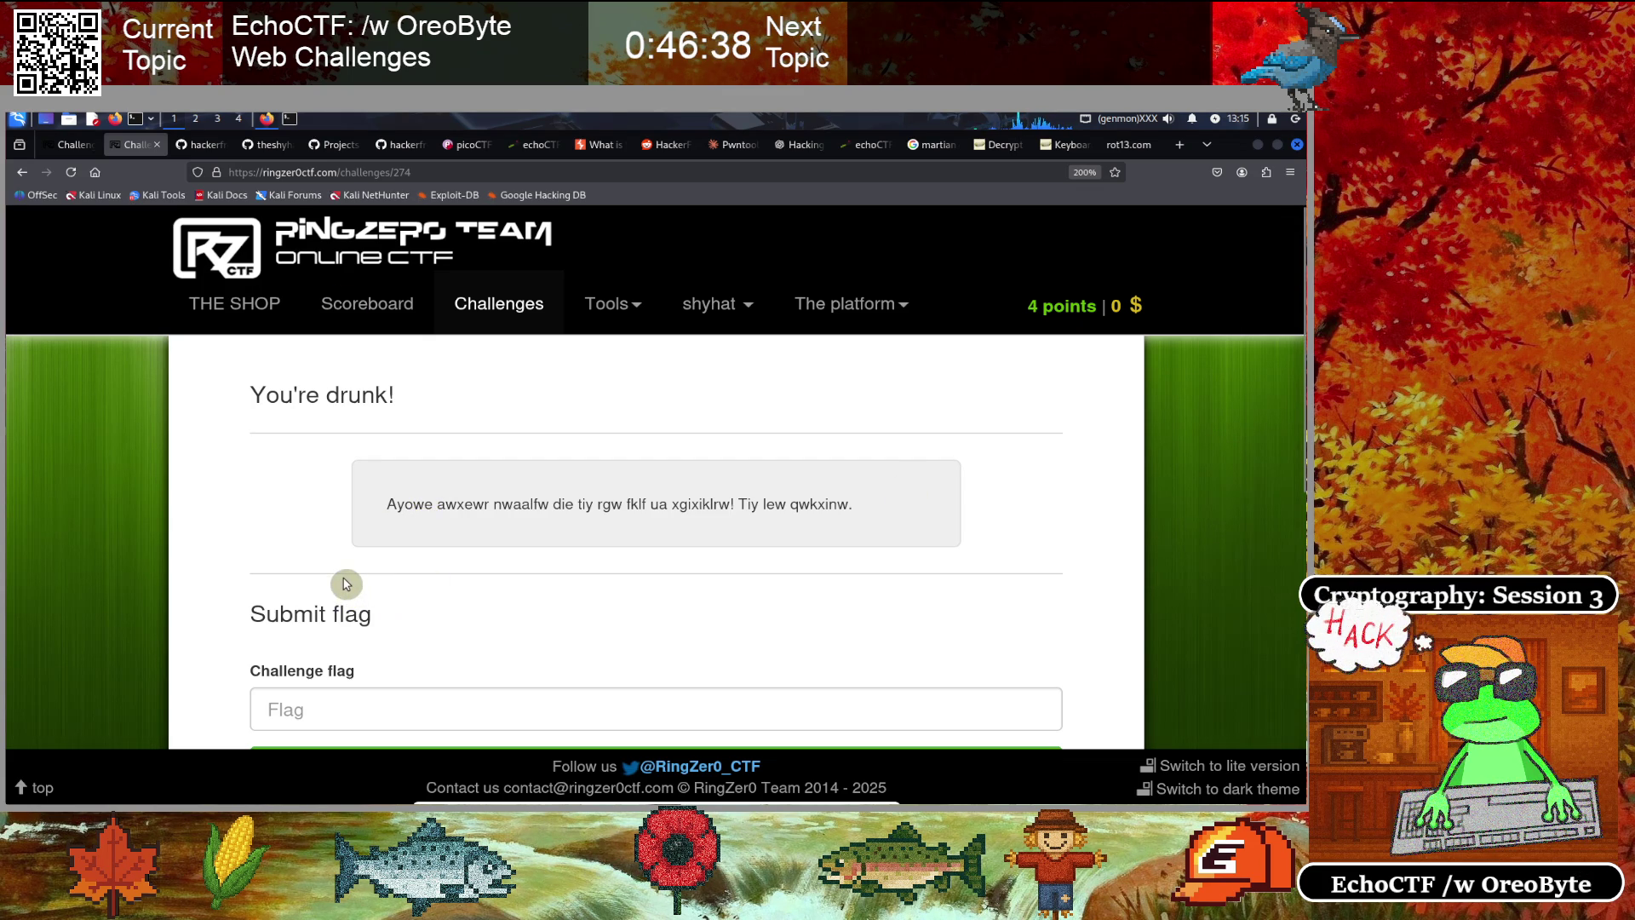
scroll(343, 575, "down", 2)
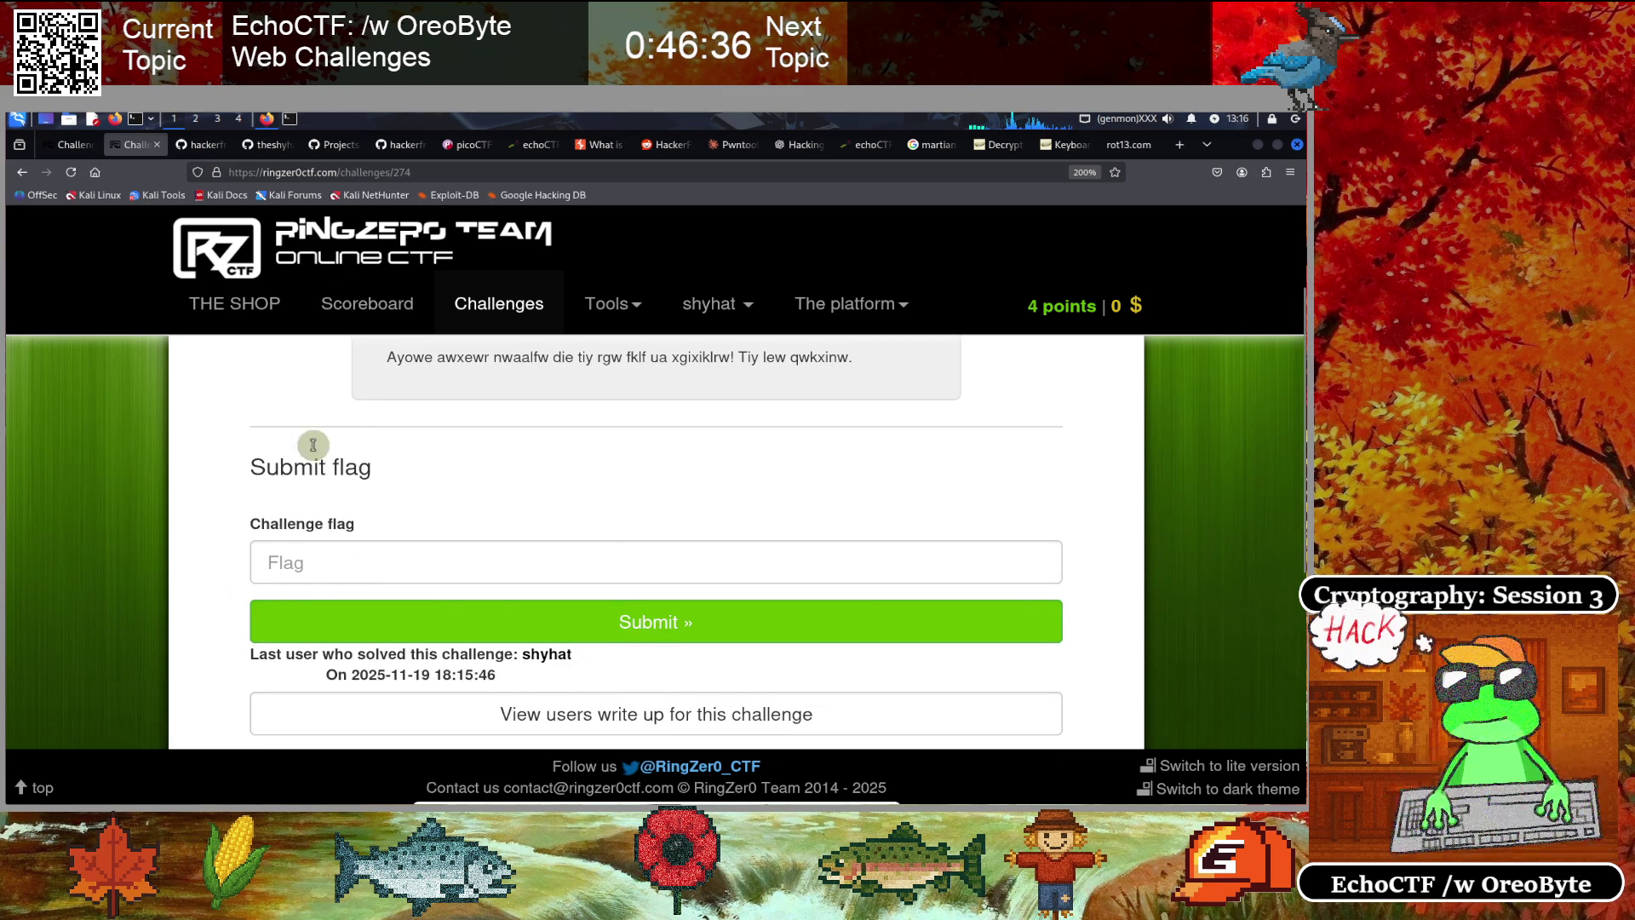
scroll(352, 609, "up", 2)
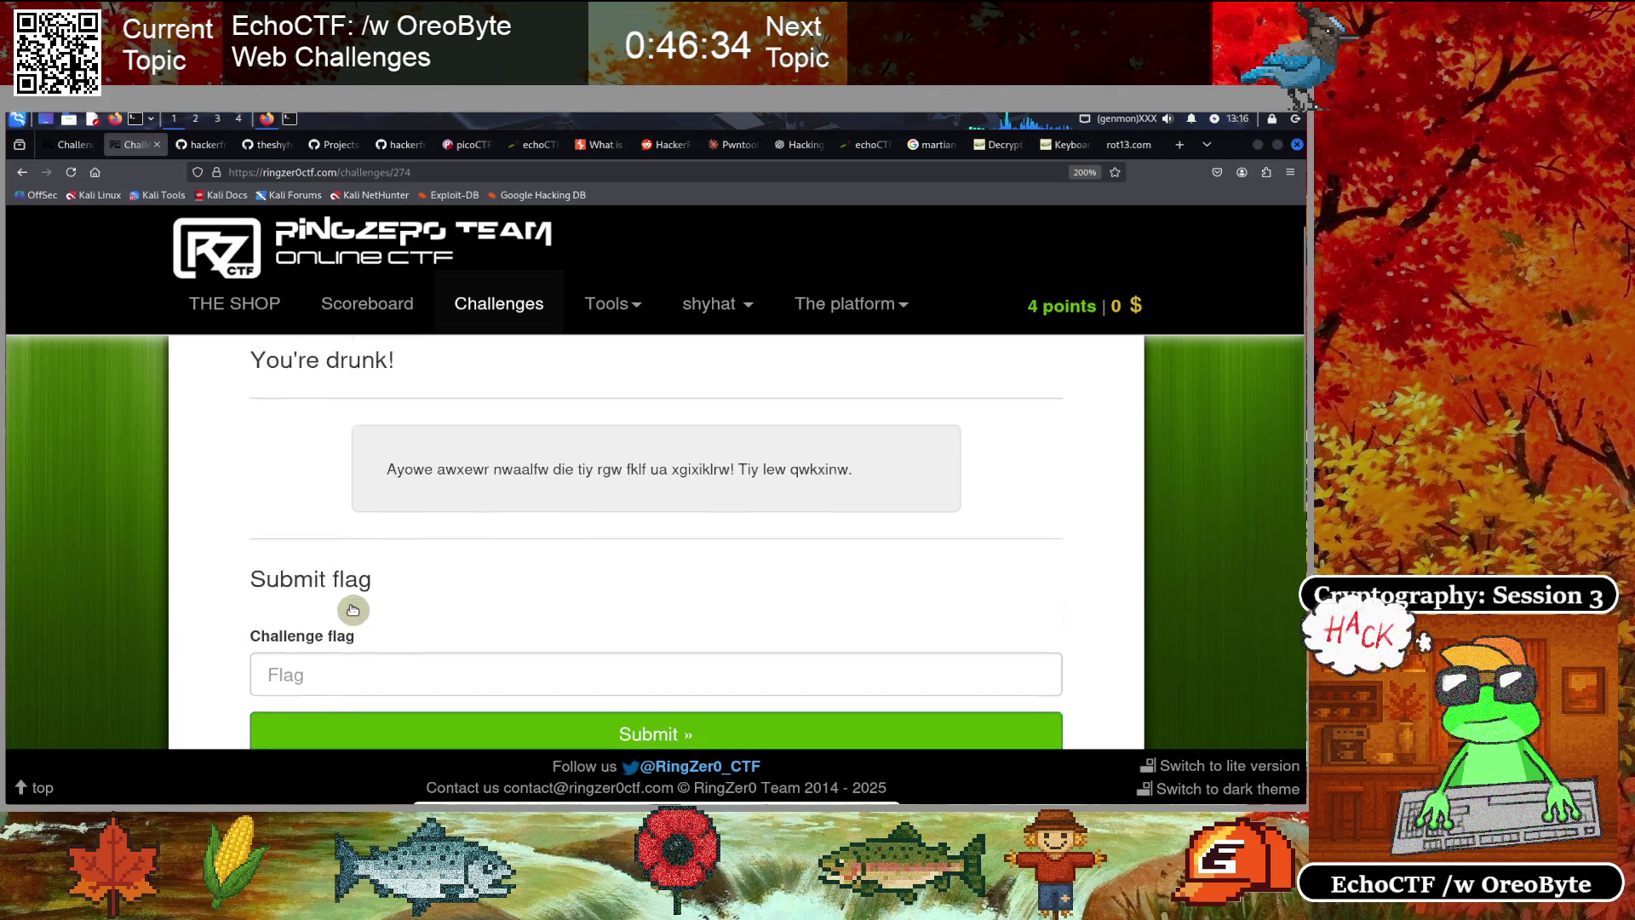
scroll(349, 610, "down", 2)
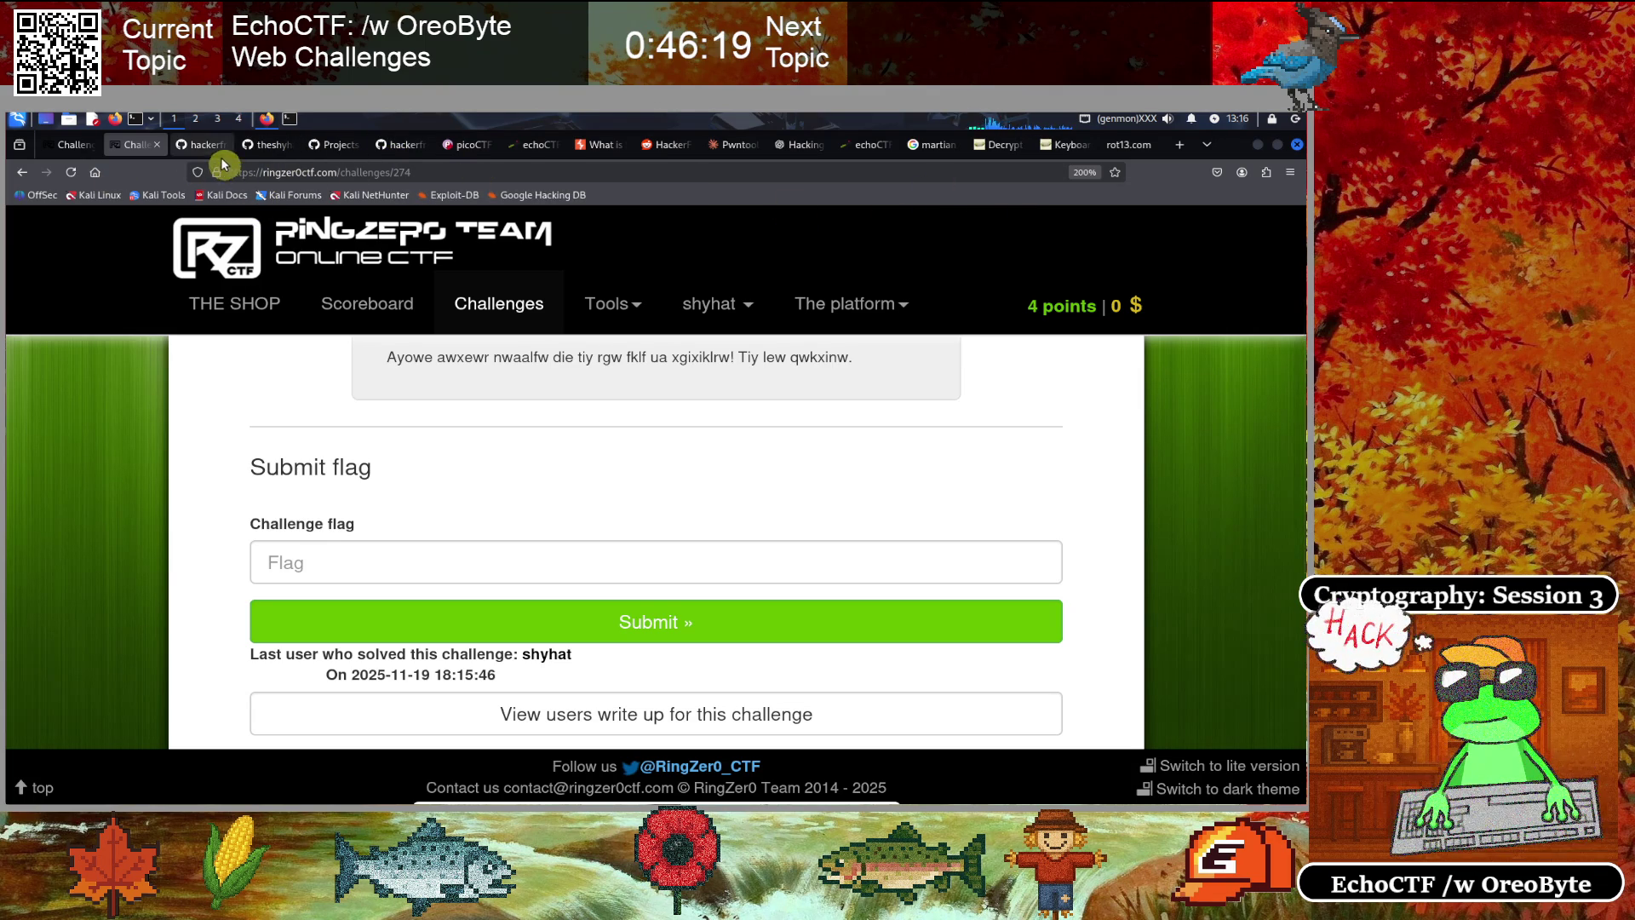
scroll(413, 500, "up", 2)
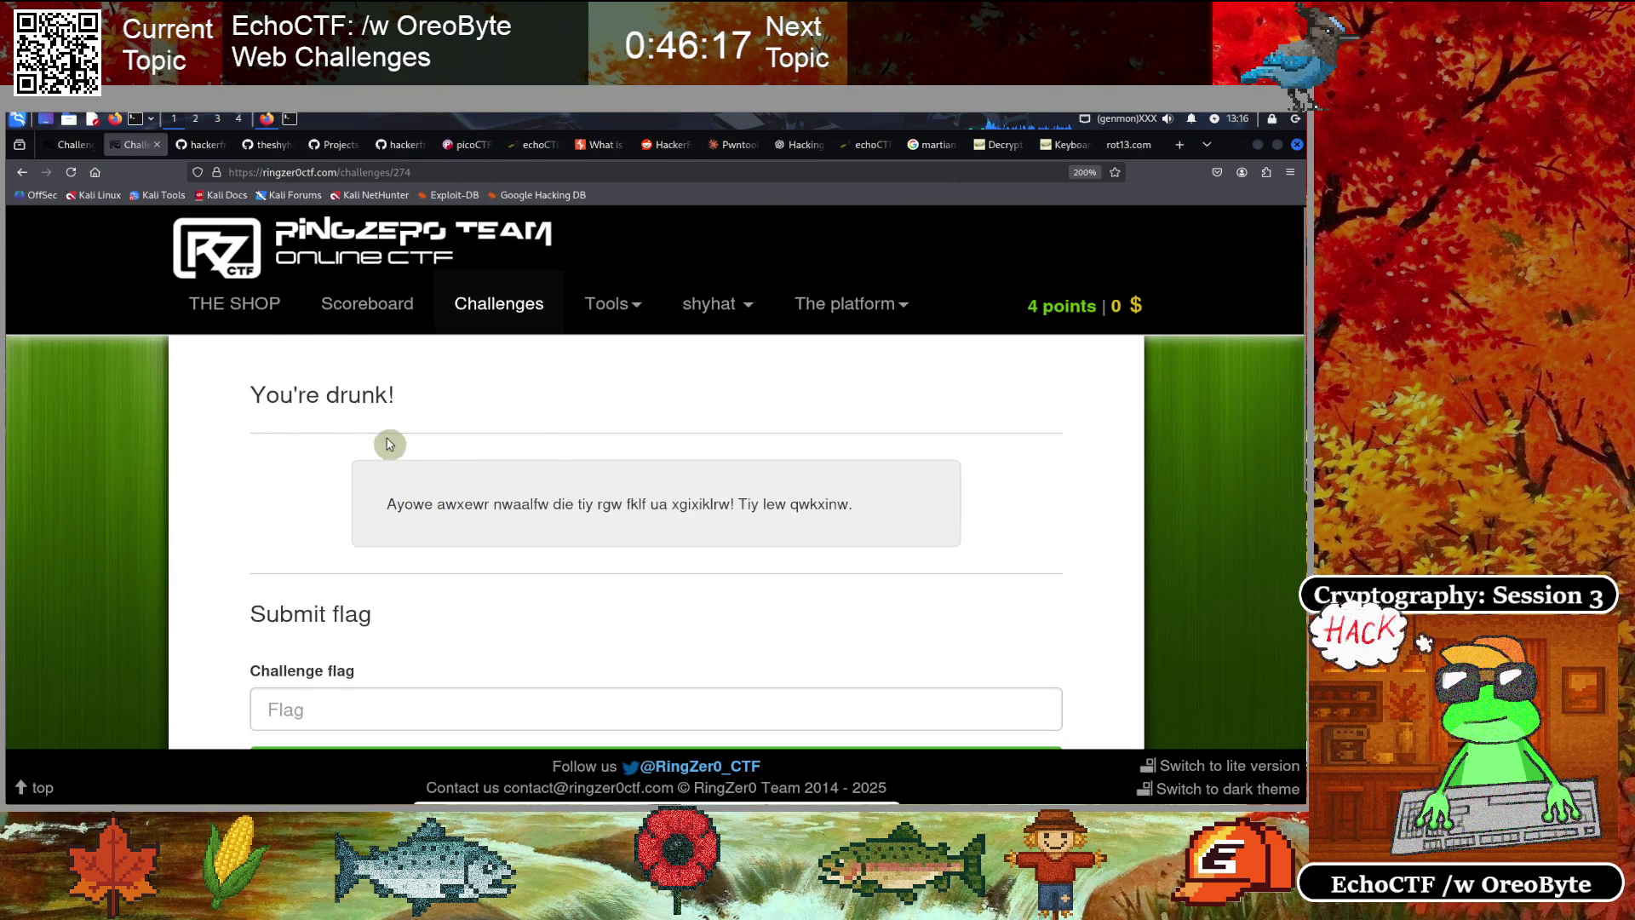
Create a new file named youre_drunk.md in the hackerfrogs cryptography folder
left_click(201, 145)
left_click(1141, 364)
left_click(1113, 401)
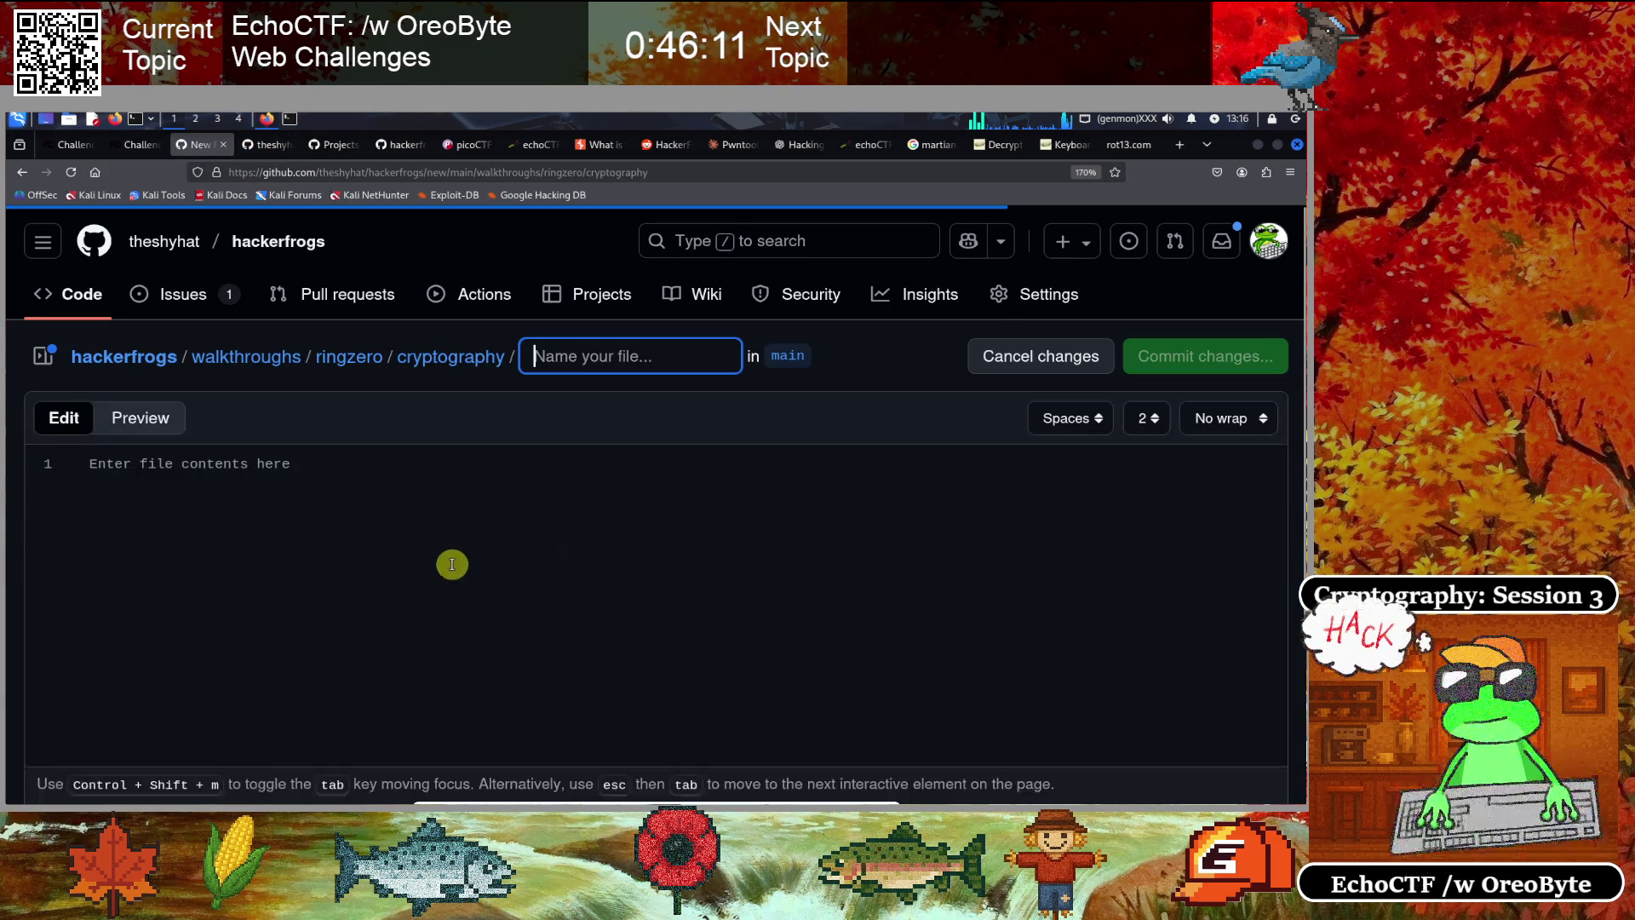
type("your")
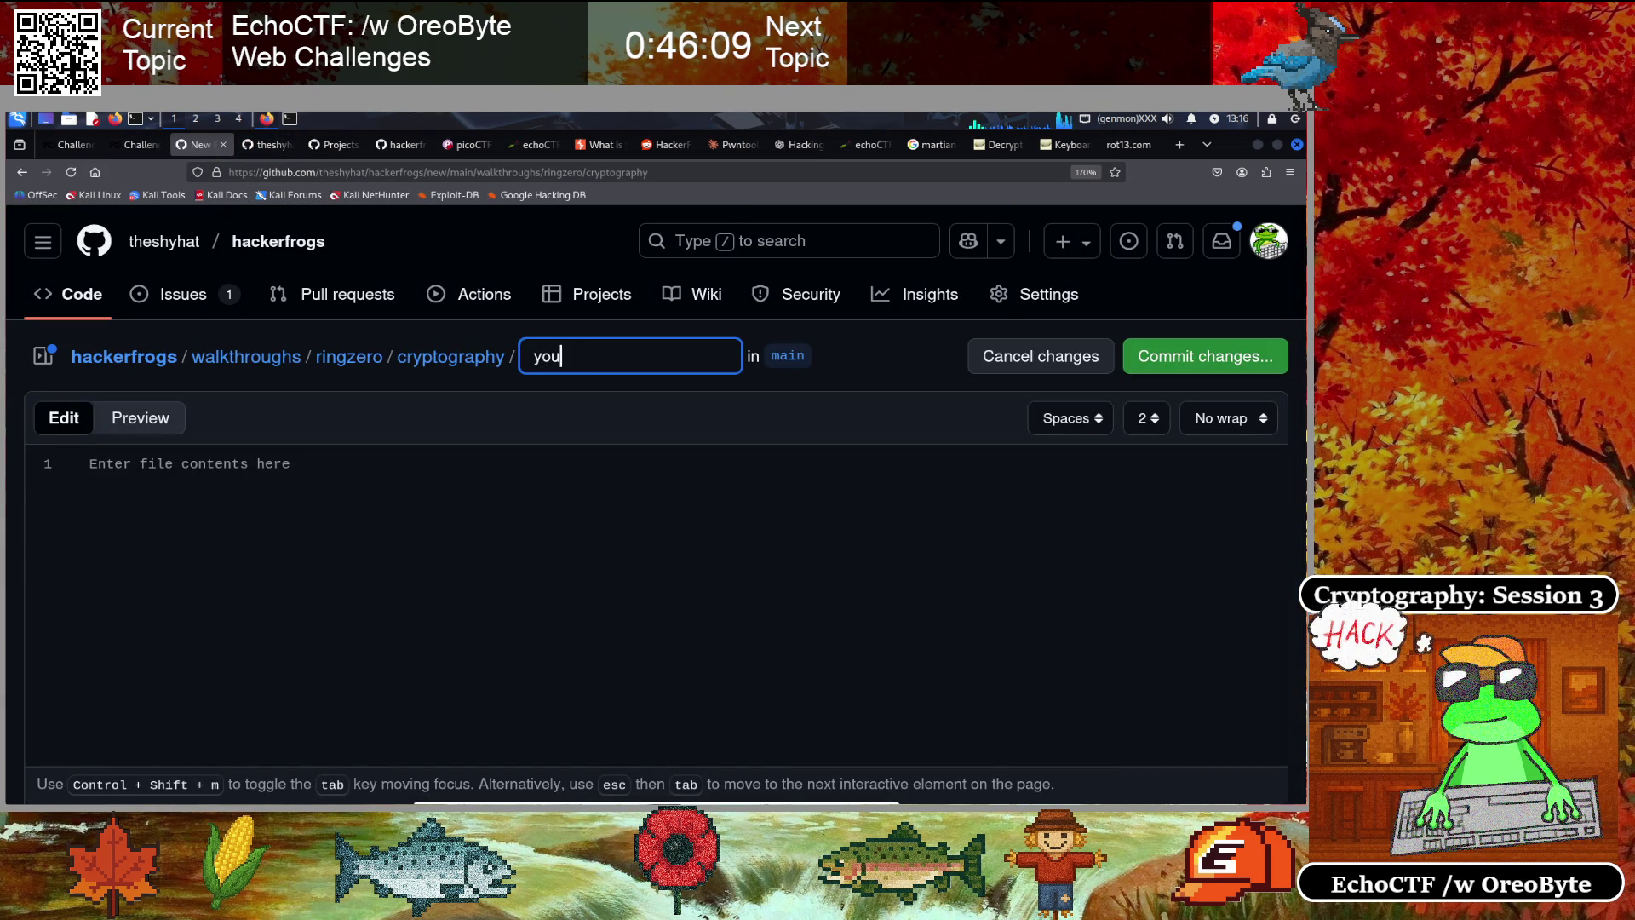
type("e_drunk.md")
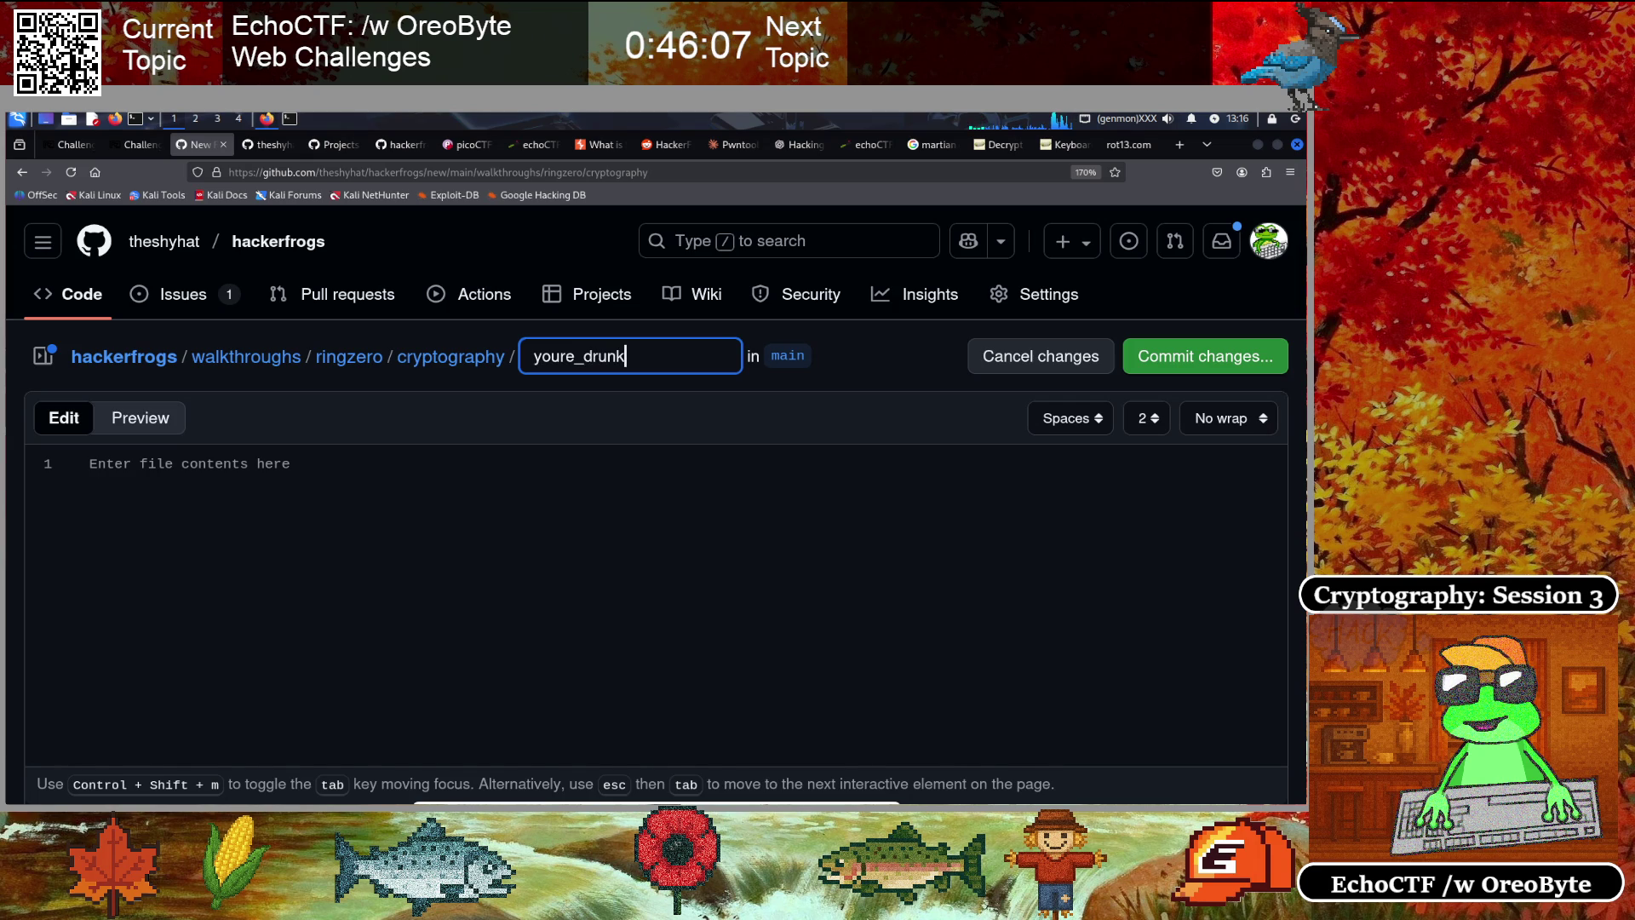
Write the # URL, # Concept and # Method of solve headings in youre_drunk.md
left_click(340, 613)
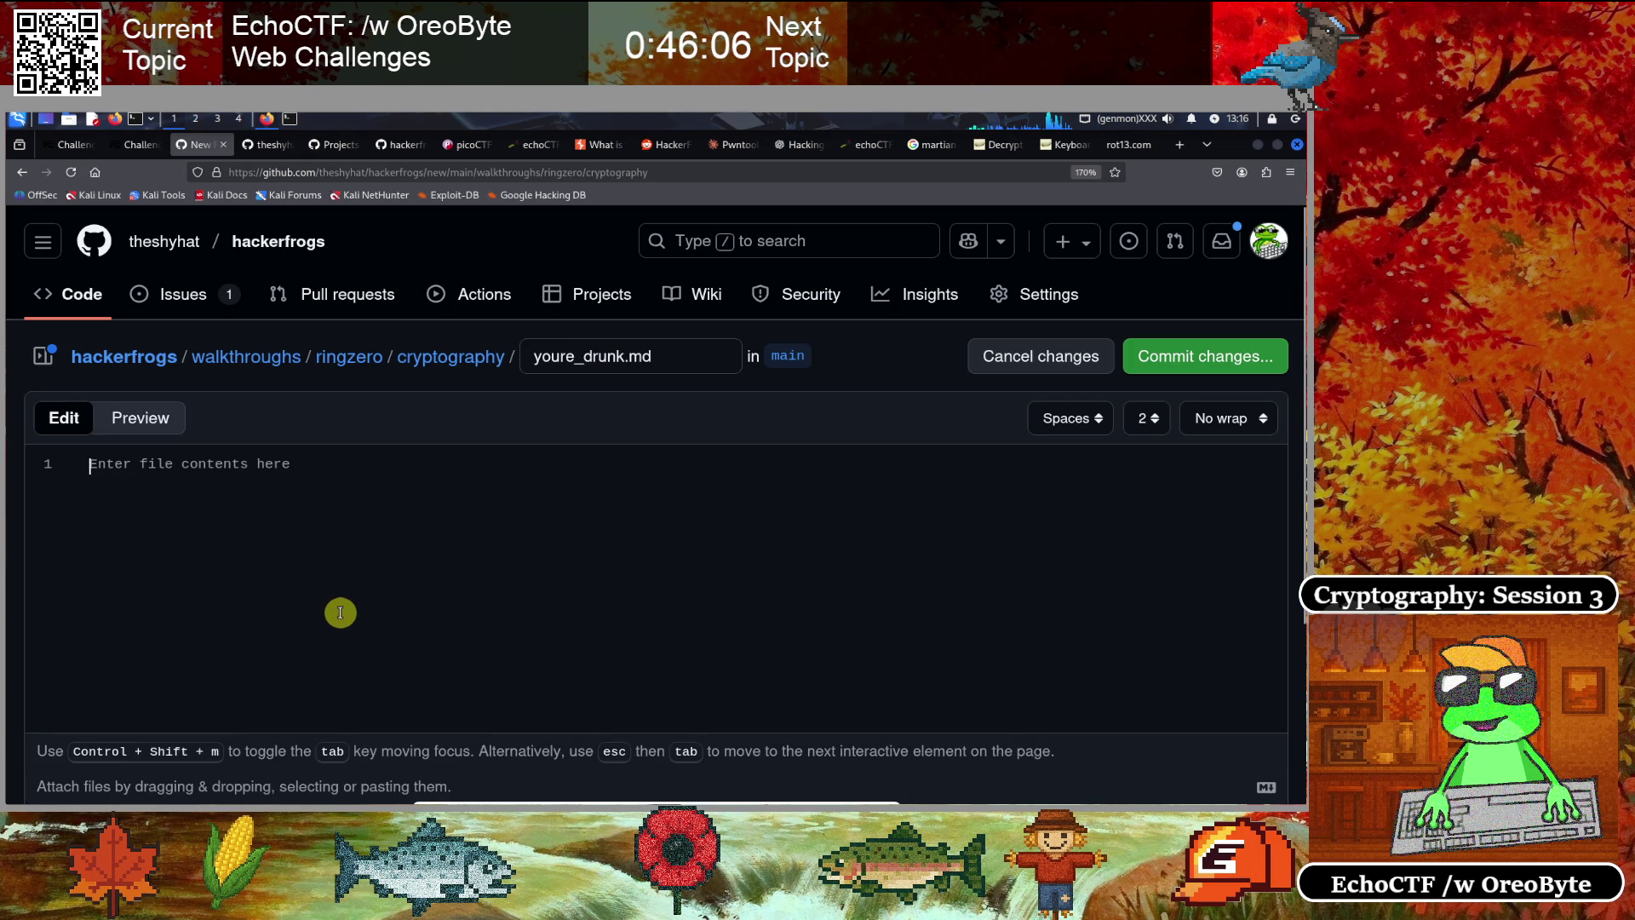
type("#")
key("Return")
type("#")
key("Return")
type("#")
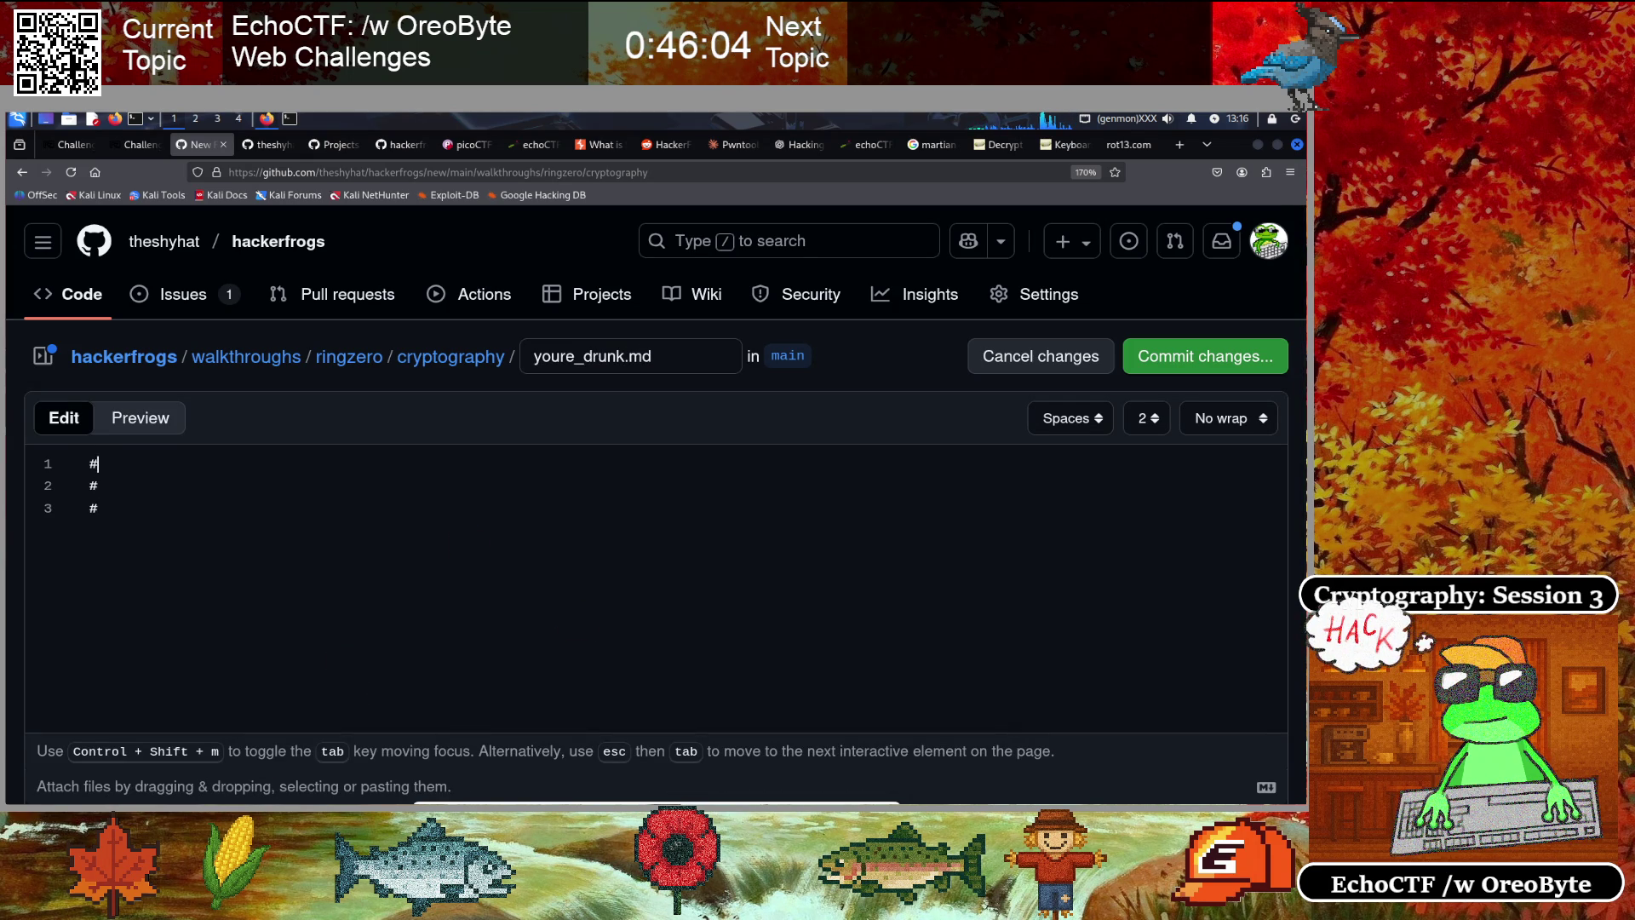
key("Return")
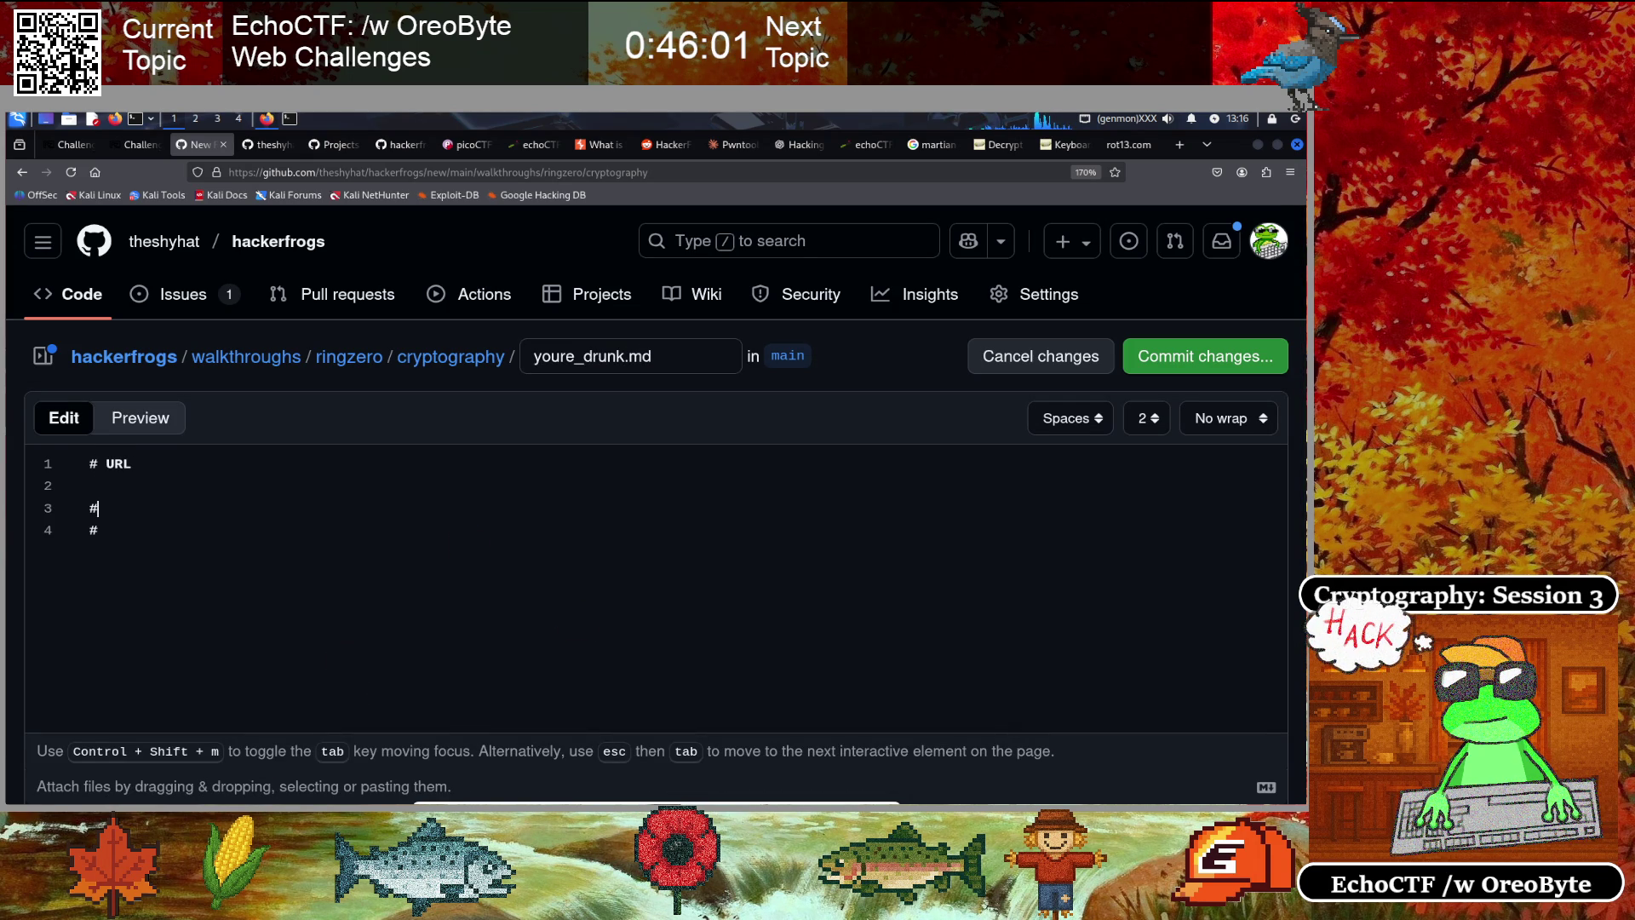
type("Concept")
key("Return")
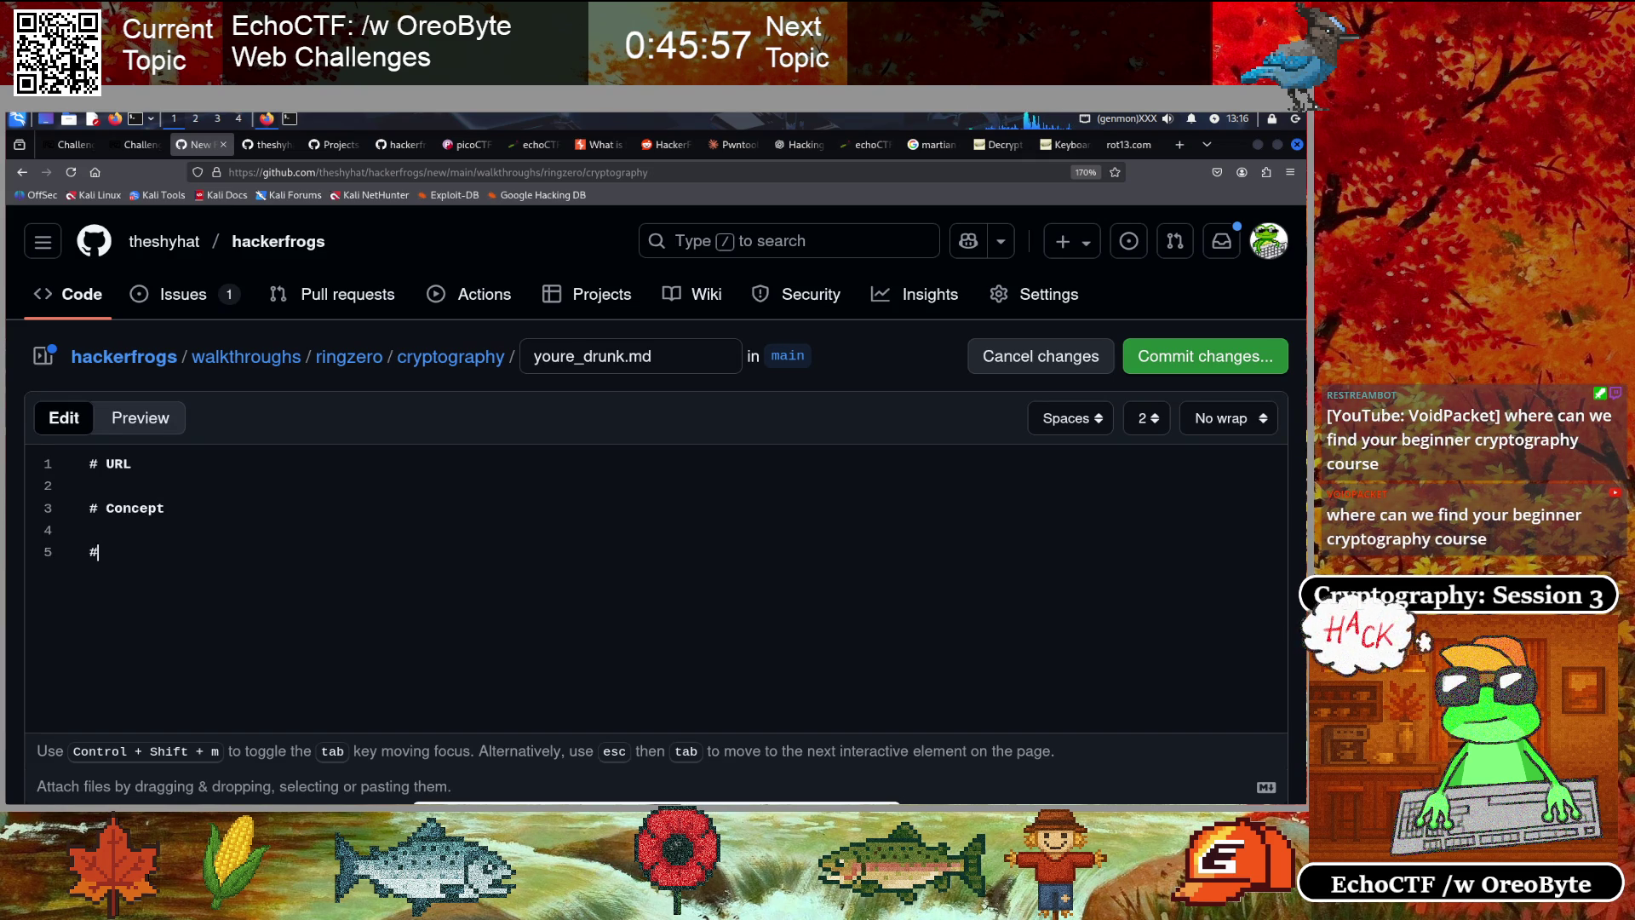
type("d of solve")
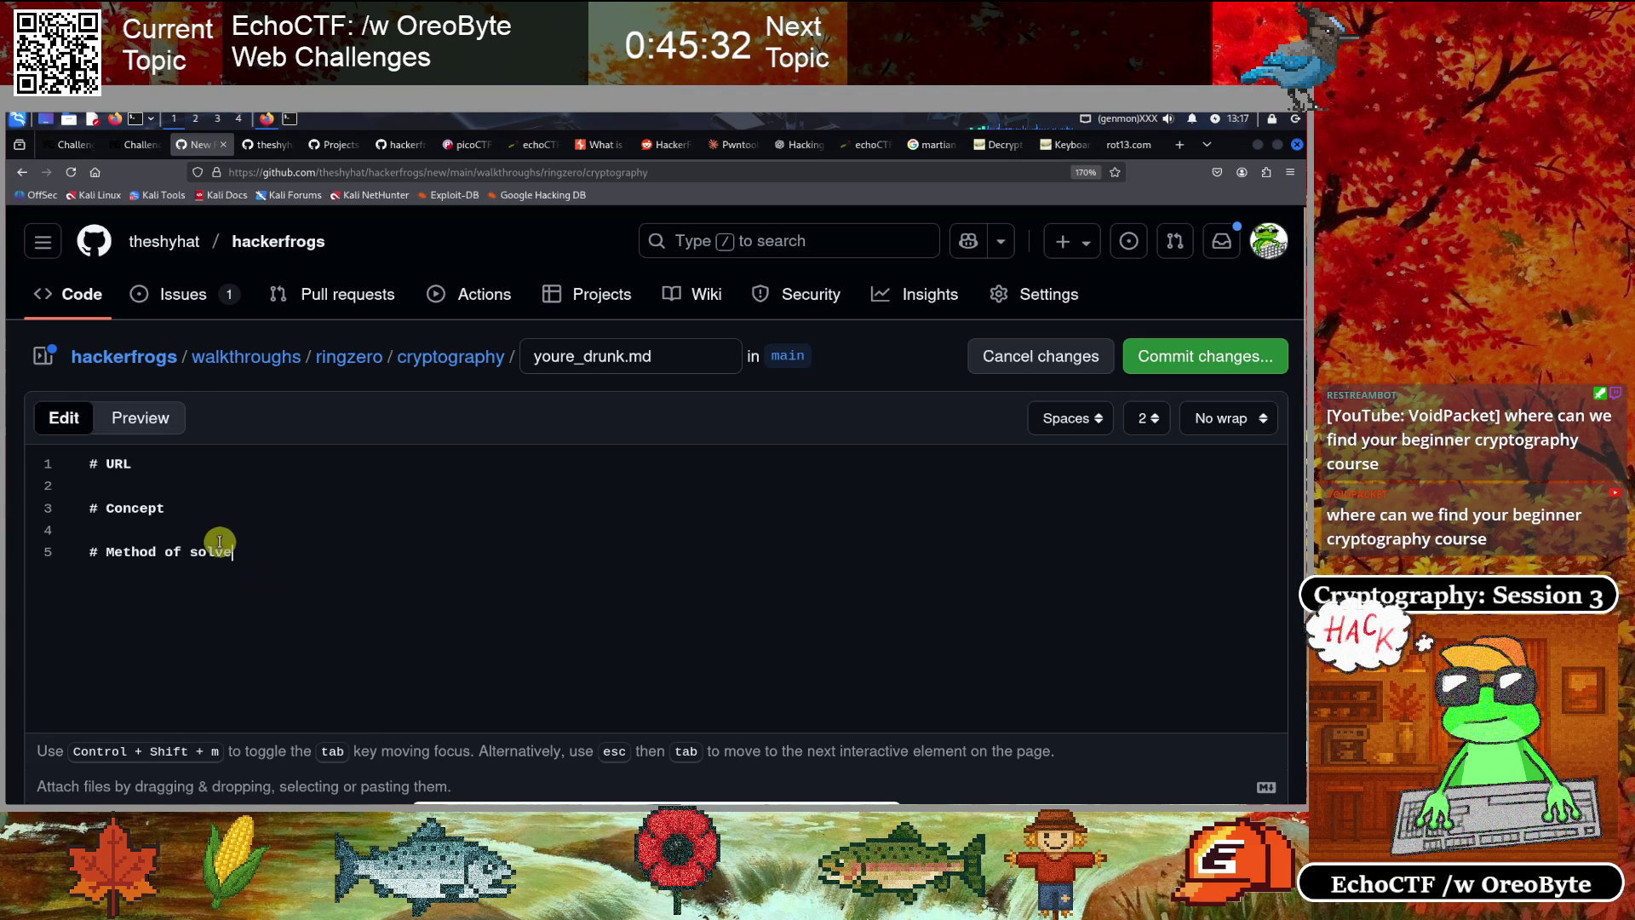
left_click(178, 532)
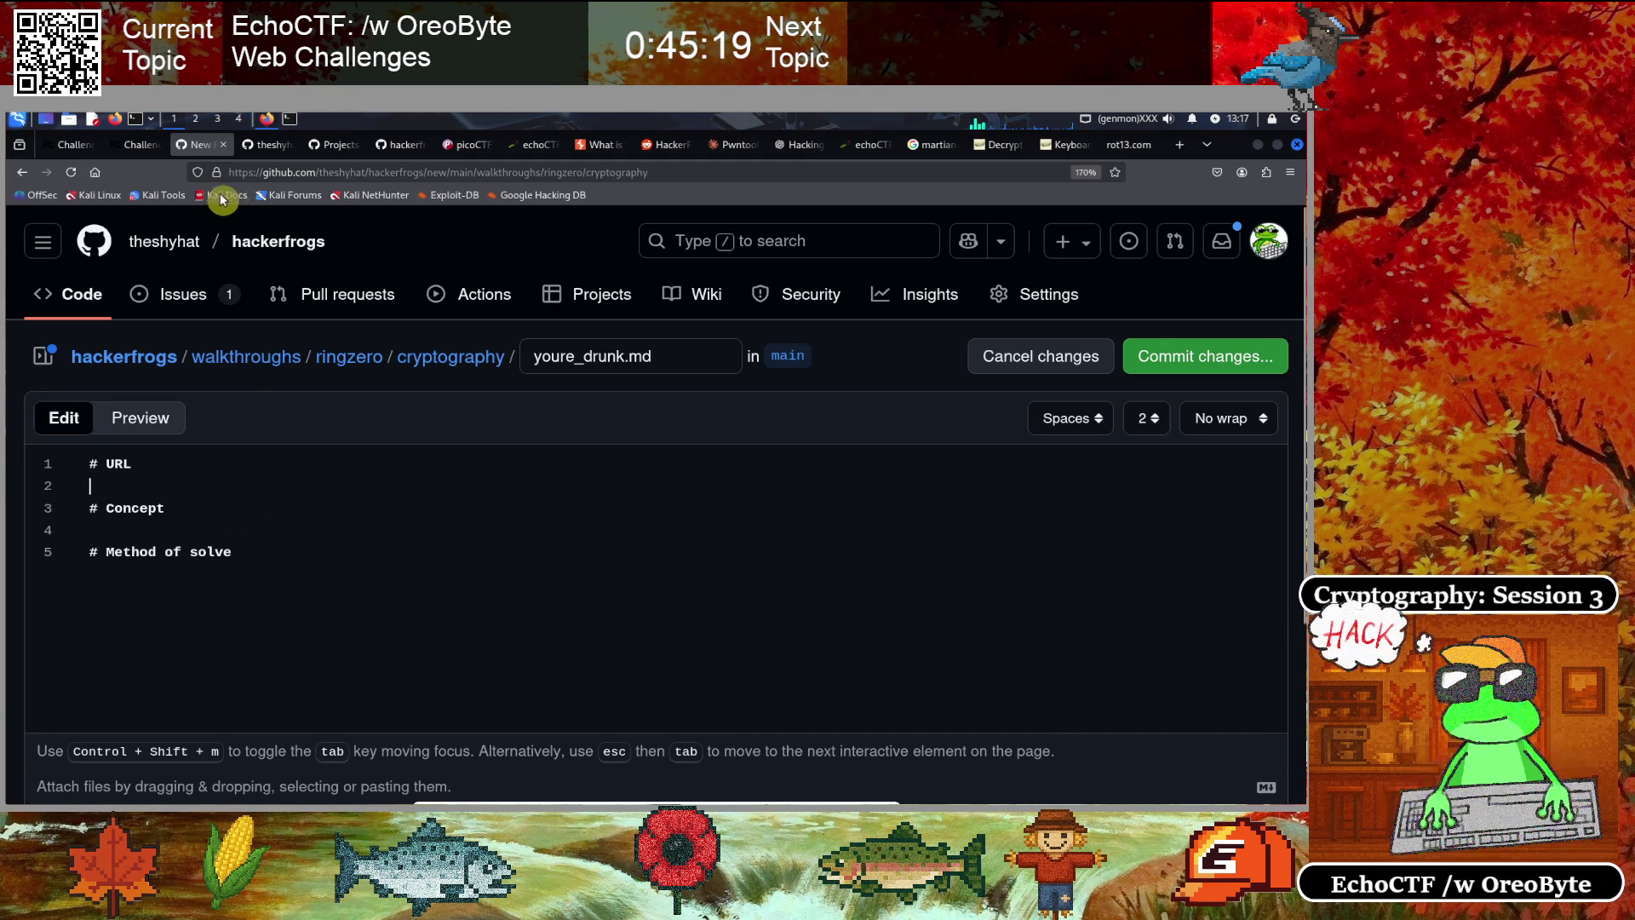
left_click(137, 145)
Paste the challenge URL under URL and add a '* keyboard-shift cipher' bullet under Concept
left_click(306, 170)
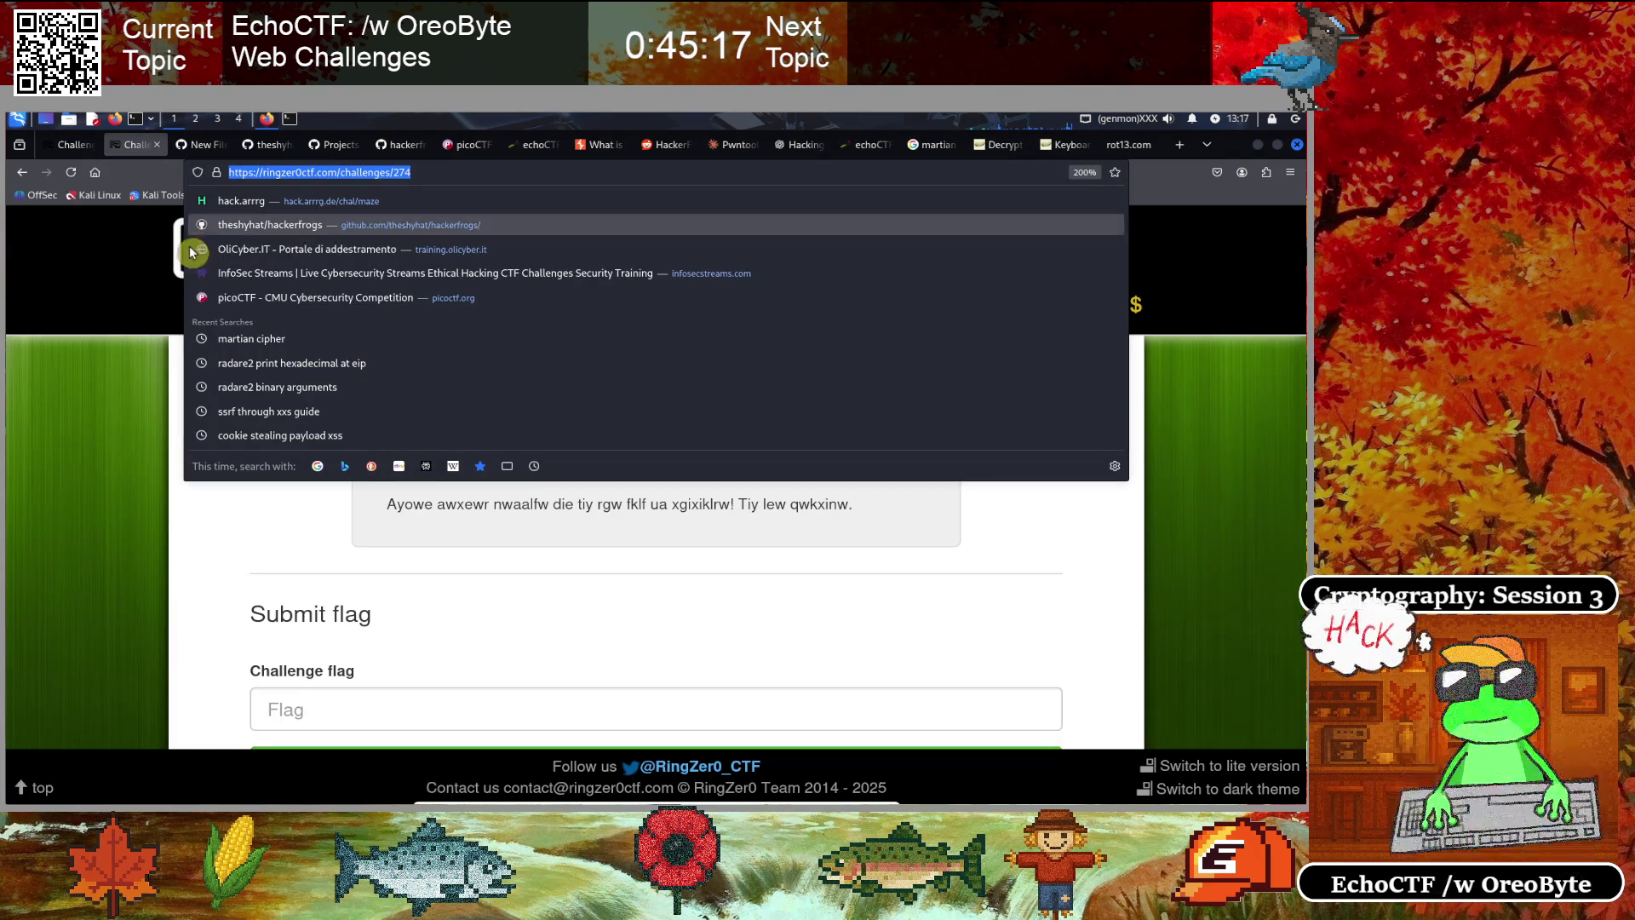
left_click(195, 144)
left_click(117, 464)
type("https://ringzer0ctf.com/challenges/274")
left_click(120, 529)
key("Down")
type("* ke")
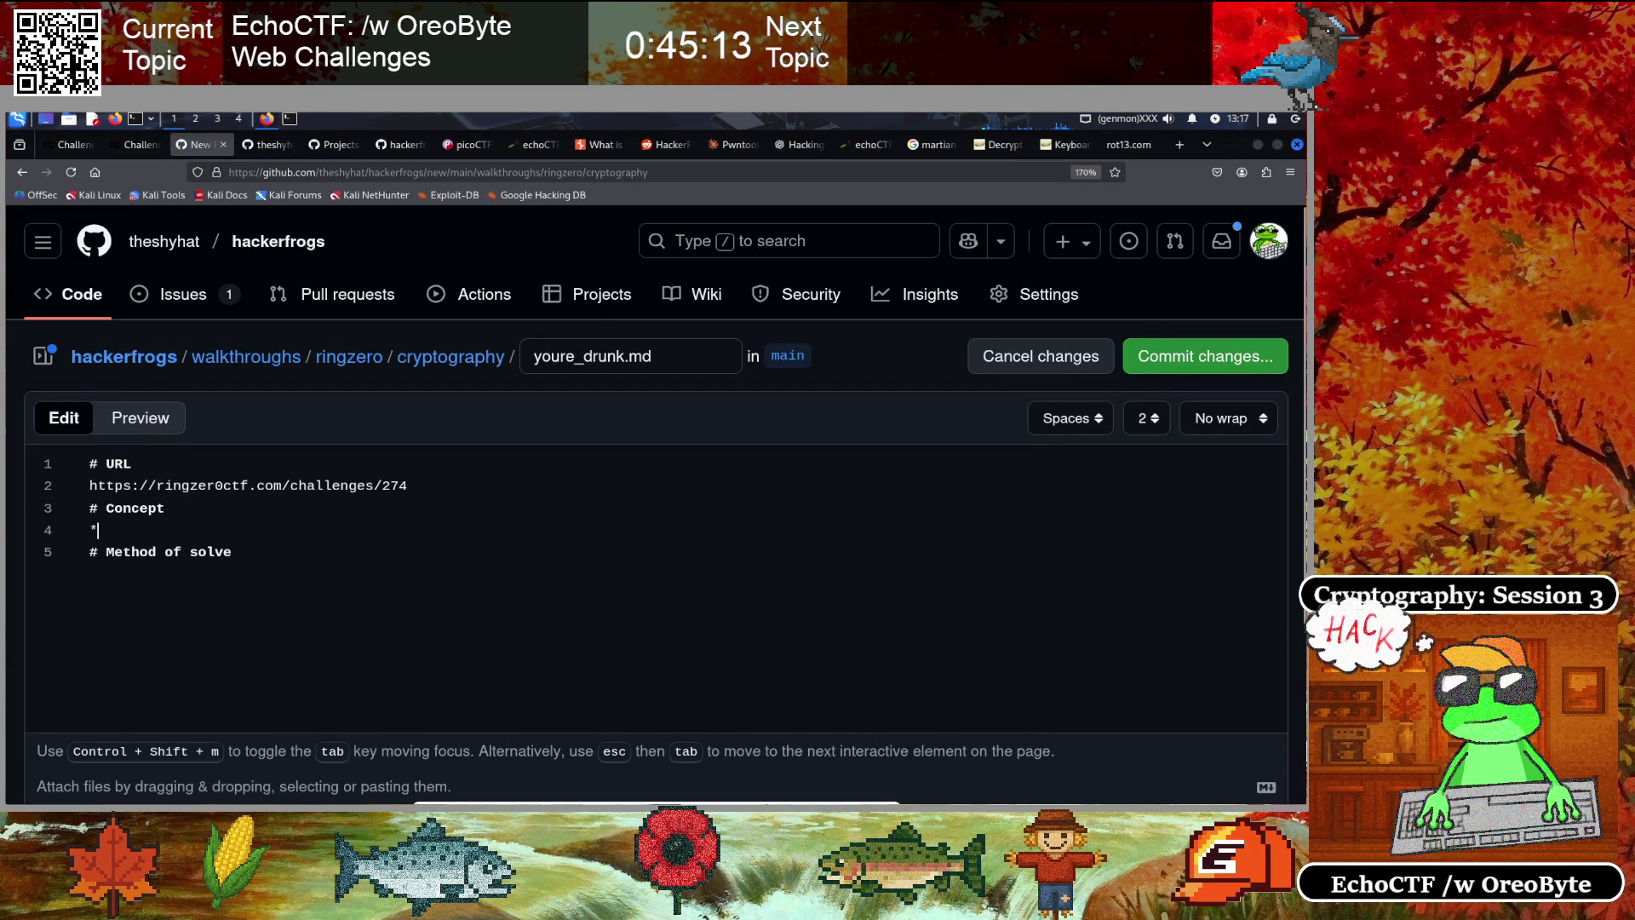
type("yboar")
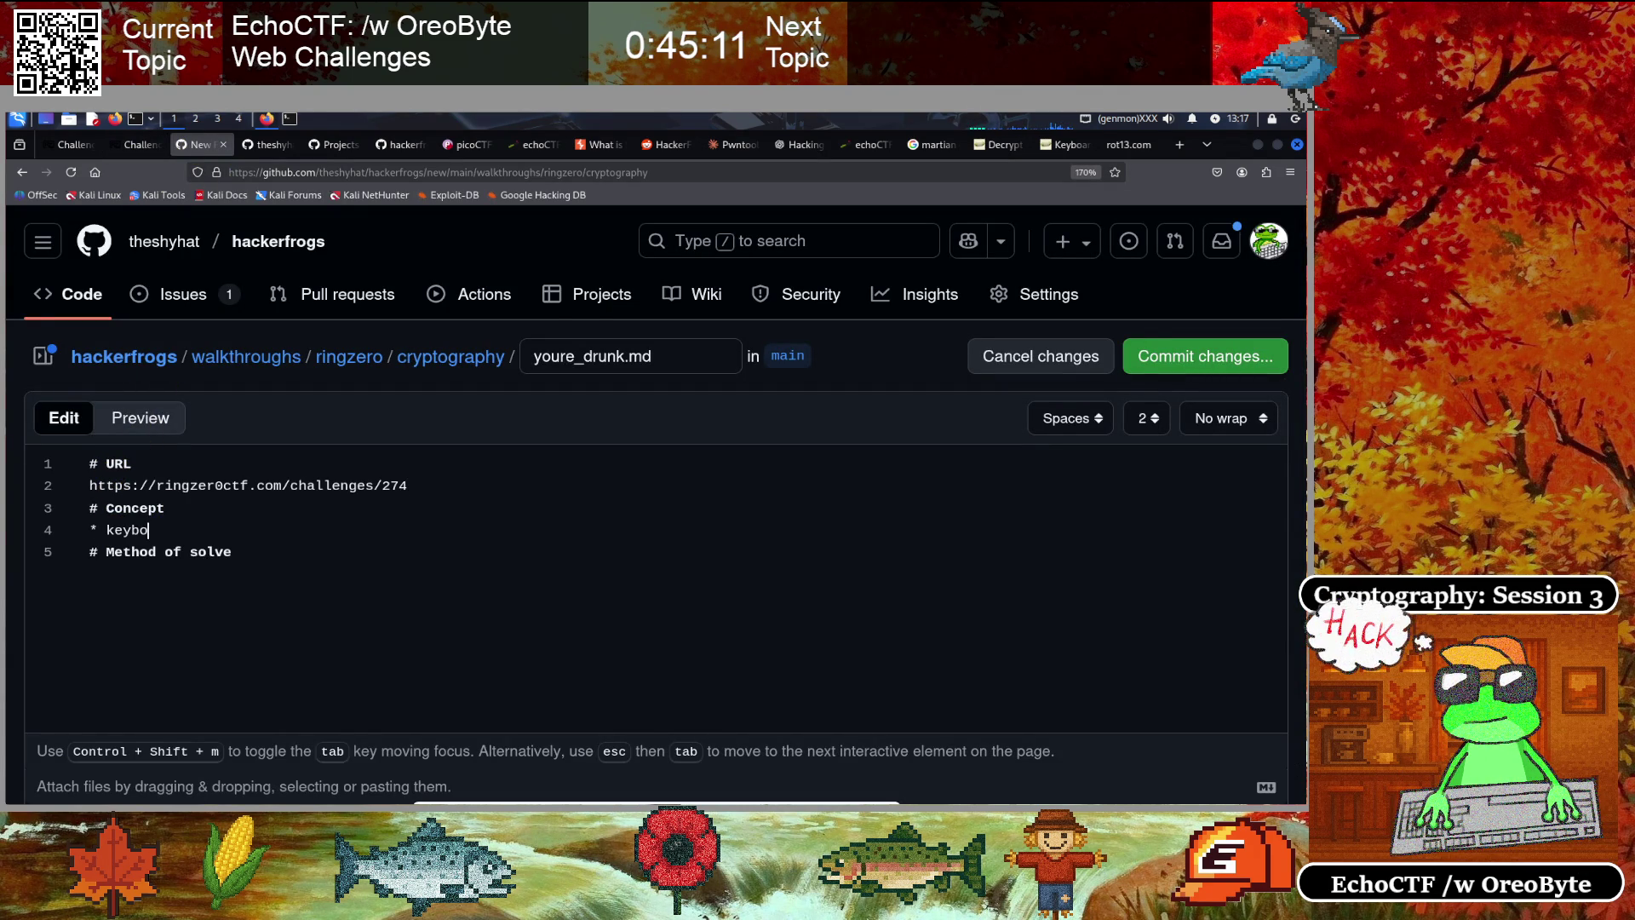
type("d-shift")
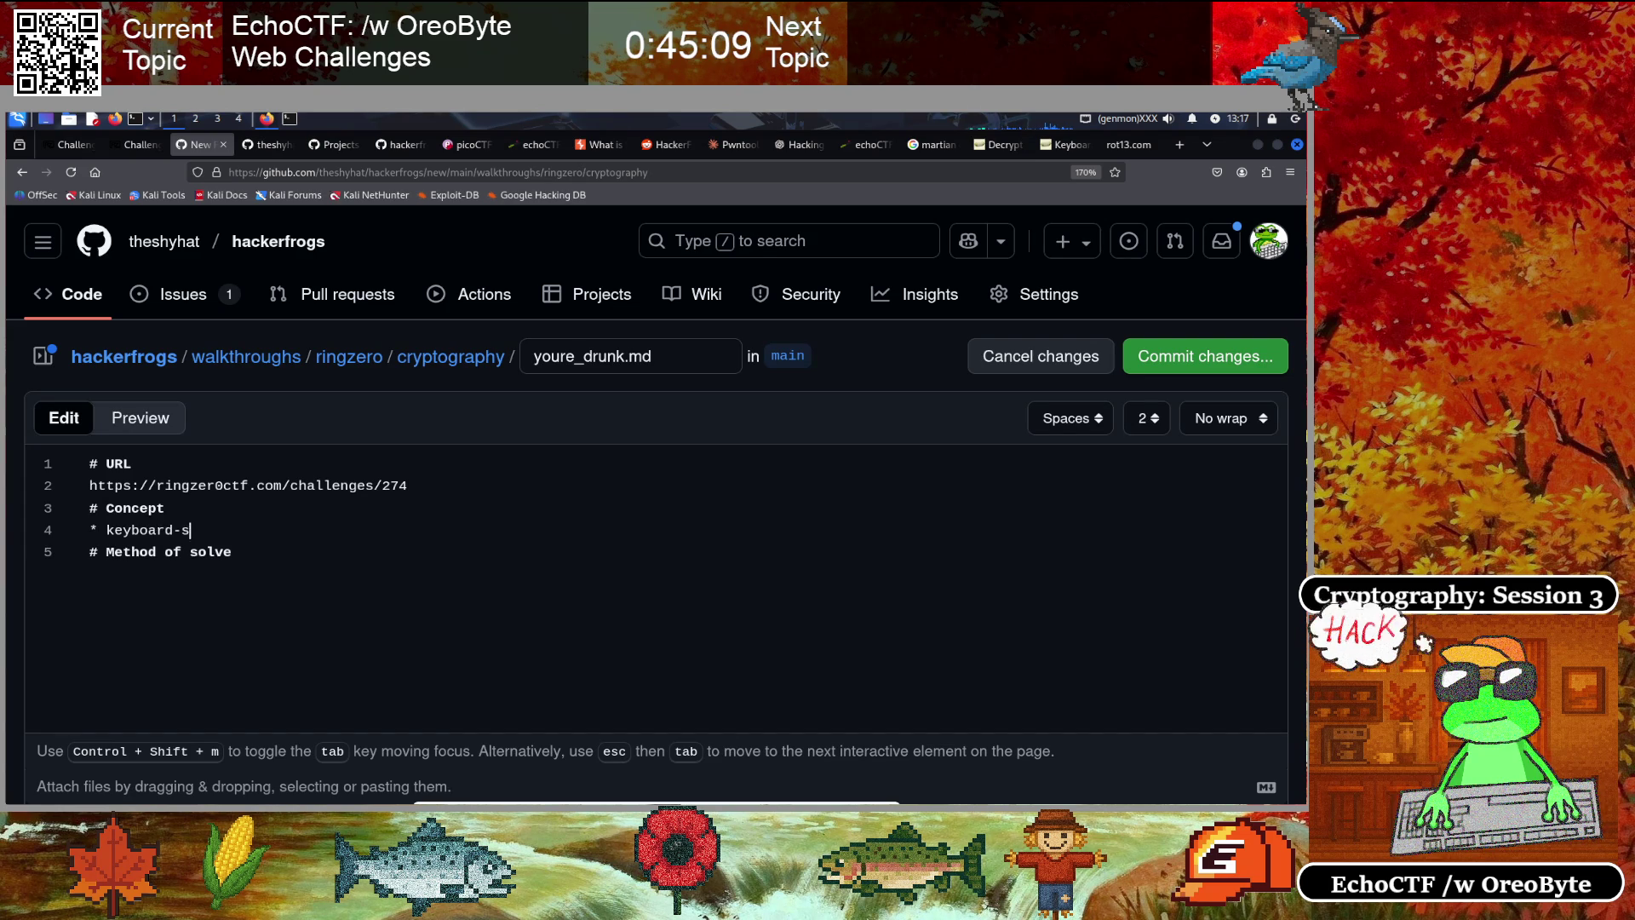
type(" cipher")
Write the Method of solve bullet explaining how the keyboard-shift cipher substitutes neighbouring keys
key("Down")
key("Return")
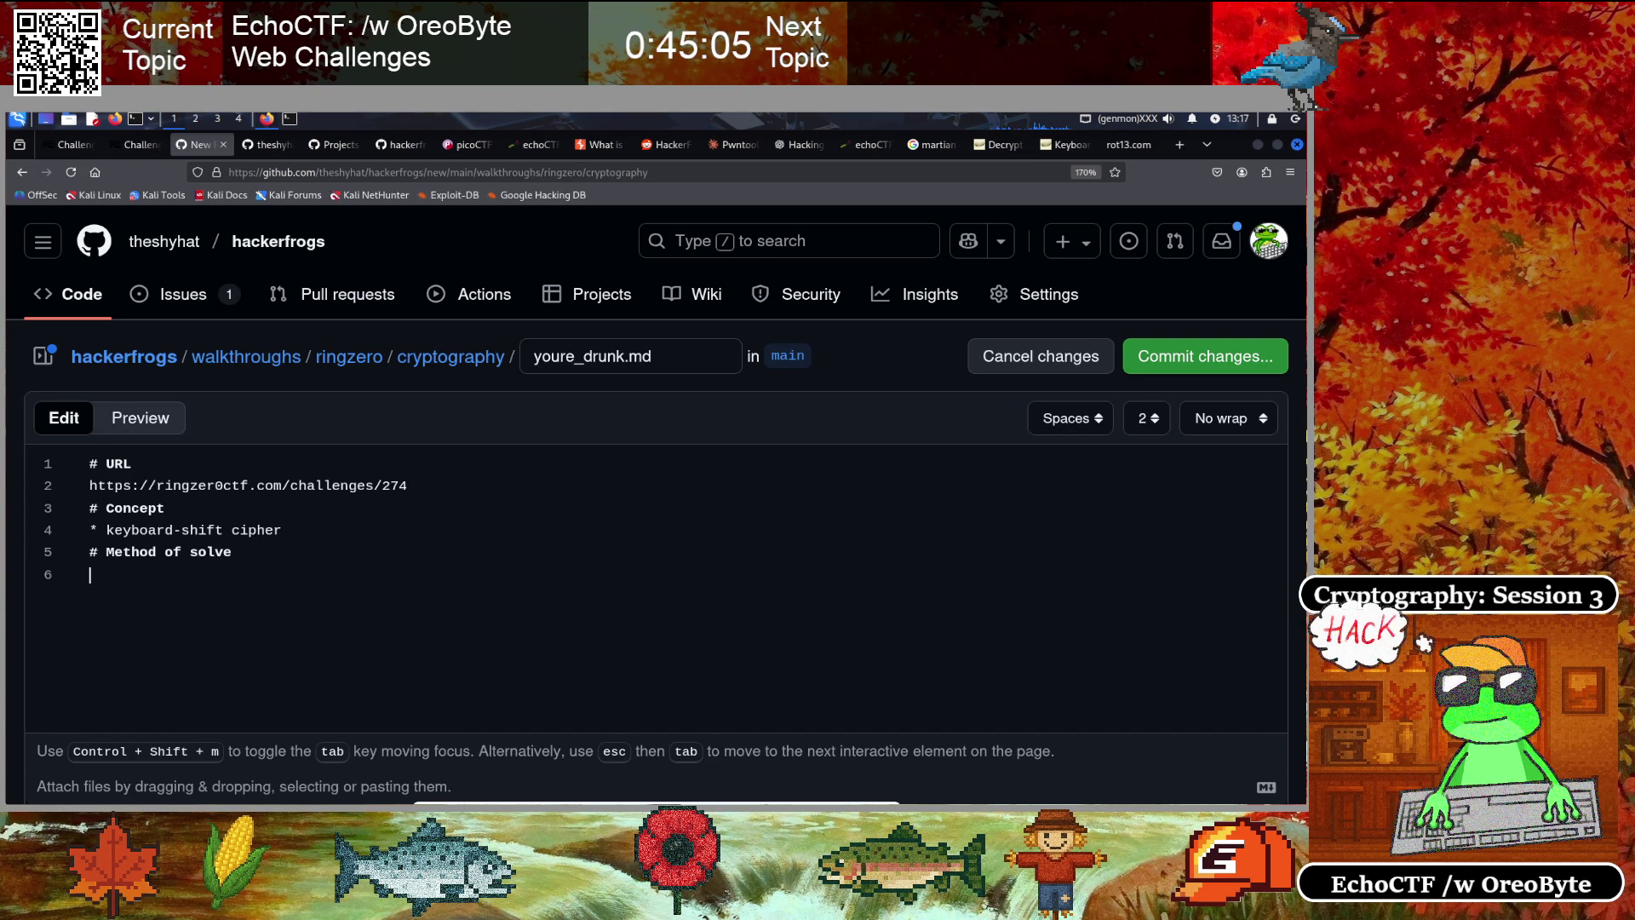
type("this")
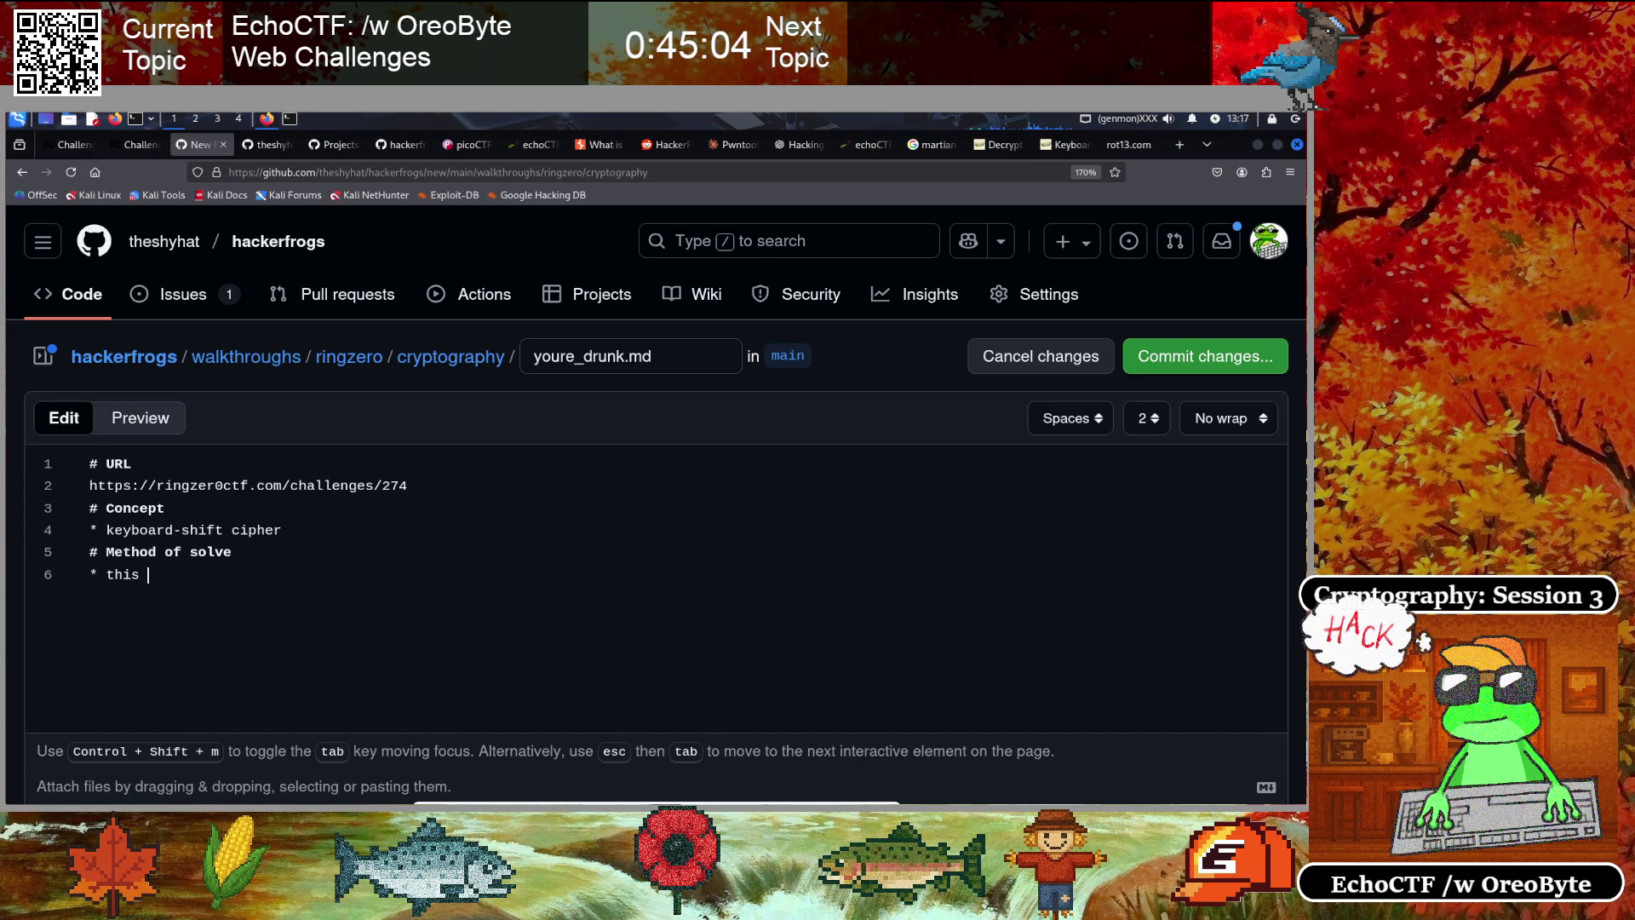
type("pt")
type("d ")
type("g was")
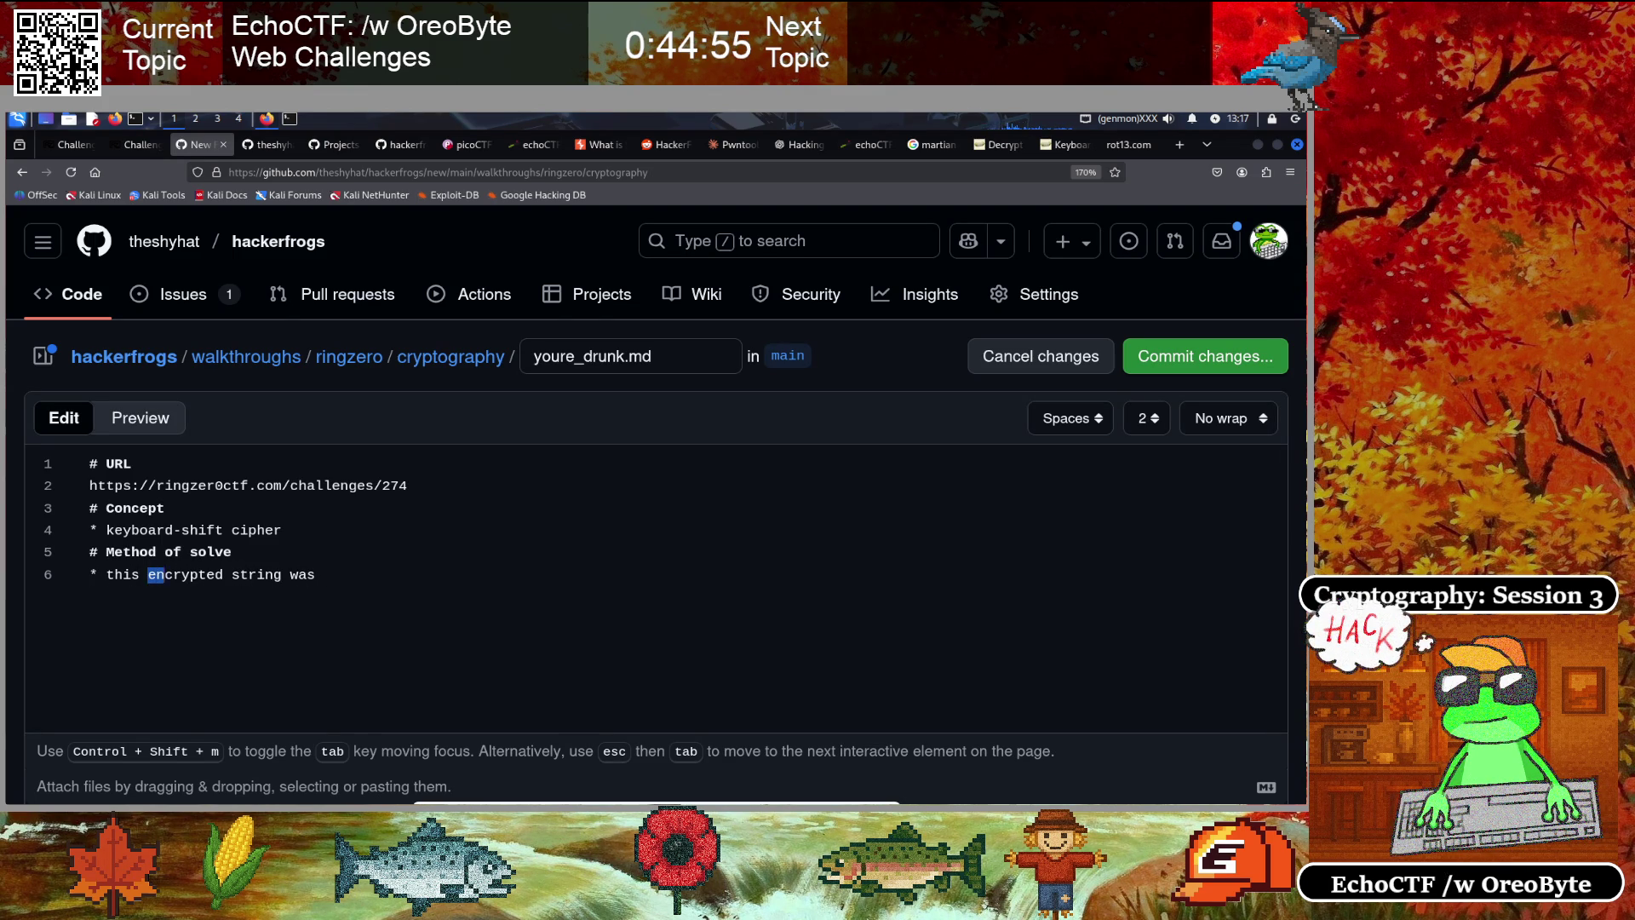
key("shift+Right")
key("shift+Right")
key("shift+Right")
type("ciphertext was enc")
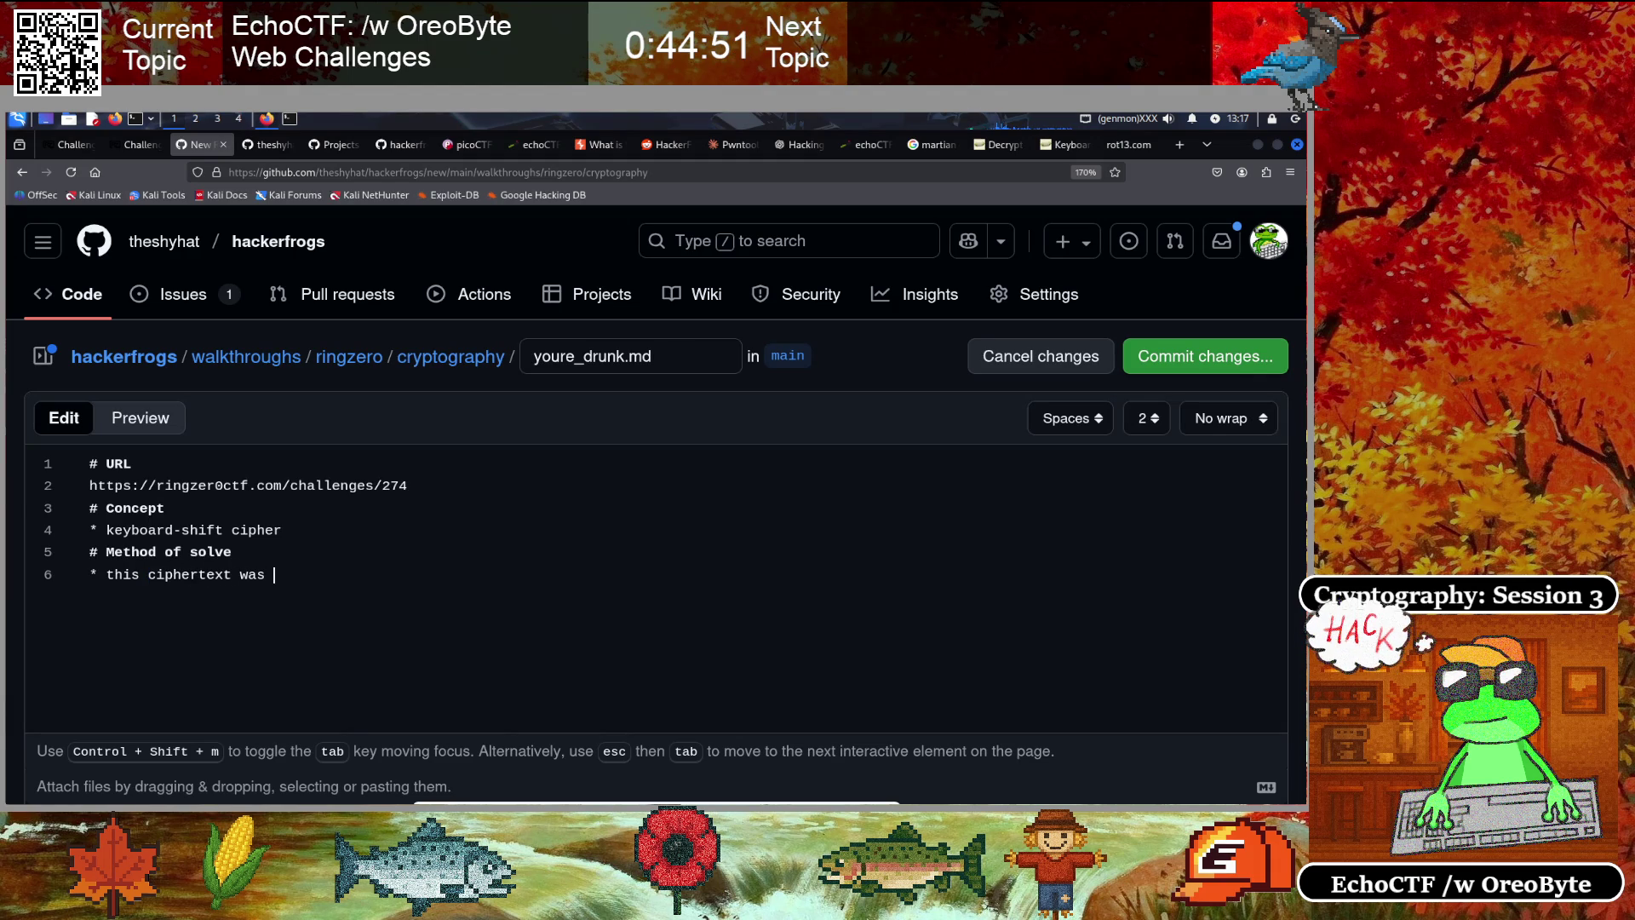
type("rypted using t")
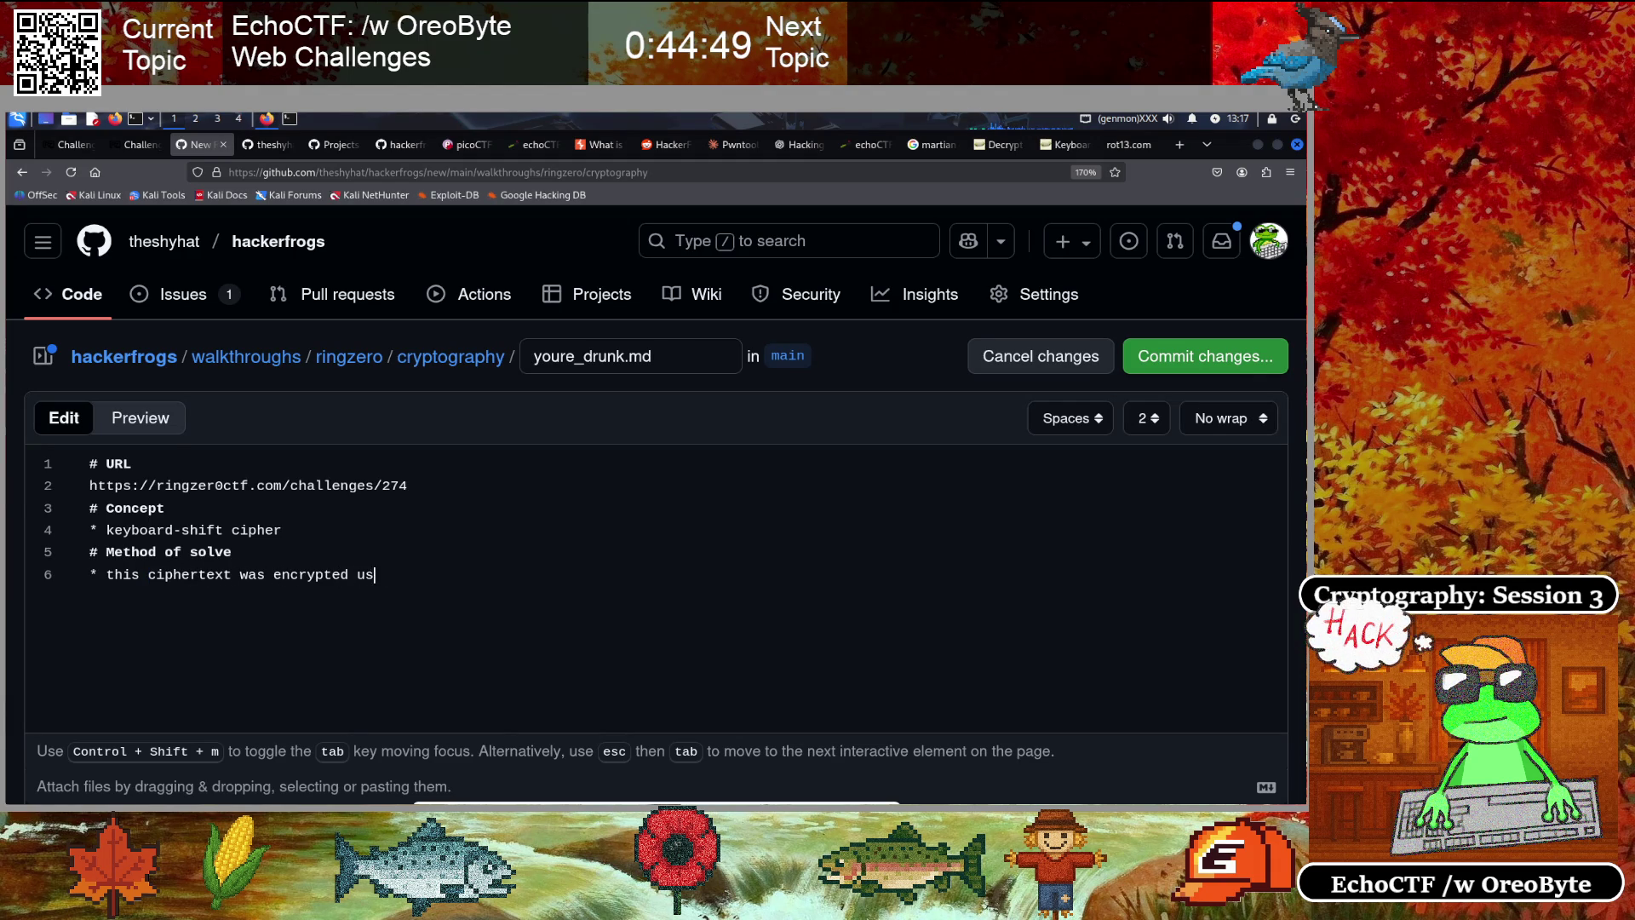
type("he keyboard-shi")
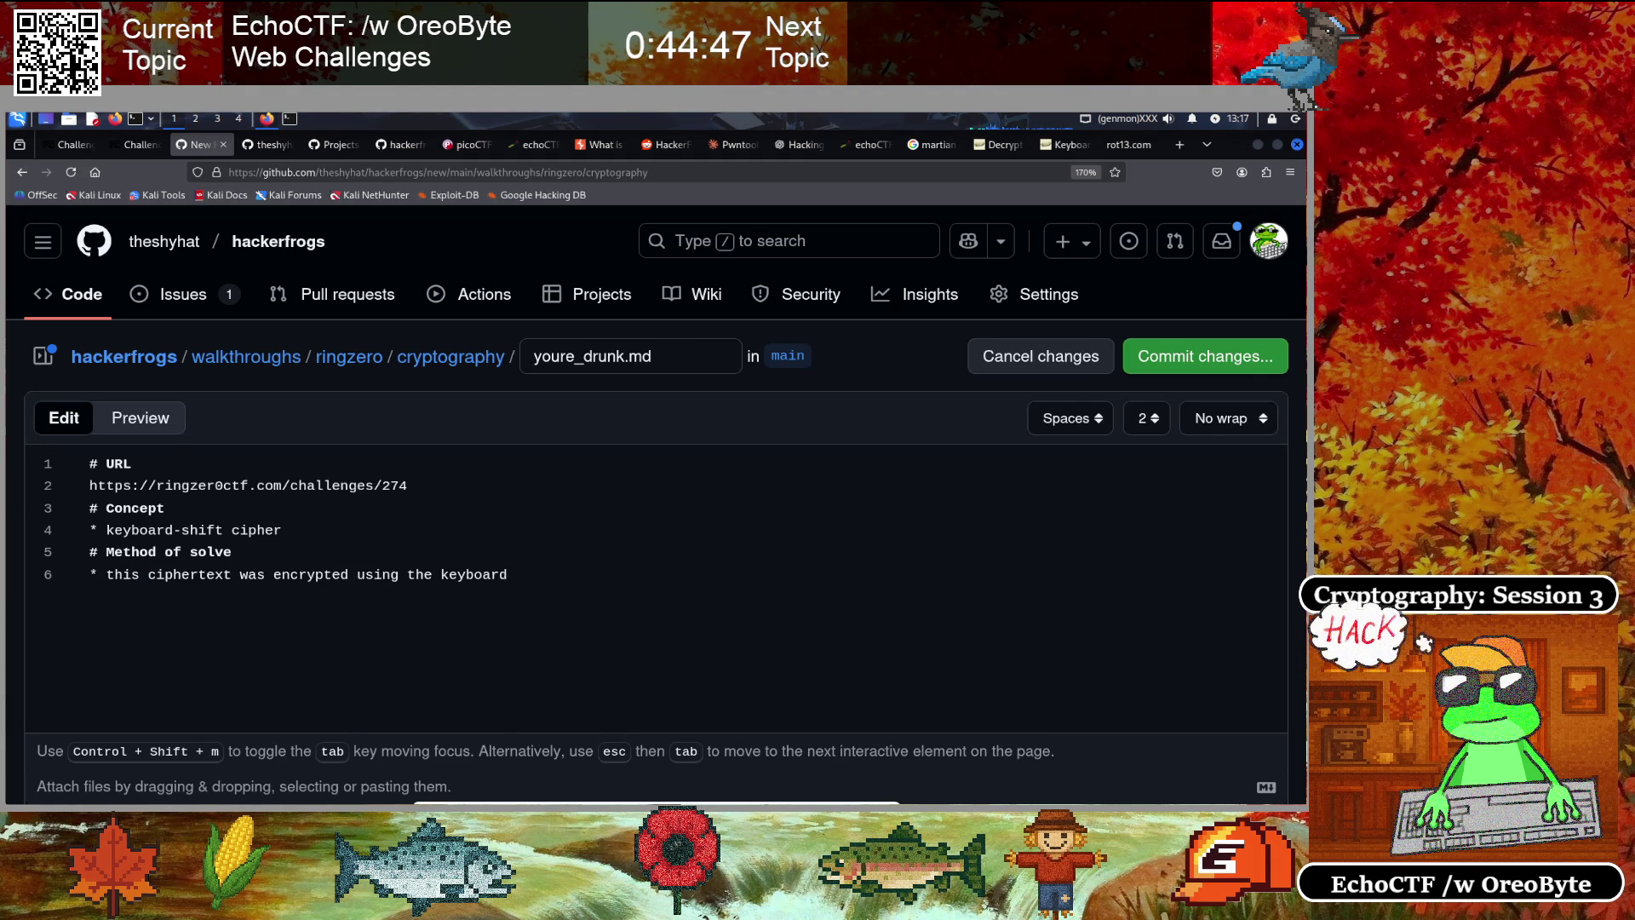
type("ft cipher,")
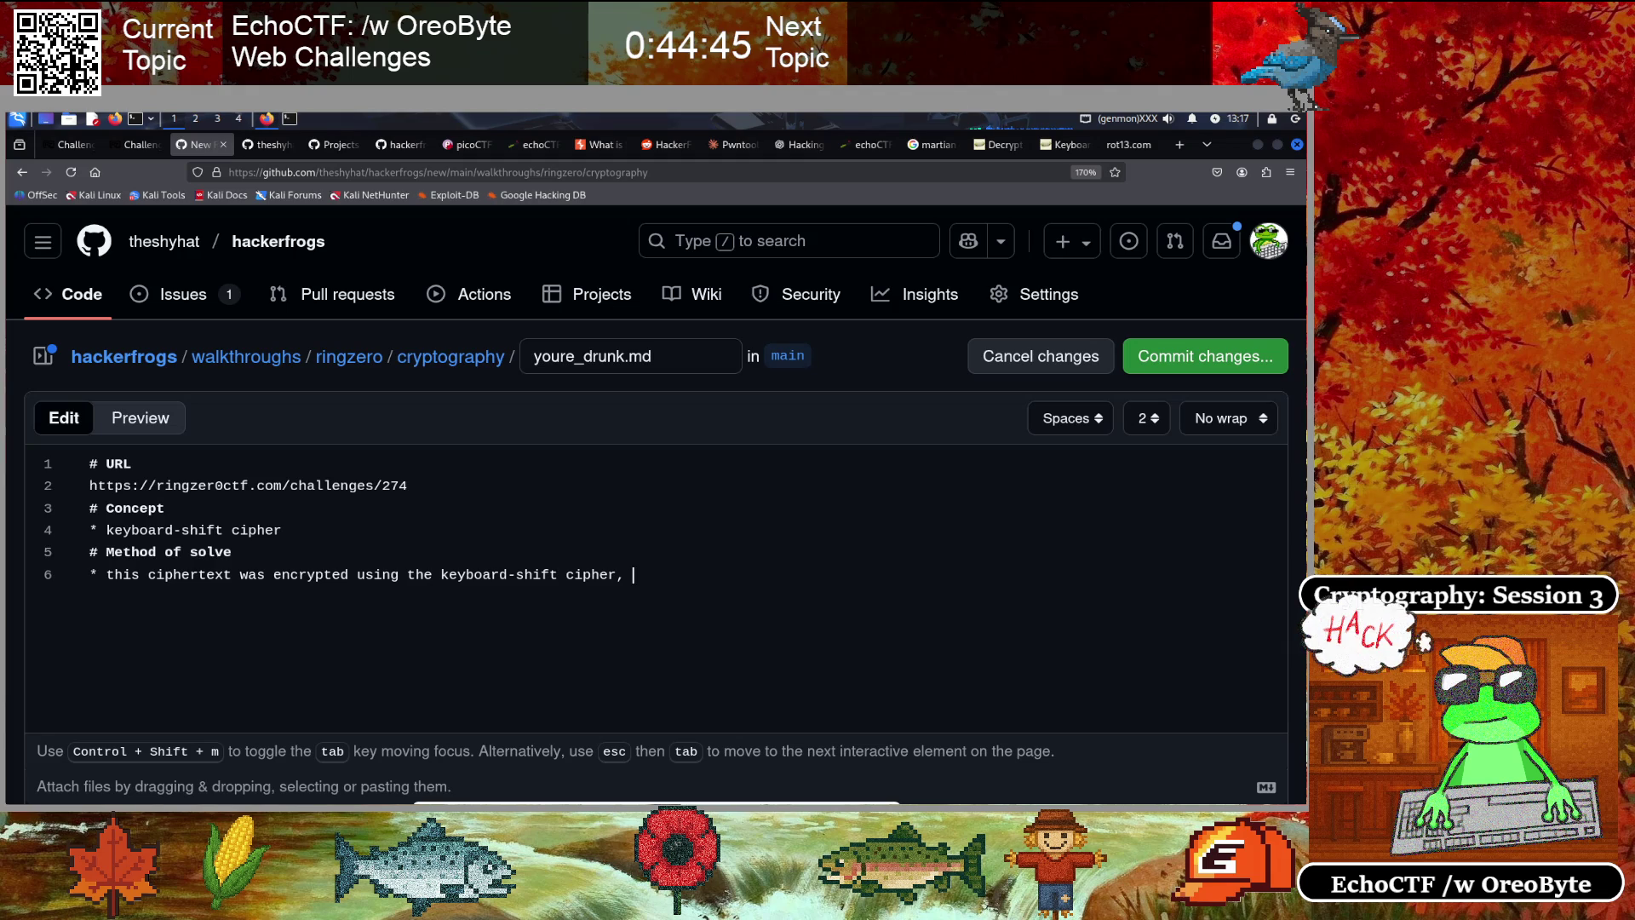
type(" which is a ciph")
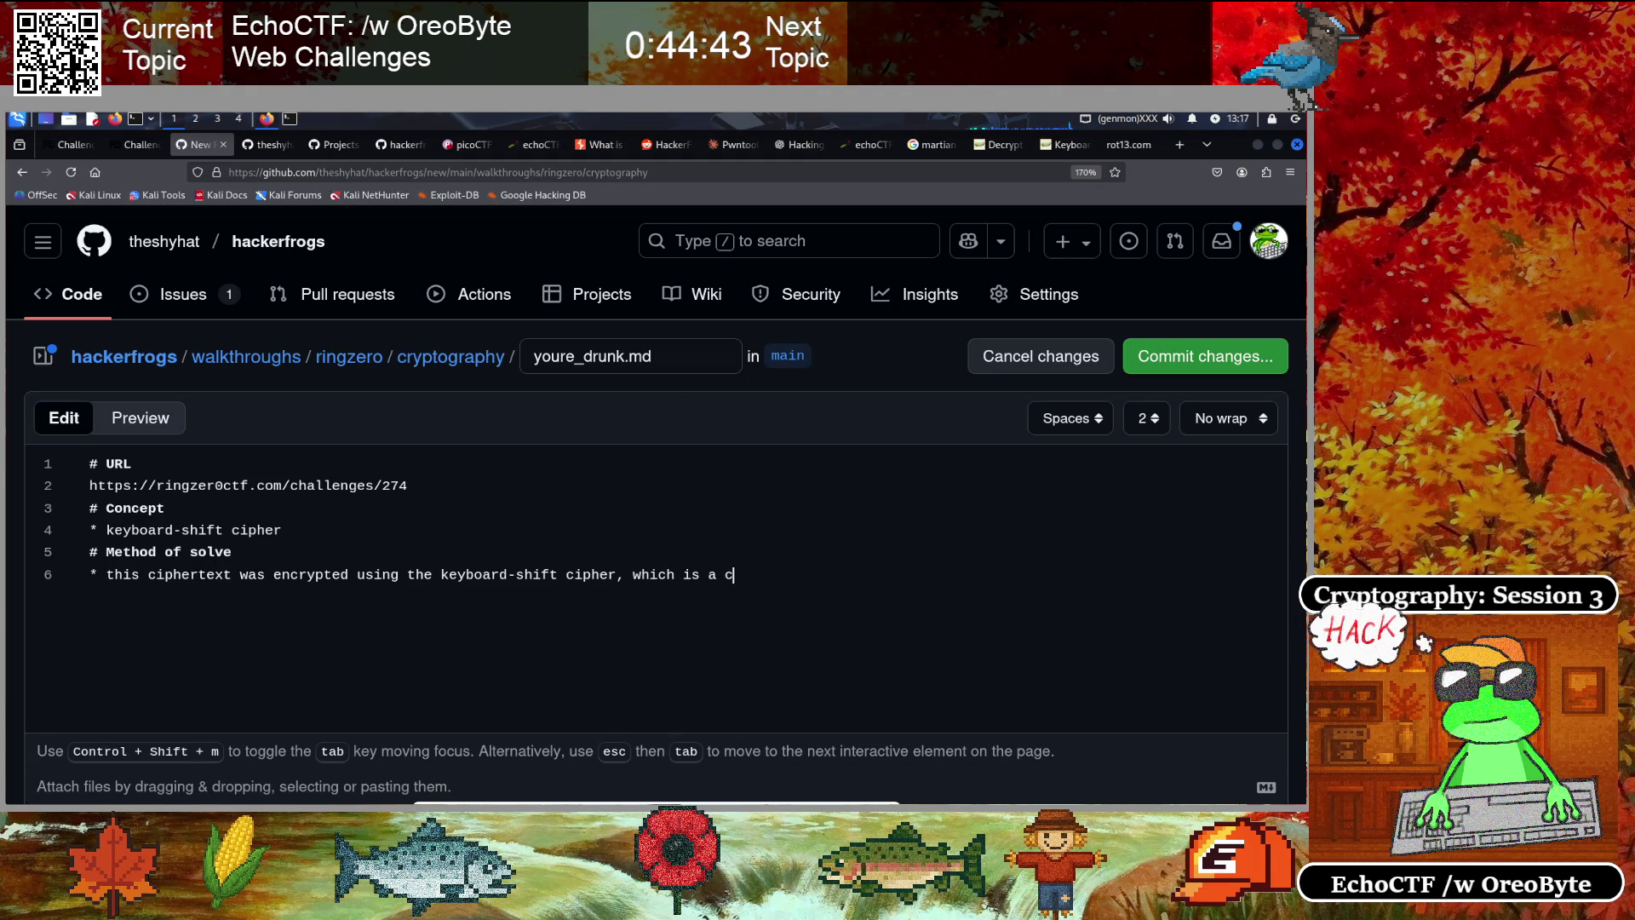
type("er we")
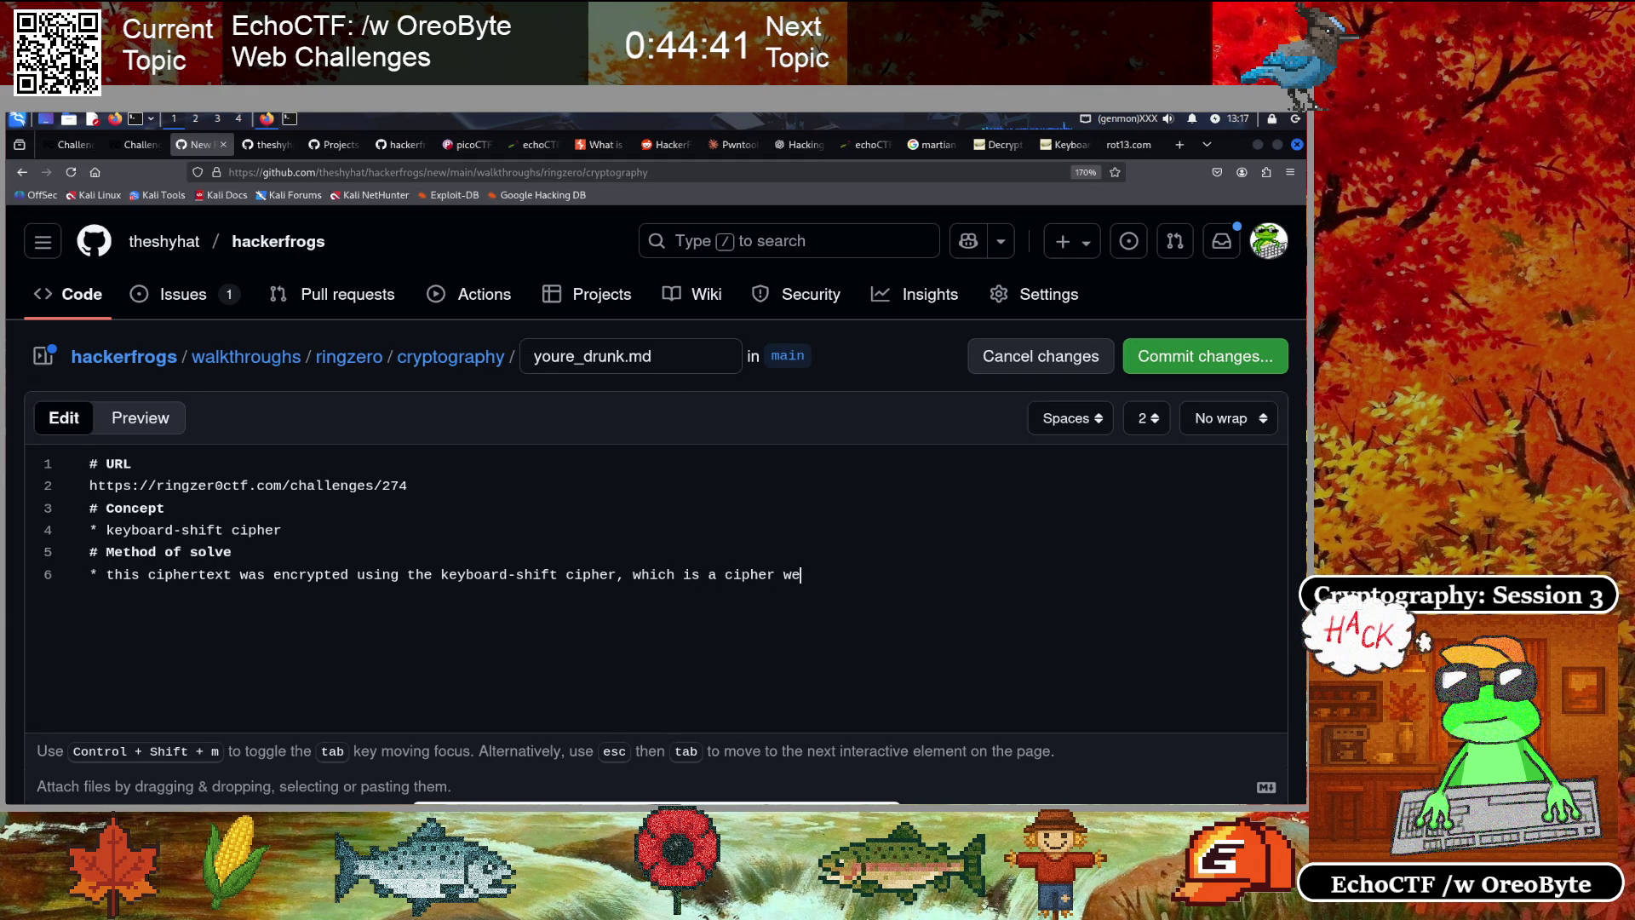
type("here eac")
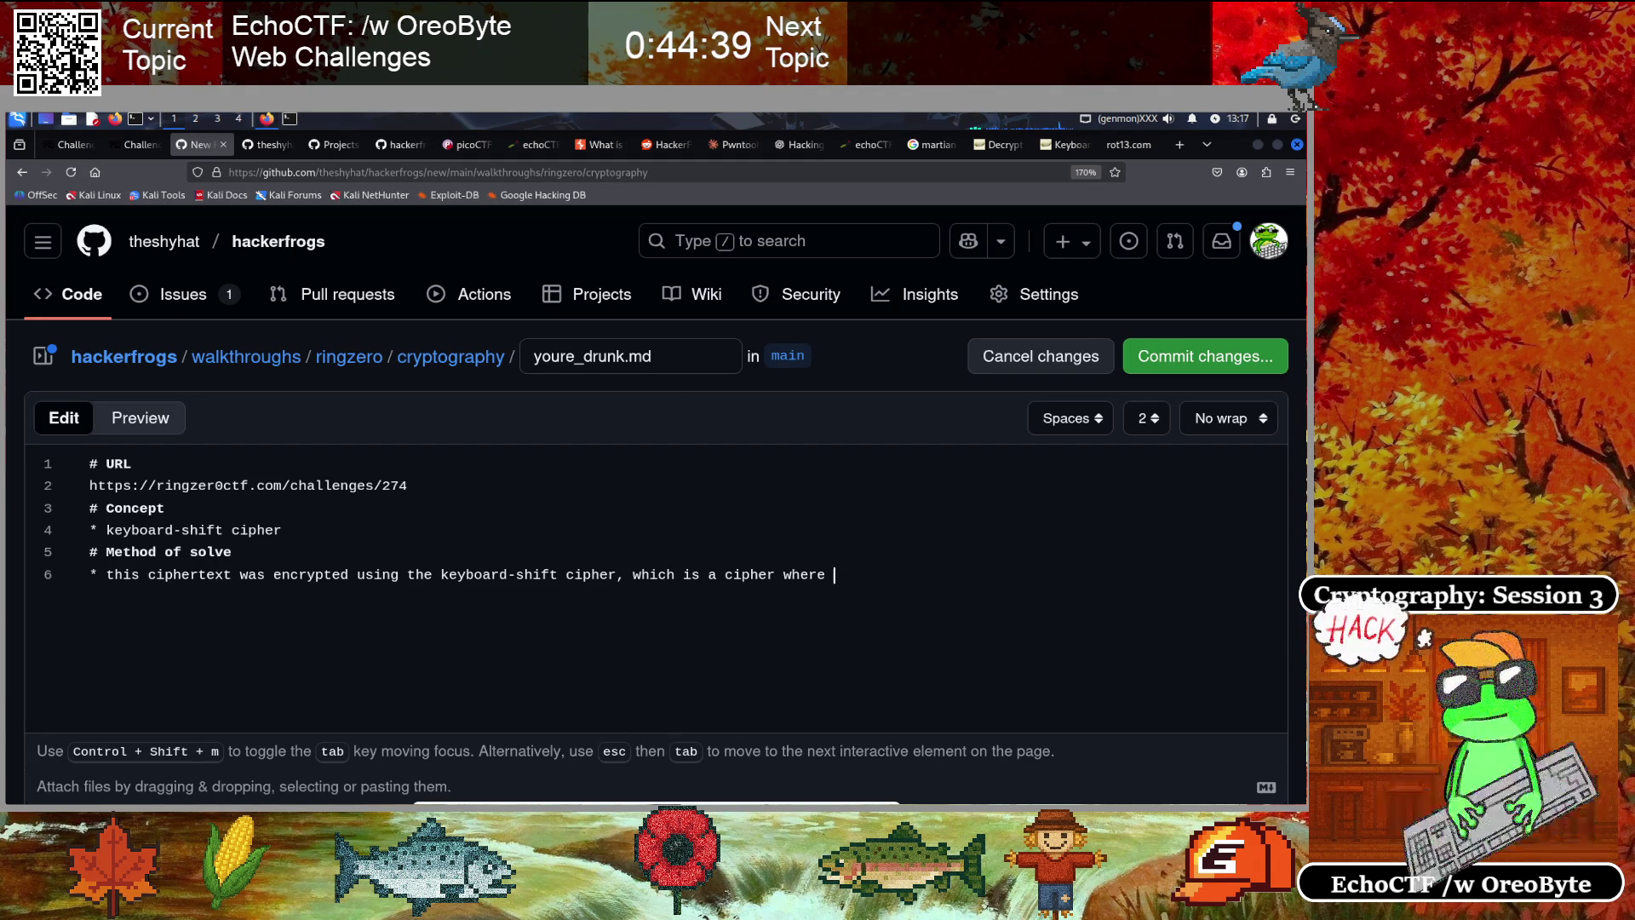
type("h letter ")
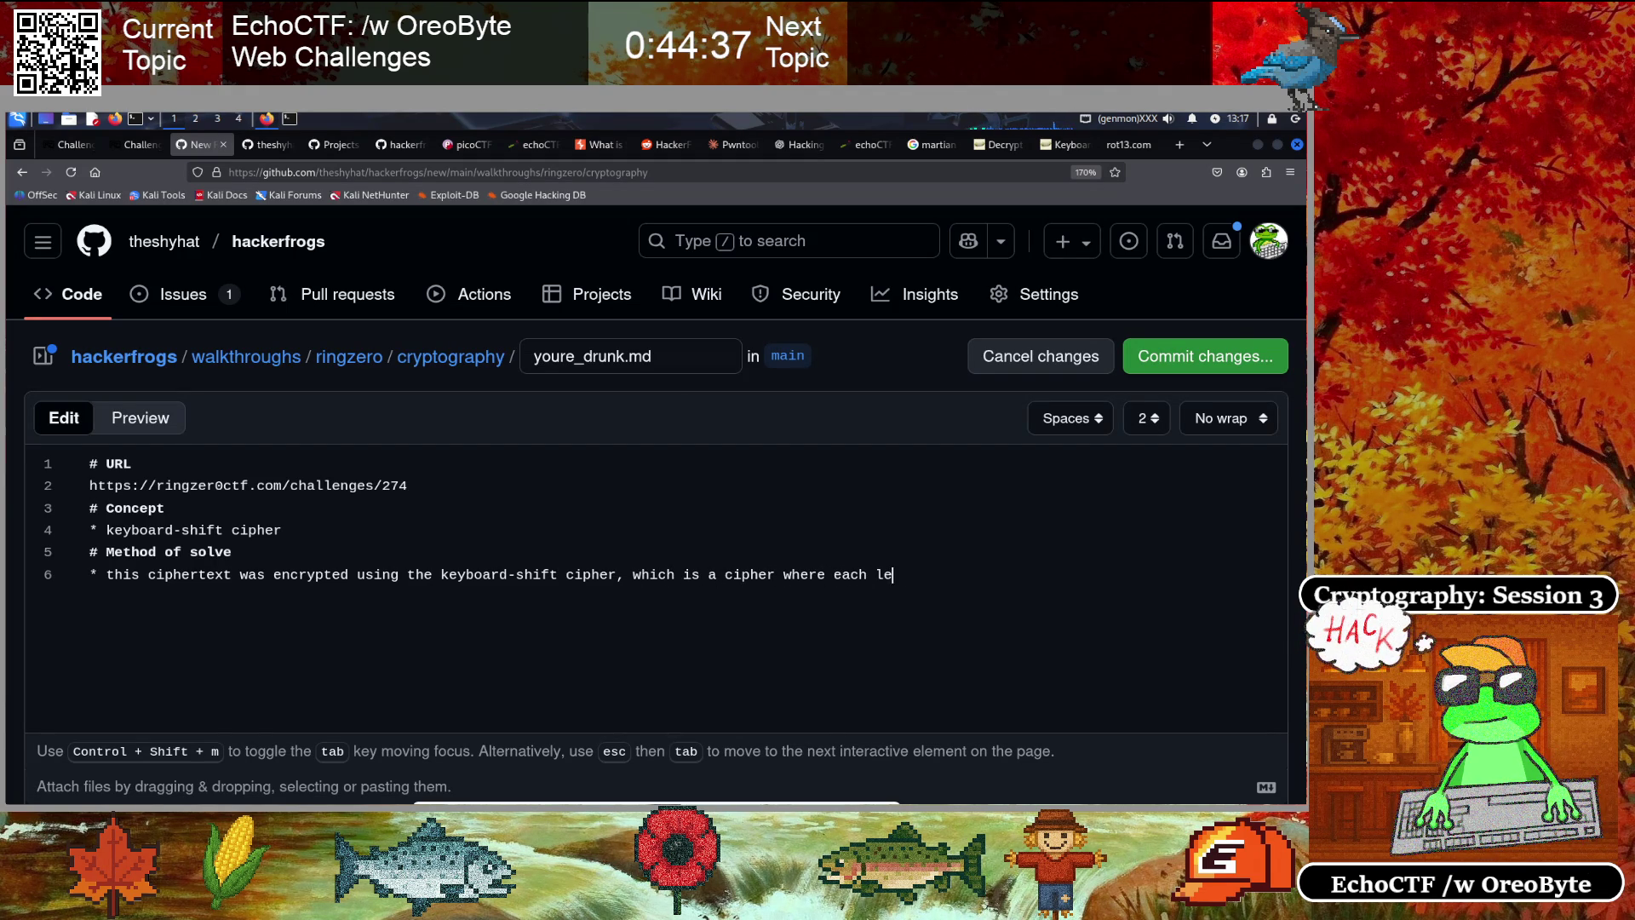
type("in the plai")
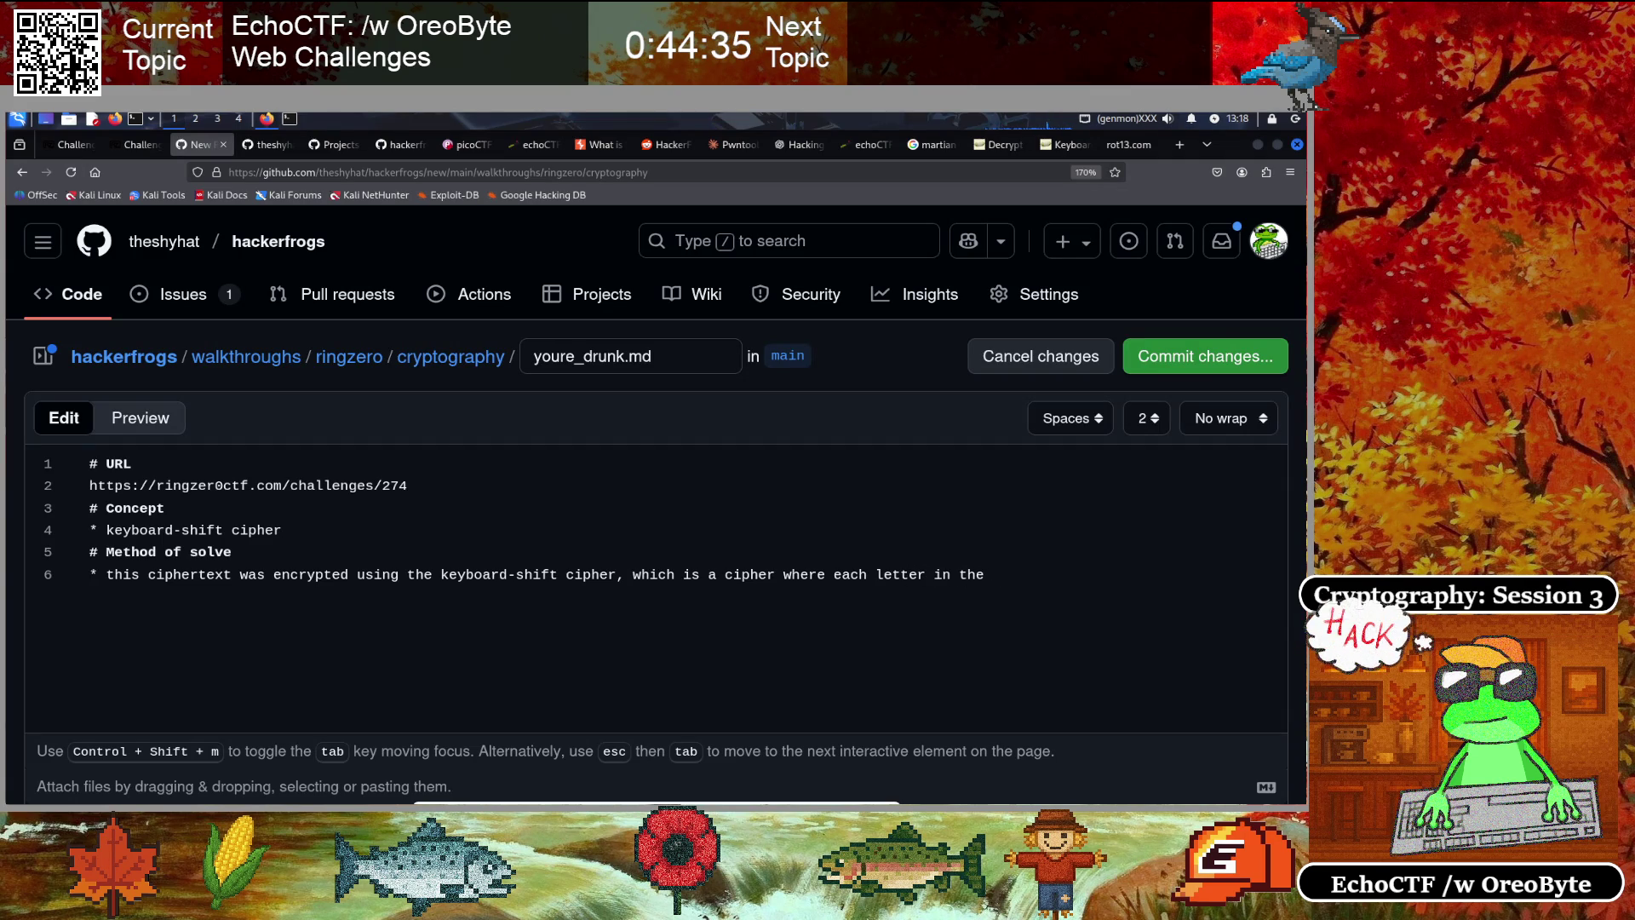
type("ntext is su")
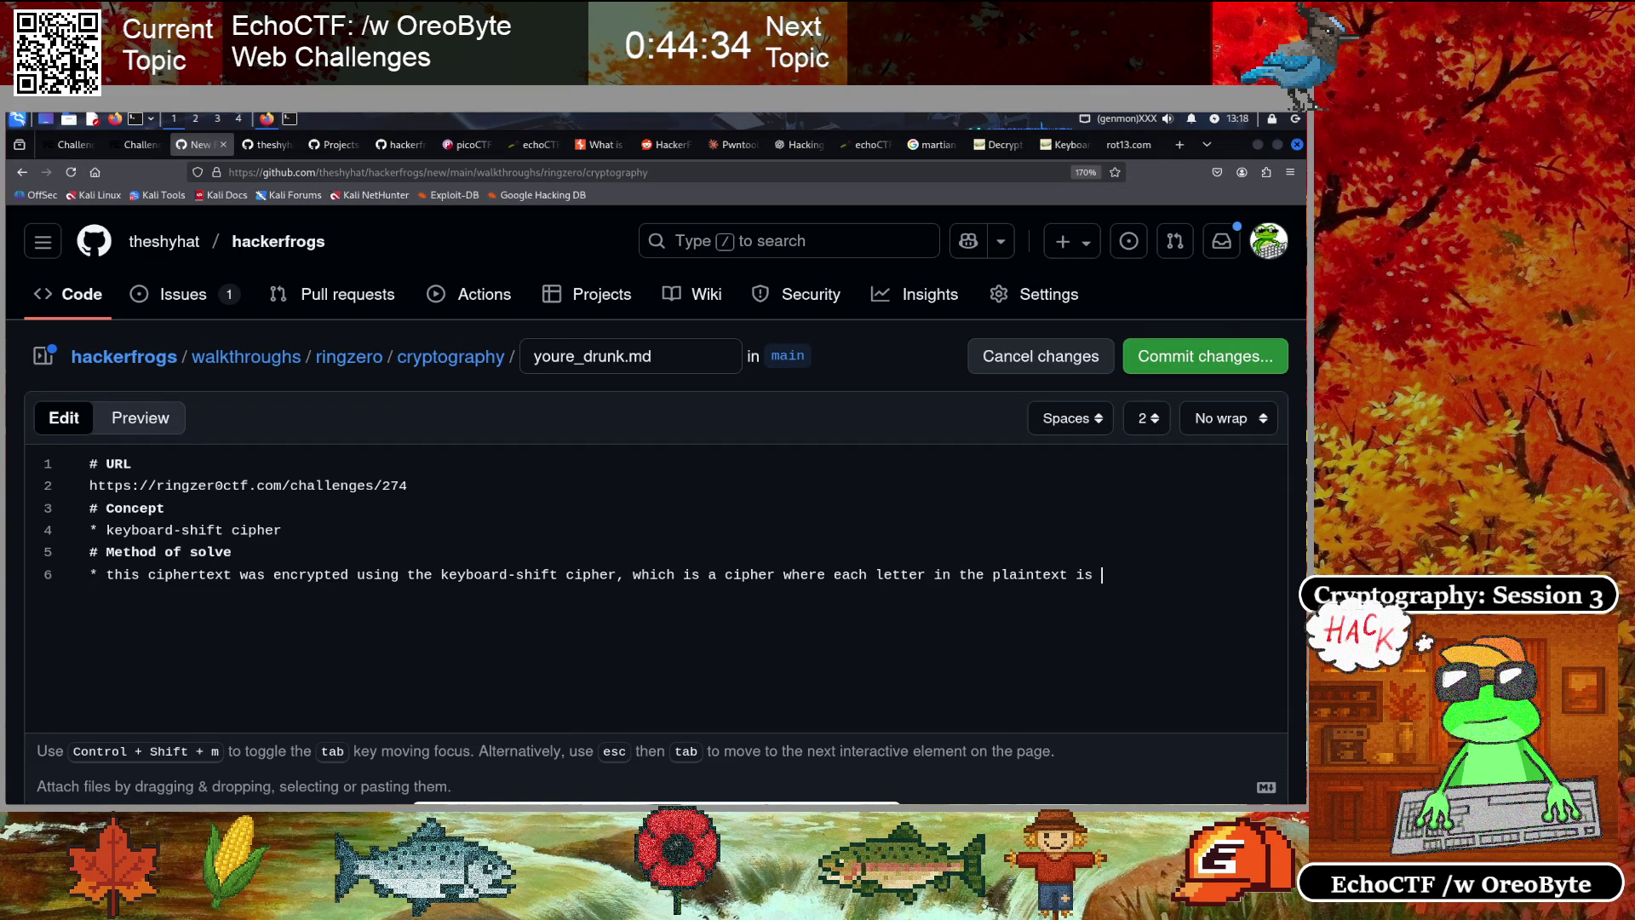
type("bstitue")
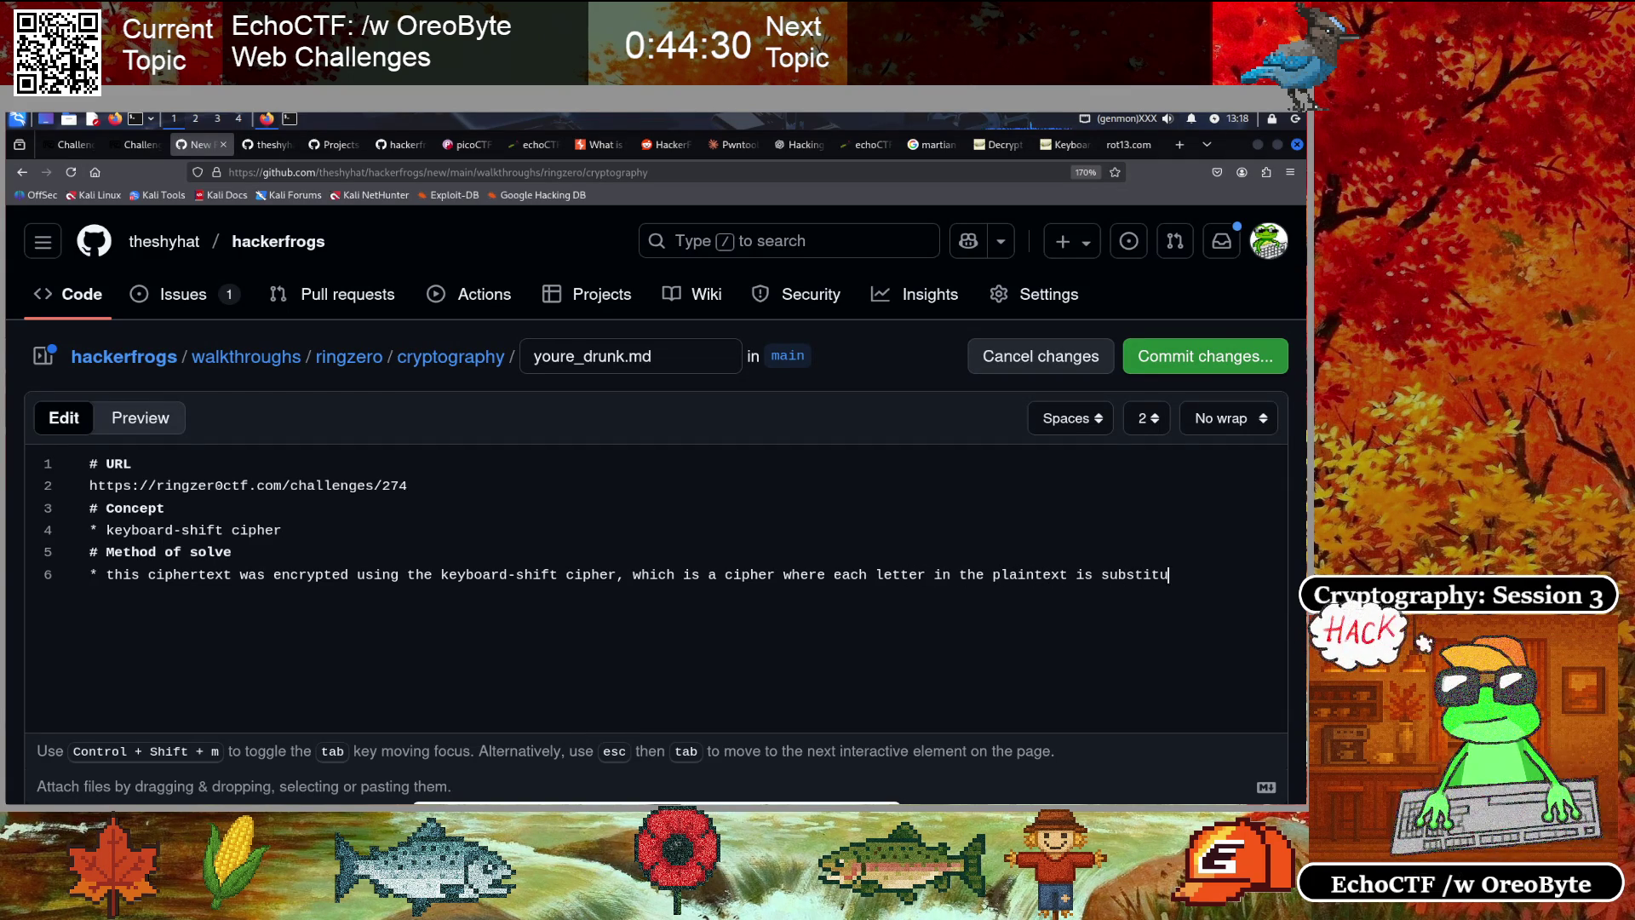
key("BackSpace")
key("BackSpace")
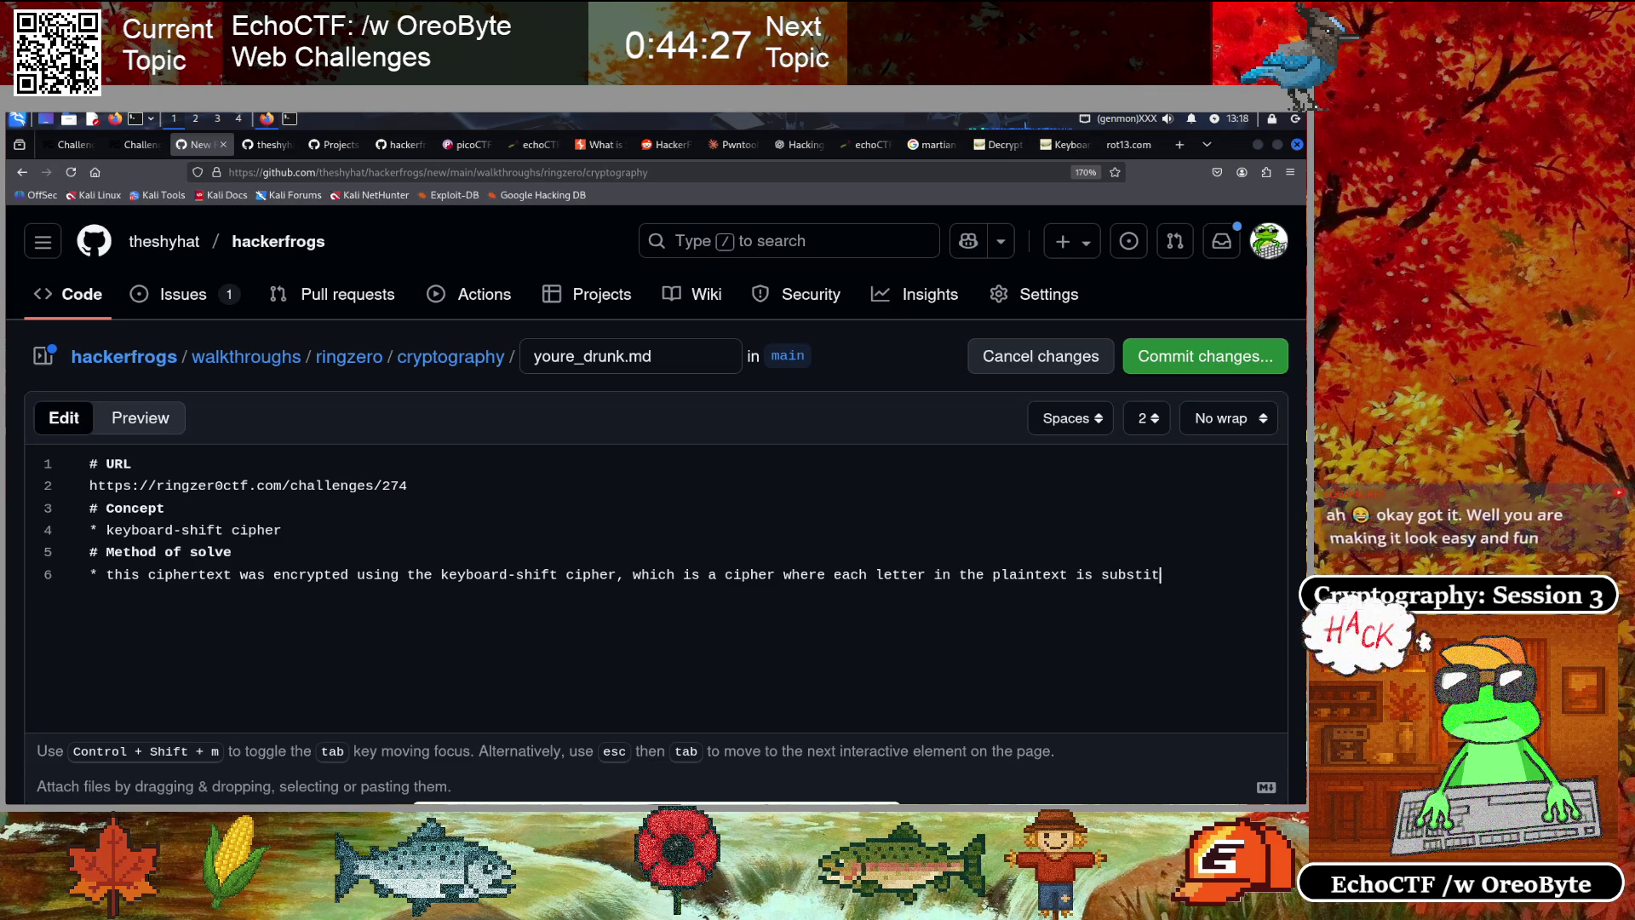
type("u")
type("ed wit")
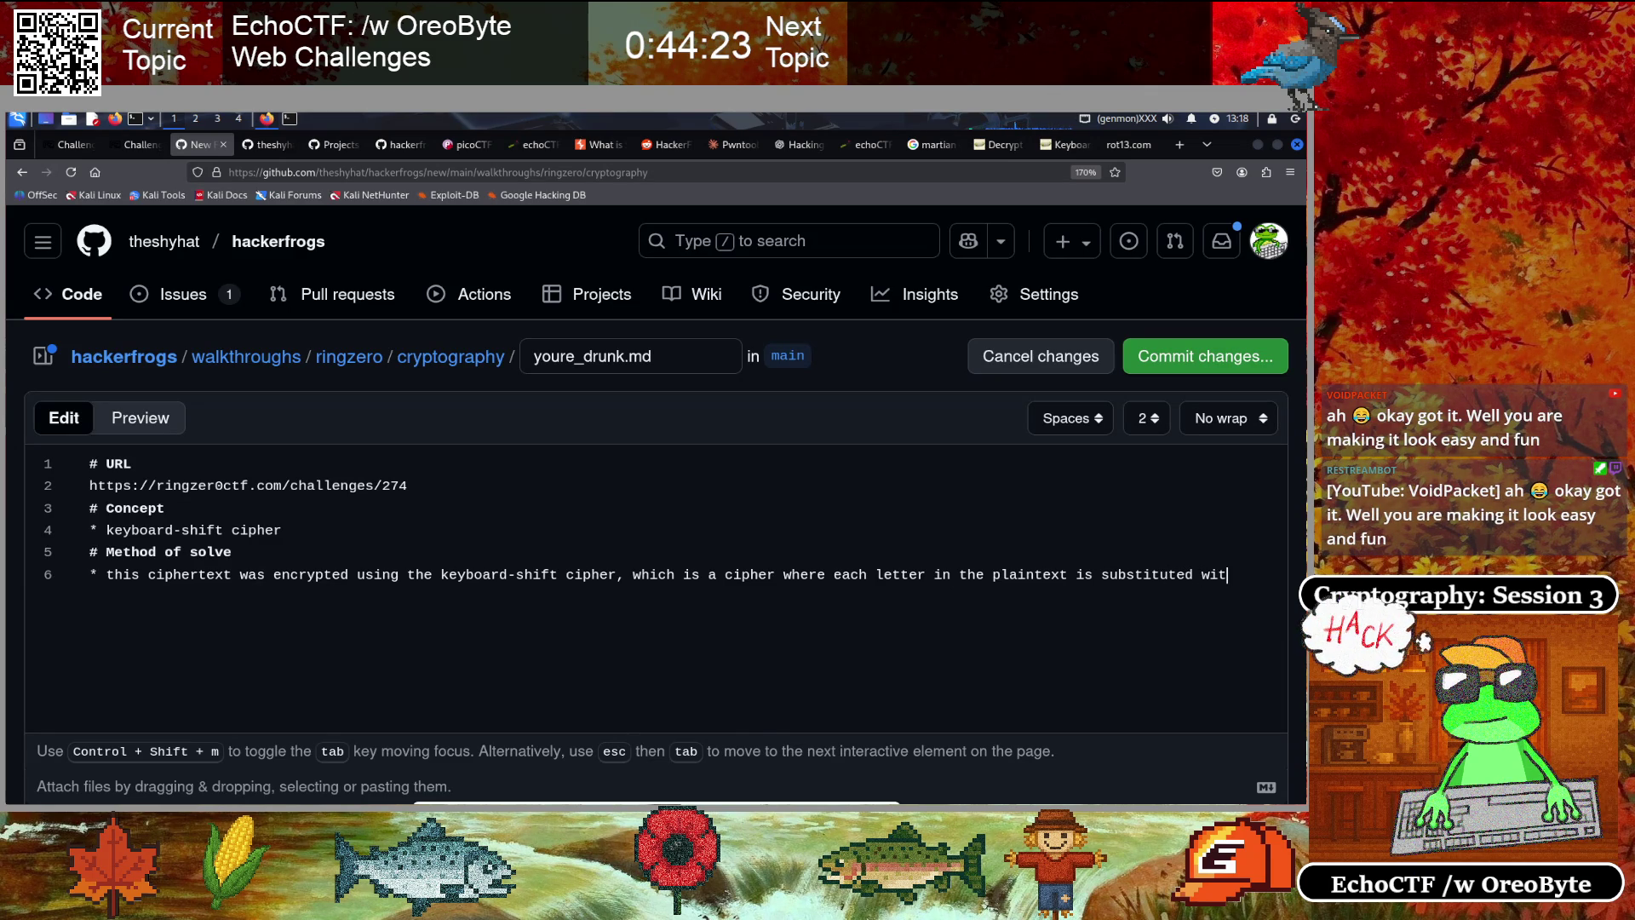
type("key ")
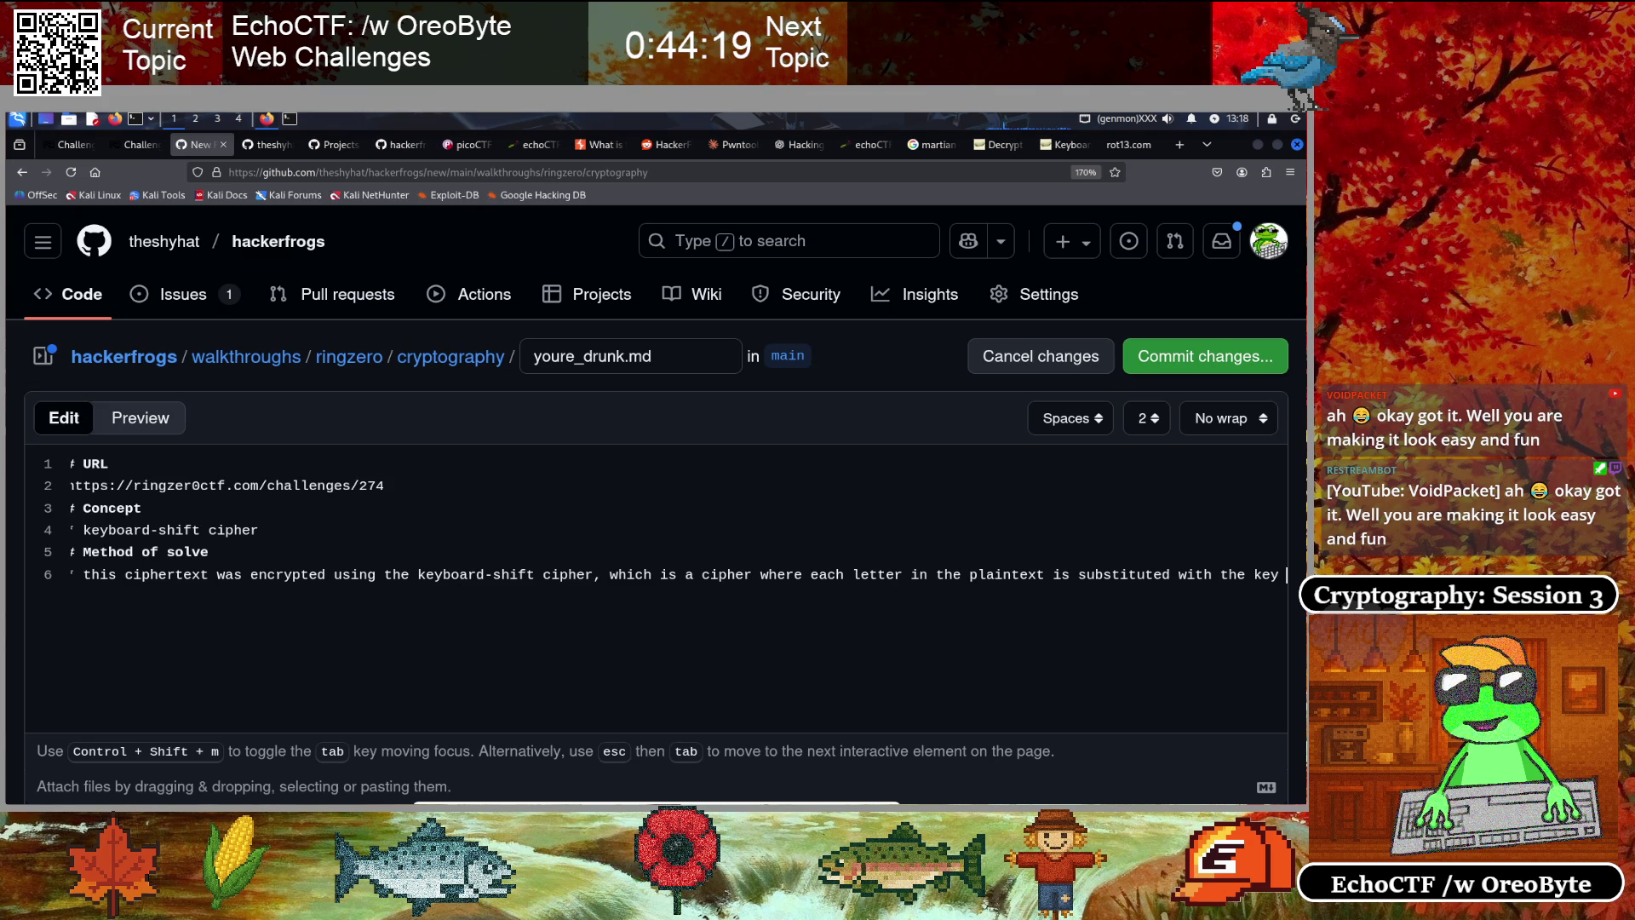
type("in a specific direction on the keyboard, one key left")
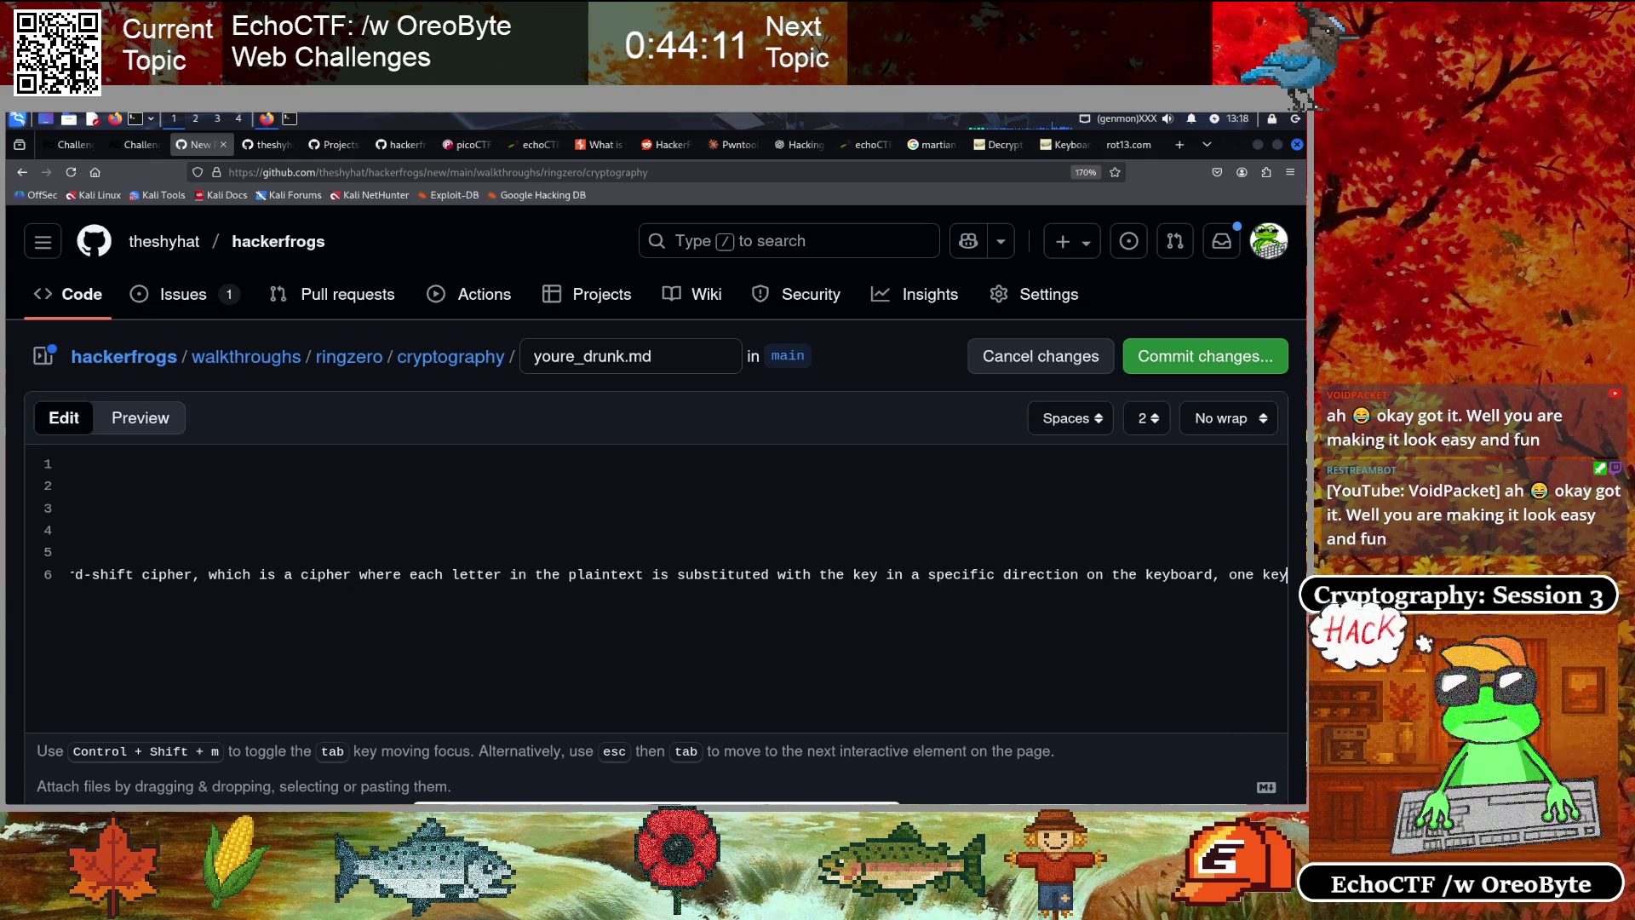
type(", or right, for e")
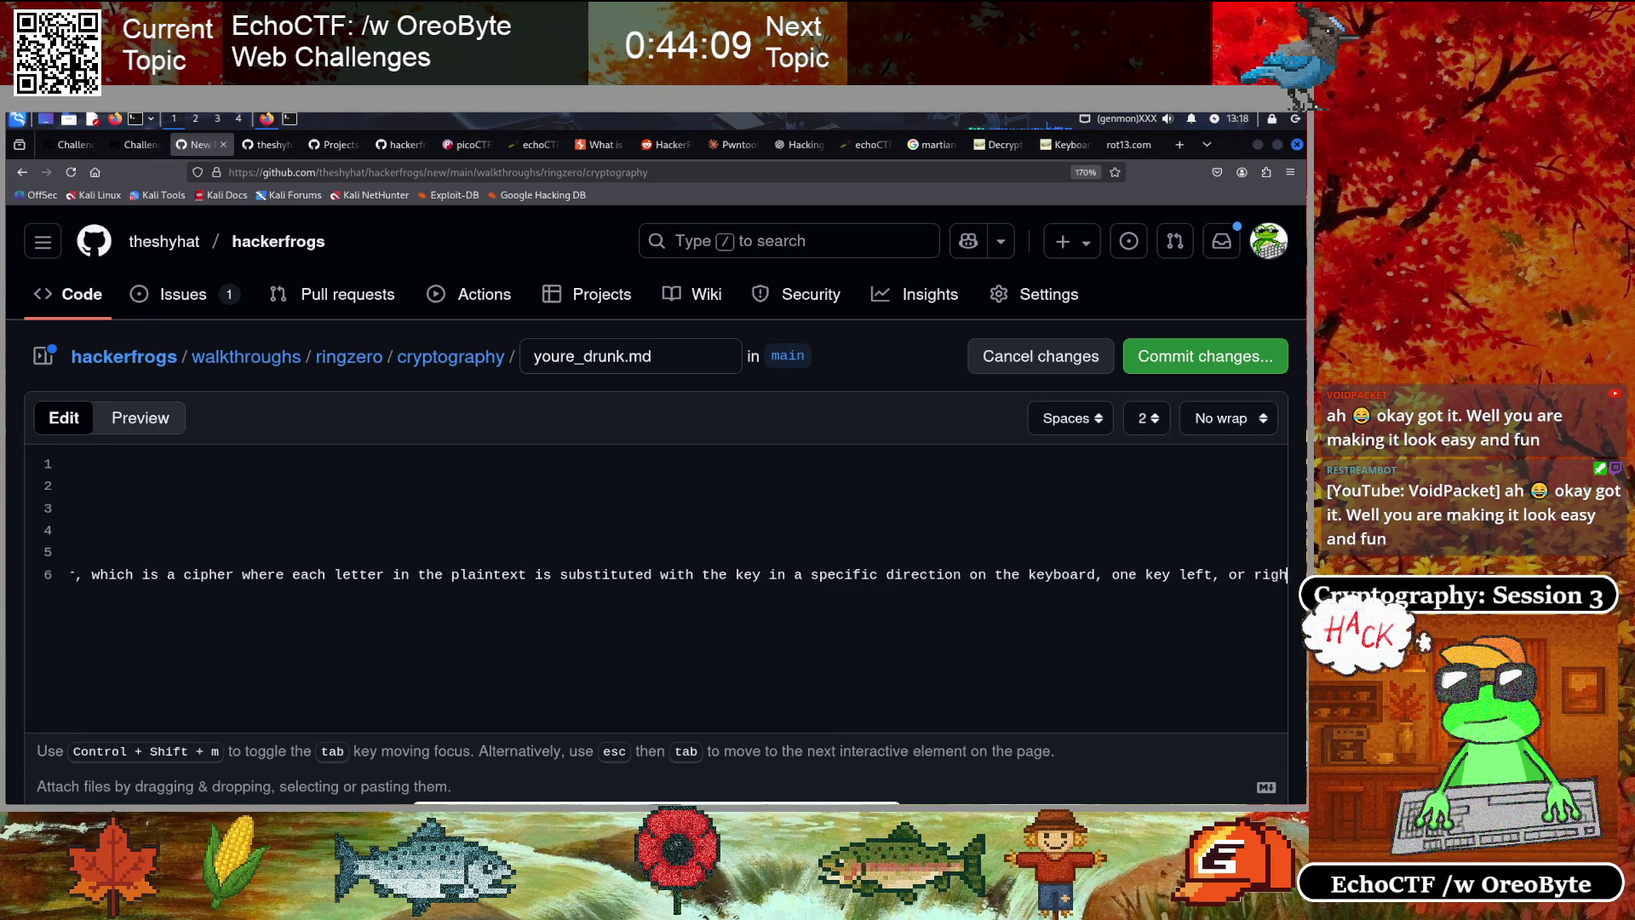
type("xample")
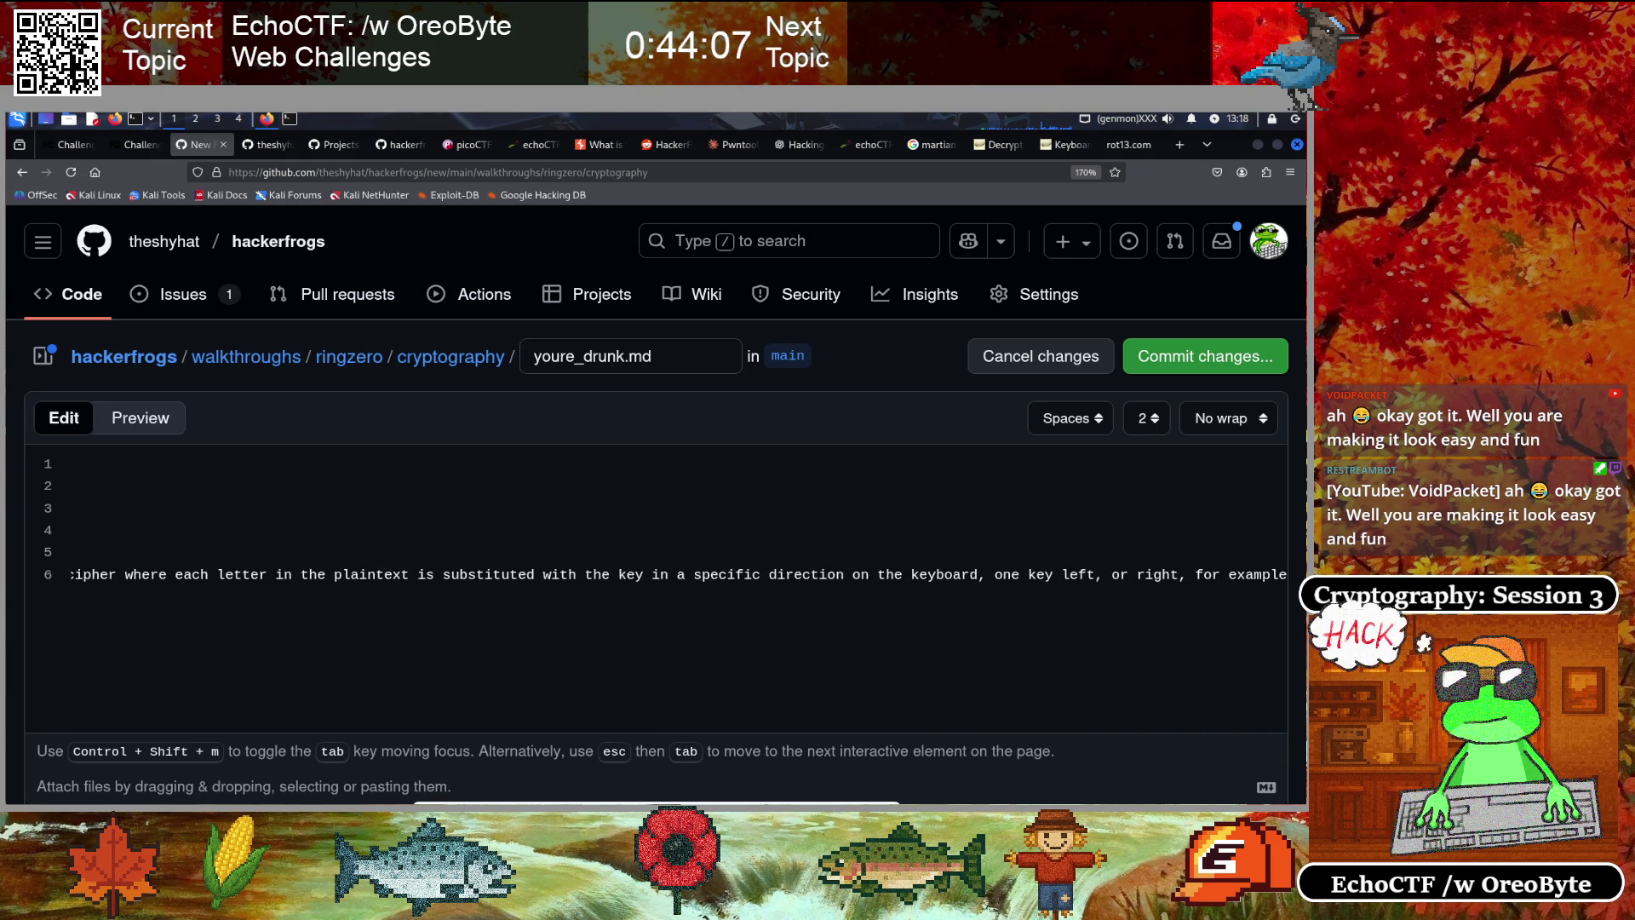
key("Return")
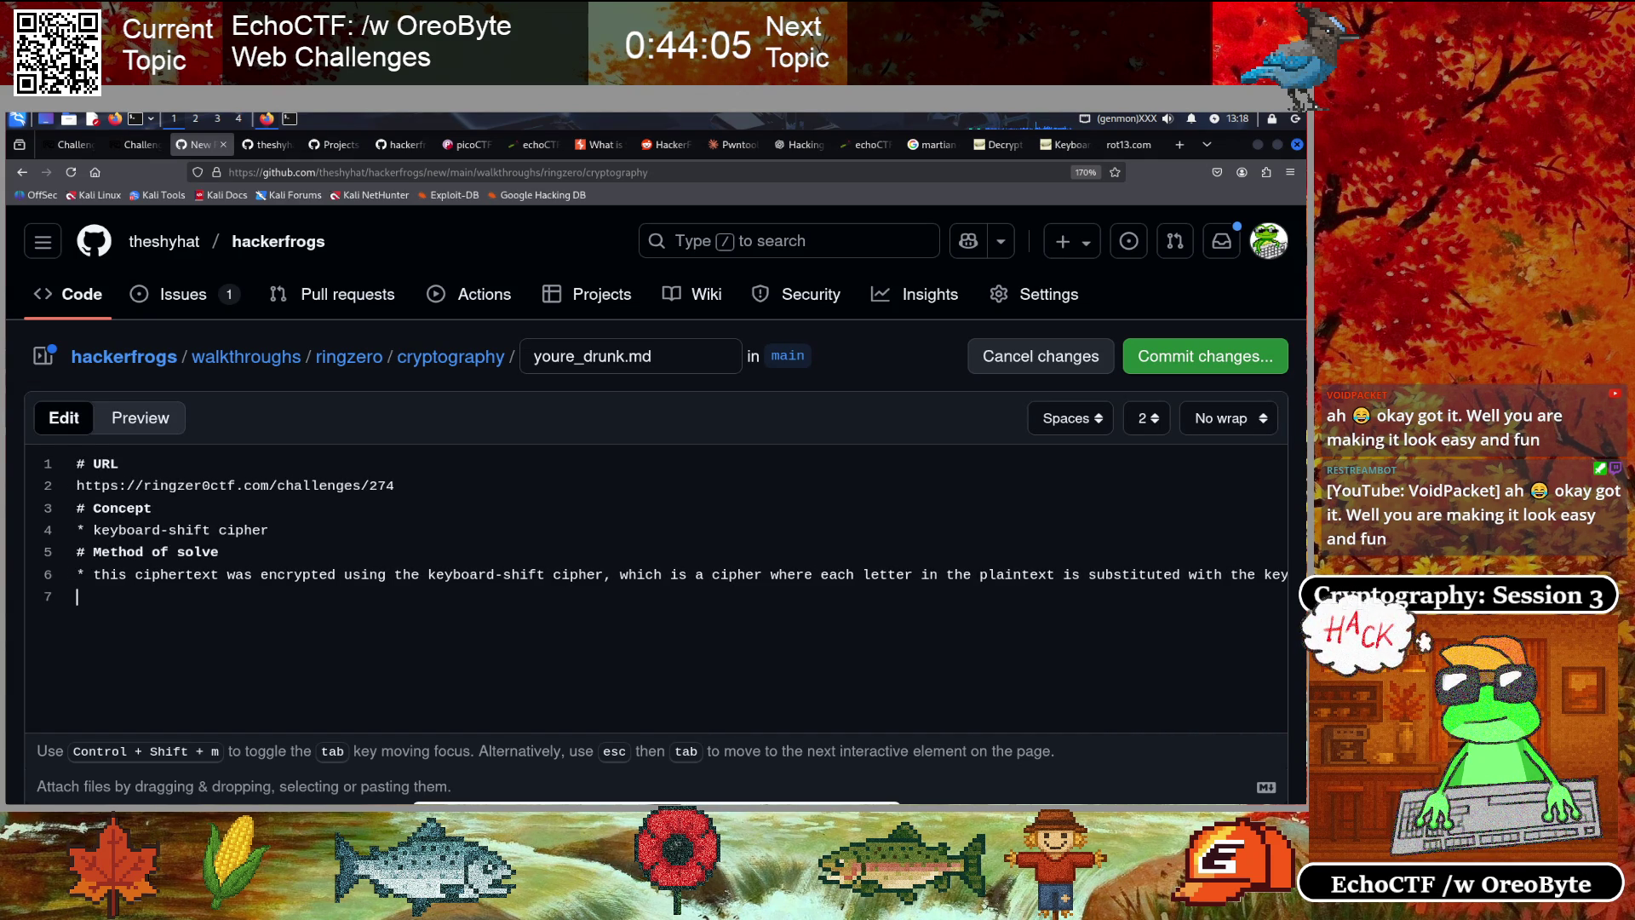
Type '* ' on line 7 to begin the next Method of solve bullet
type("*")
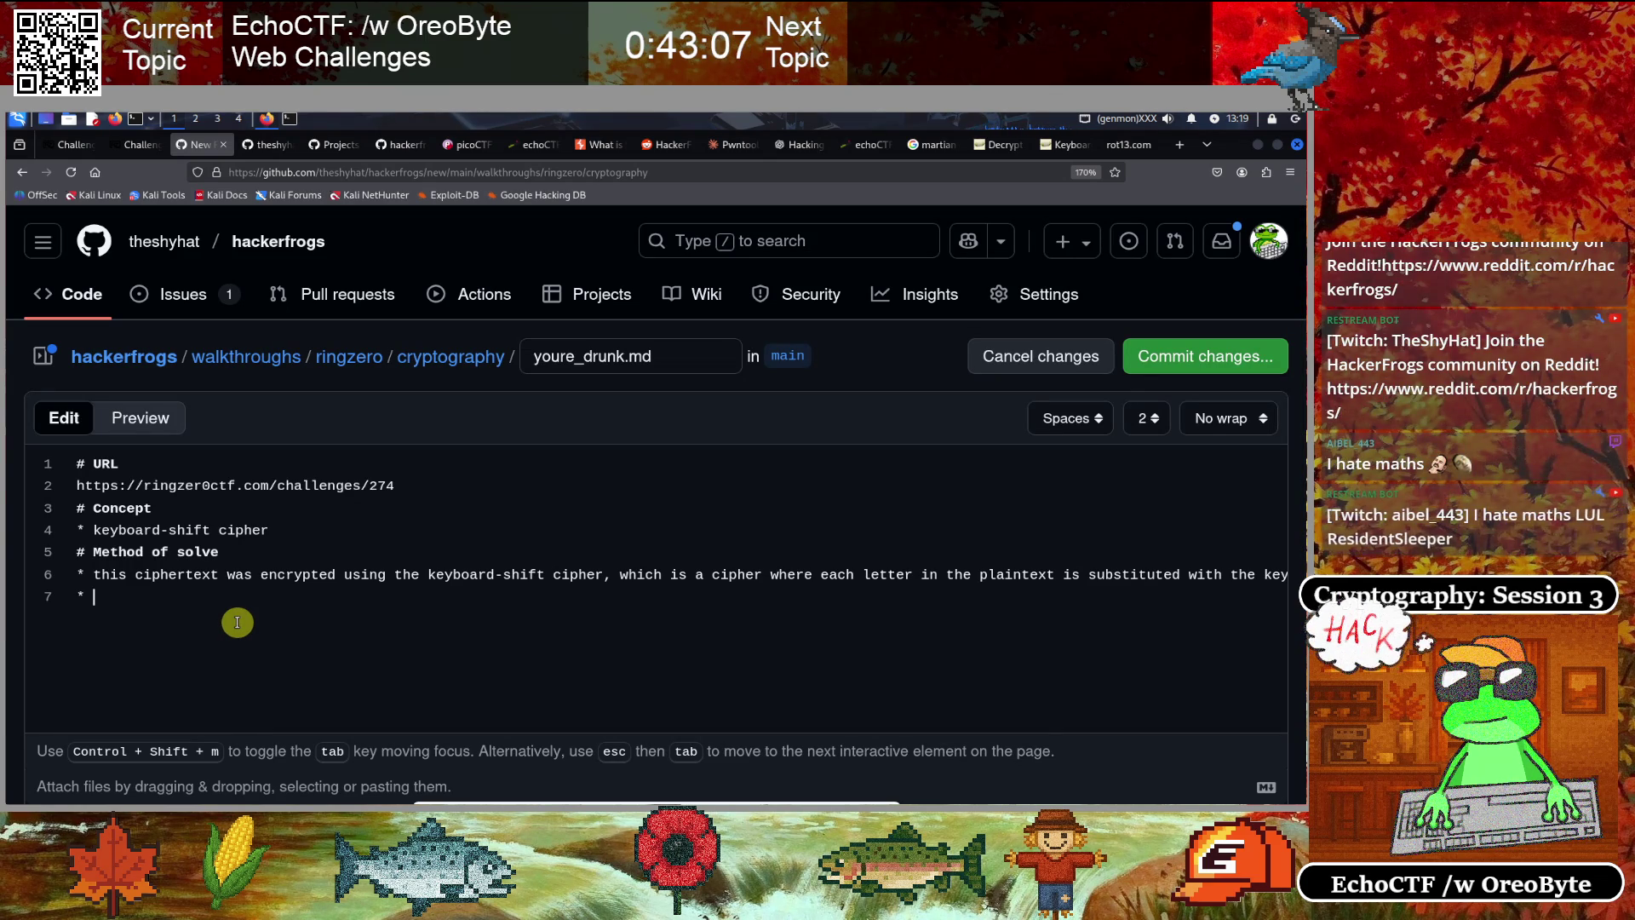
Write the bullet stating the cipher uses the standard qwerty keyboard, shifting to the right-hand key
type("this ke")
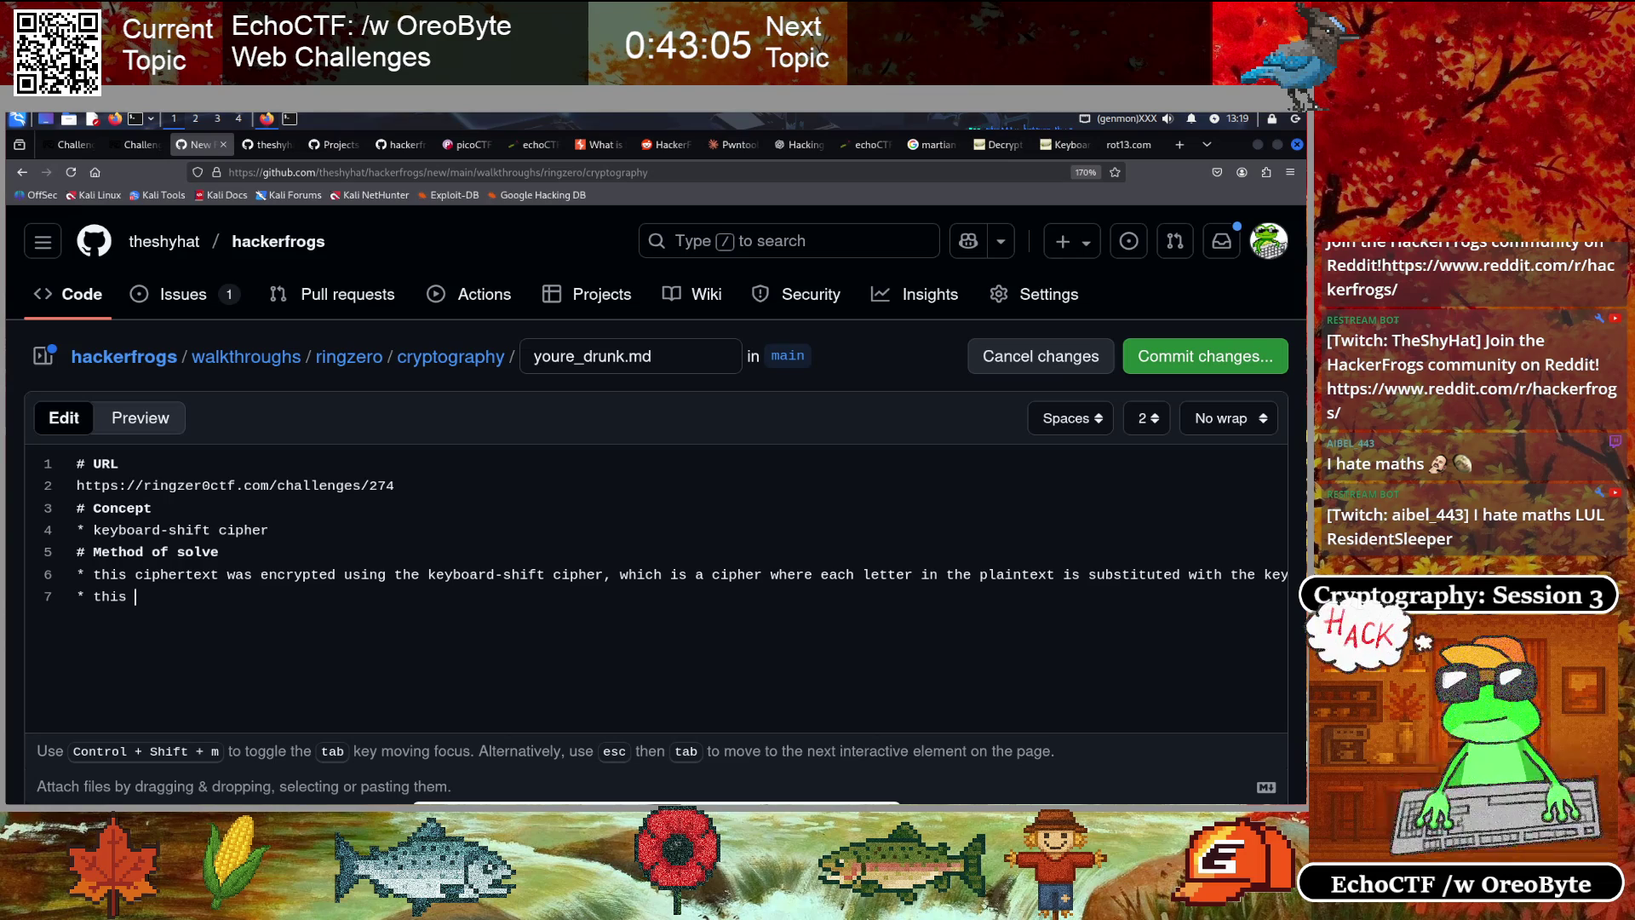
type("yboard-")
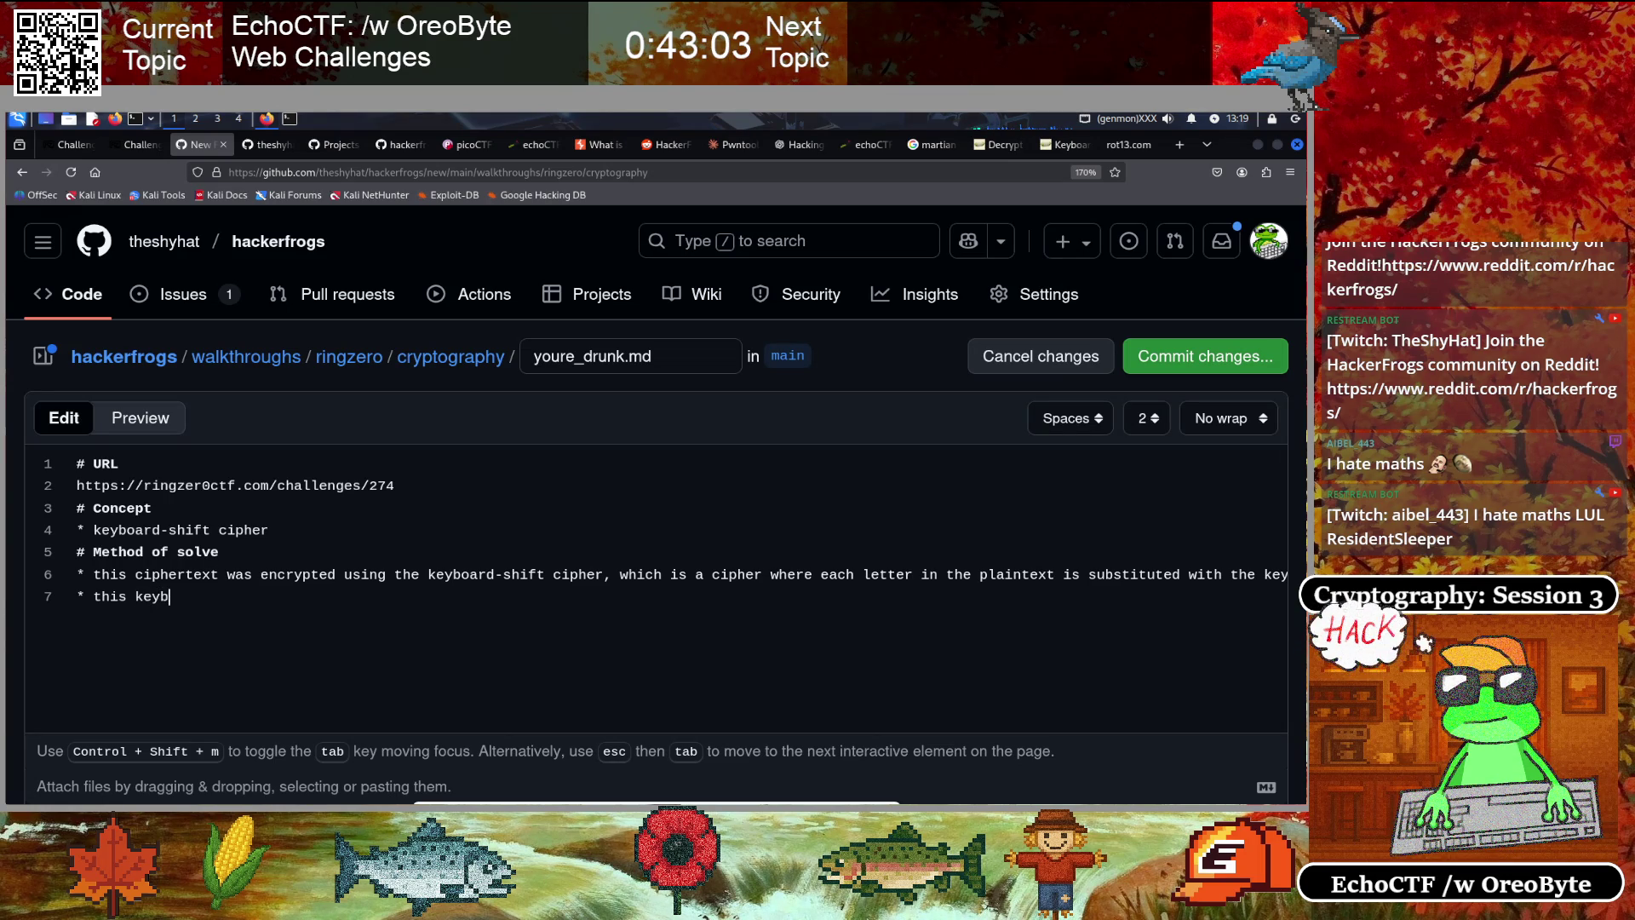
type("shift cipher is ")
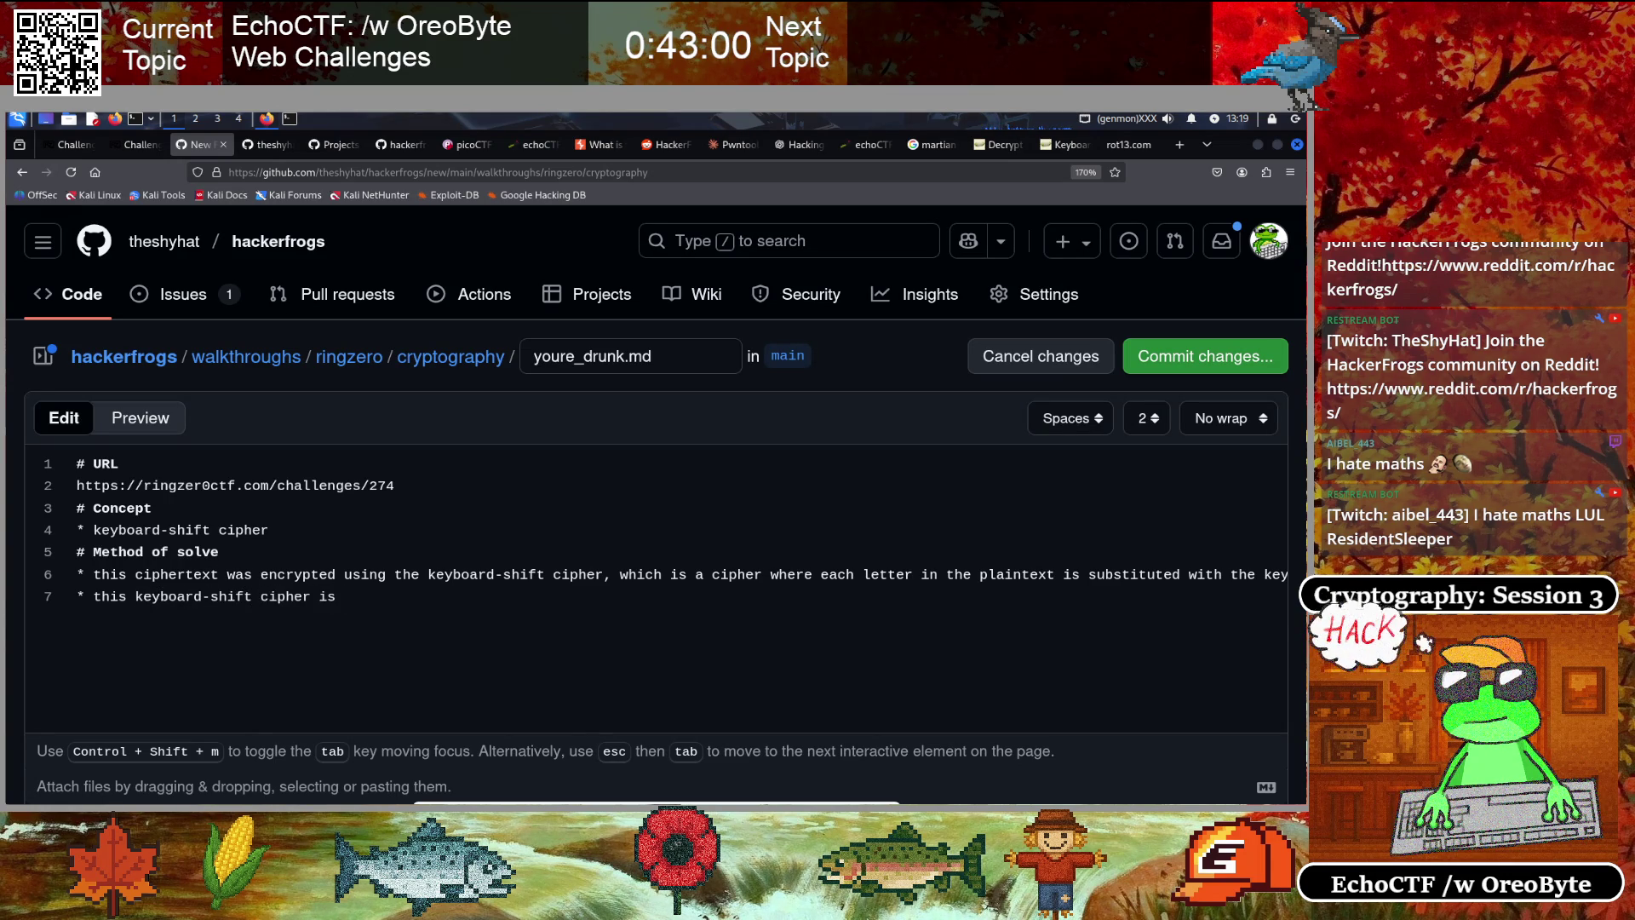
type("using the standard qwert")
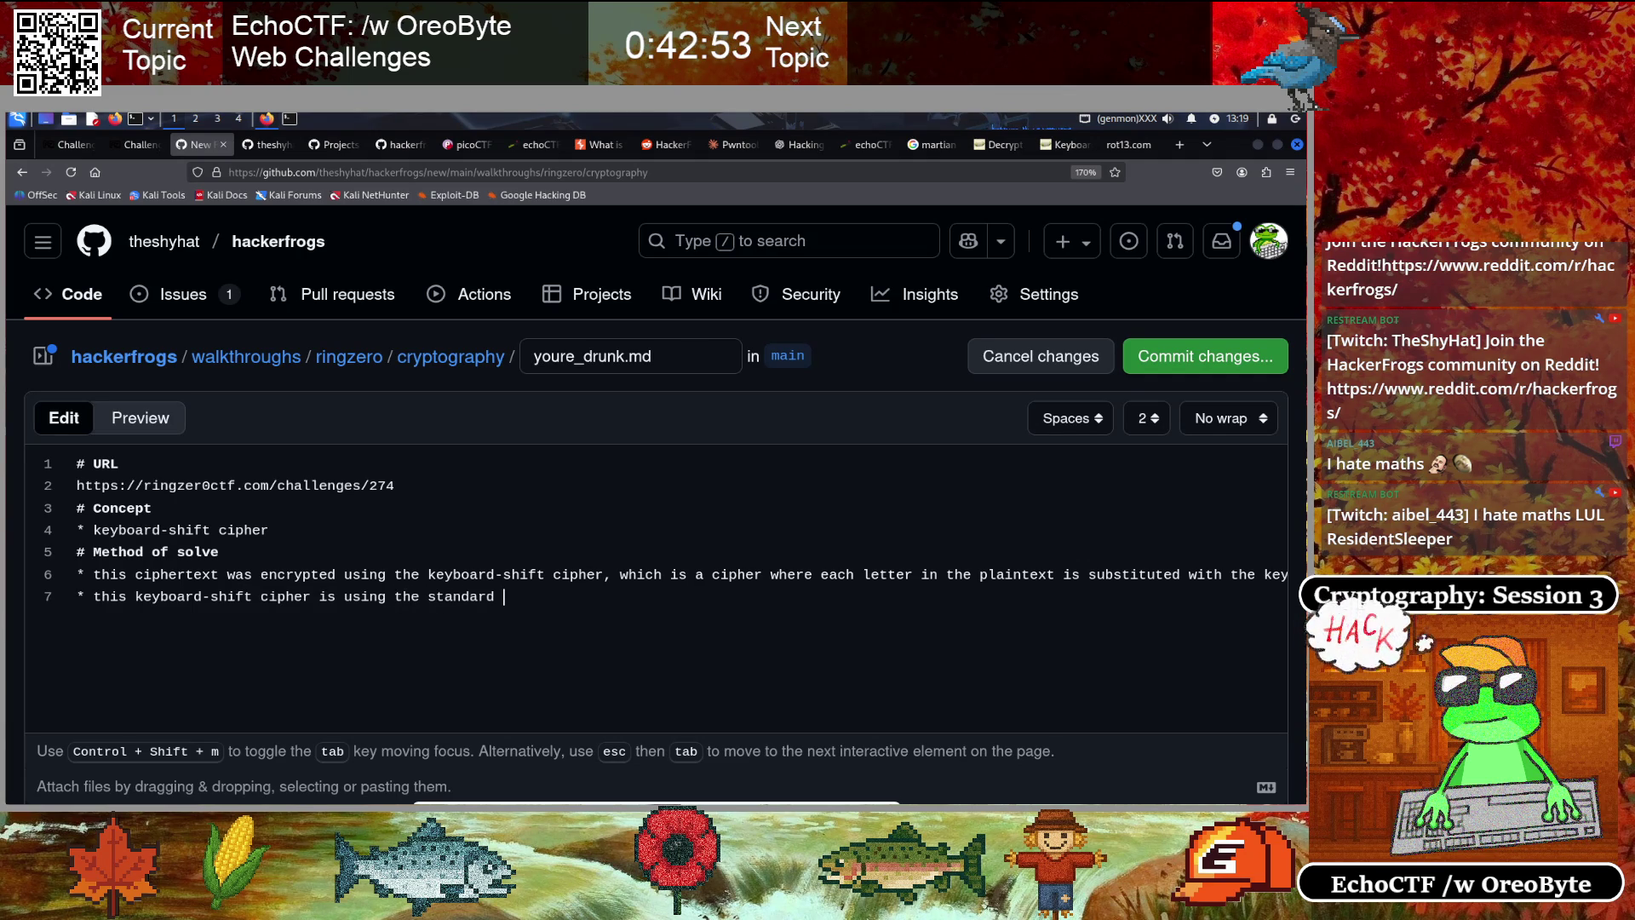
type("y keyboard")
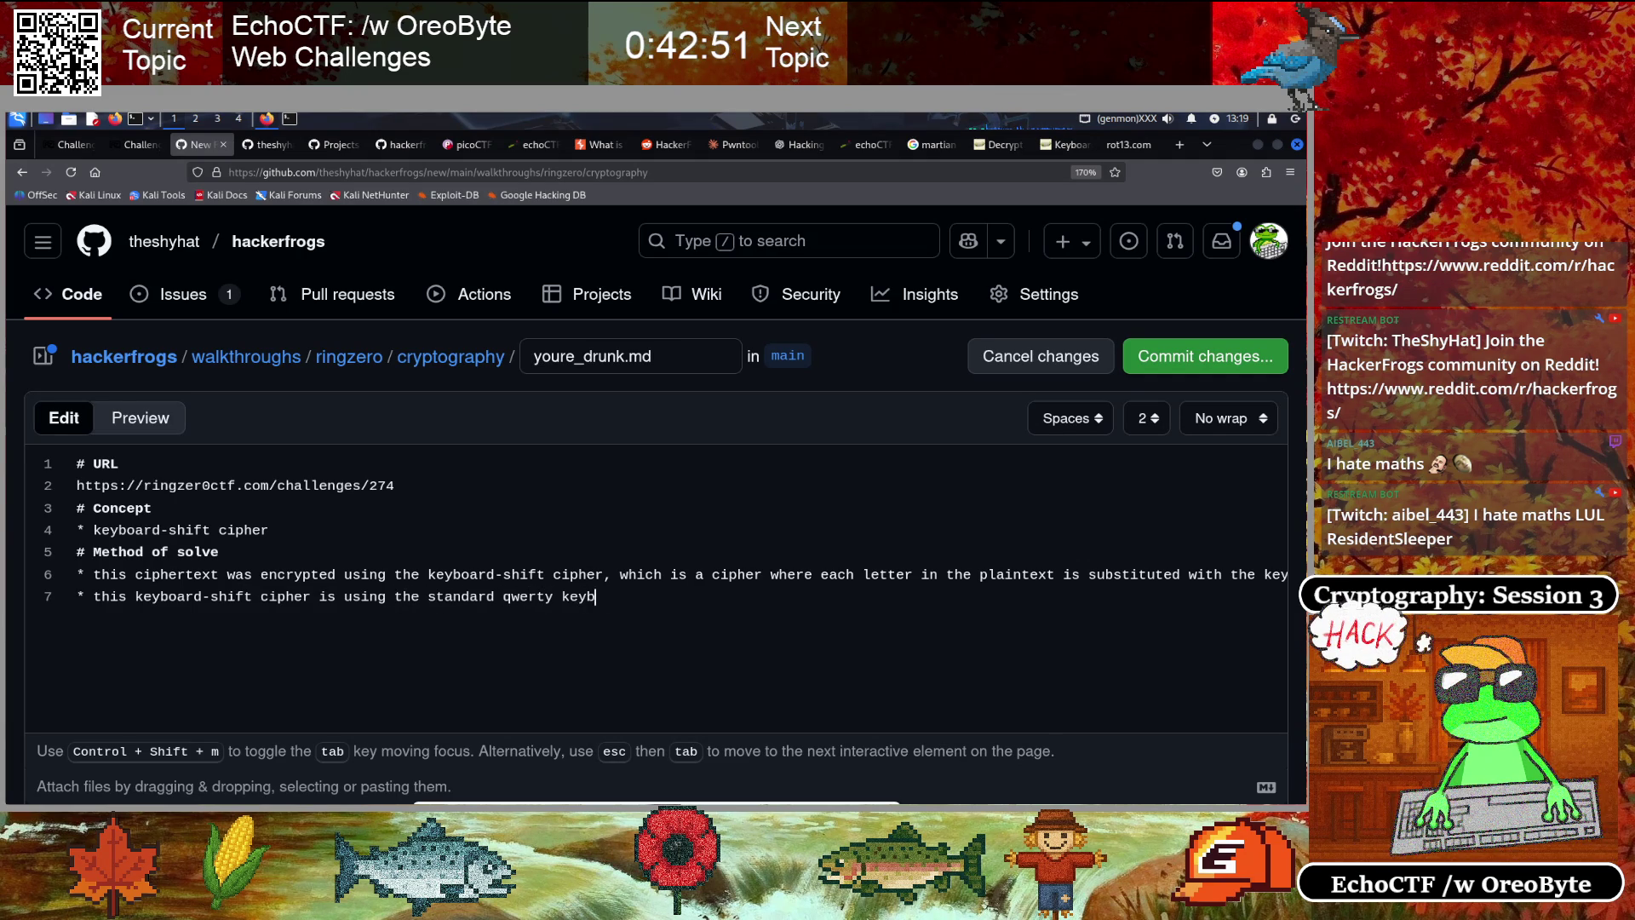
type(", and the ")
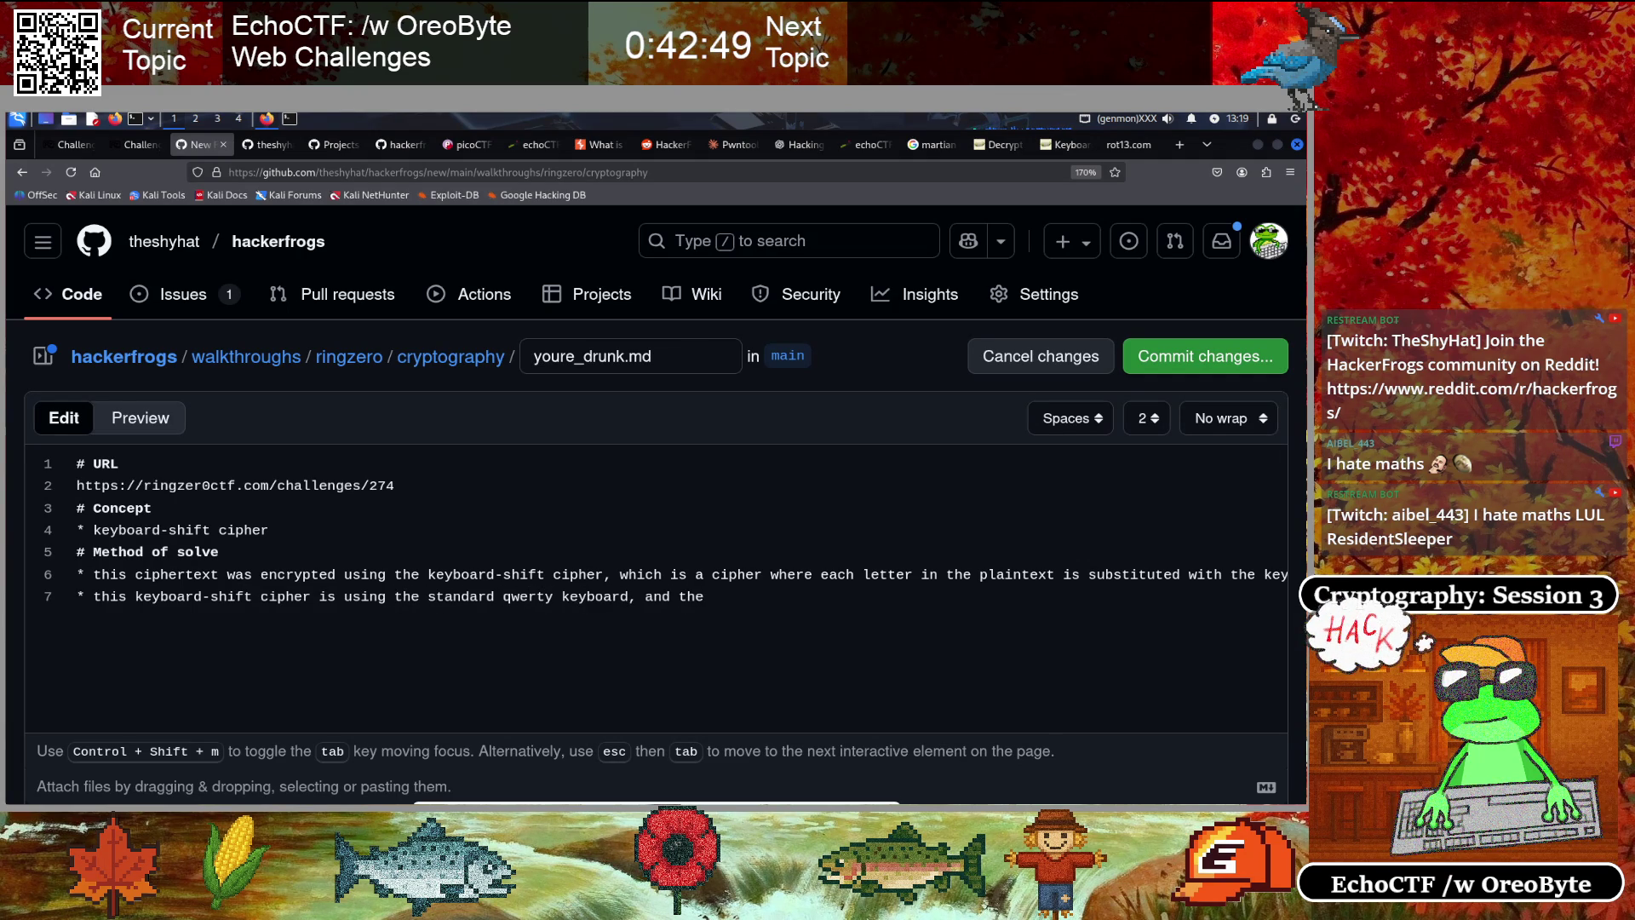
type("shift is")
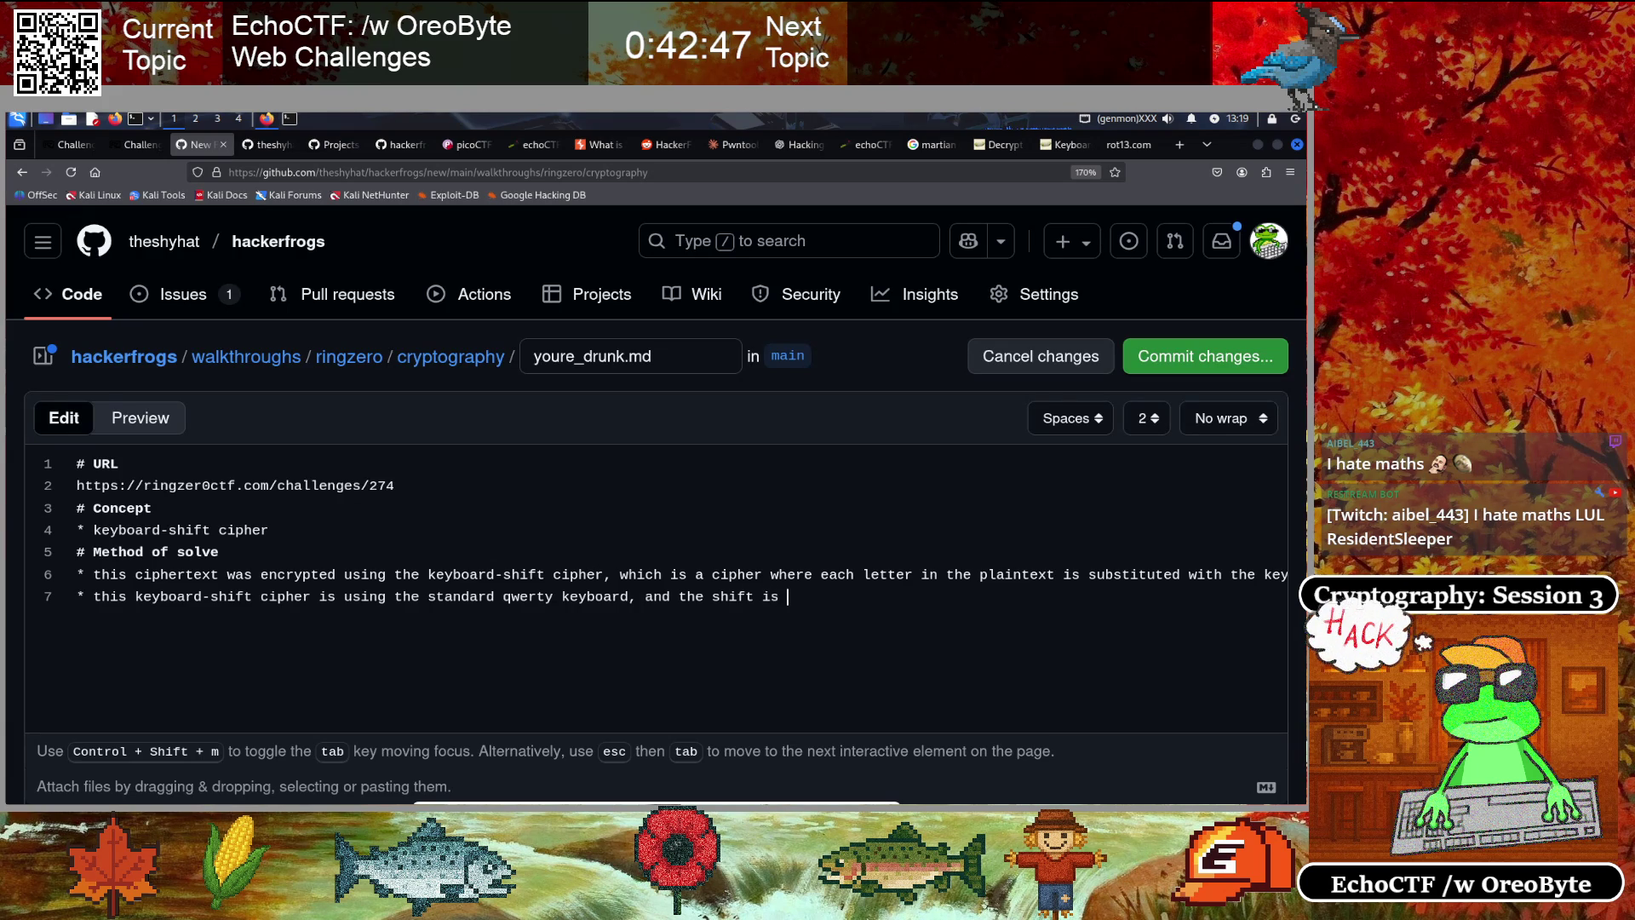
type(" the letter to the")
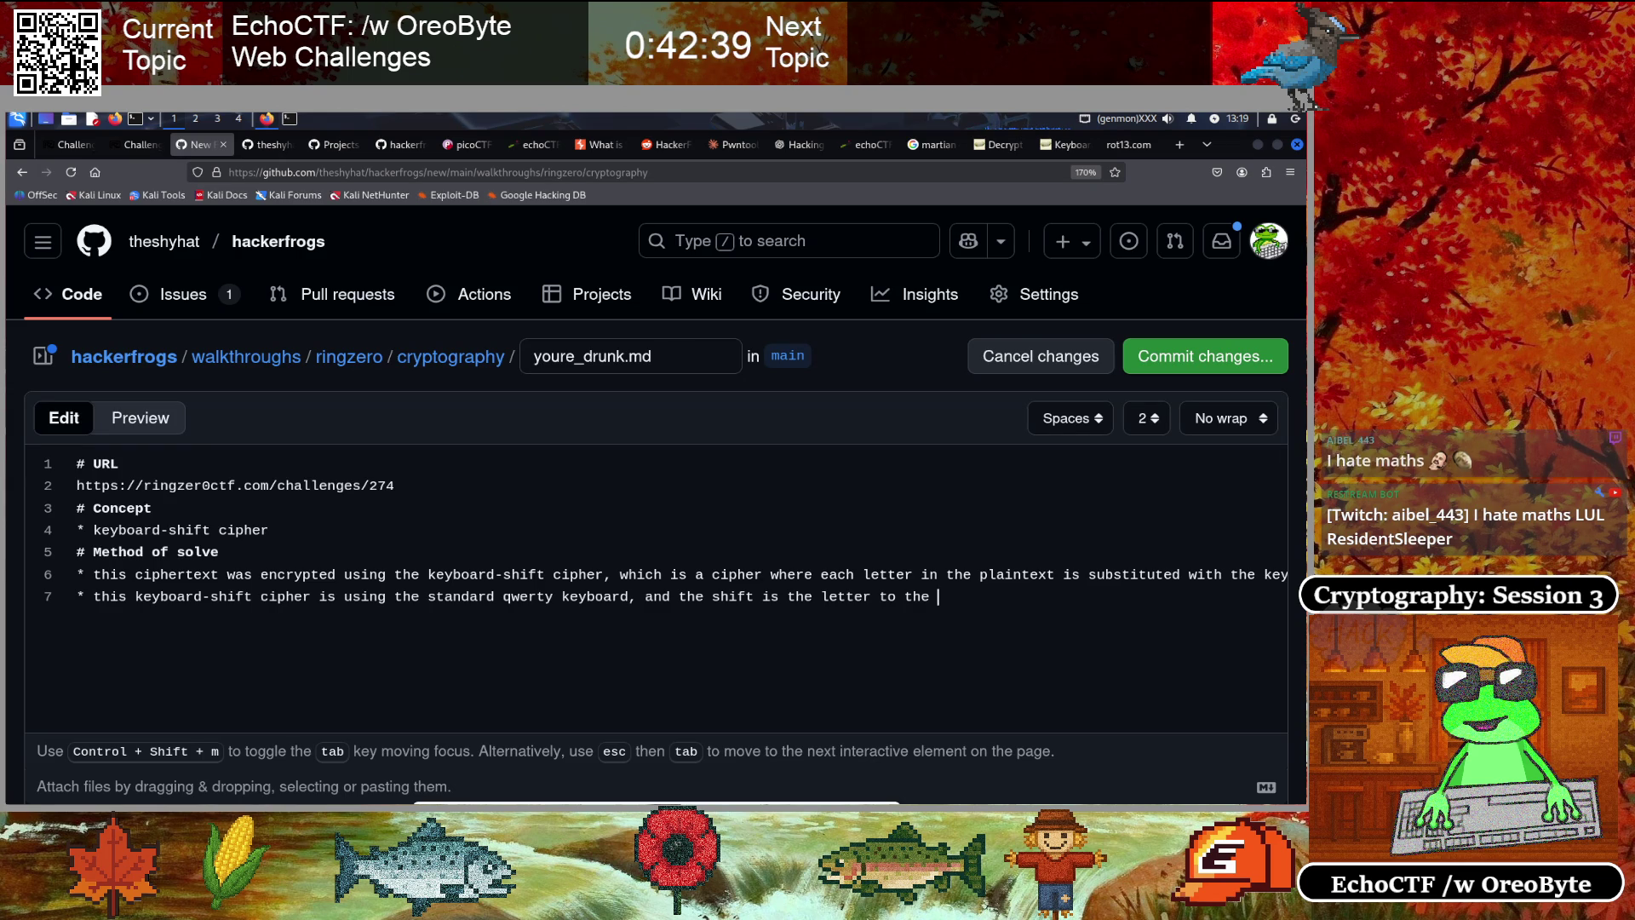
type("right of the plaintext letter")
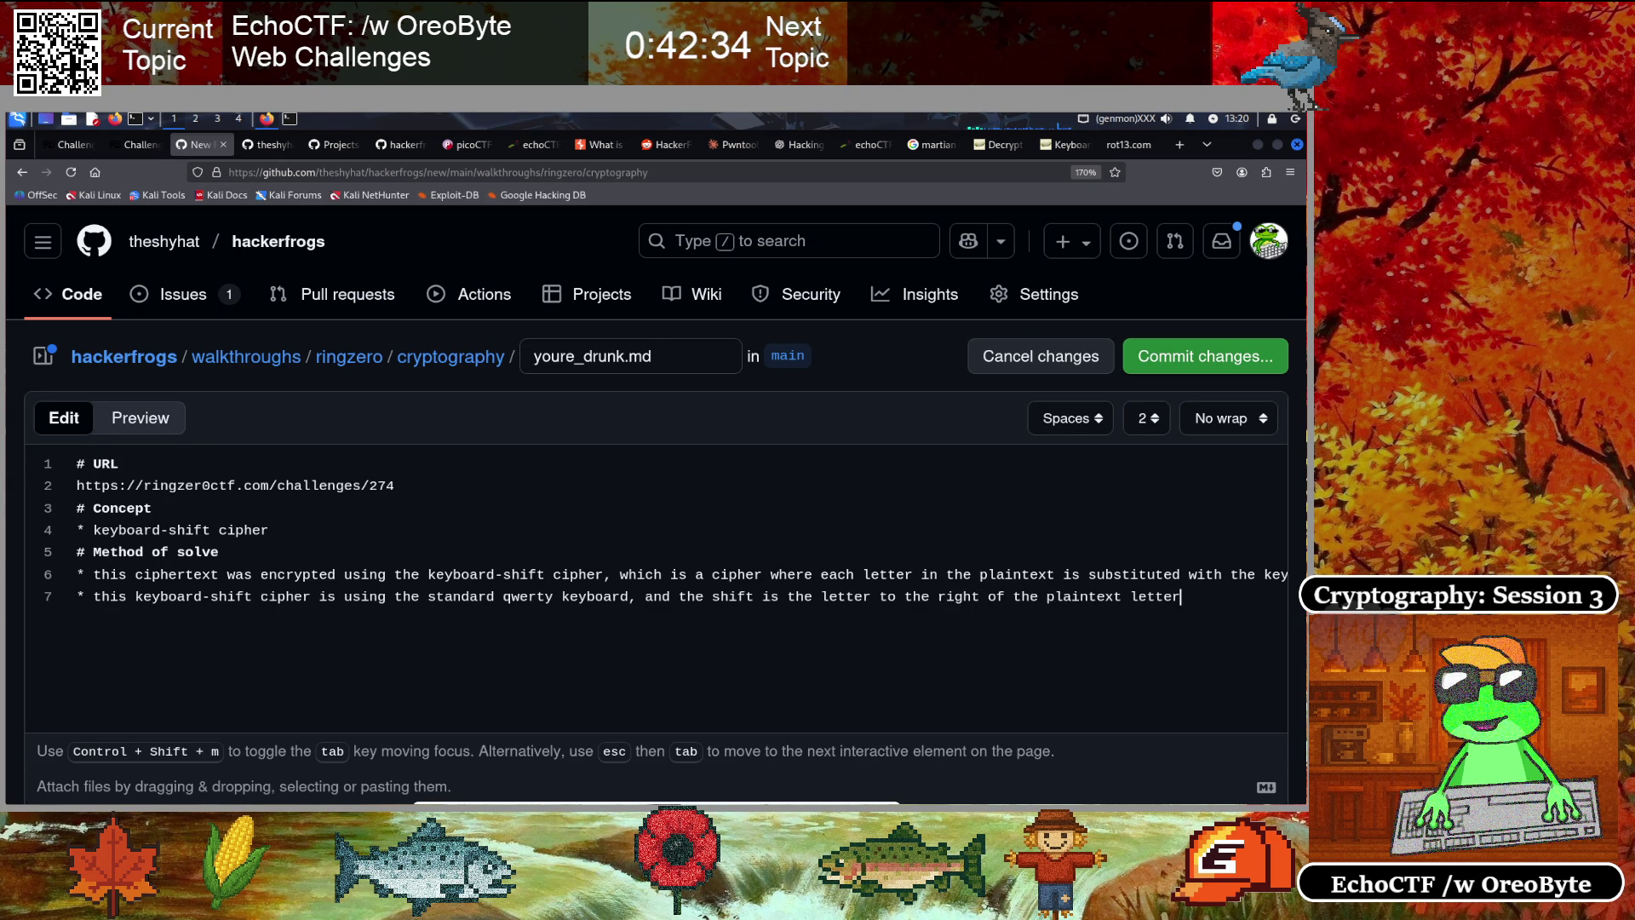
key("Return")
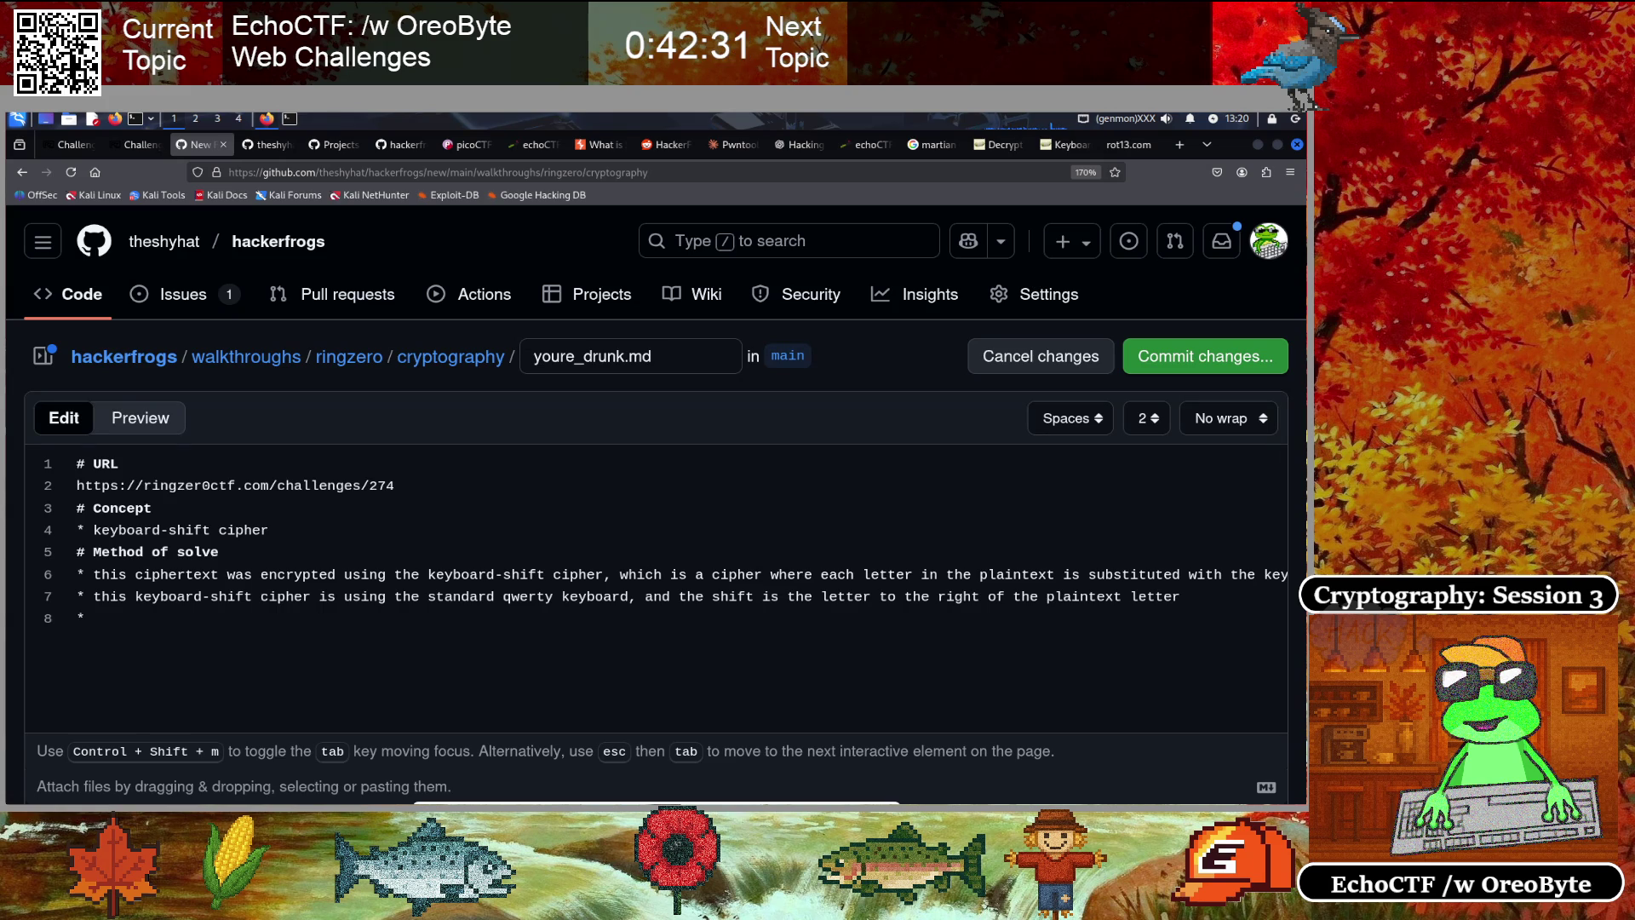
key("BackSpace")
key("BackSpace")
Add the bullet 'we can use this tool to decrypted the message:' followed by a ``` code block
type("* we can use this tool to")
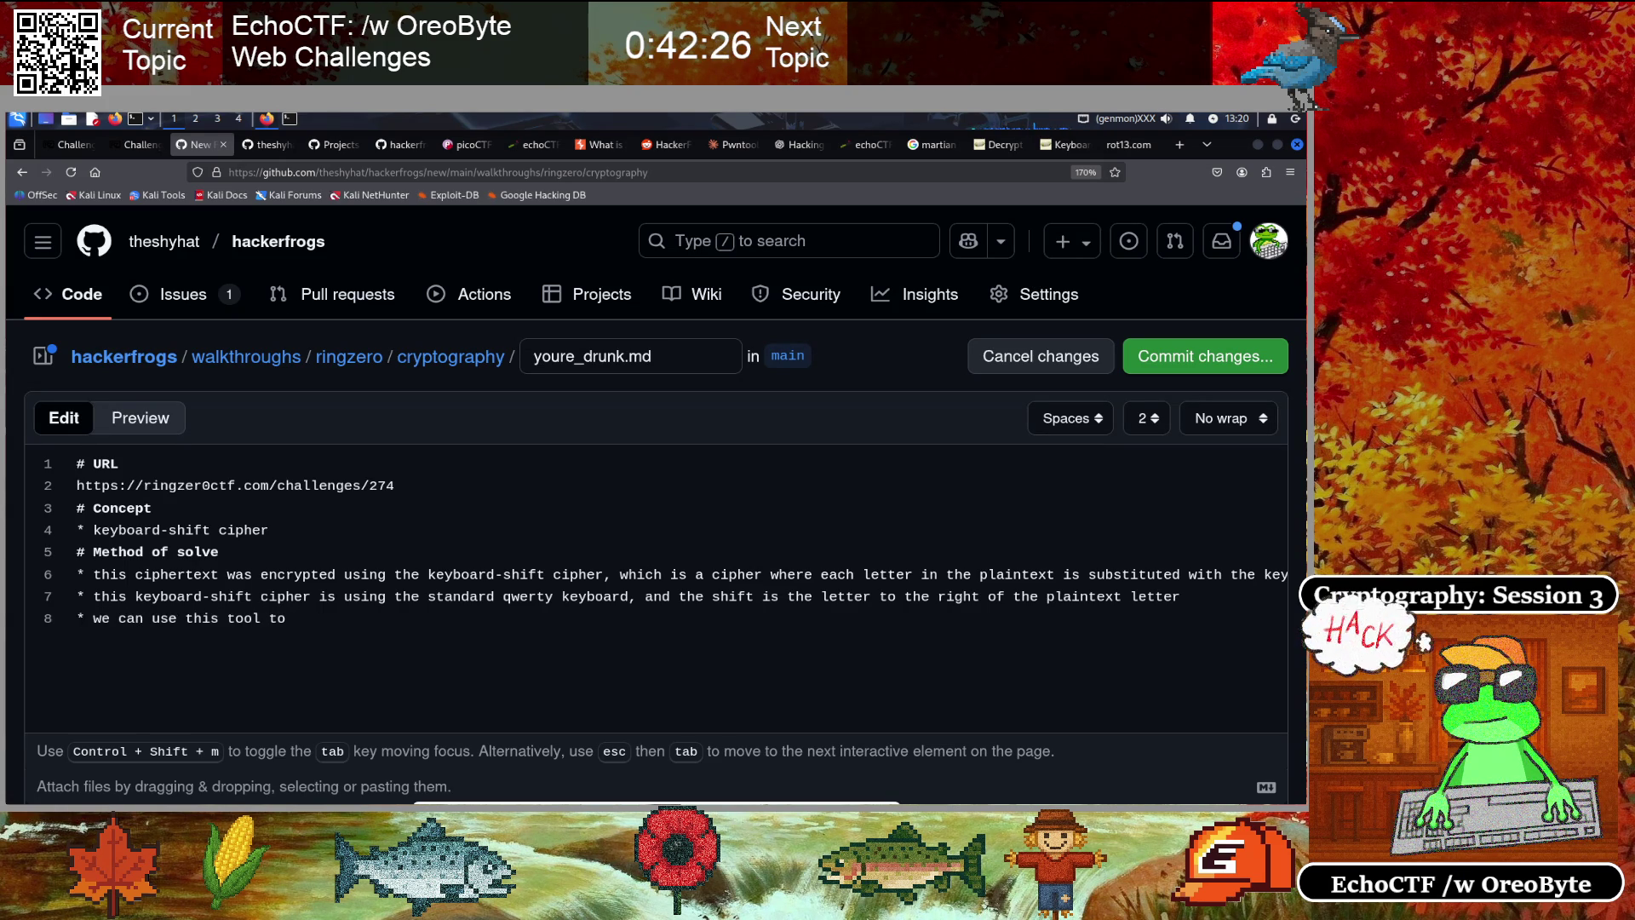
type("ranslate t")
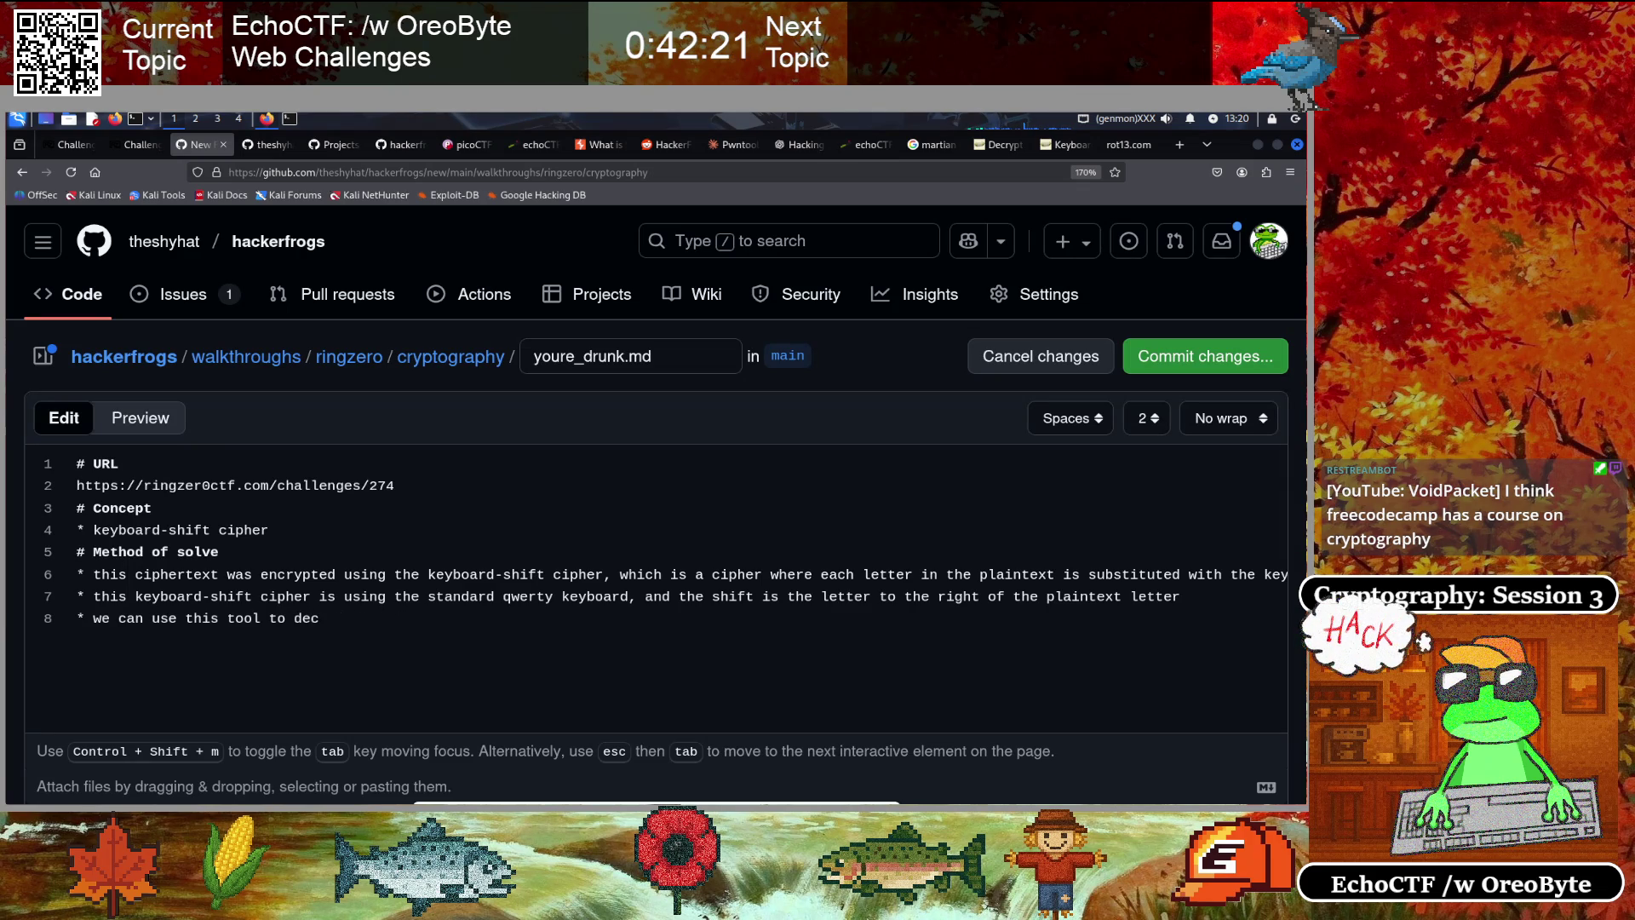
type("rypted the messa")
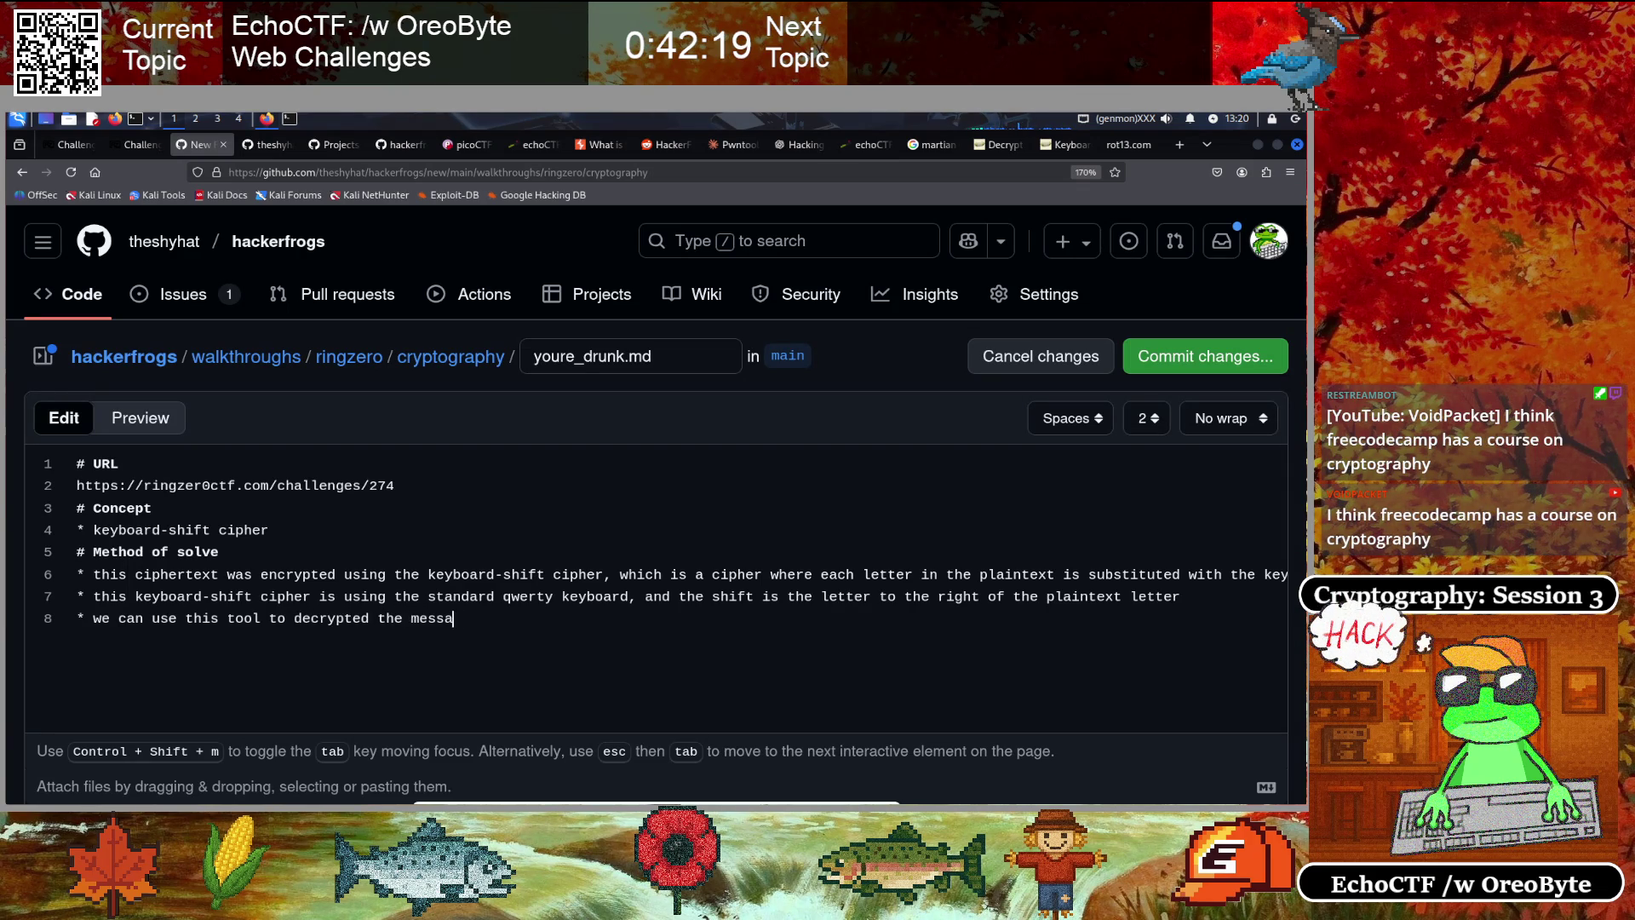
type("``")
key("Return")
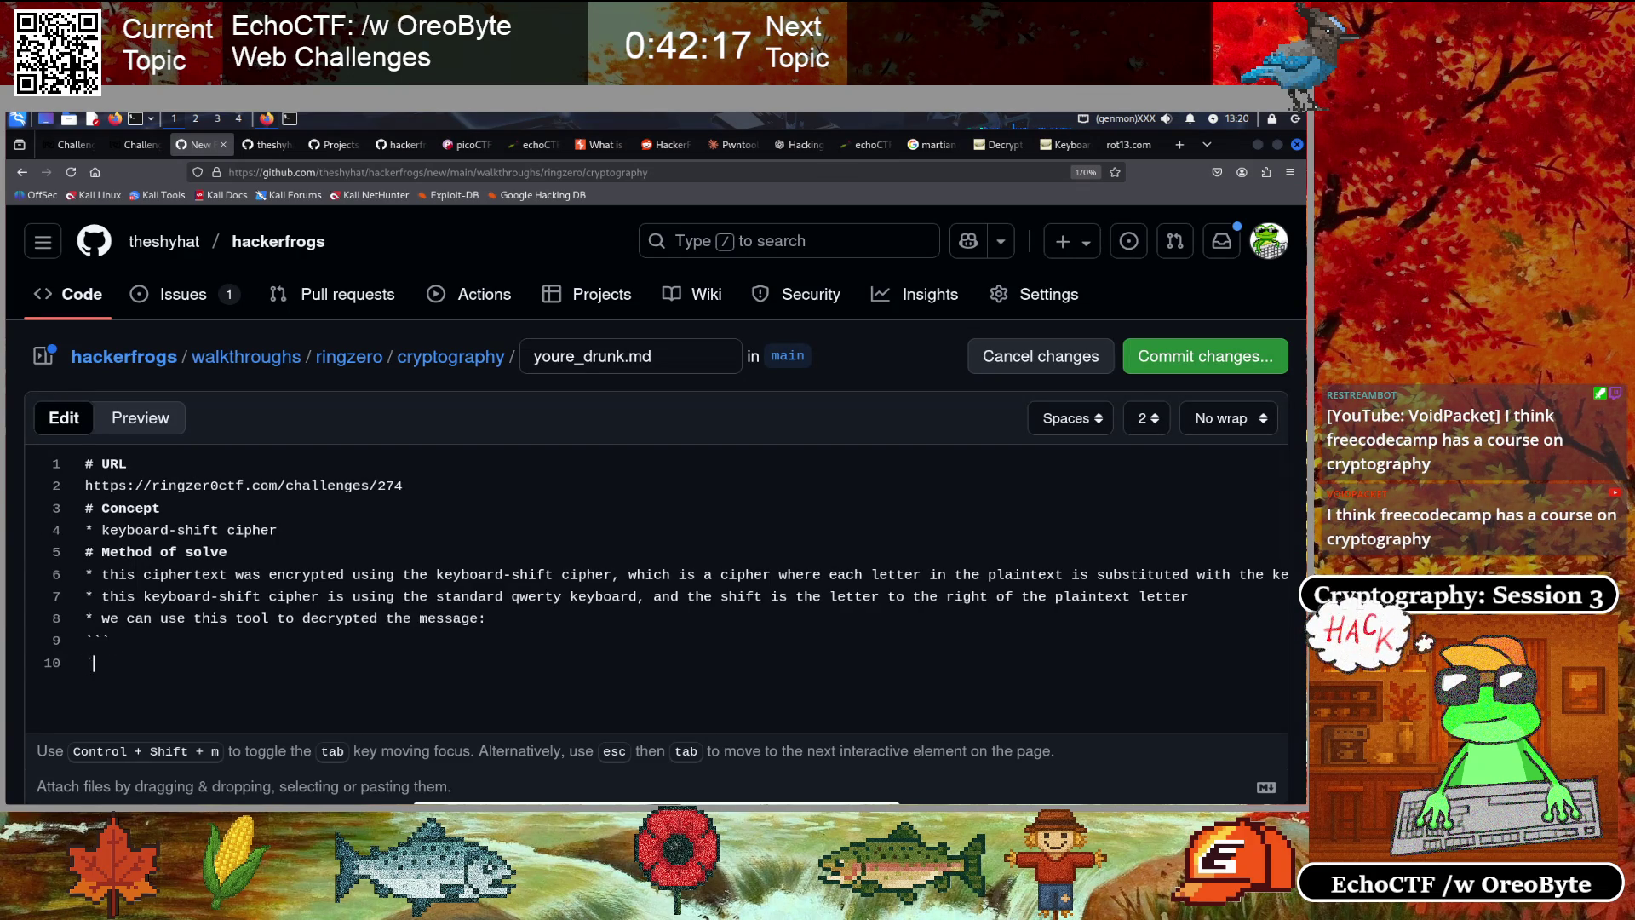
left_click(1065, 145)
Open the Keyboard Shift Cipher result from dCode's Cipher Identifier in a new tab and select its address
left_click(999, 150)
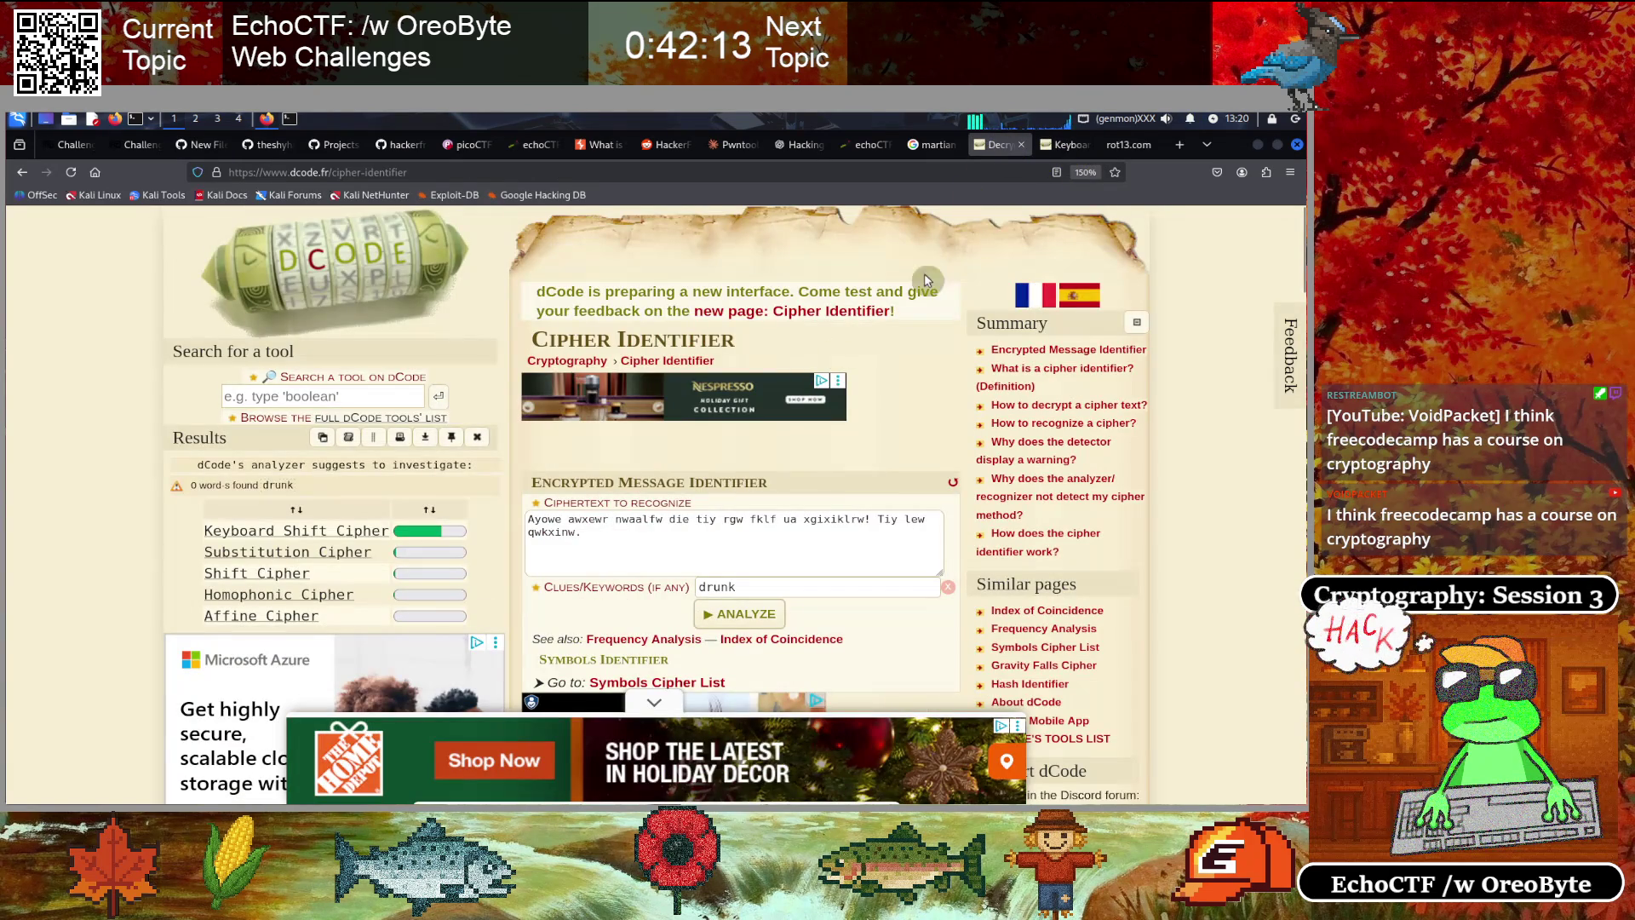
scroll(570, 513, "down", 3)
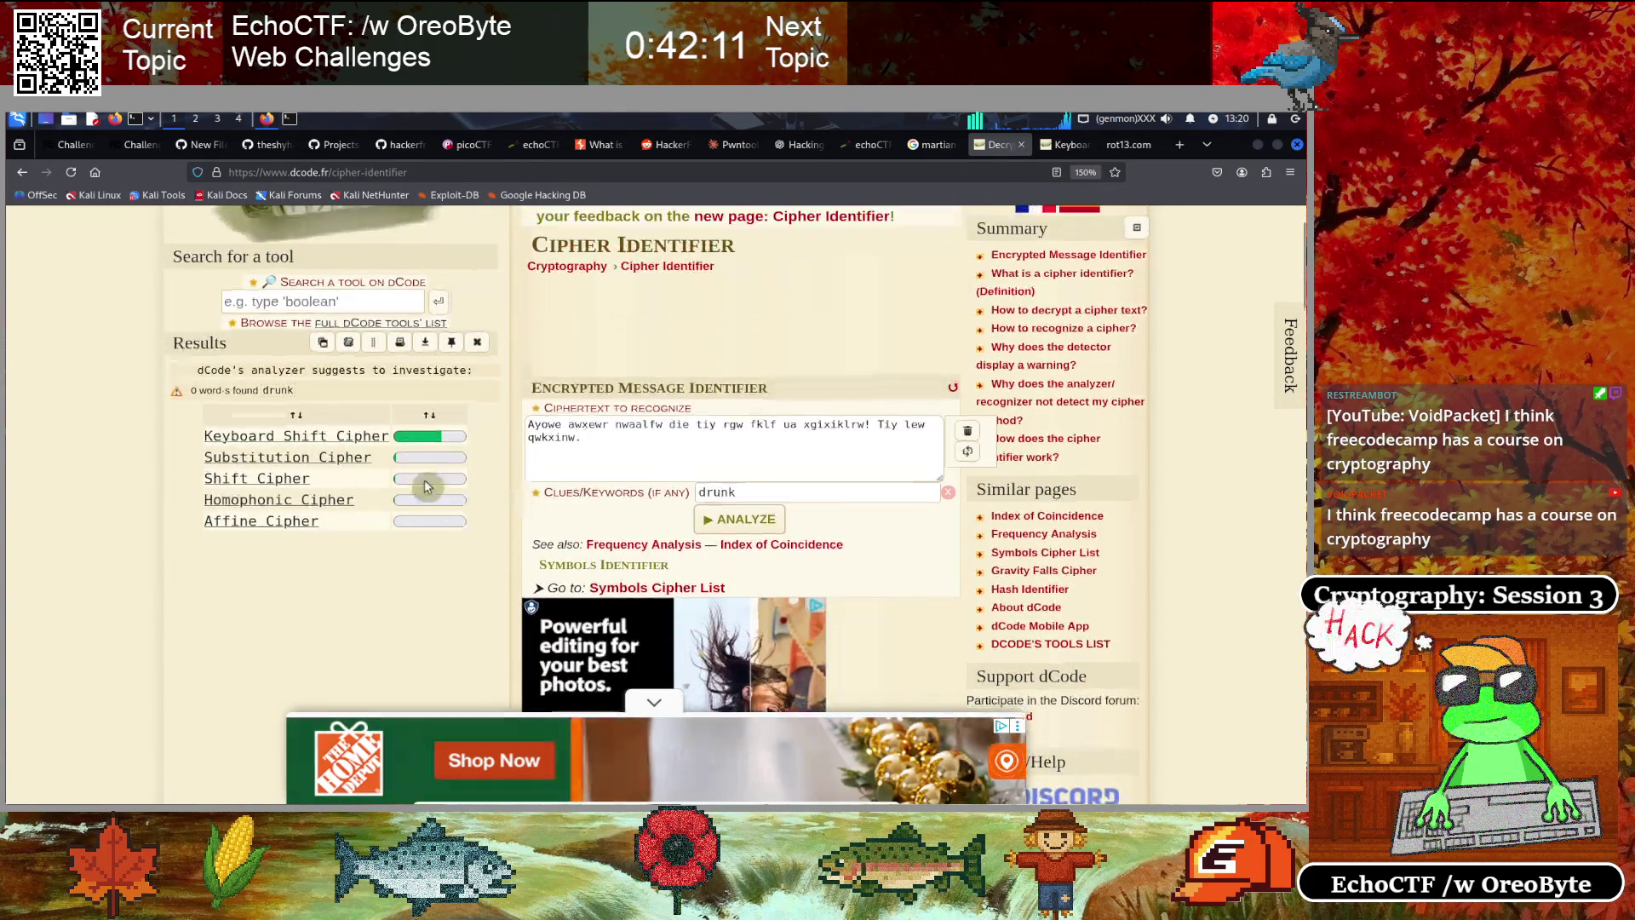
scroll(341, 528, "up", 3)
right_click(281, 532)
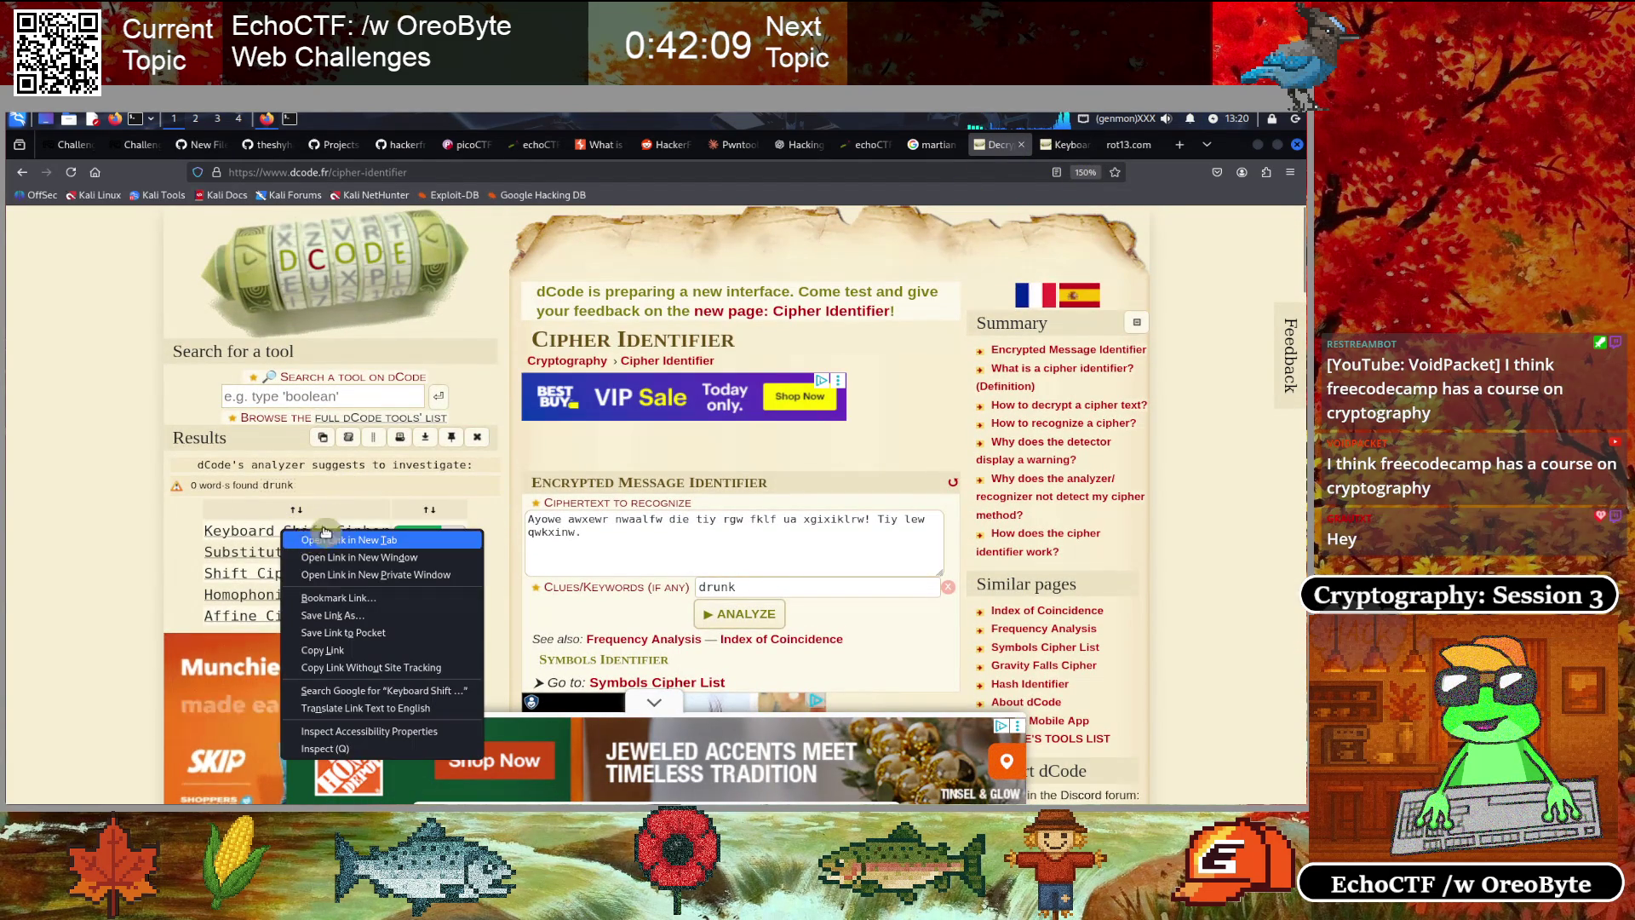
left_click(311, 542)
left_click(1015, 150)
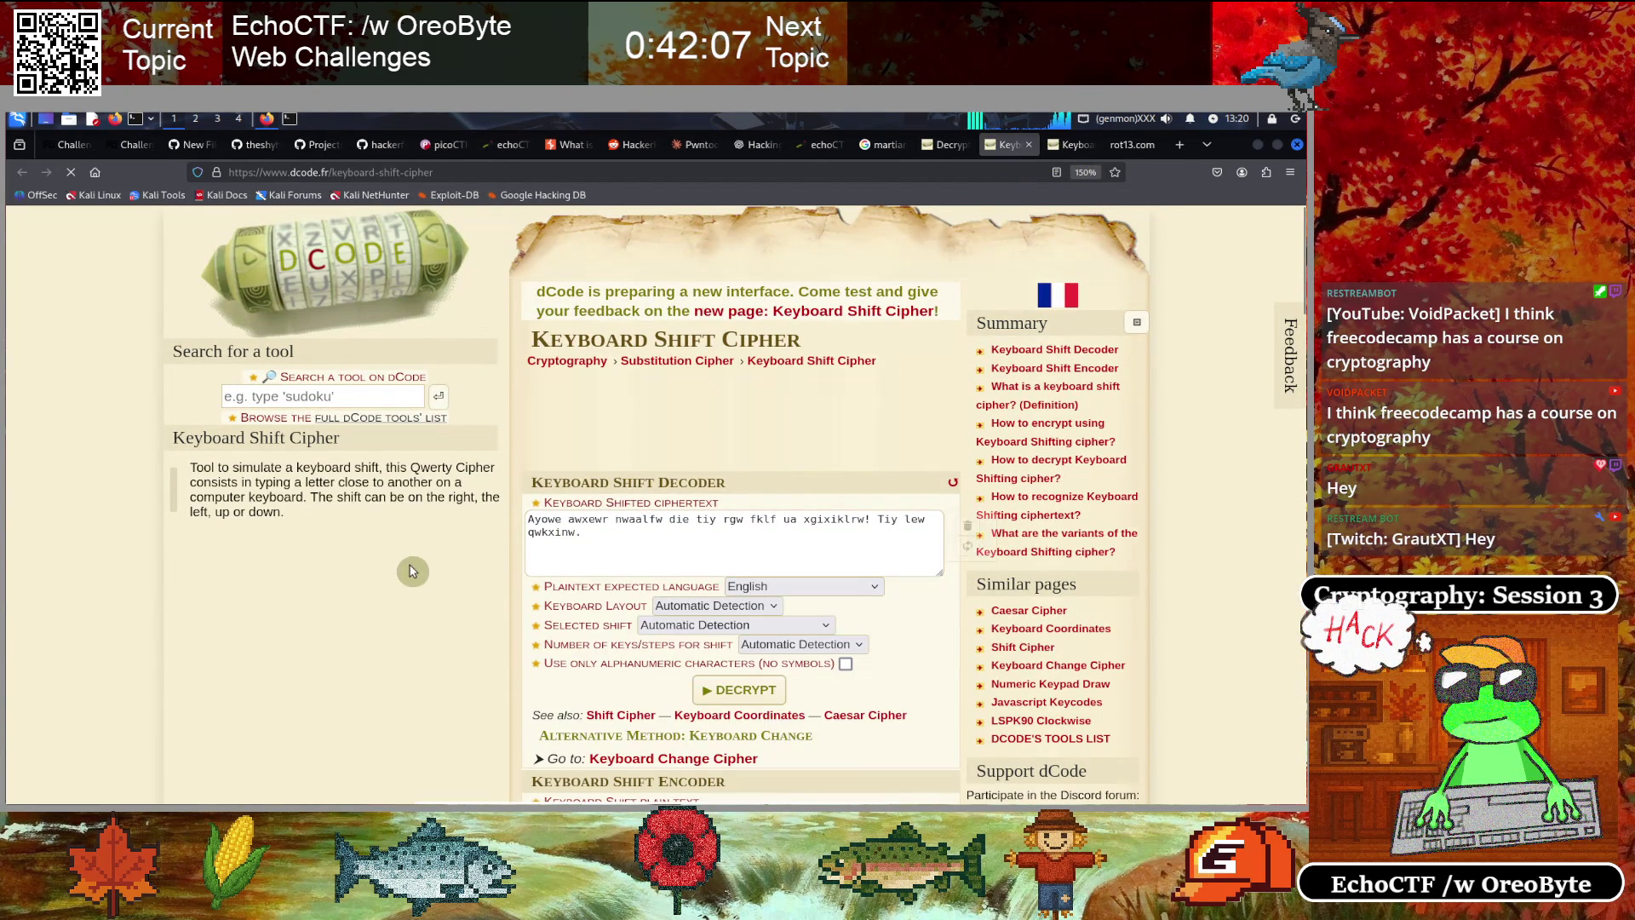
left_click(481, 172)
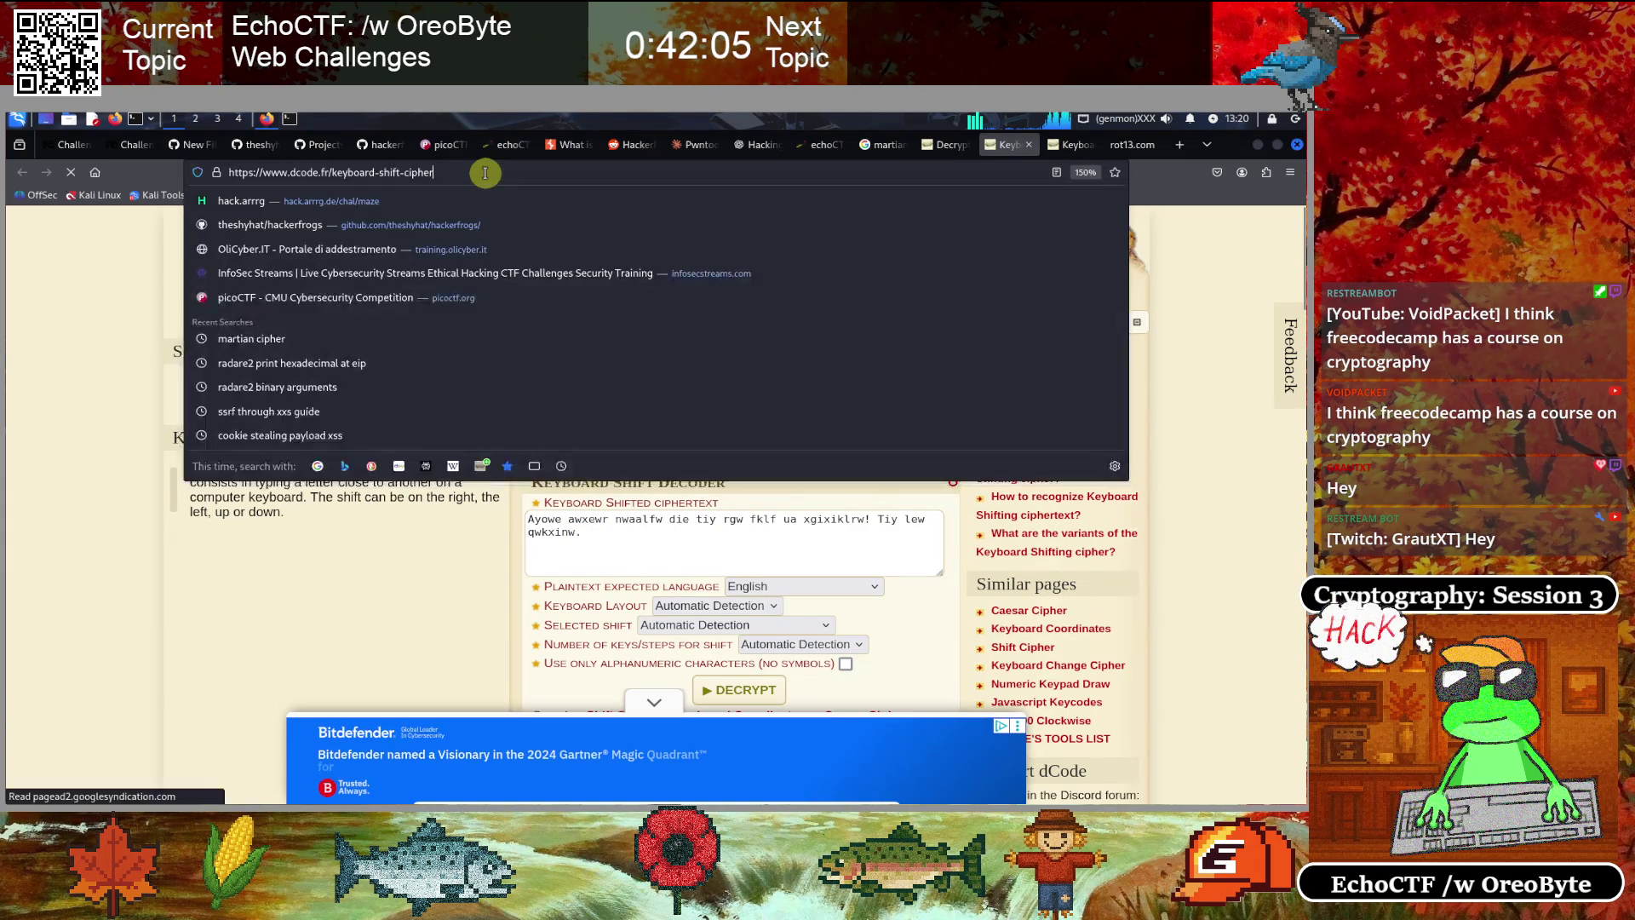
left_click(96, 354)
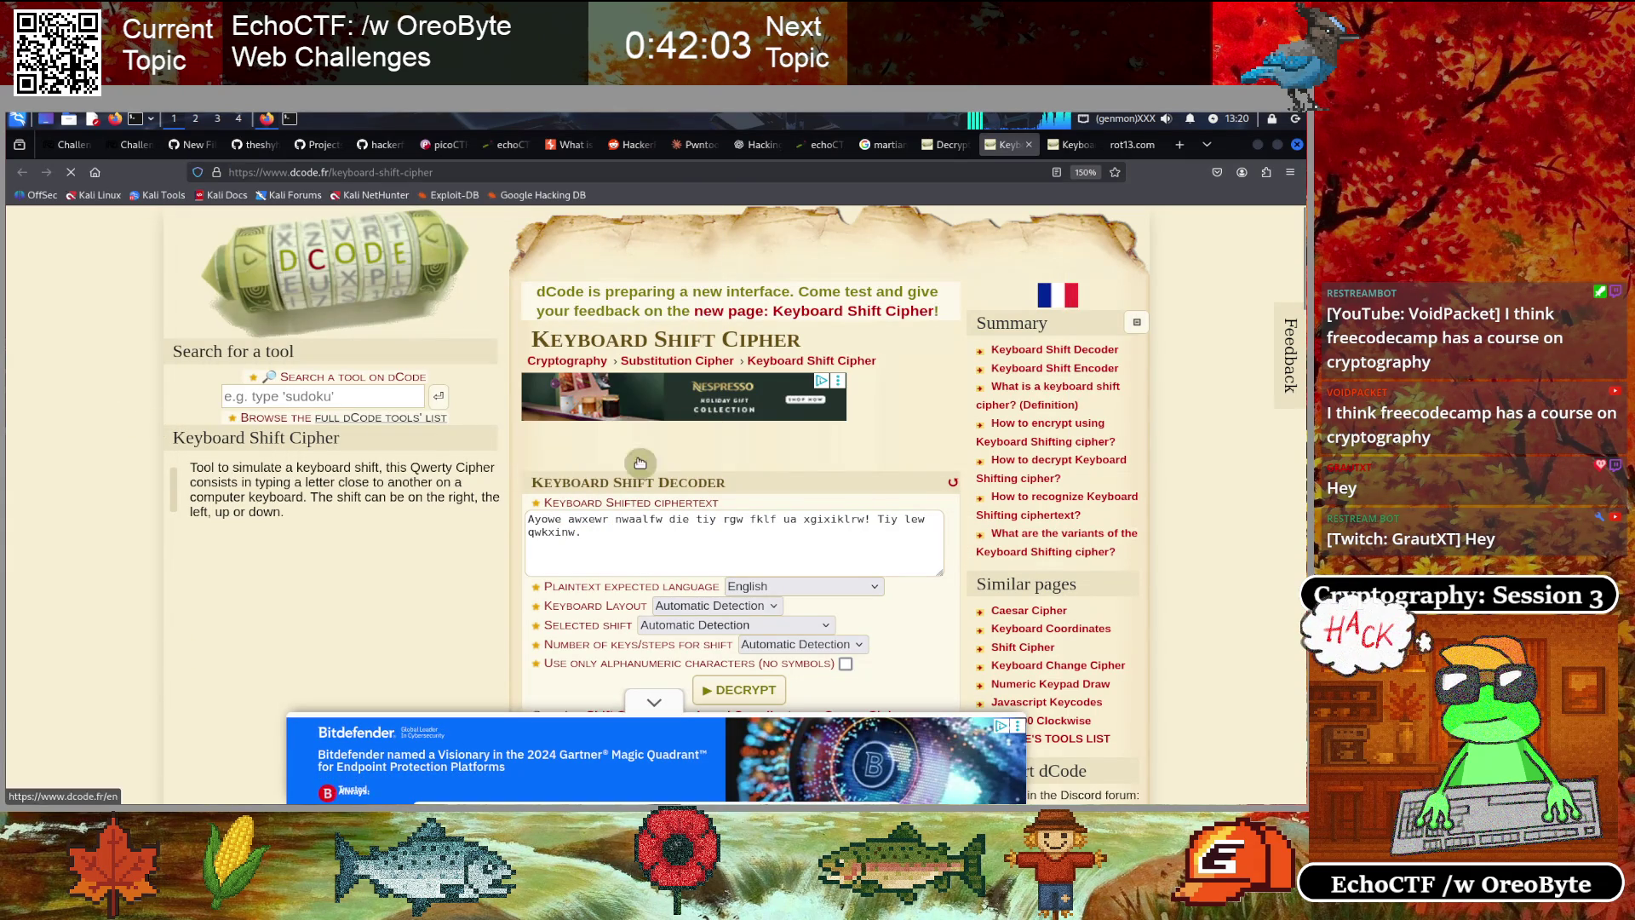
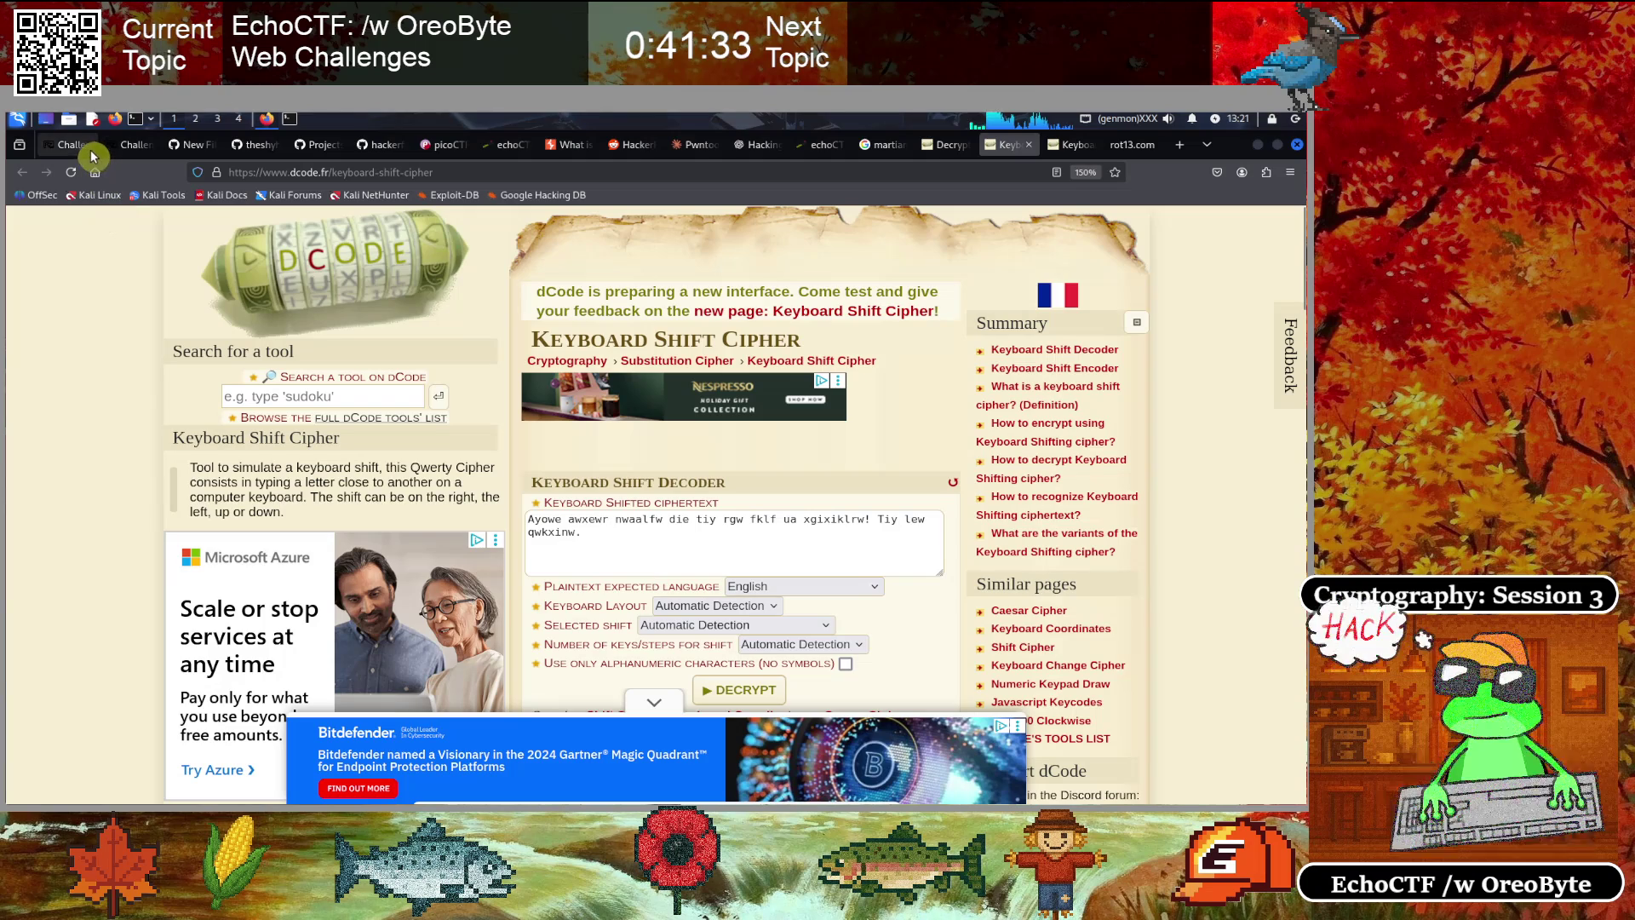
Paste the dCode keyboard-shift-cipher link into line 10 of youre_drunk.md
left_click(190, 144)
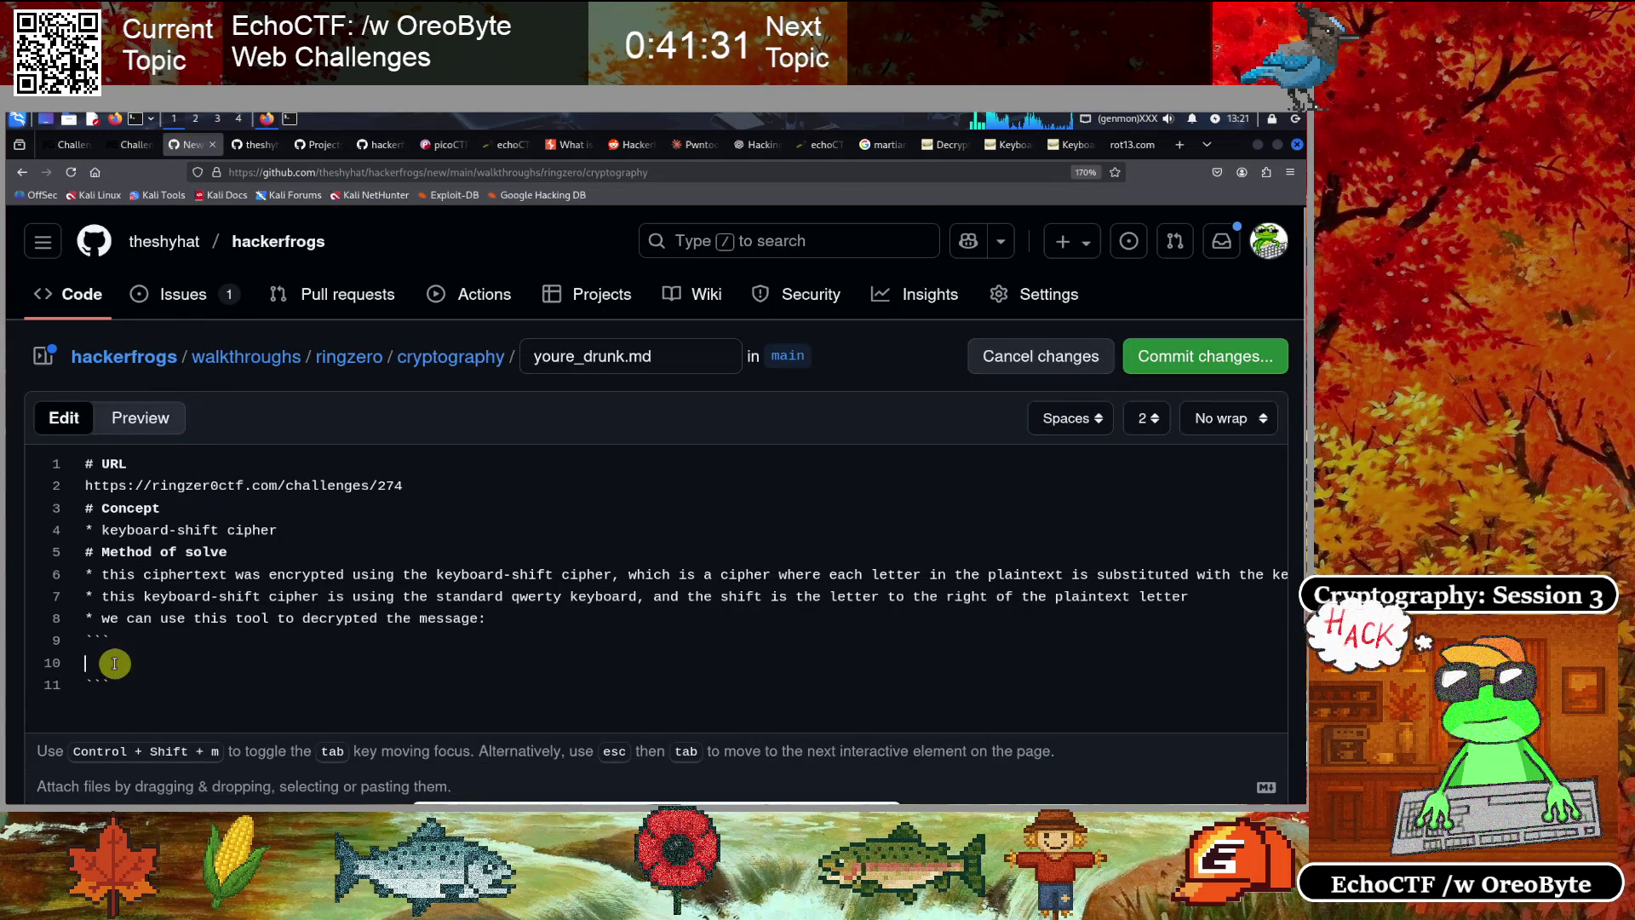
type("https://www.dcode.fr/keyboard-shift-cipher")
scroll(247, 613, "down", 2)
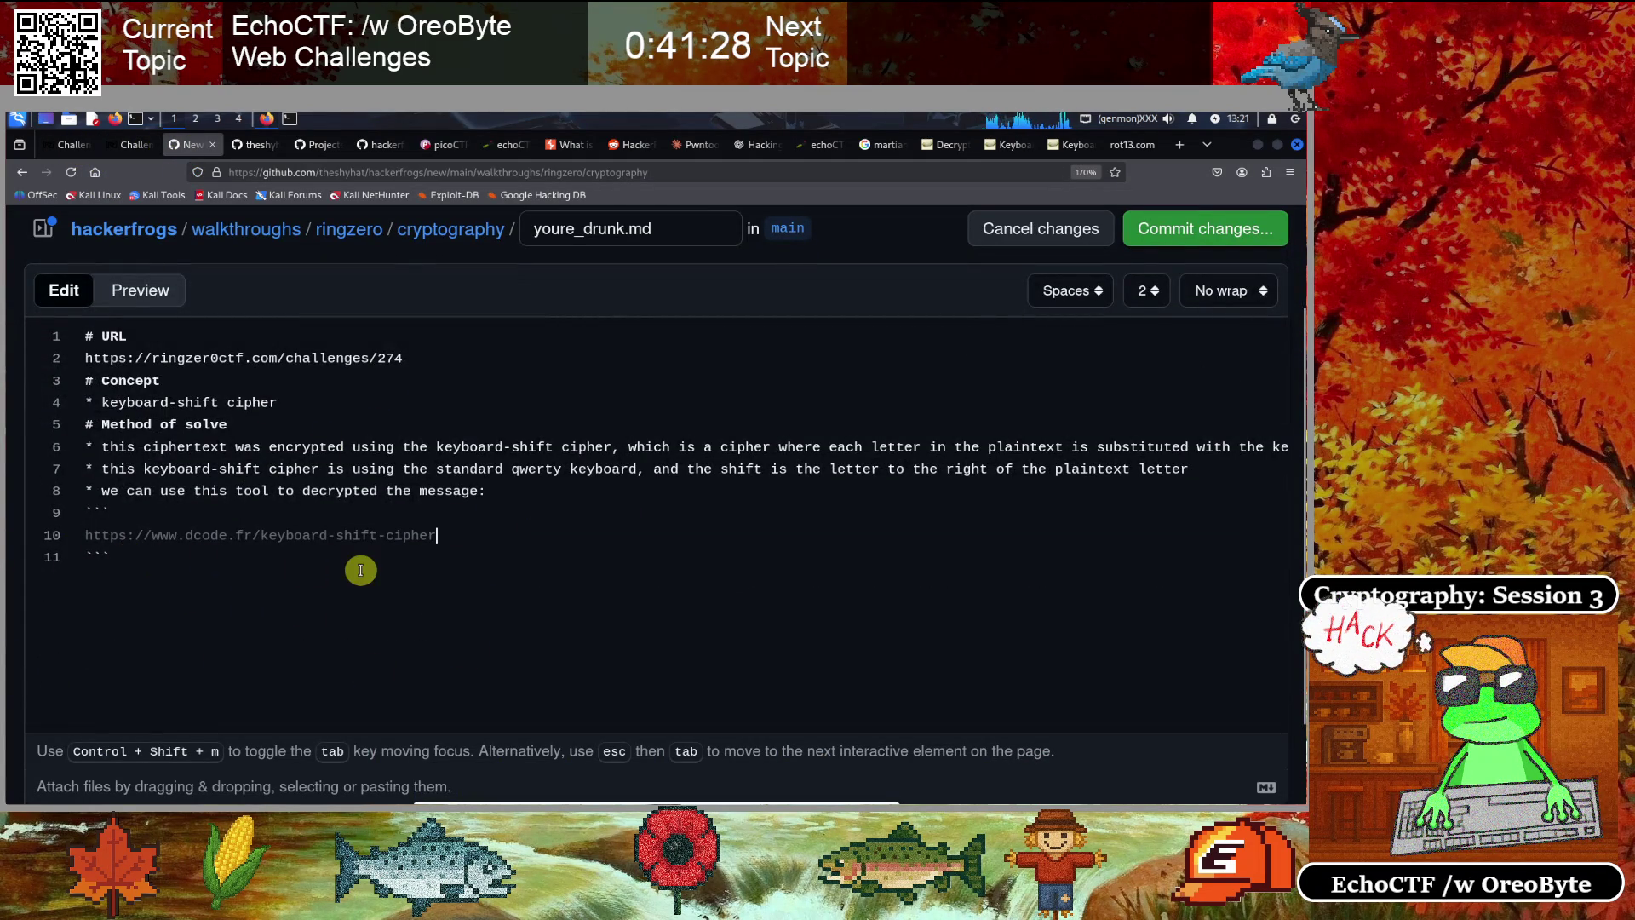
scroll(370, 569, "up", 2)
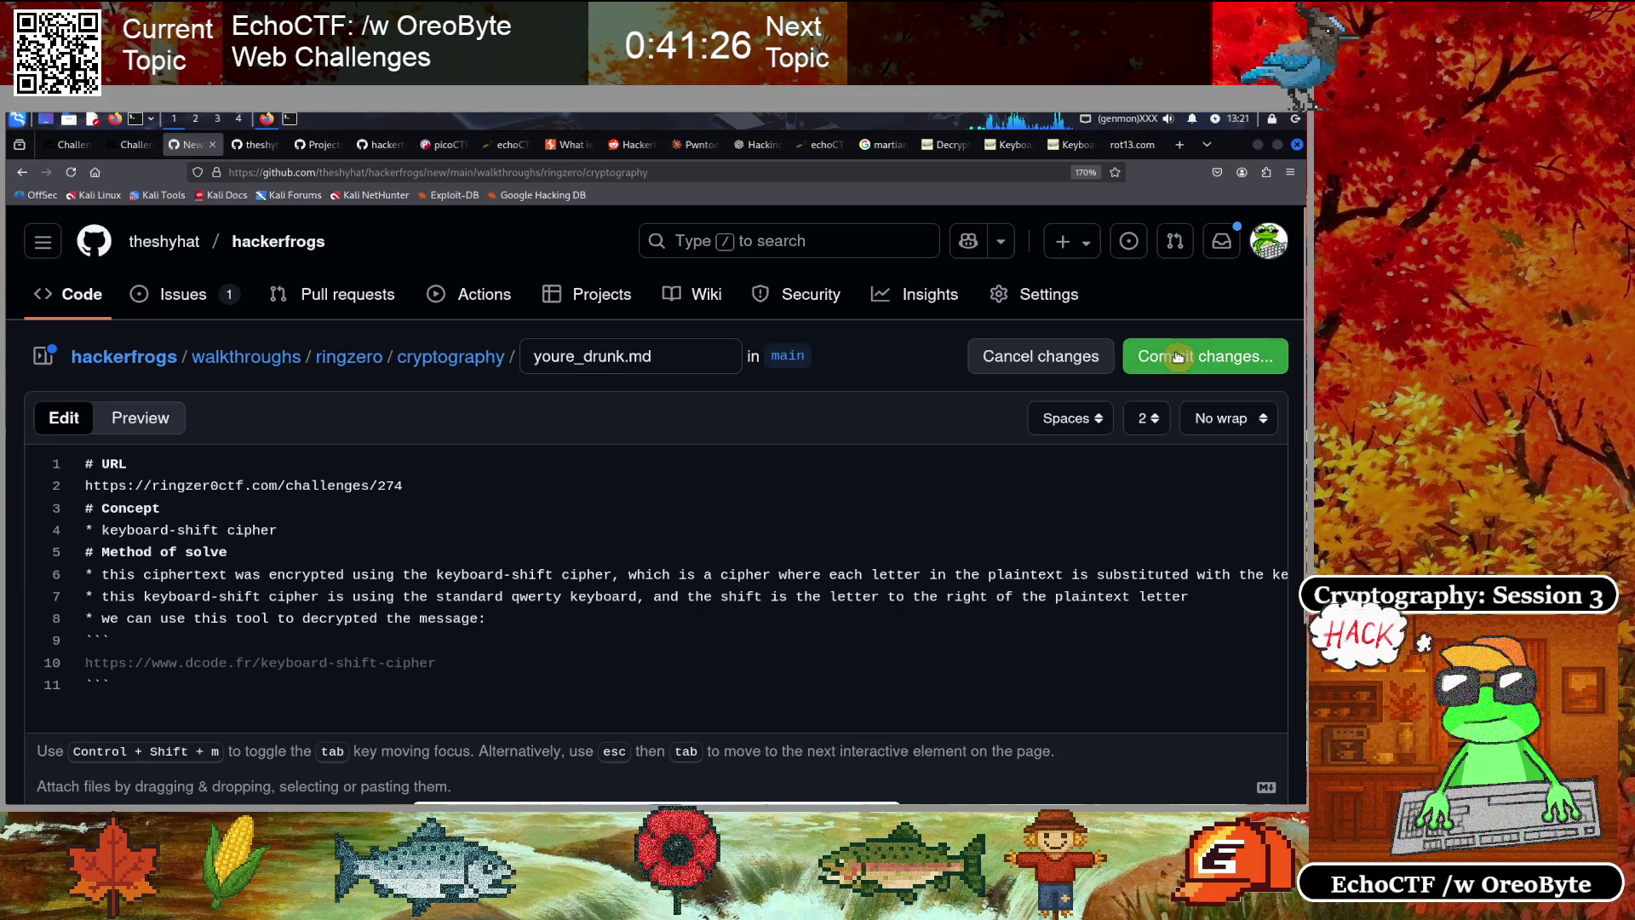
Commit youre_drunk.md to the ringzero/cryptography folder and return to the You're drunk challenge
left_click(1174, 358)
left_click(832, 730)
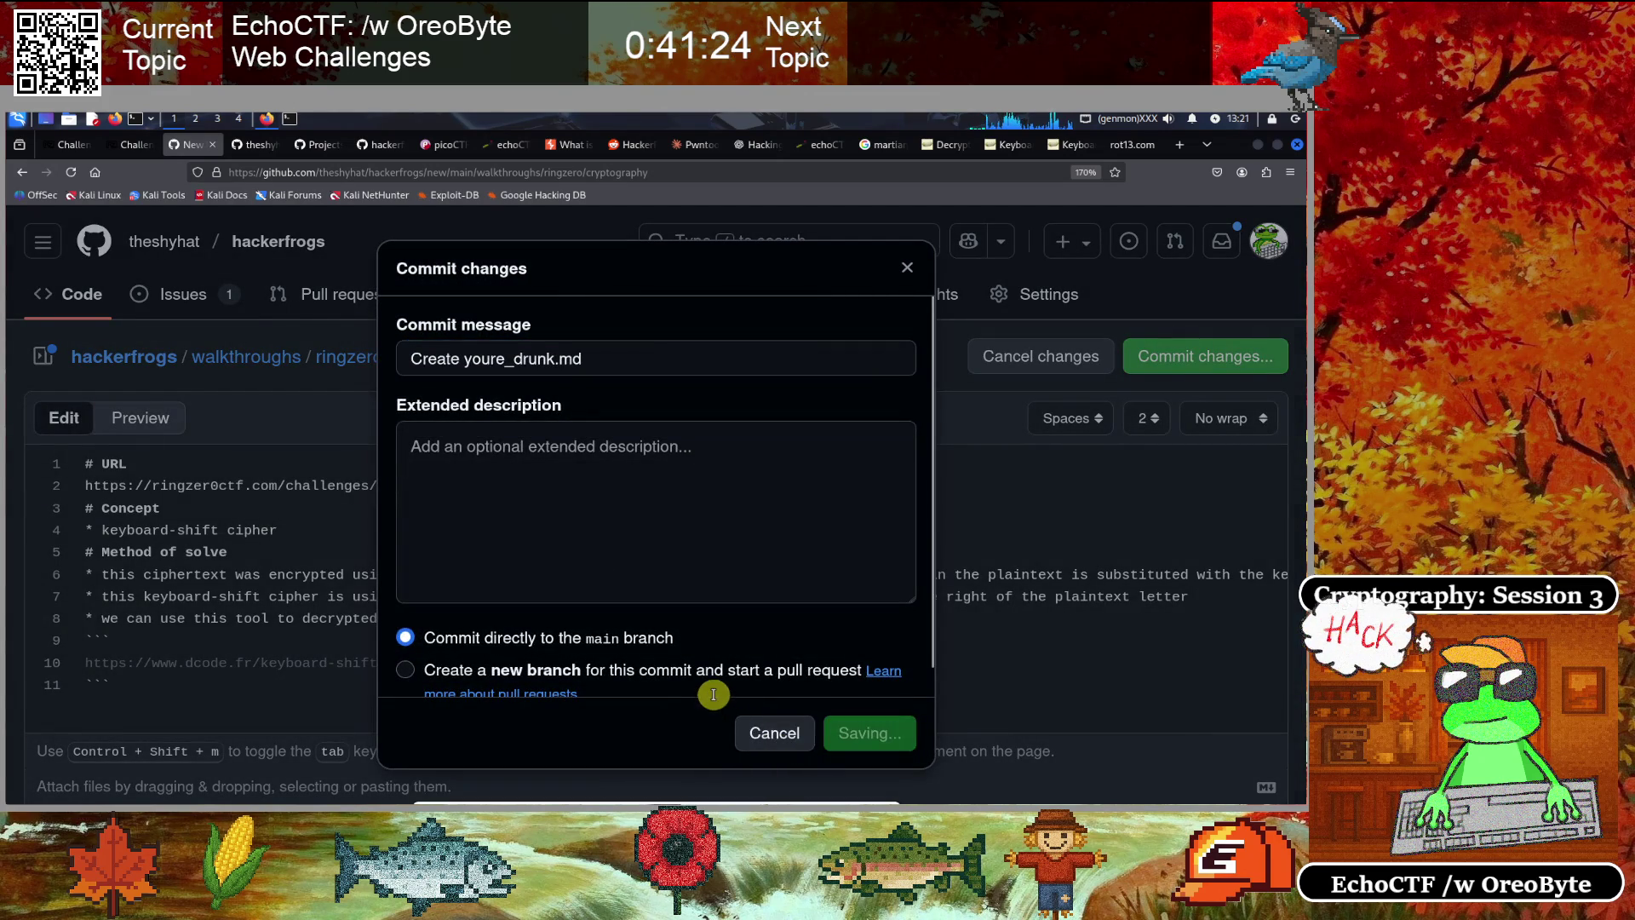
scroll(171, 575, "down", 1)
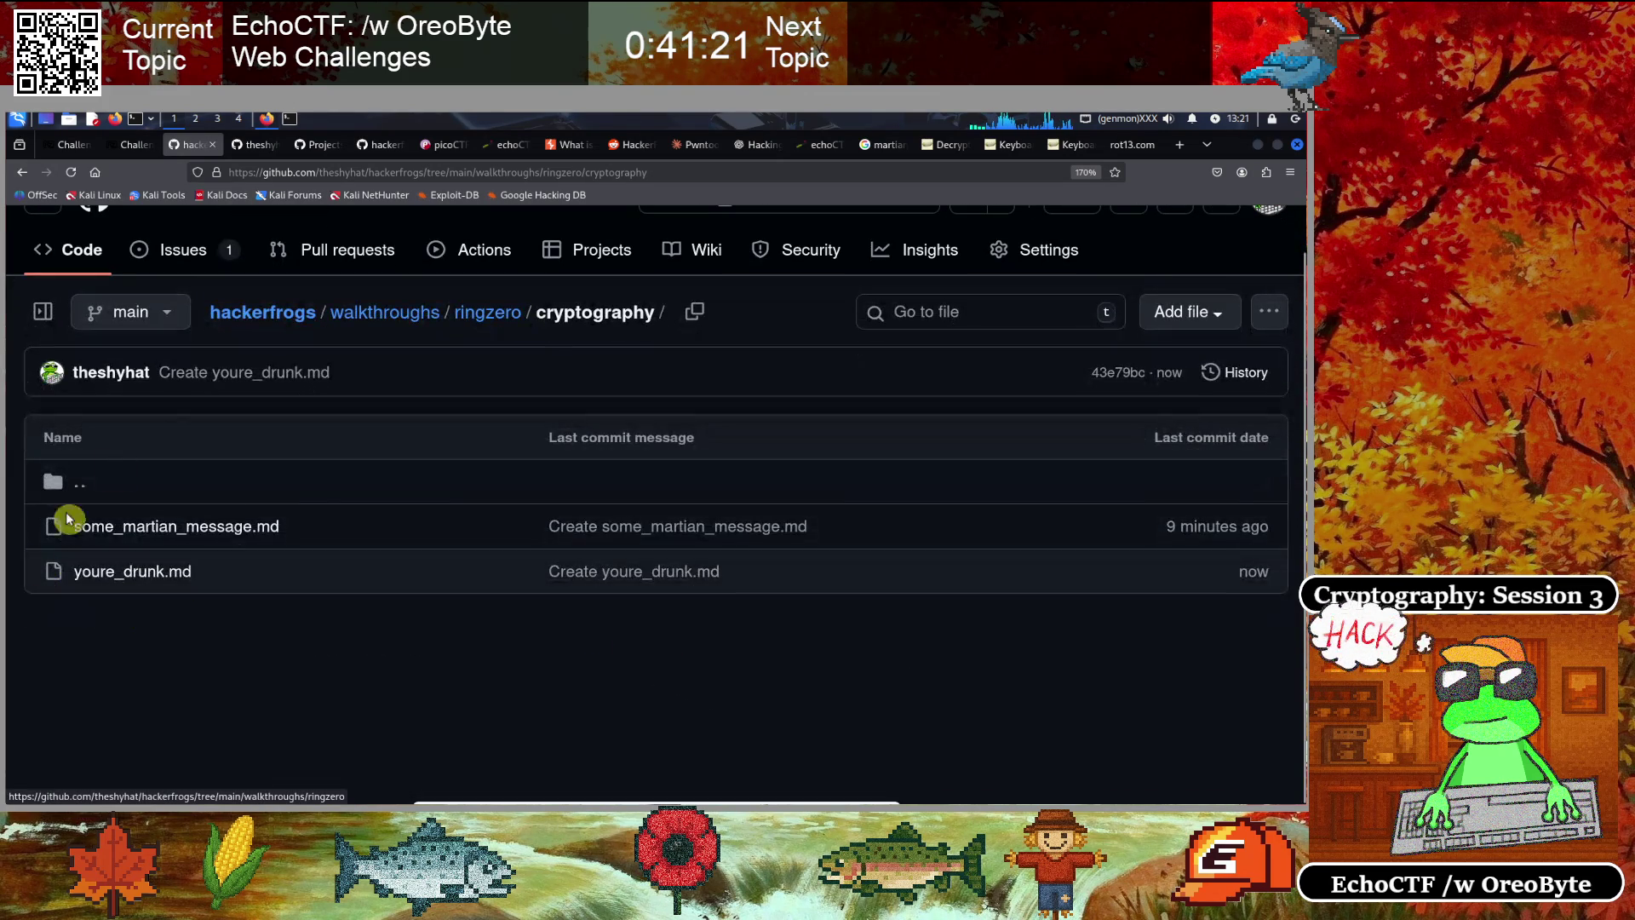
left_click(127, 145)
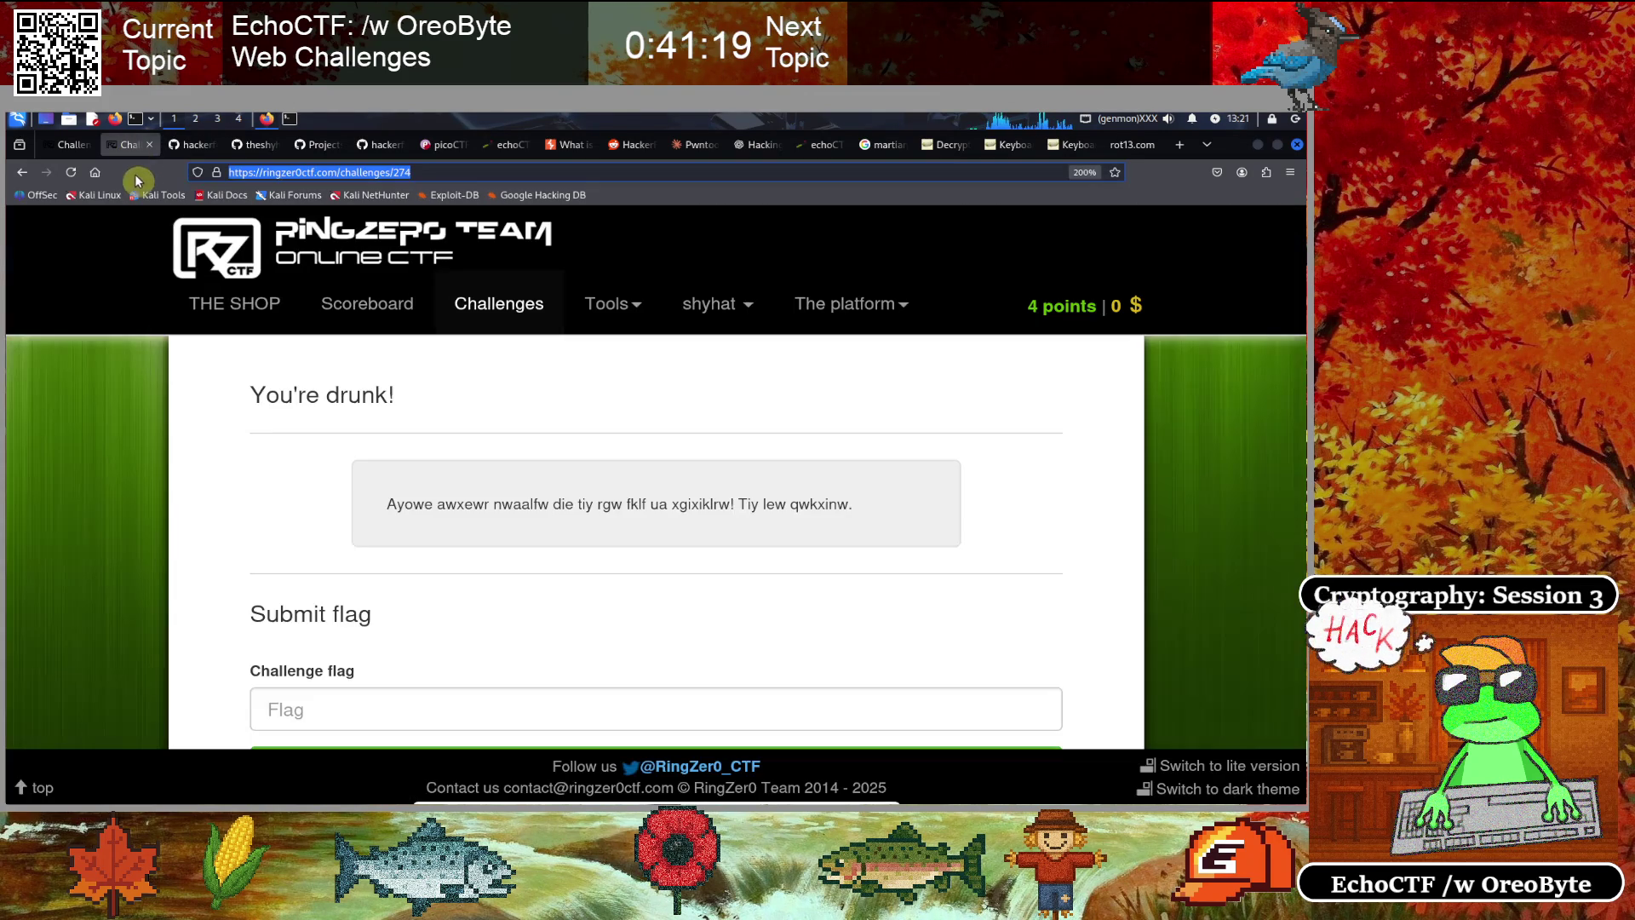
Close the You're drunk challenge and open File recovery in a new tab from the challenge list
left_click(149, 145)
left_click(68, 145)
scroll(392, 426, "down", 2)
scroll(306, 494, "up", 2)
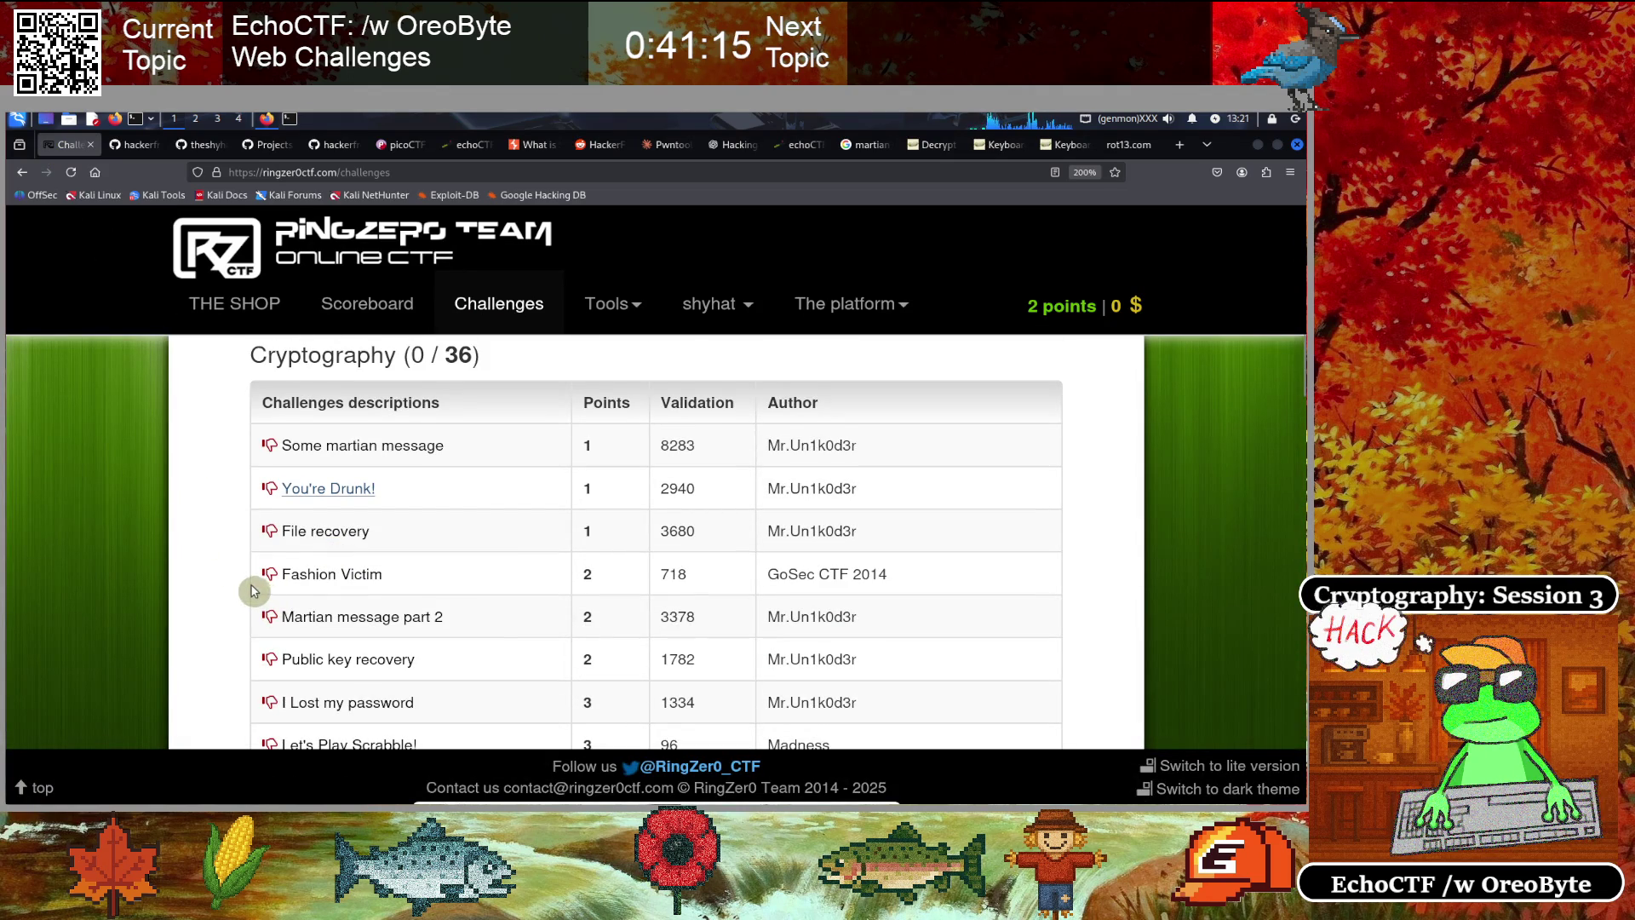
right_click(337, 533)
left_click(366, 543)
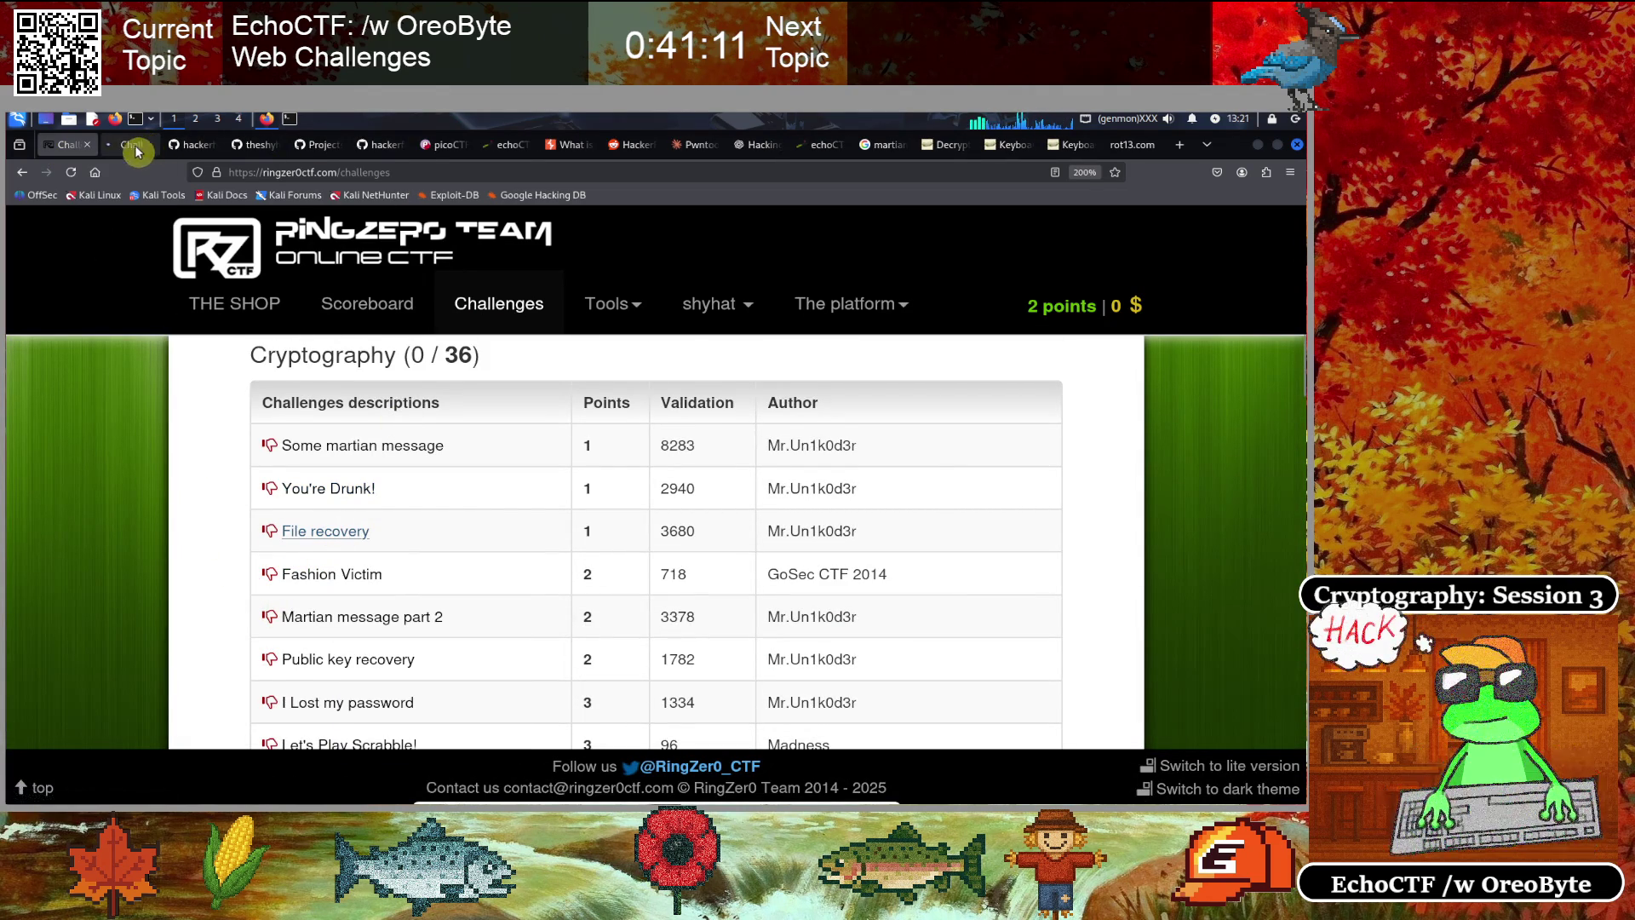
Copy the link address of the File recovery download file
left_click(141, 146)
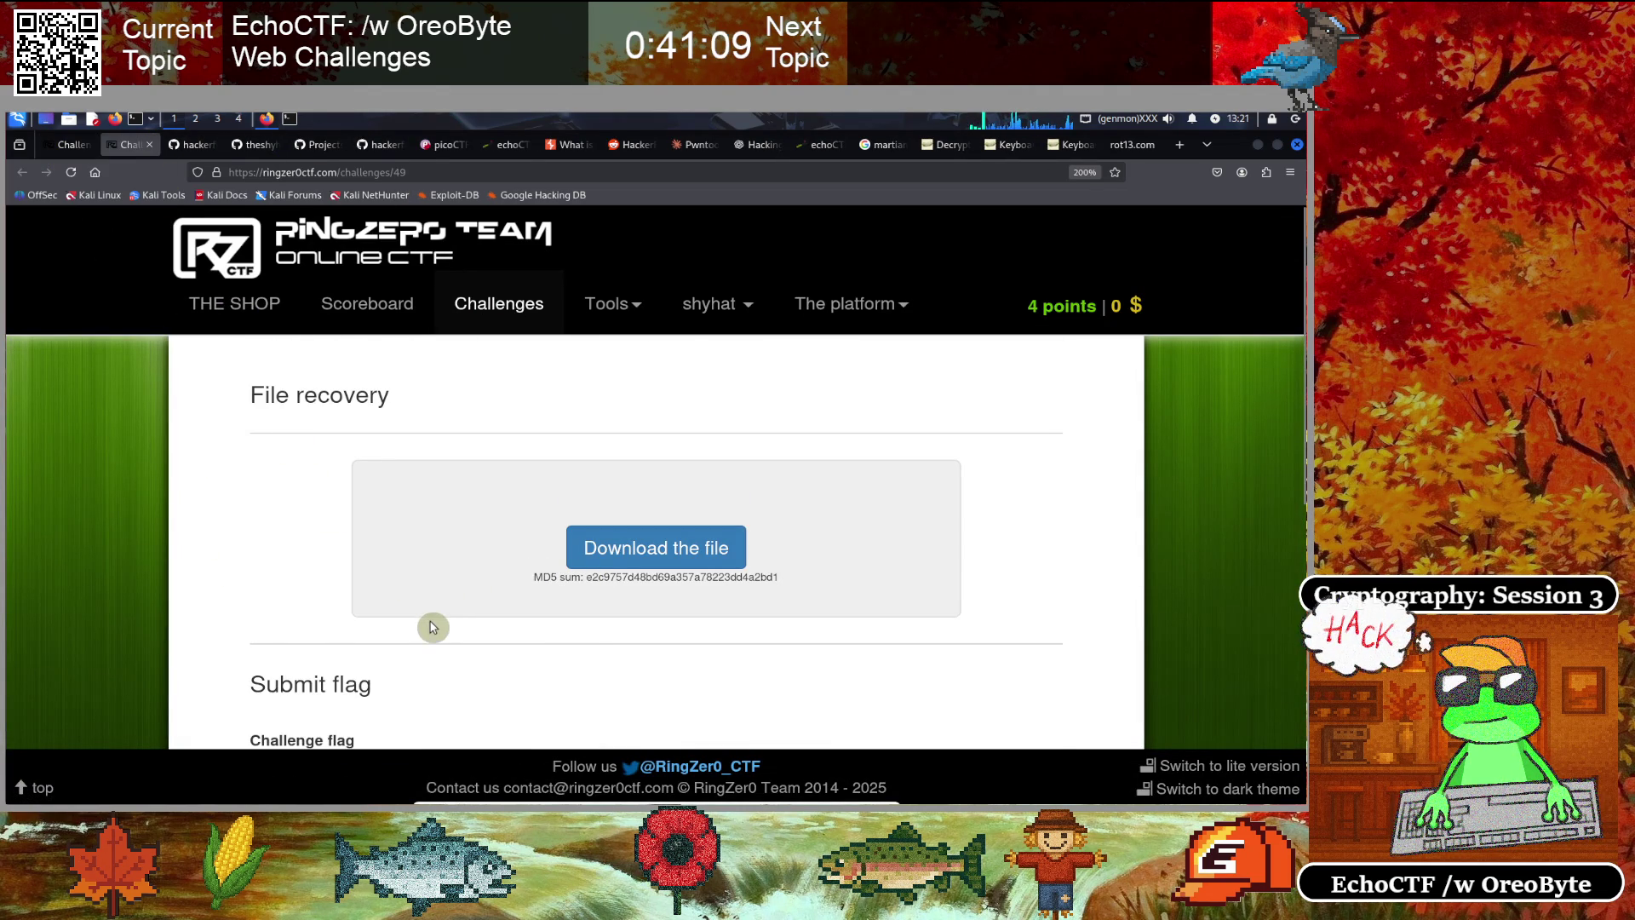
scroll(432, 628, "down", 3)
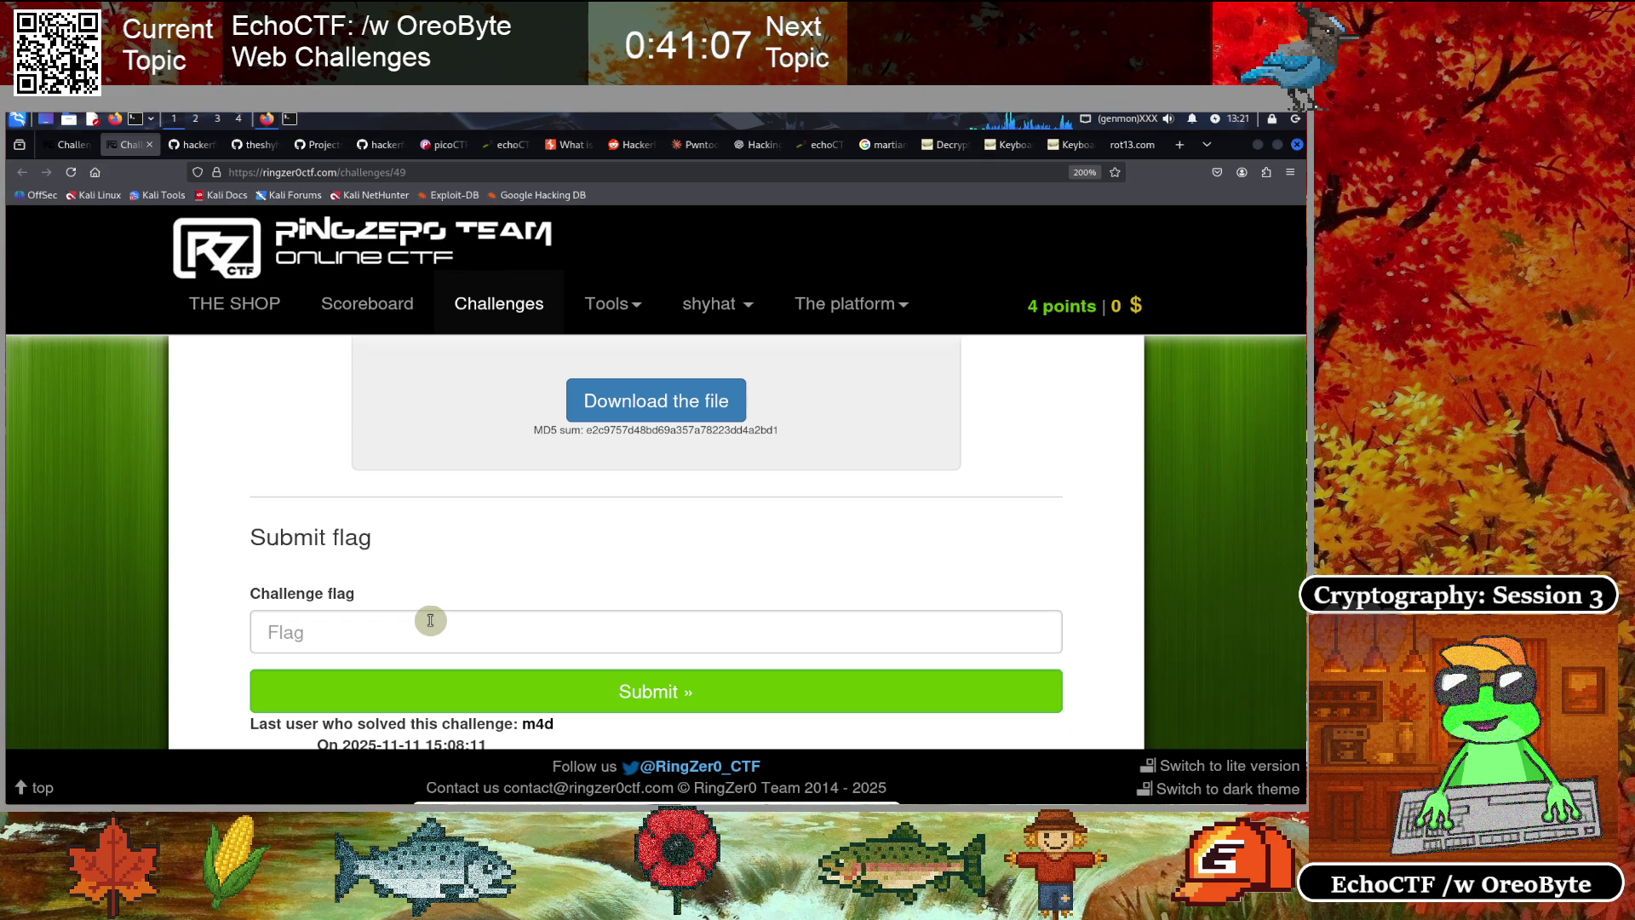
scroll(431, 623, "up", 3)
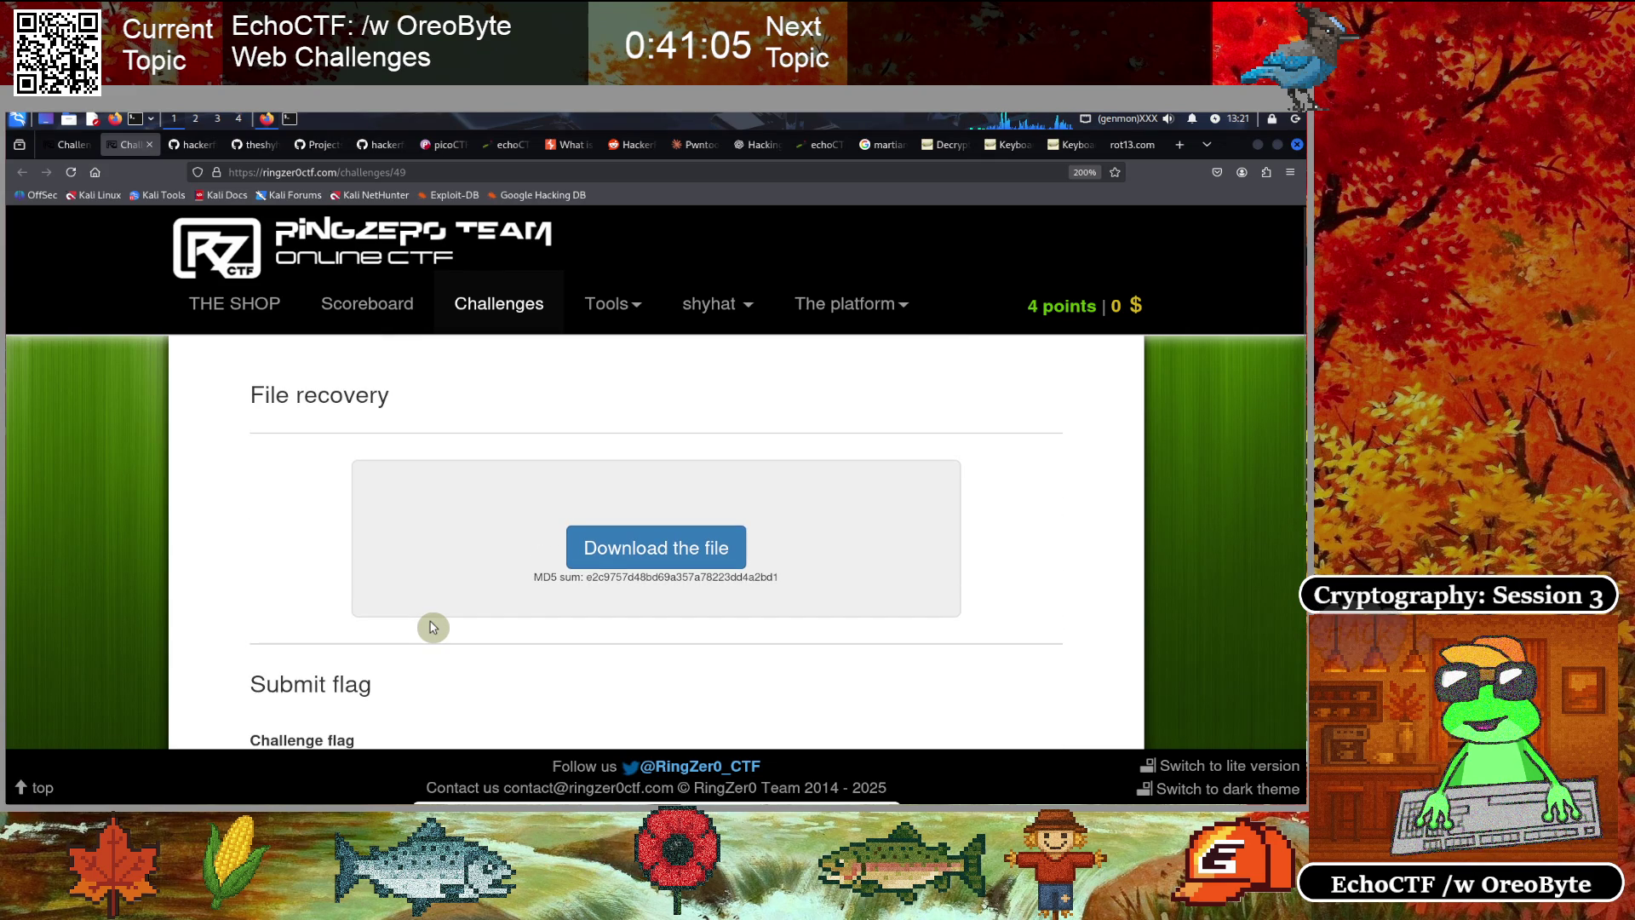
right_click(607, 555)
left_click(665, 679)
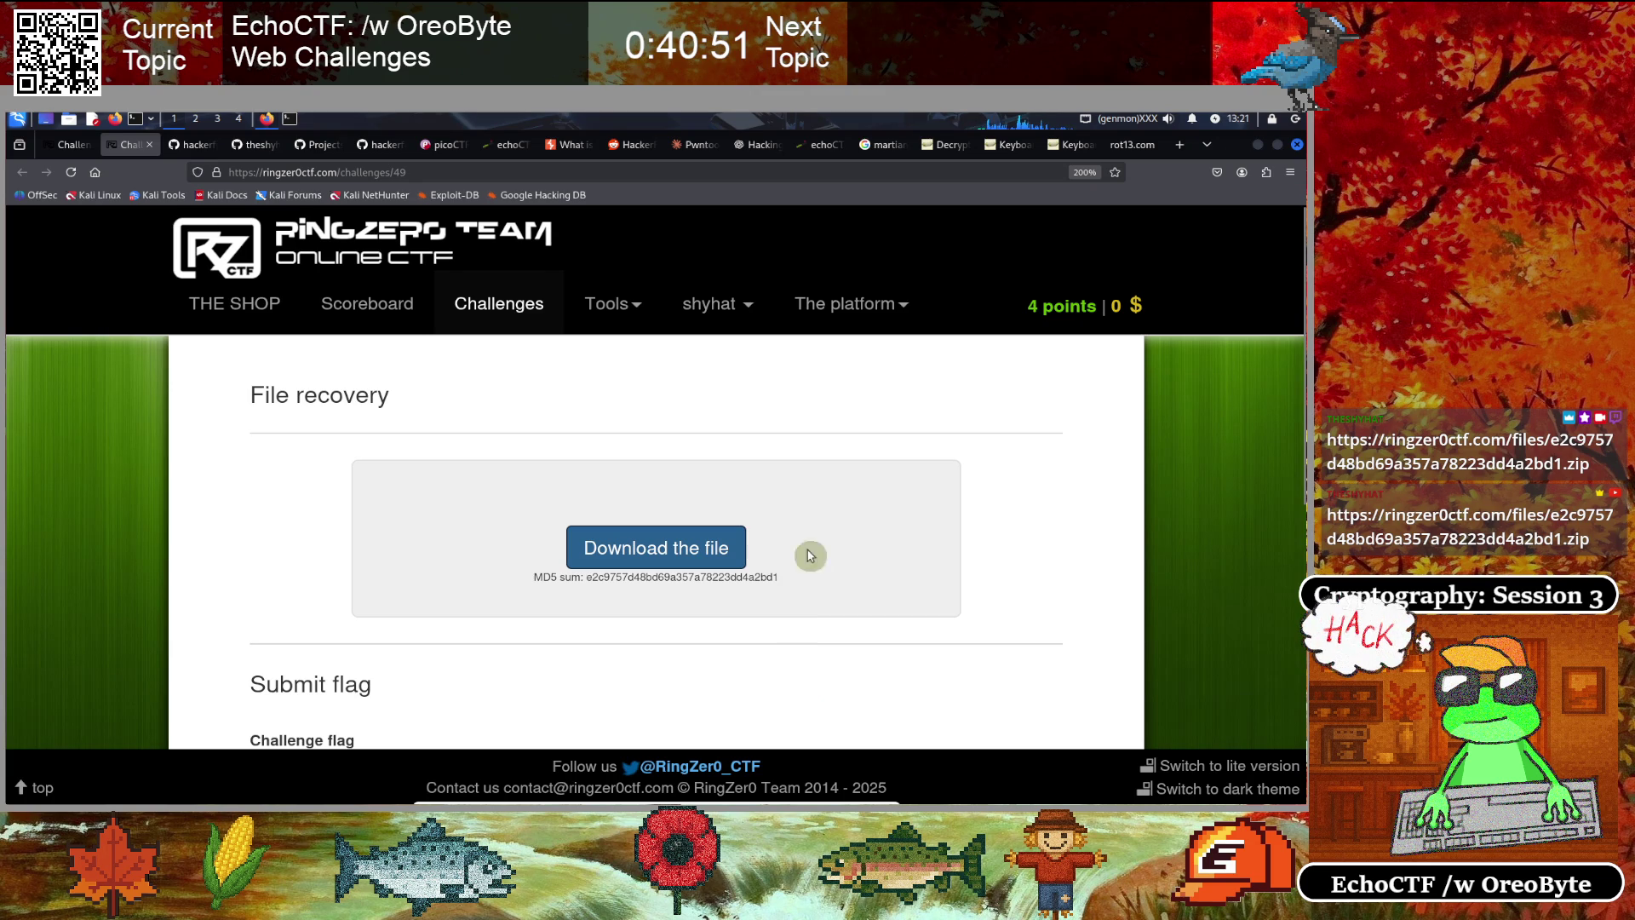
left_click(1290, 172)
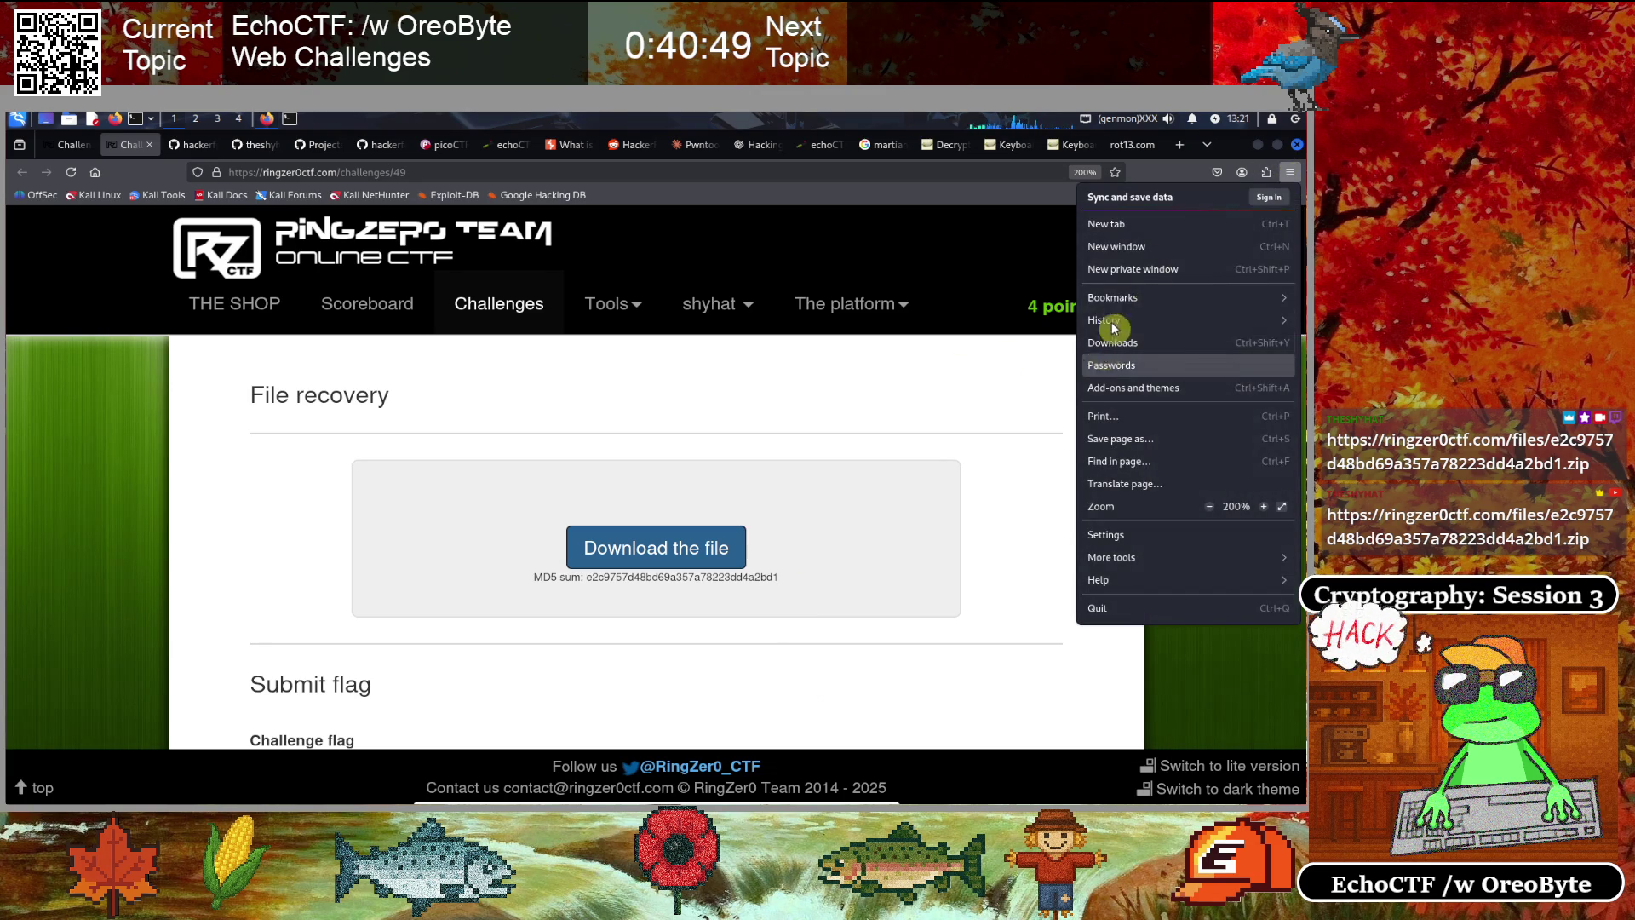
left_click(1140, 268)
type("https://ringzer0ctf.com/files/e2c9757d48bd69a357a78223dd4a2bd1.zip")
key("Return")
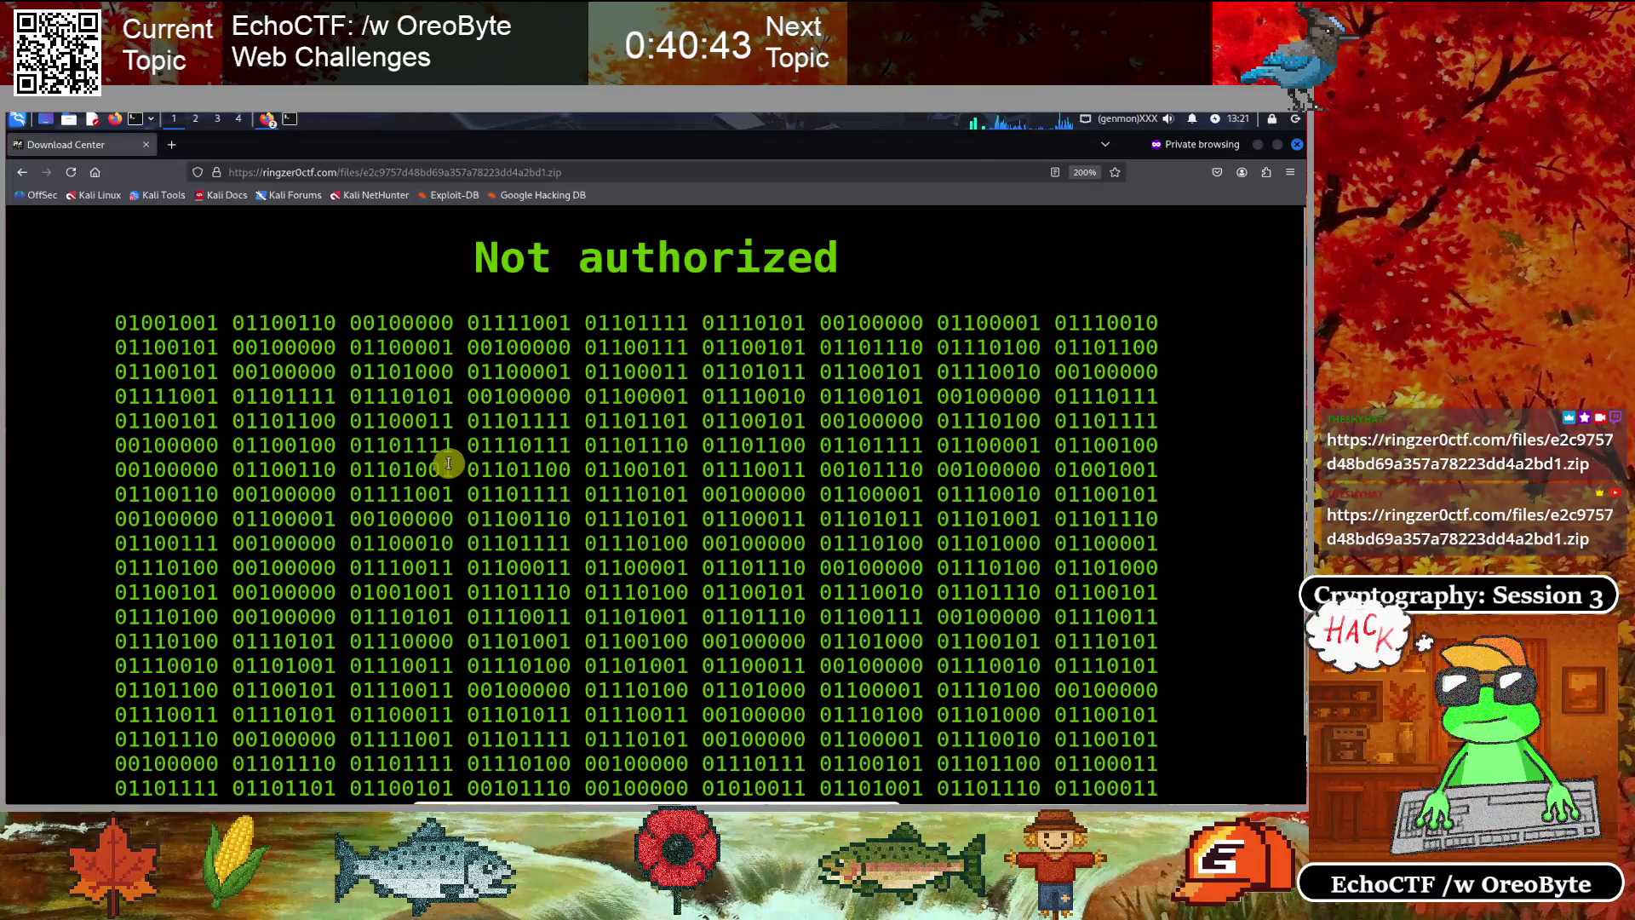
scroll(448, 463, "down", 2)
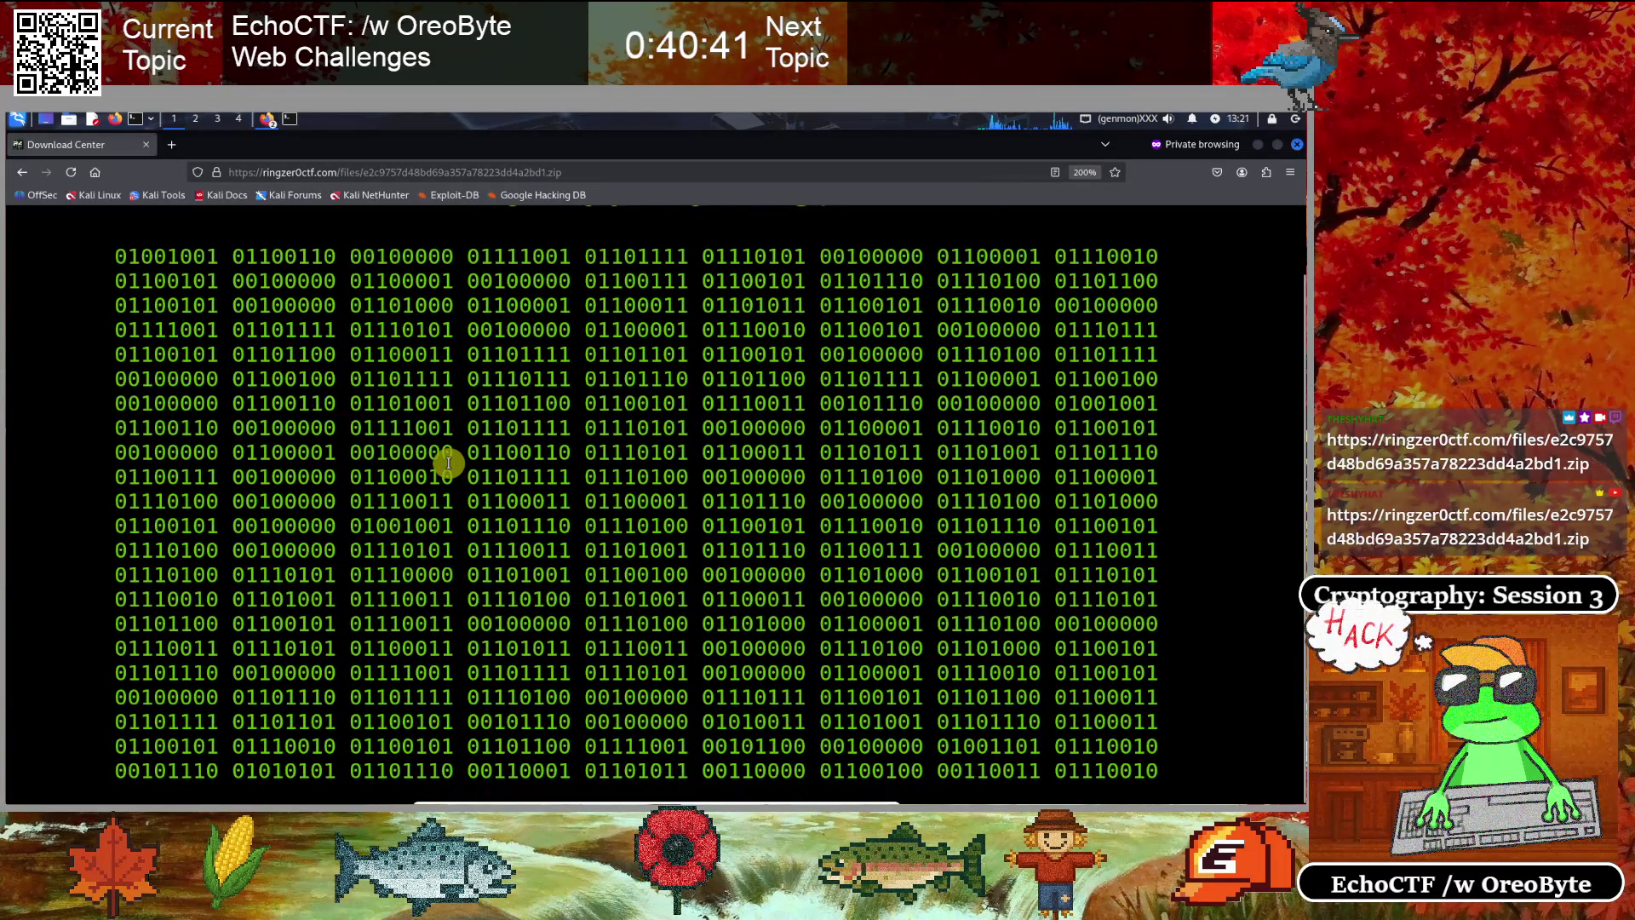
scroll(448, 463, "up", 2)
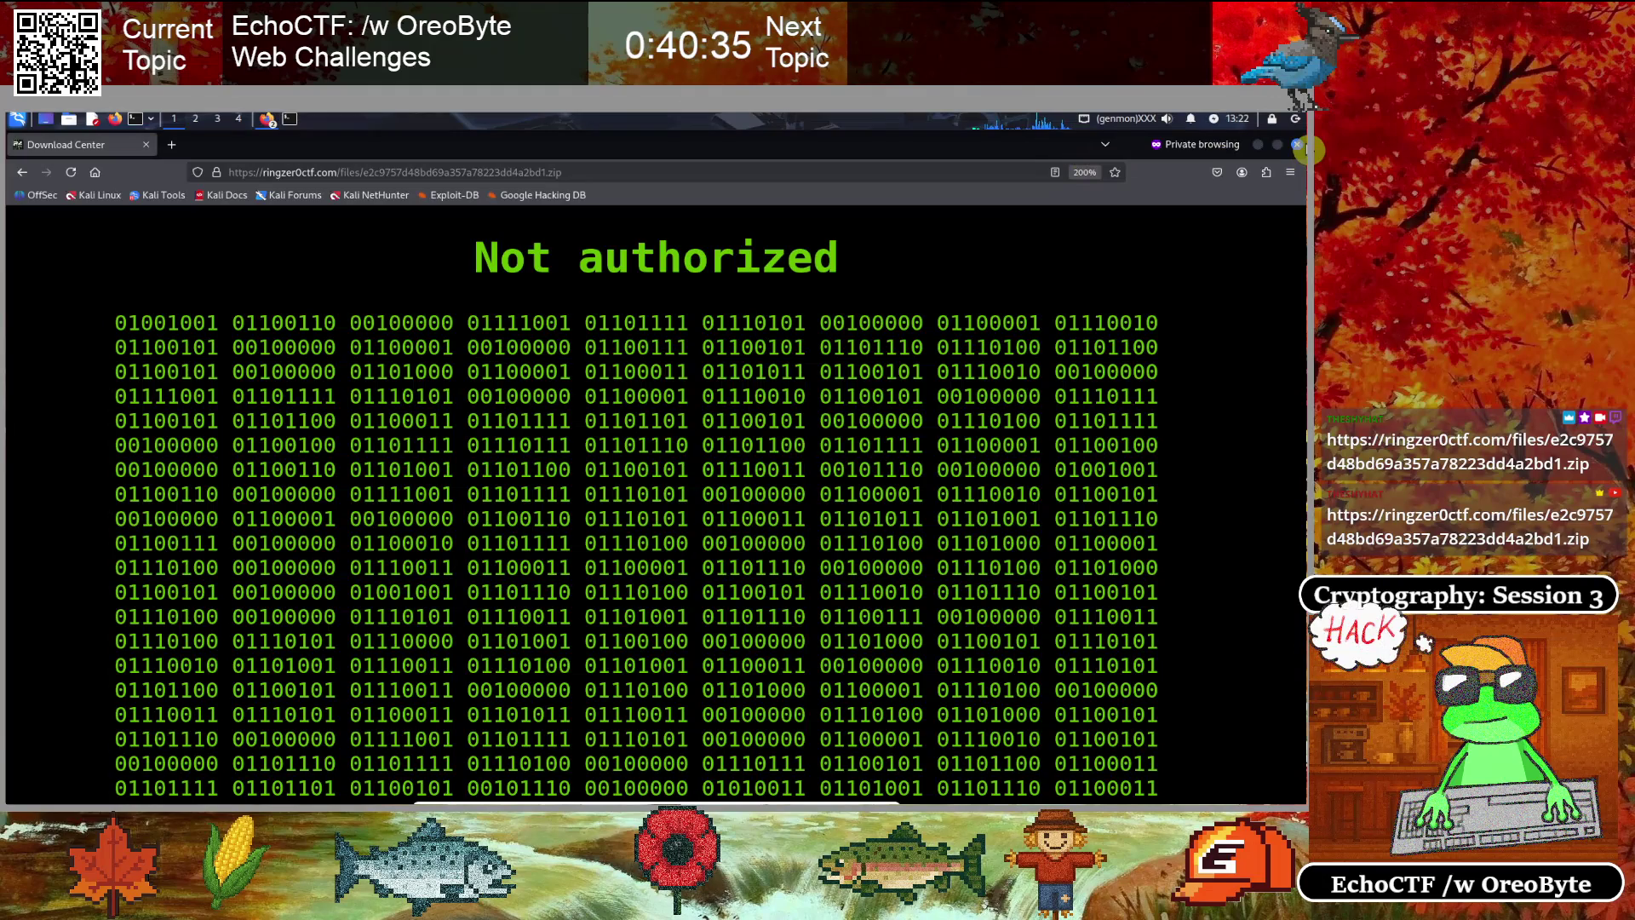
left_click(1298, 148)
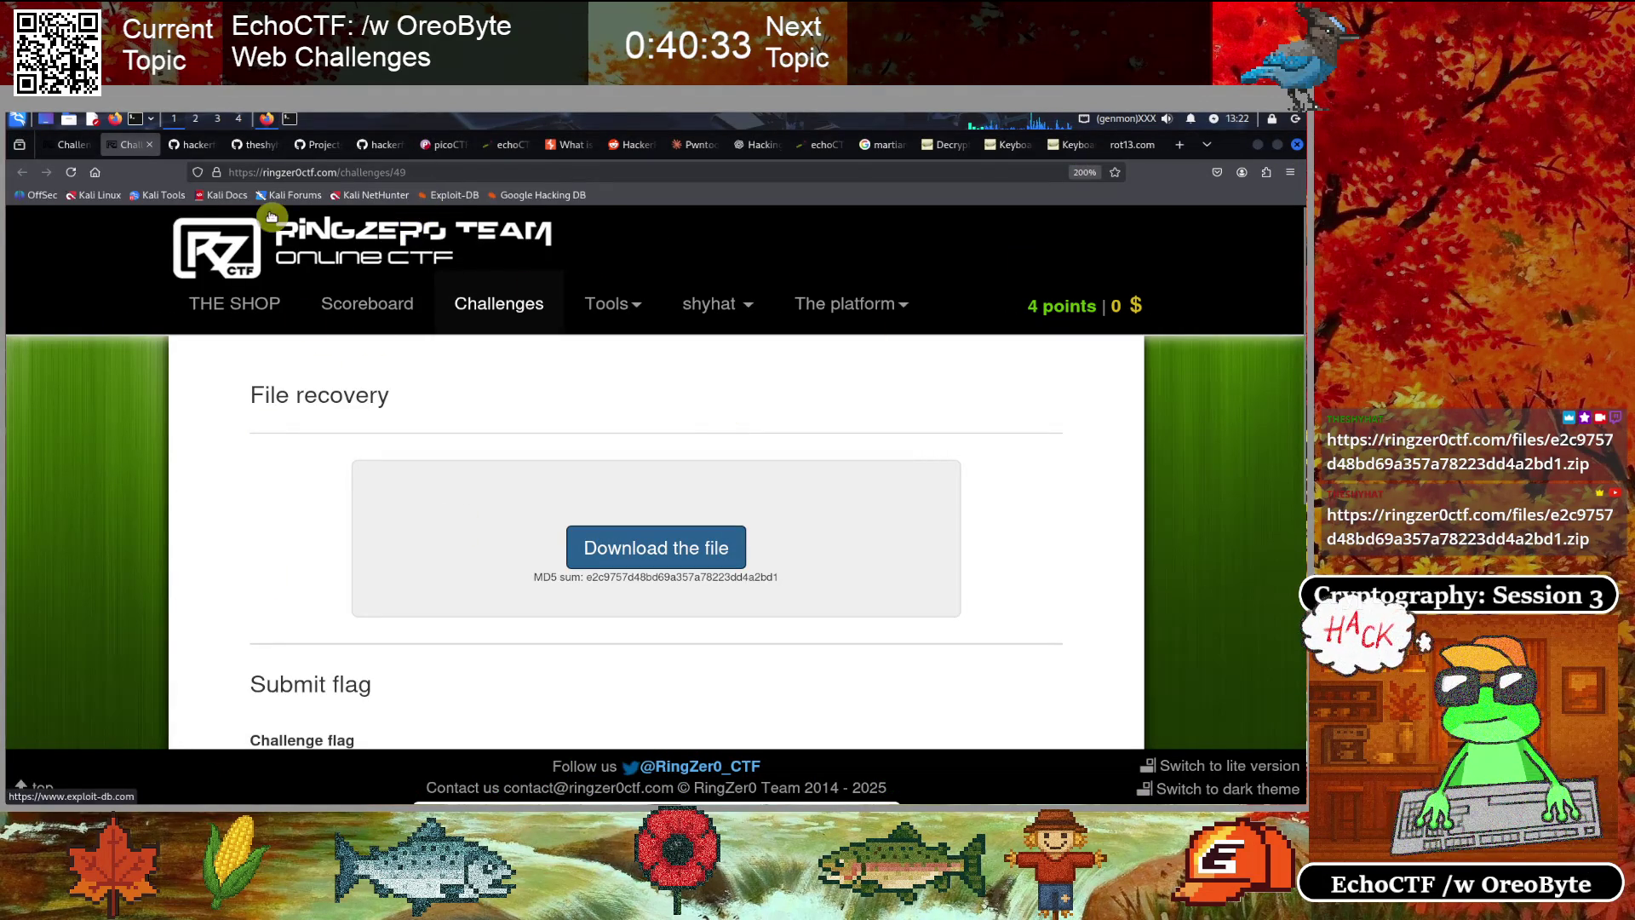
Download the File recovery challenge zip, e2c9757d48bd69a357a78223dd4a2bd1.zip
scroll(555, 645, "down", 5)
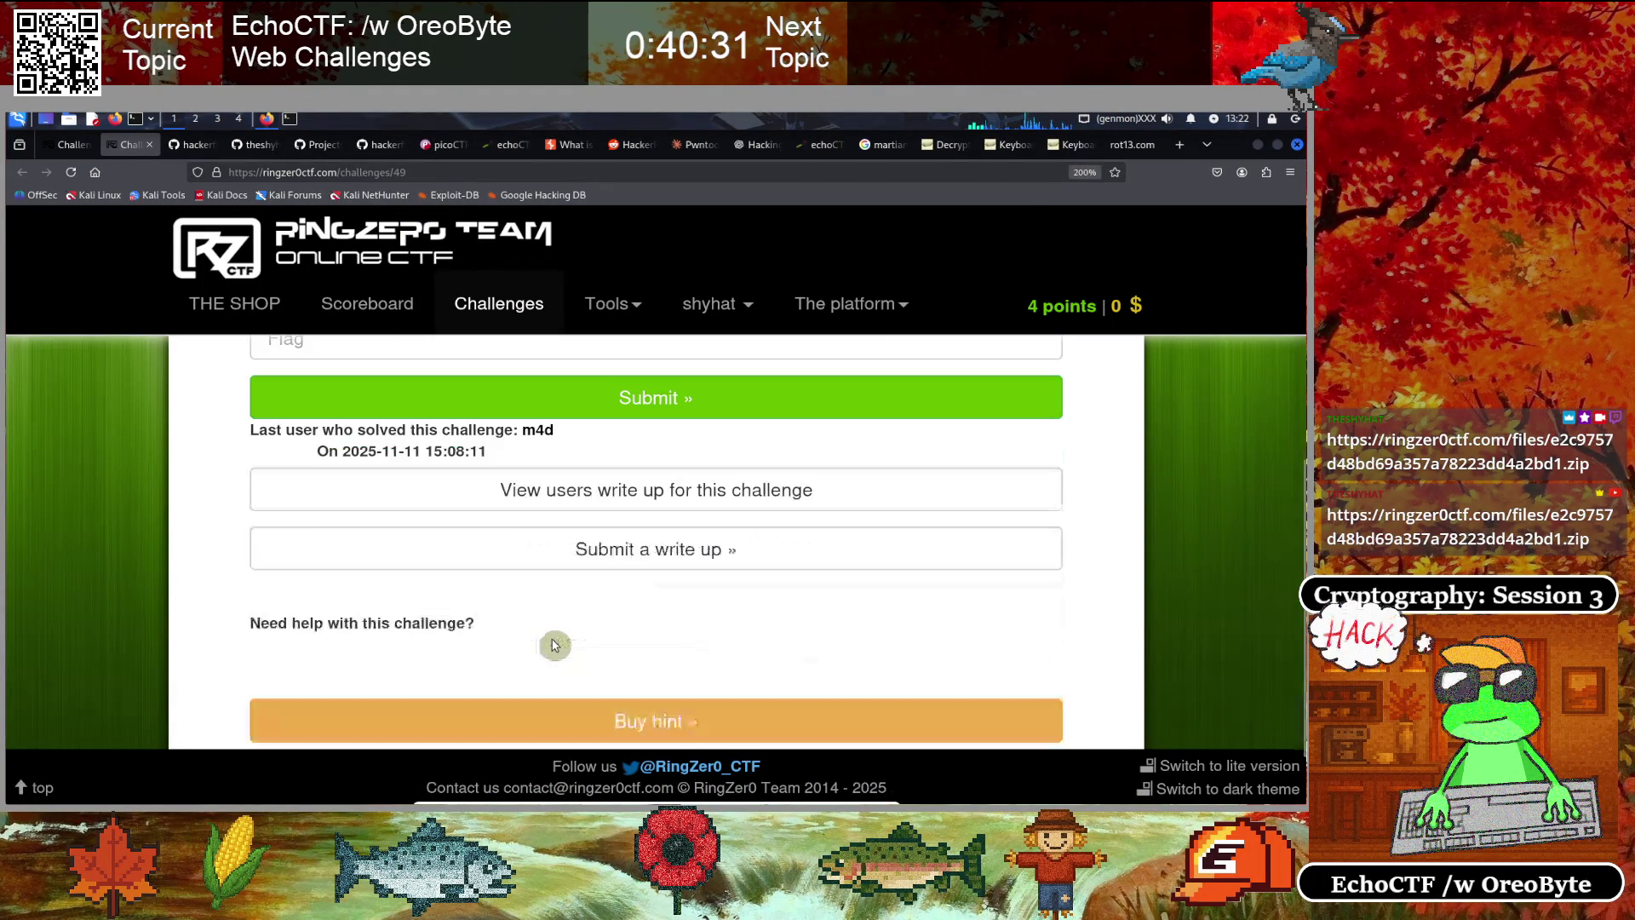
scroll(552, 643, "up", 5)
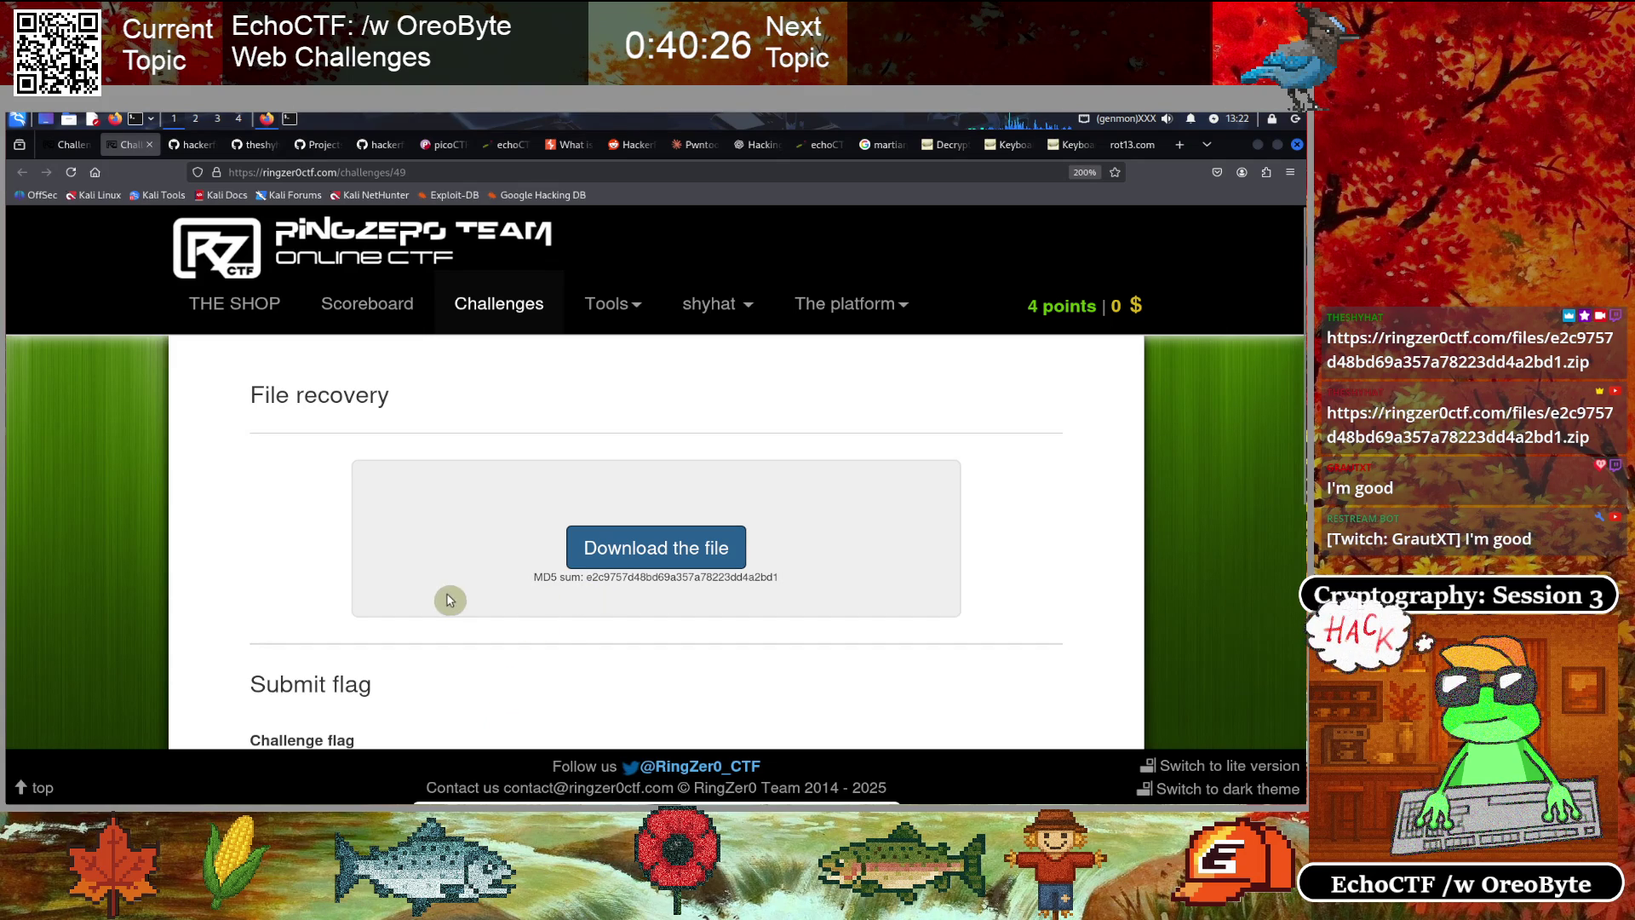
scroll(482, 598, "down", 3)
scroll(430, 598, "up", 3)
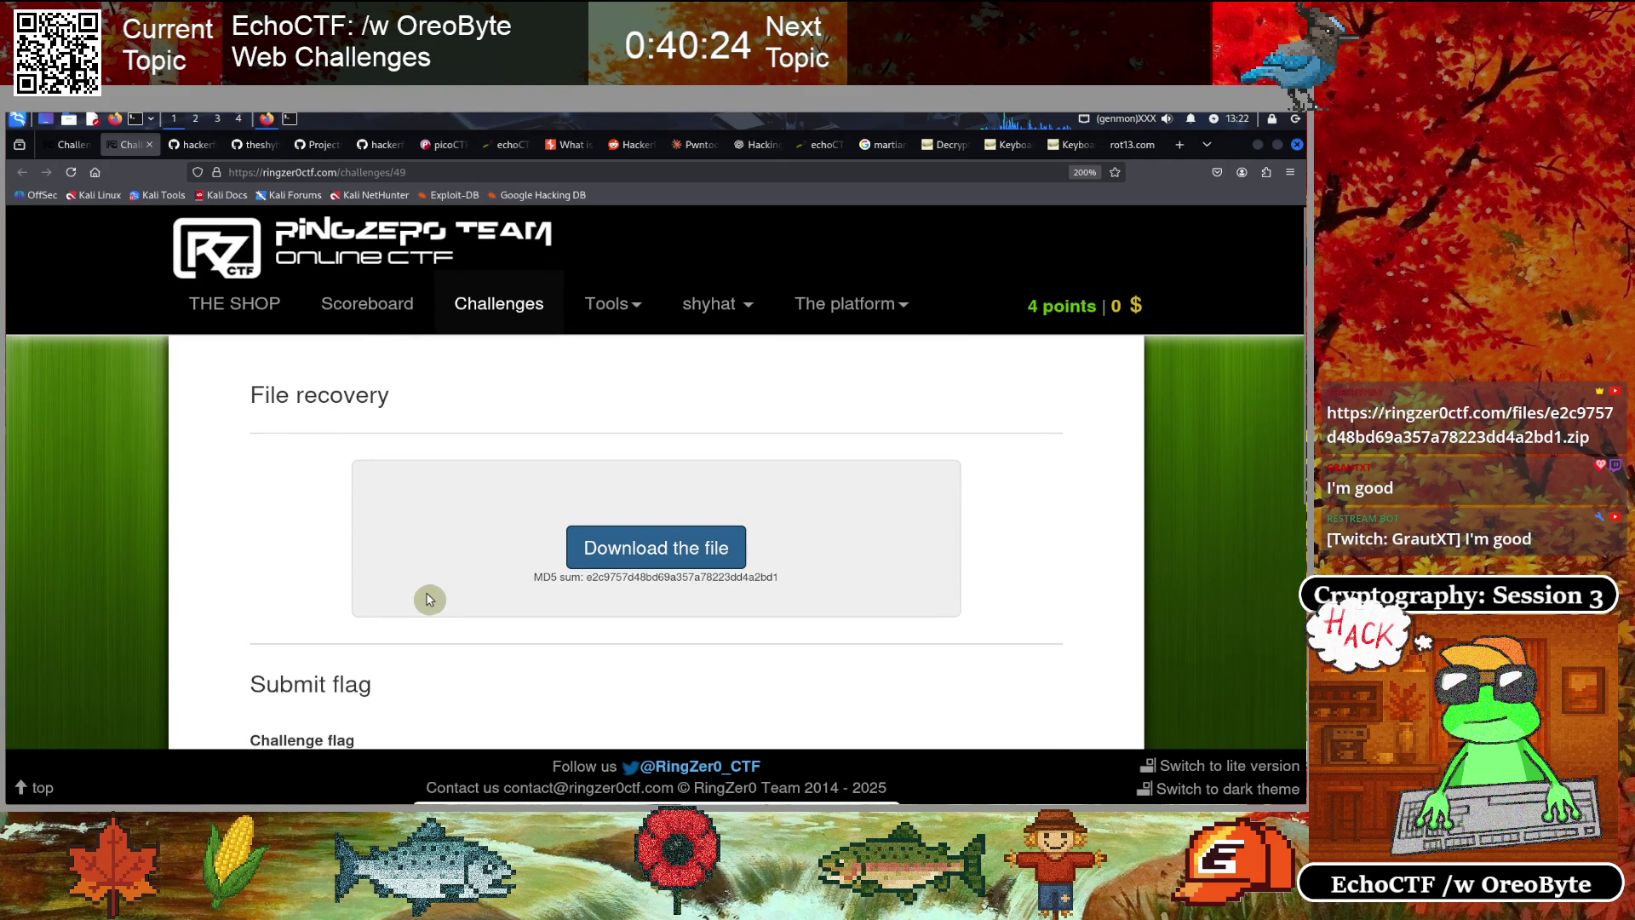
left_click(644, 547)
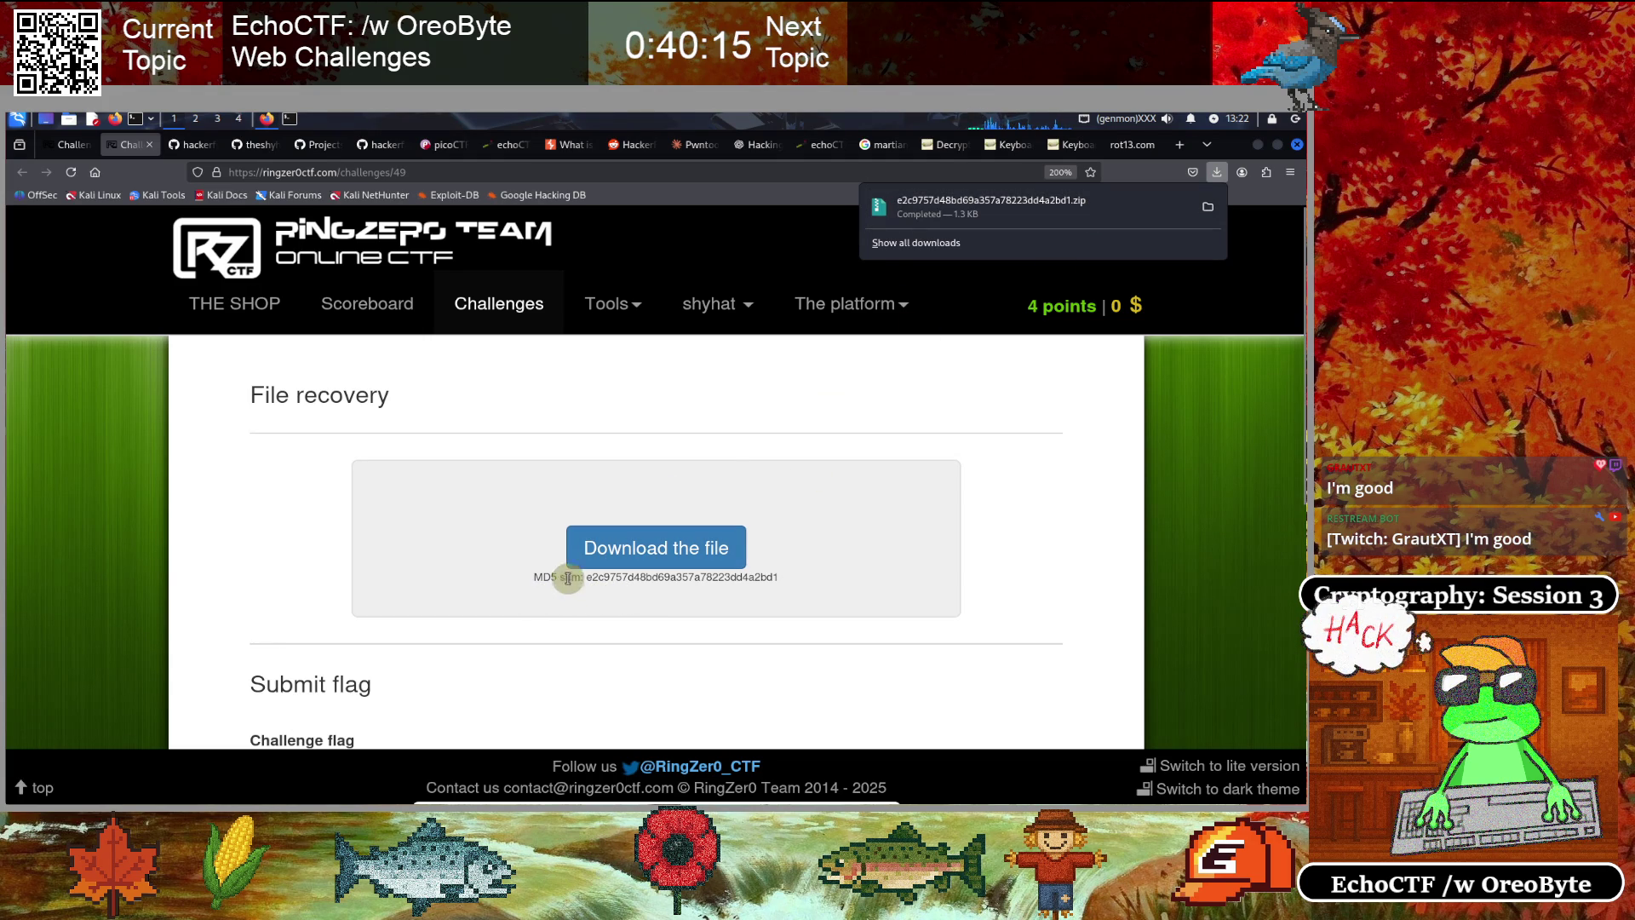
Copy the zip's MD5 checksum from the challenge page
mouse_move(589, 579)
left_mouse_down()
mouse_move(785, 577)
mouse_move(746, 578)
left_mouse_up()
right_click(746, 578)
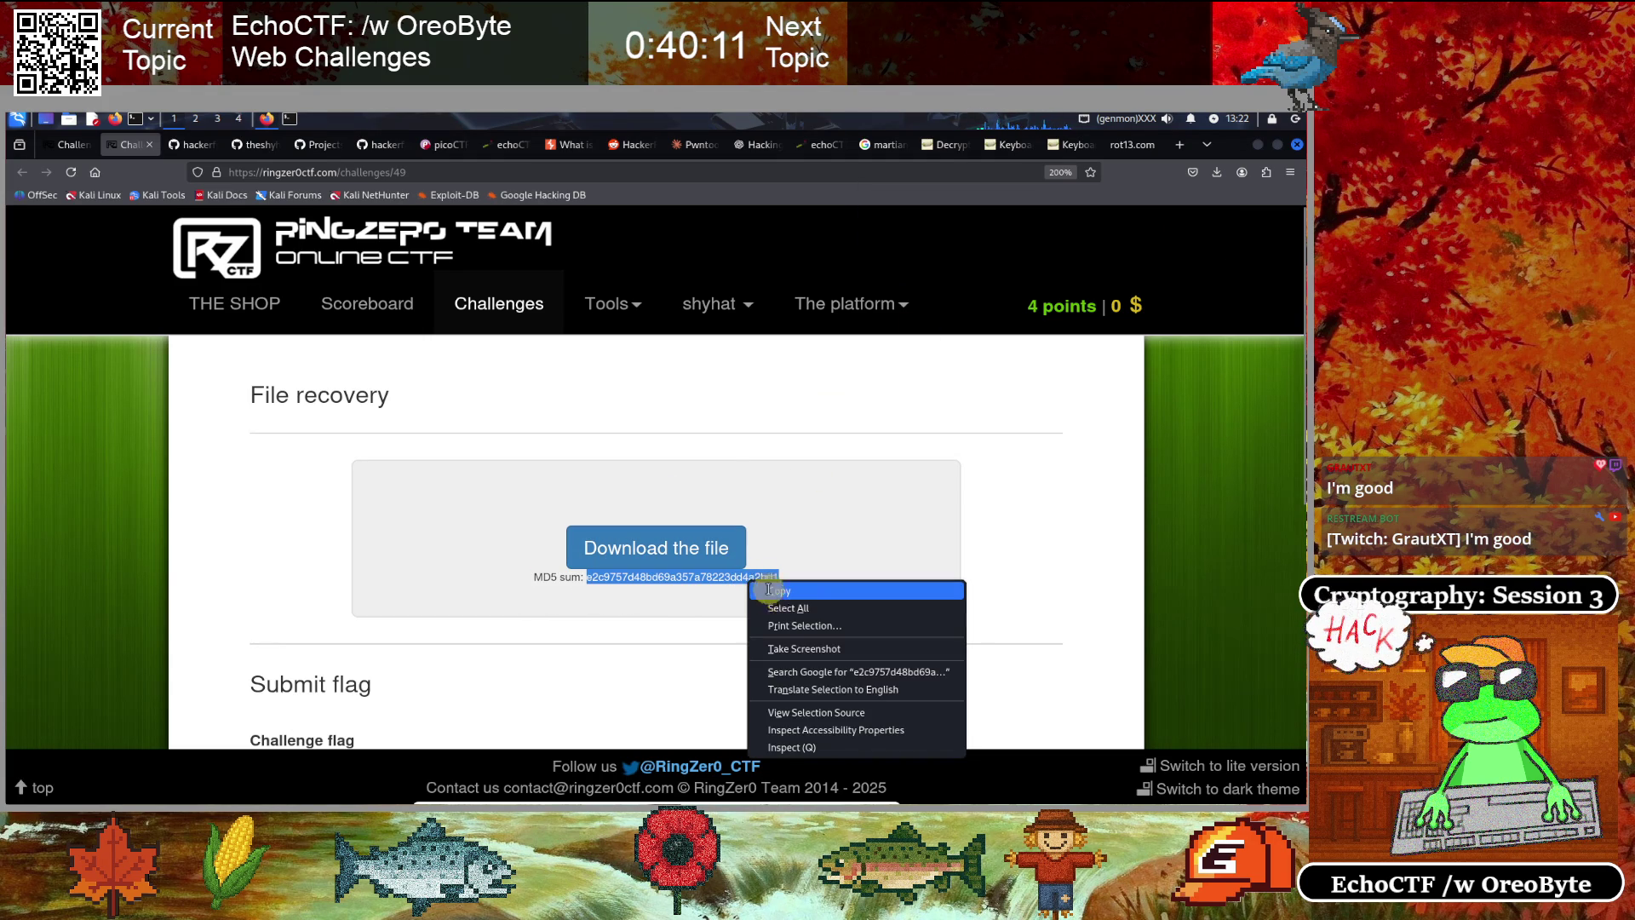
left_click(767, 598)
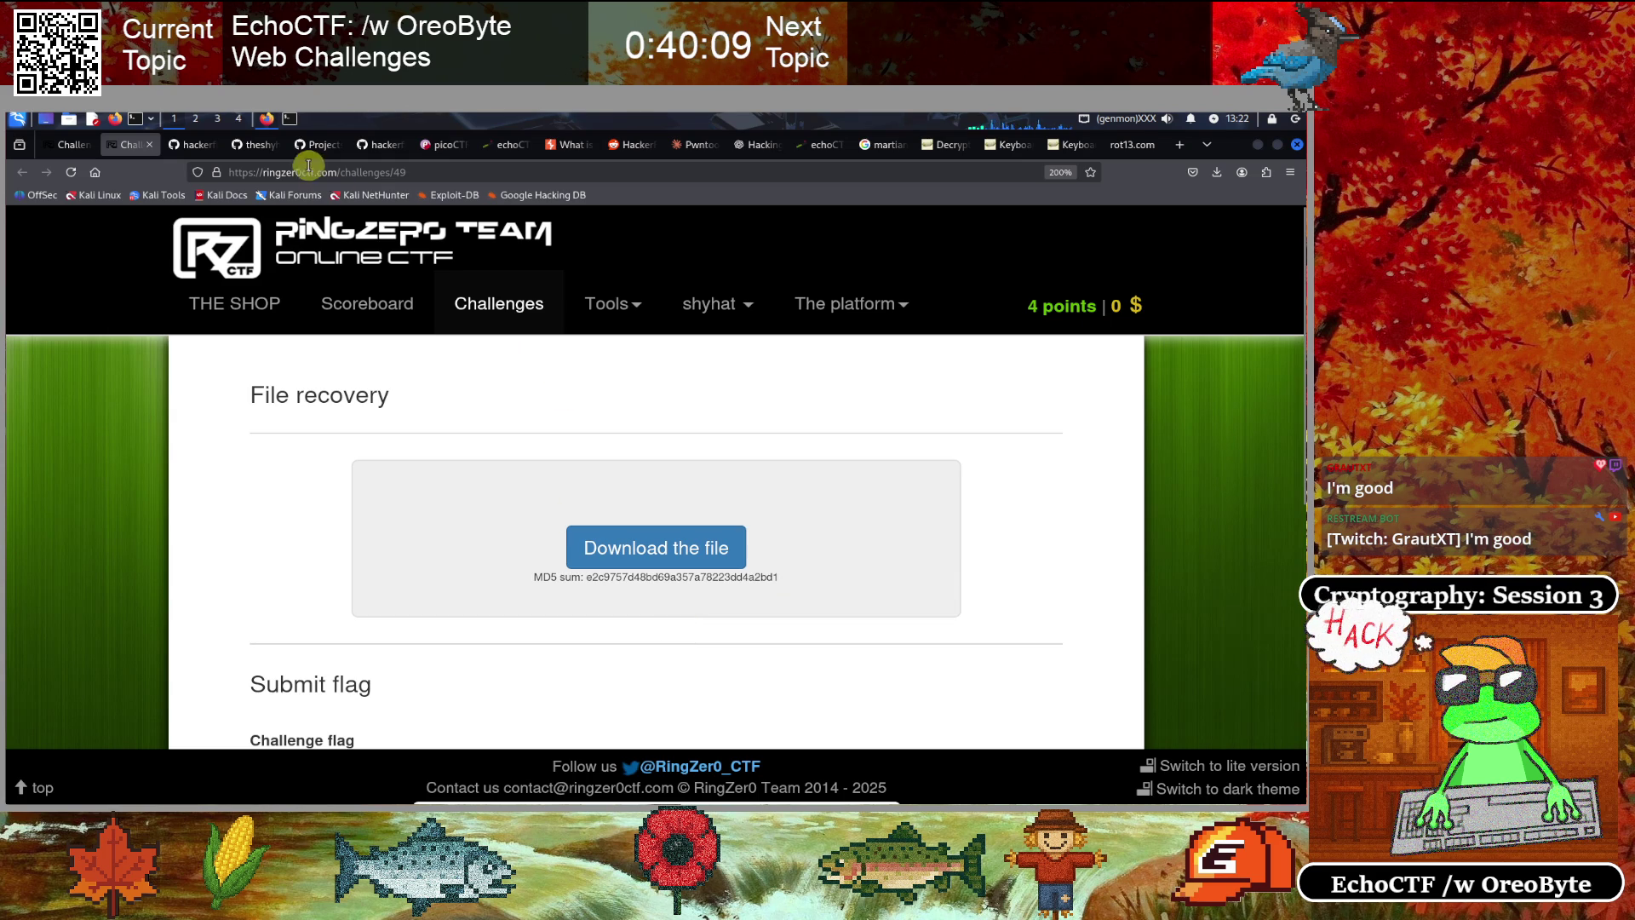
Exit nano on test.txt without saving
left_click(290, 118)
key("ctrl+x")
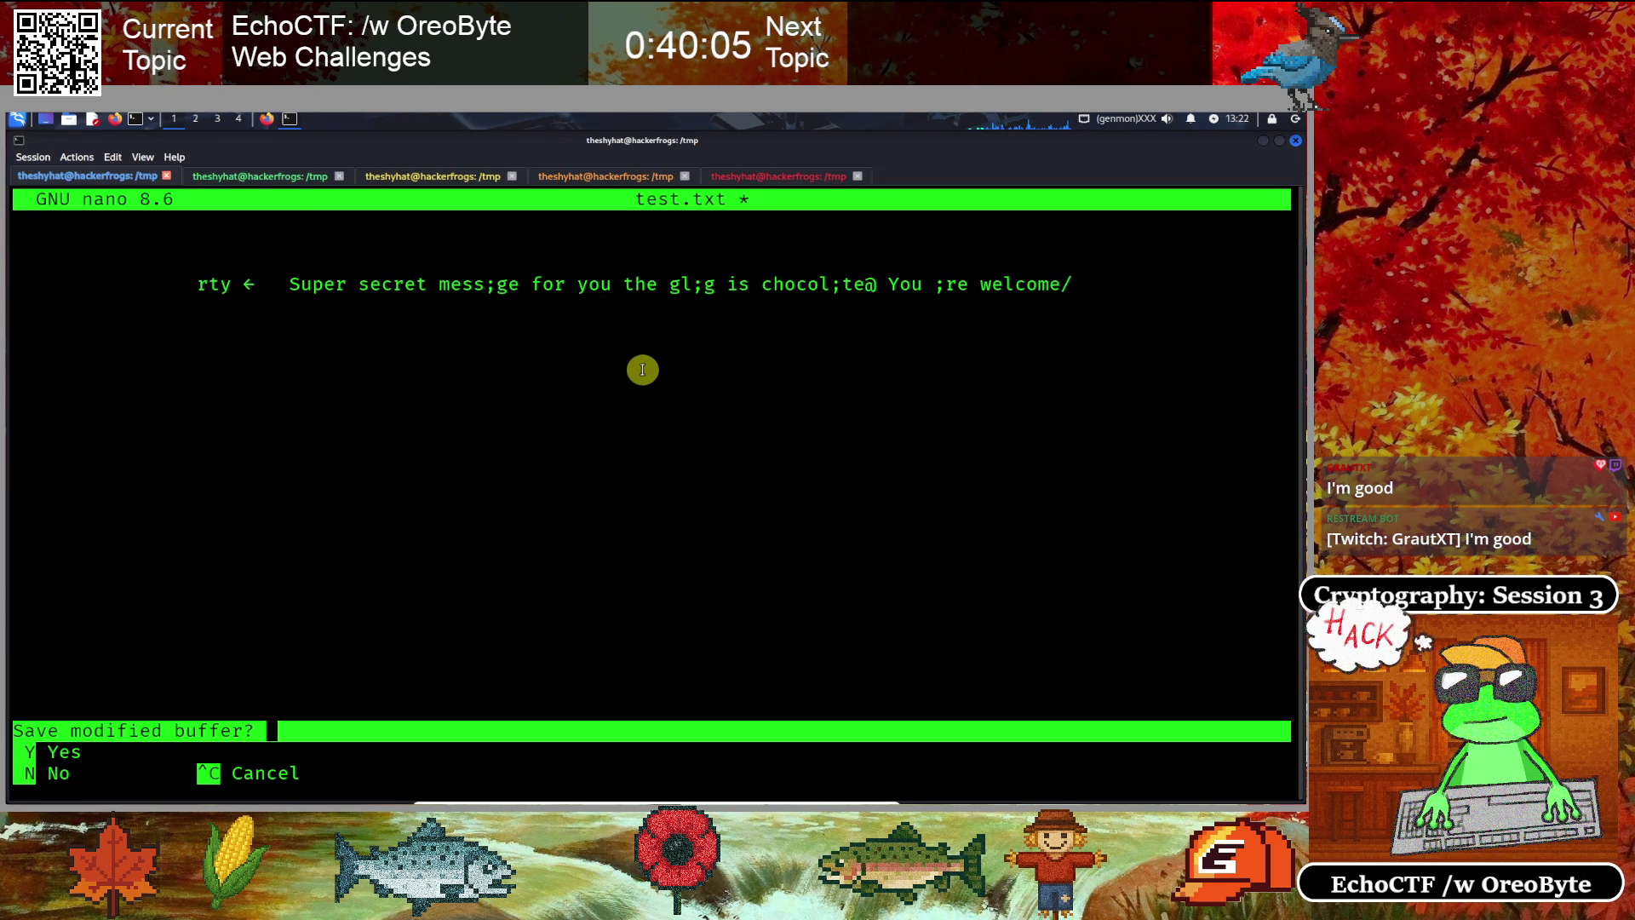
key("n")
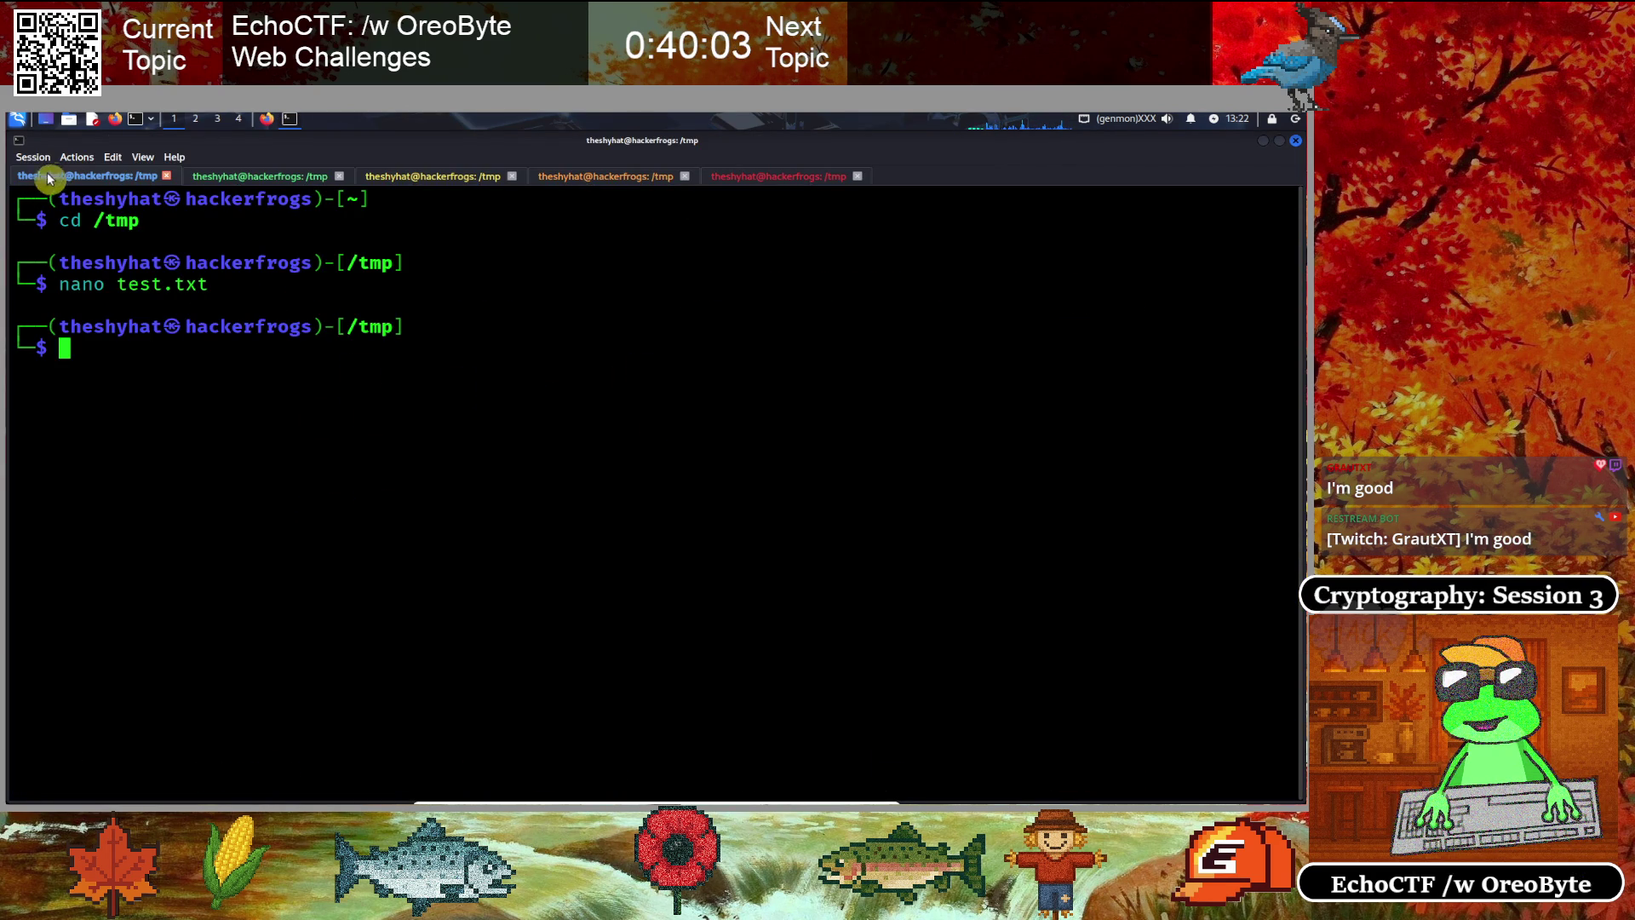
Change into ~/Downloads and list its files, including the challenge zip
type("cd /~")
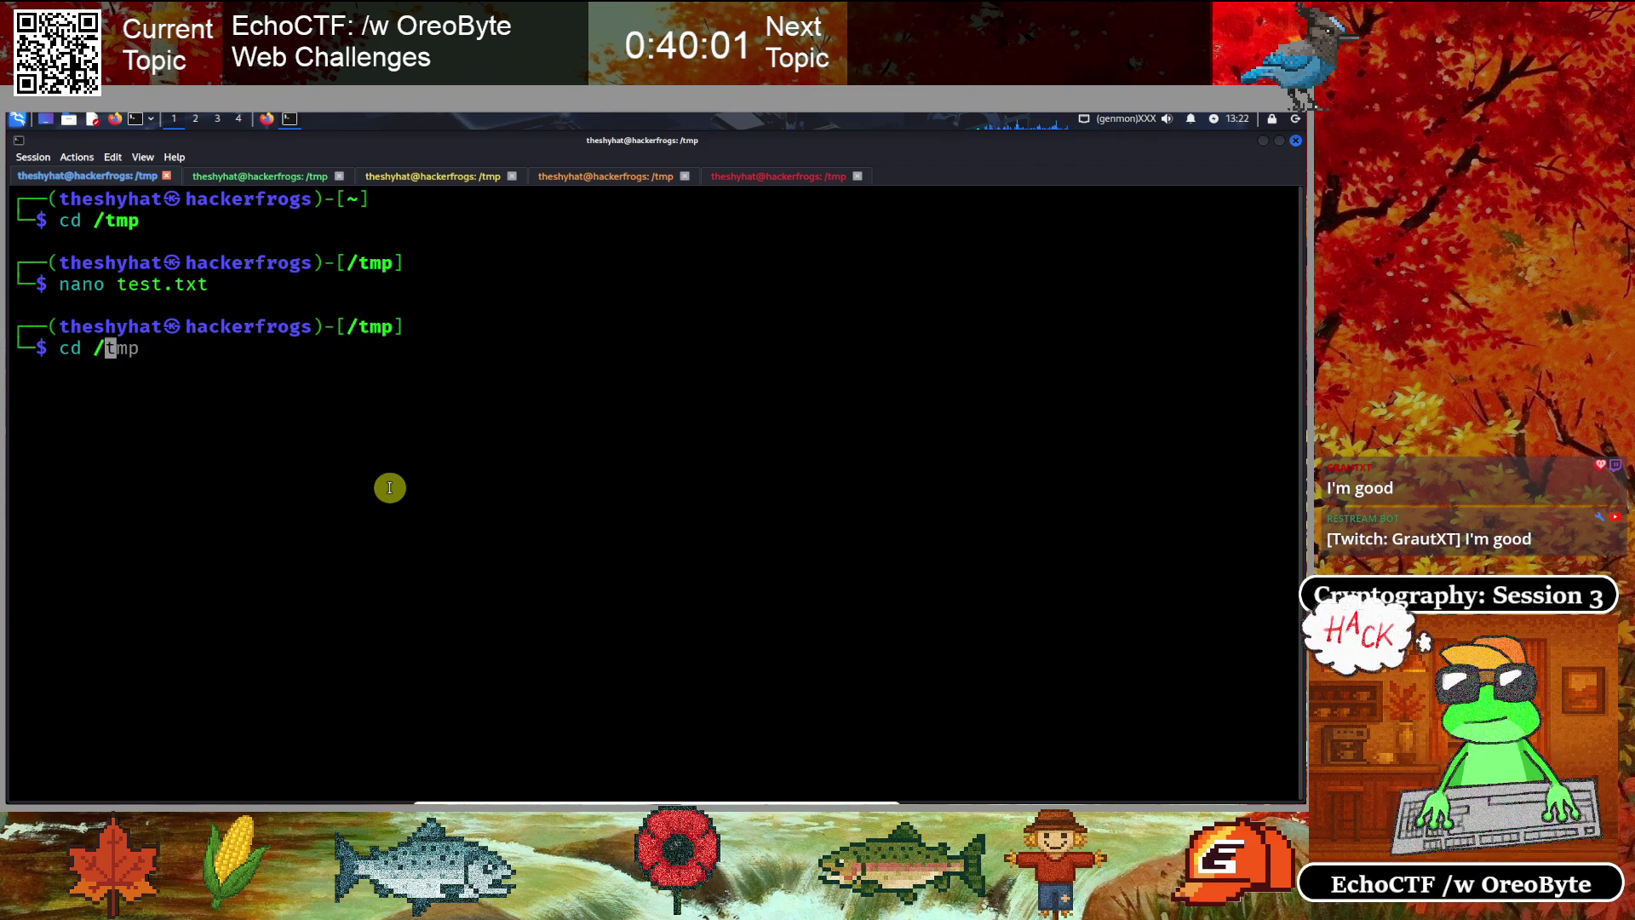
type("~/")
key("Right")
key("Return")
type("ls")
key("Return")
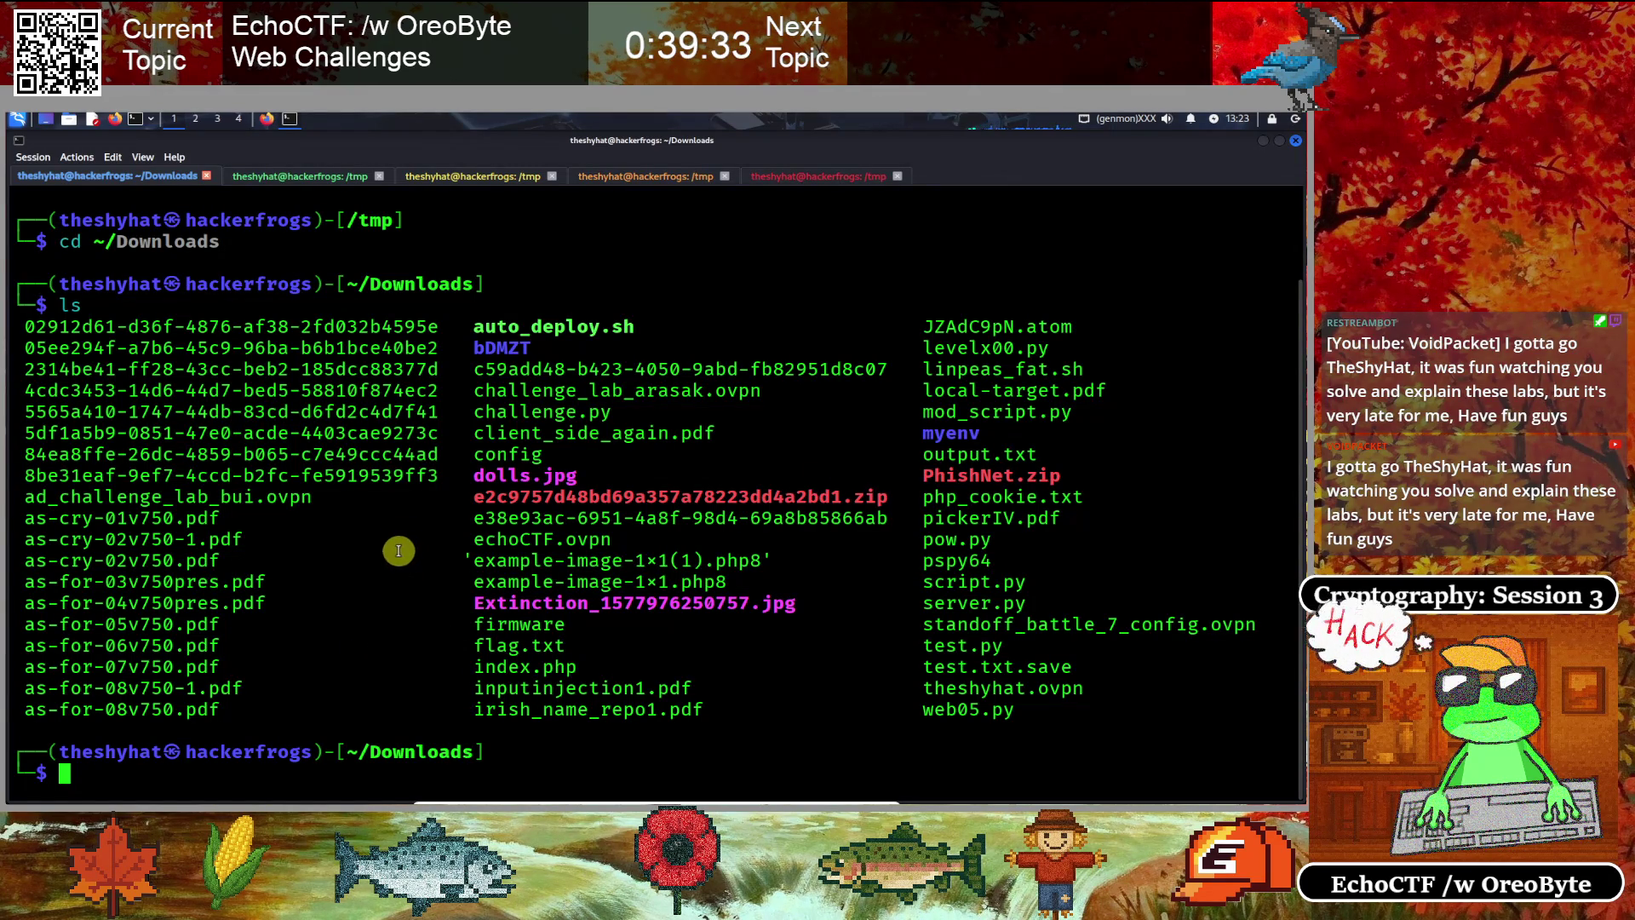
Check the downloaded zip in Firefox's downloads list and paste its file name at the terminal prompt
left_click(266, 119)
left_click(1225, 175)
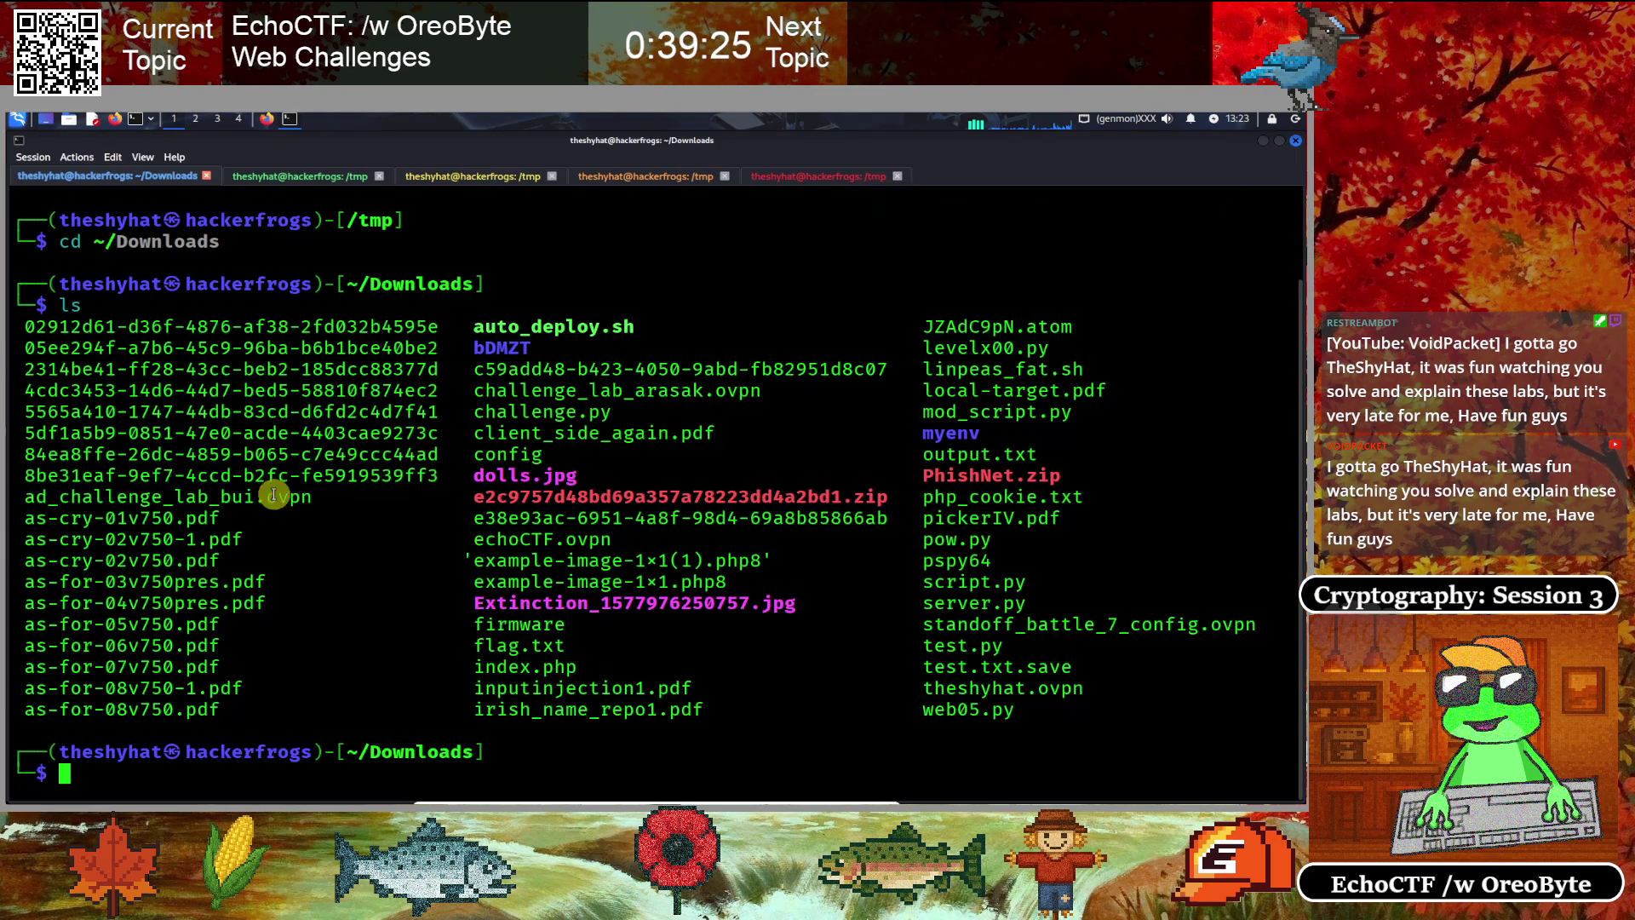
left_click(290, 118)
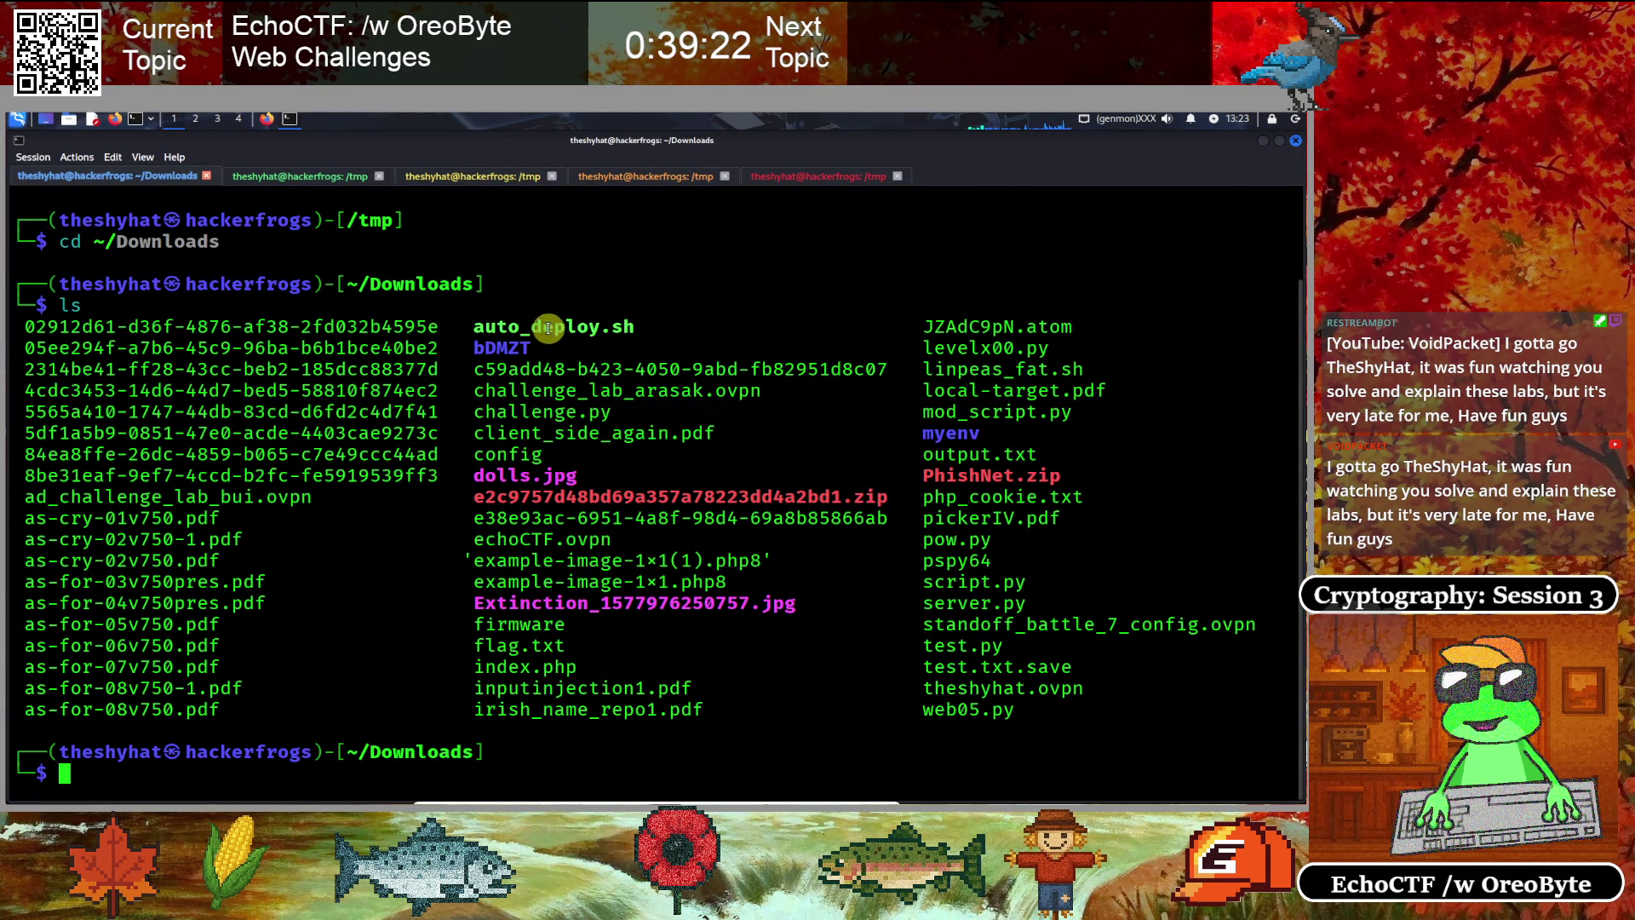
left_click_drag(889, 496, 455, 491)
key("ctrl+c")
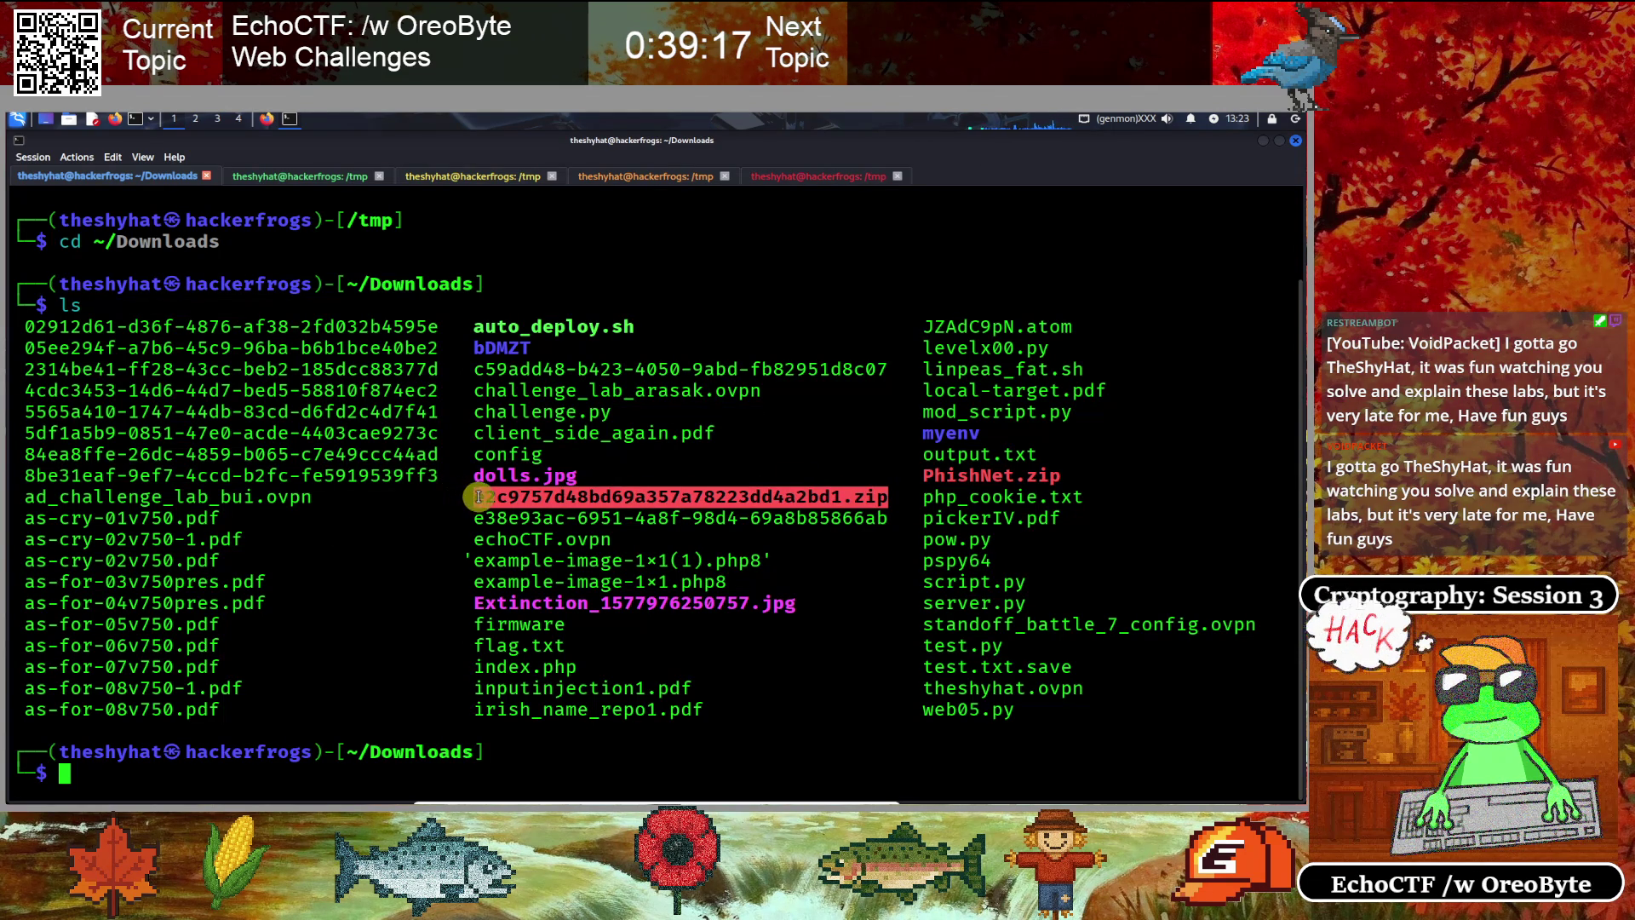
left_click(461, 622)
middle_click(460, 622)
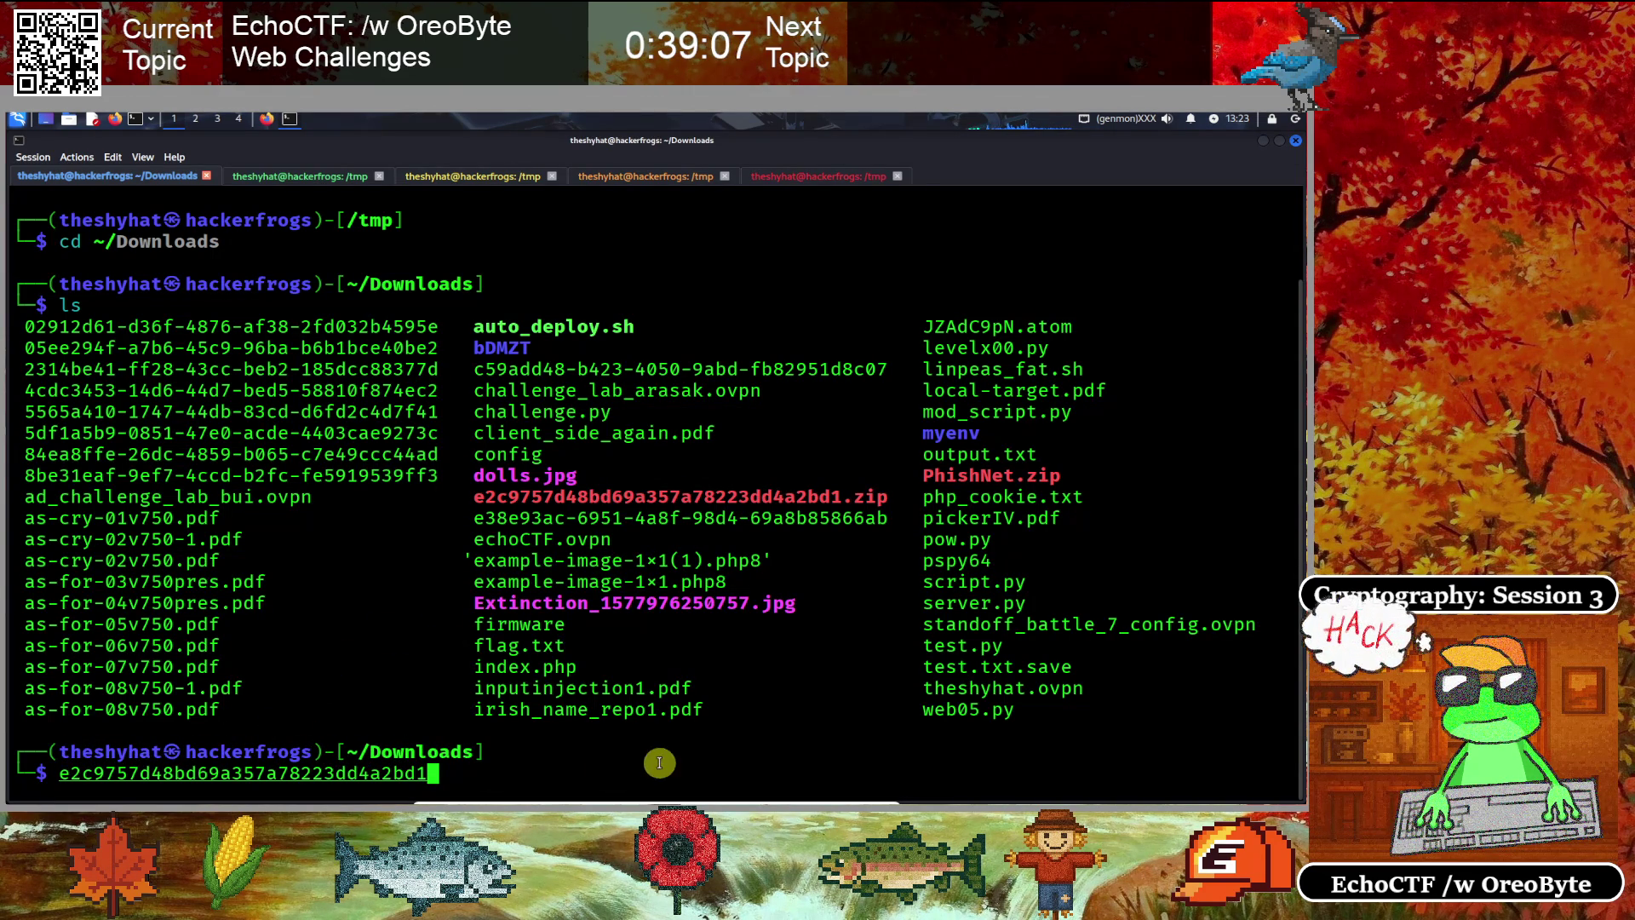
Clear the prompt and run md5sum on e2c9757d48bd69a357a78223dd4a2bd1.zip
key("BackSpace")
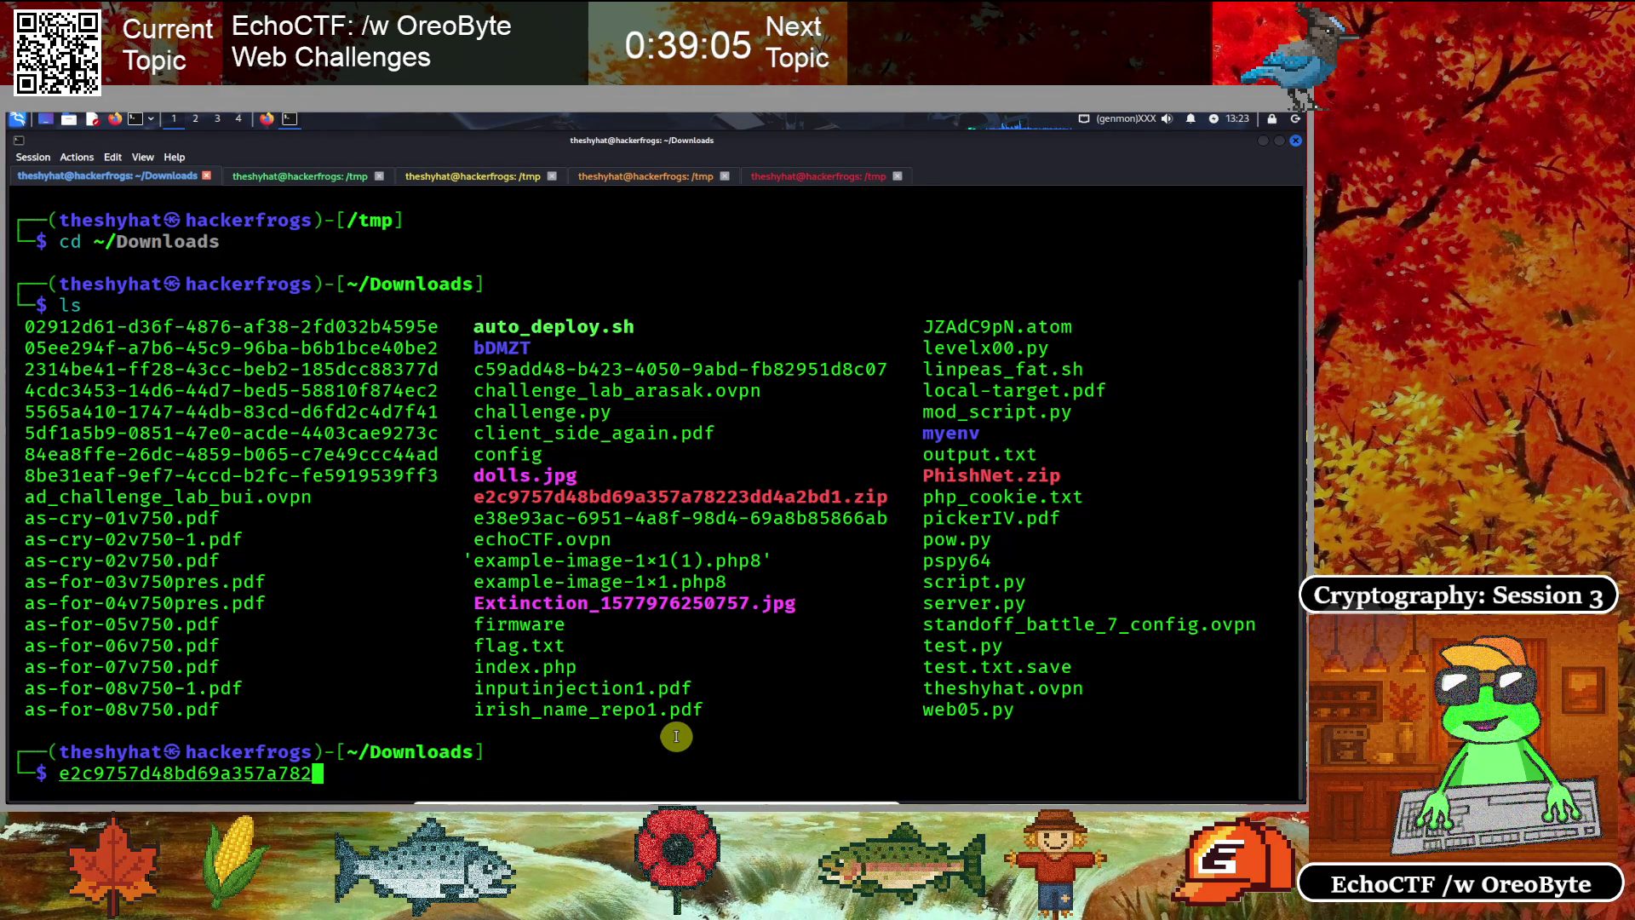
key("BackSpace")
key("BackSpace")
key("BackSpace")
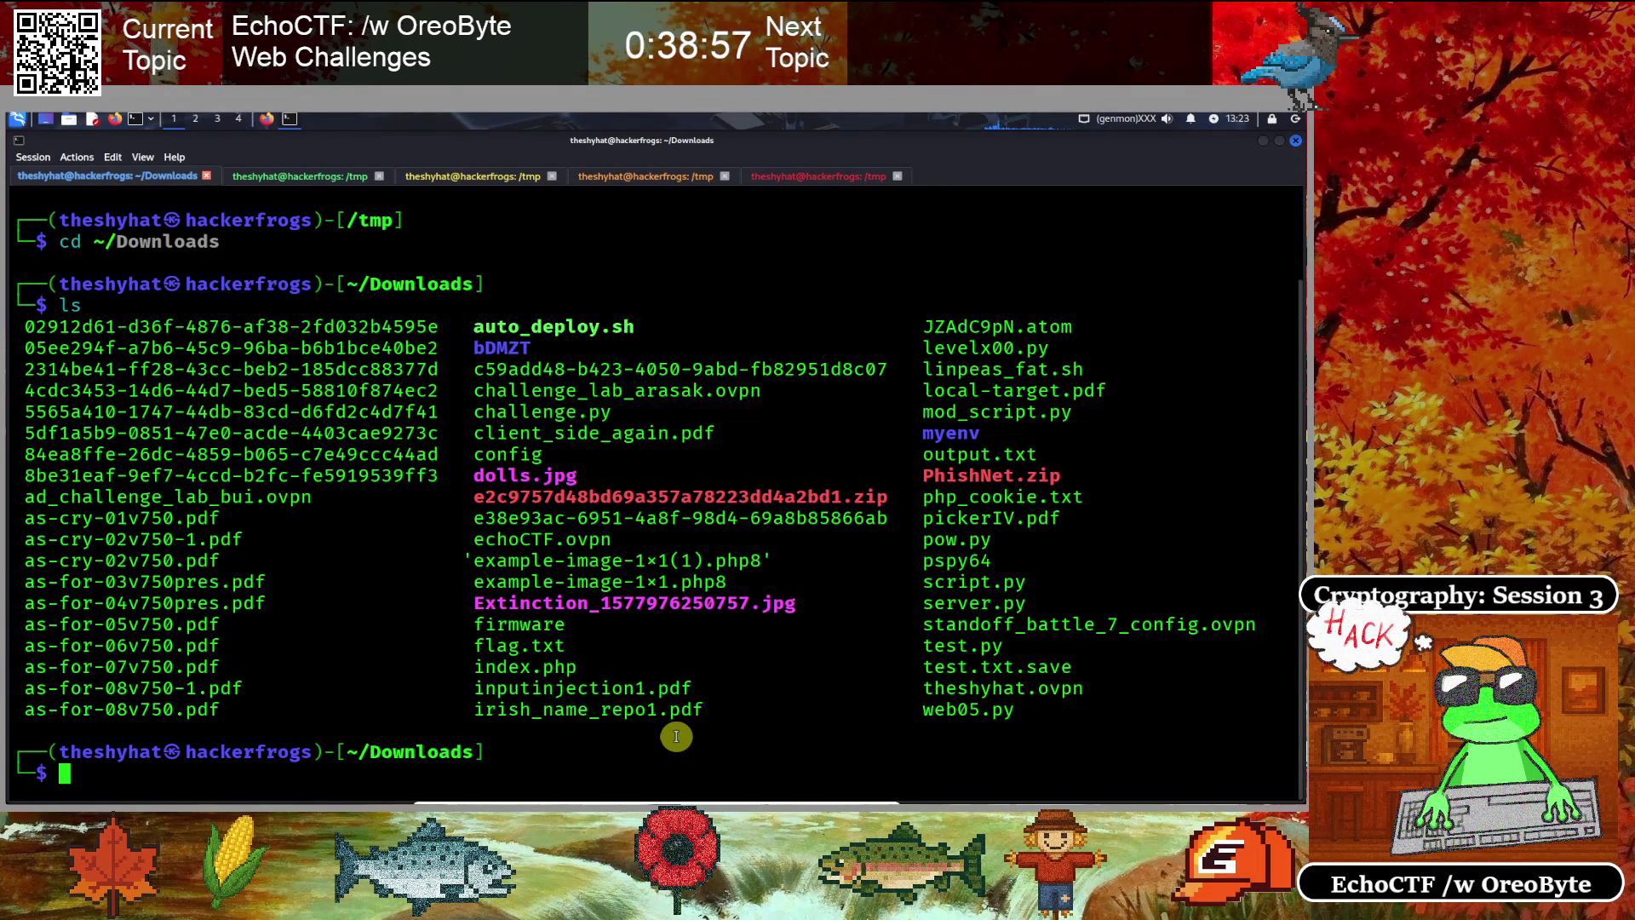
type("md")
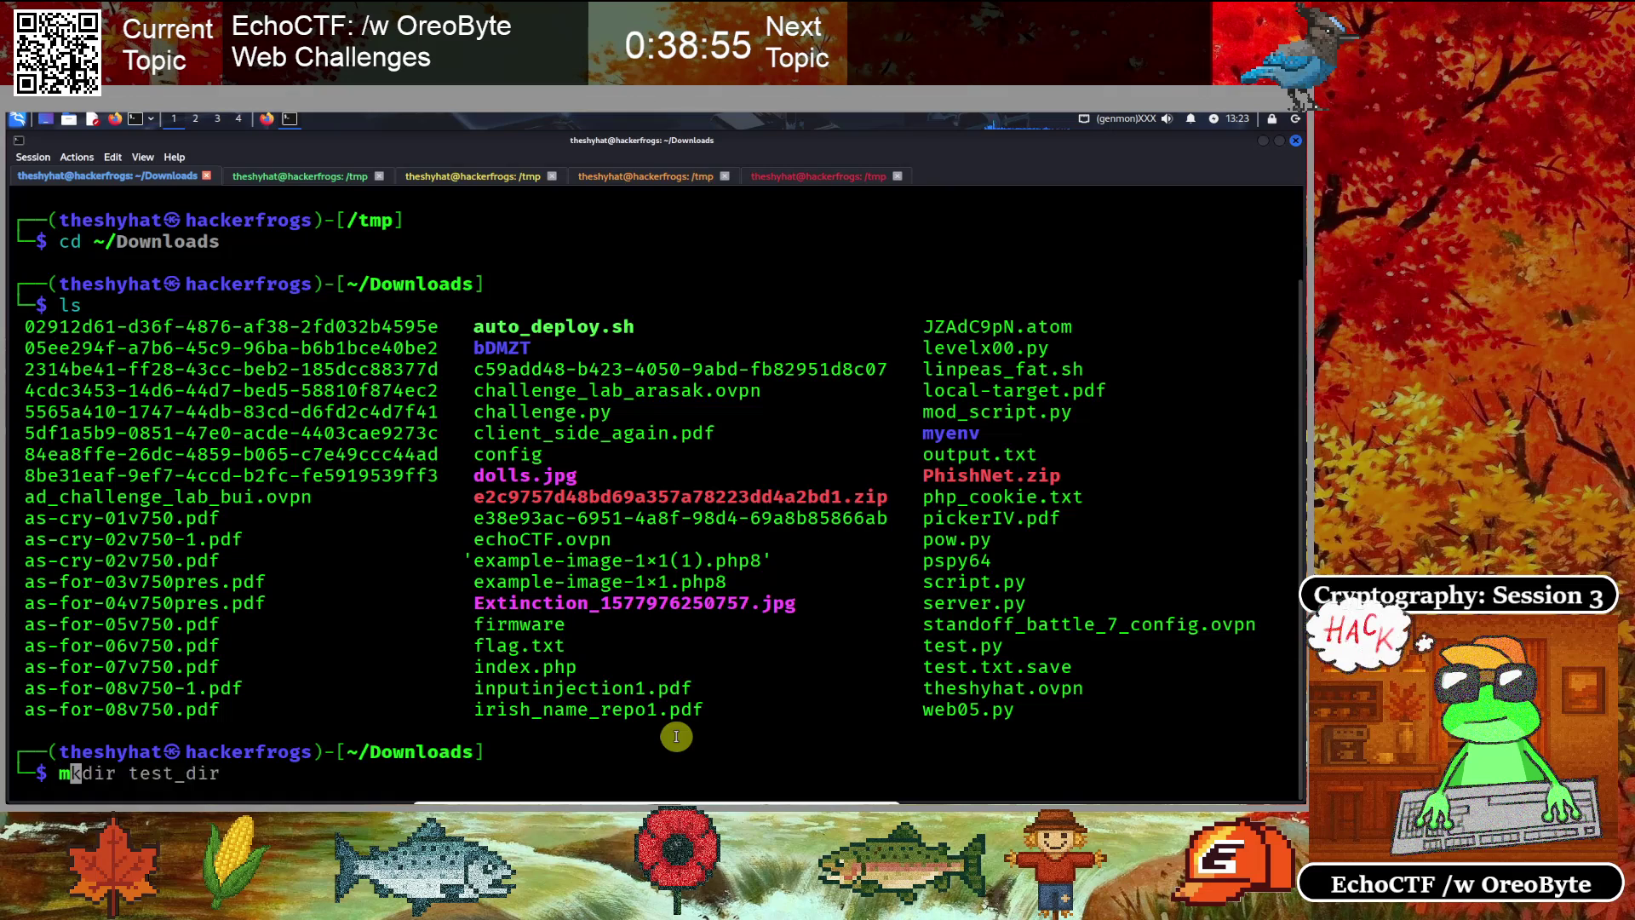
type("5sum e")
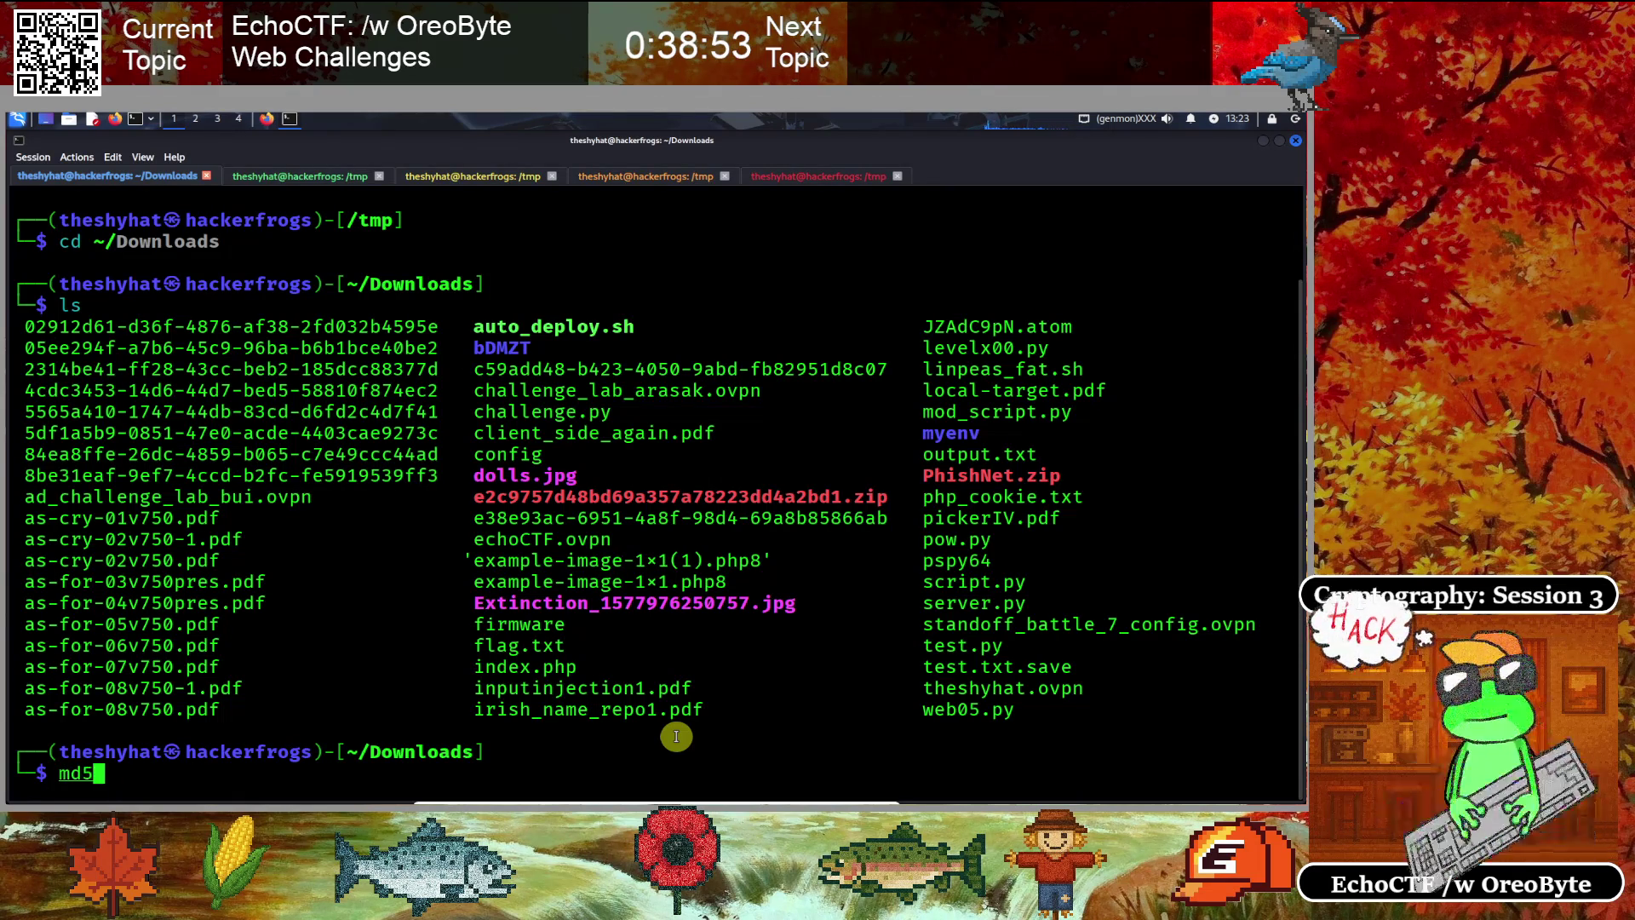
type("2")
key("Tab")
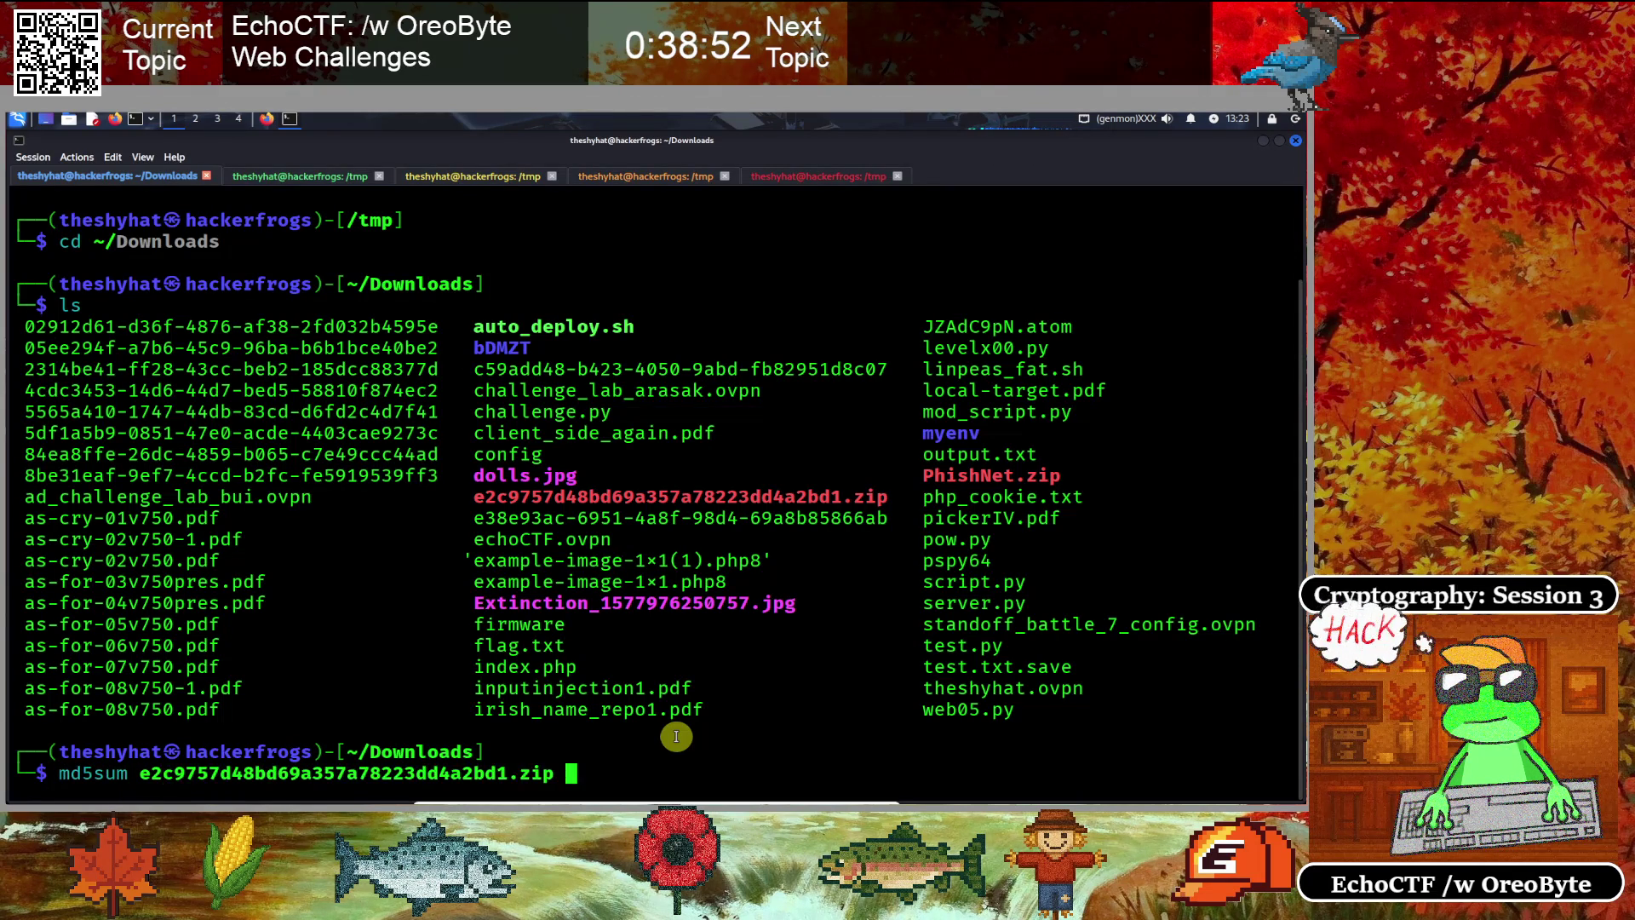
key("Return")
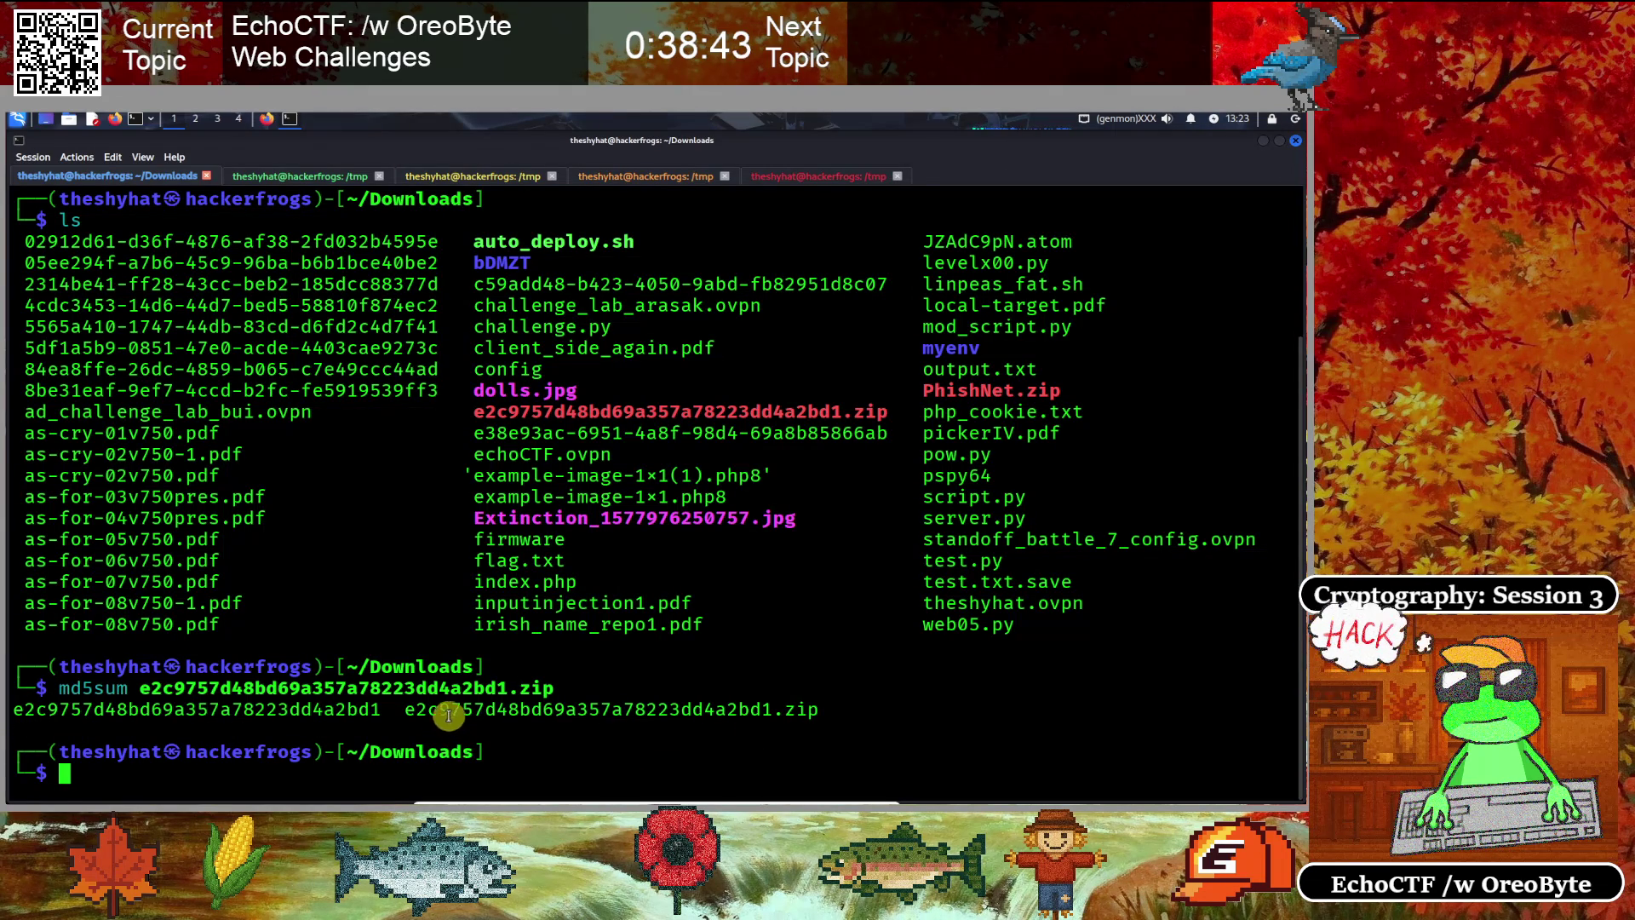
left_click_drag(412, 709, 801, 700)
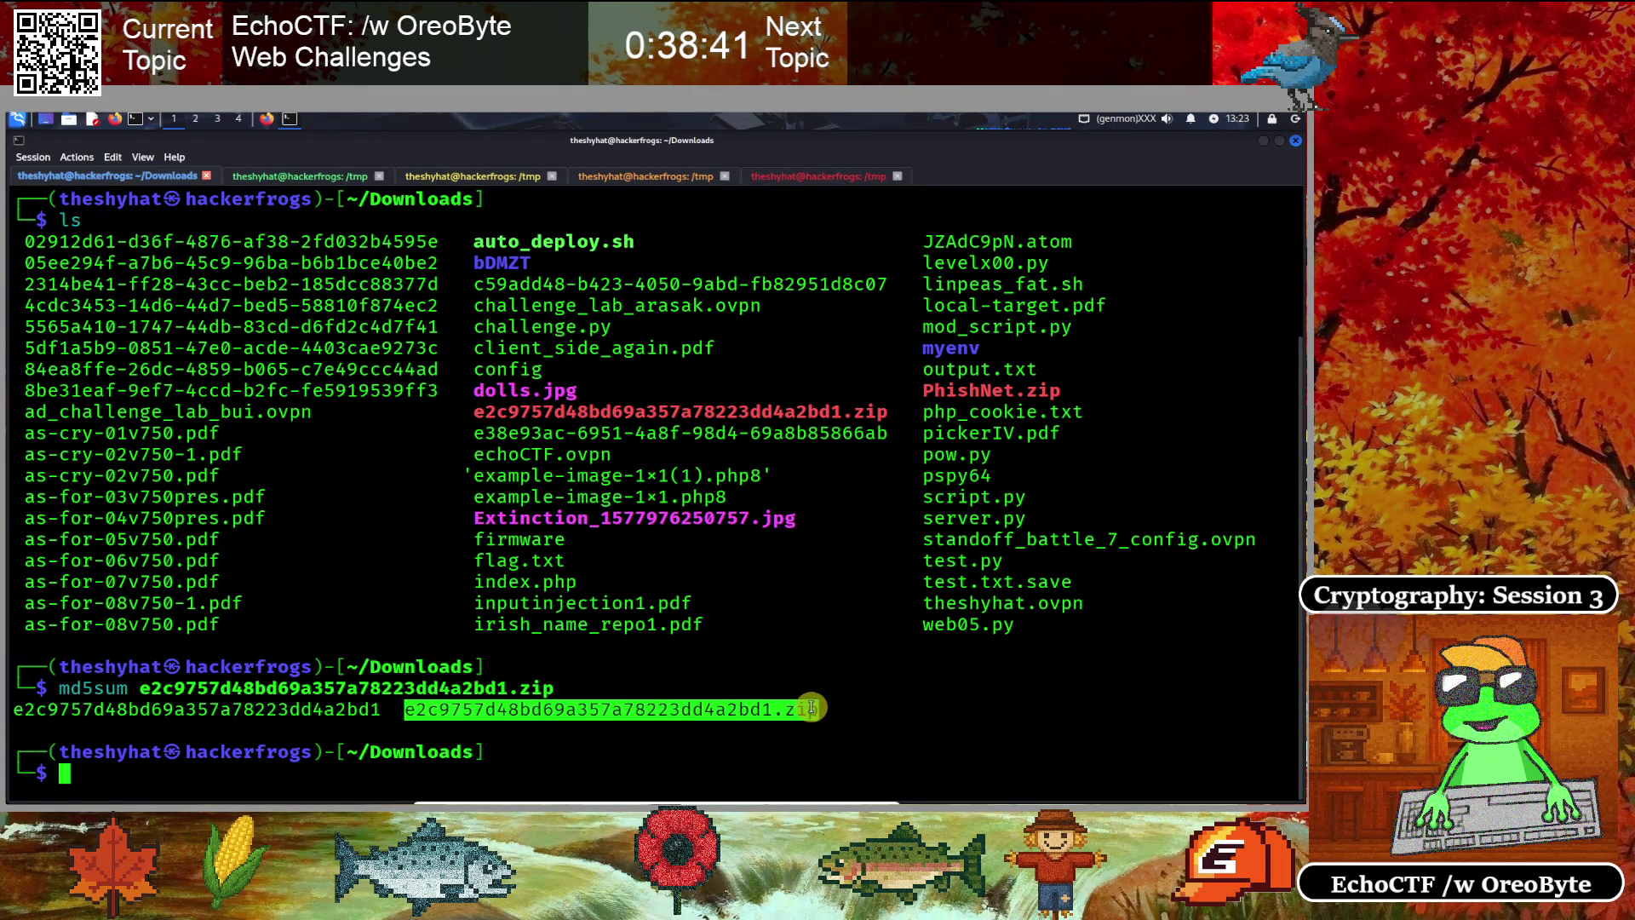
Copy the zip file name and move the zip into /tmp
left_click(813, 645)
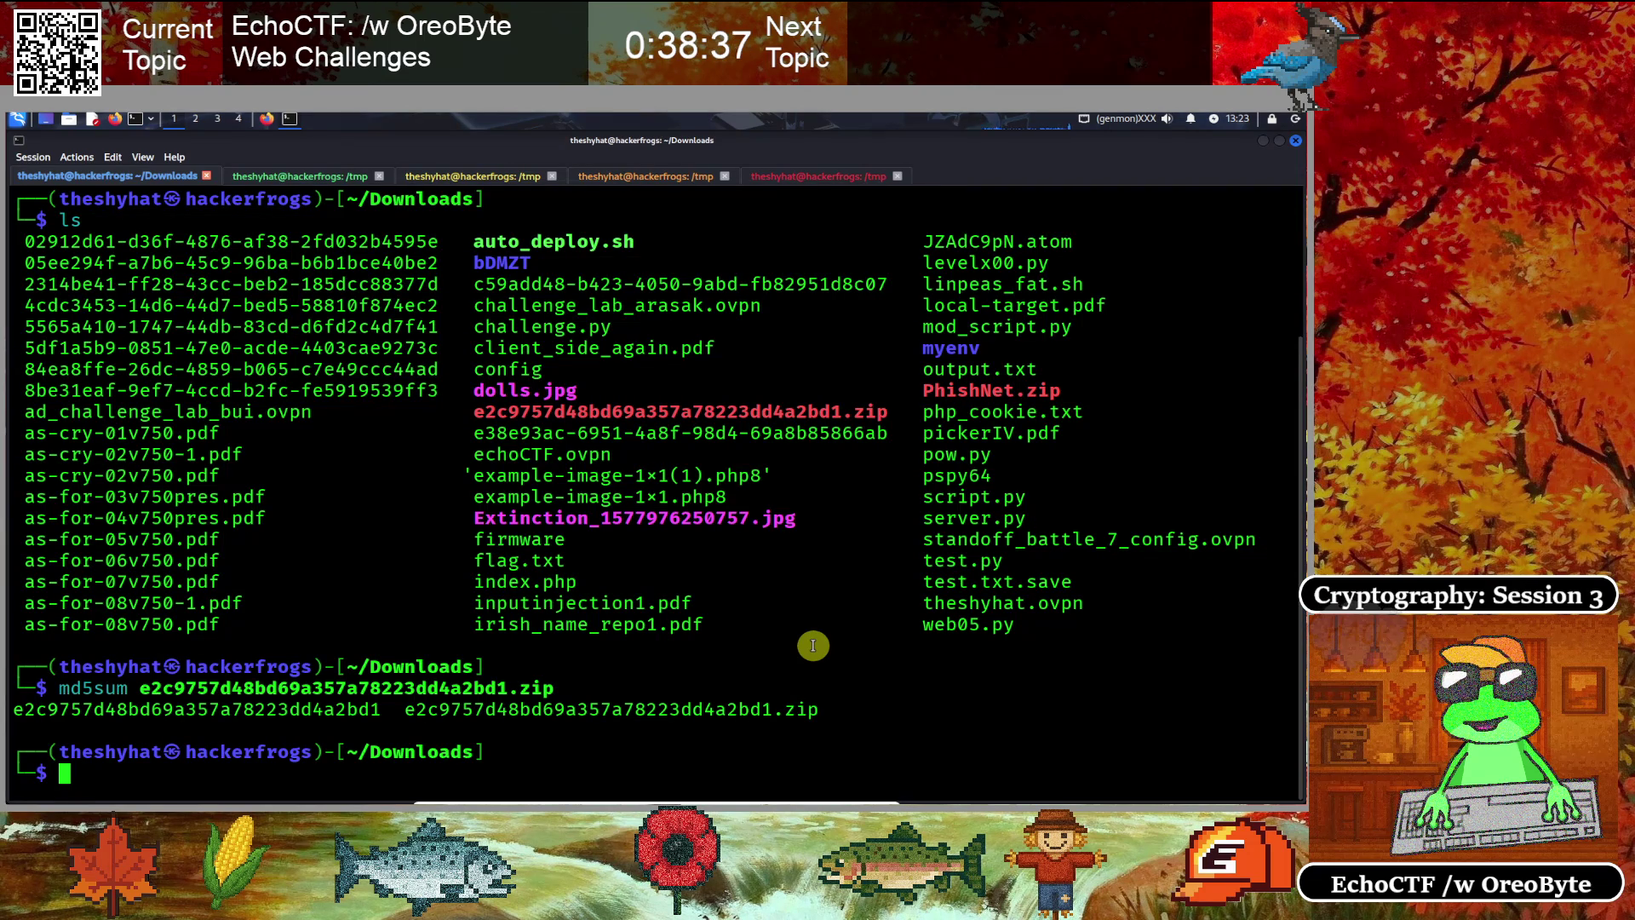
type("mkd")
key("BackSpace")
key("BackSpace")
key("BackSpace")
type("mkdir")
key("BackSpace")
key("BackSpace")
key("BackSpace")
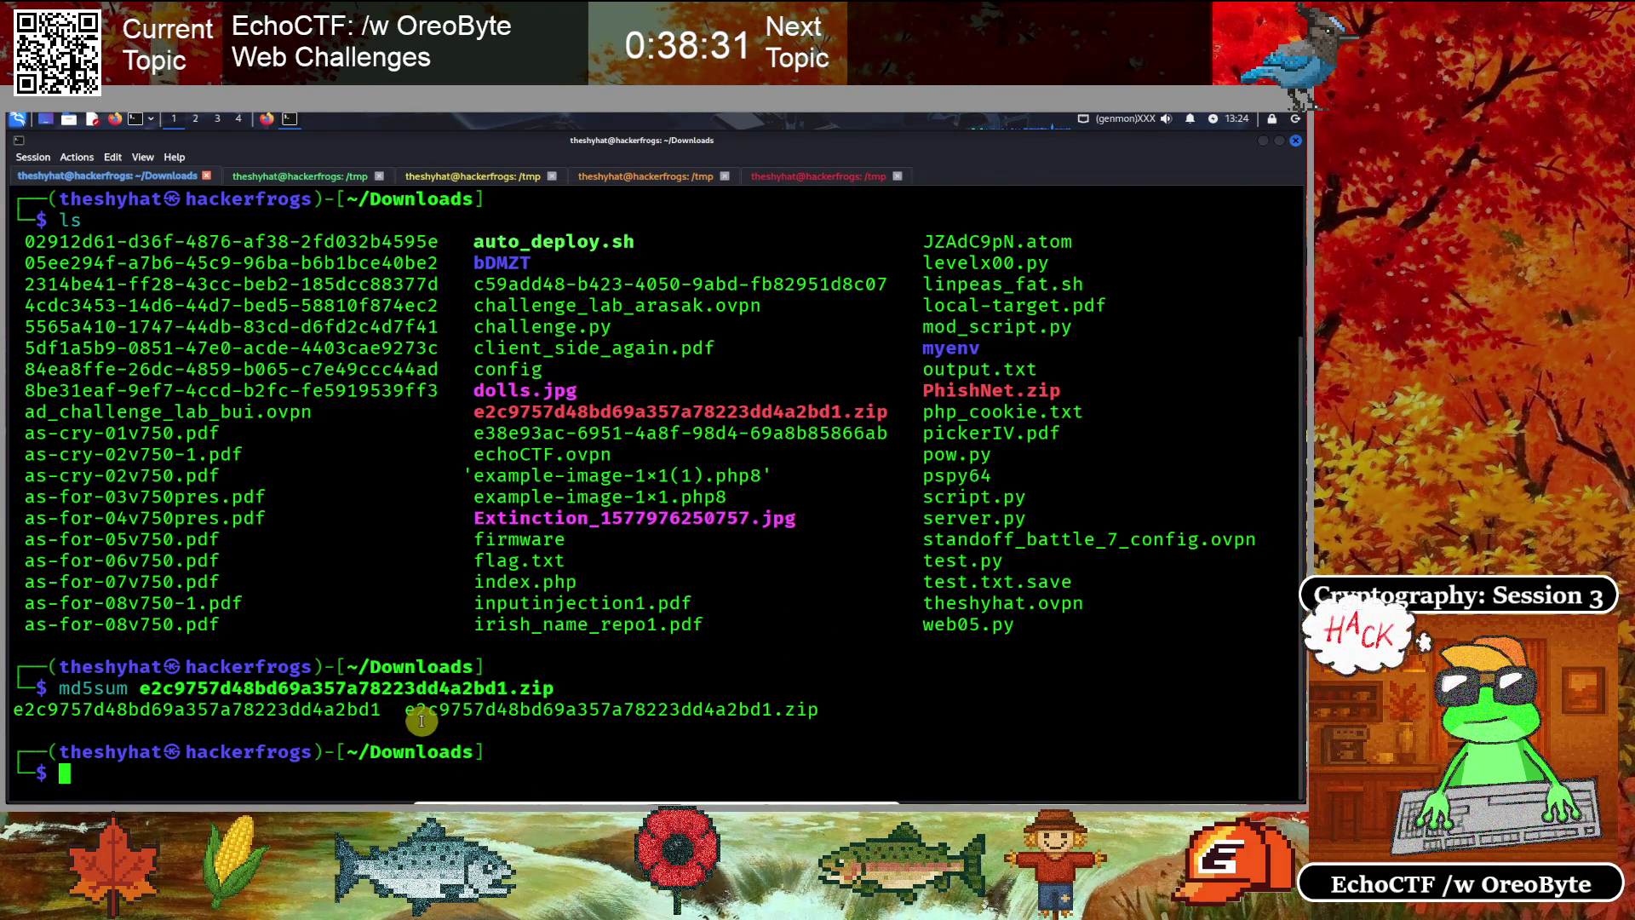
left_click_drag(405, 710, 809, 709)
right_click(796, 711)
left_click(803, 547)
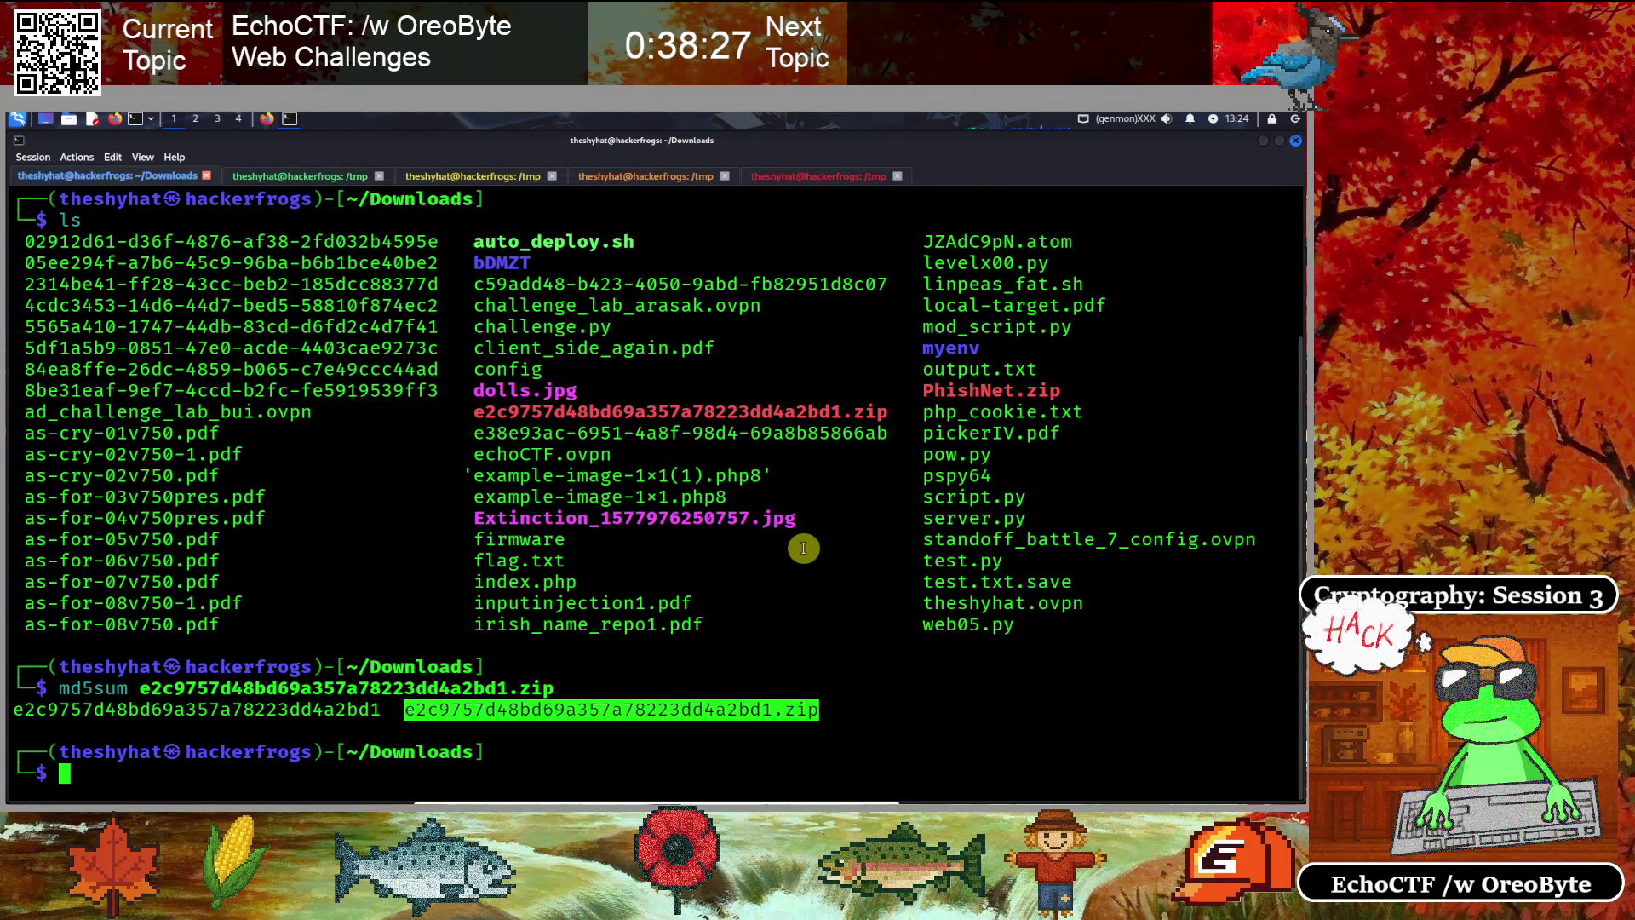
type("mv")
key("ctrl+shift+v")
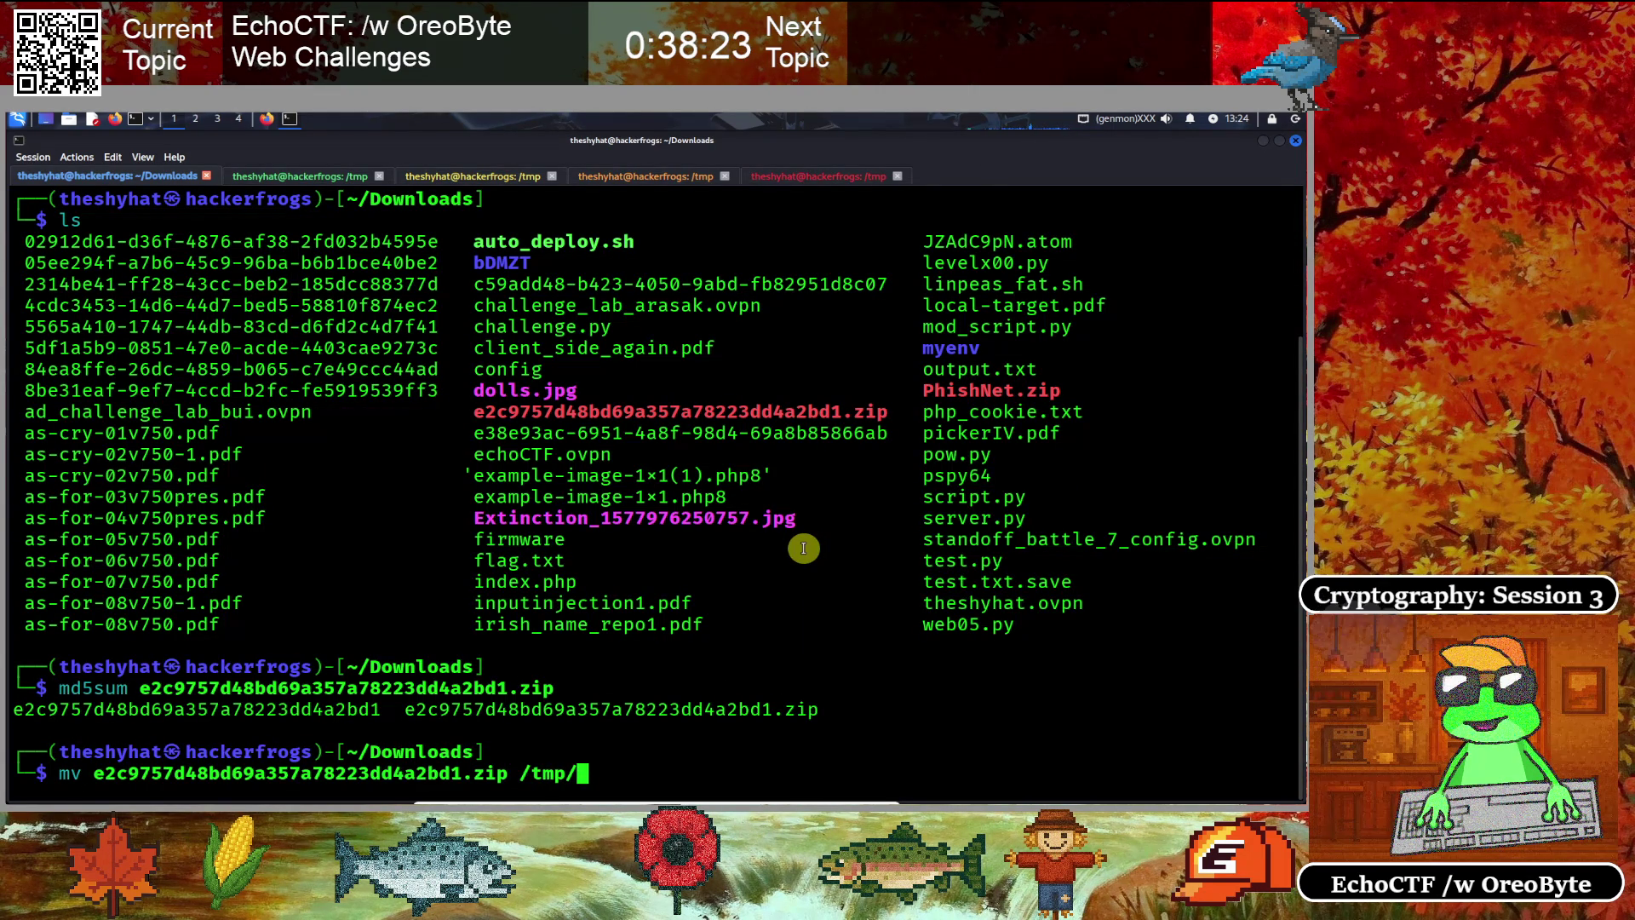
key("Return")
Change into /tmp and list its contents
type("cd /tmp")
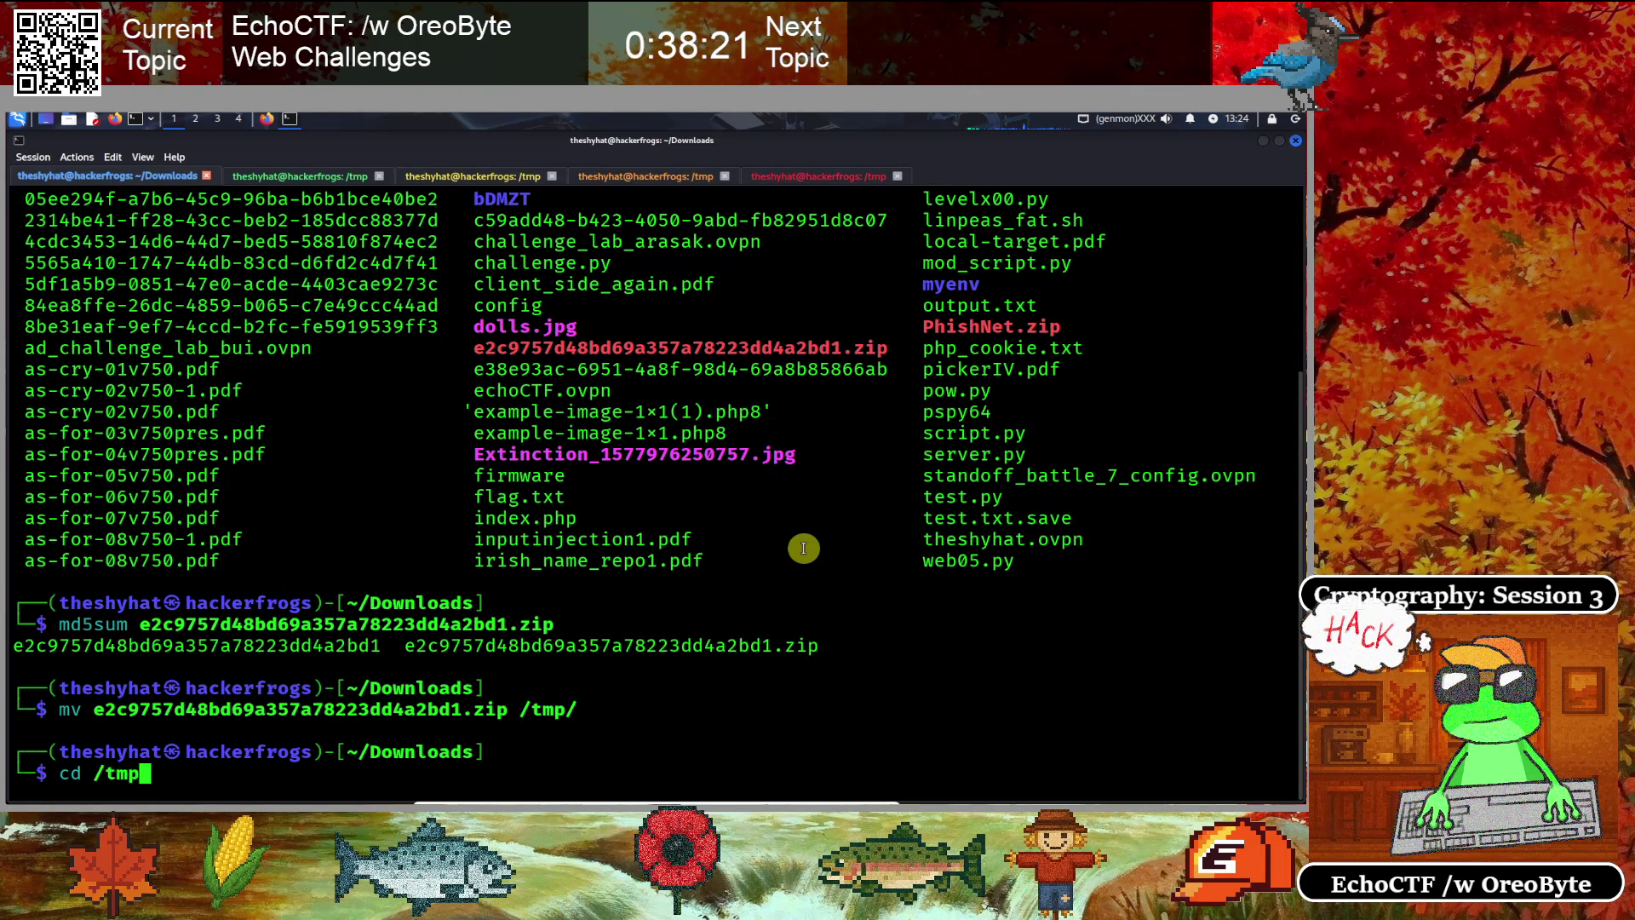
key("Return")
type("ls")
key("Return")
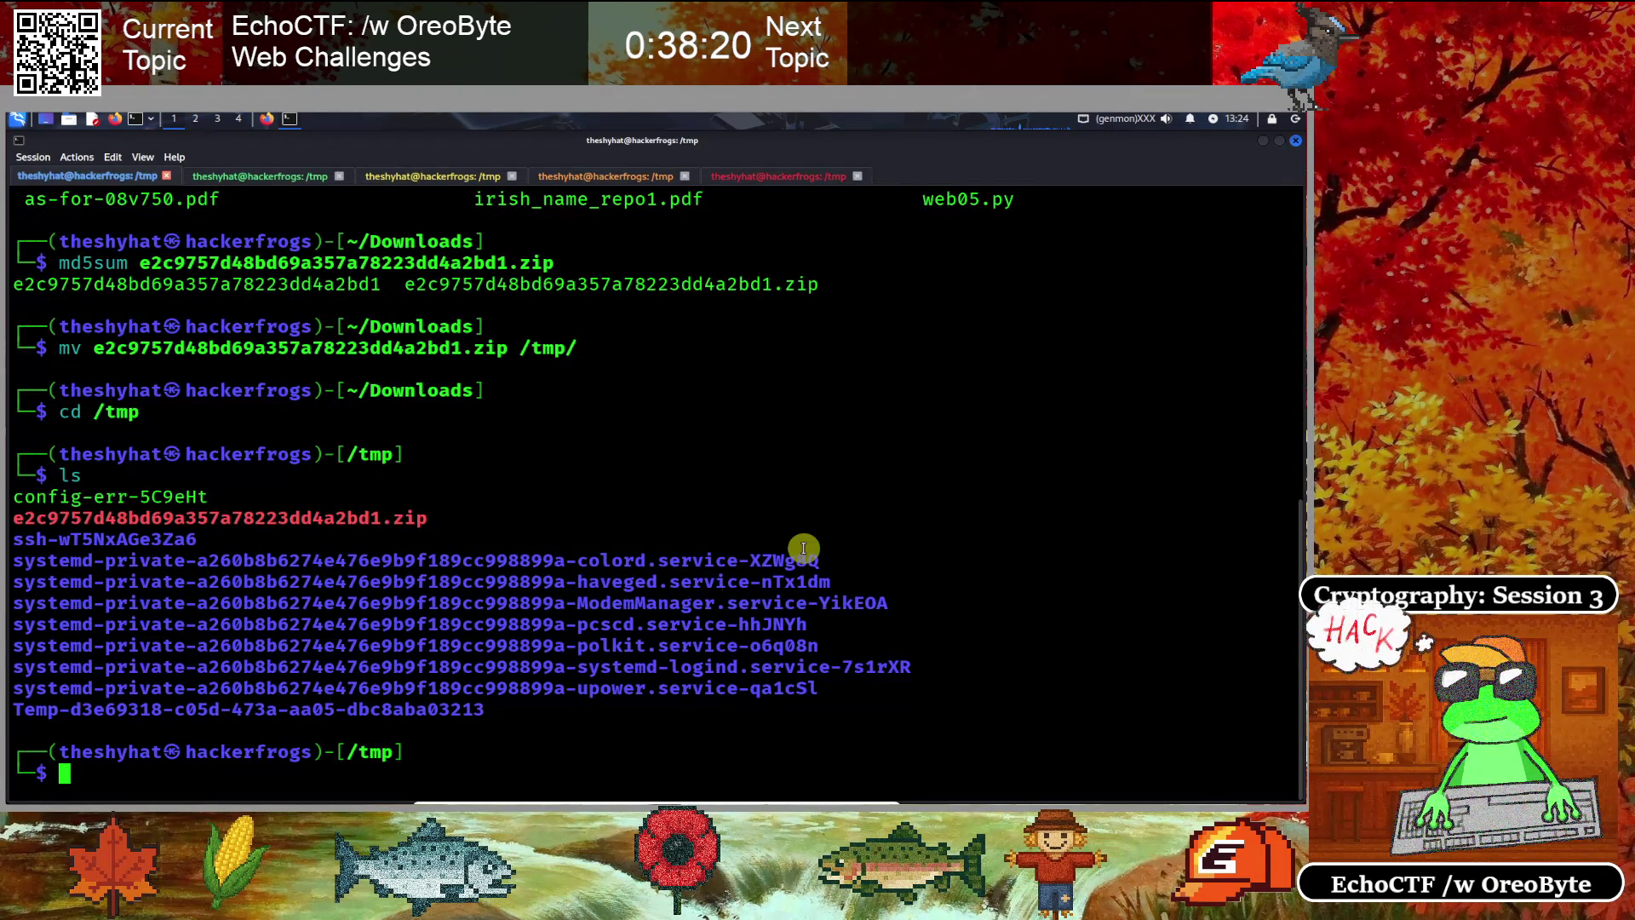
mouse_move(15, 516)
left_mouse_down()
mouse_move(298, 537)
mouse_move(427, 516)
left_mouse_up()
left_click(482, 495)
Create a file_recovery folder, enter it, and move the zip into it from the parent folder
type("mkdir file")
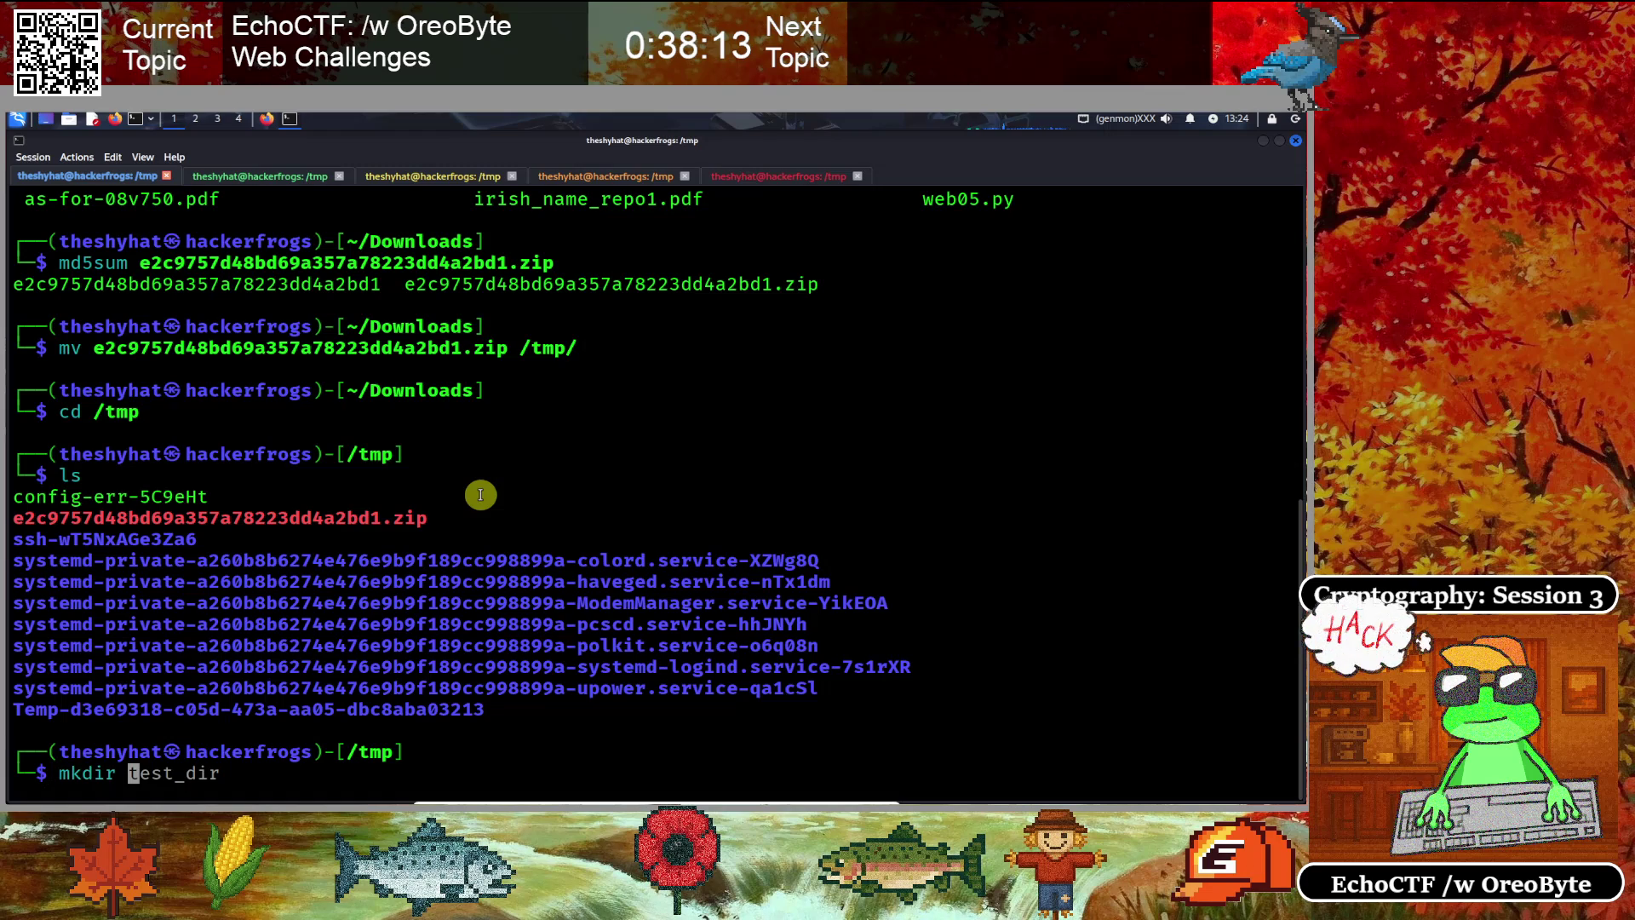
type("_recovery")
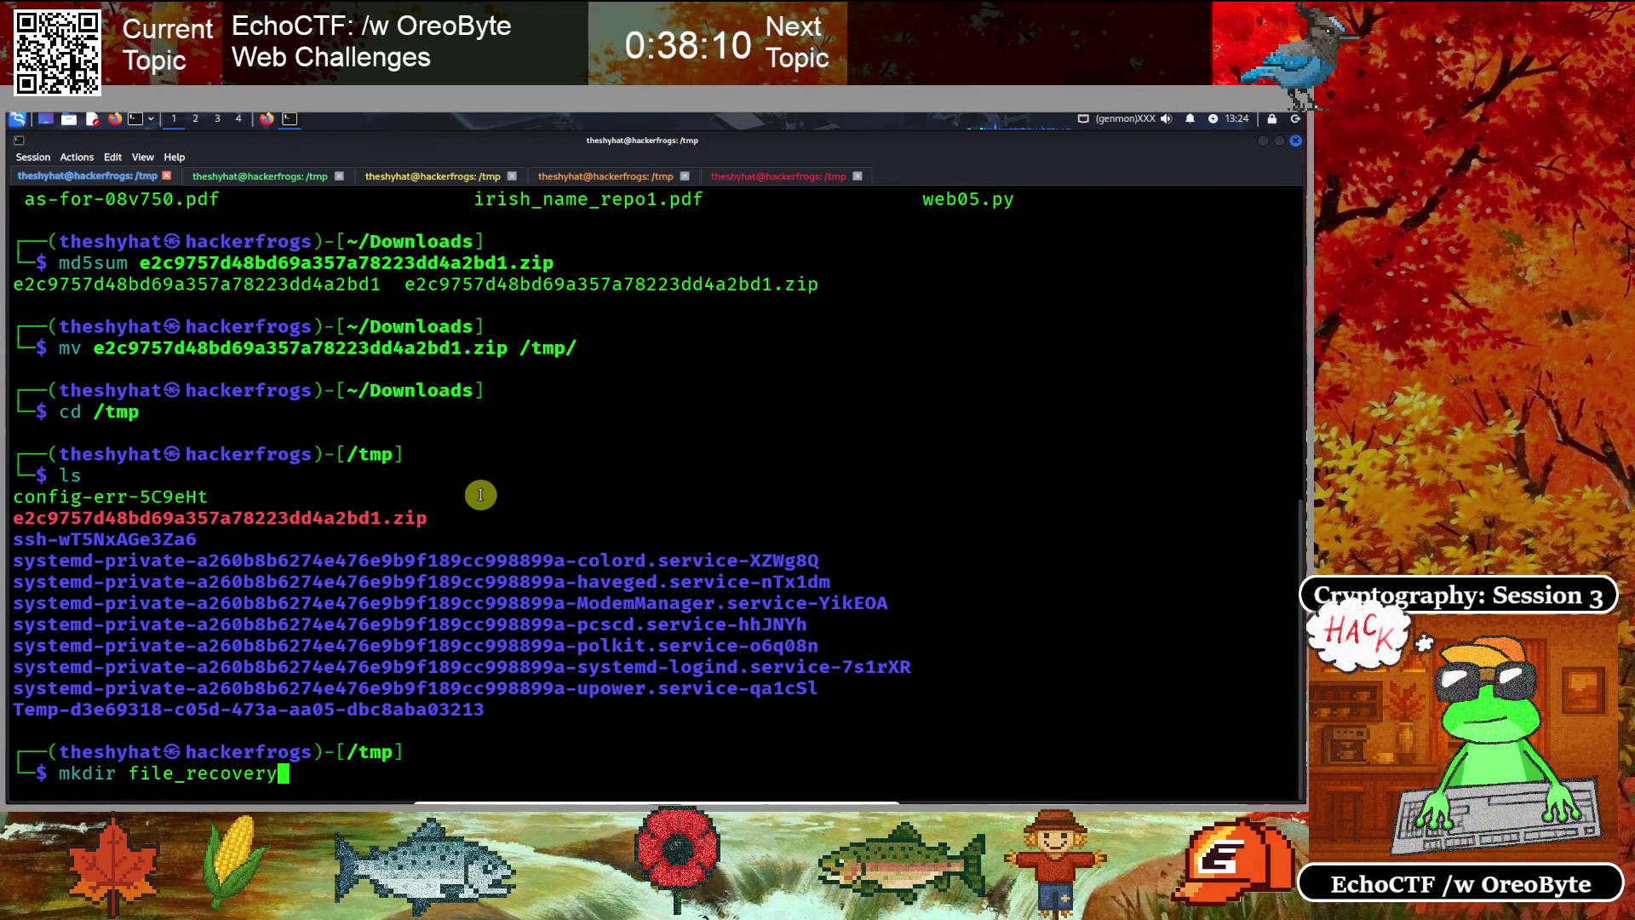
key("Return")
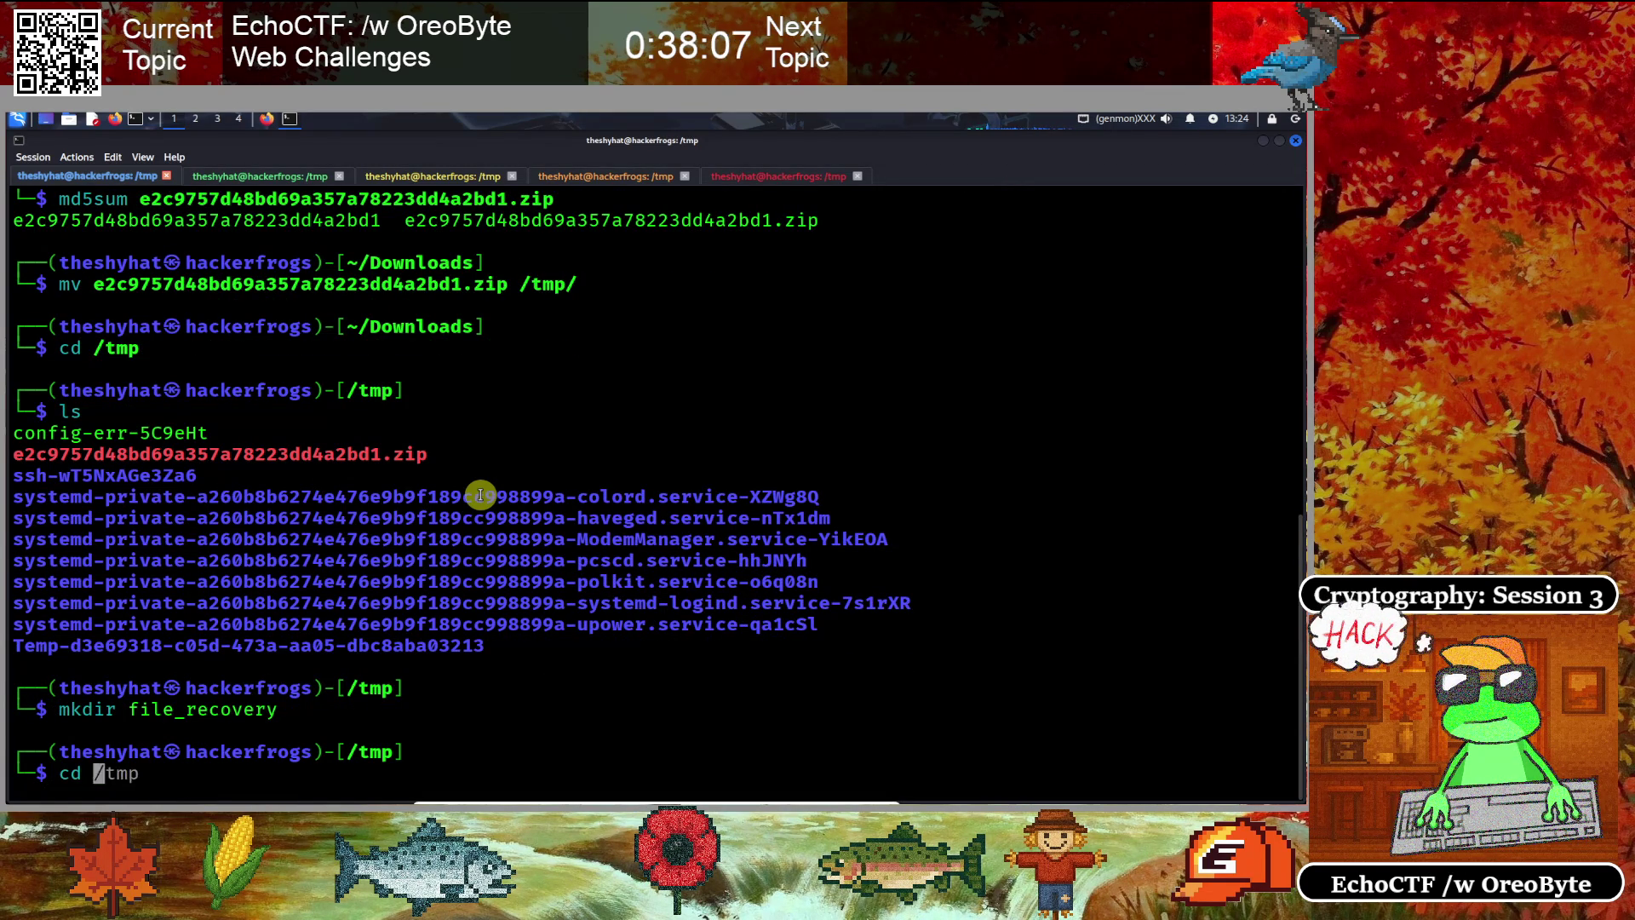
key("Tab")
key("Return")
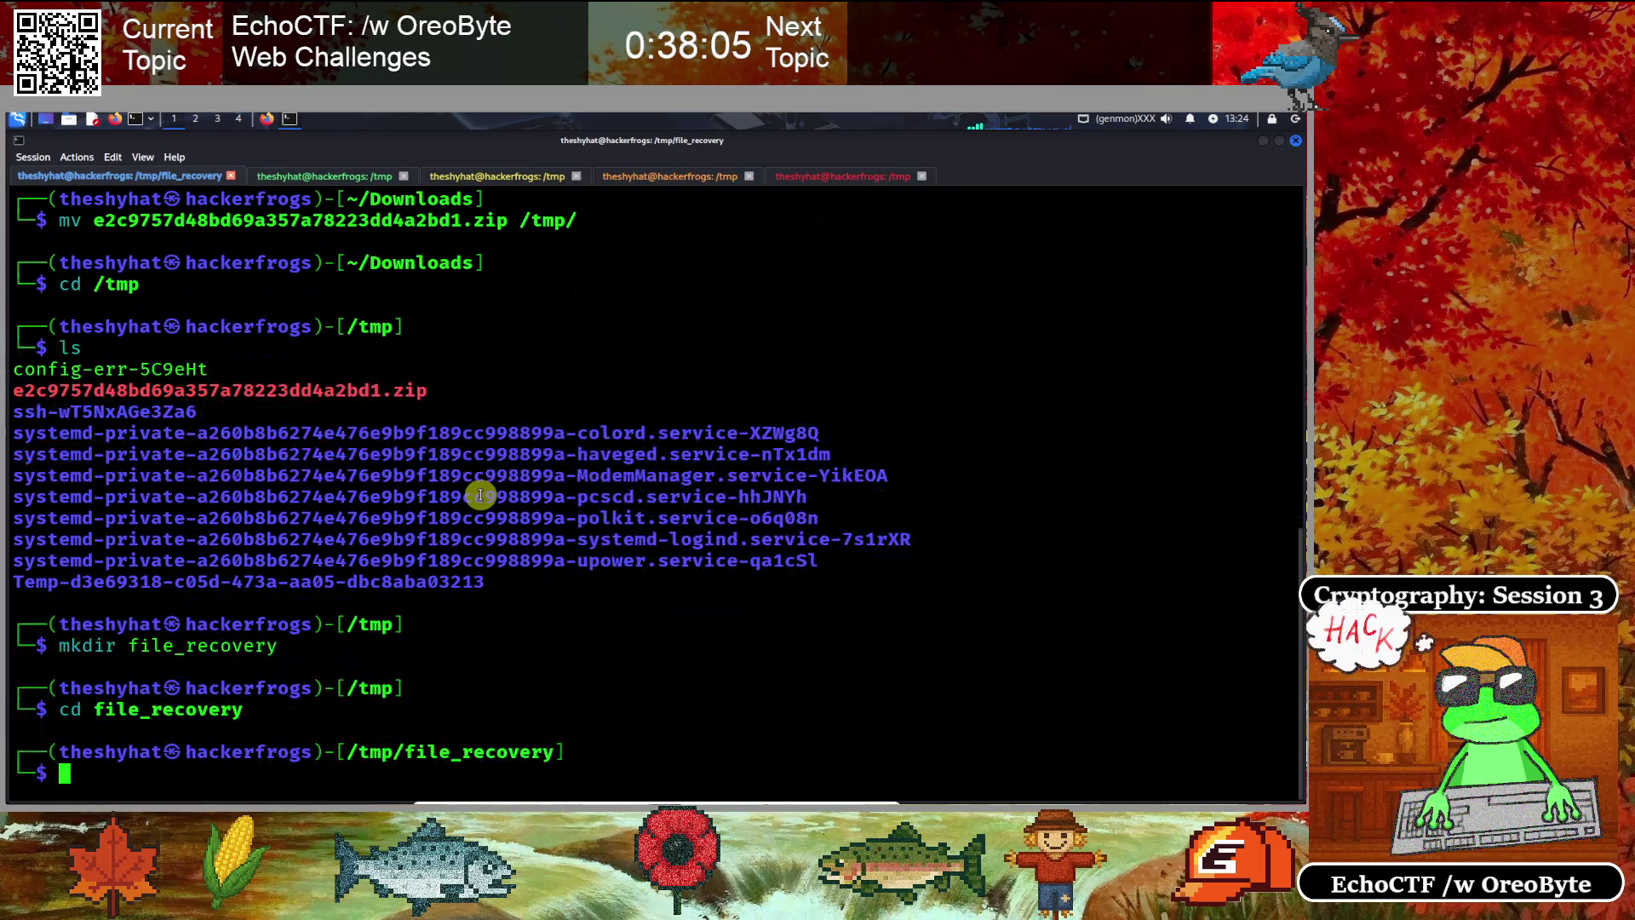
type("mv ")
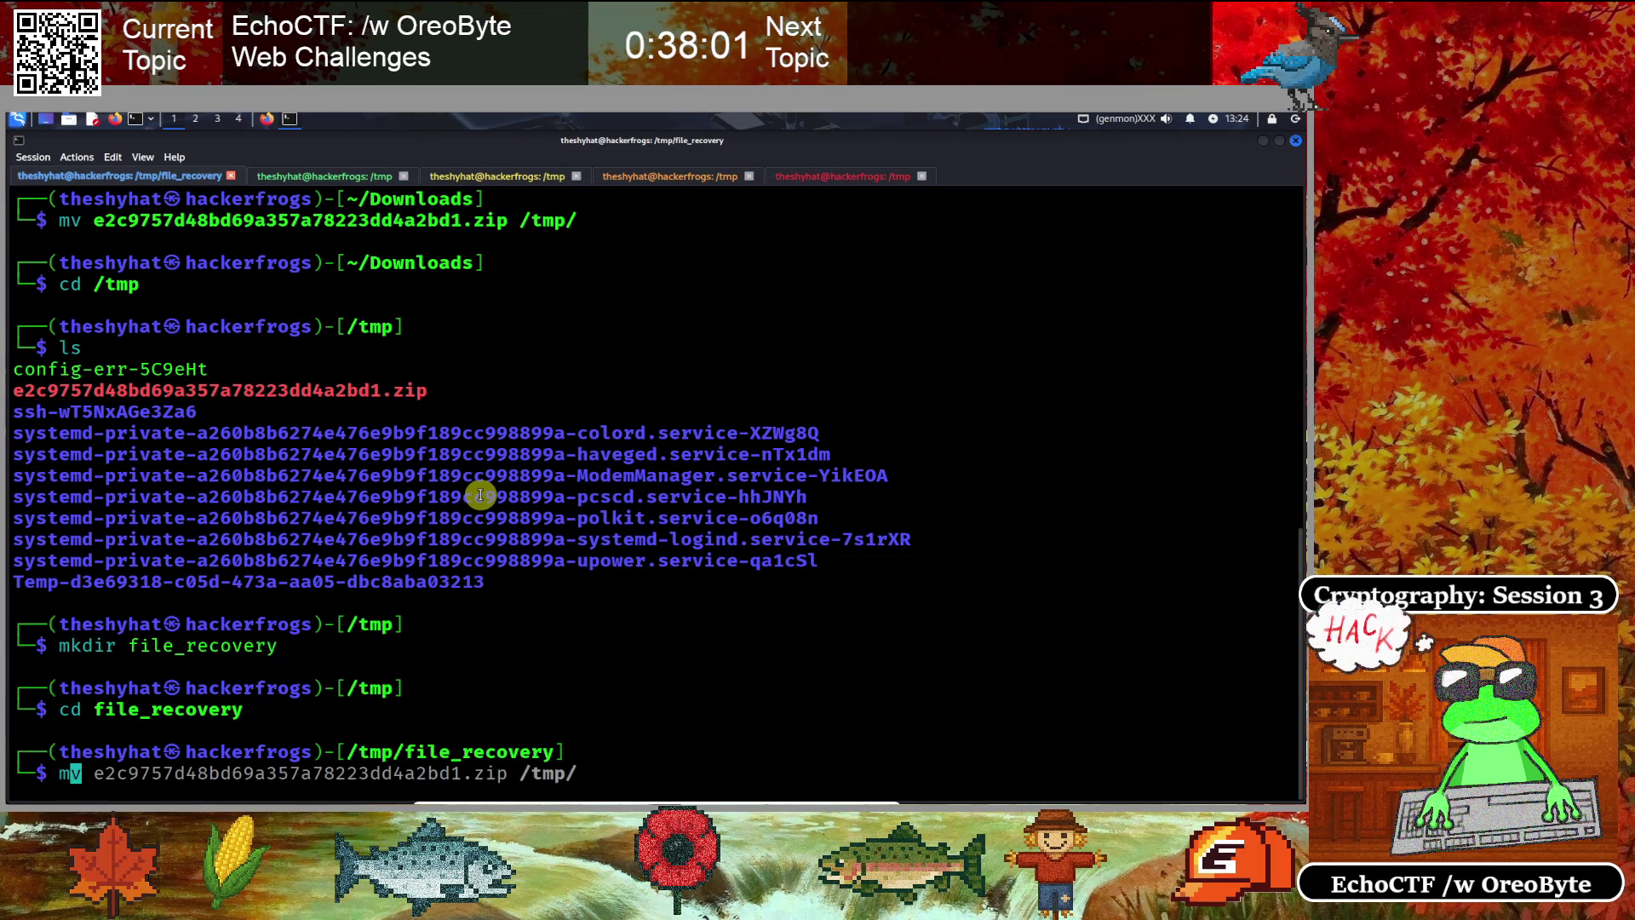
type("../")
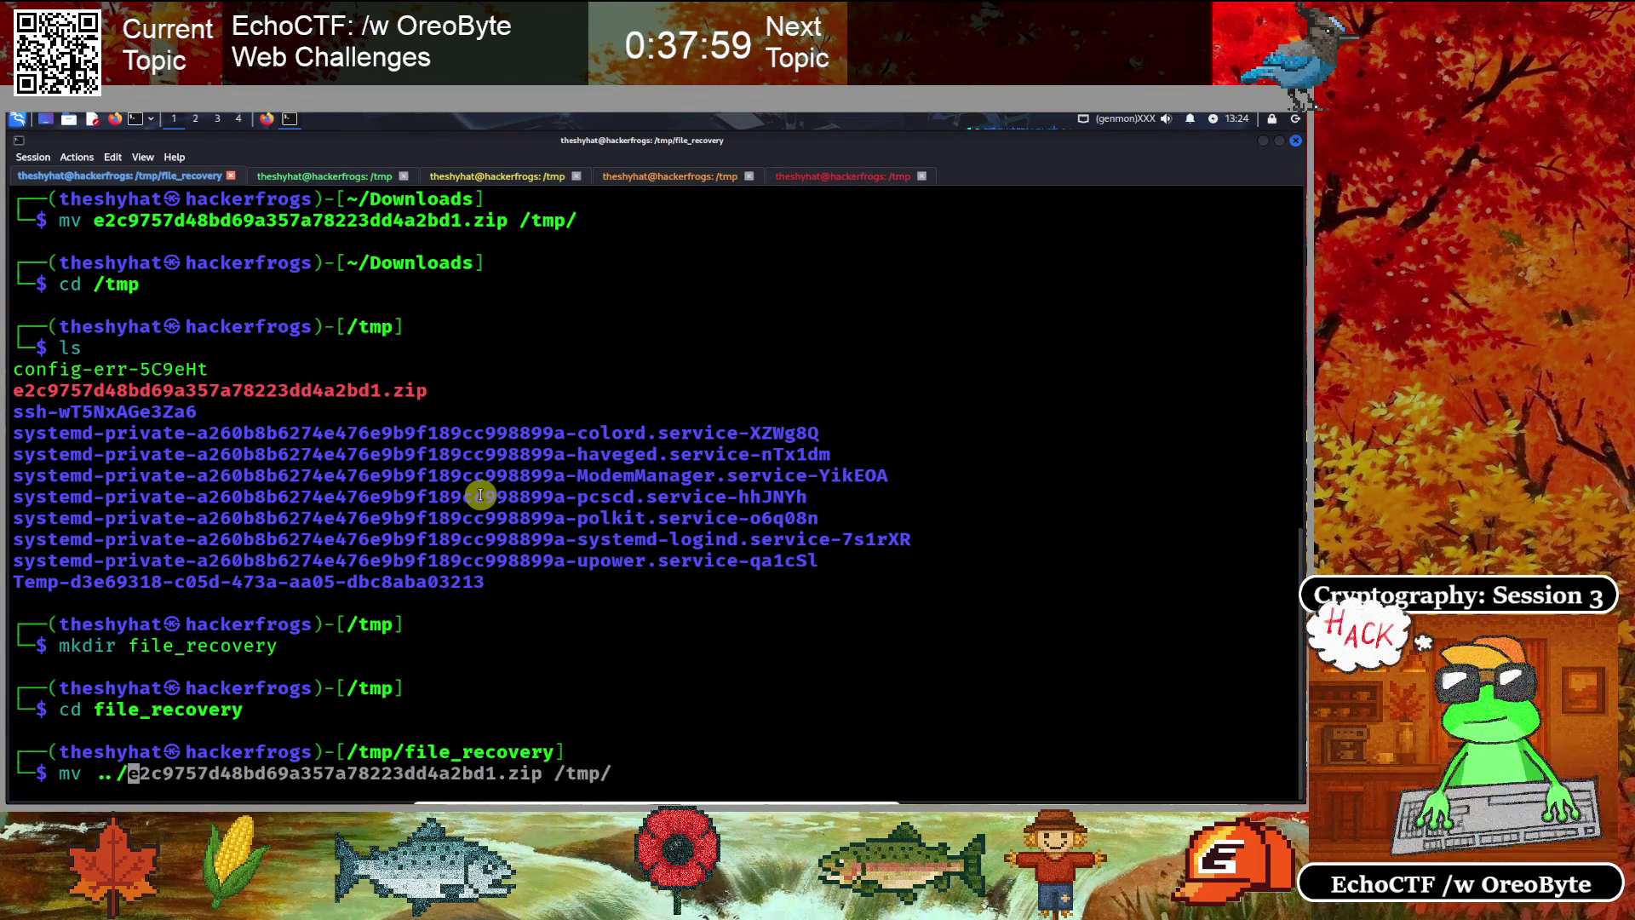
key("BackSpace")
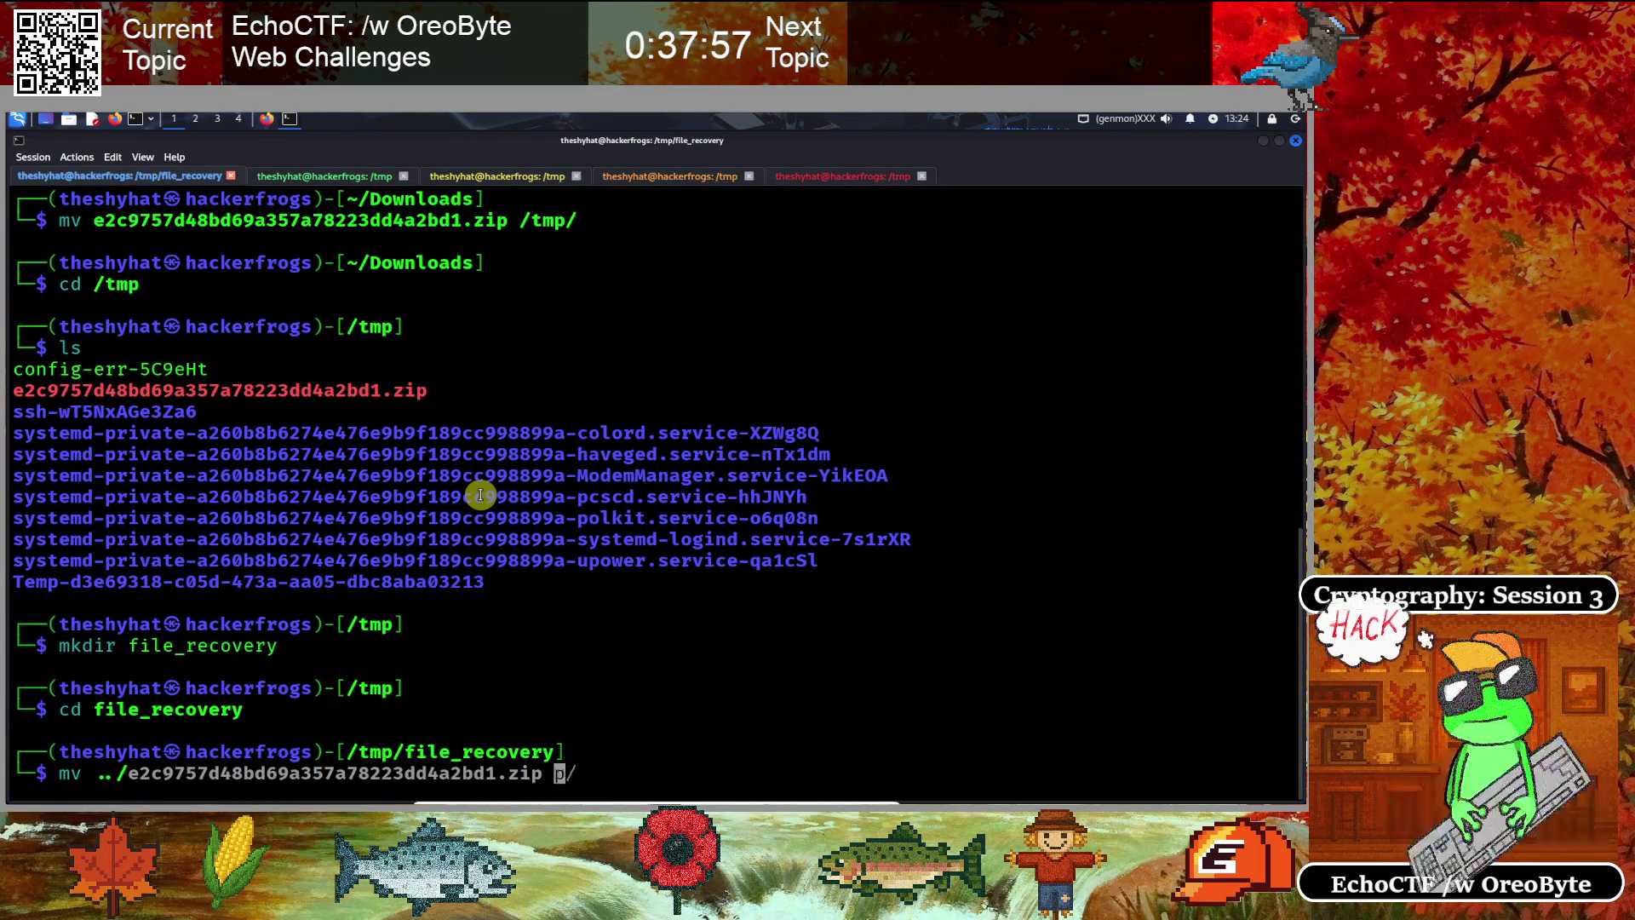
key("Return")
Clear the screen and list file_recovery, showing only the challenge zip
type("clear")
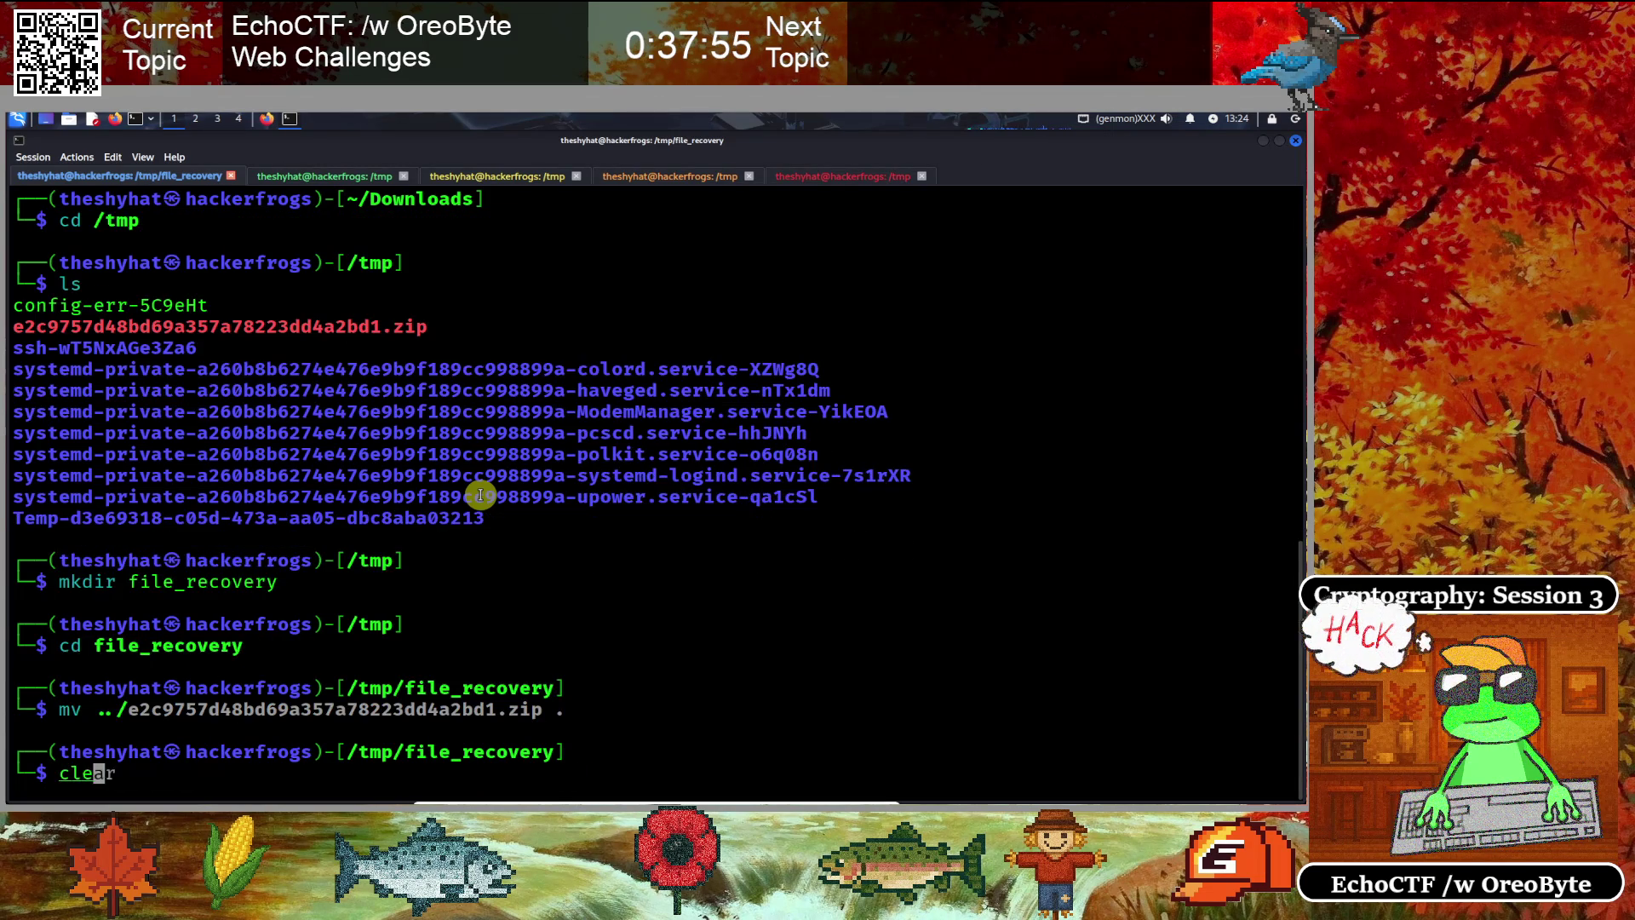
key("Return")
type("ls")
key("Return")
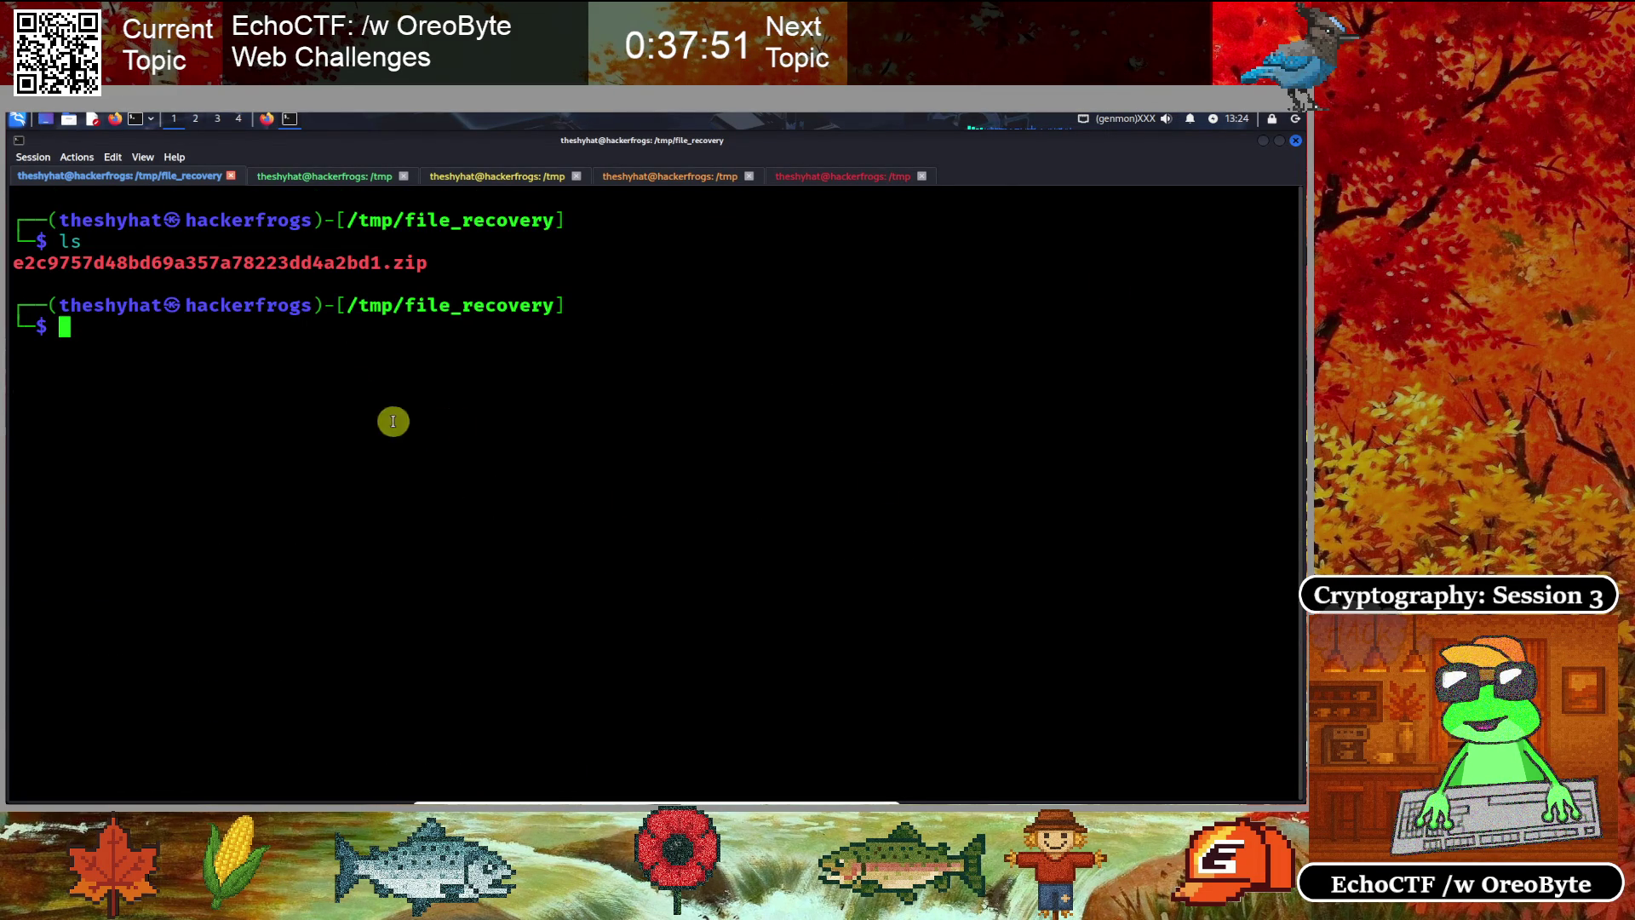
Unzip e2c9757d48bd69a357a78223dd4a2bd1.zip in /tmp/file_recovery
type("unzip e")
key("Tab")
key("Return")
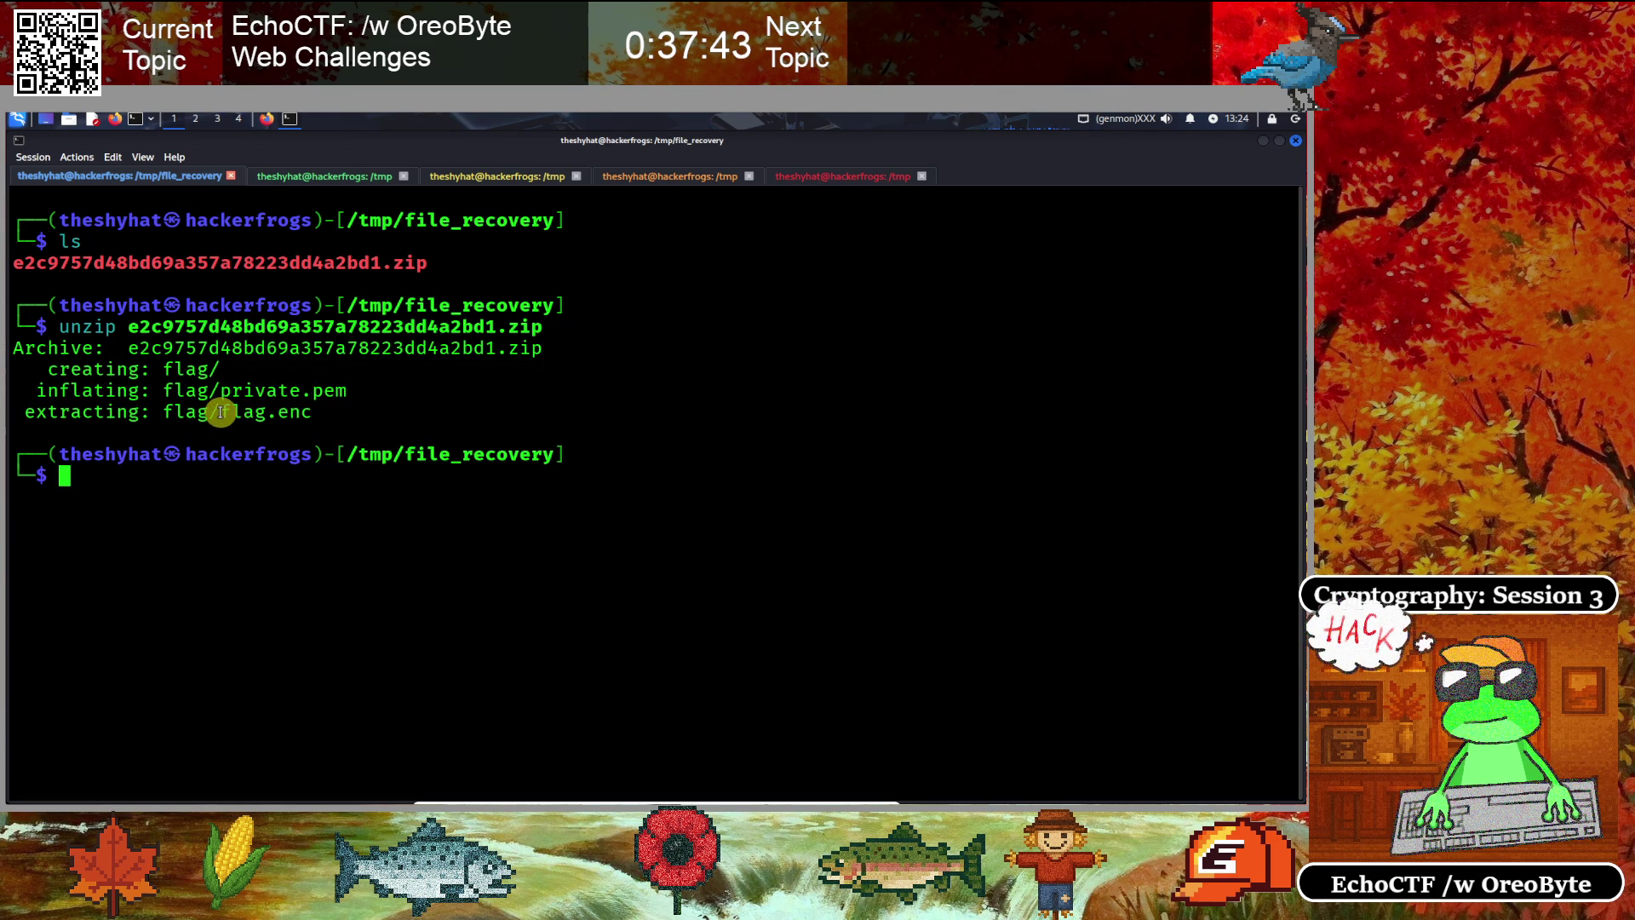
left_click_drag(221, 411, 340, 413)
left_click(175, 428)
Enter the extracted flag folder and list flag.enc and private.pem
type("cd flag")
key("Return")
type("ls")
key("Return")
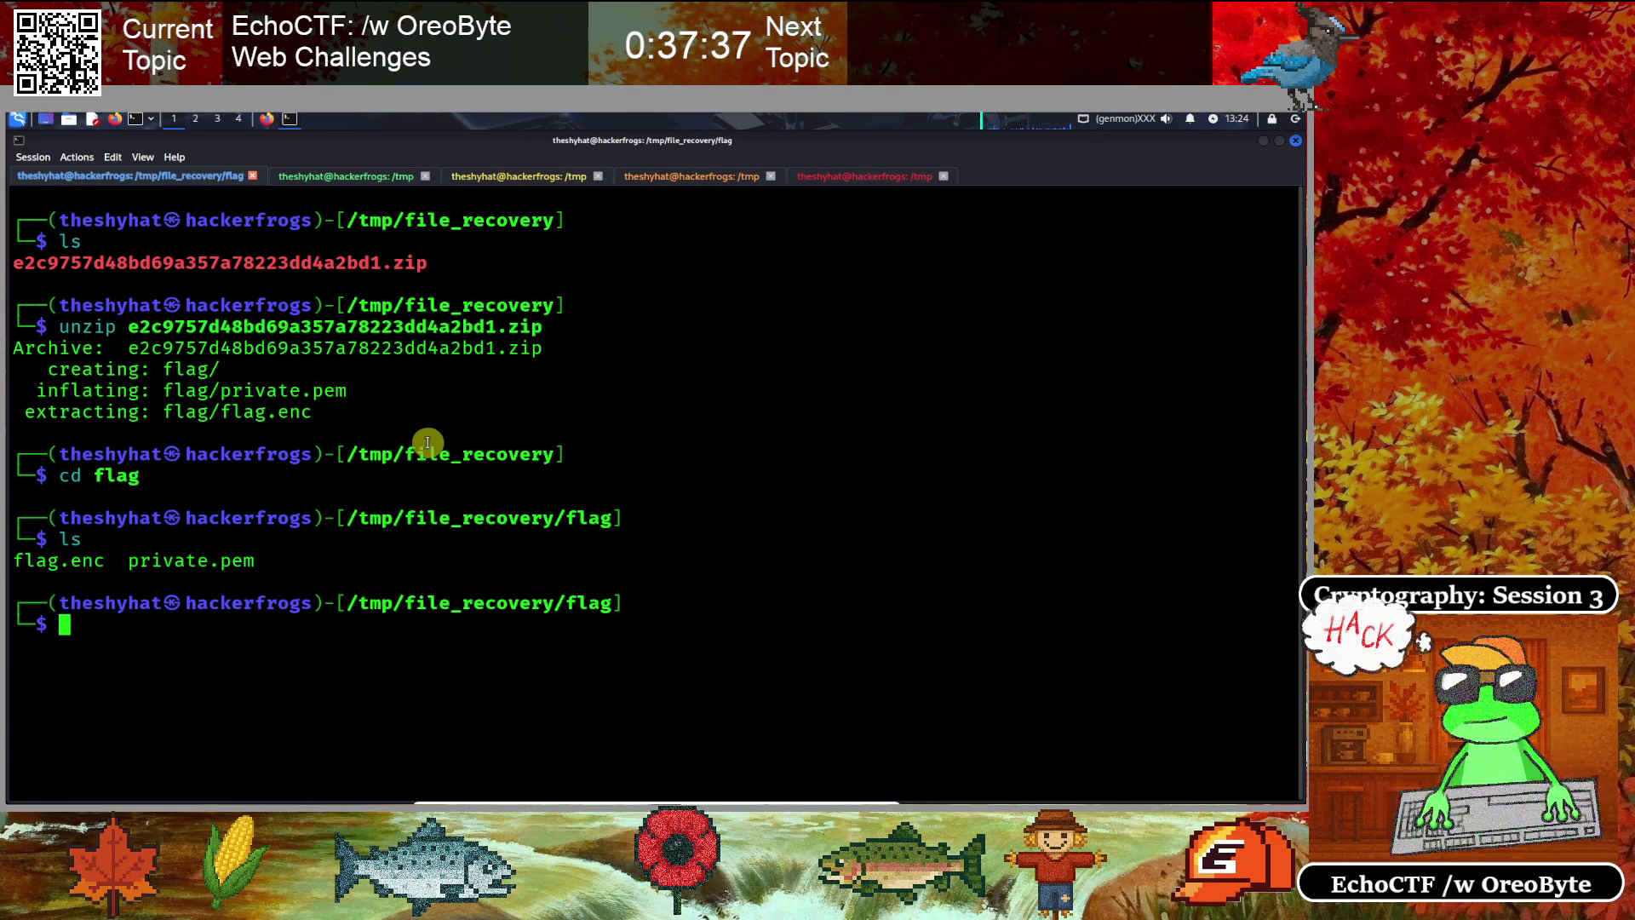
left_click_drag(106, 559, 13, 562)
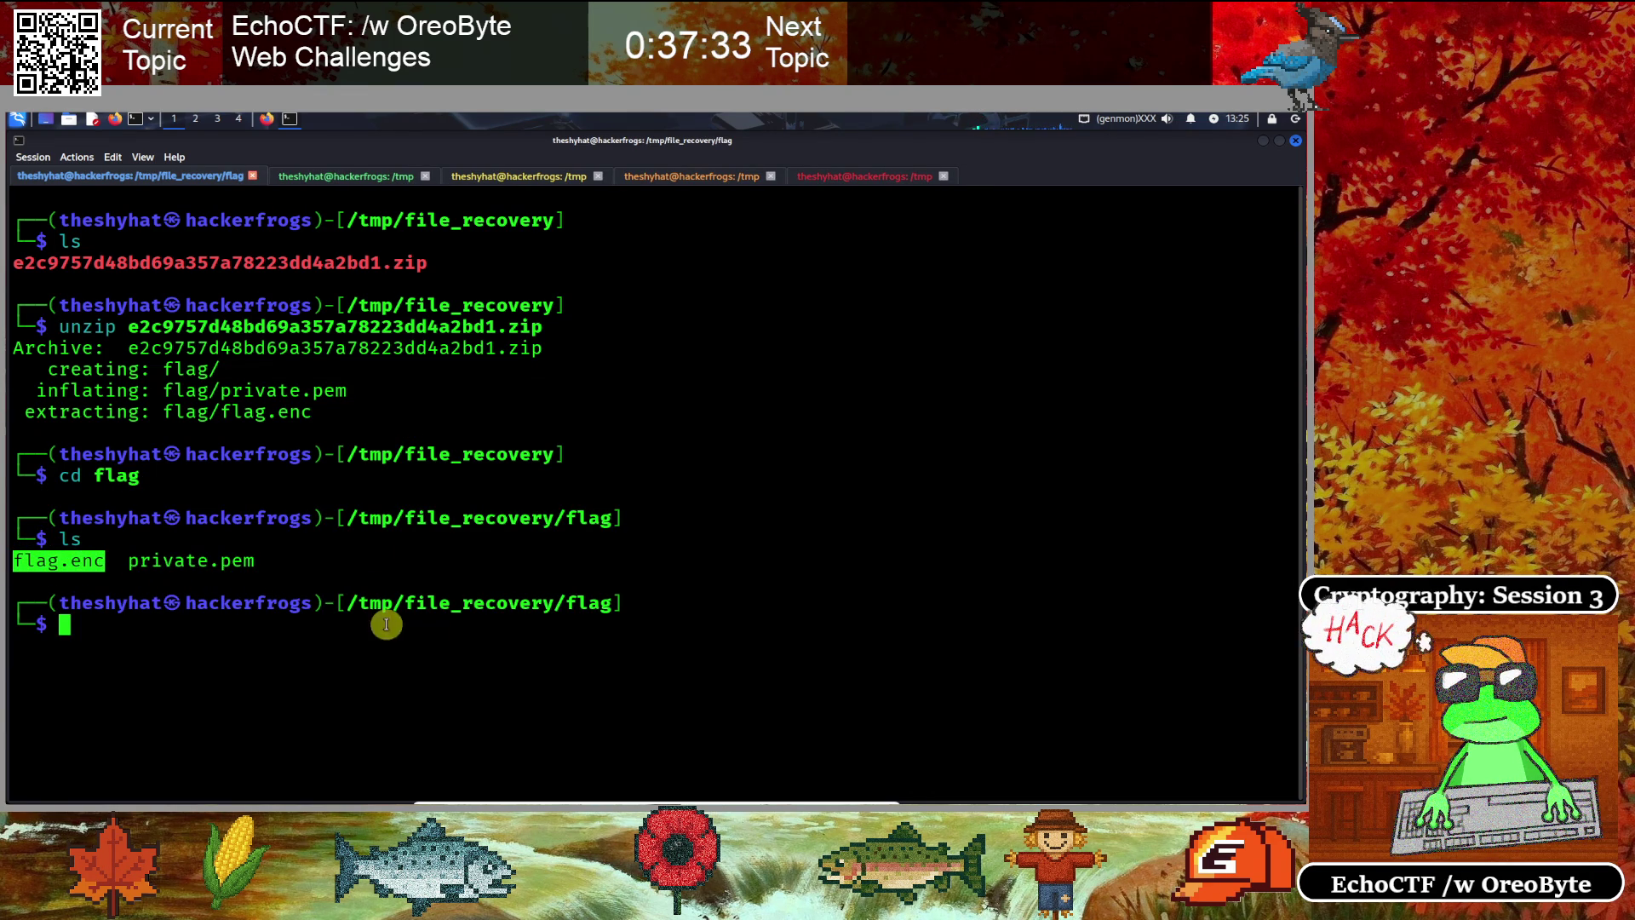
left_click(173, 587)
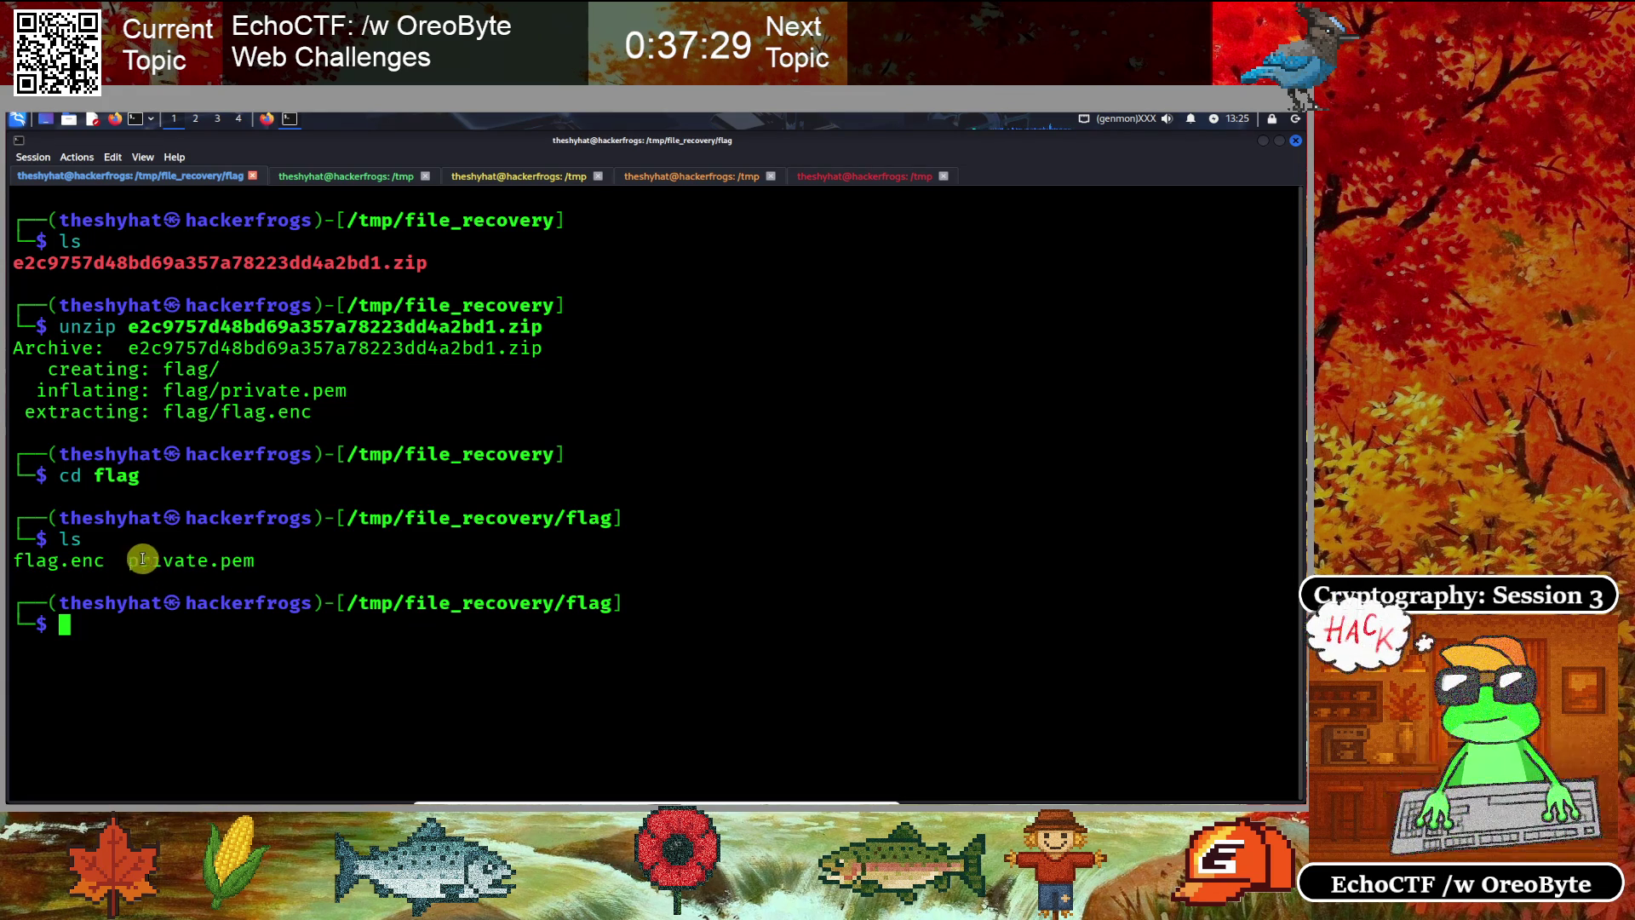
Print the RSA private key stored in private.pem with cat
left_click_drag(130, 559, 278, 561)
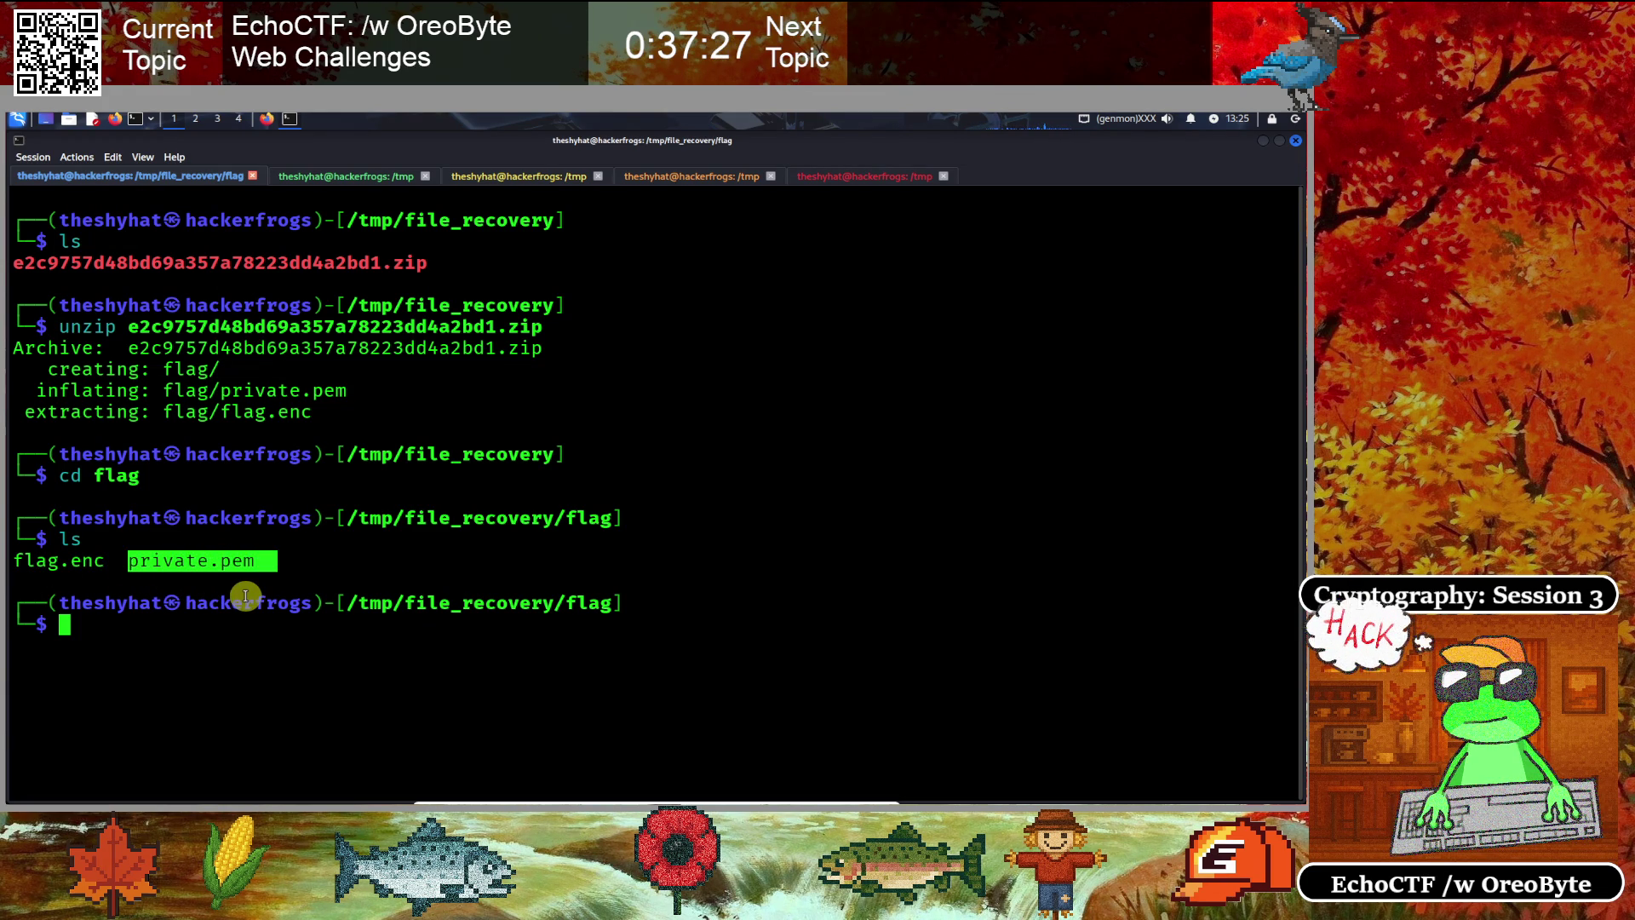
left_click(274, 587)
left_click_drag(104, 559, 13, 562)
left_click(54, 596)
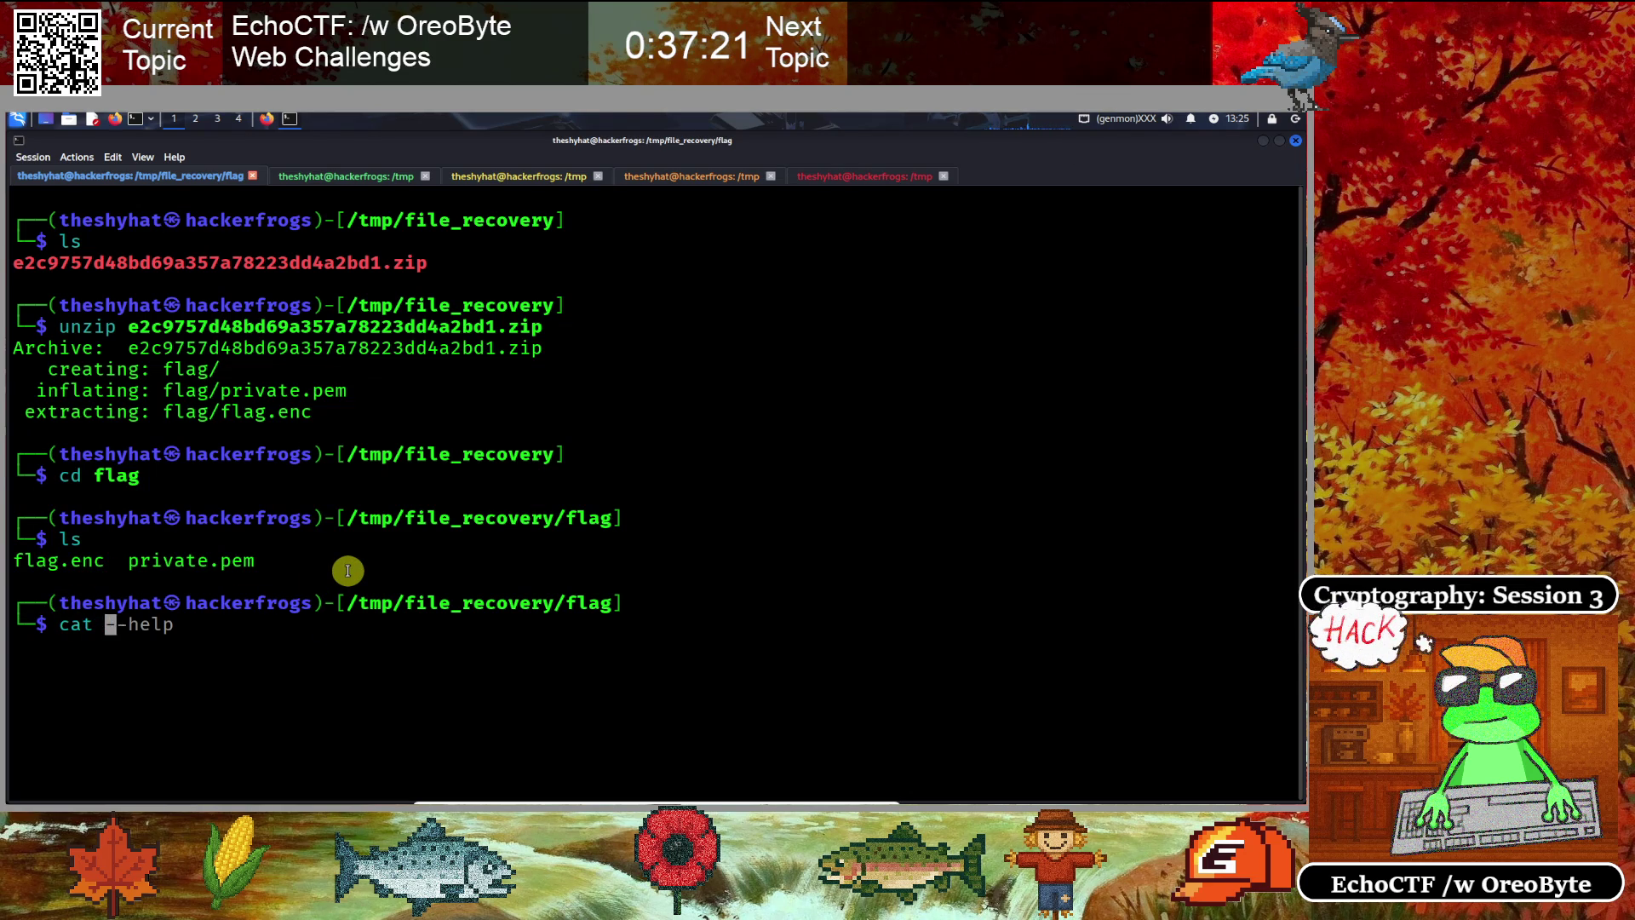
key("Tab")
key("Return")
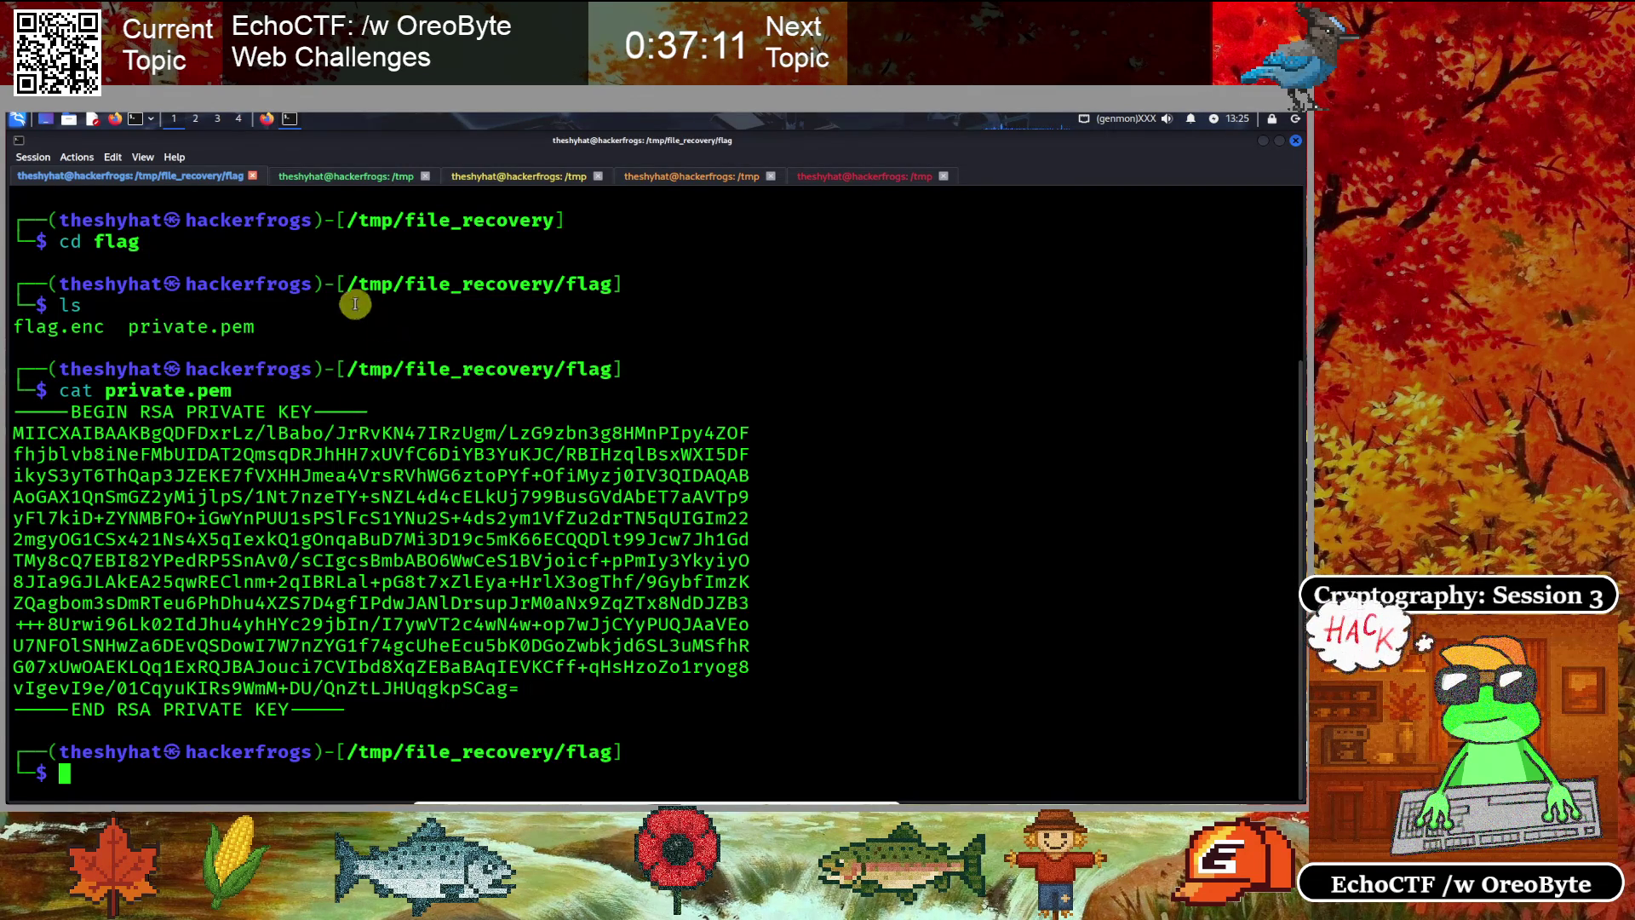
left_click(267, 119)
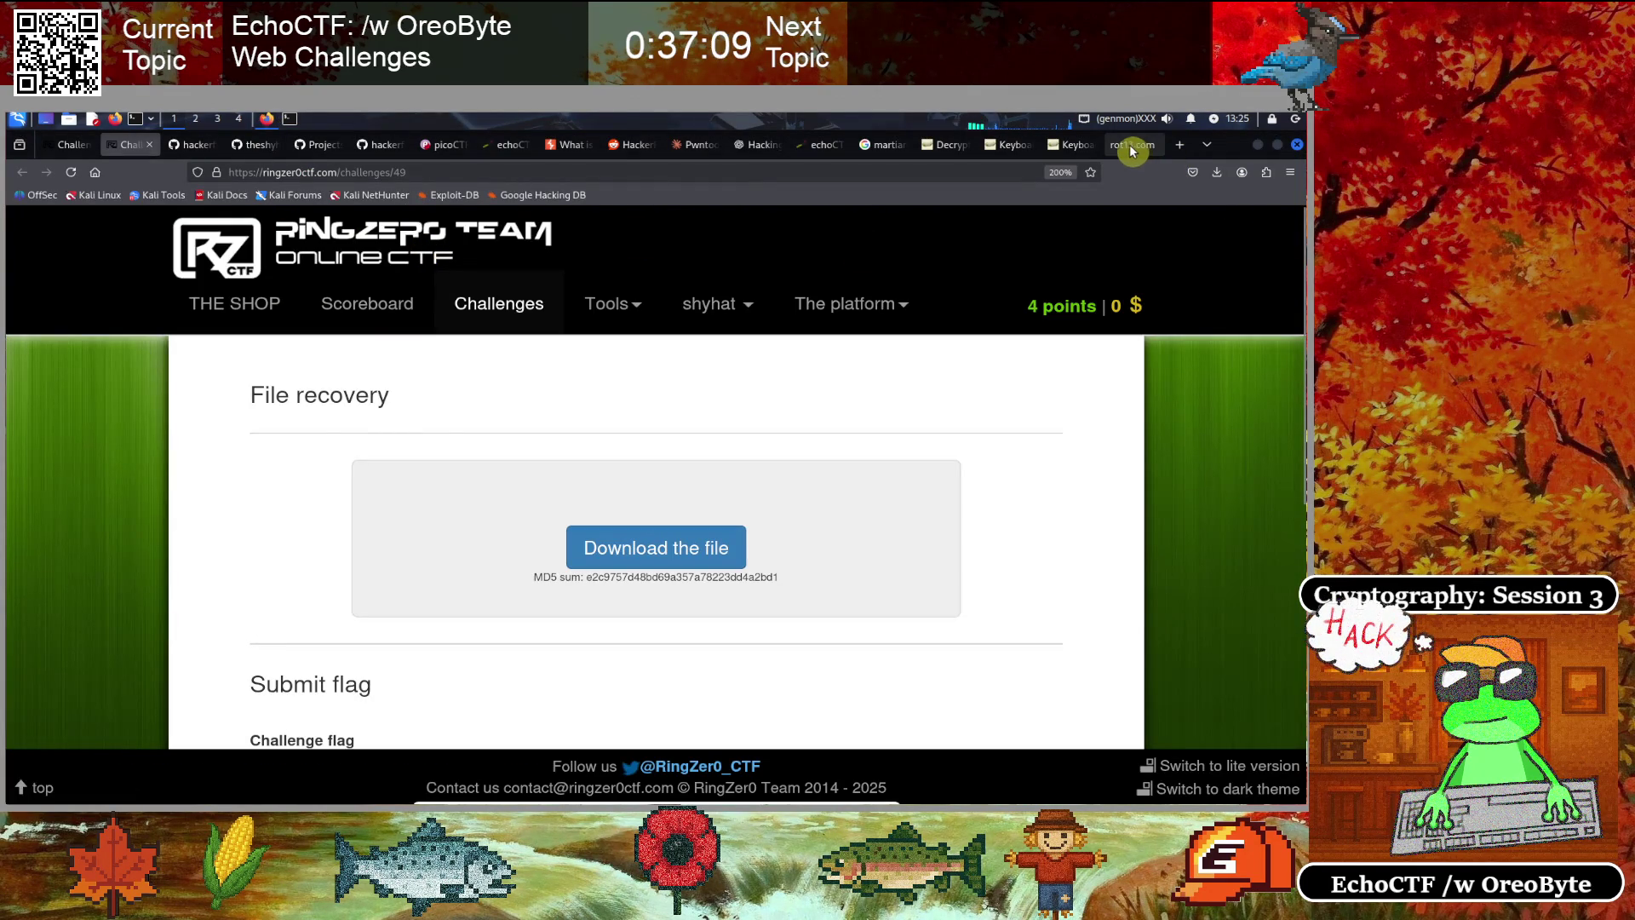
Replace the keyboard-shift search with a Google search for 'openssl decrypt with private rsa key'
left_click(1128, 144)
left_click(637, 166)
triple_click(532, 169)
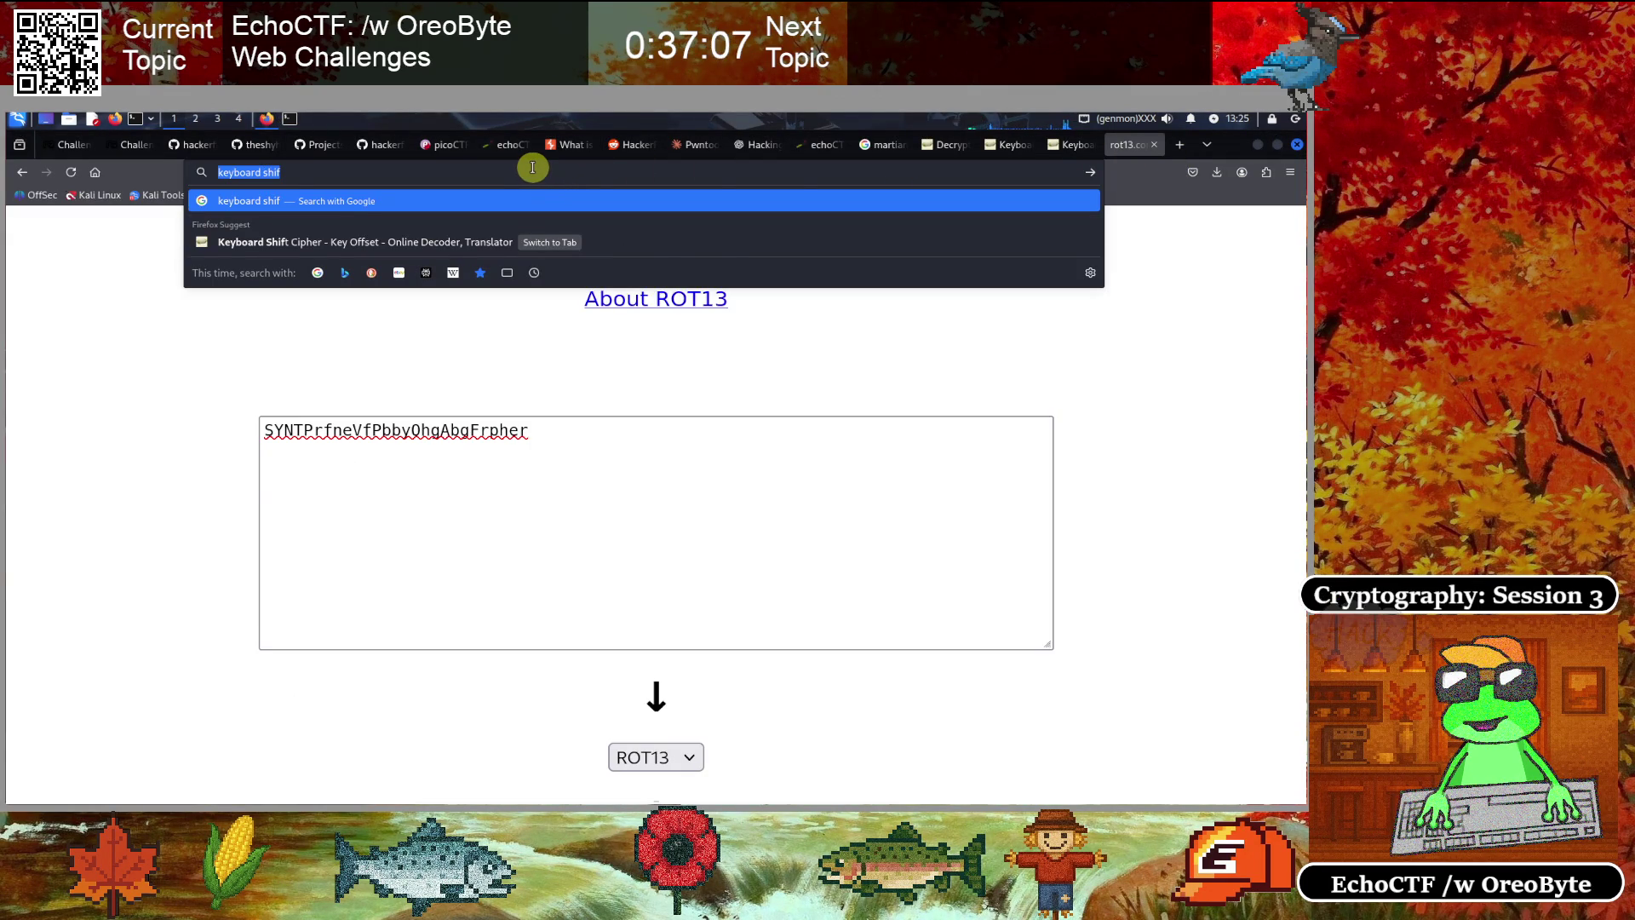
key("BackSpace")
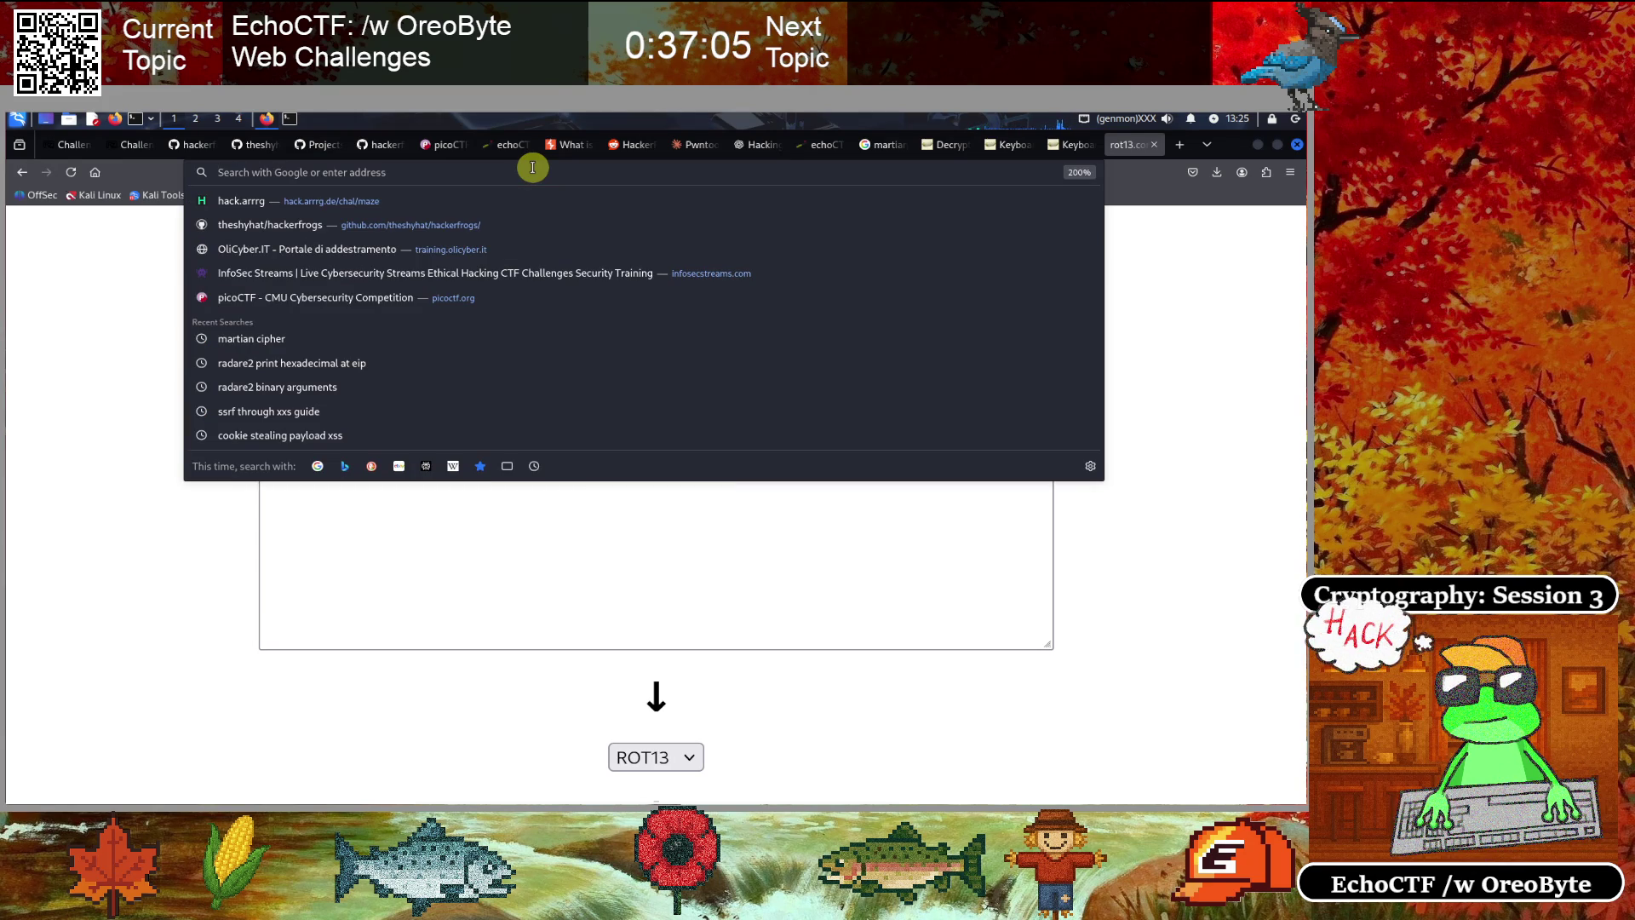
type("openssl")
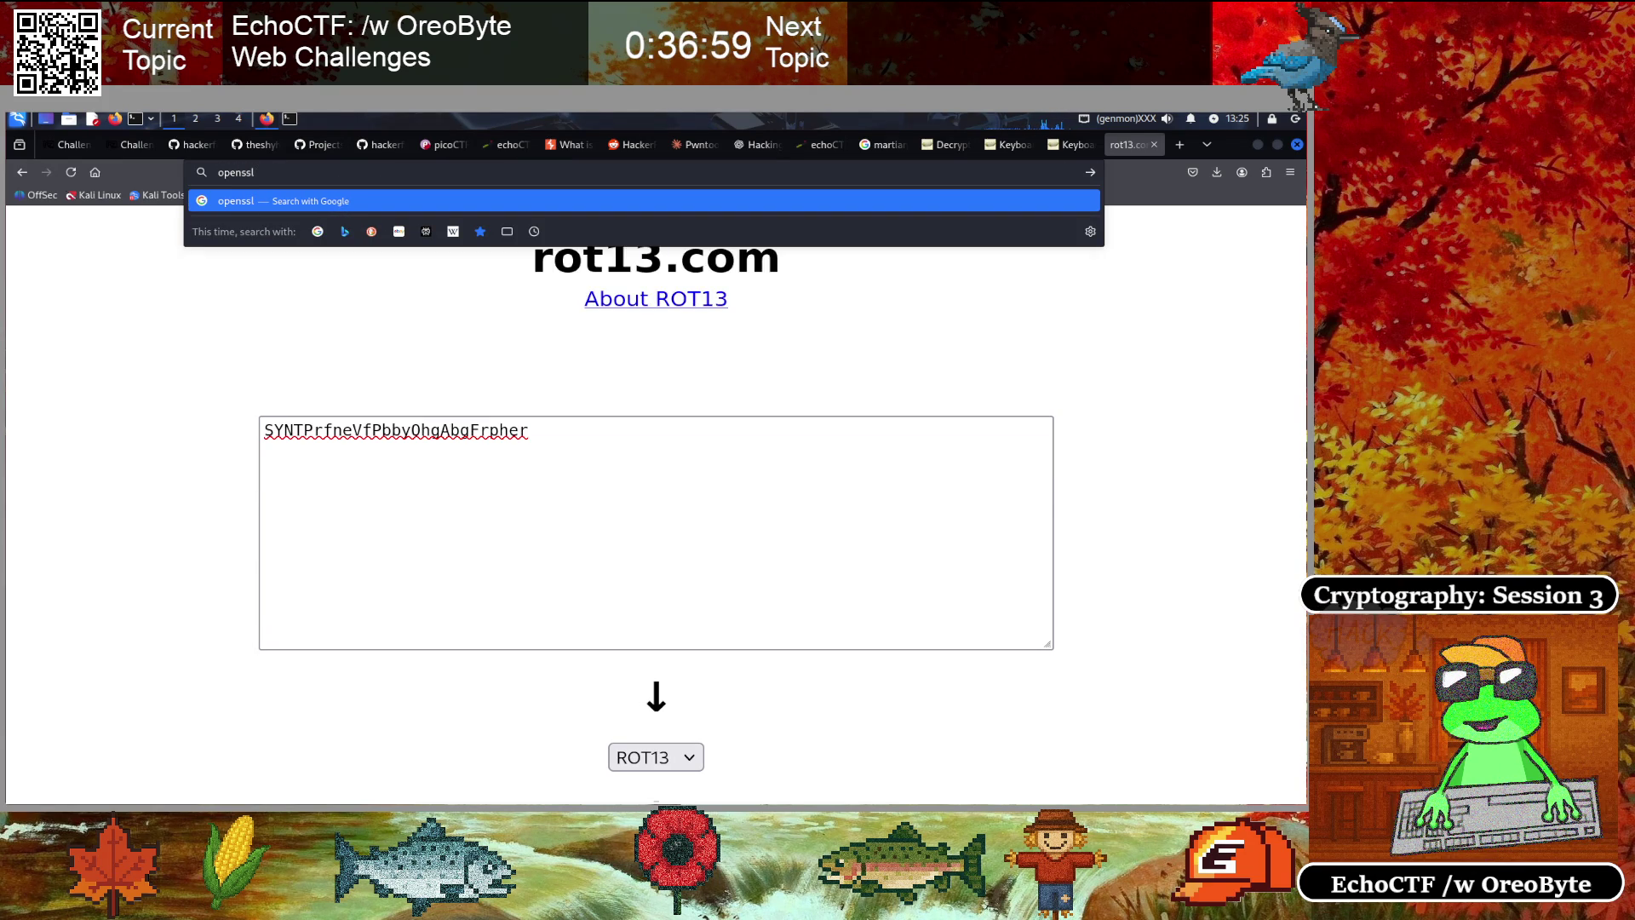
type("decrypt with priv")
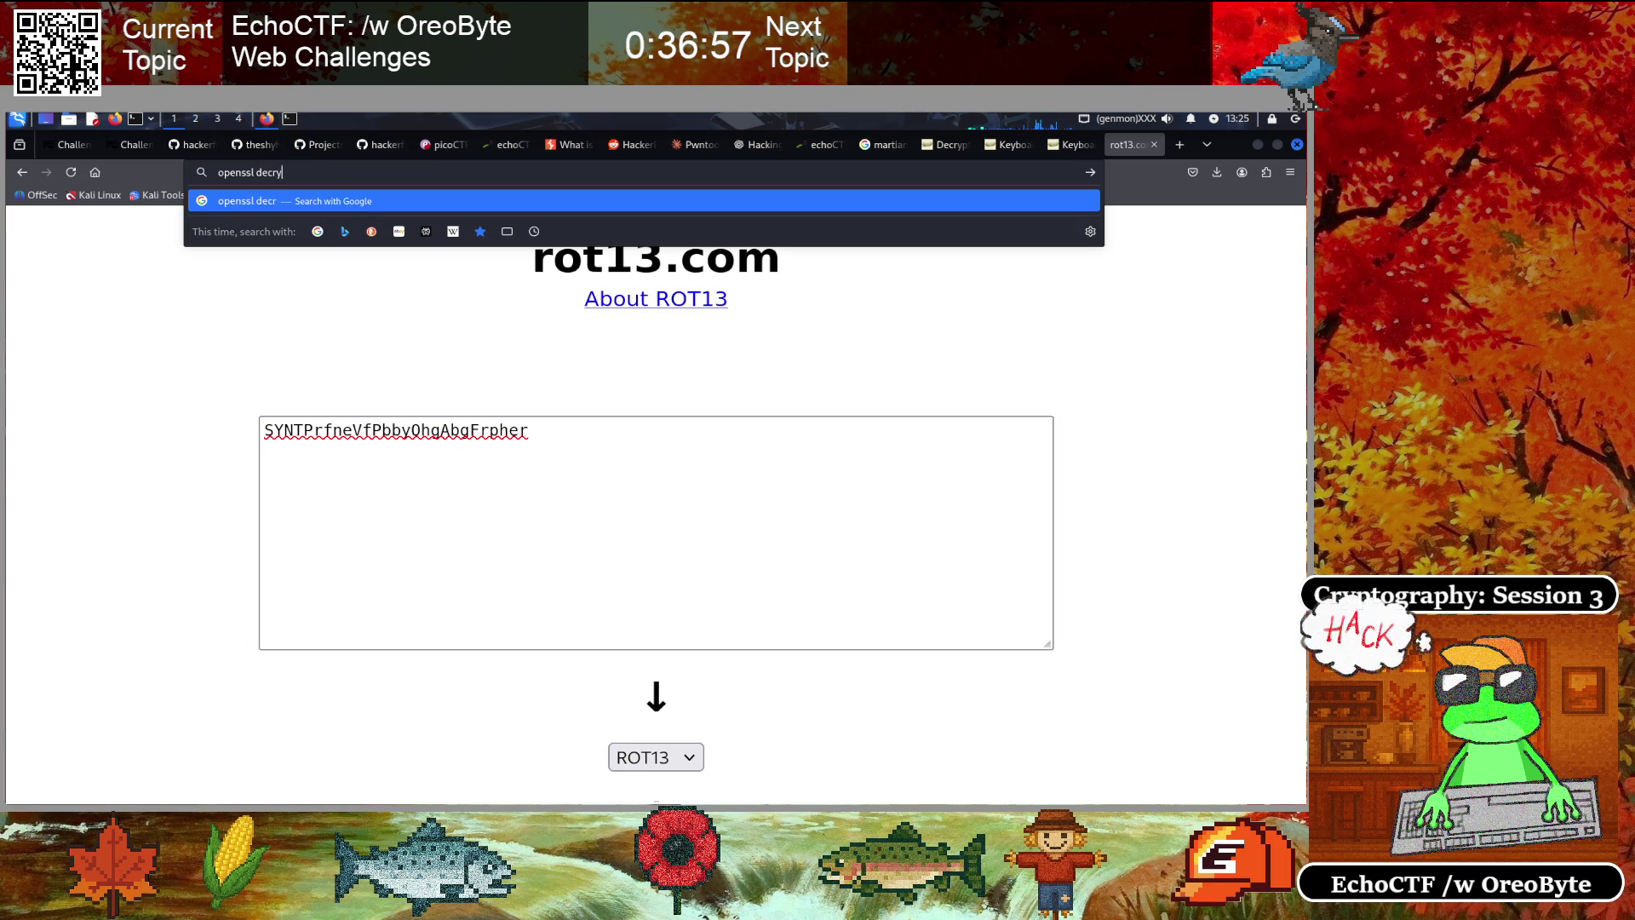
type("ate rt")
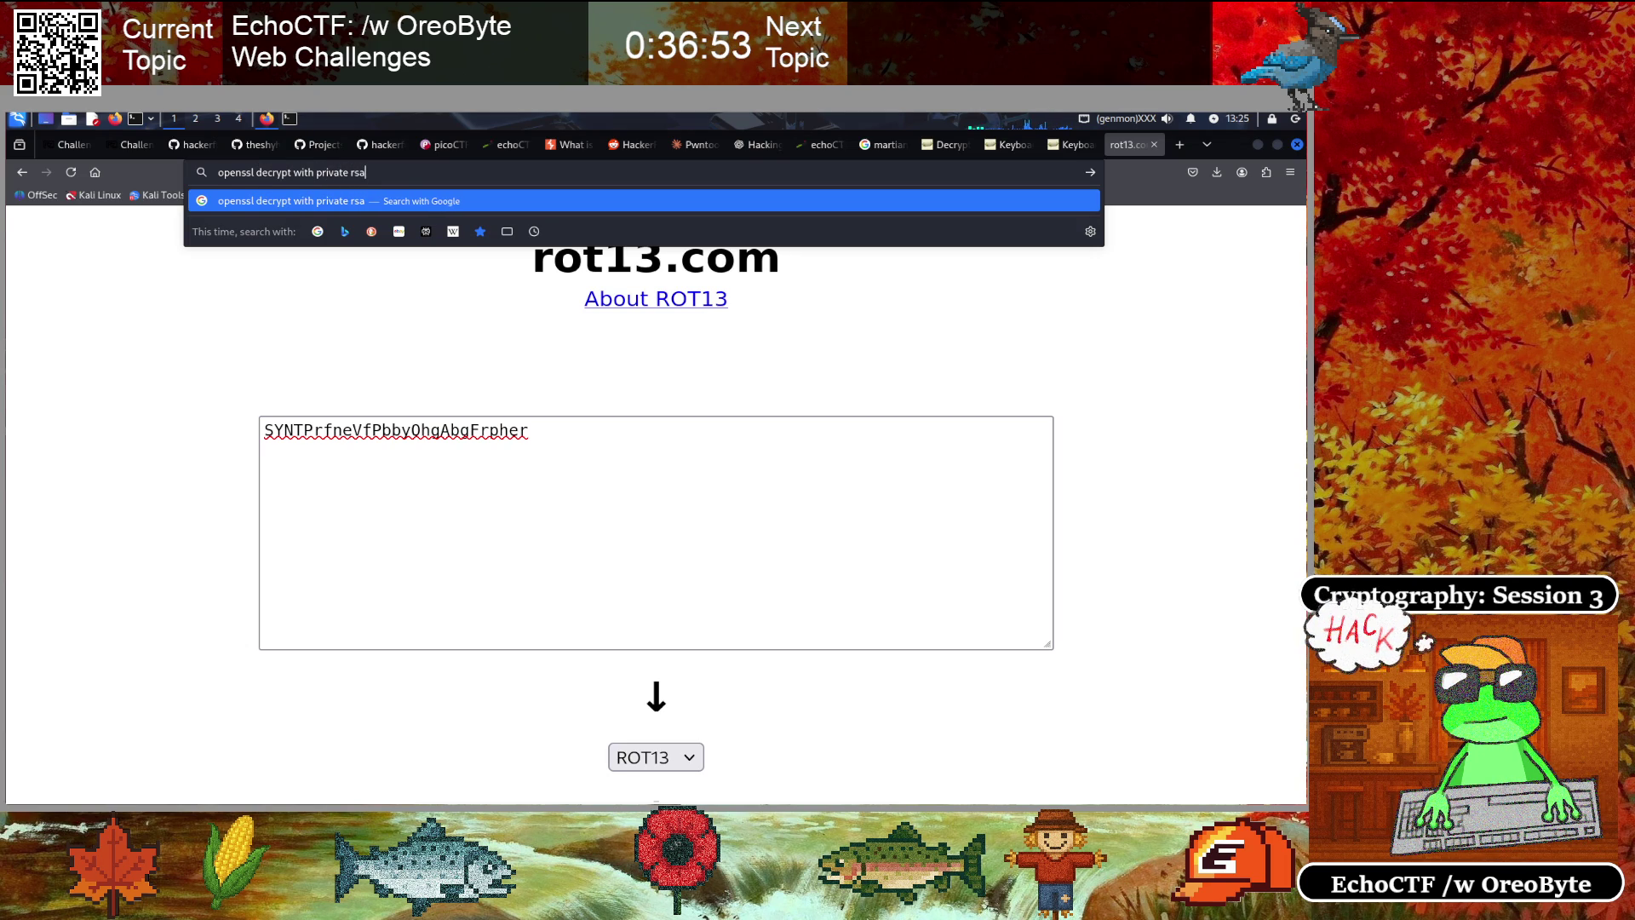
key("Return")
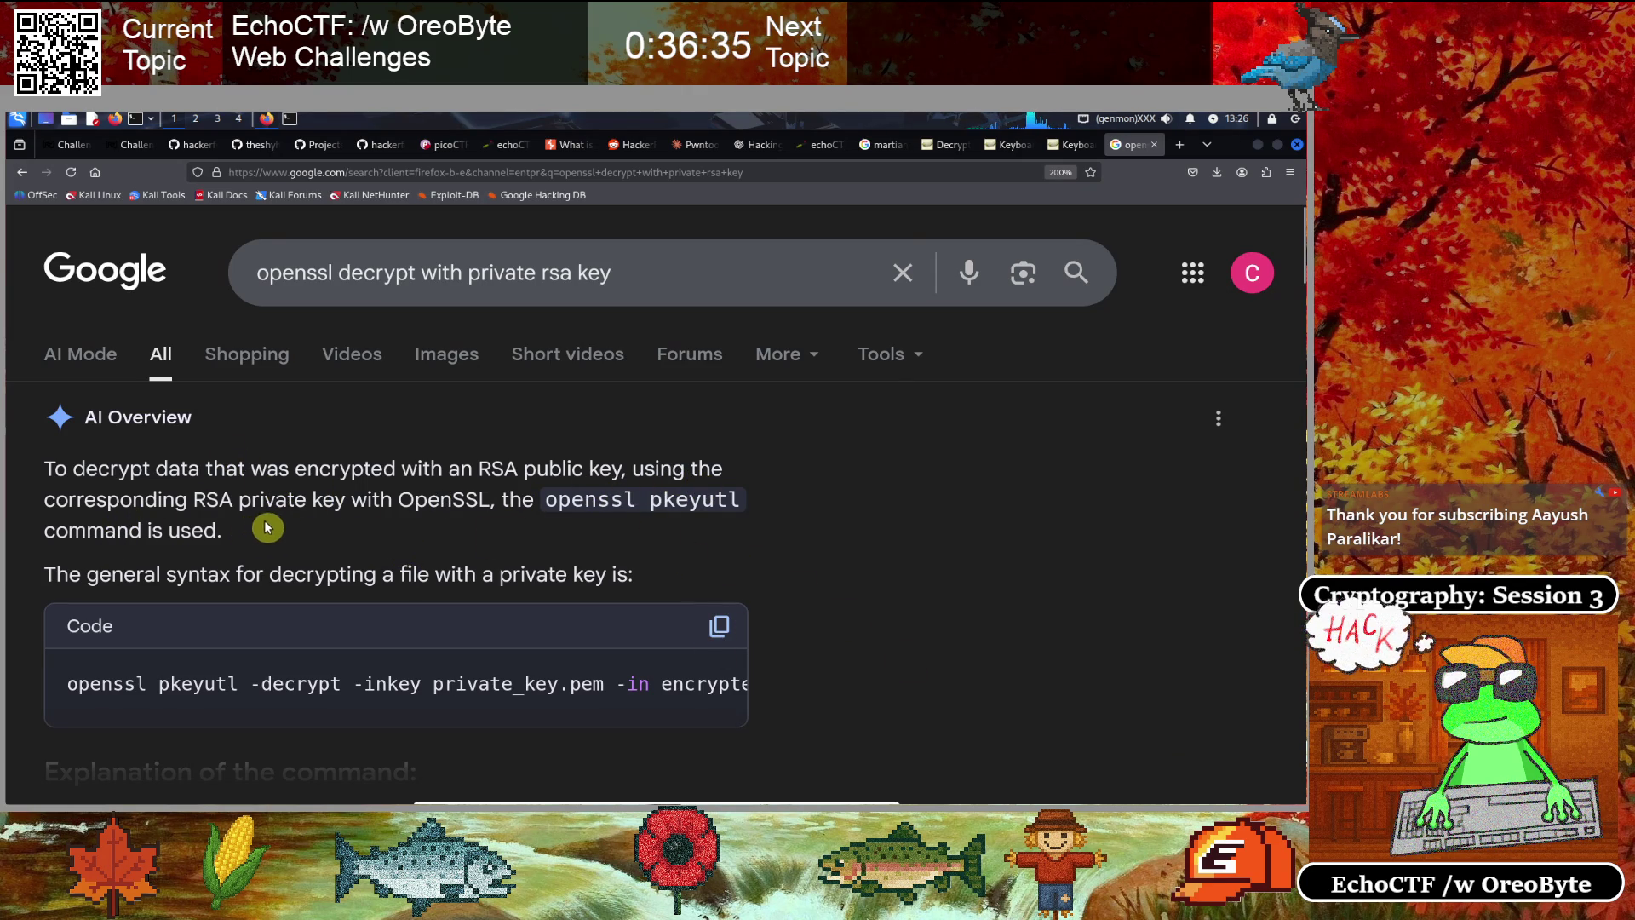
Read the AI Overview about the RSA private key and expand the full explanation
left_click_drag(70, 469, 117, 470)
left_click_drag(218, 464, 593, 468)
left_click_drag(75, 501, 477, 502)
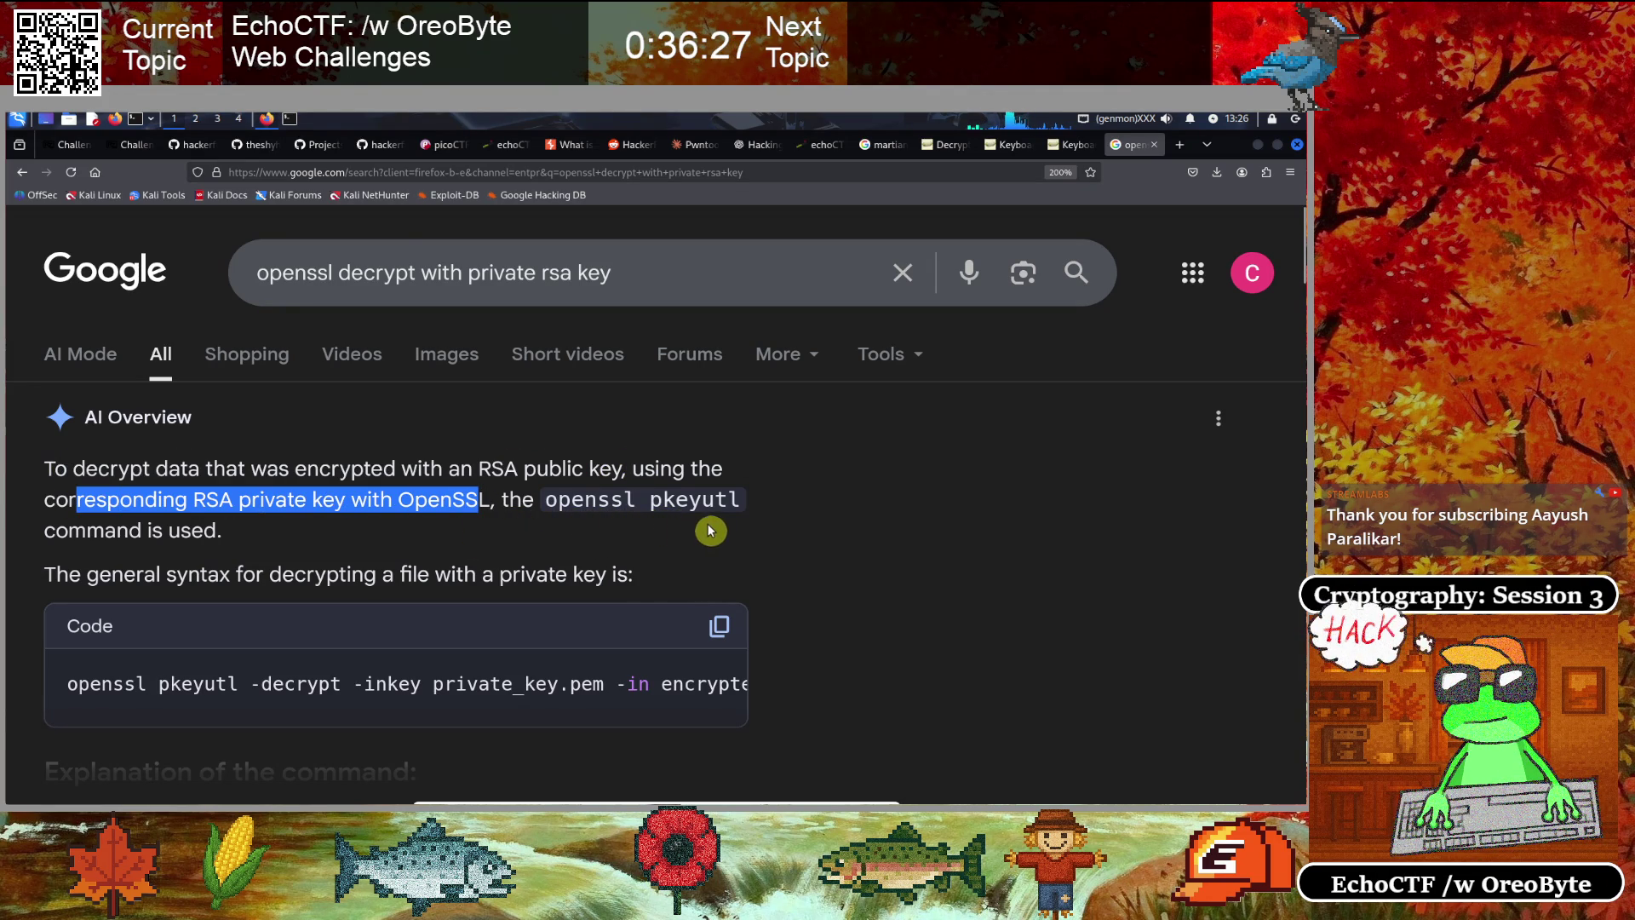
scroll(281, 579, "down", 2)
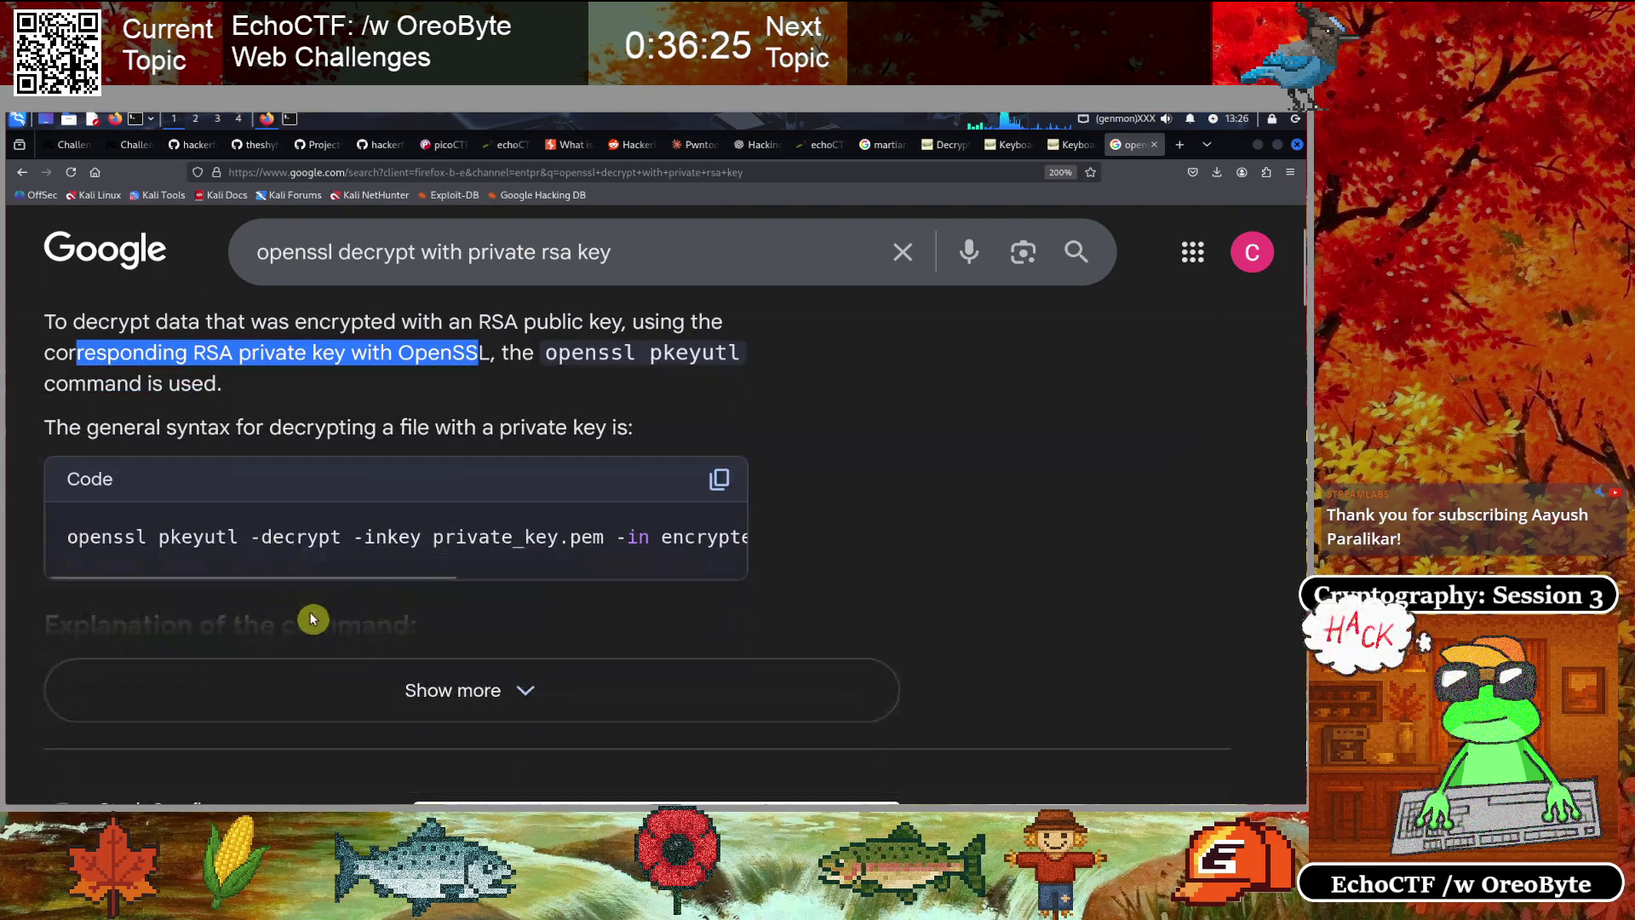
left_click(389, 719)
Copy the example openssl pkeyutl -decrypt command and return to the terminal
scroll(354, 554, "down", 2)
scroll(255, 554, "up", 2)
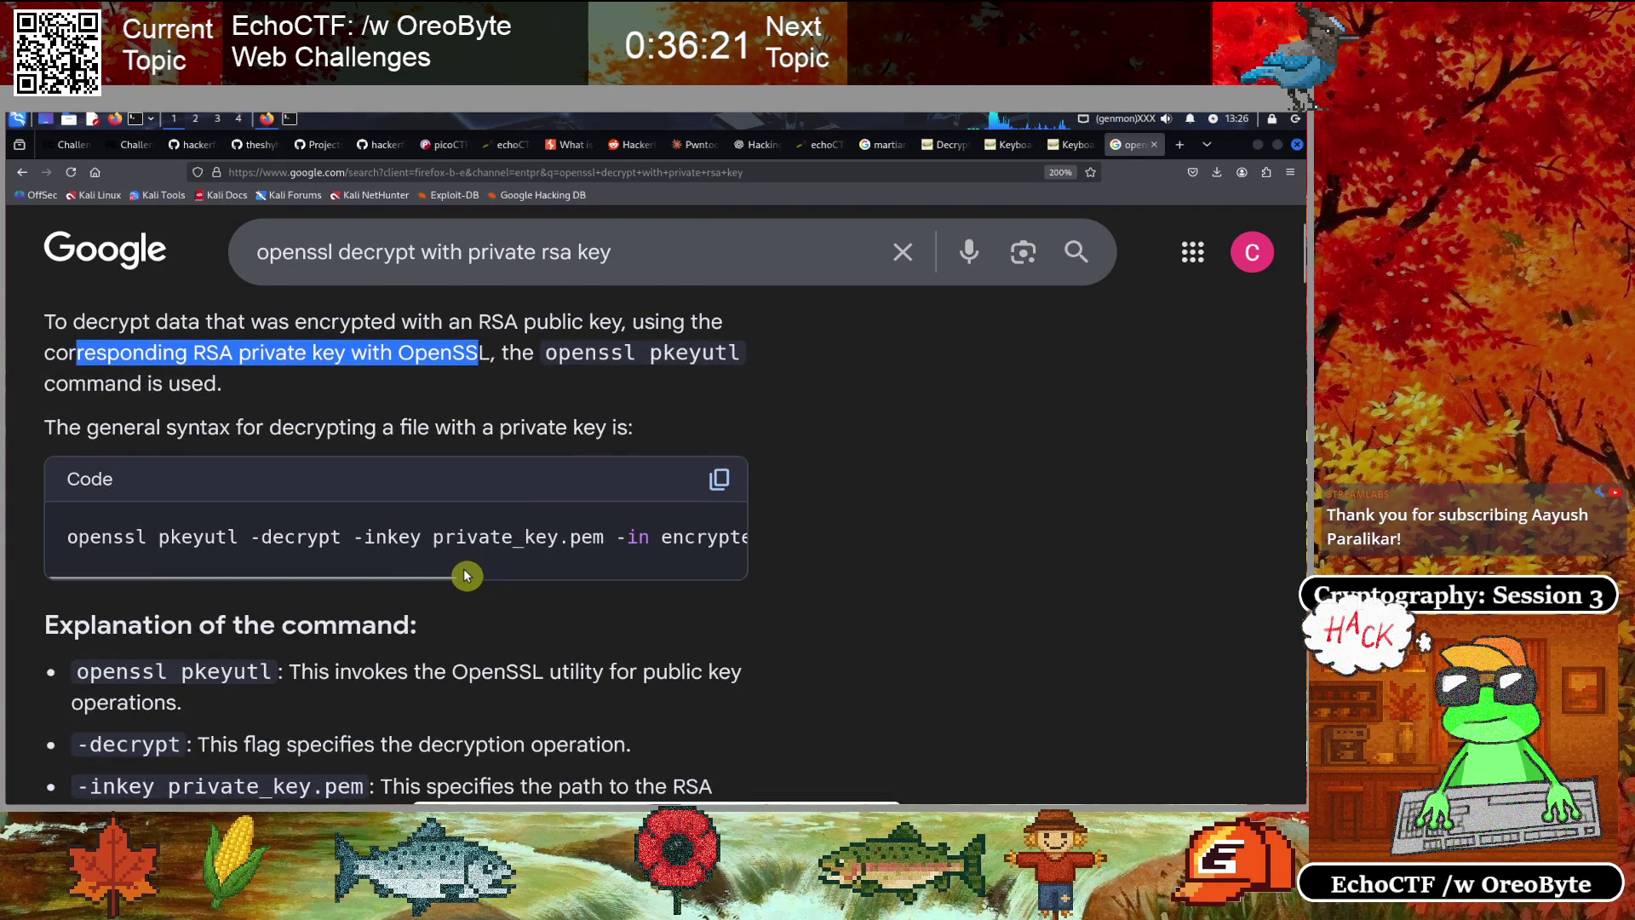
scroll(466, 576, "down", 2)
scroll(409, 584, "down", 2)
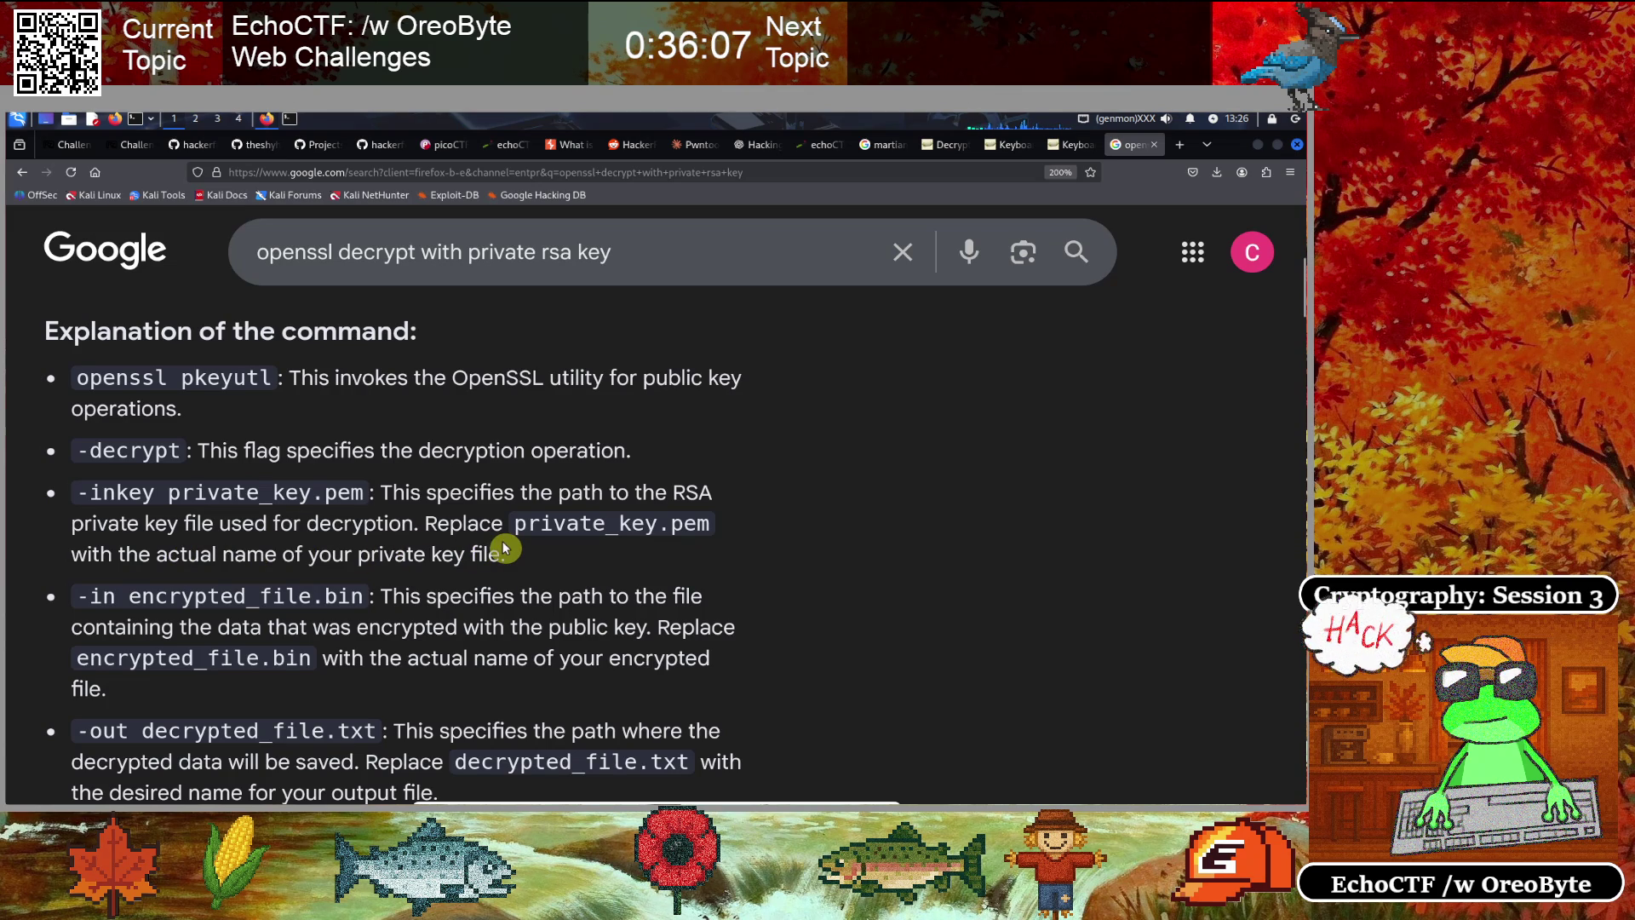
scroll(503, 545, "down", 2)
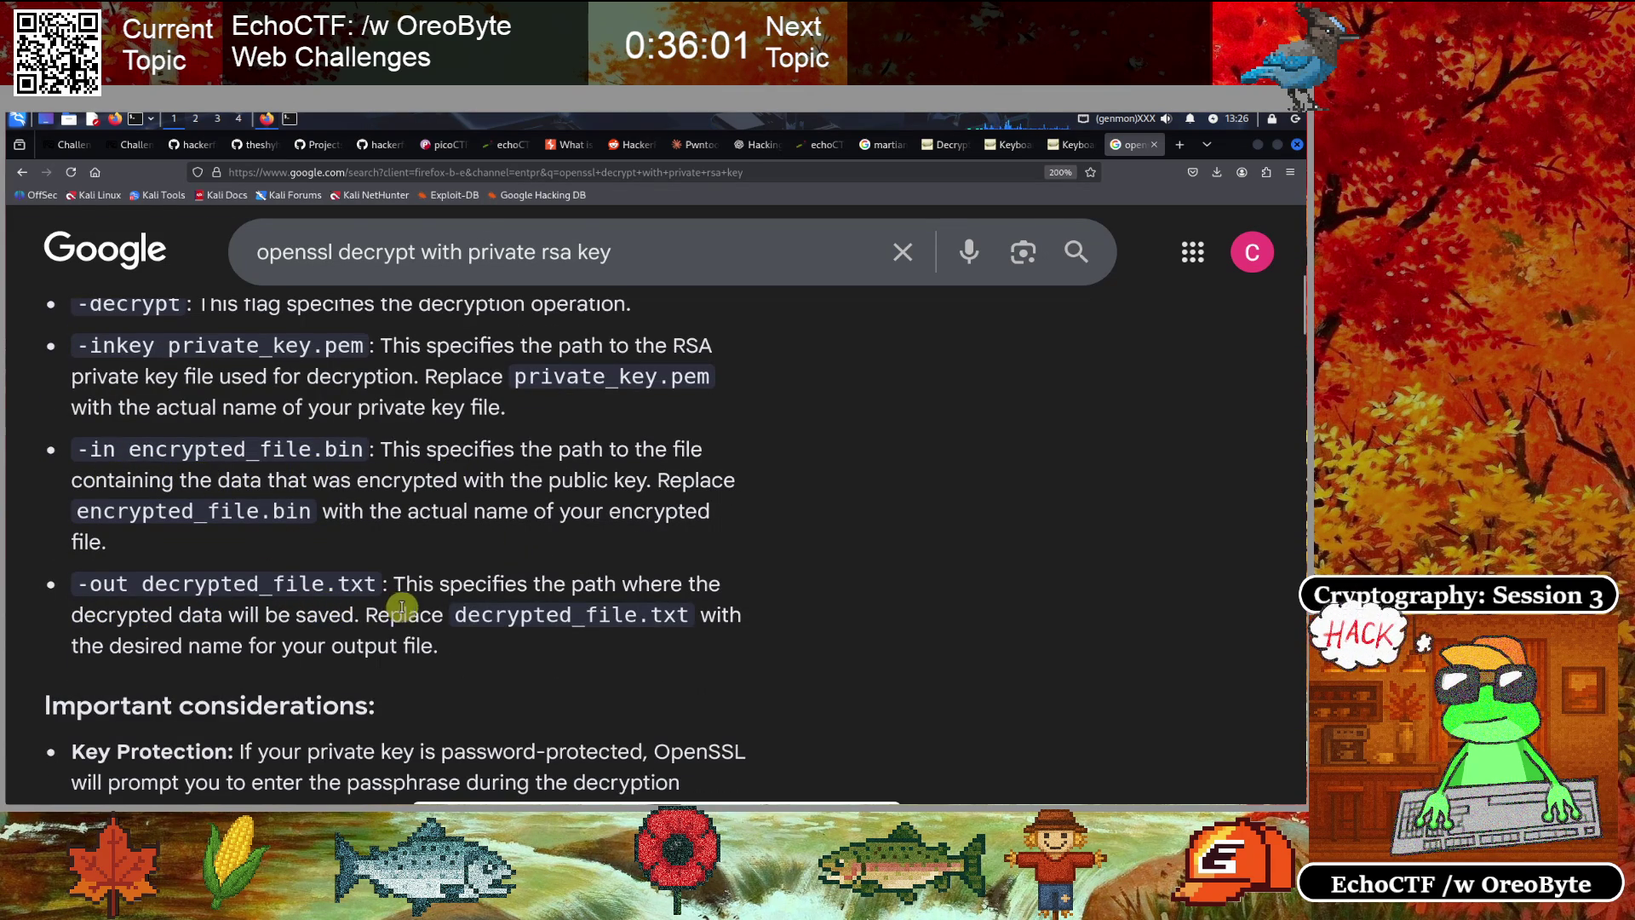
scroll(290, 579, "up", 5)
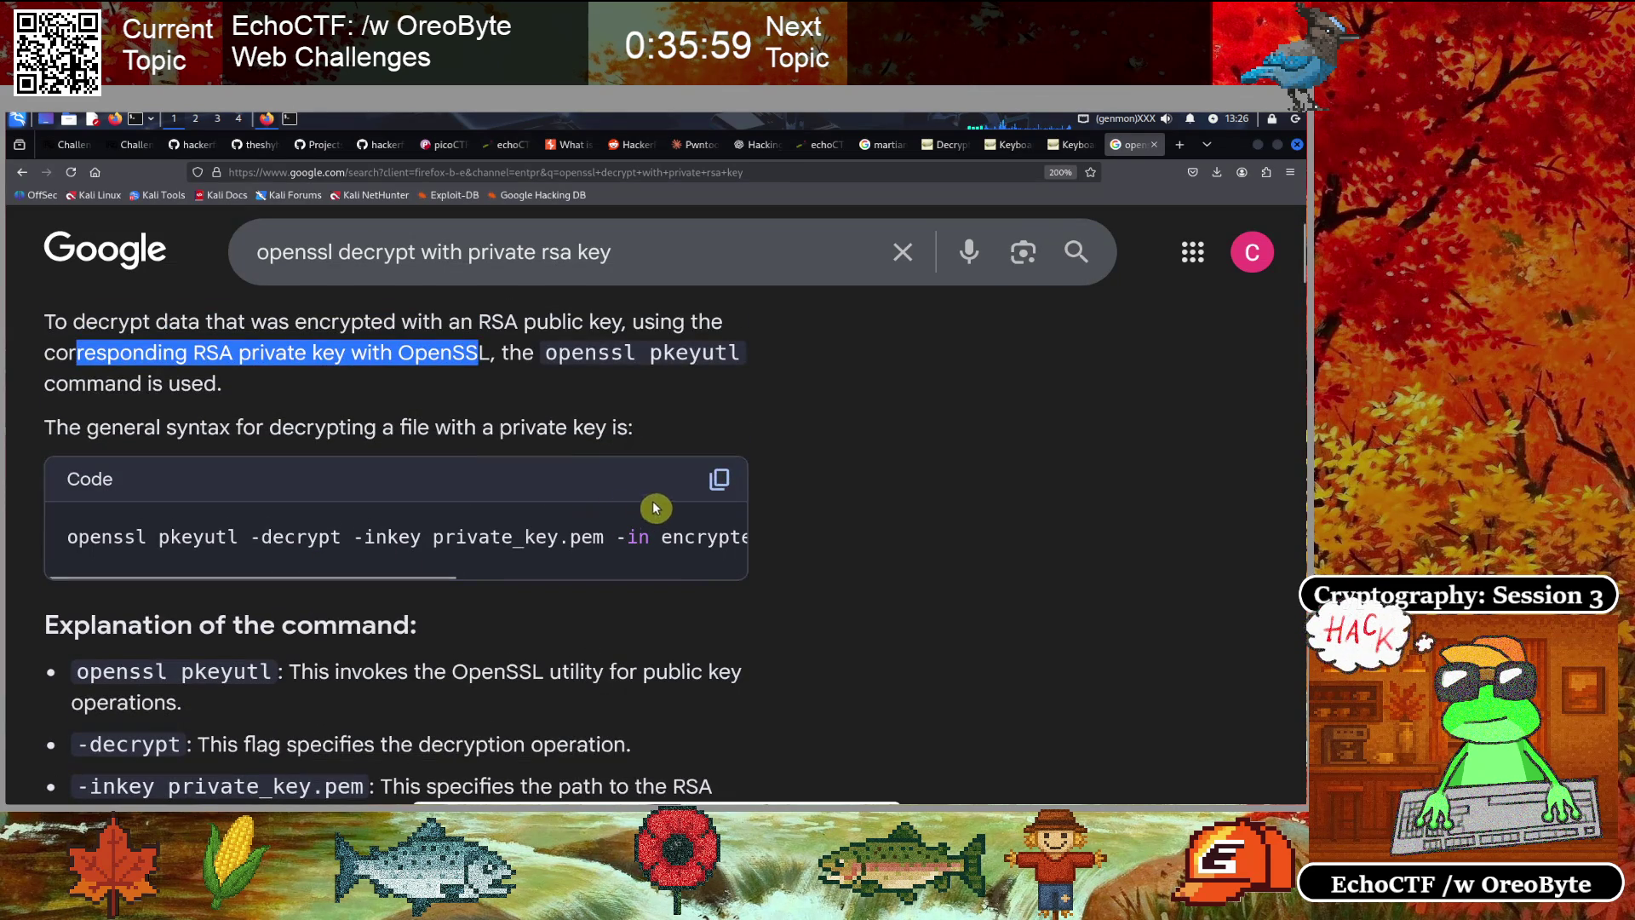
left_click(721, 481)
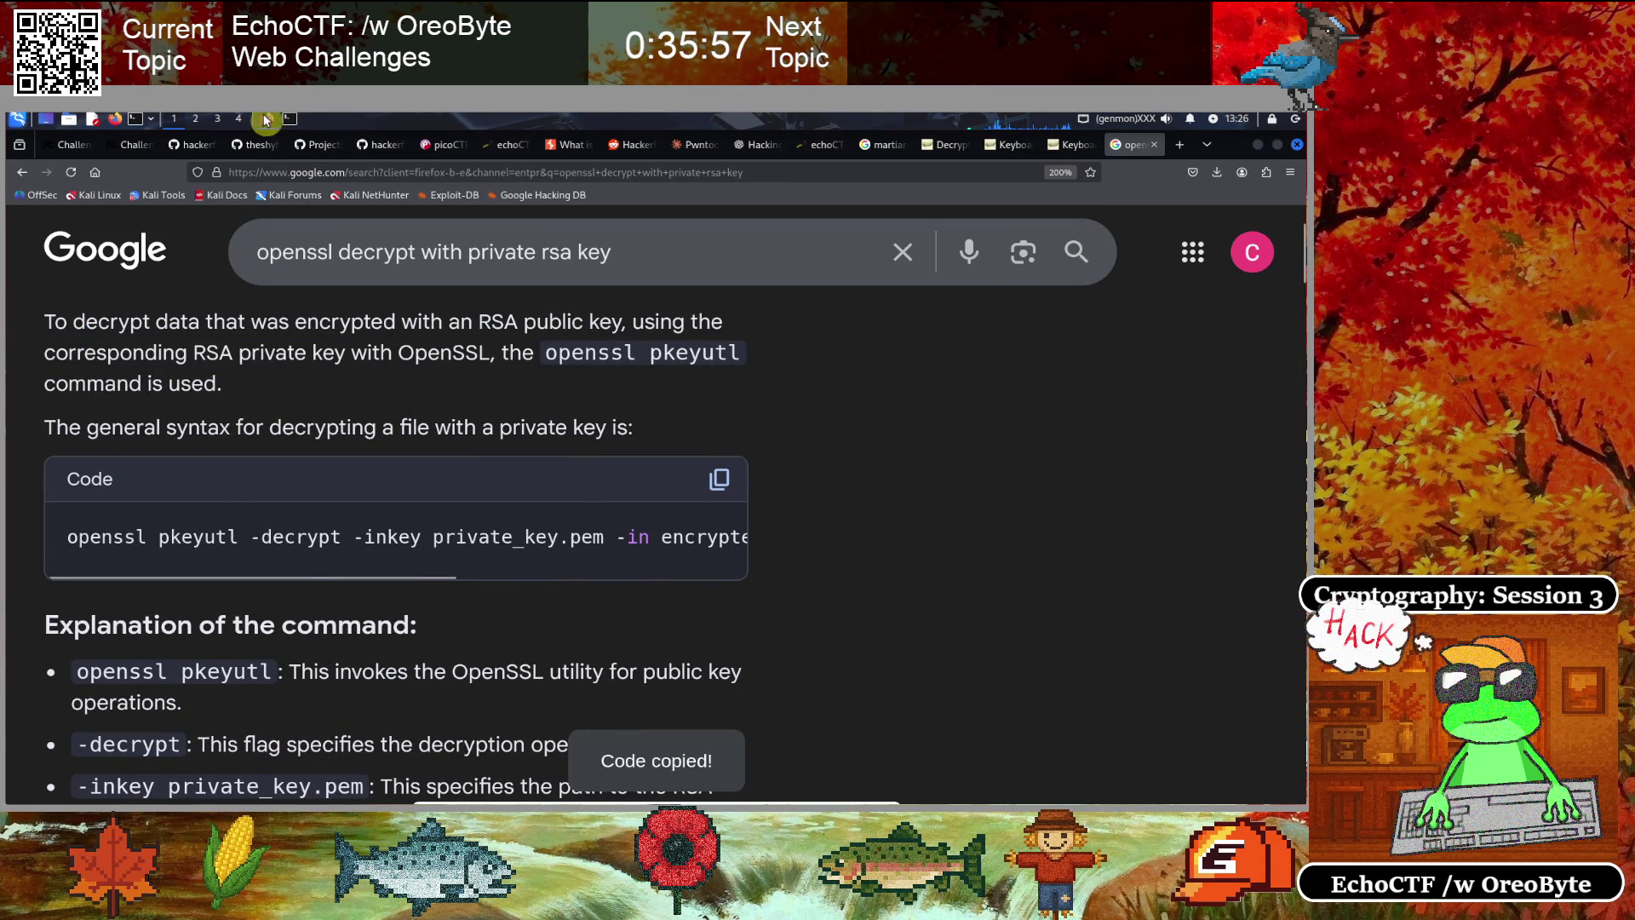
left_click(290, 121)
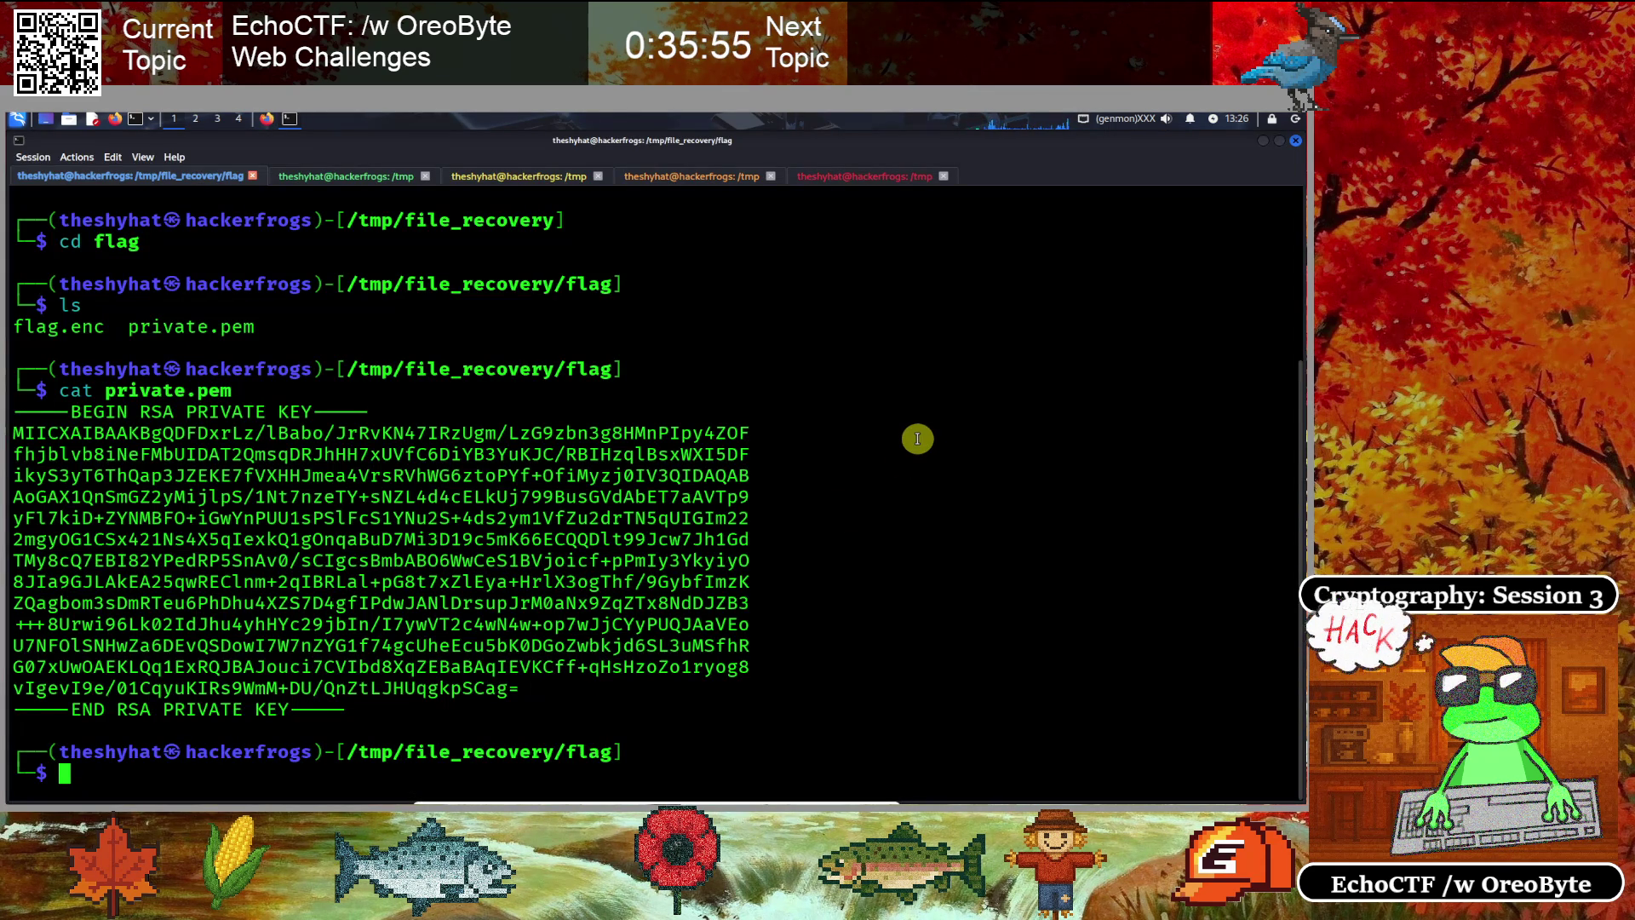
List the files in the flag folder
key("Return")
type("ls")
key("Return")
Paste and edit the command to 'openssl pkeyutl -decrypt -inkey private.pem -in flag.enc -out flag.txt'
key("ctrl+shift+v")
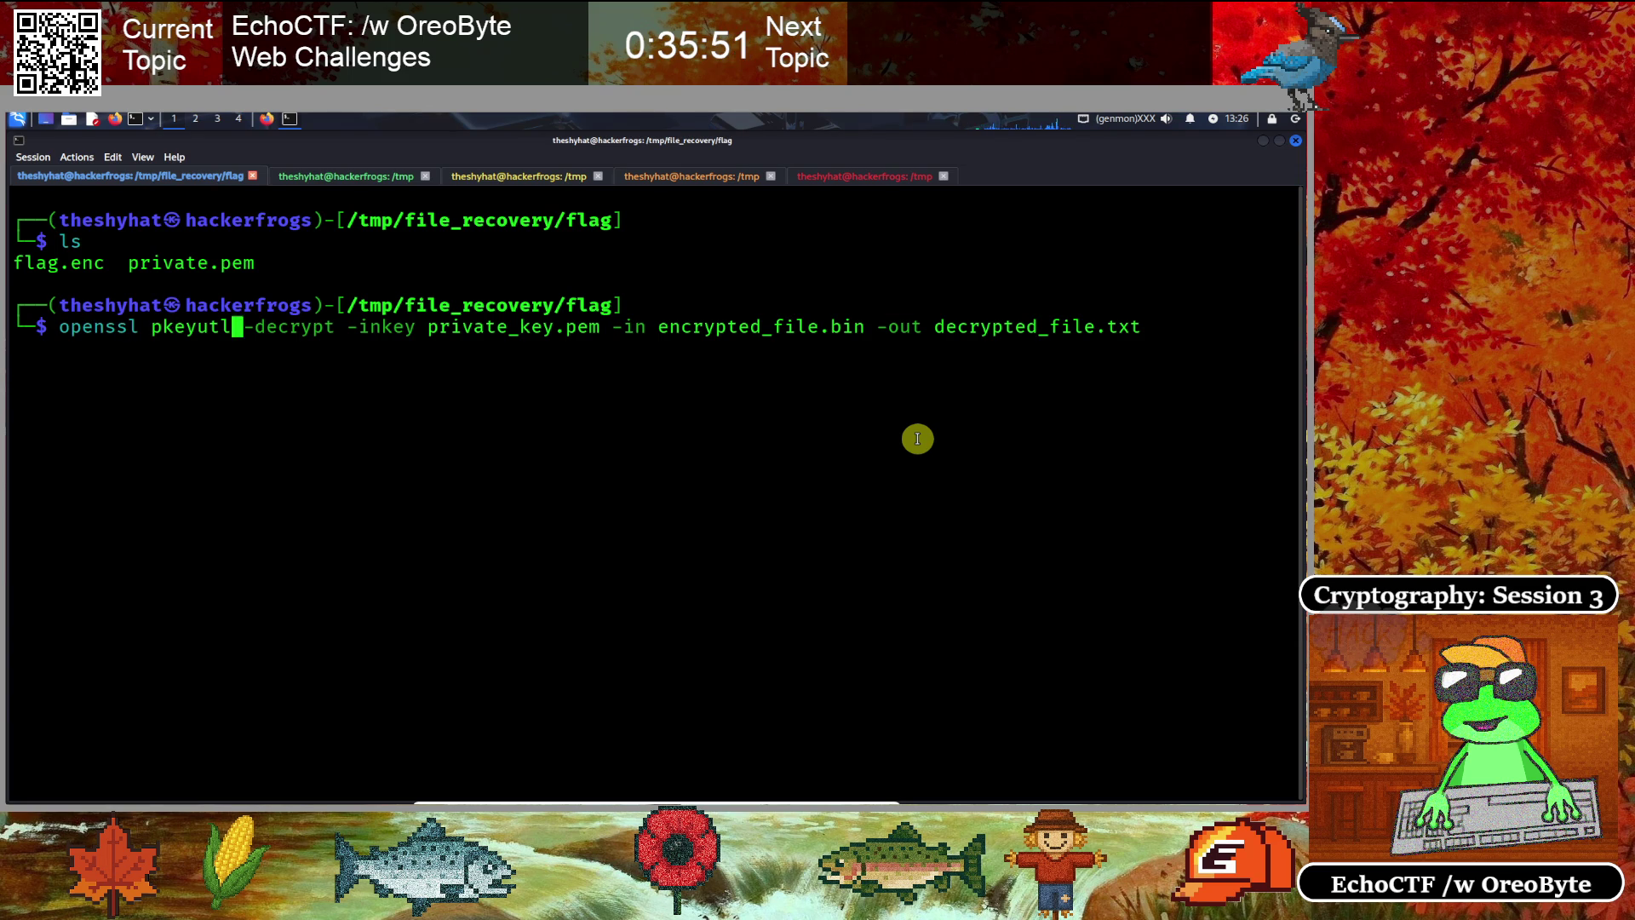
key("Right")
key("Right")
key("Right")
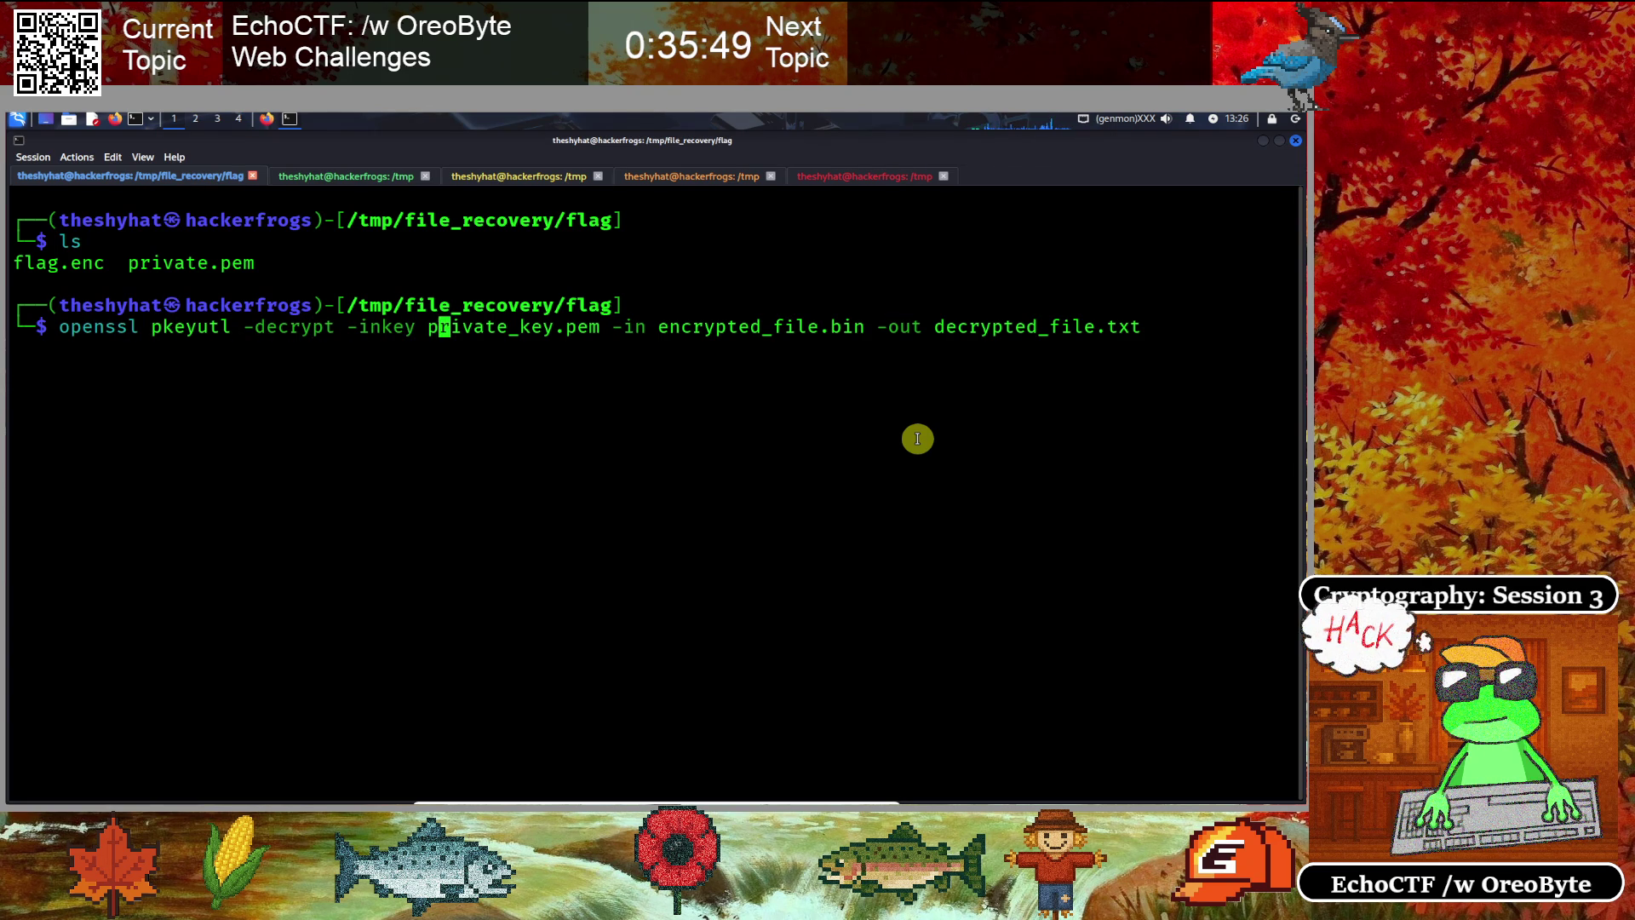
key("Delete")
key("Delete")
key("Delete")
key("Right")
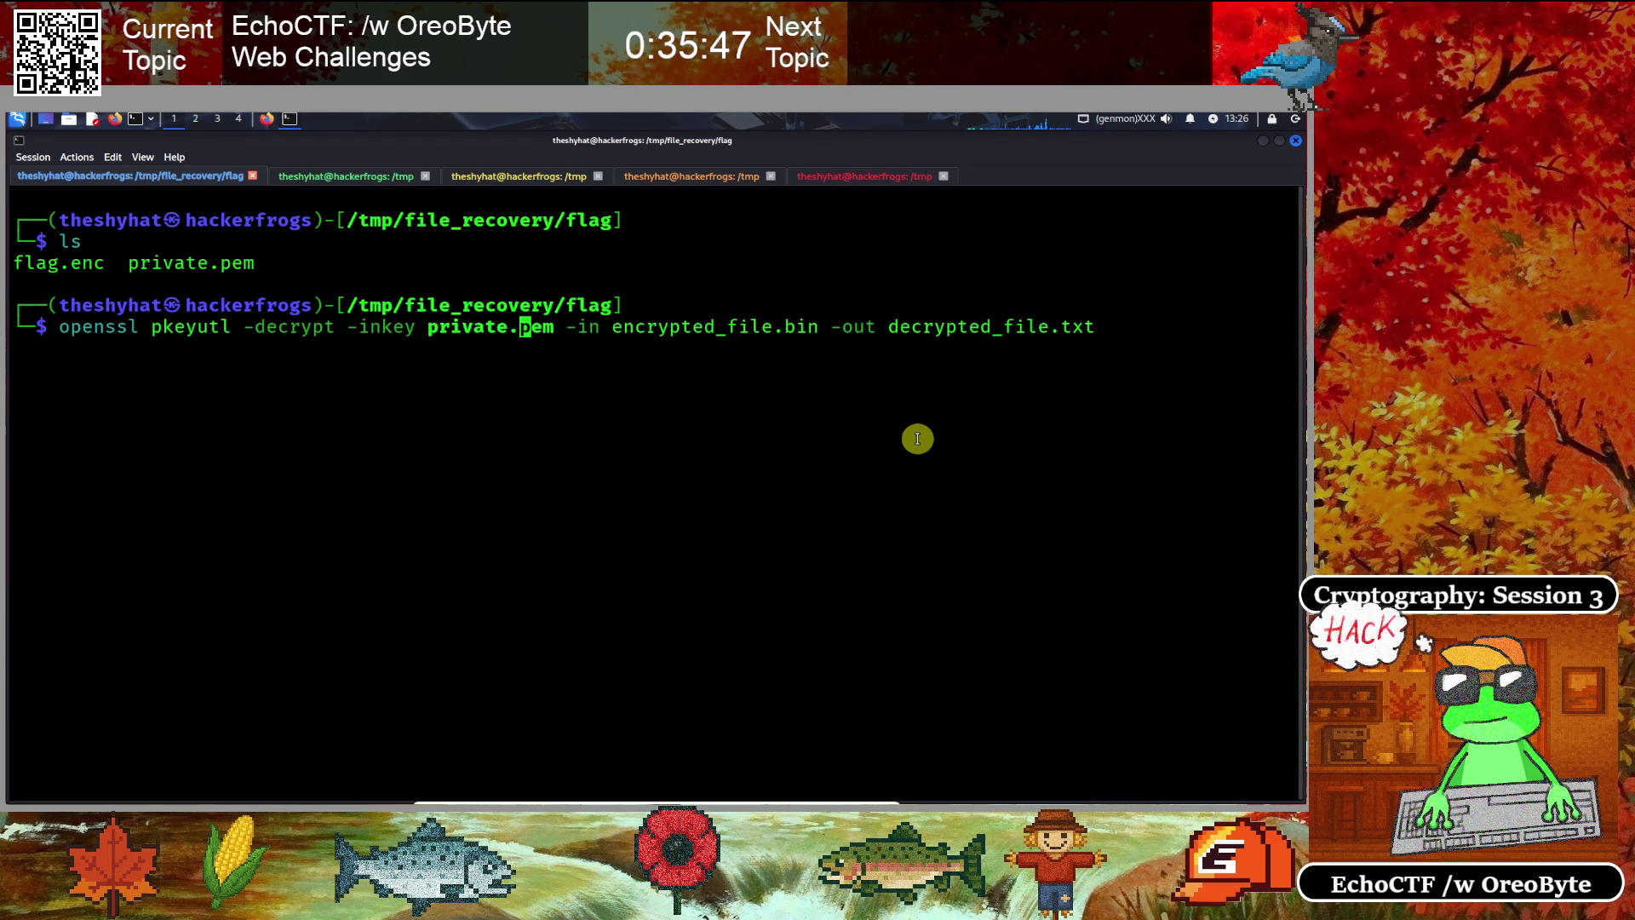
key("Right")
key("Right")
key("Right")
key("Delete")
key("Delete")
key("Delete")
key("Delete")
key("Delete")
key("Delete")
type("flag.enc")
key("Right")
key("Right")
key("Right")
key("Delete")
key("Delete")
key("Delete")
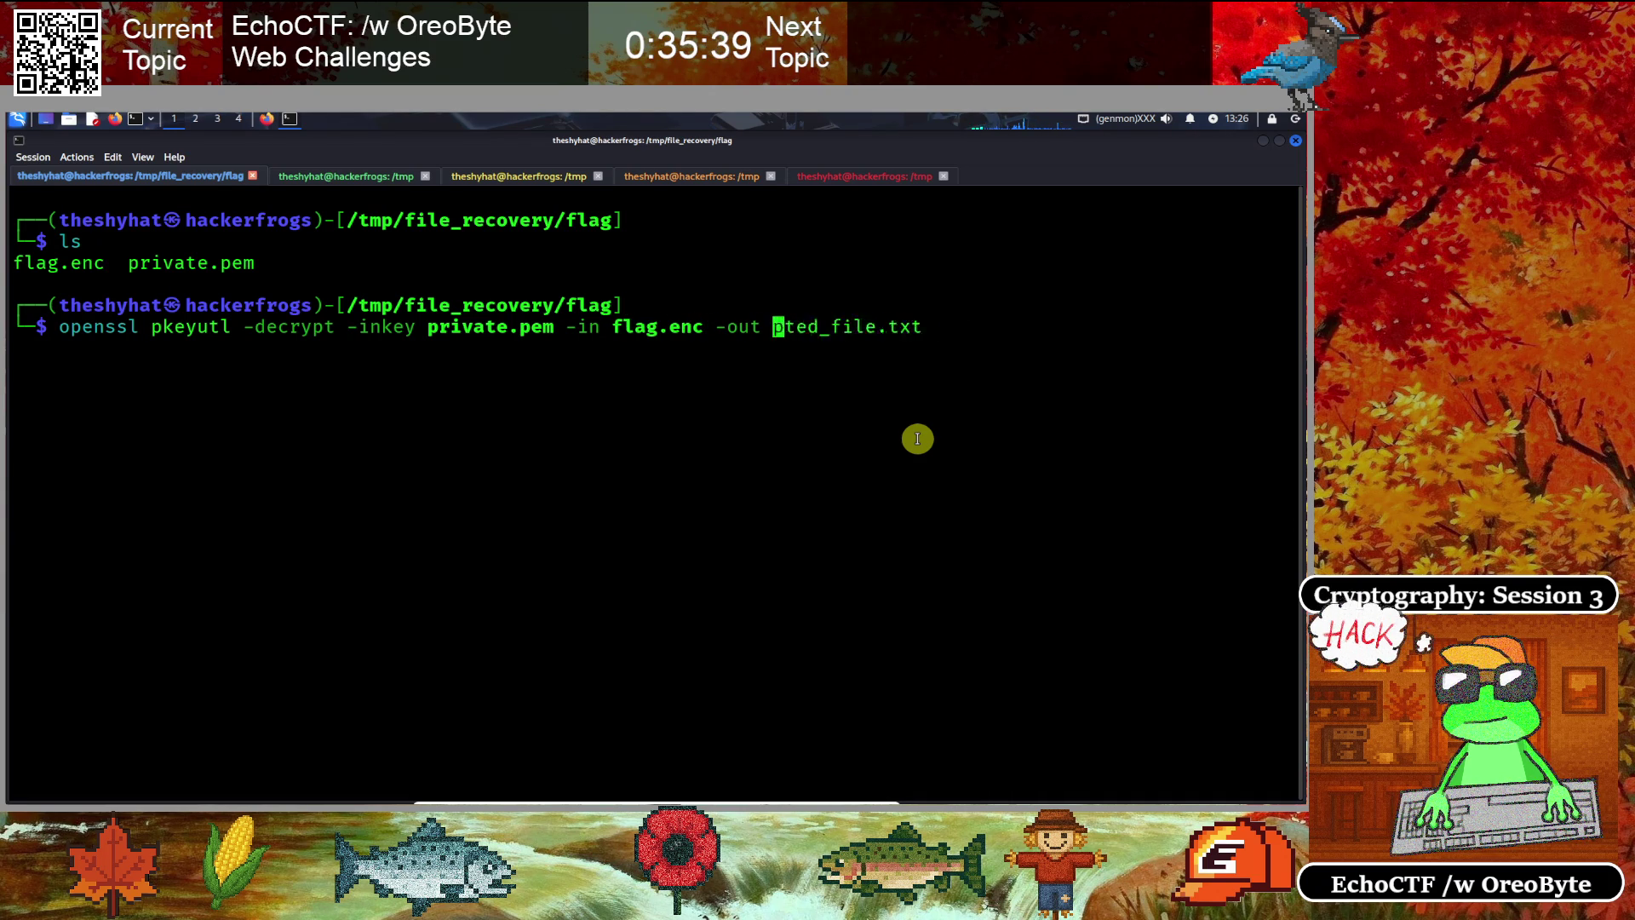
type("lag")
key("ctrl+a")
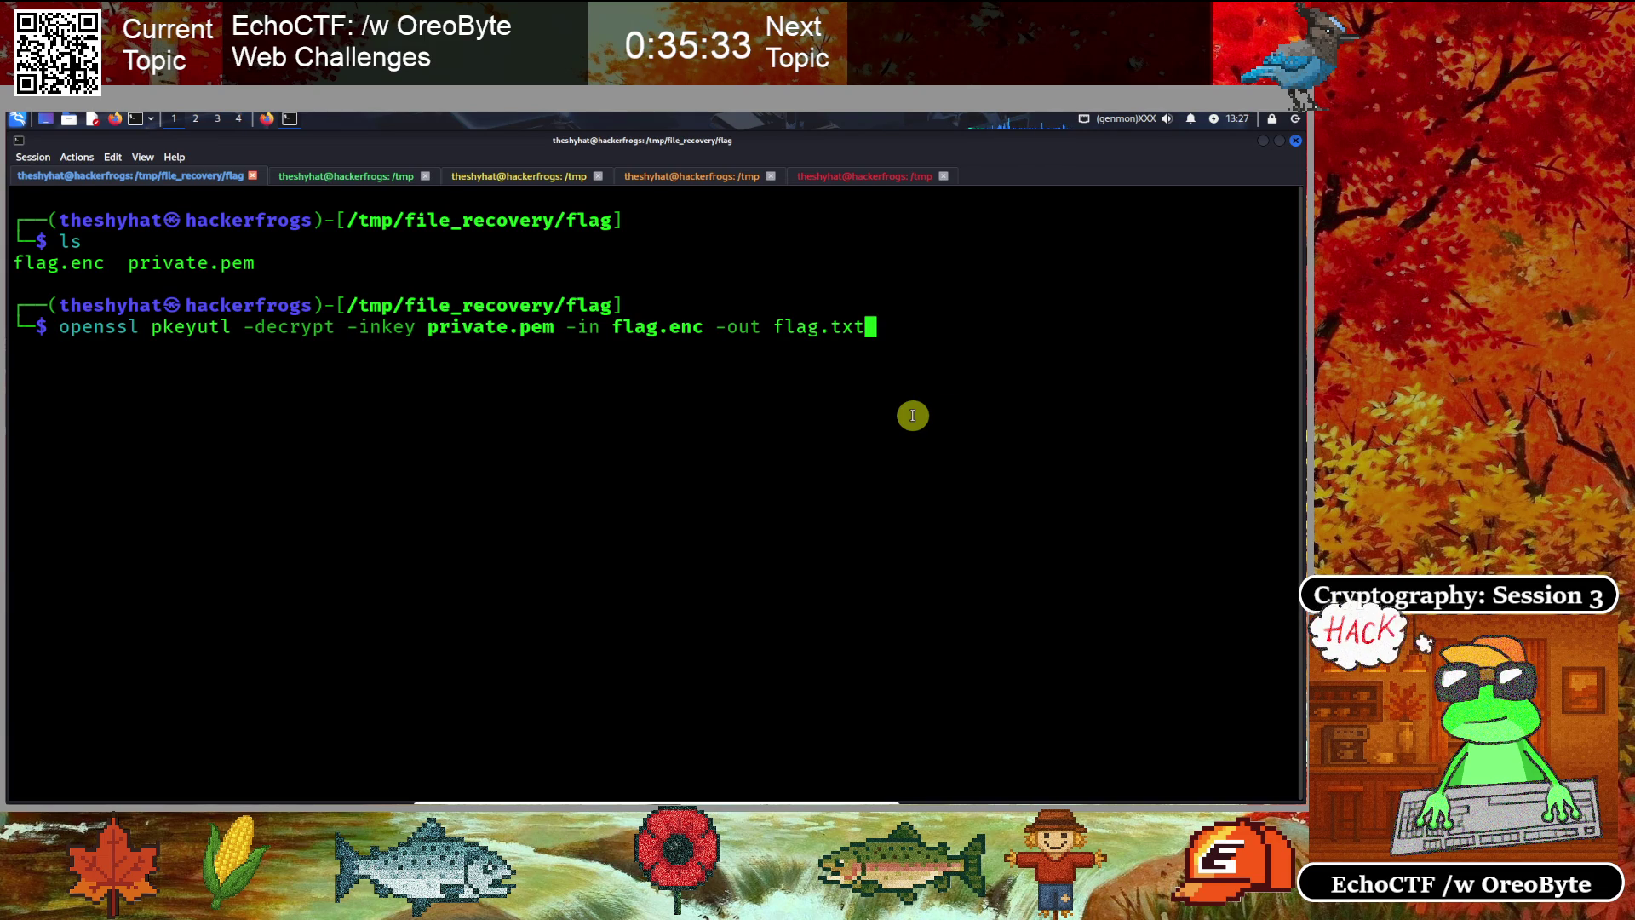
Run the decryption and print the recovered flag from flag.txt
key("Return")
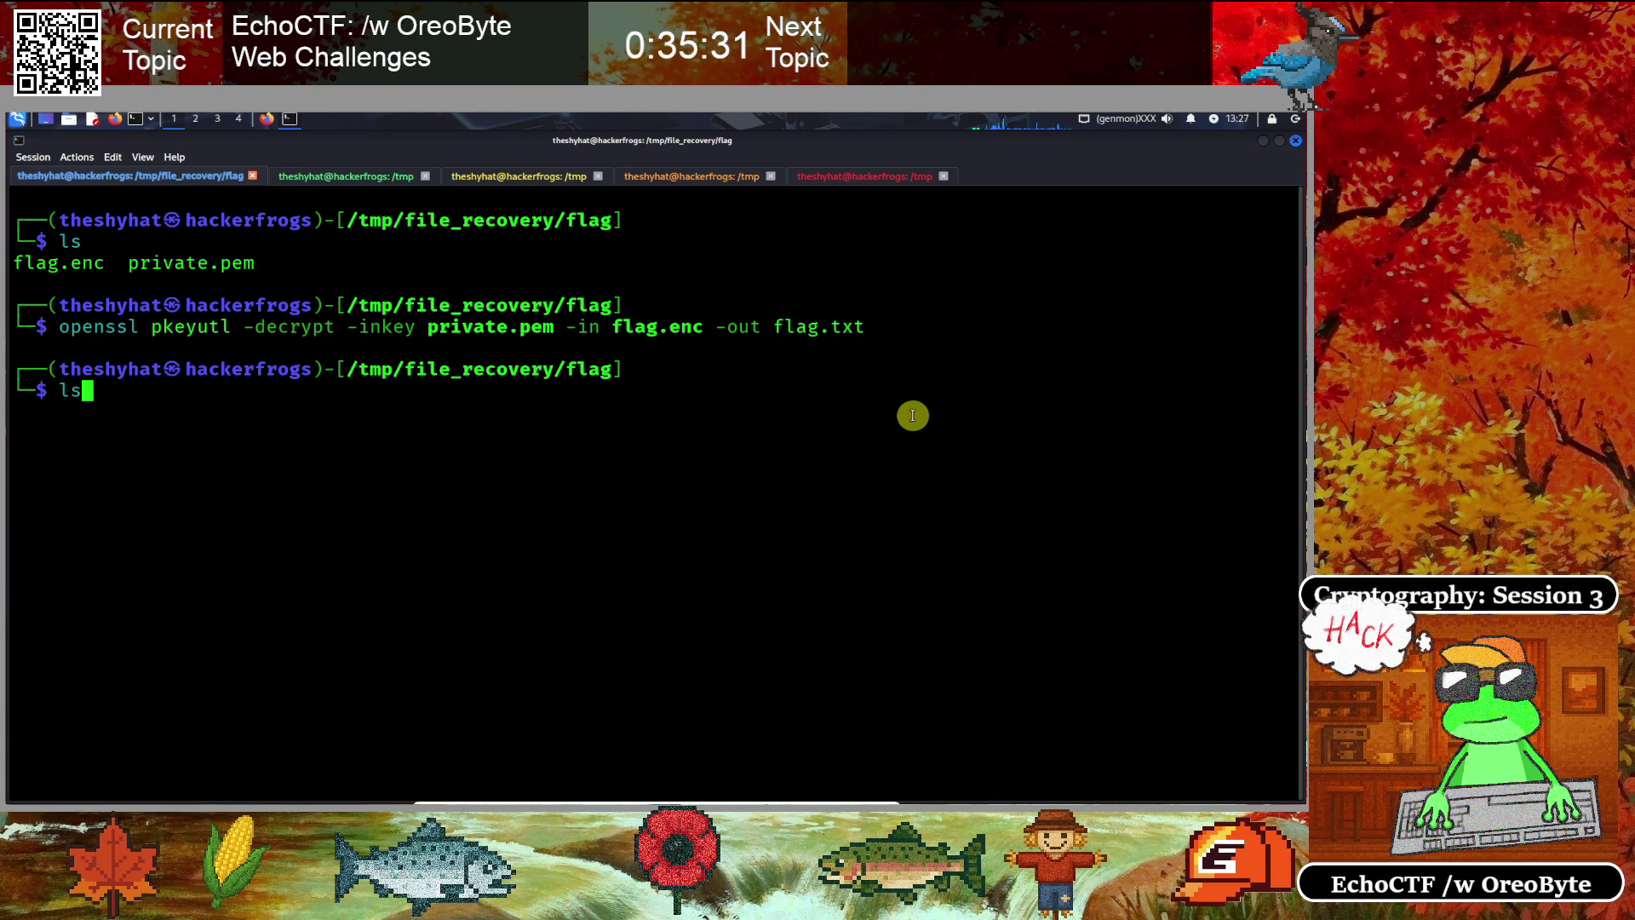
key("Return")
type("cat flag.txt")
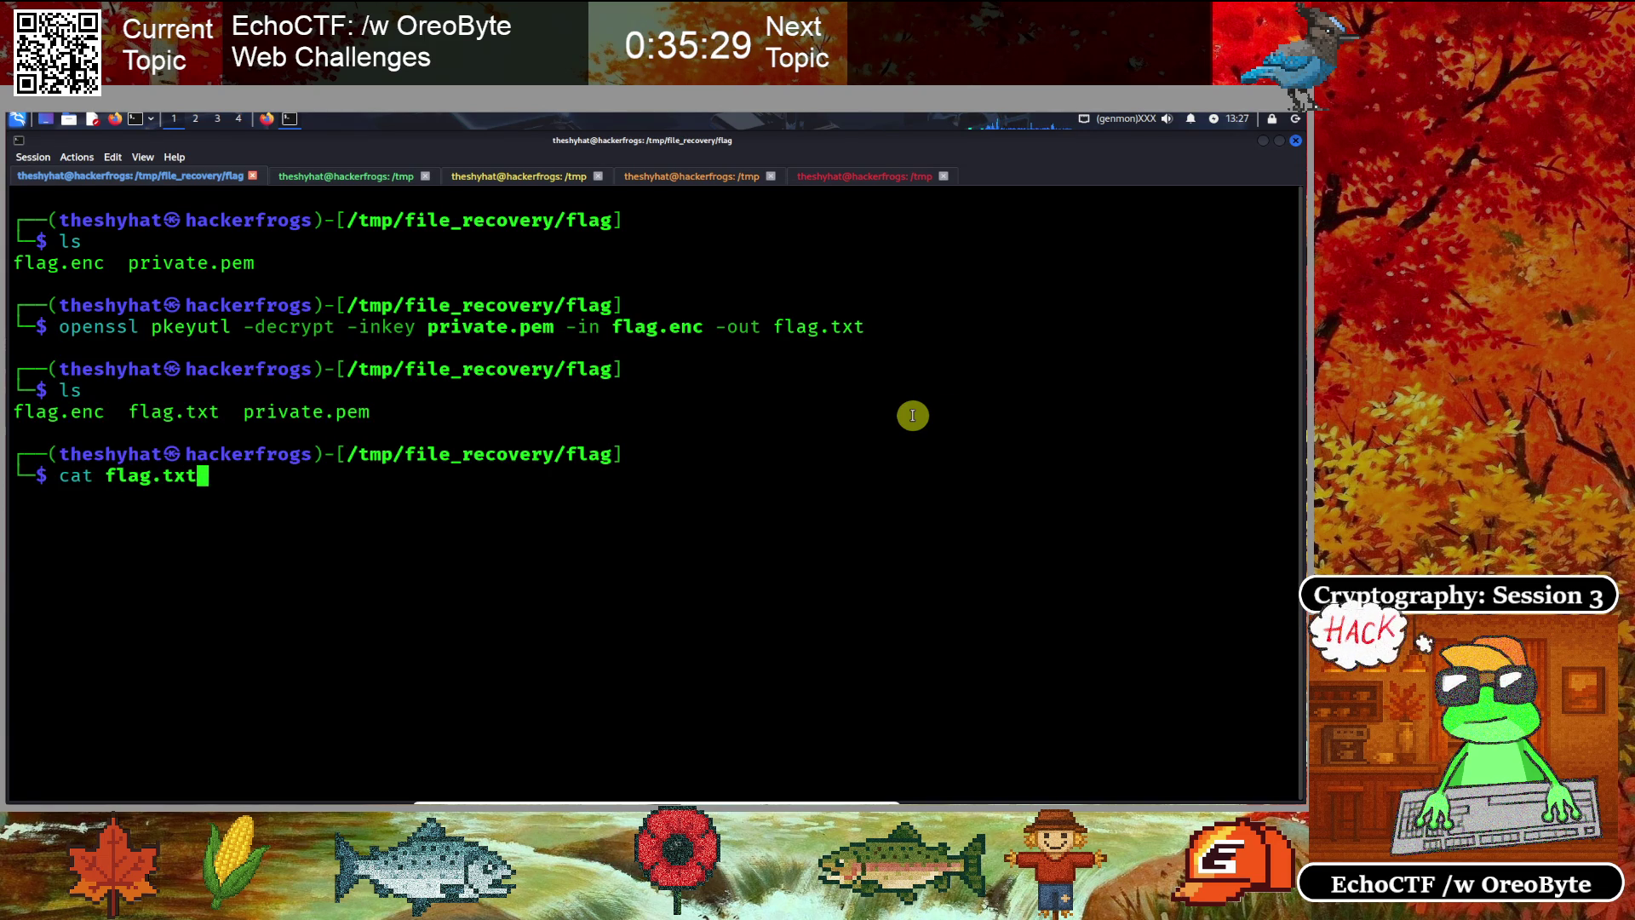
key("Return")
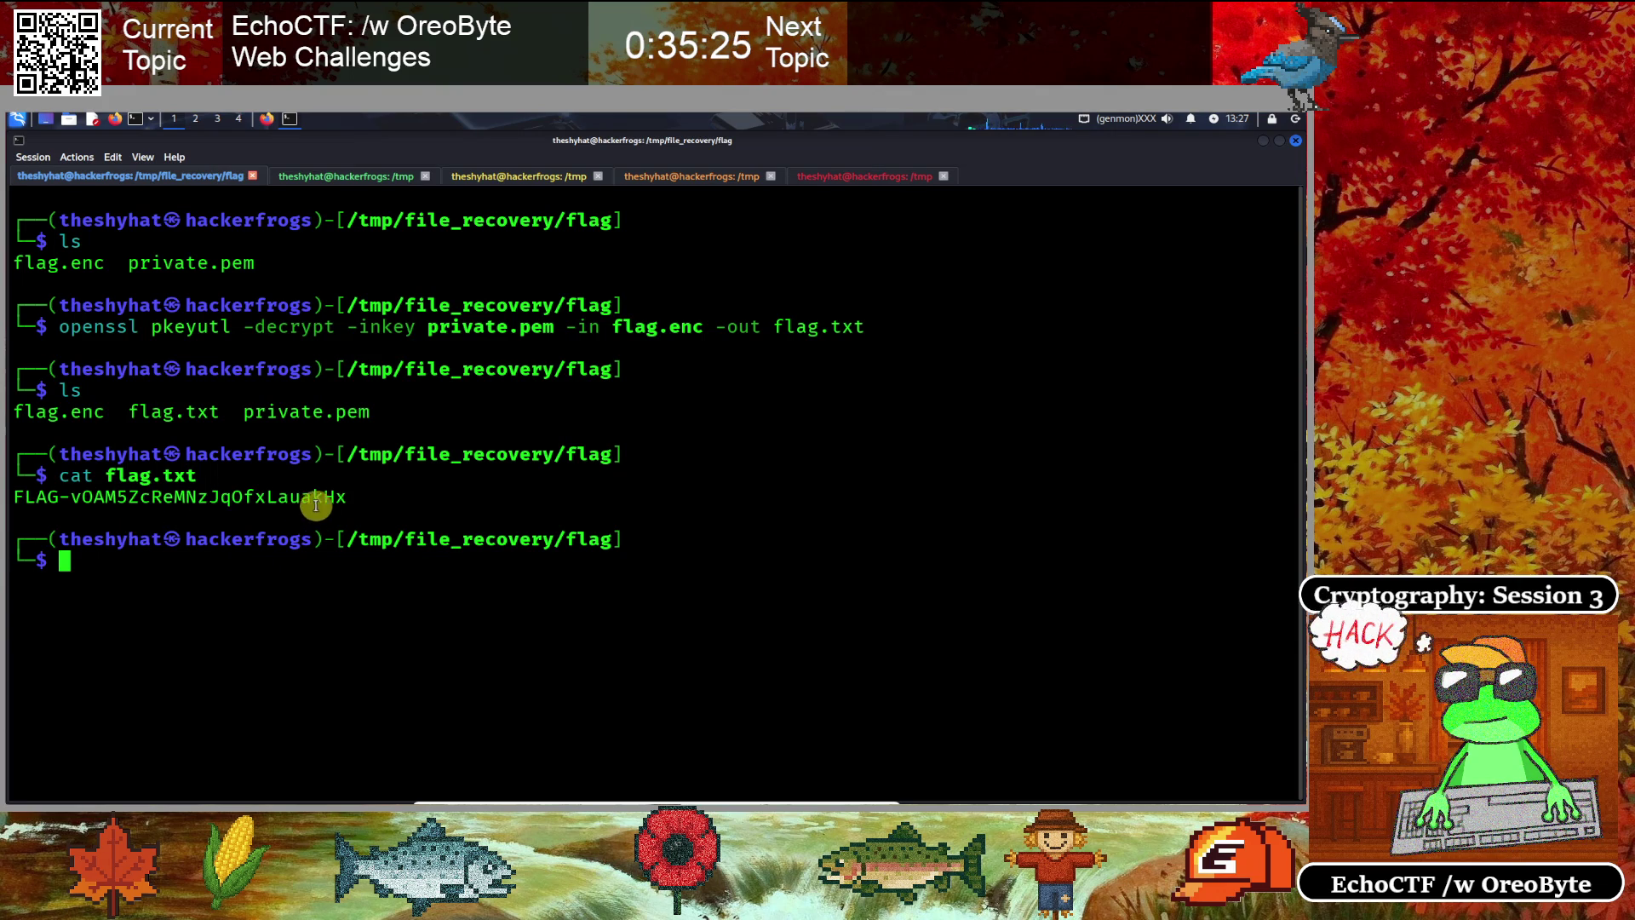
Copy the recovered FLAG line from the terminal output
left_click_drag(346, 498, 21, 494)
right_click(34, 496)
left_click(51, 501)
left_click(369, 474)
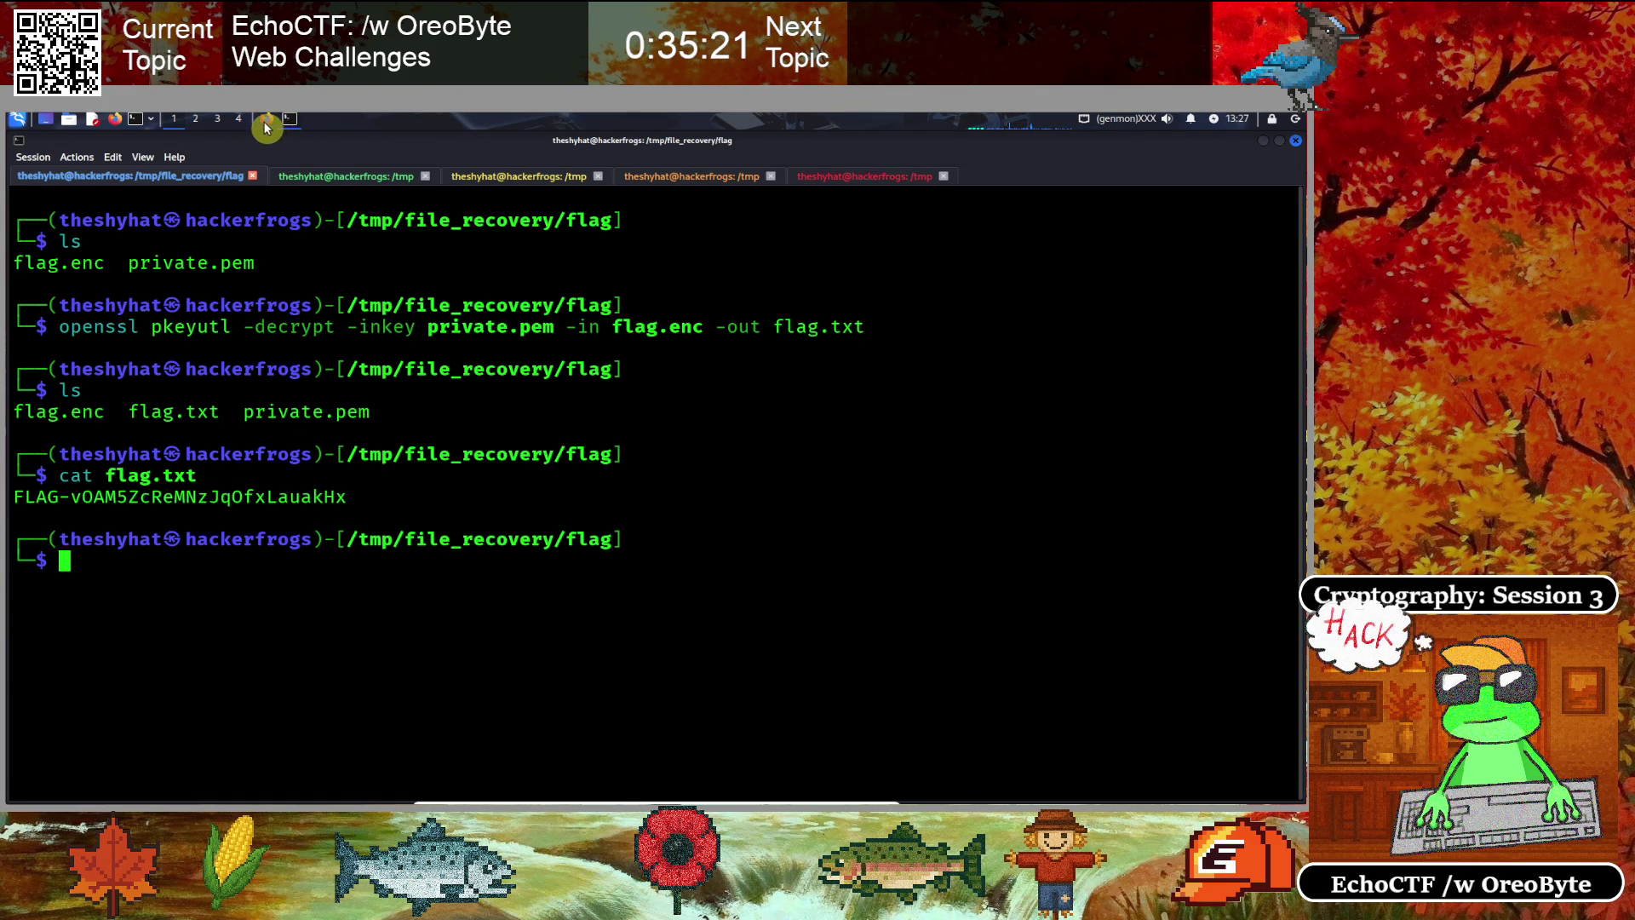
left_click(265, 121)
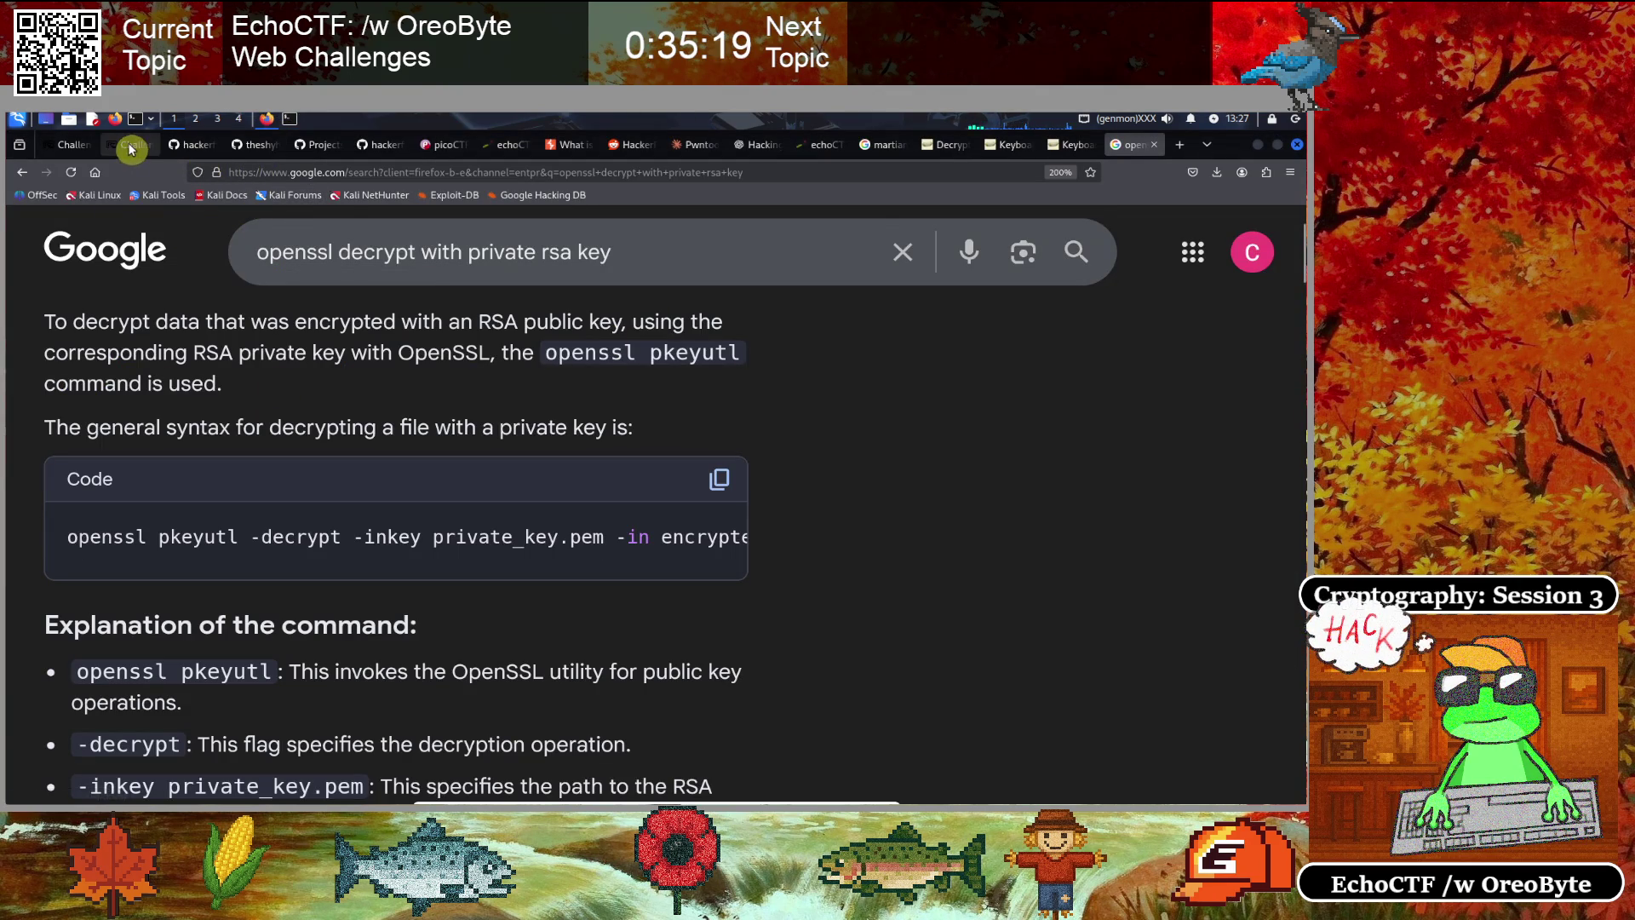
Paste the recovered flag into the File recovery challenge and submit it, raising the score to 5 points
left_click(131, 149)
scroll(365, 522, "down", 2)
left_click(375, 617)
key("ctrl+v")
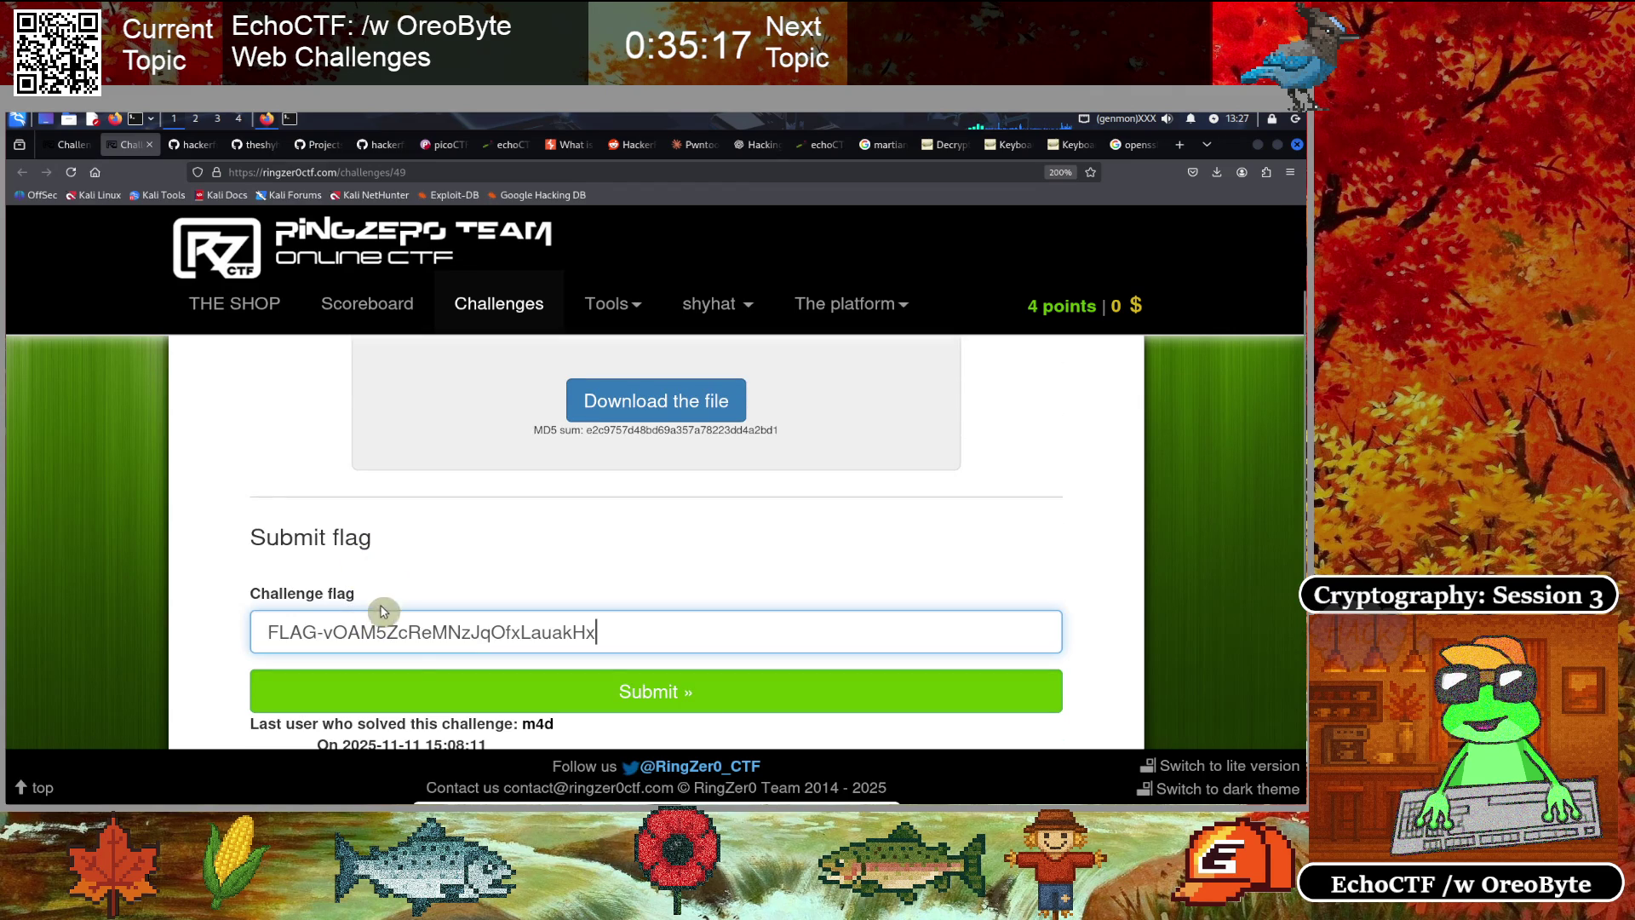
left_click(540, 688)
scroll(348, 495, "down", 3)
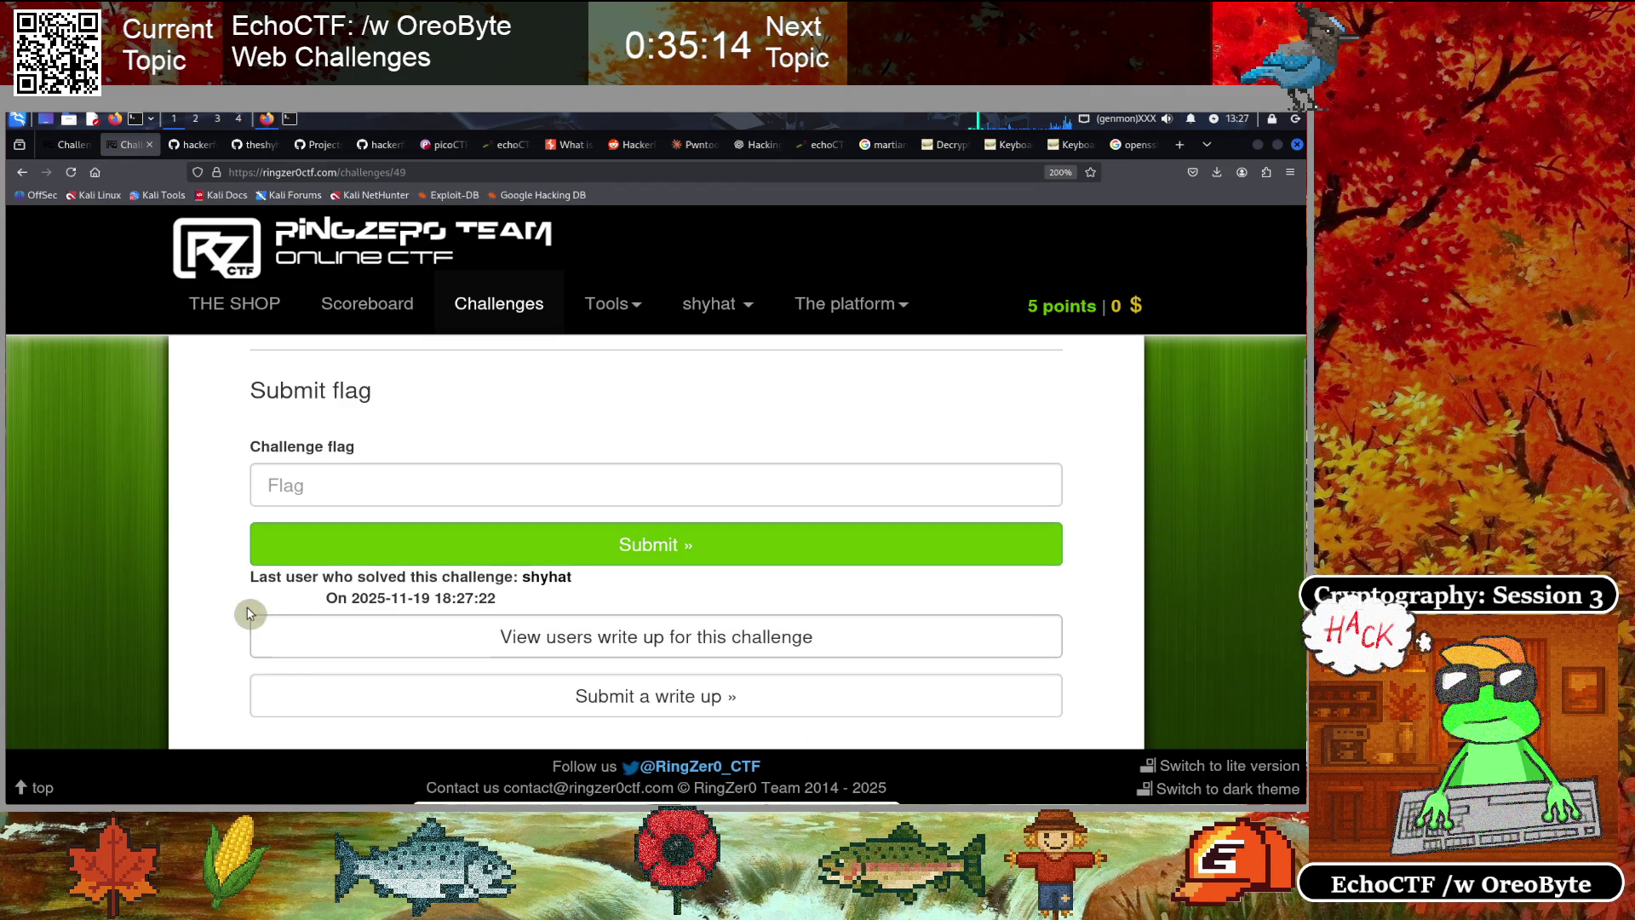
scroll(511, 596, "up", 3)
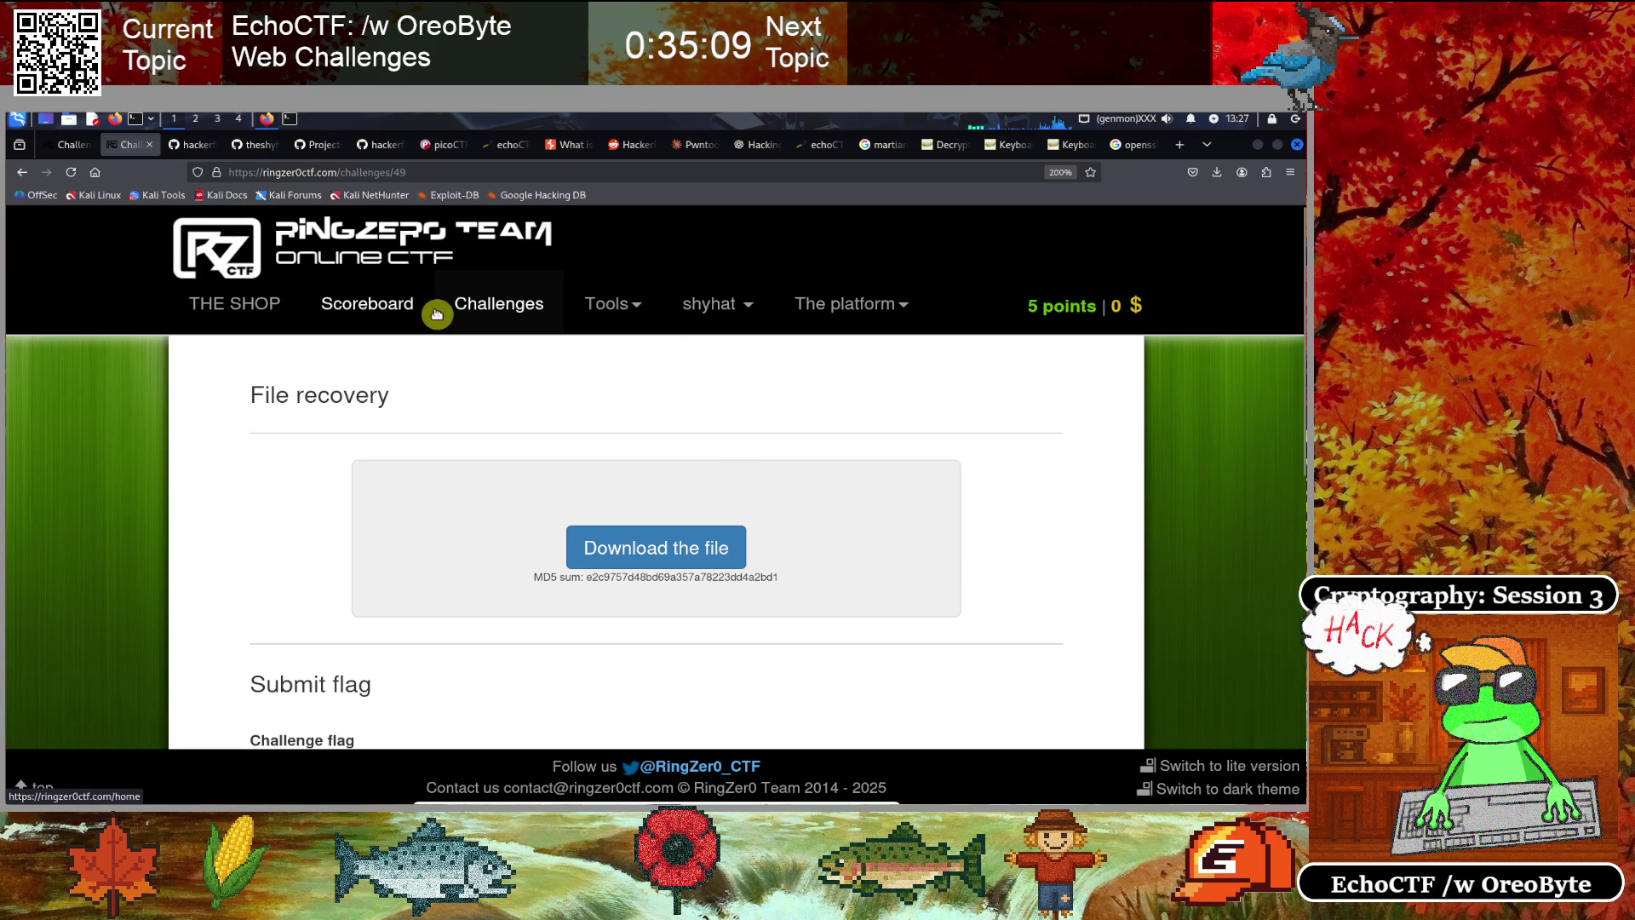
left_click(195, 144)
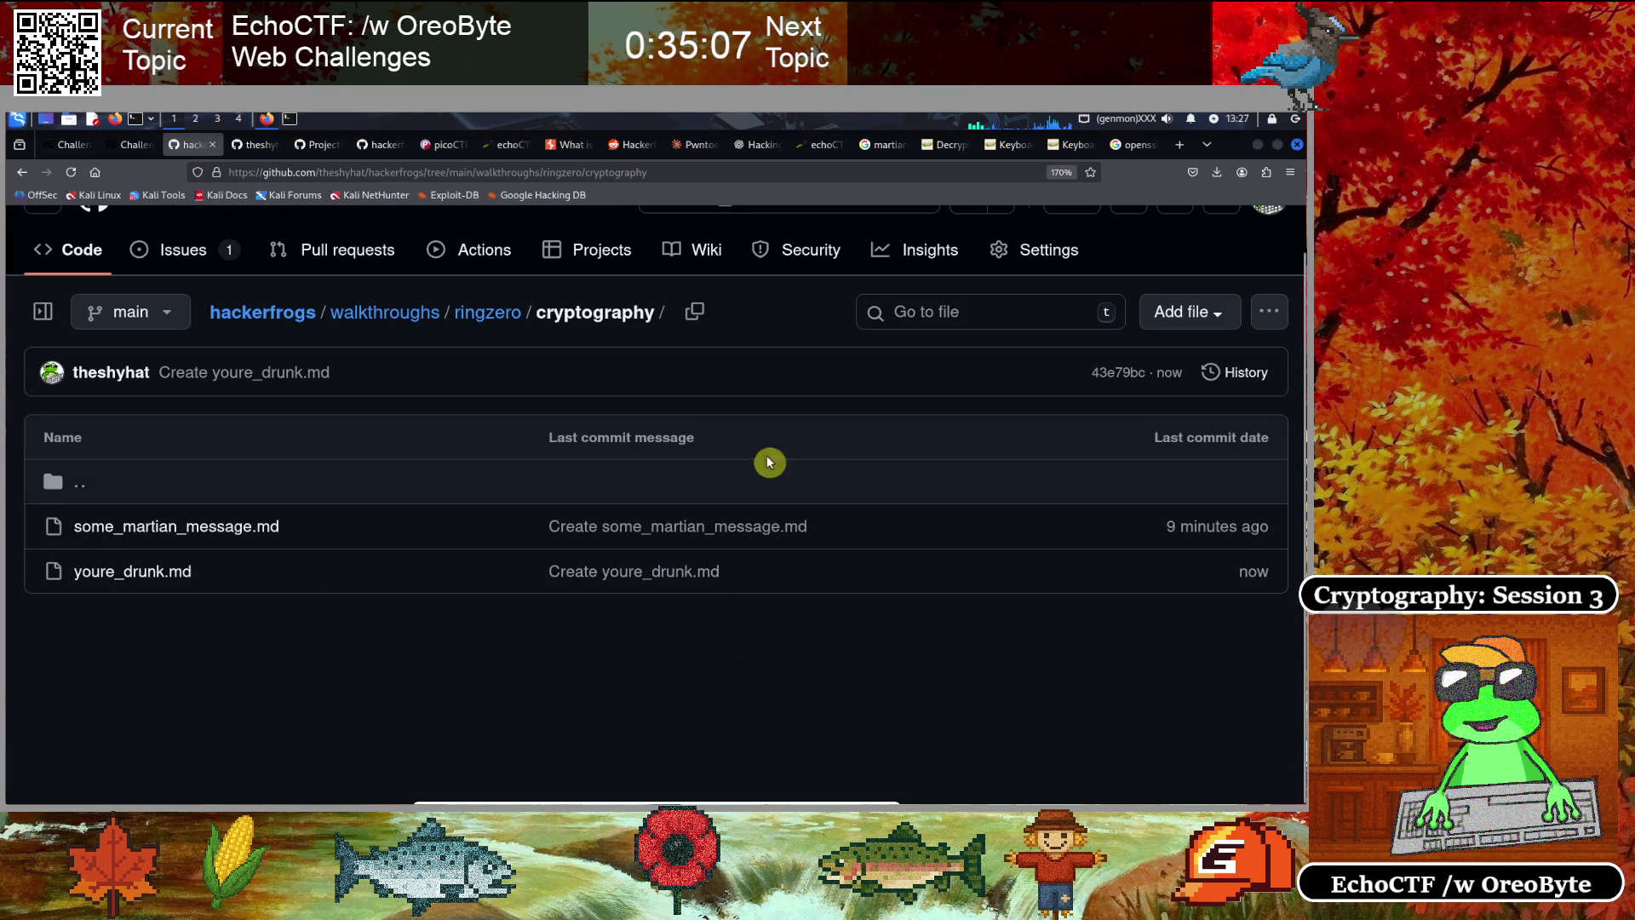
Start a new file named file_recovery.md in the GitHub cryptography folder
left_click(121, 146)
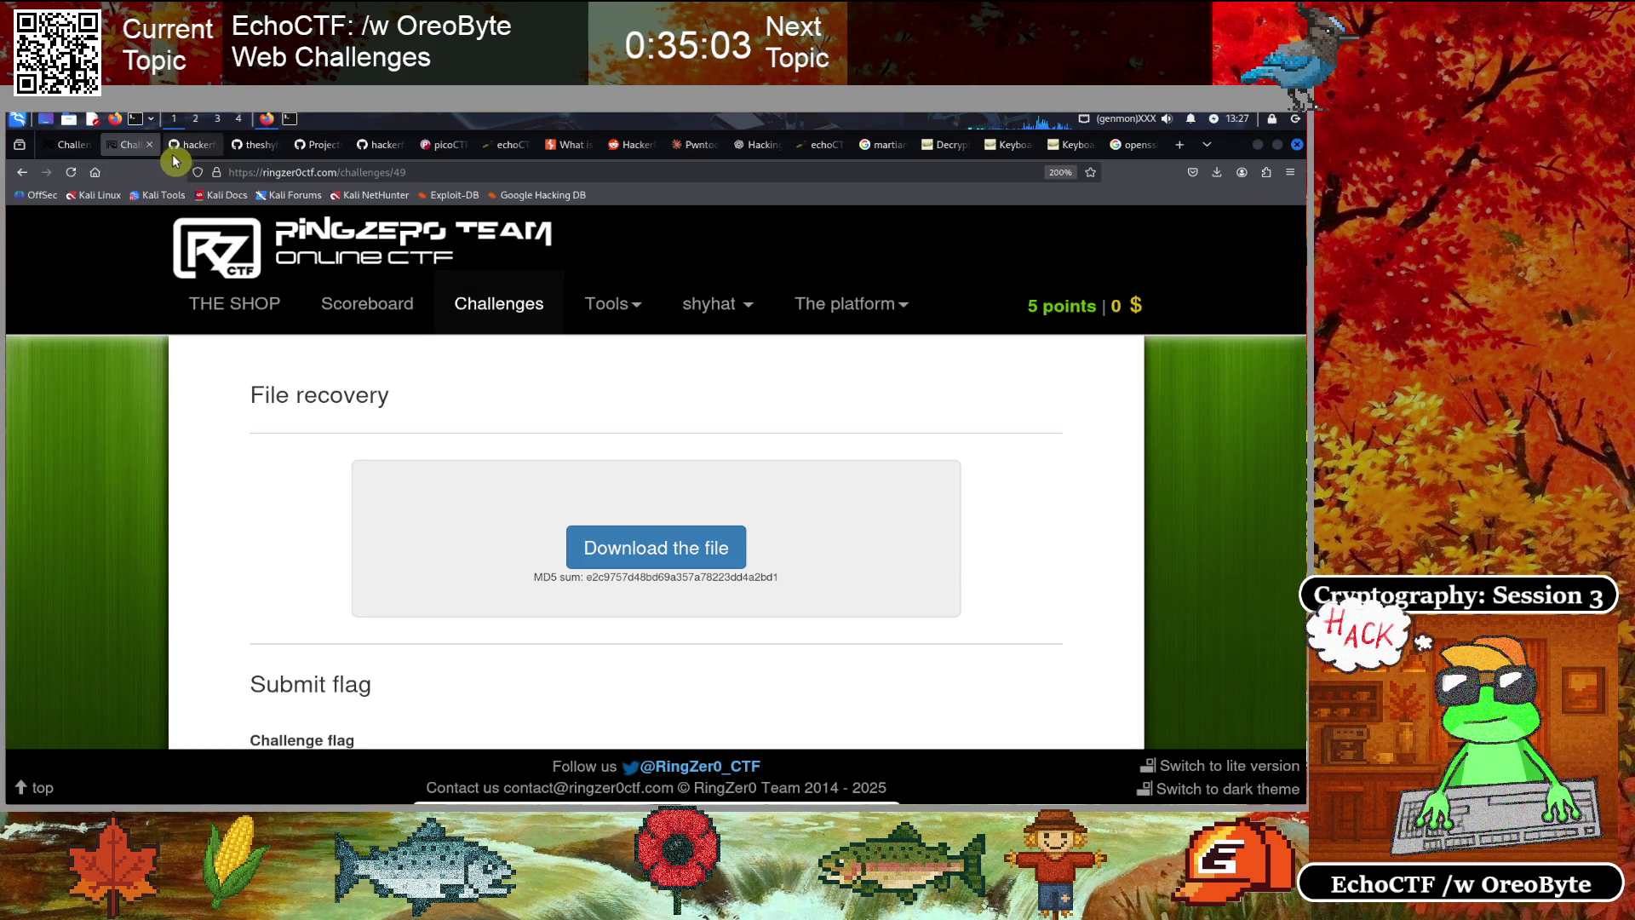
left_click(183, 147)
left_click(1167, 309)
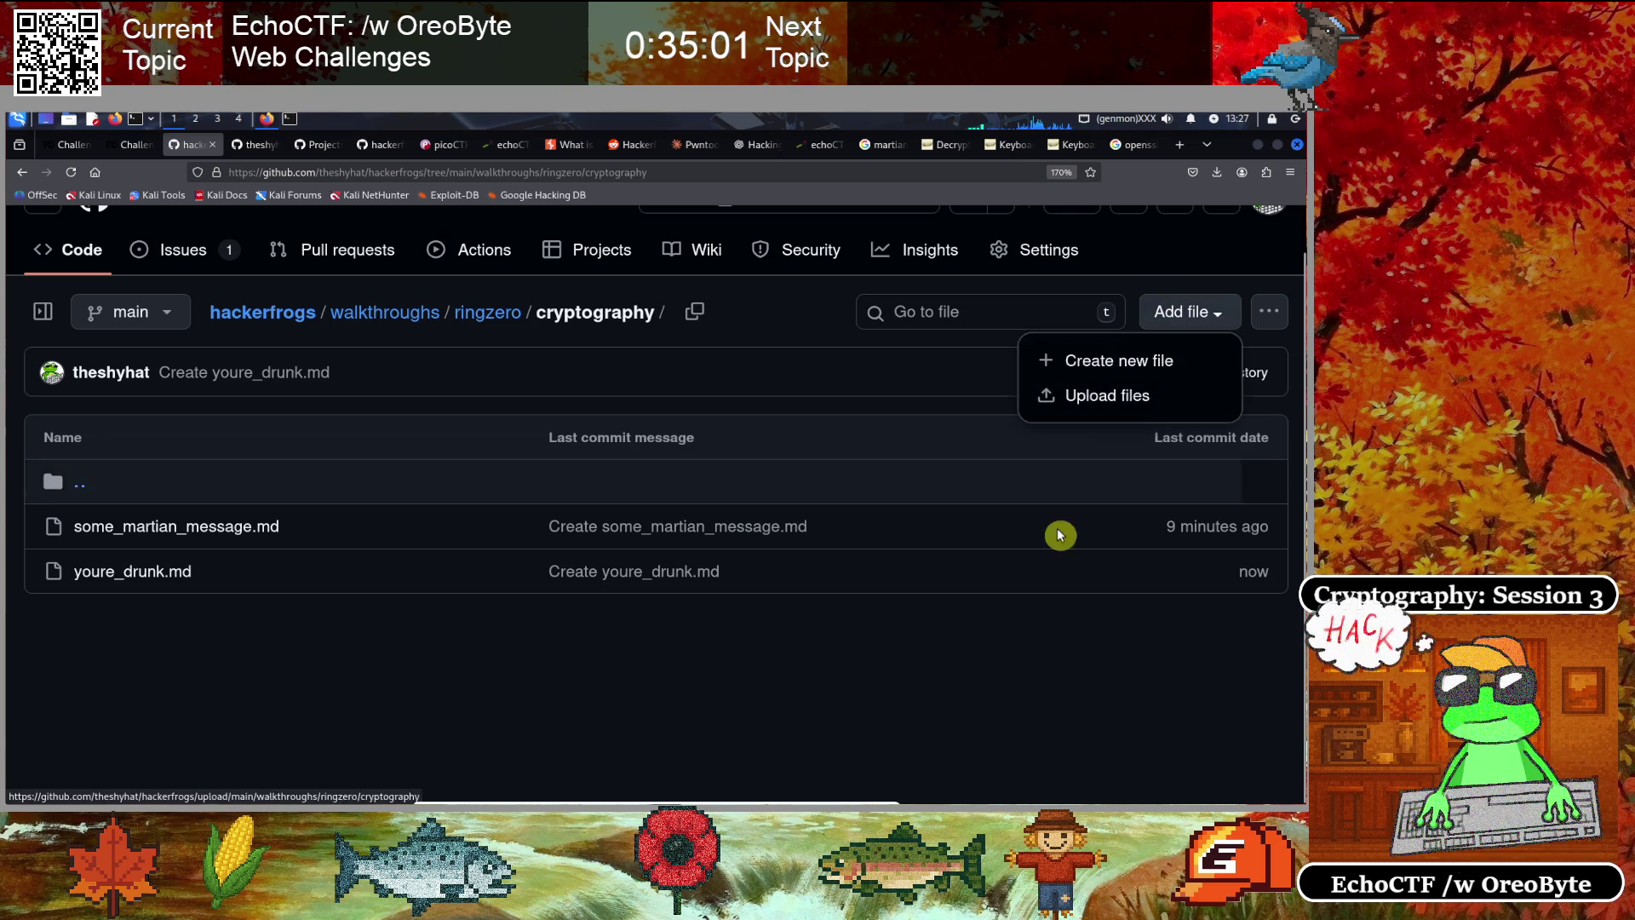
left_click(1060, 359)
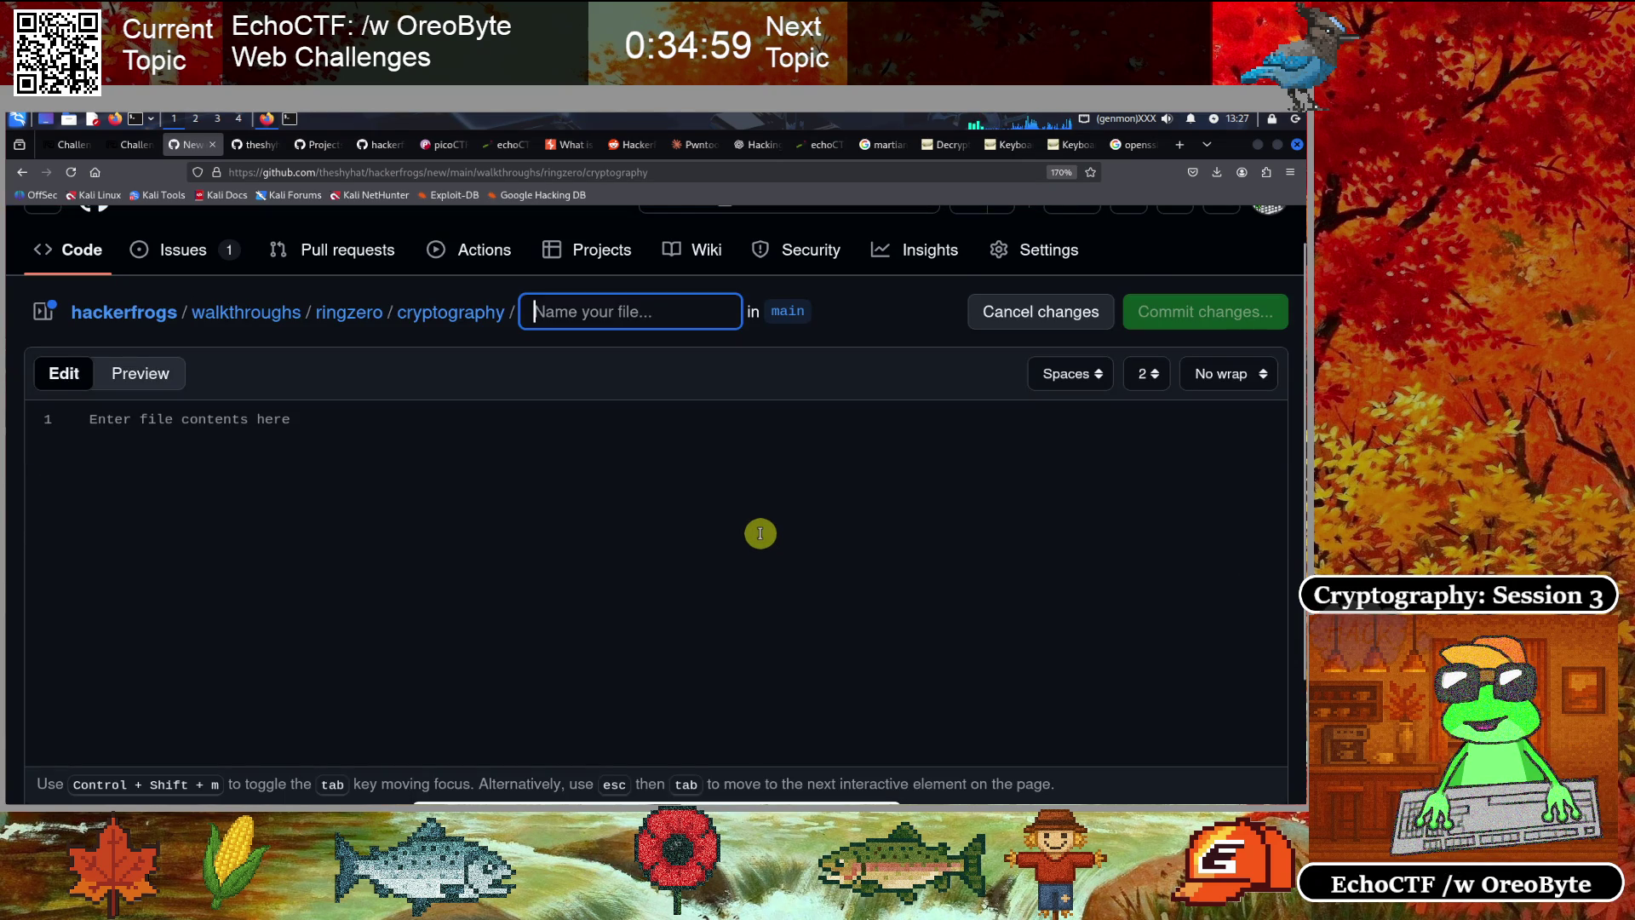
type("file_recovery.")
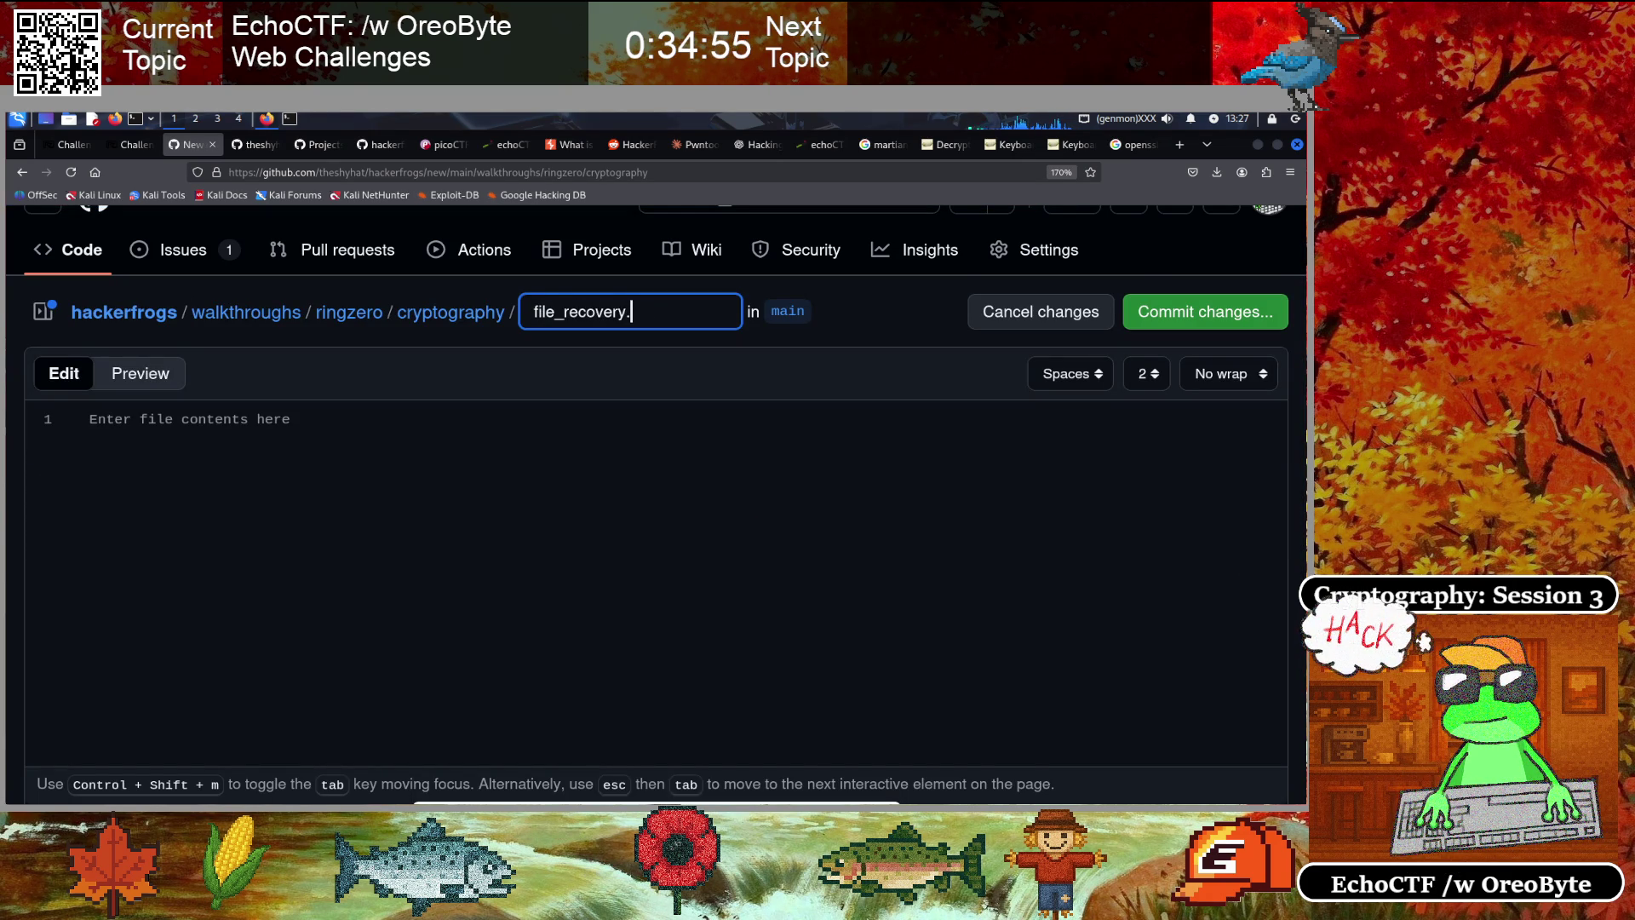
type("md")
Begin three # heading lines in the file, filling in the URL heading first
left_click(475, 519)
type("#")
key("Return")
type("#")
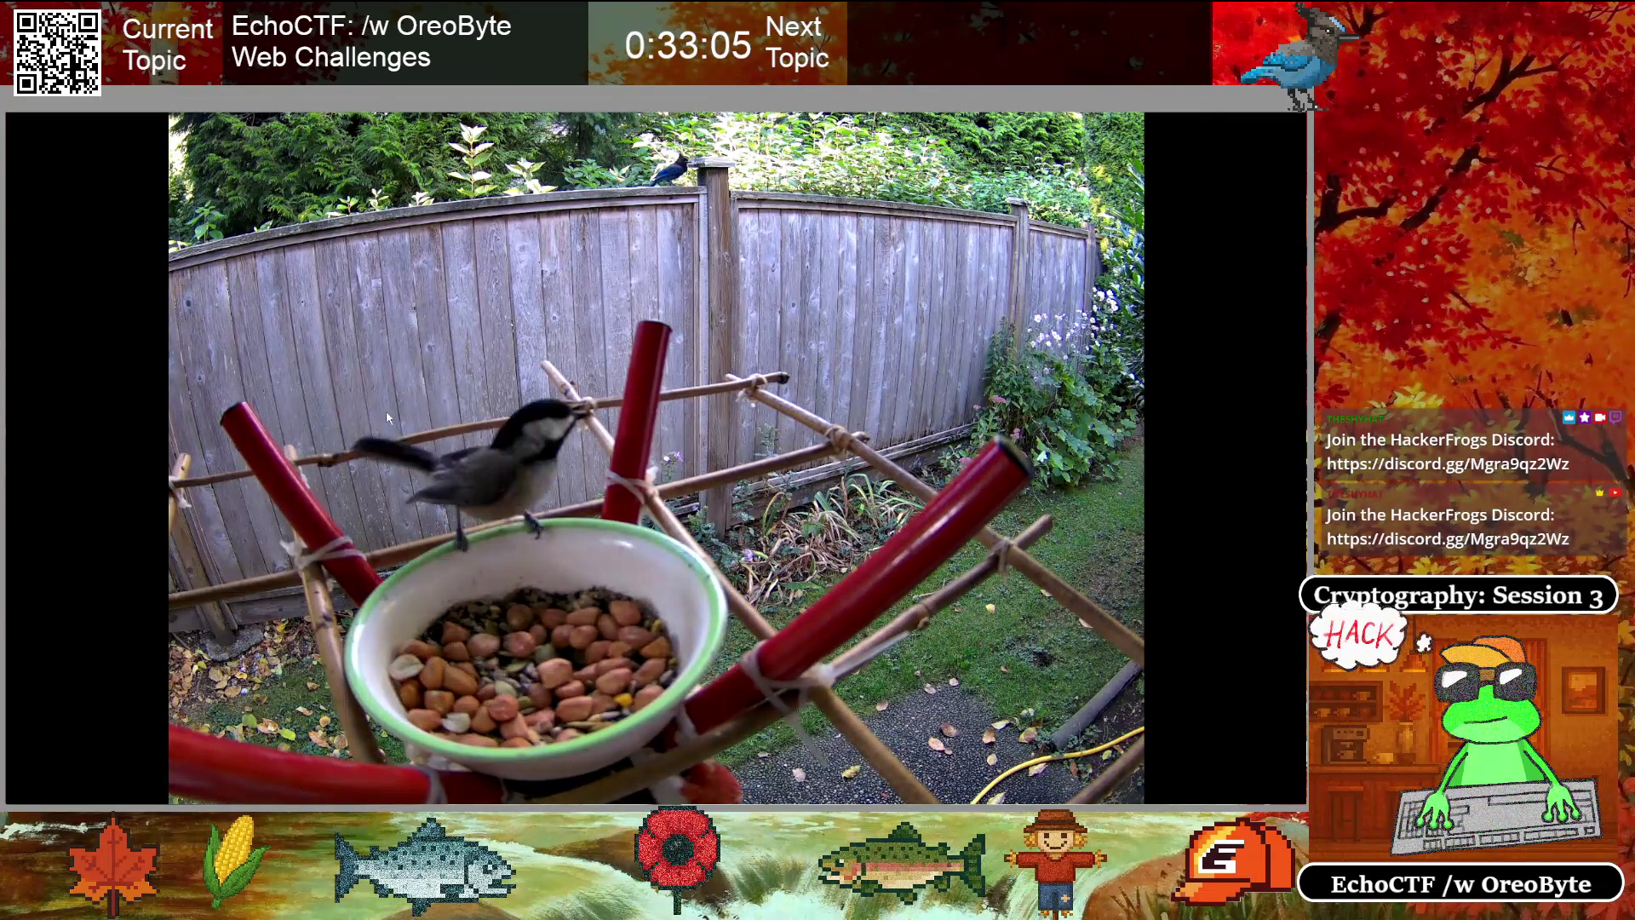
key("Escape")
key("ctrl+q")
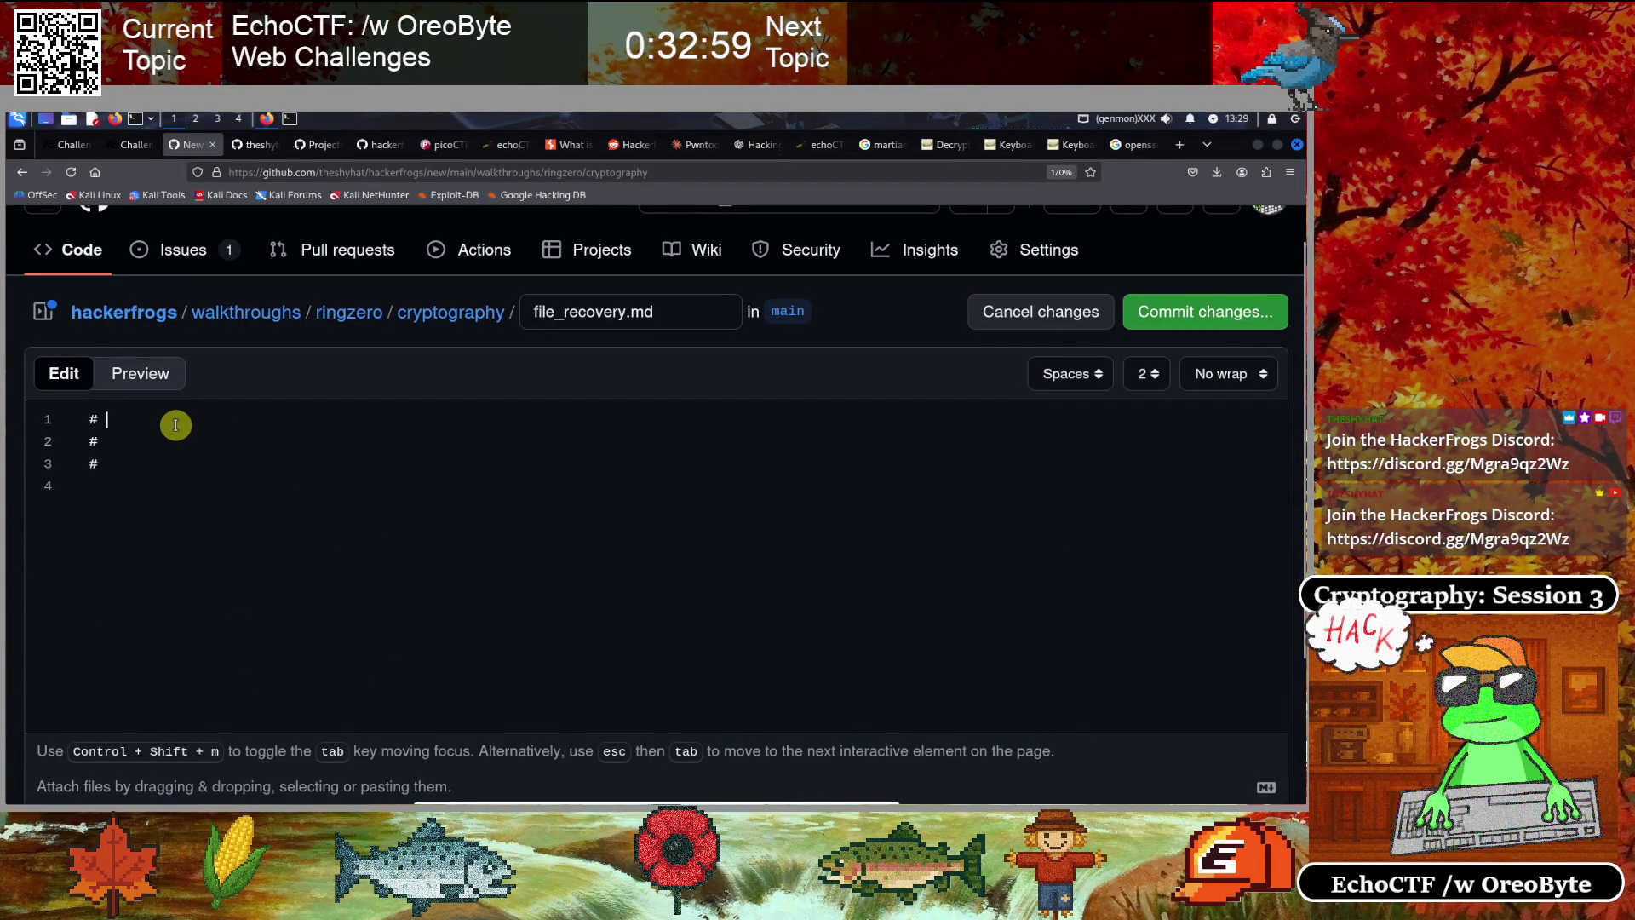
type("URL")
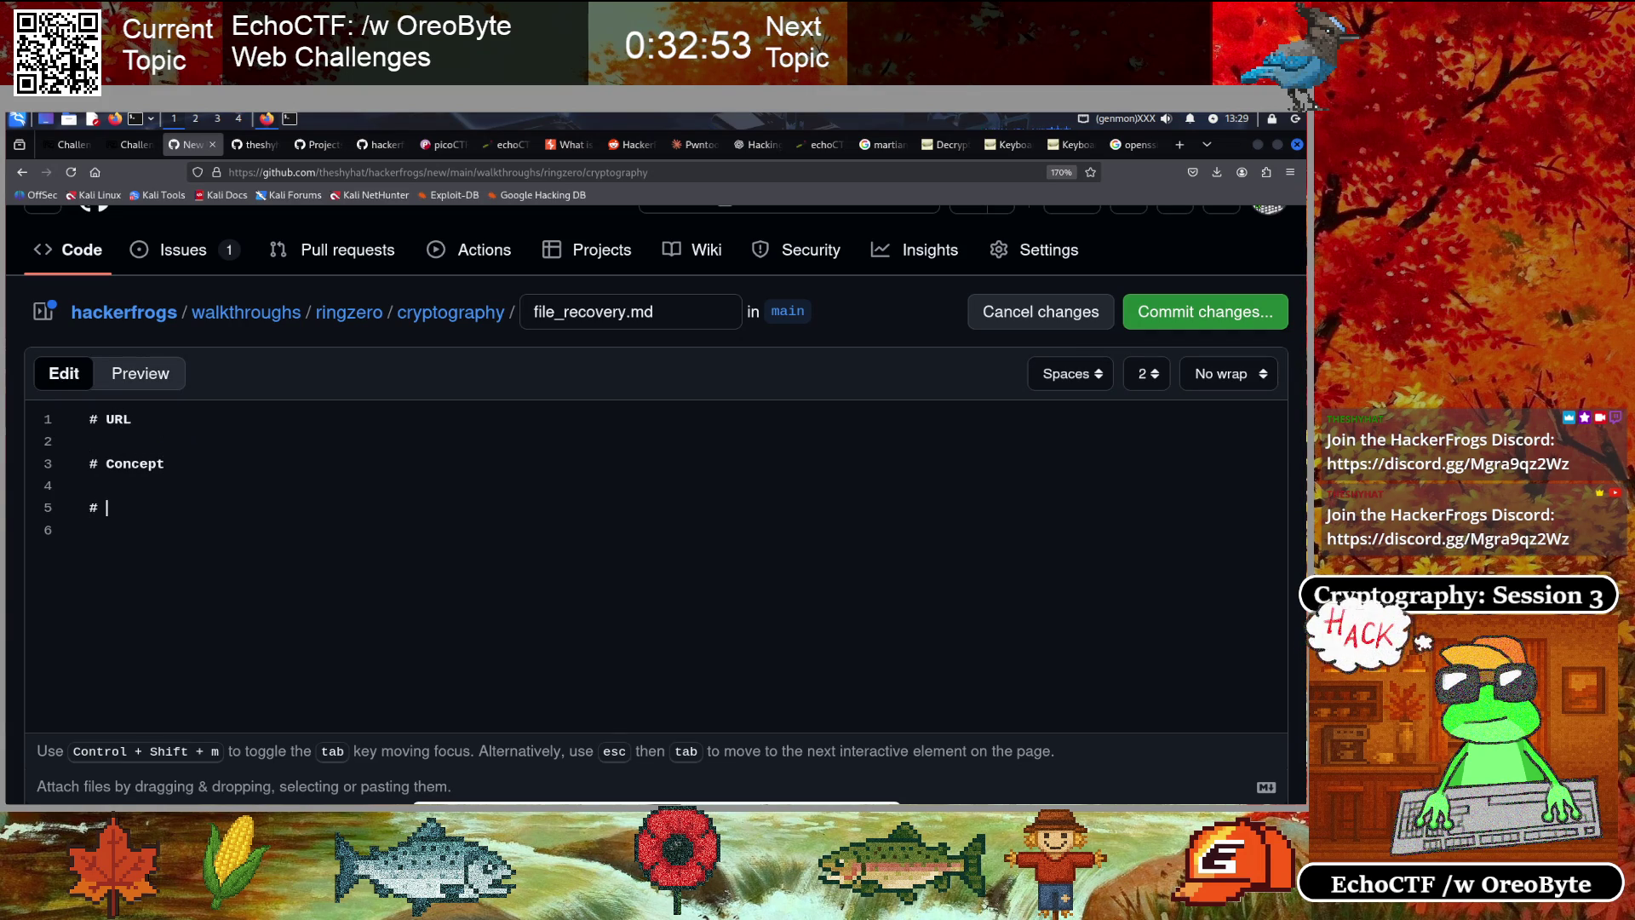
Add the Method of solve heading and paste the RingZer0 challenge URL under URL
type("Method of solve")
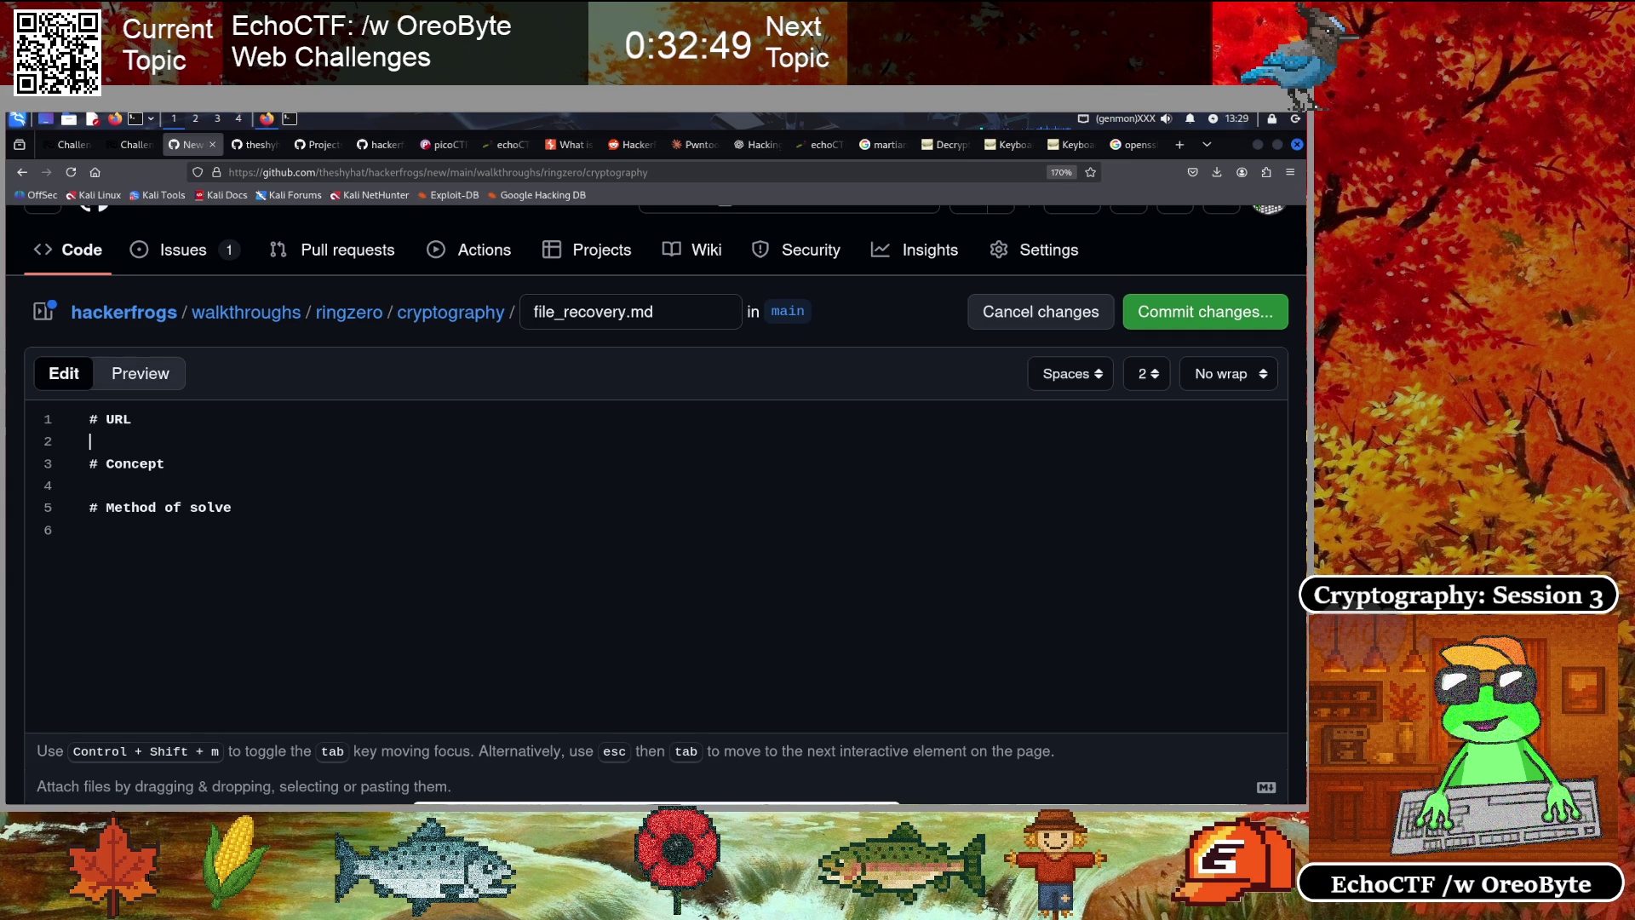
left_click(129, 144)
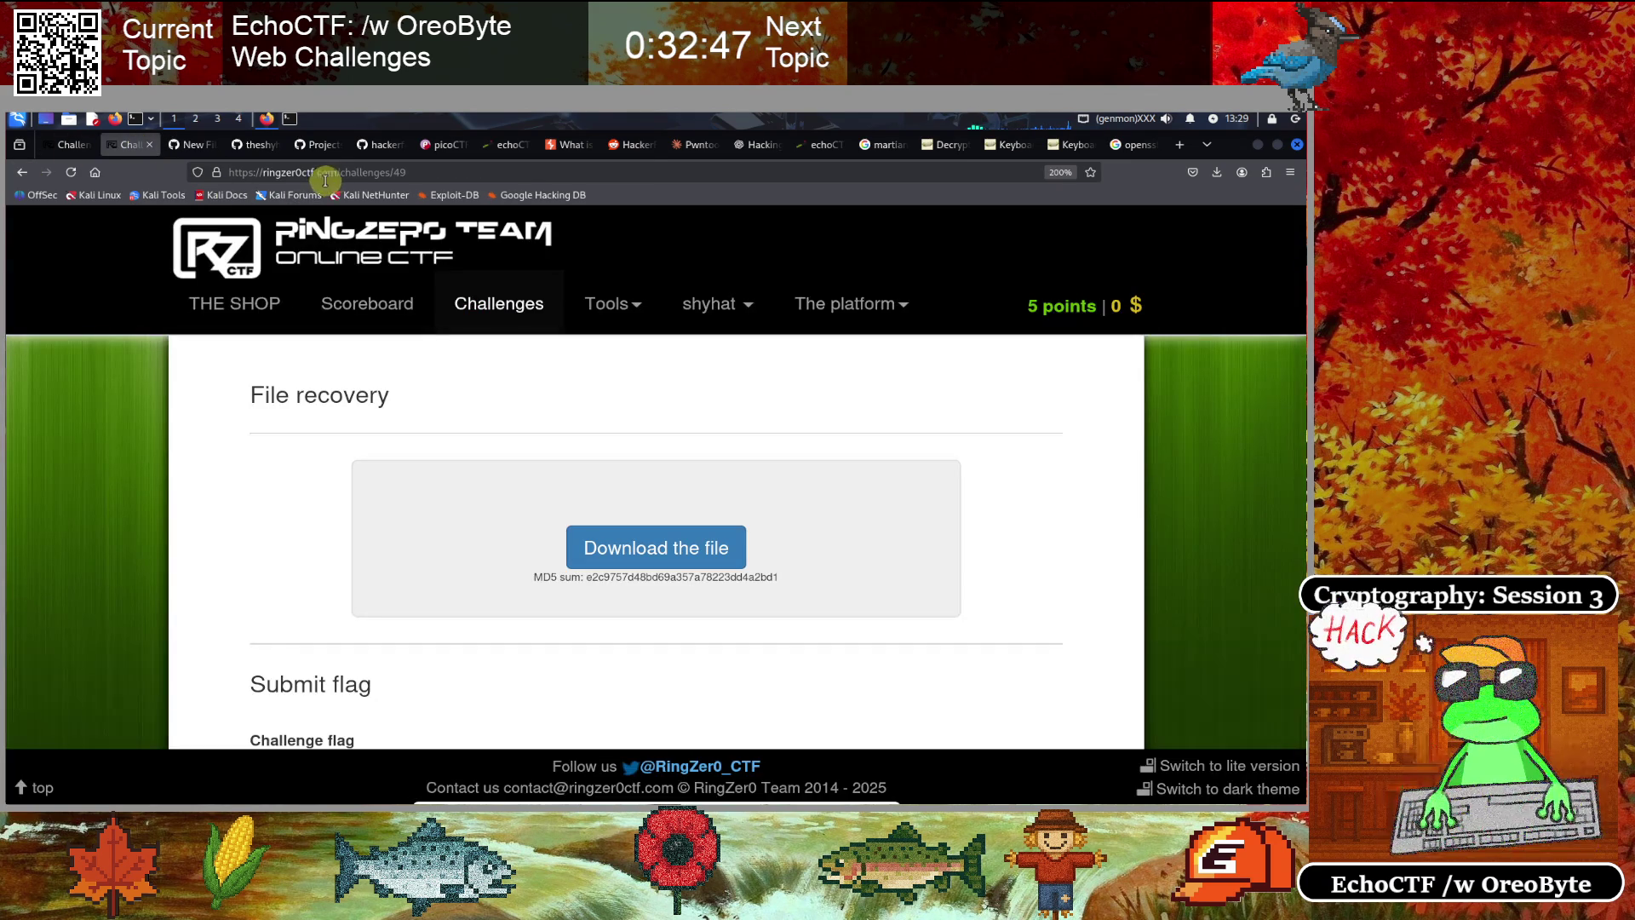
left_click(340, 174)
left_click(192, 144)
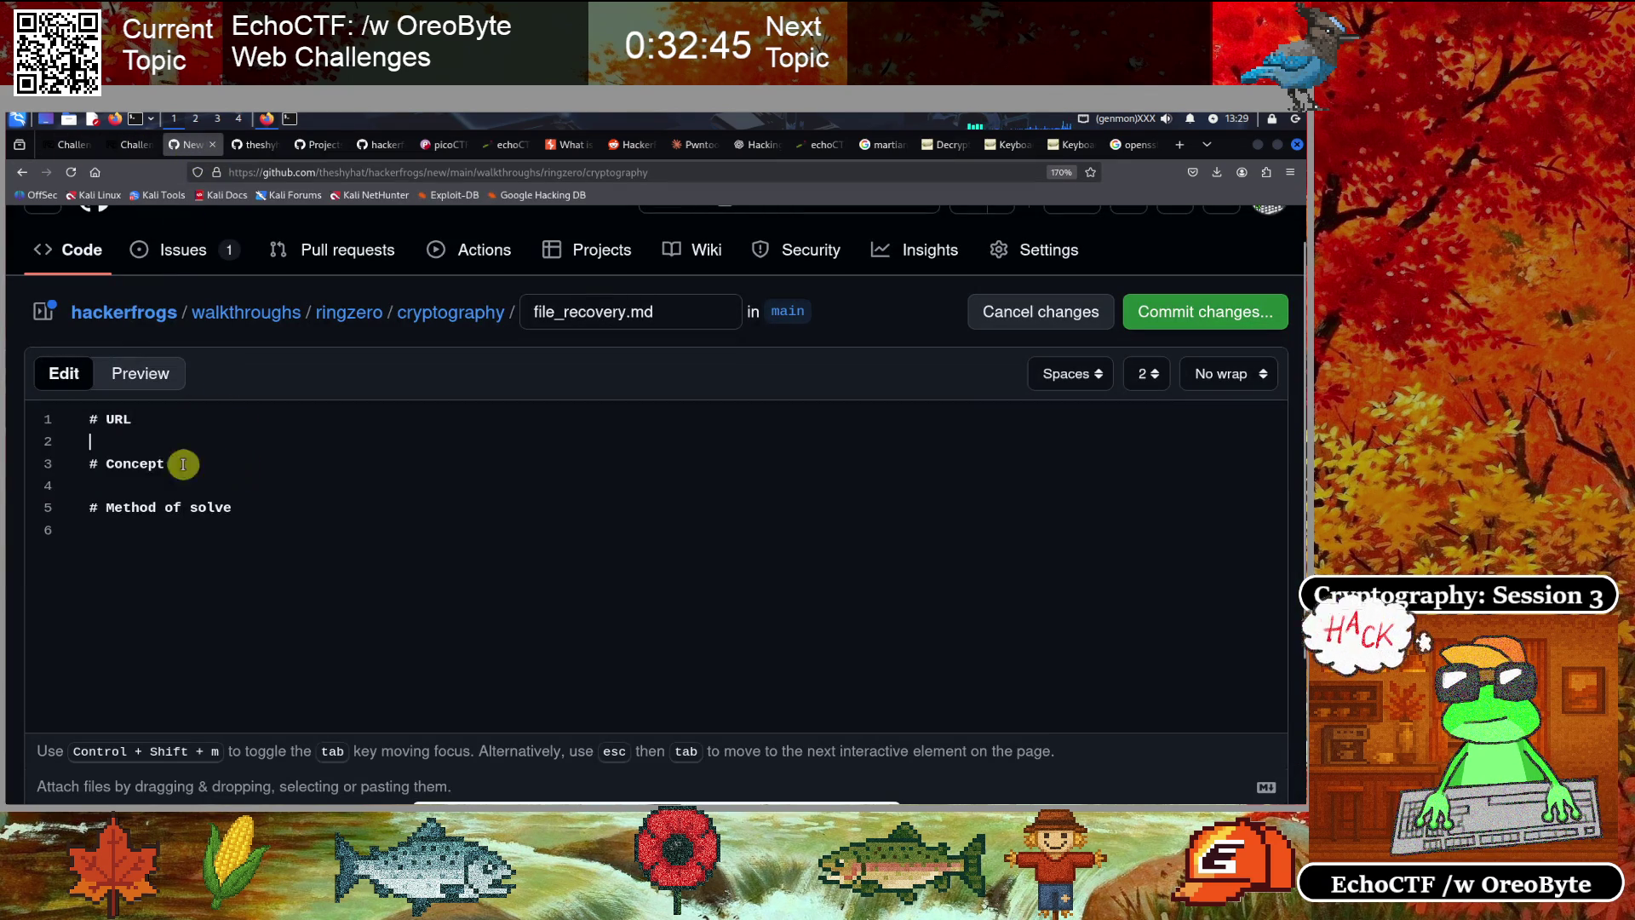
left_click(142, 447)
type("https://ringzer0ctf.com/challenges/49")
Write the RSA-decryption concept bullet under Concept and start the Method of solve line
left_click(150, 486)
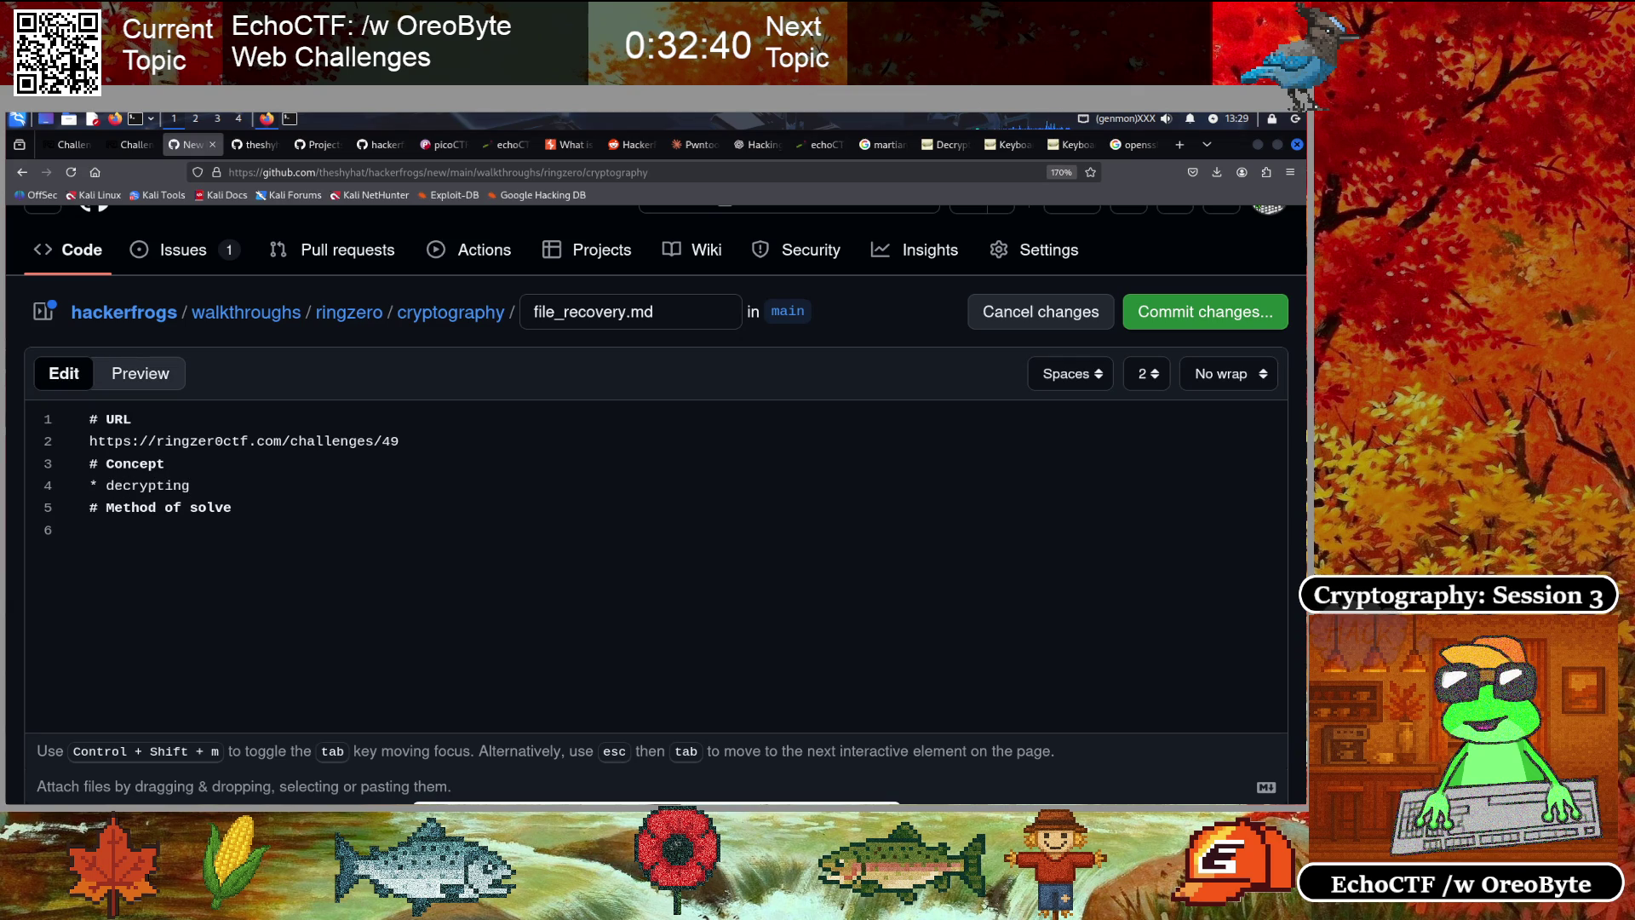
type("RSA-")
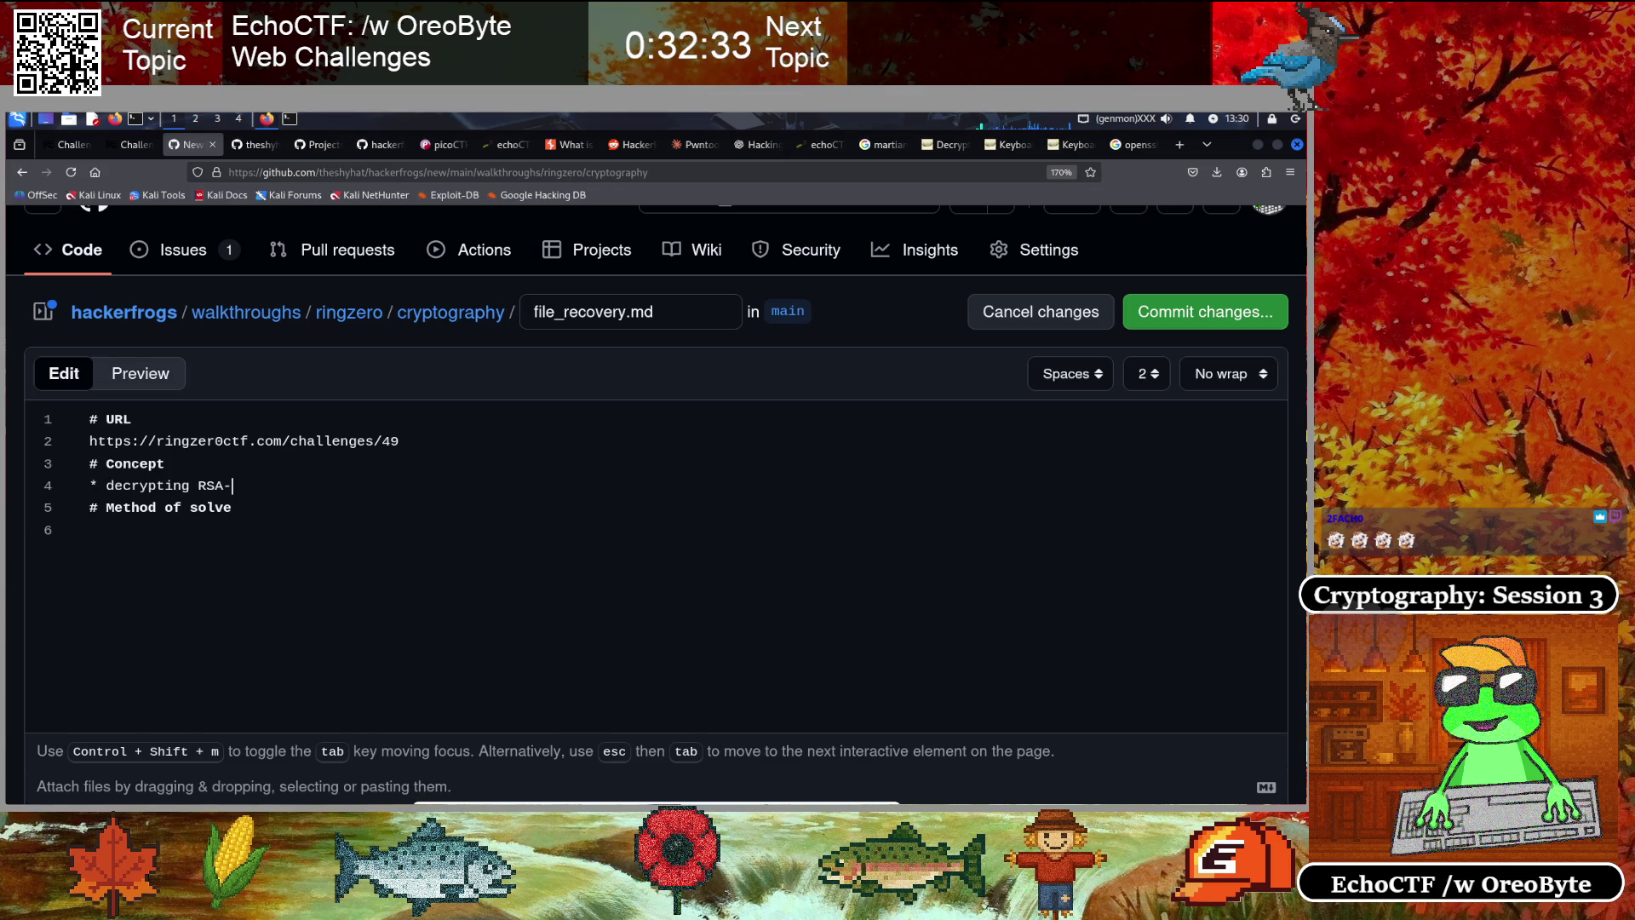
type("enc")
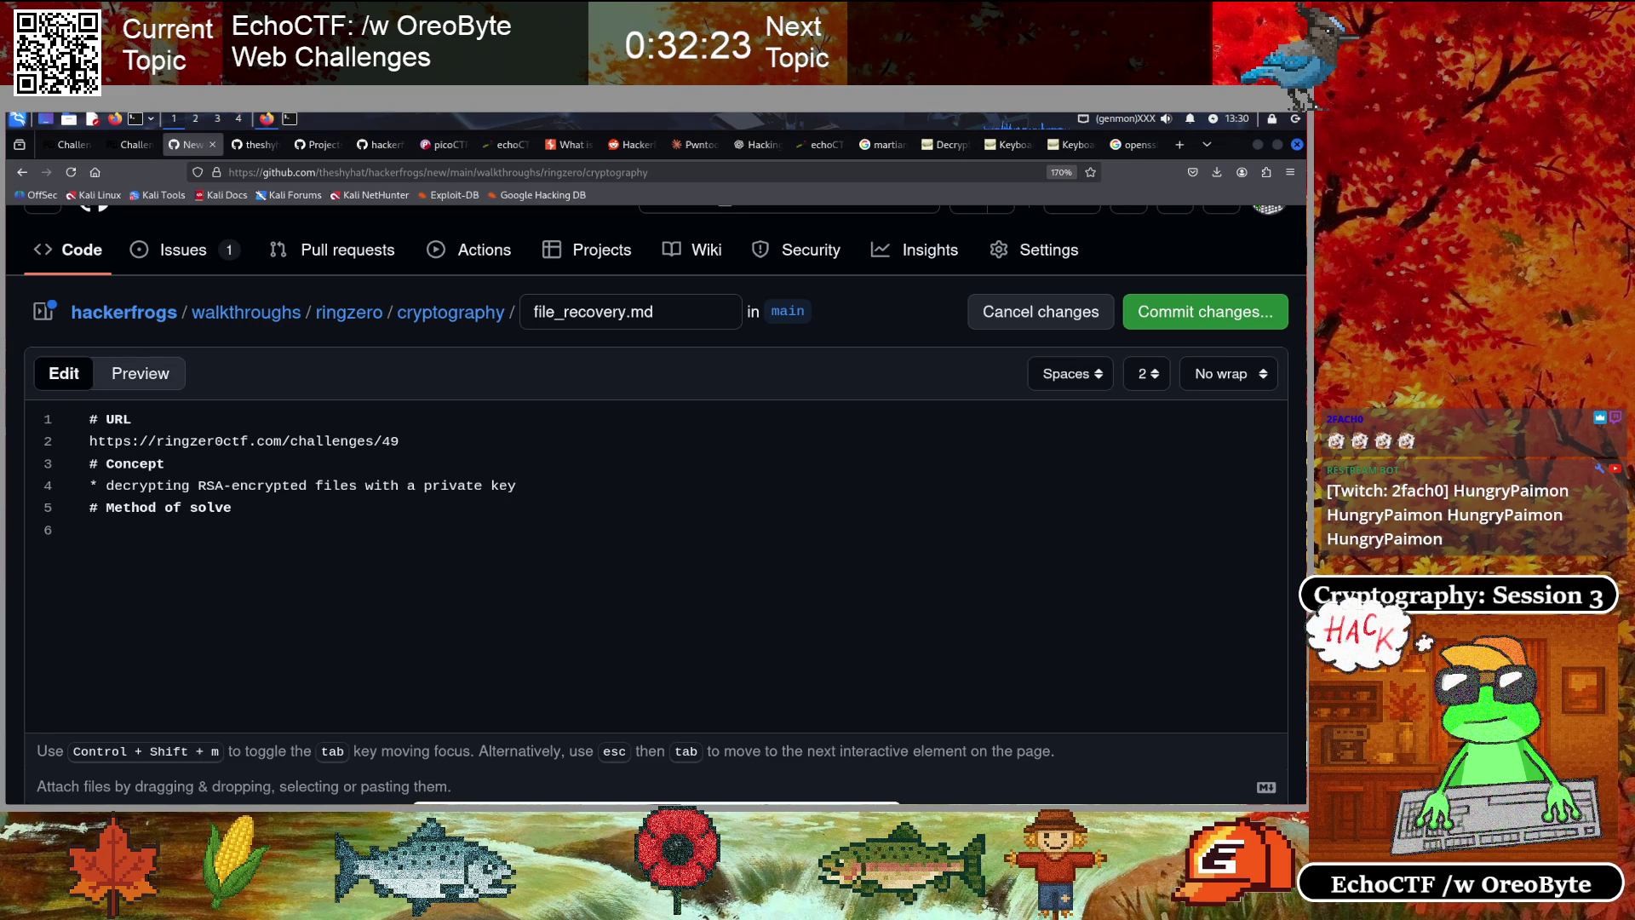
left_click(176, 536)
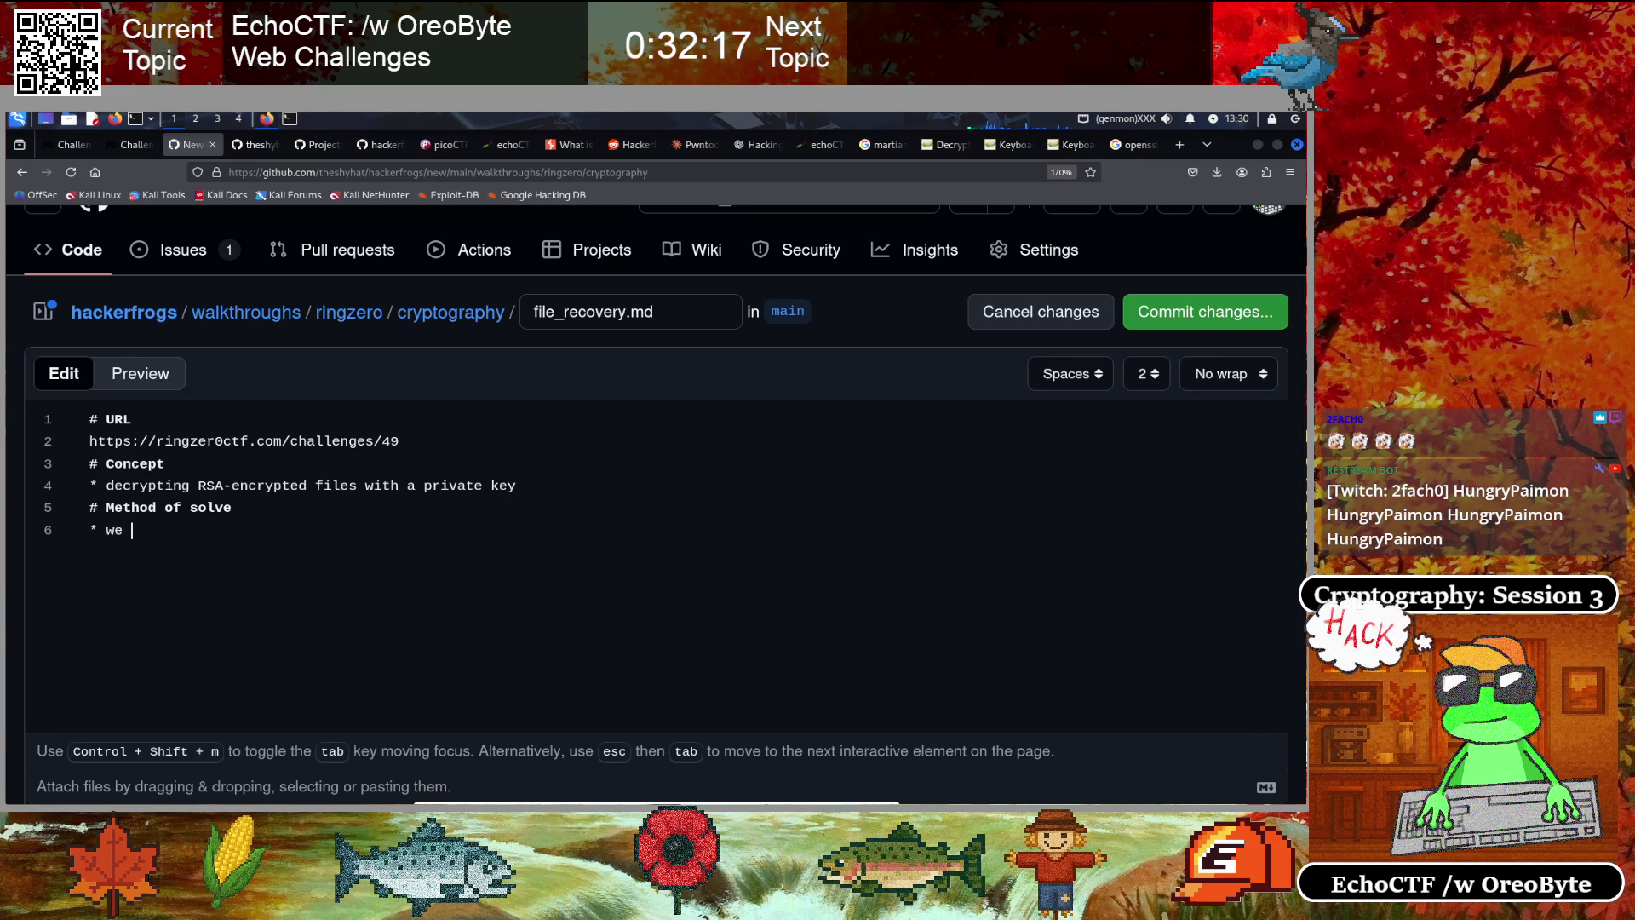
key("BackSpace")
key("BackSpace")
key("BackSpace")
Write method bullets explaining the encoded `flag.enc` is decrypted with `private.pem` using the `openssl` command
type("* we")
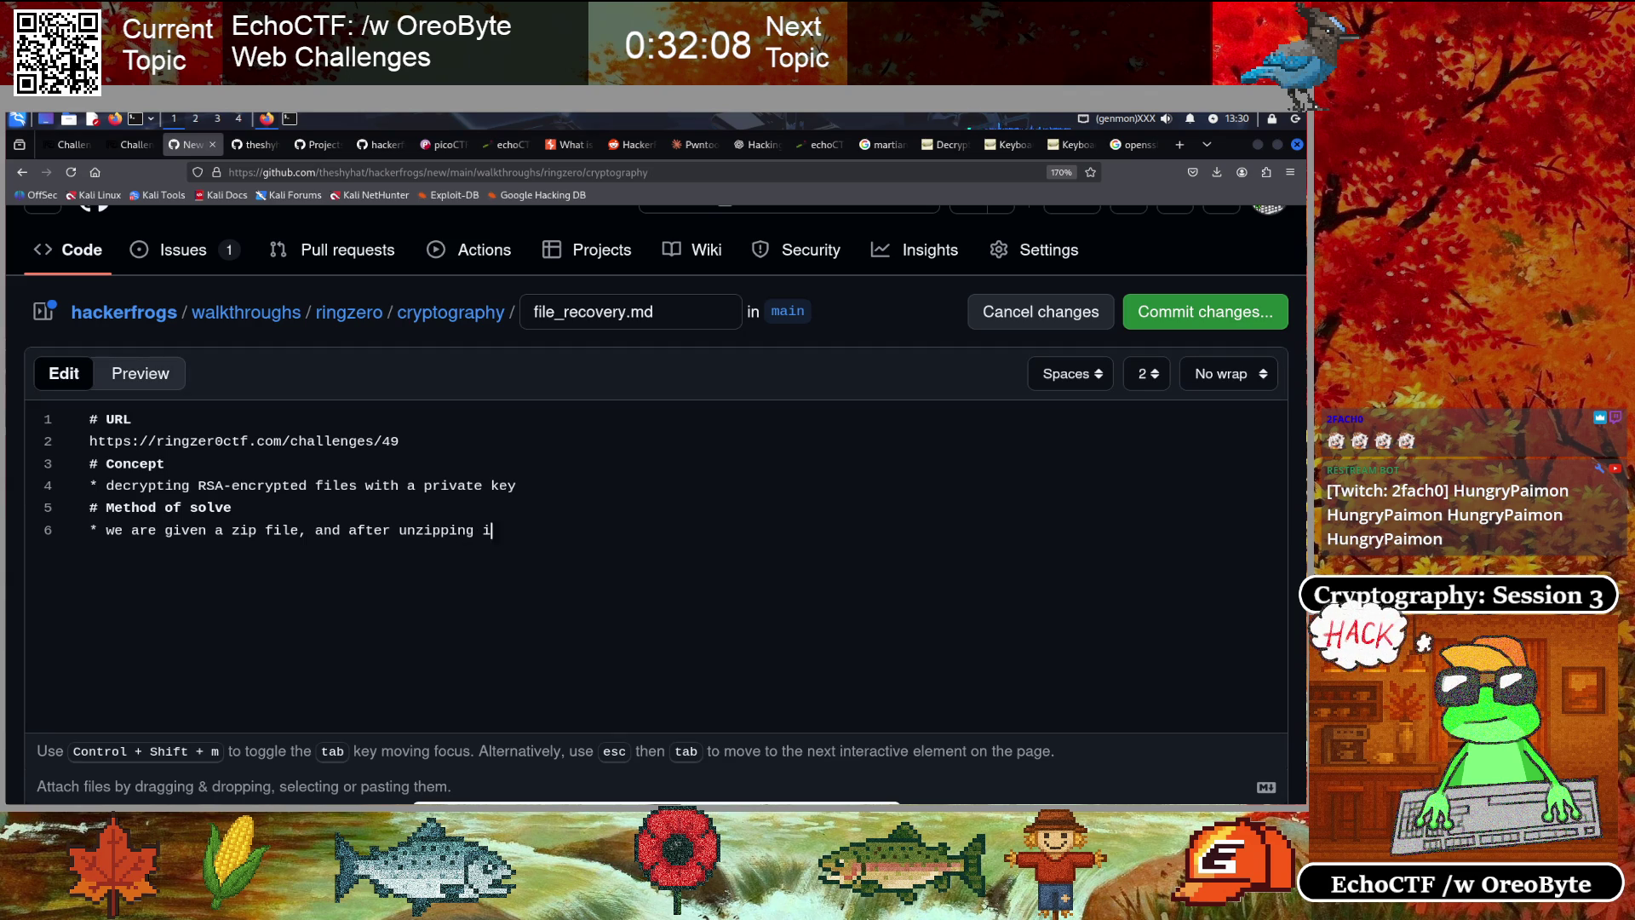
type("see two files,")
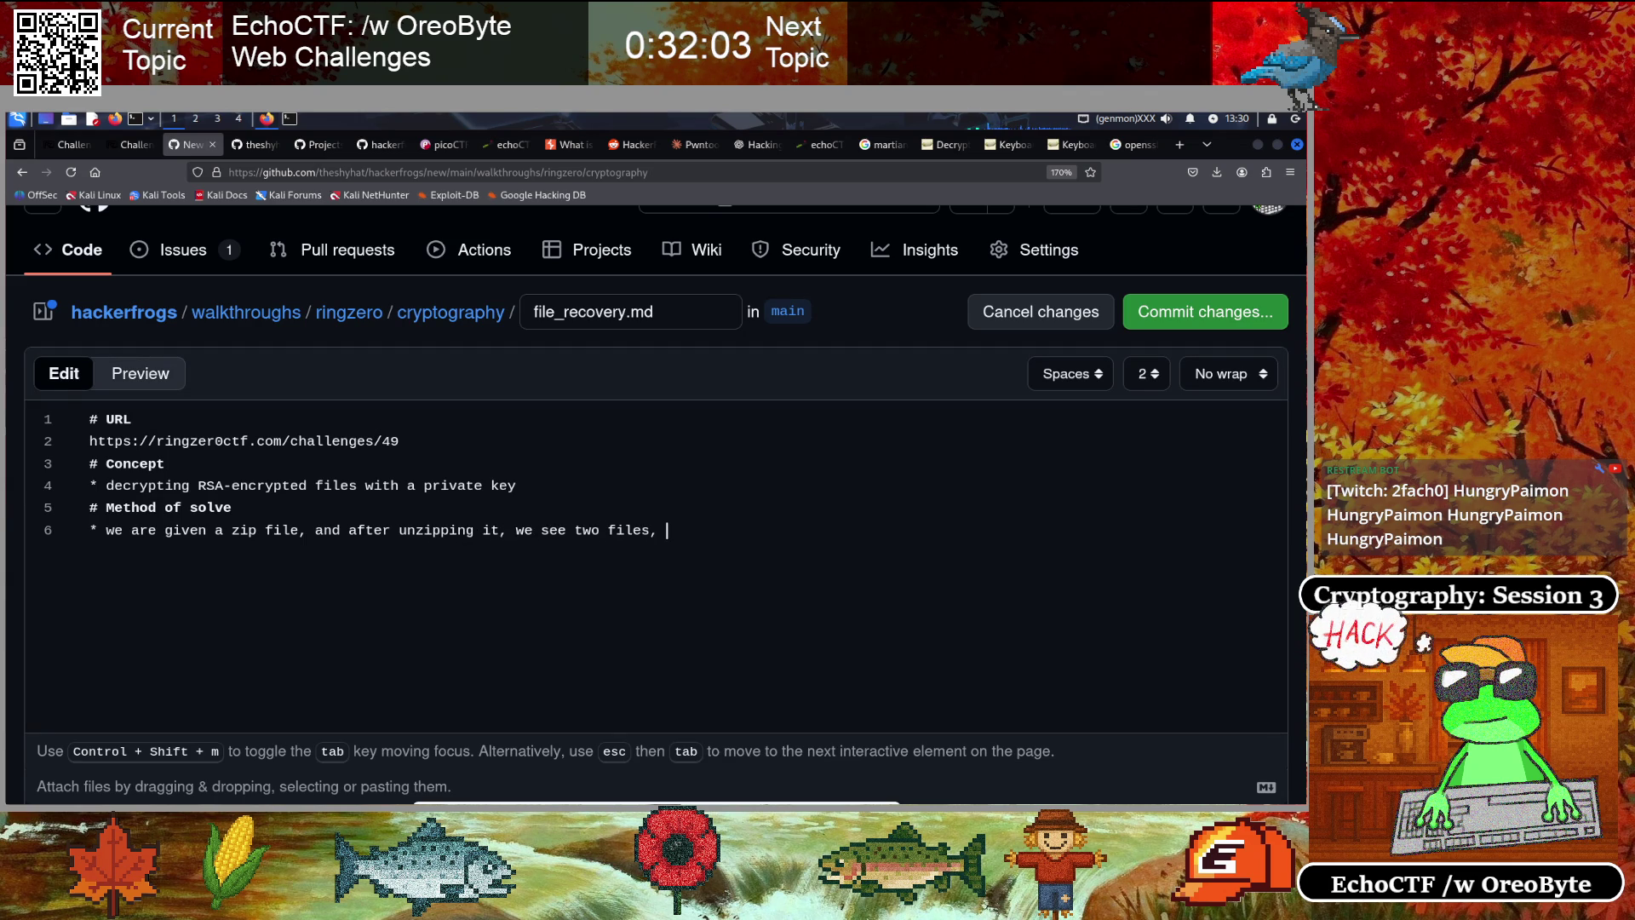
type("a")
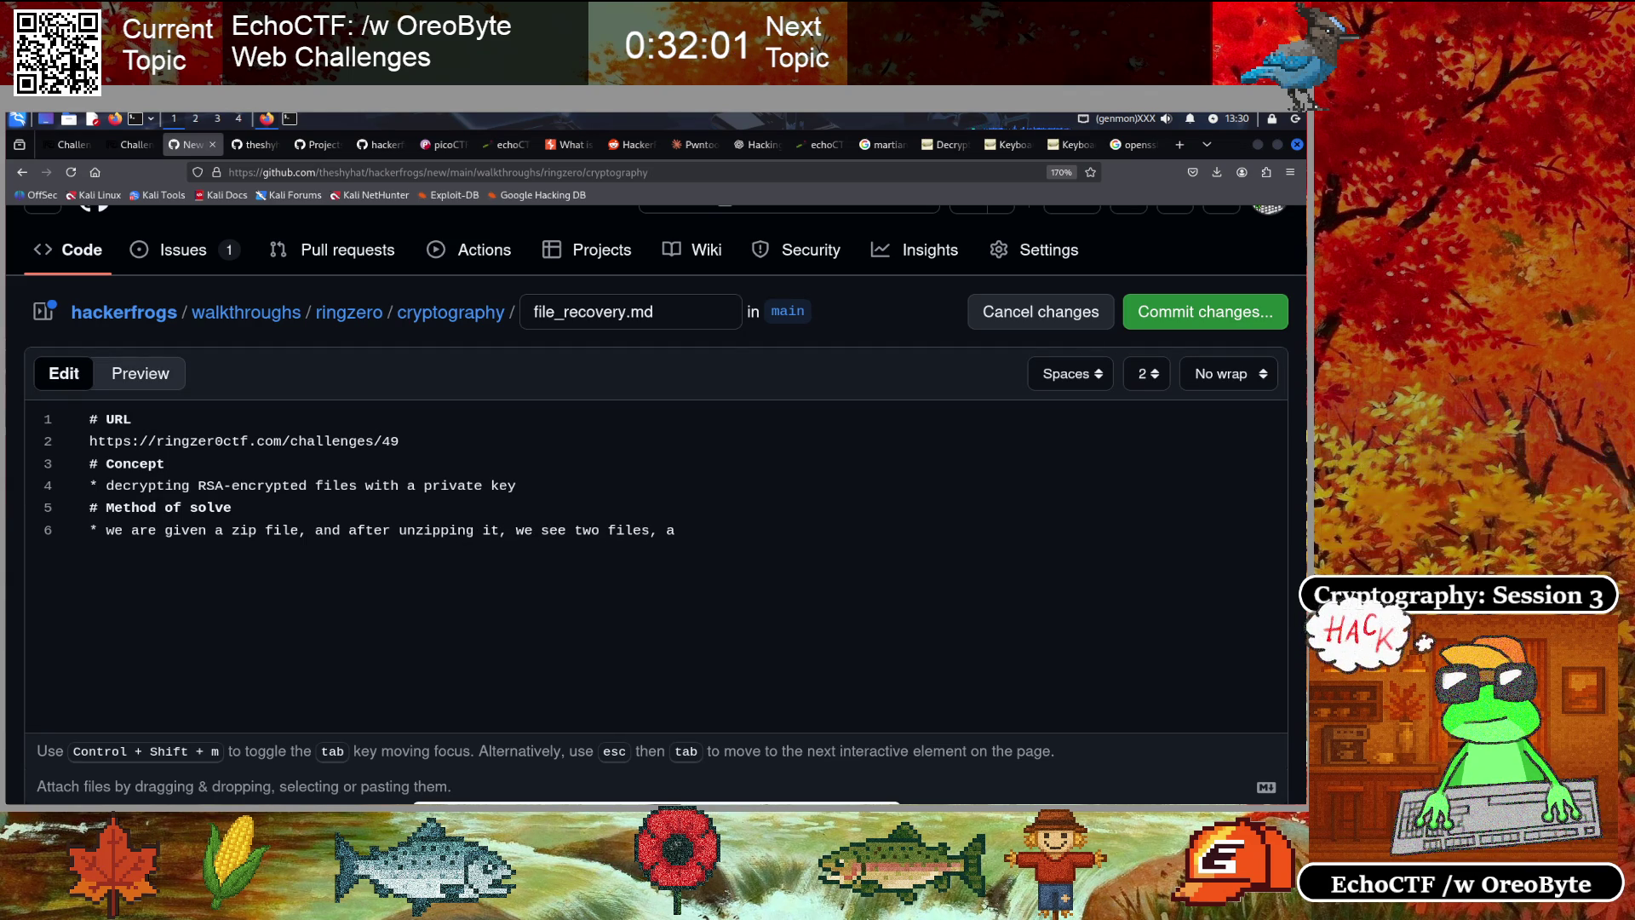
key("BackSpace")
type("ncoded `")
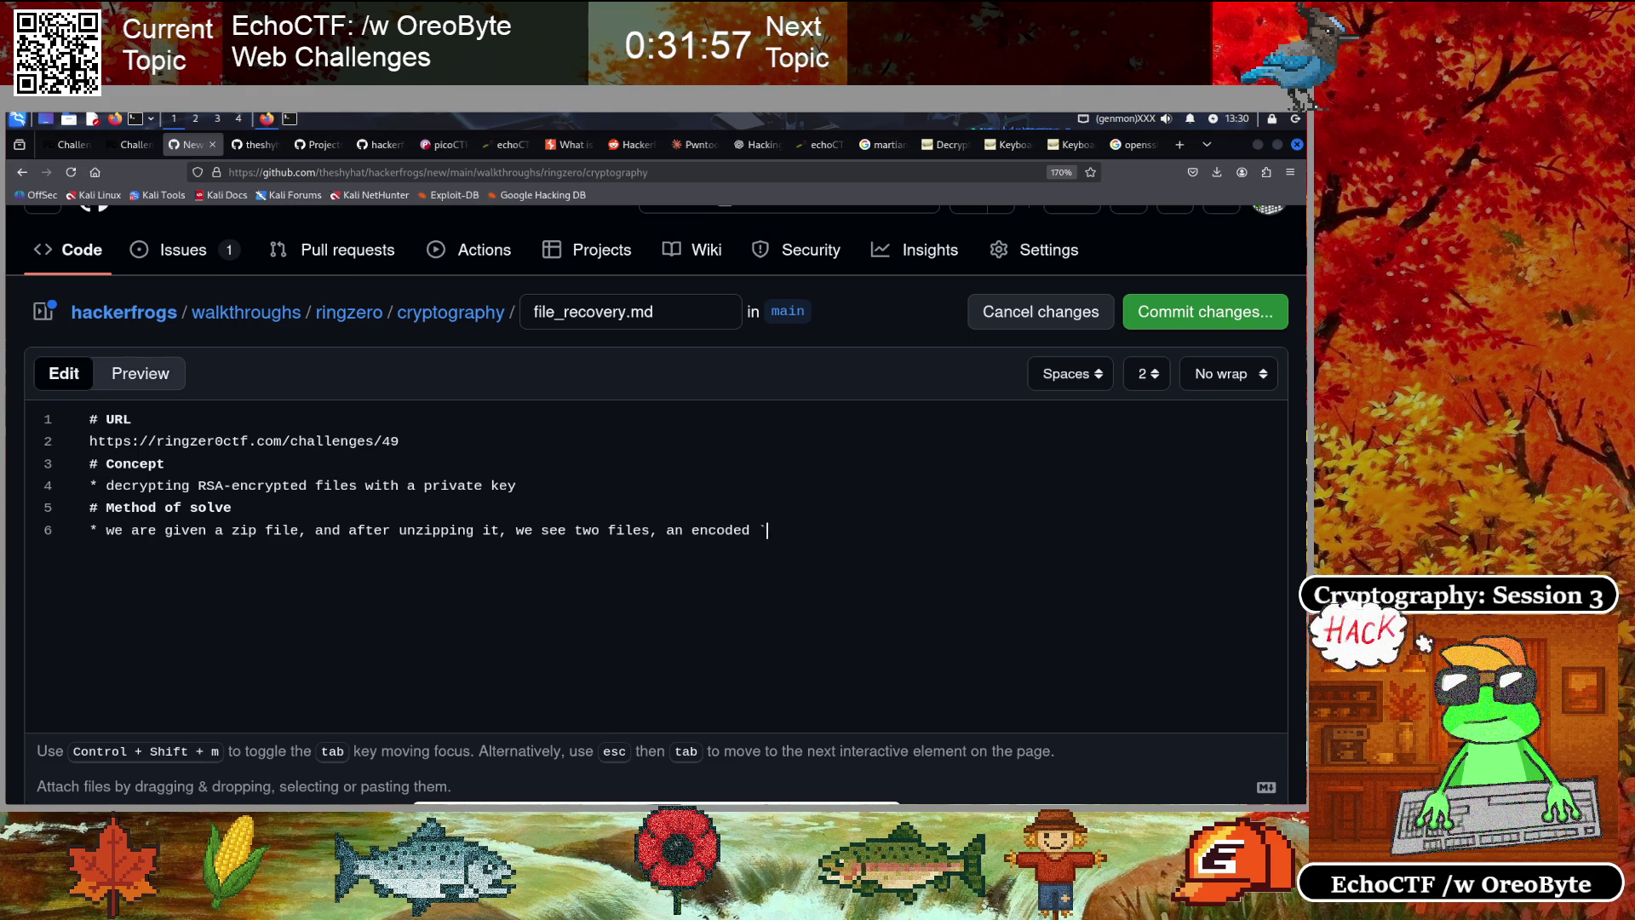
type("flag.enc` file, and a `private.pem` file")
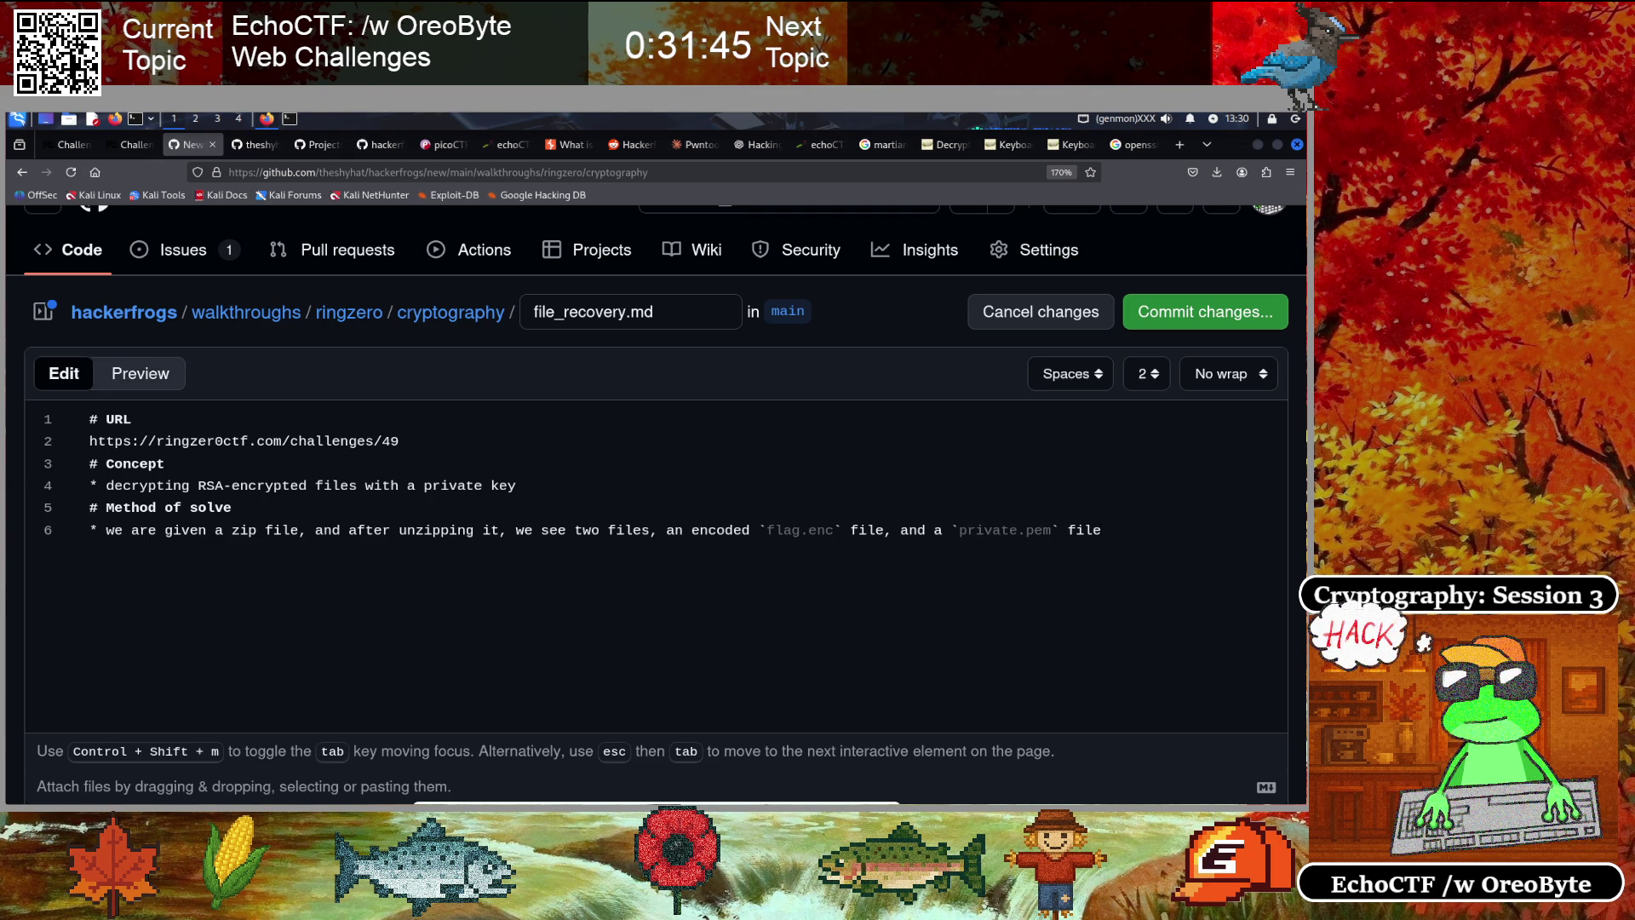
type("these two are meant to be used together, the")
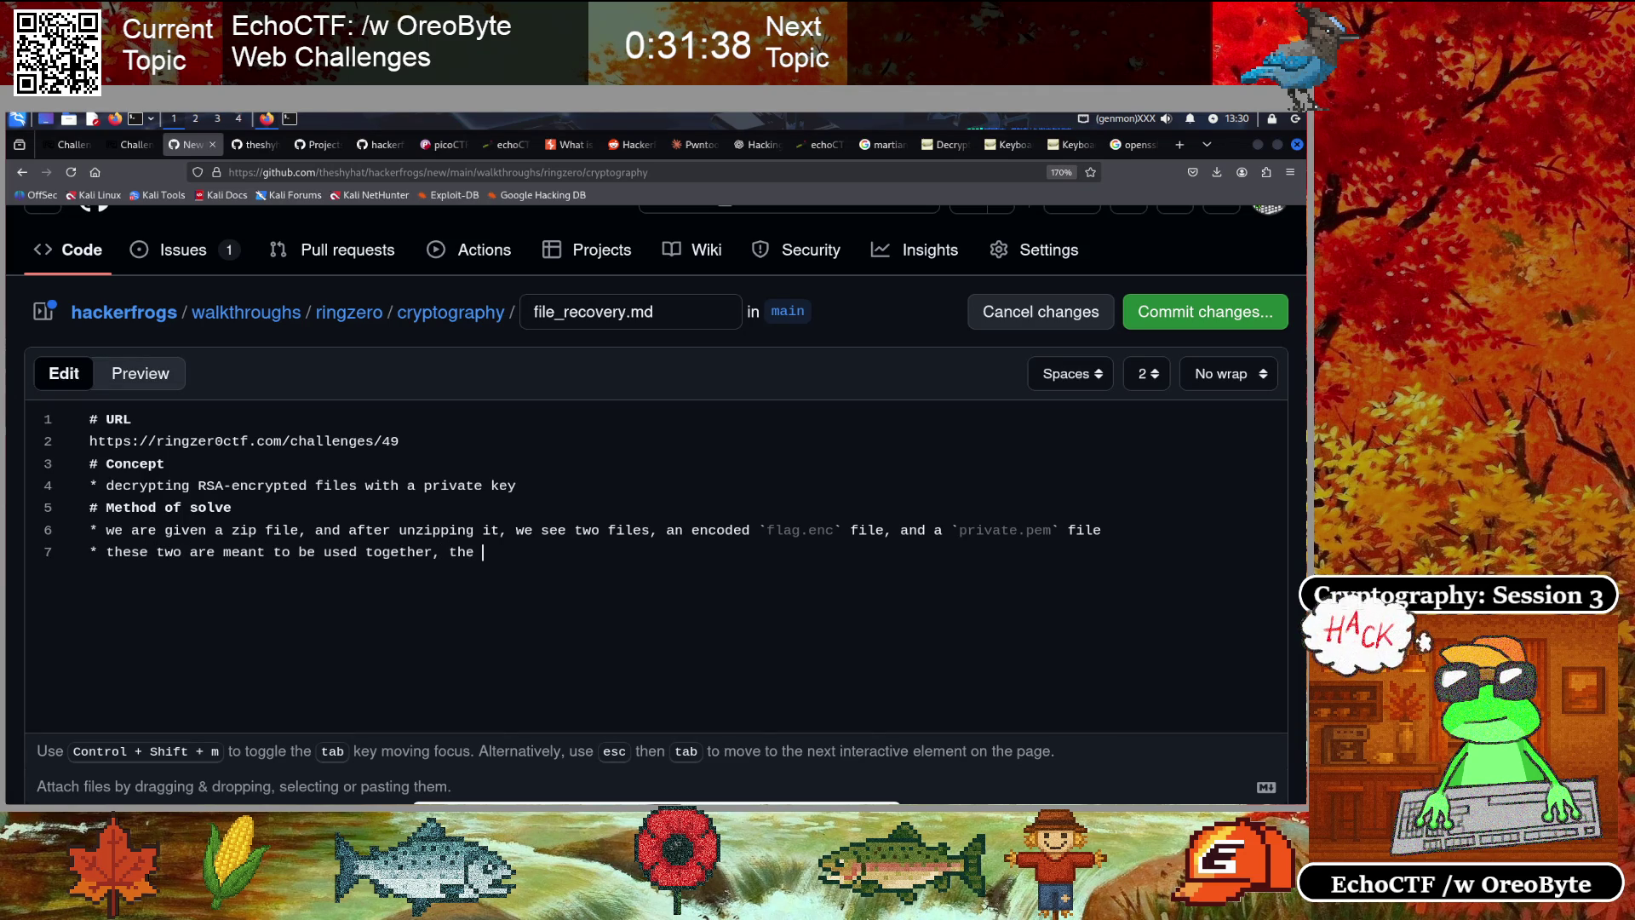
type("pe")
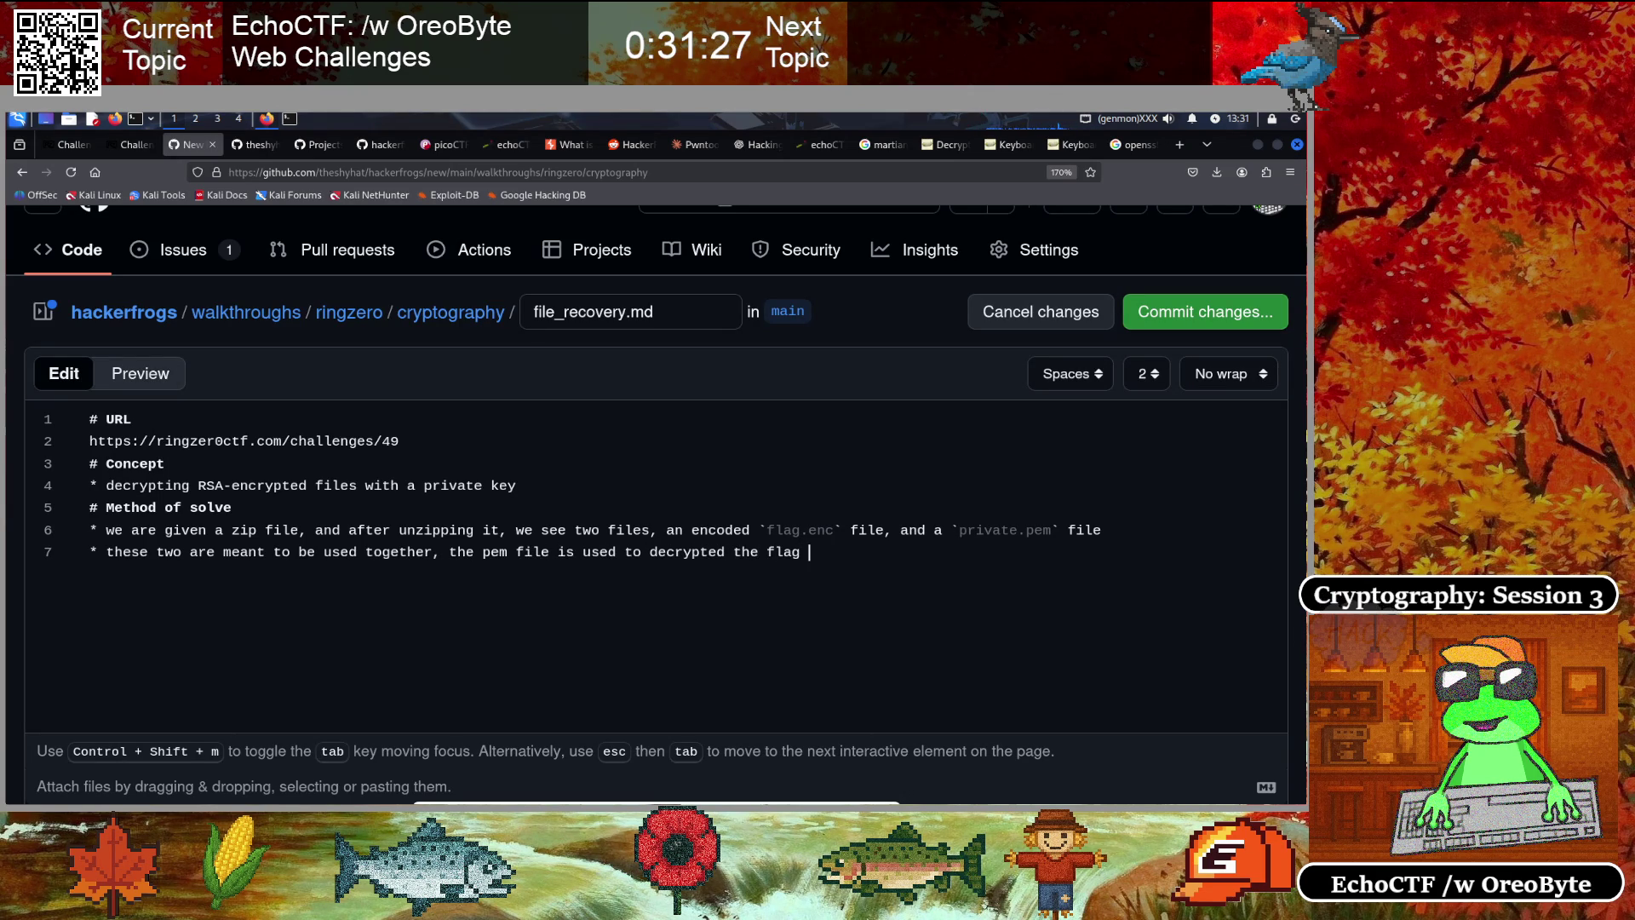
type("file, and we can do that with the following")
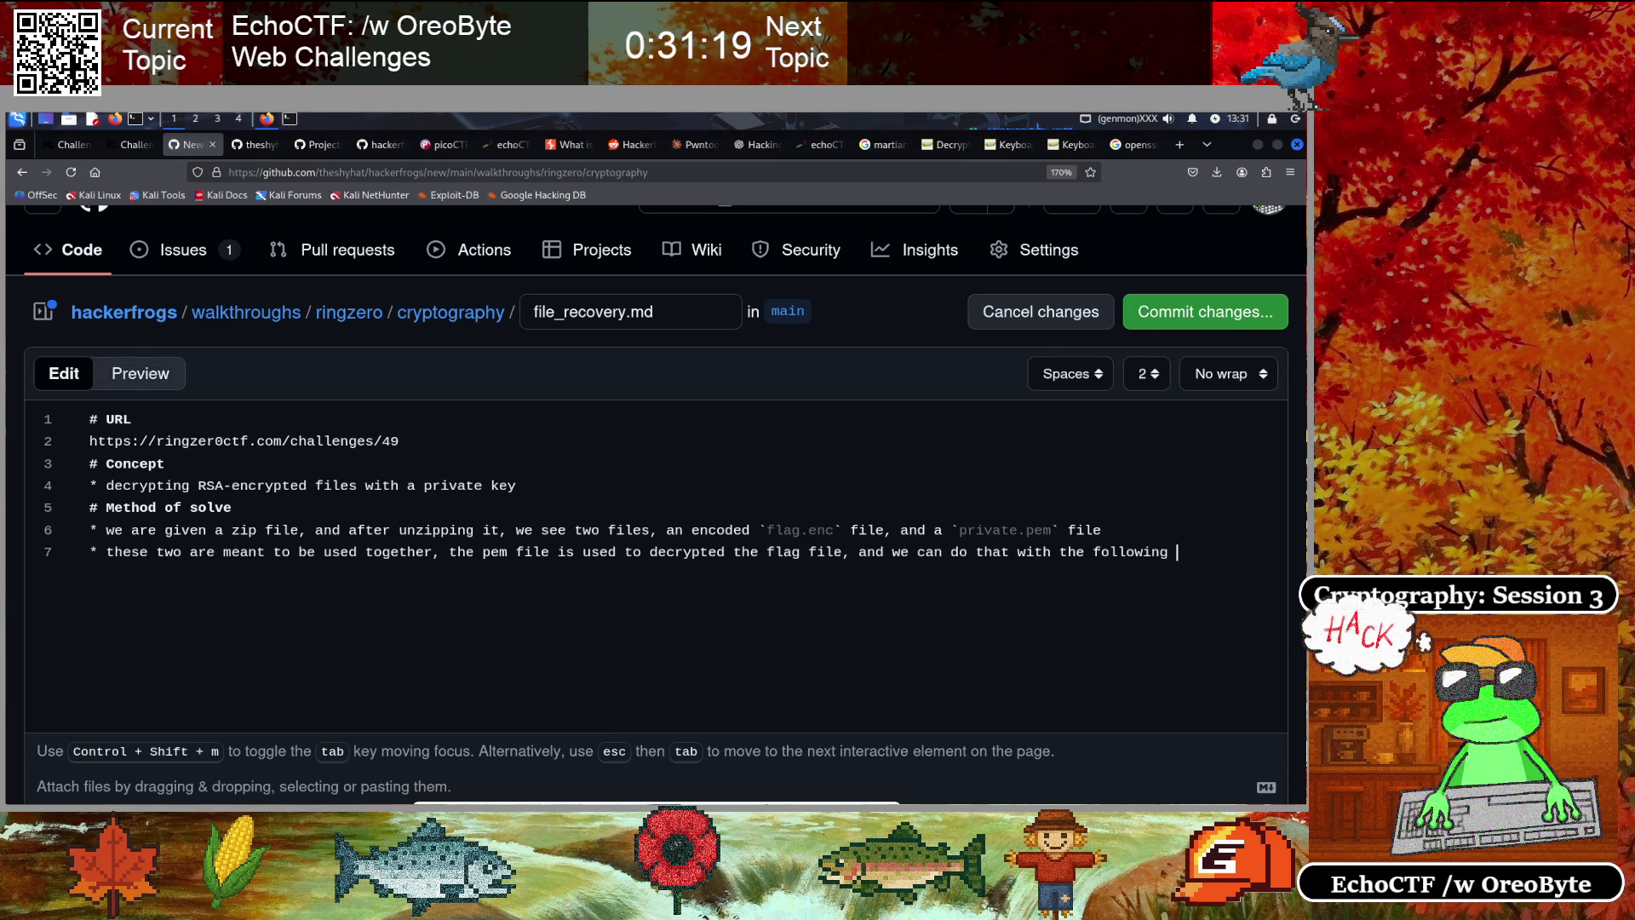
type("openssl`")
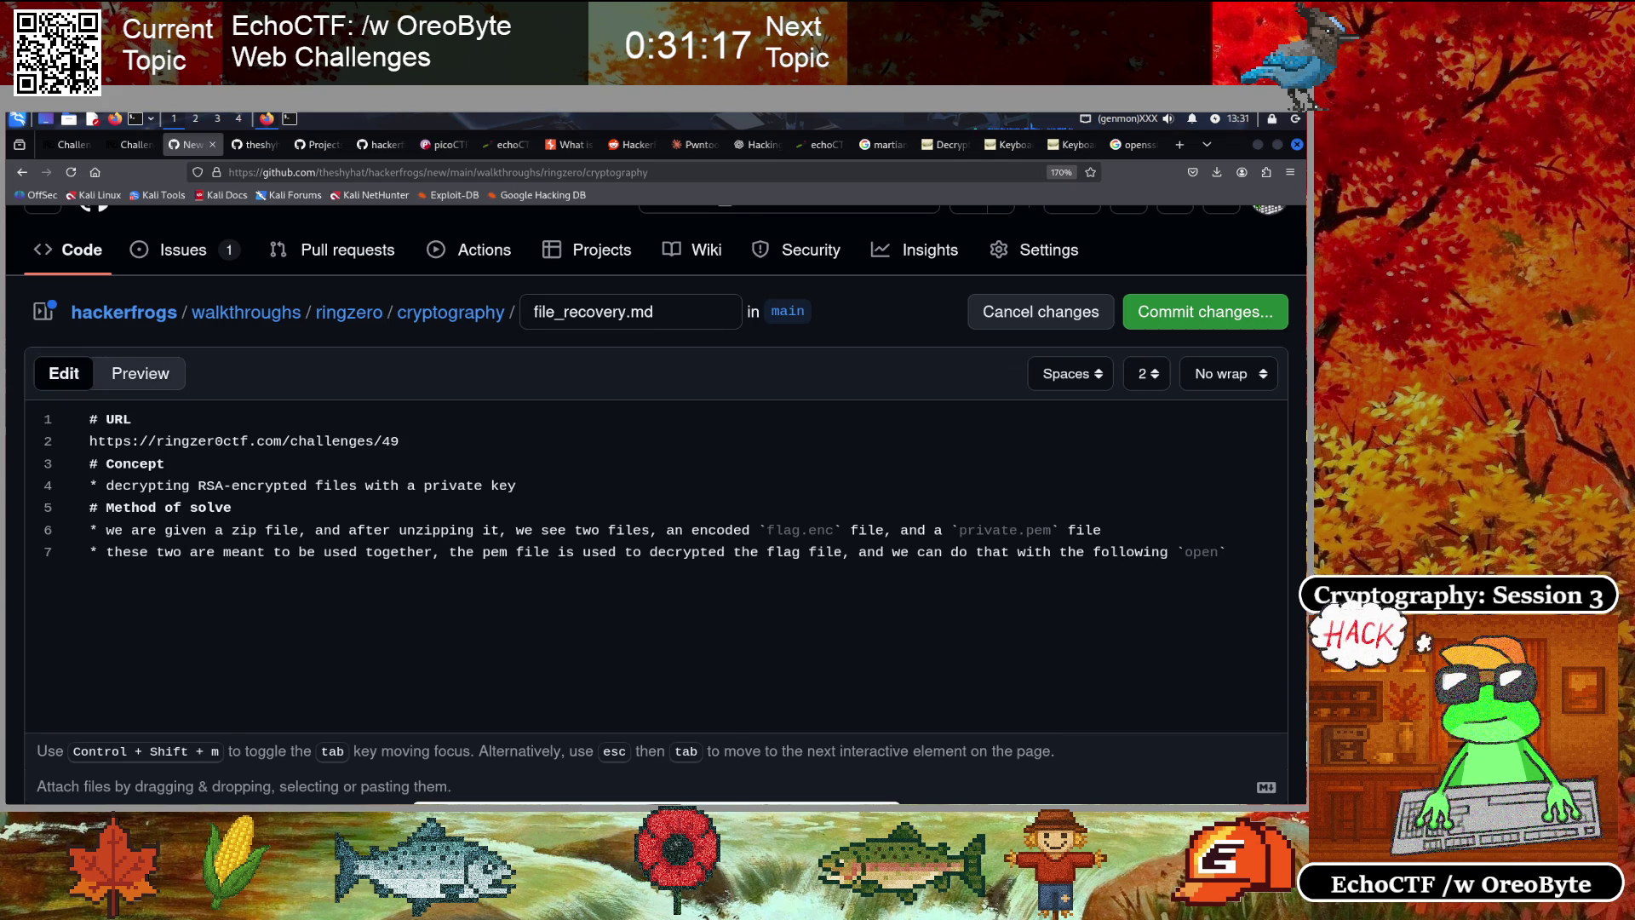
type(" command")
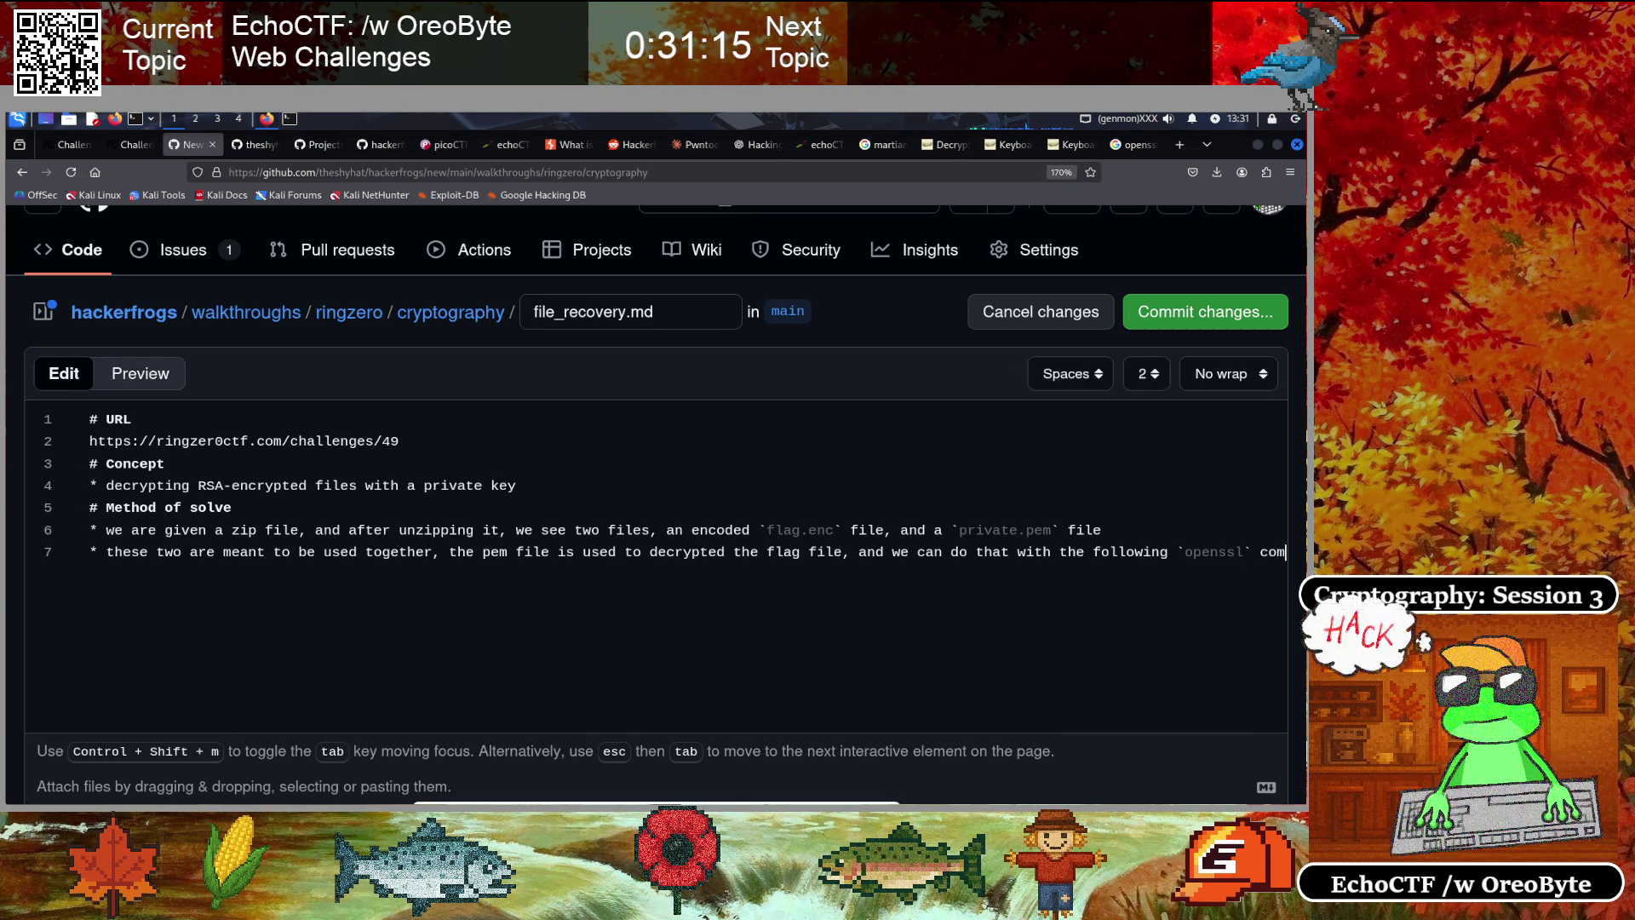
Add an empty ``` code block below the method bullets
key("Return")
key("BackSpace")
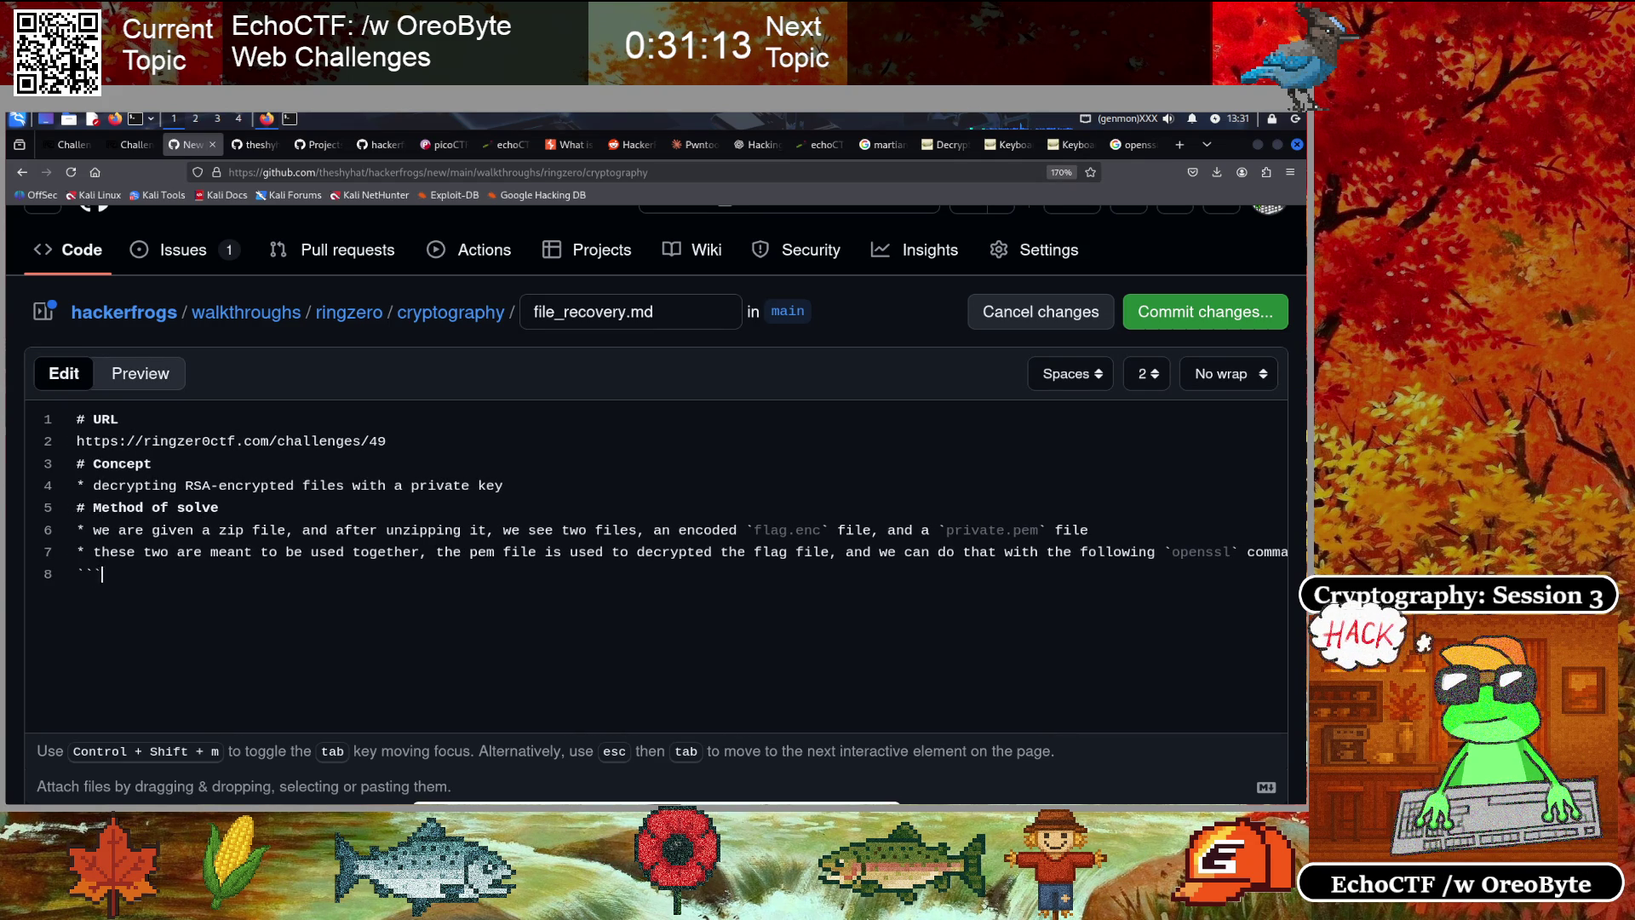
type("``")
key("Up")
key("Return")
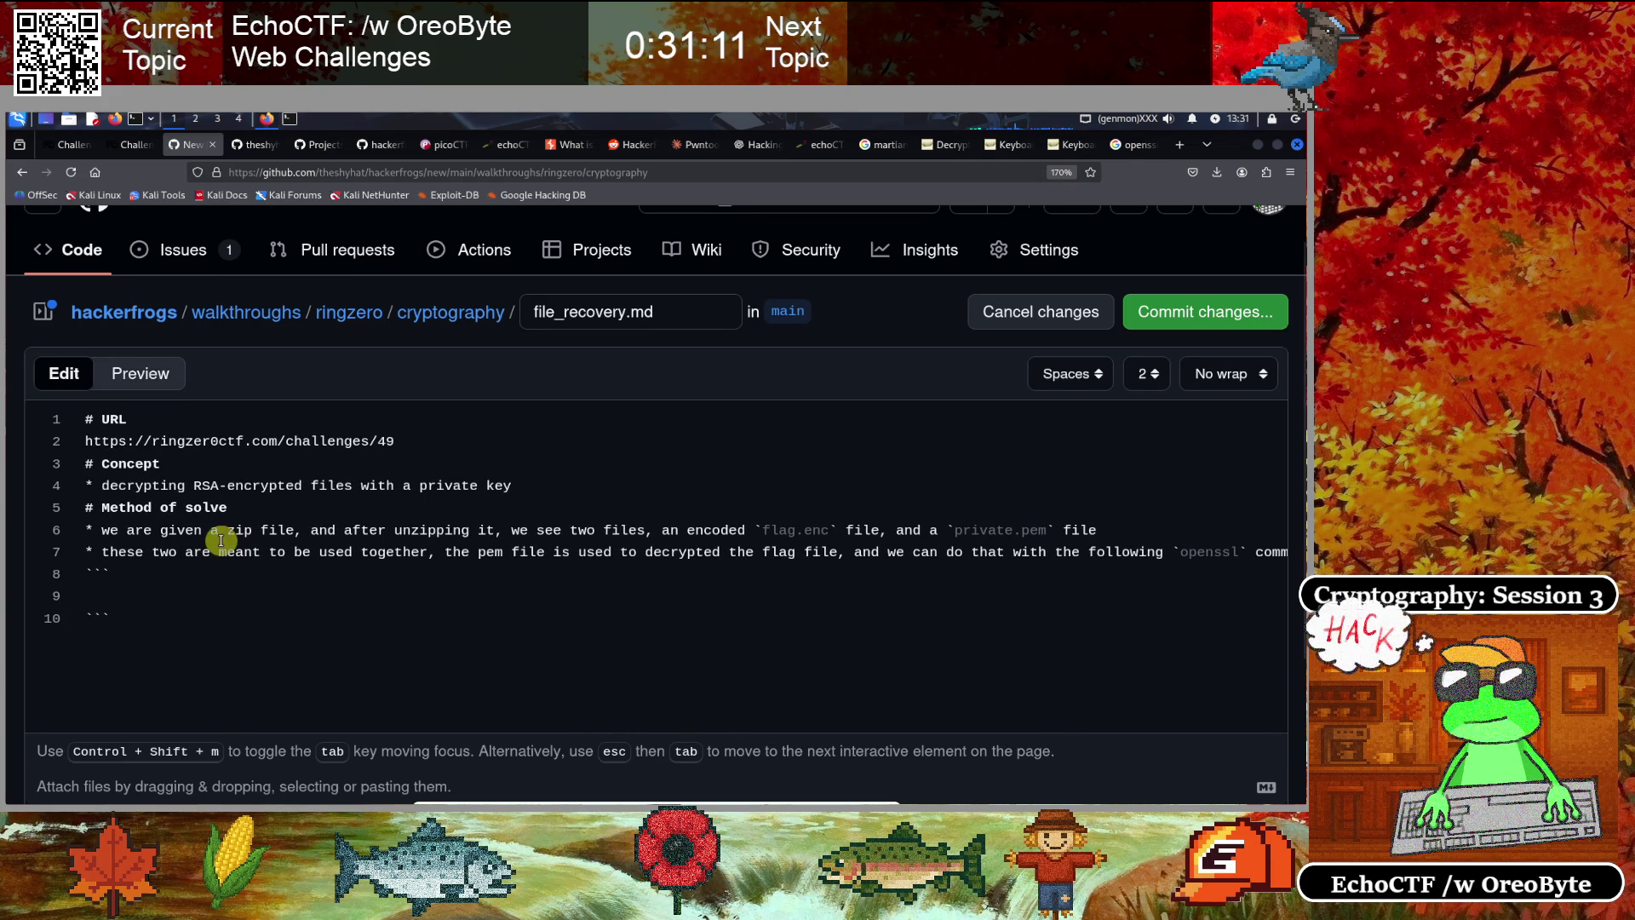
left_click(289, 119)
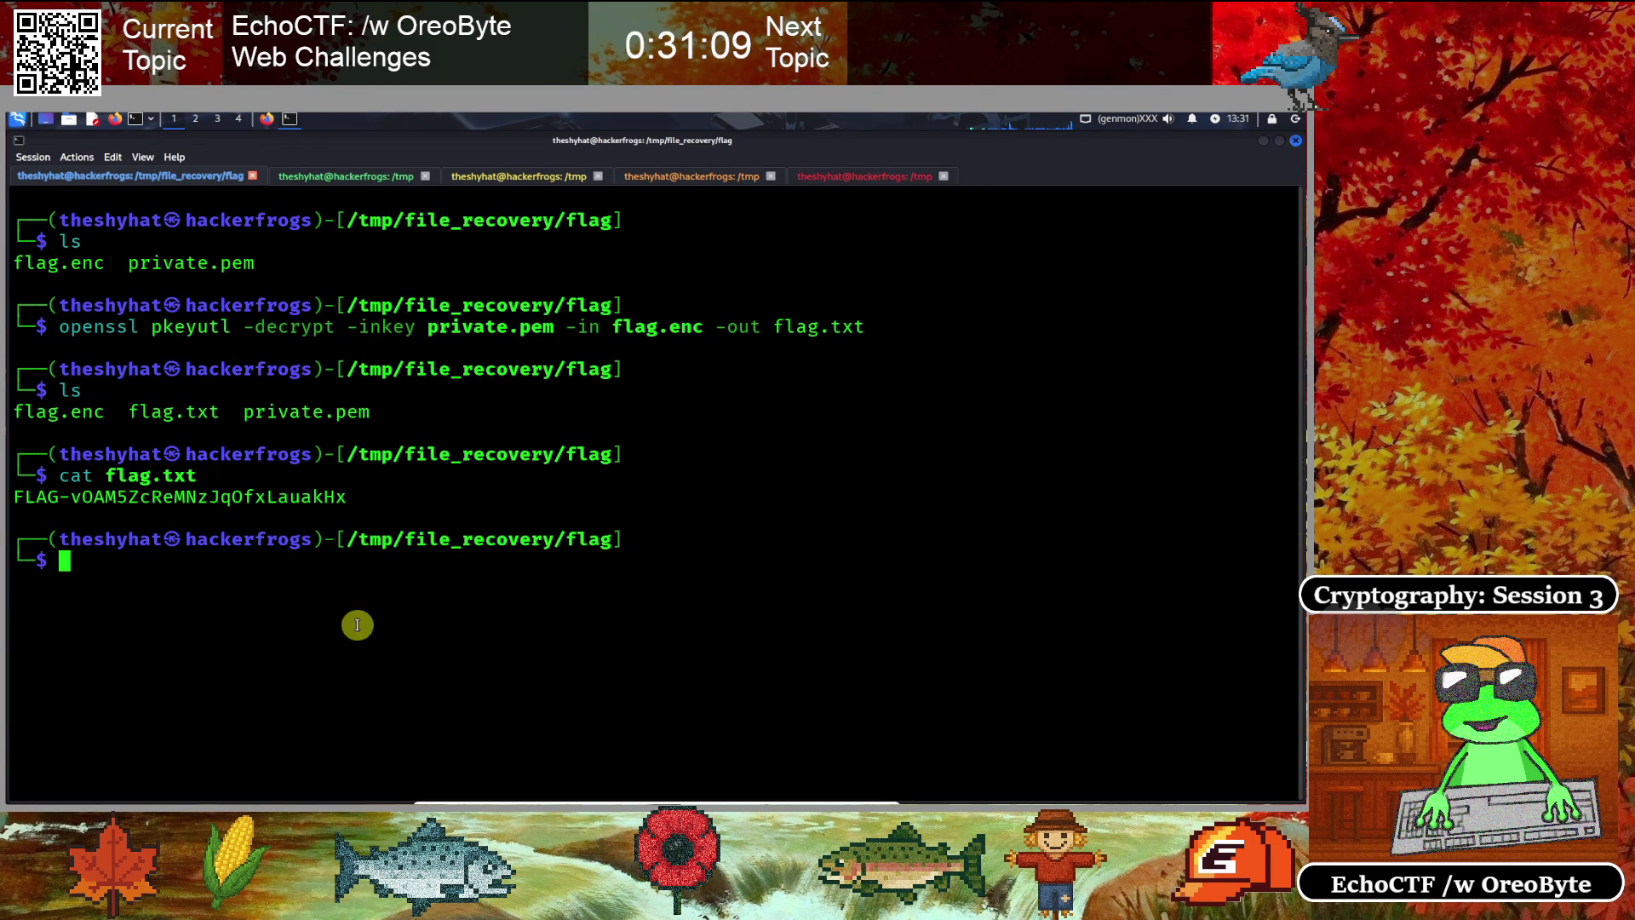
Copy the openssl pkeyutl decrypt command from the terminal into the draft's code block
key("Up")
key("Up")
key("Up")
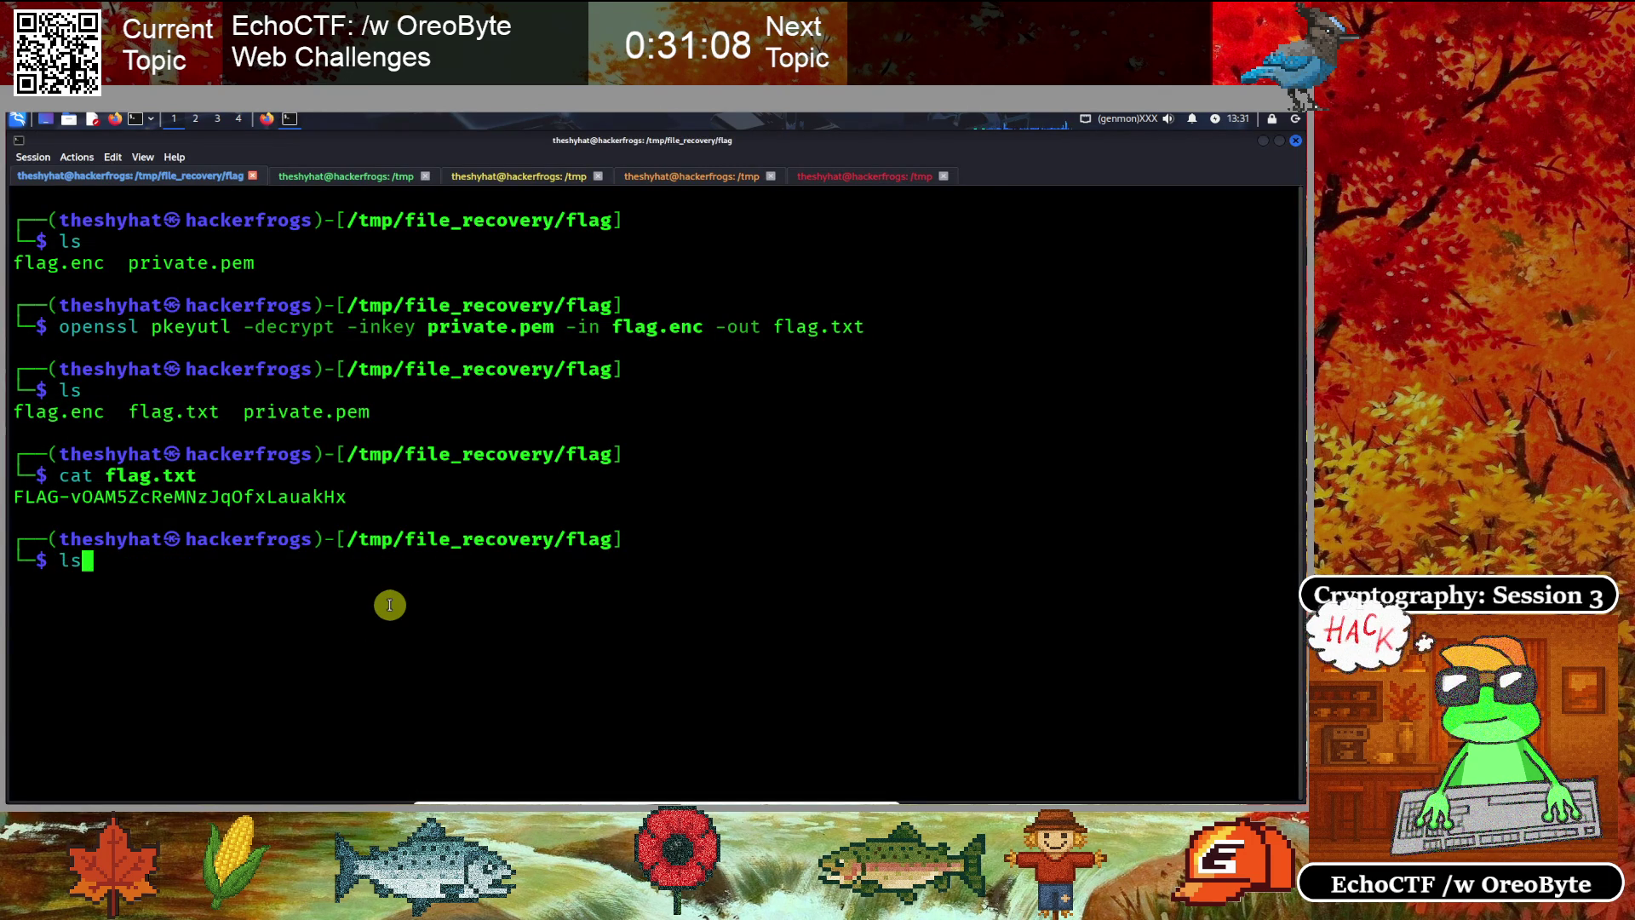
left_click_drag(63, 564, 872, 560)
right_click(116, 559)
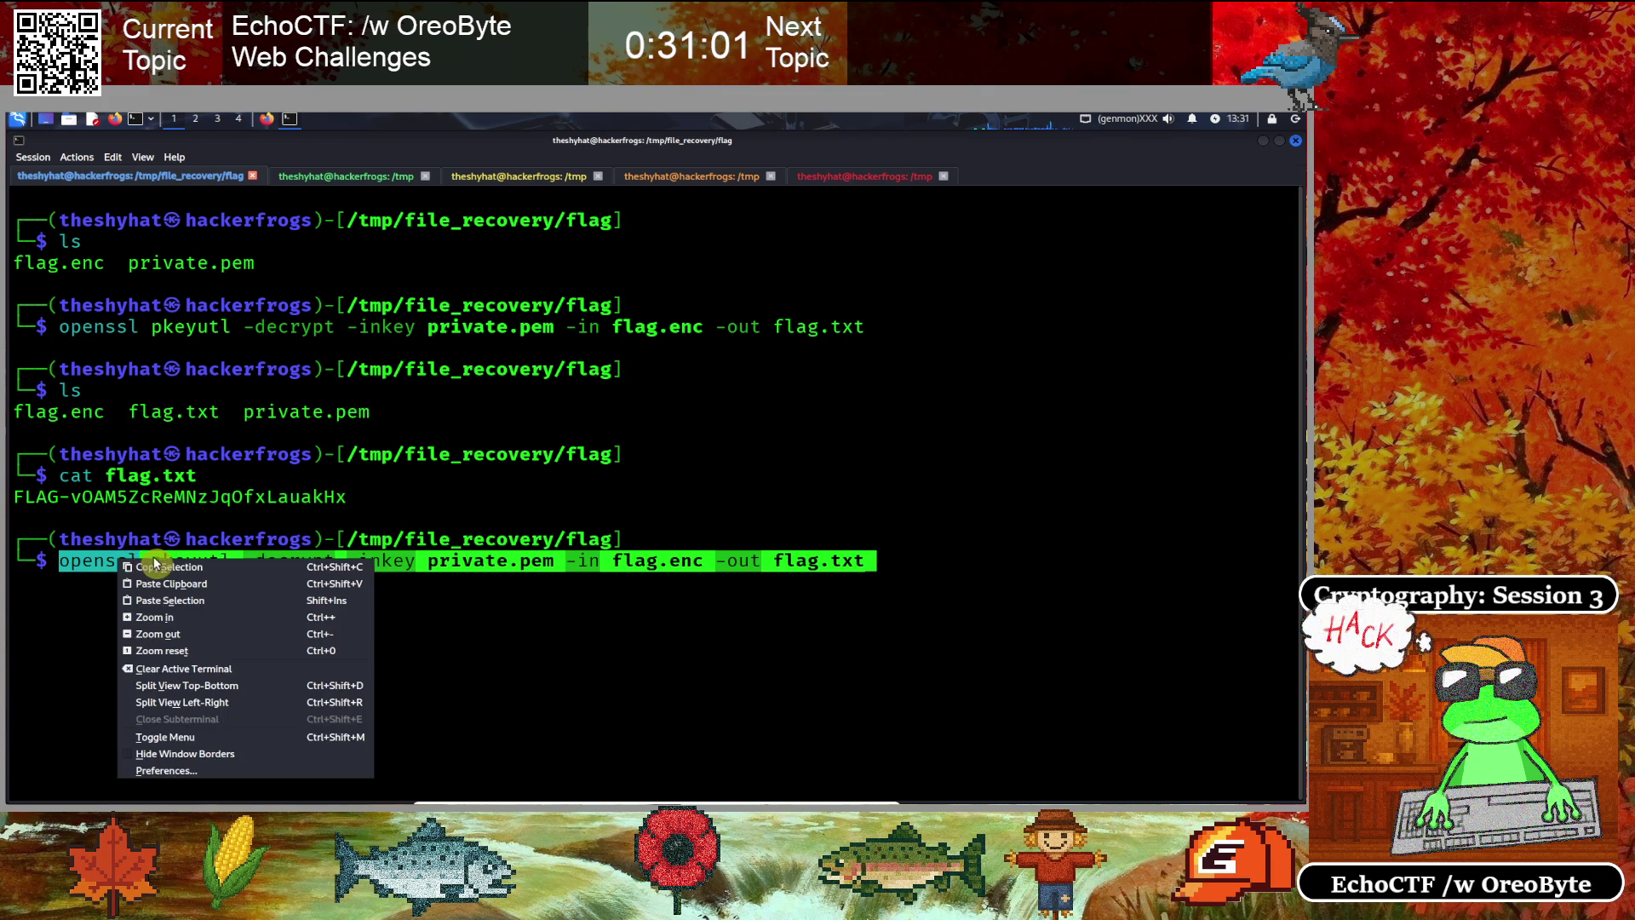
left_click(159, 558)
left_click(143, 611)
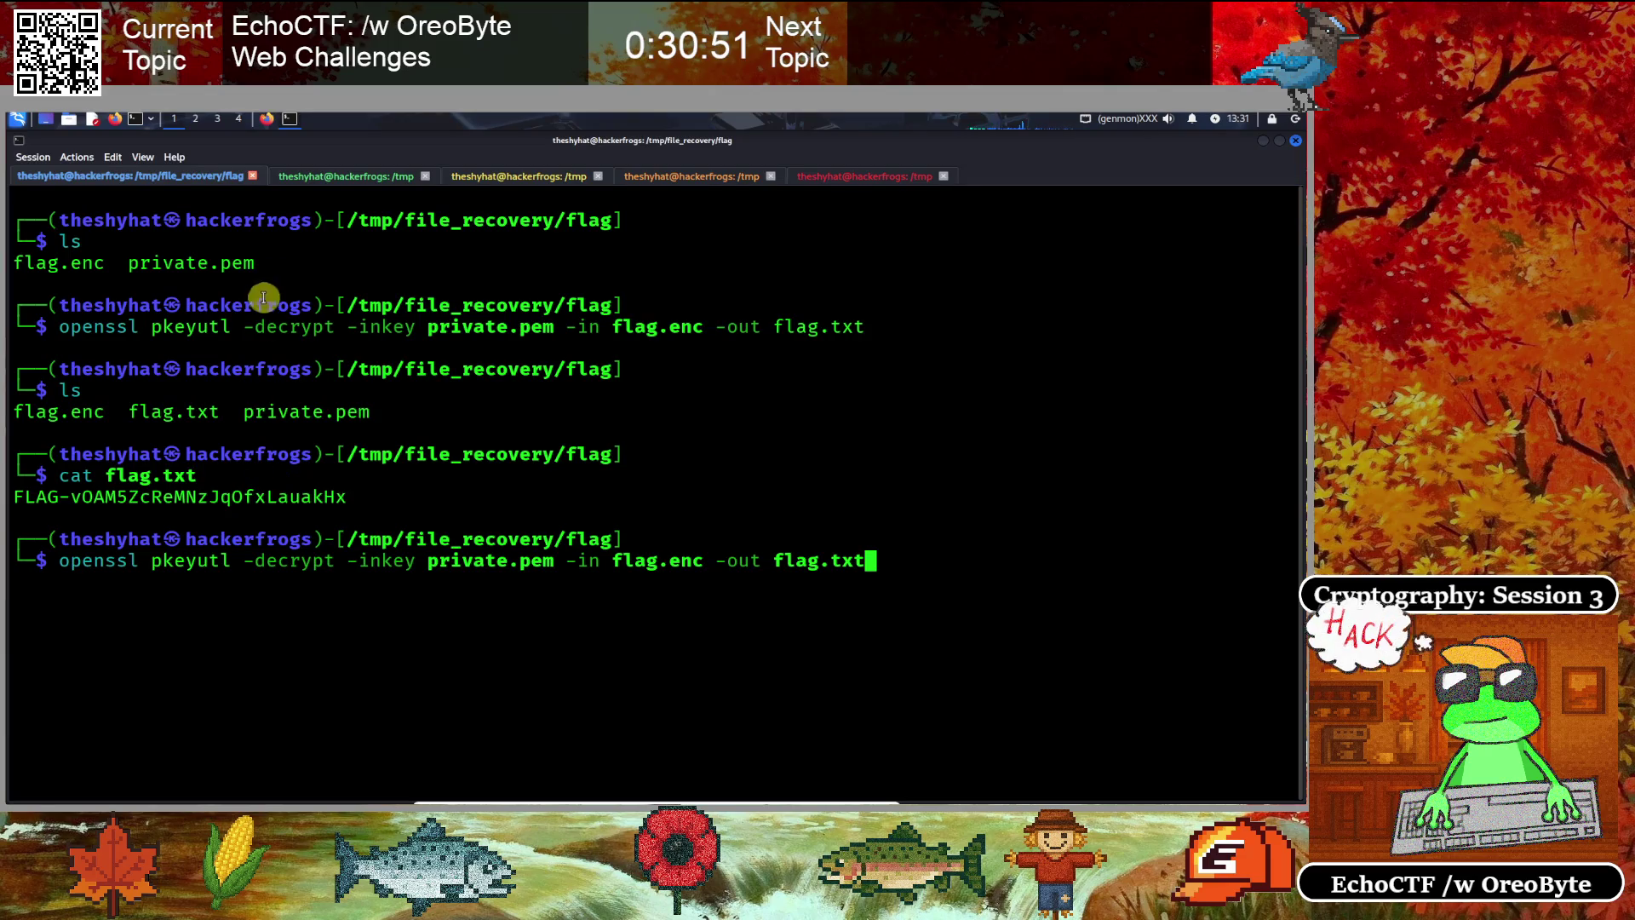
left_click(267, 118)
key("ctrl+v")
scroll(852, 613, "up", 1)
left_click(1190, 364)
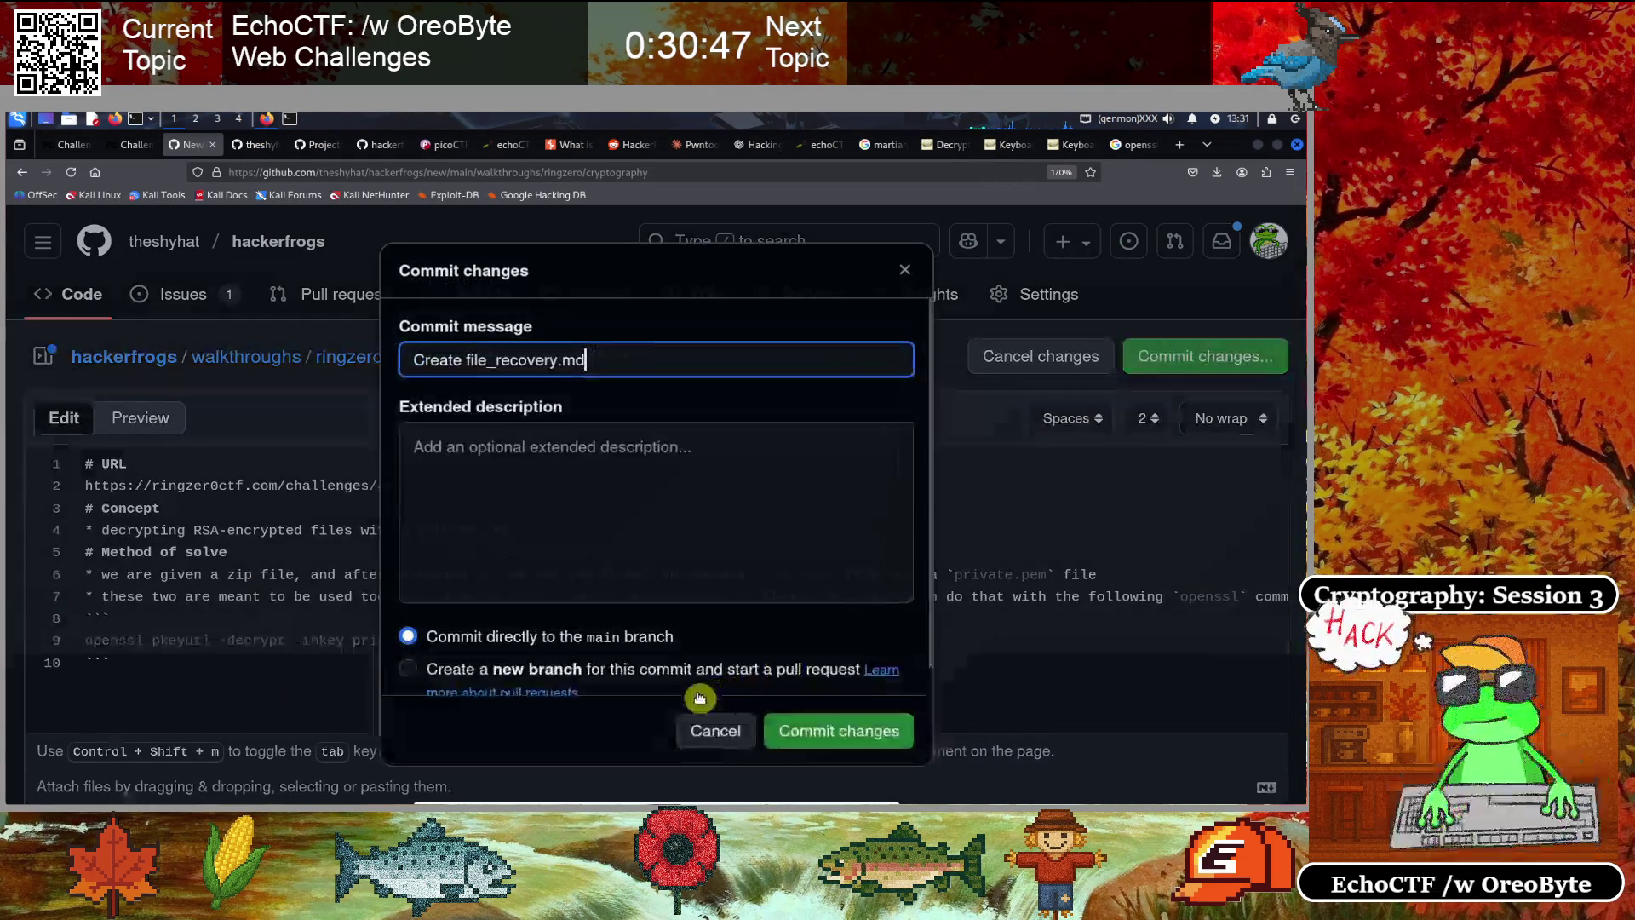
Commit file_recovery.md to main and refresh the cryptography folder listing
left_click(813, 733)
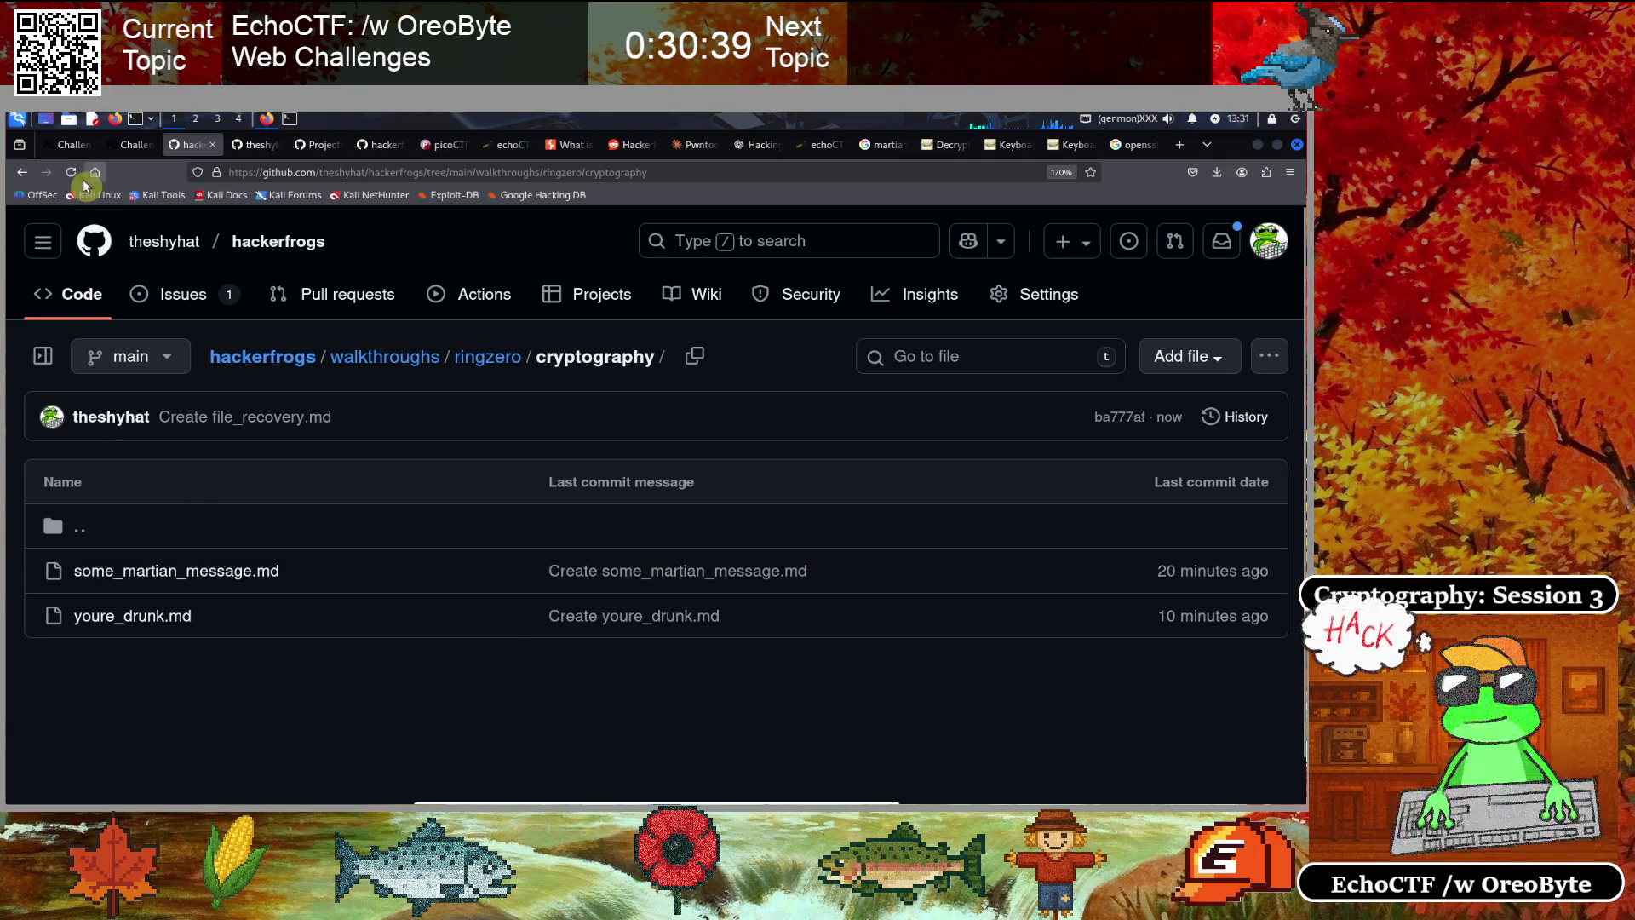
left_click(157, 539)
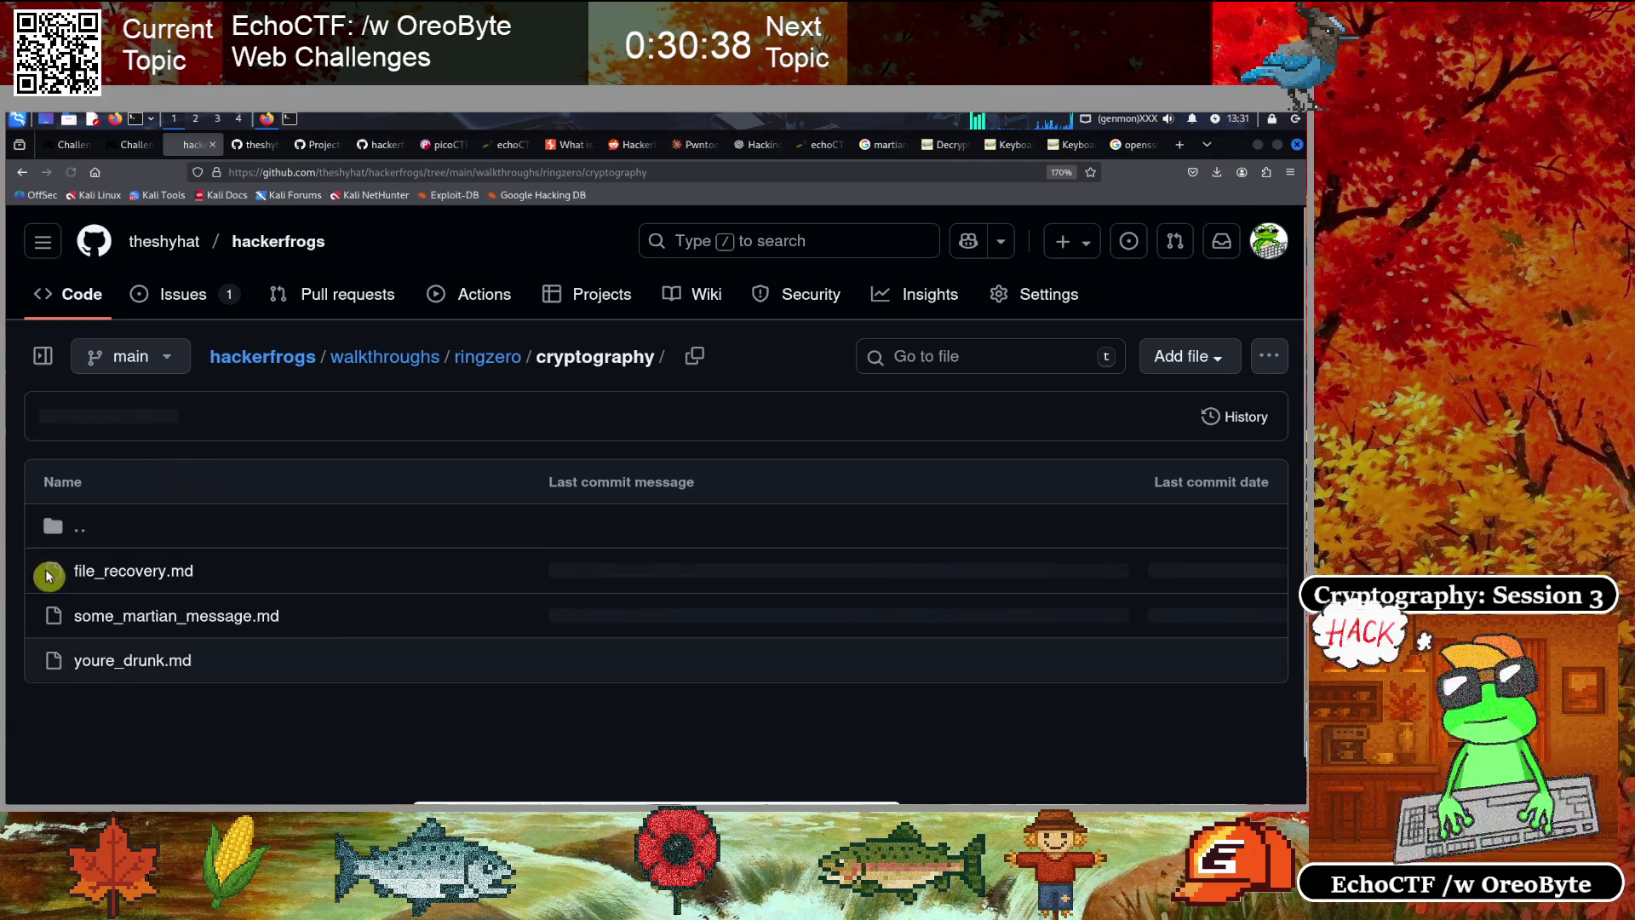
left_click(127, 143)
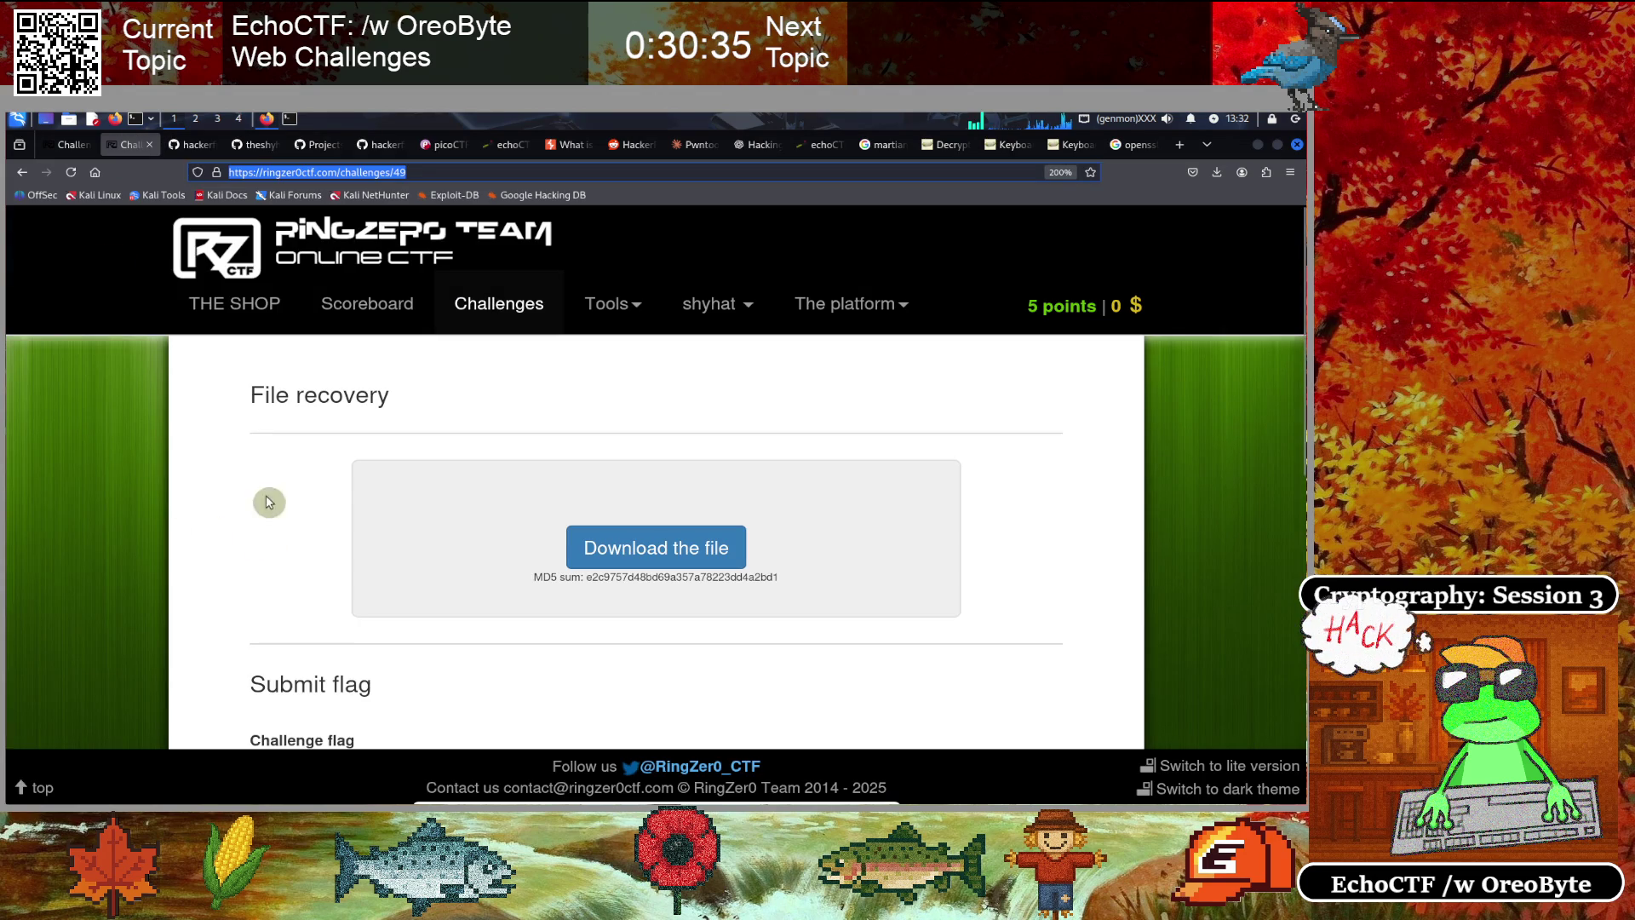
Go to the Cryptography challenge list and look over the Martian message part 2 row details
left_click(154, 147)
left_click(68, 144)
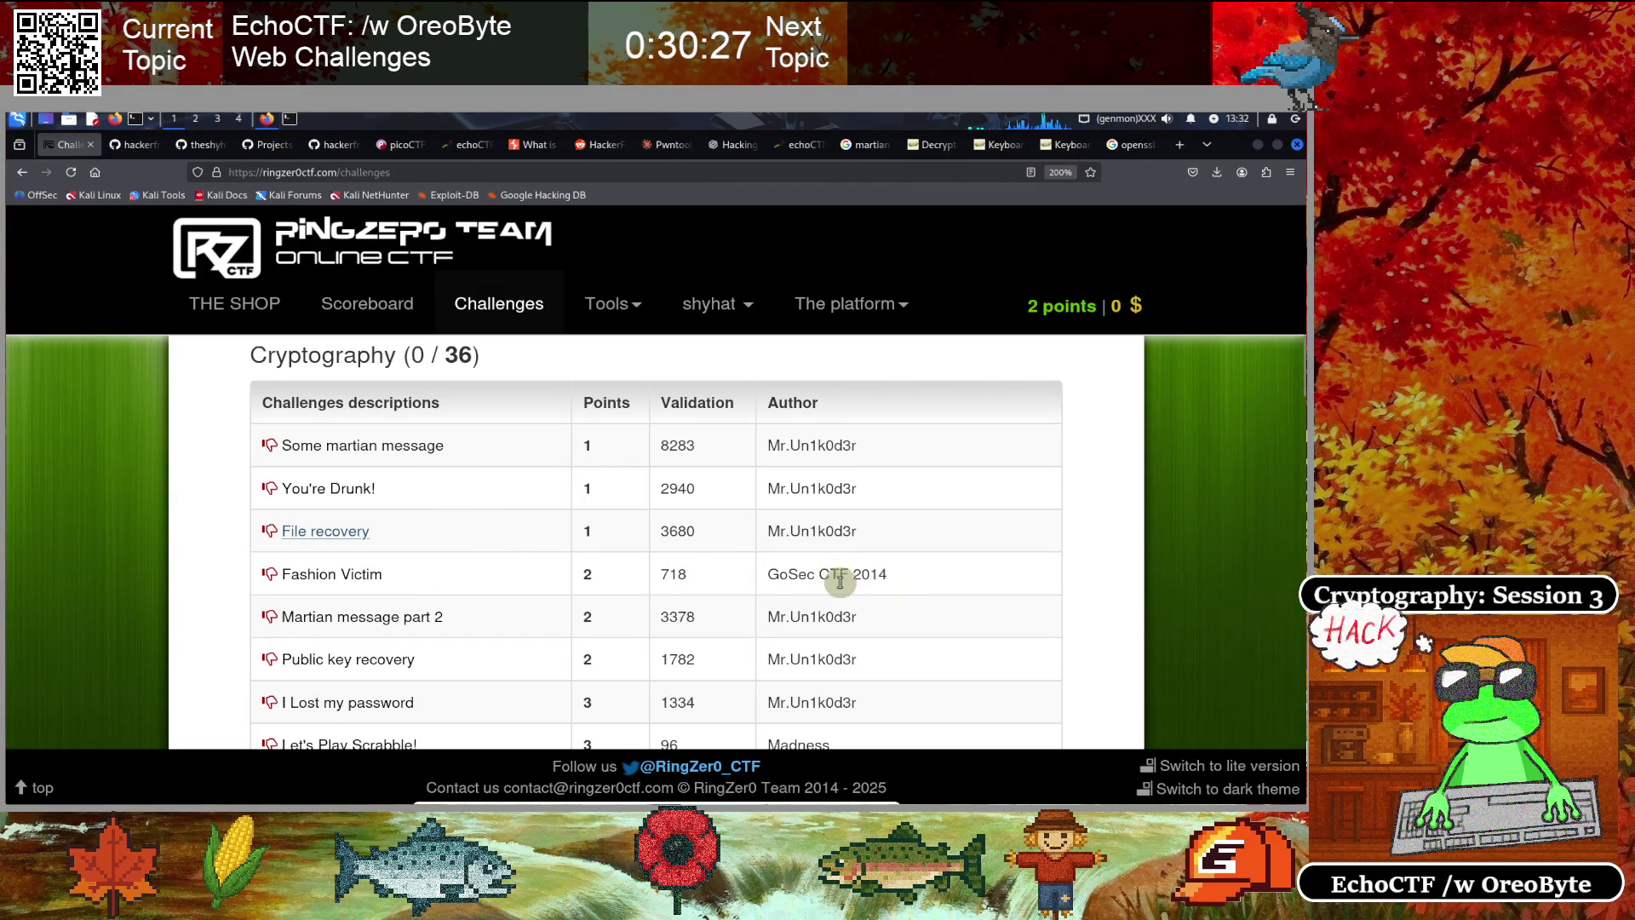
left_click_drag(764, 569, 930, 586)
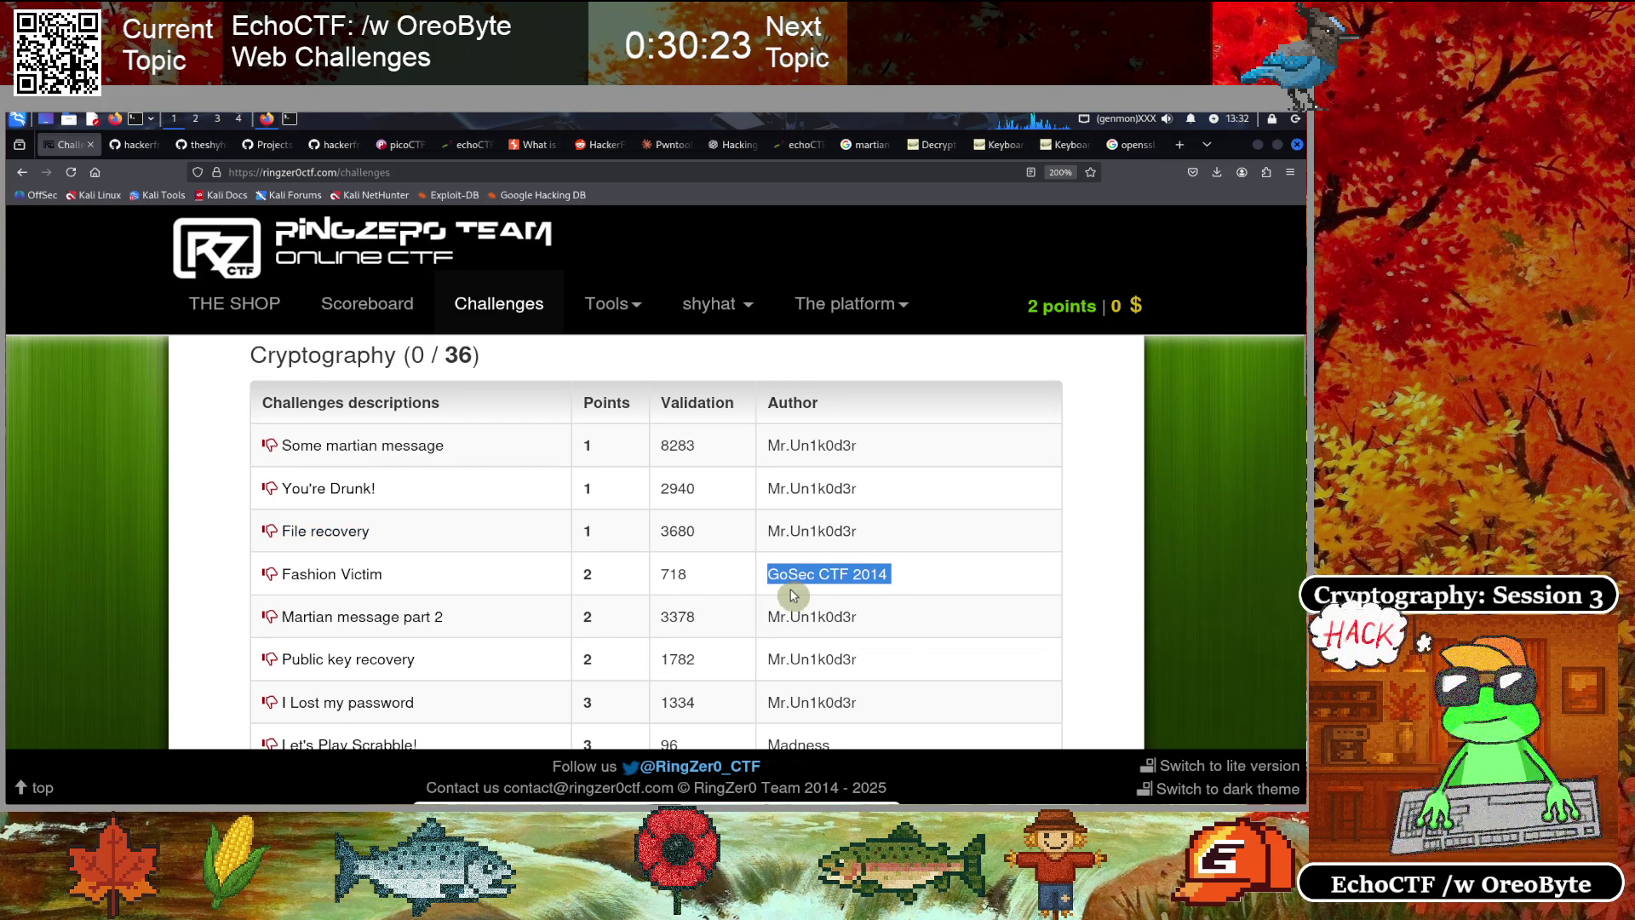
left_click(533, 629)
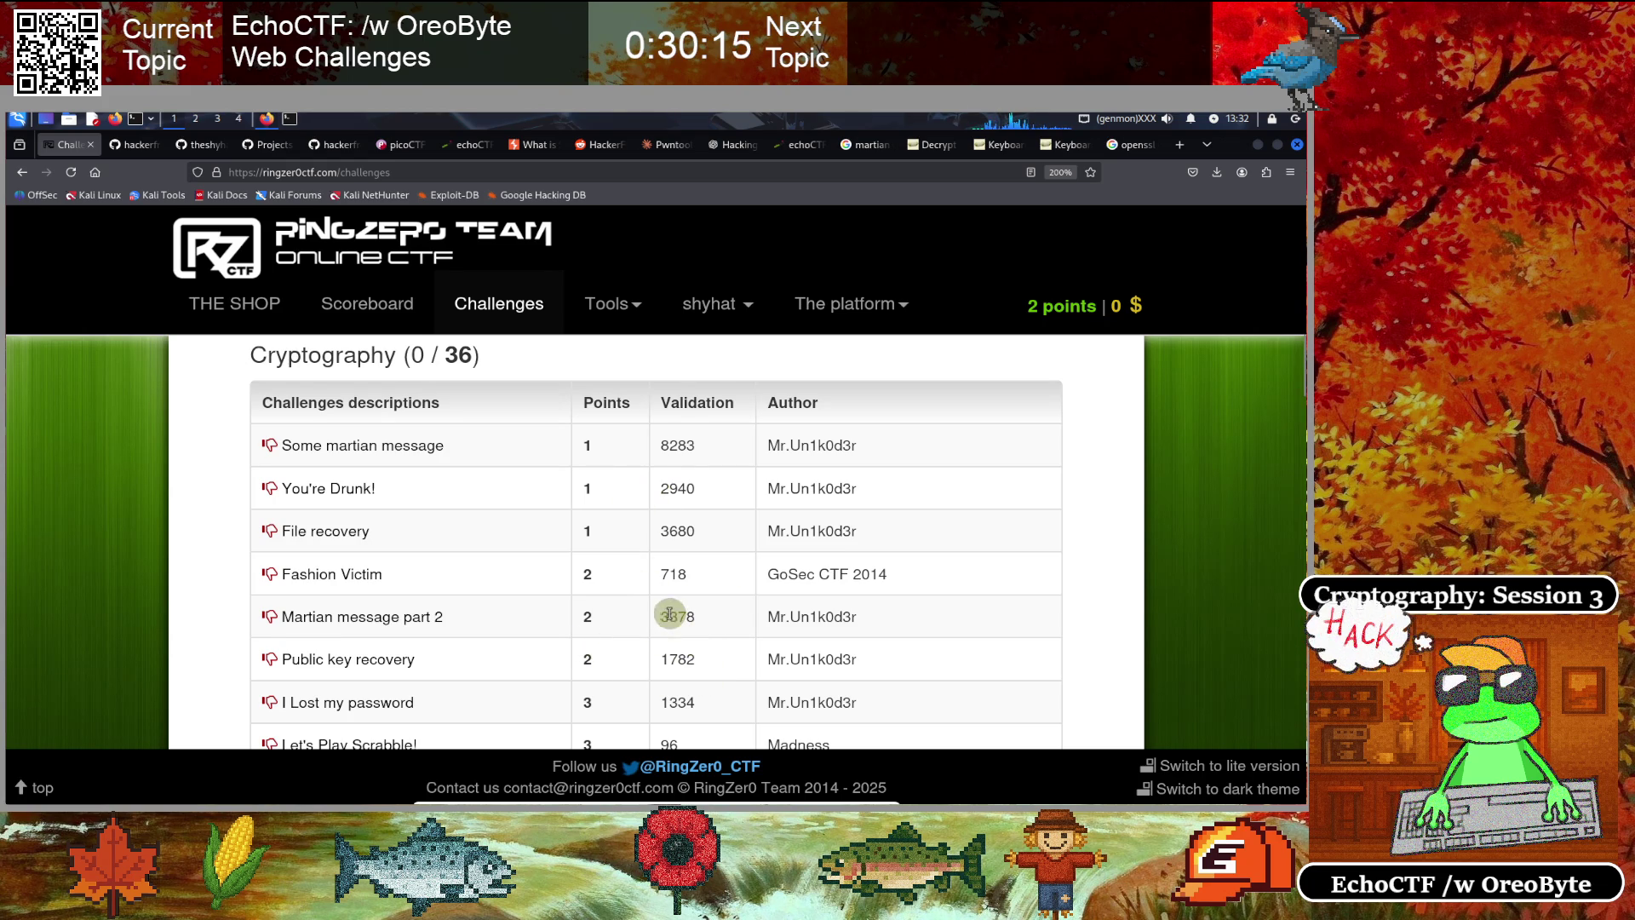
left_click_drag(662, 621, 839, 614)
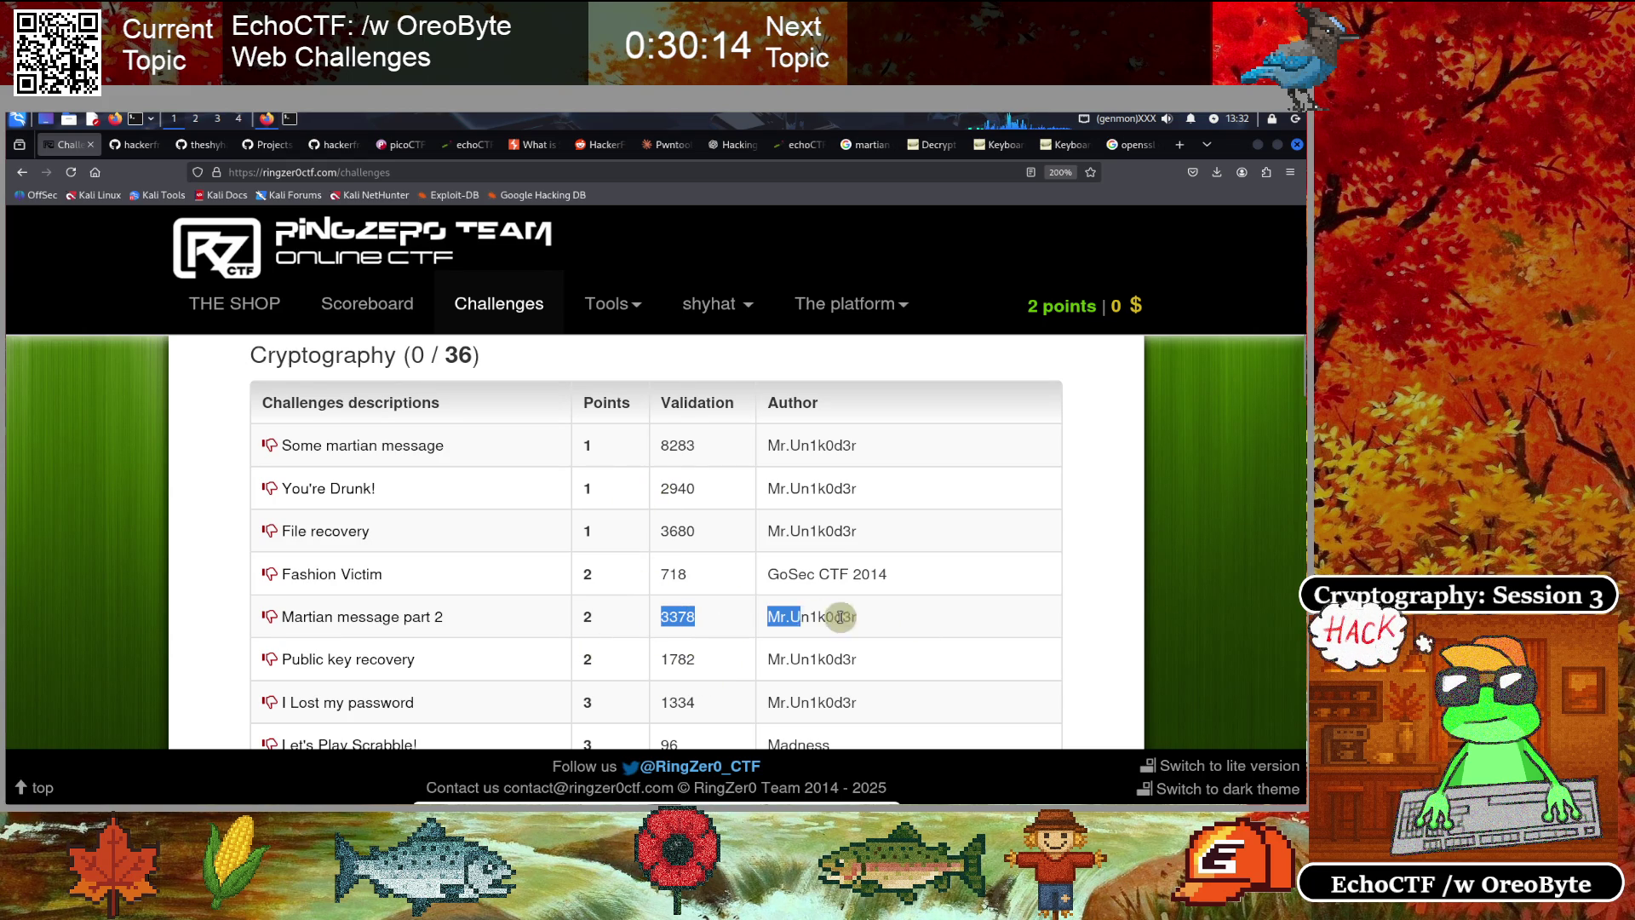
left_click(674, 642)
left_click(677, 628)
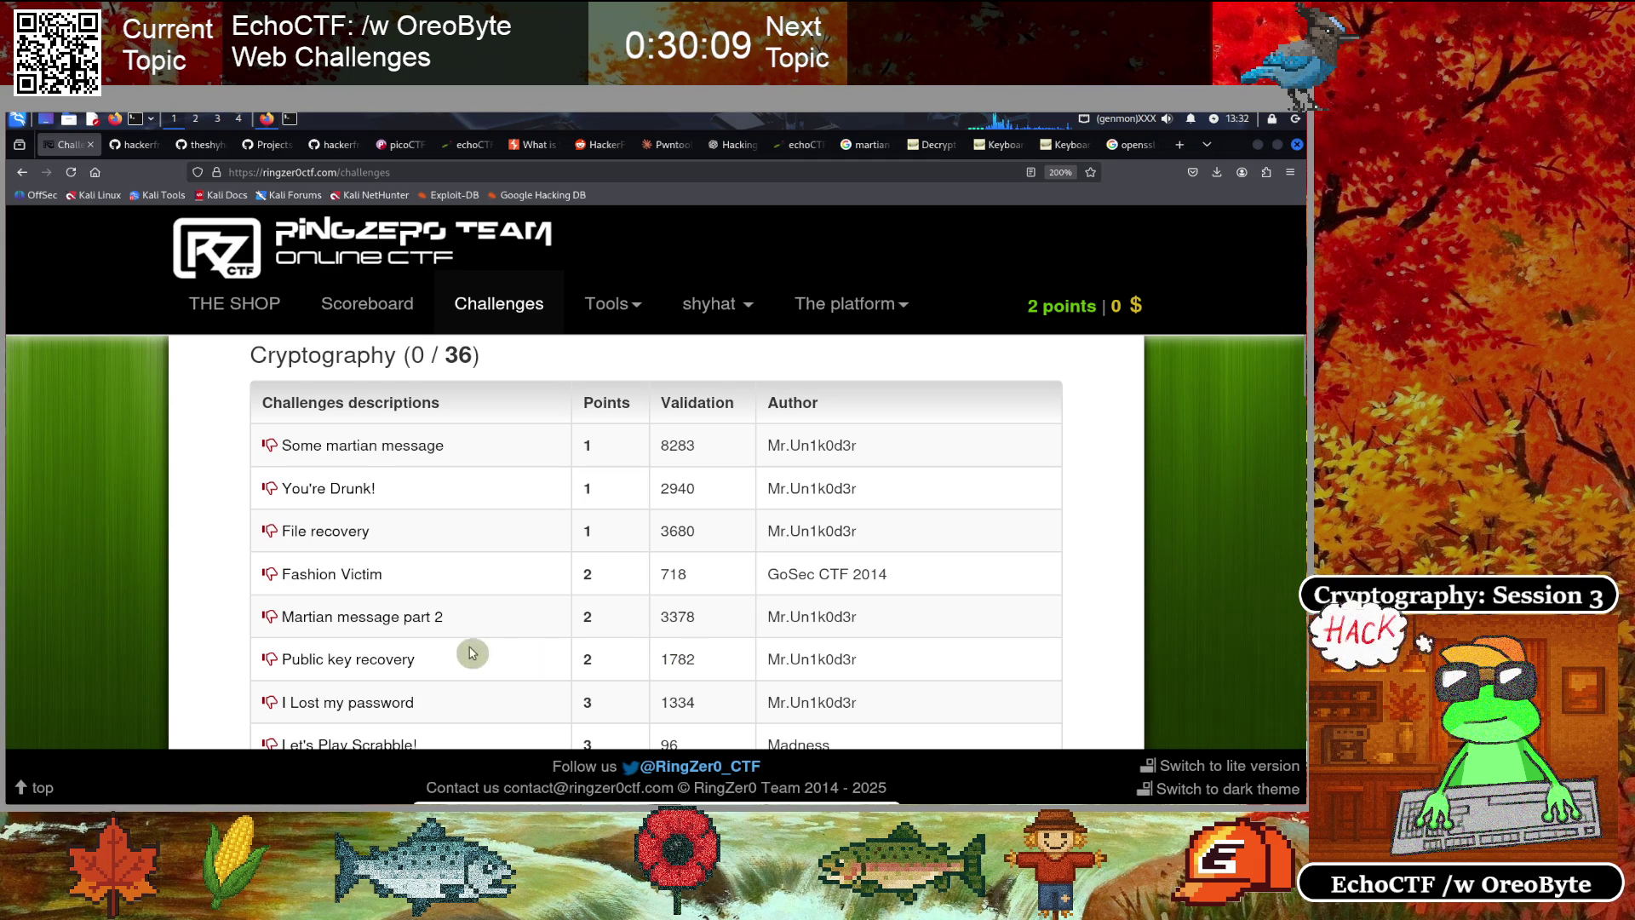
Open Martian message part 2 in a new tab and read its key phrase and KDERE2UNX1W1H96GYQNUSQT1KPGB ciphertext
right_click(349, 614)
left_click(428, 393)
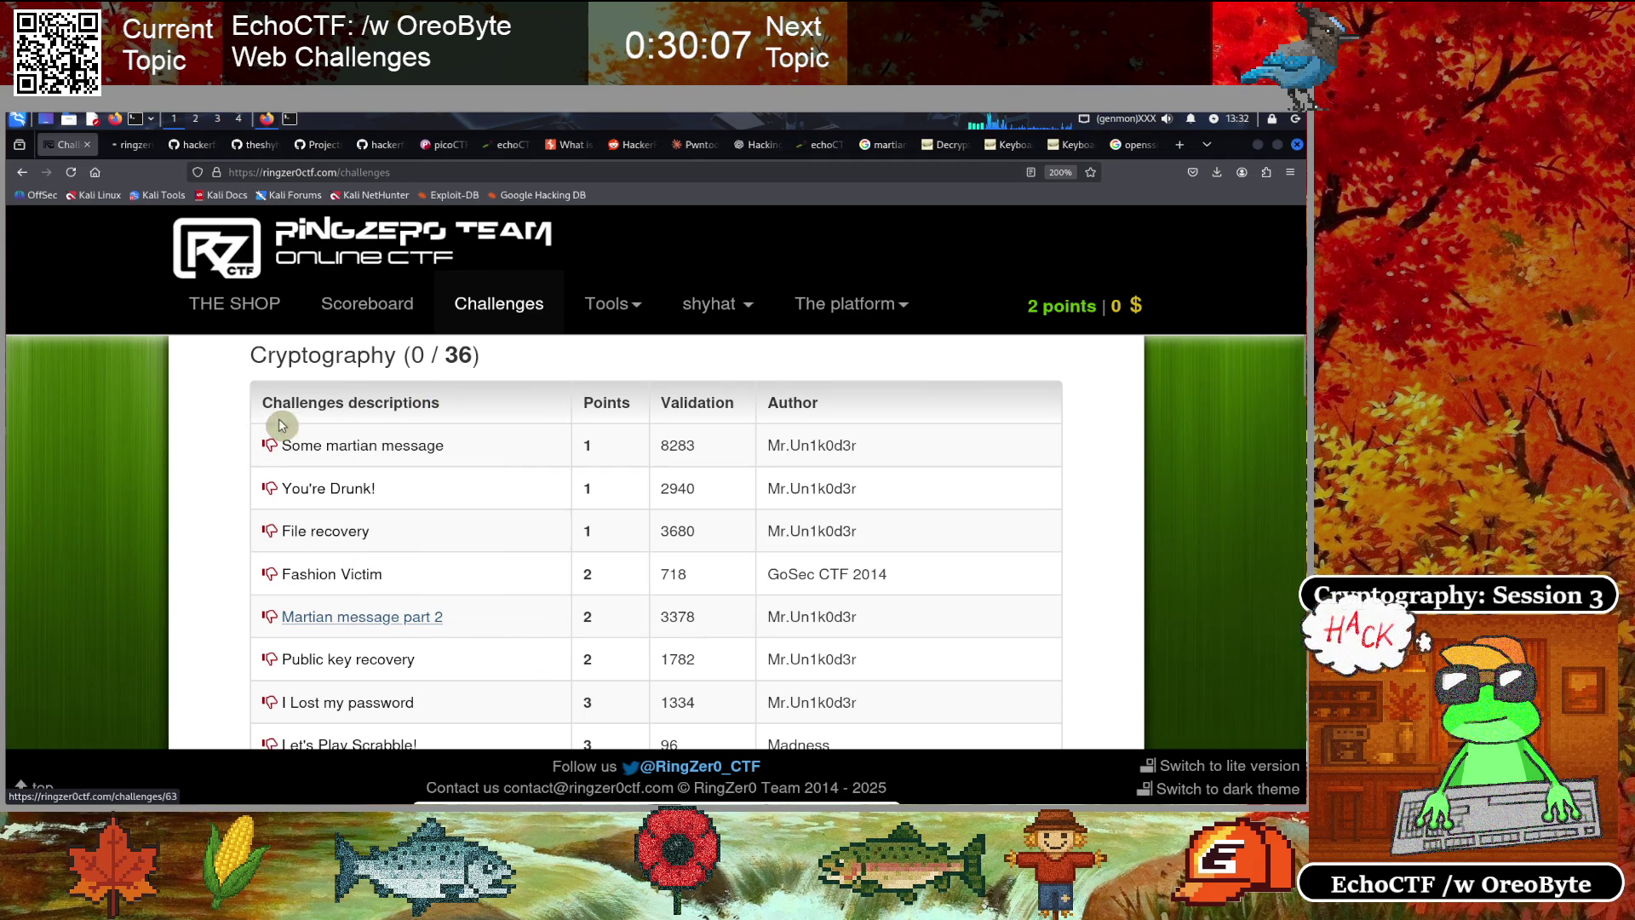
left_click(127, 144)
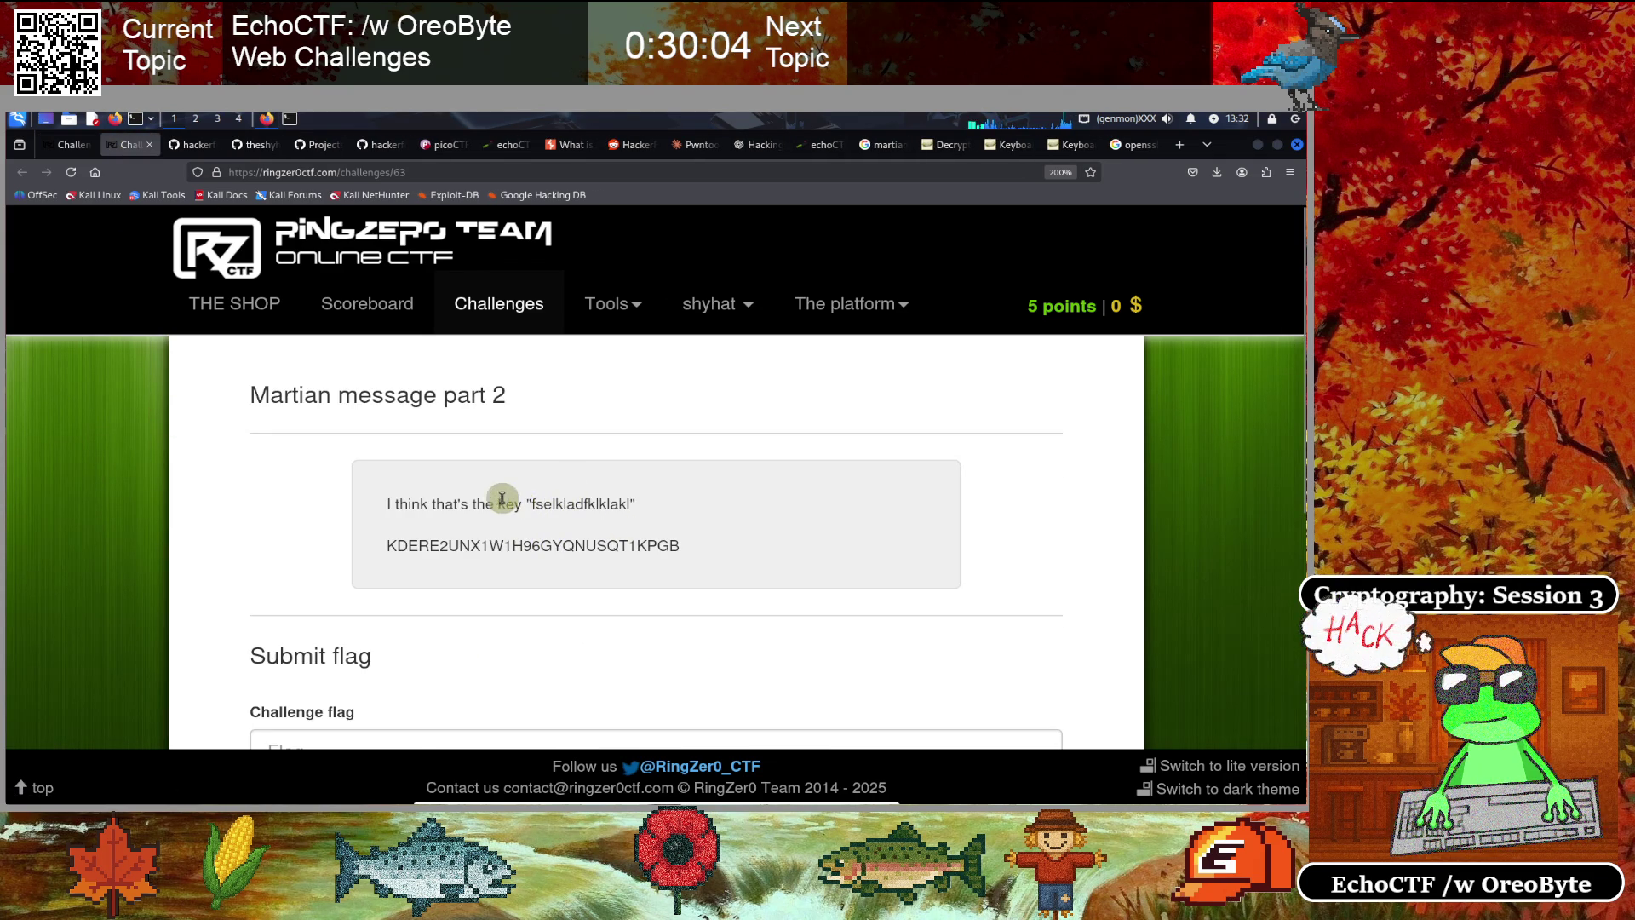
left_click_drag(496, 503, 641, 503)
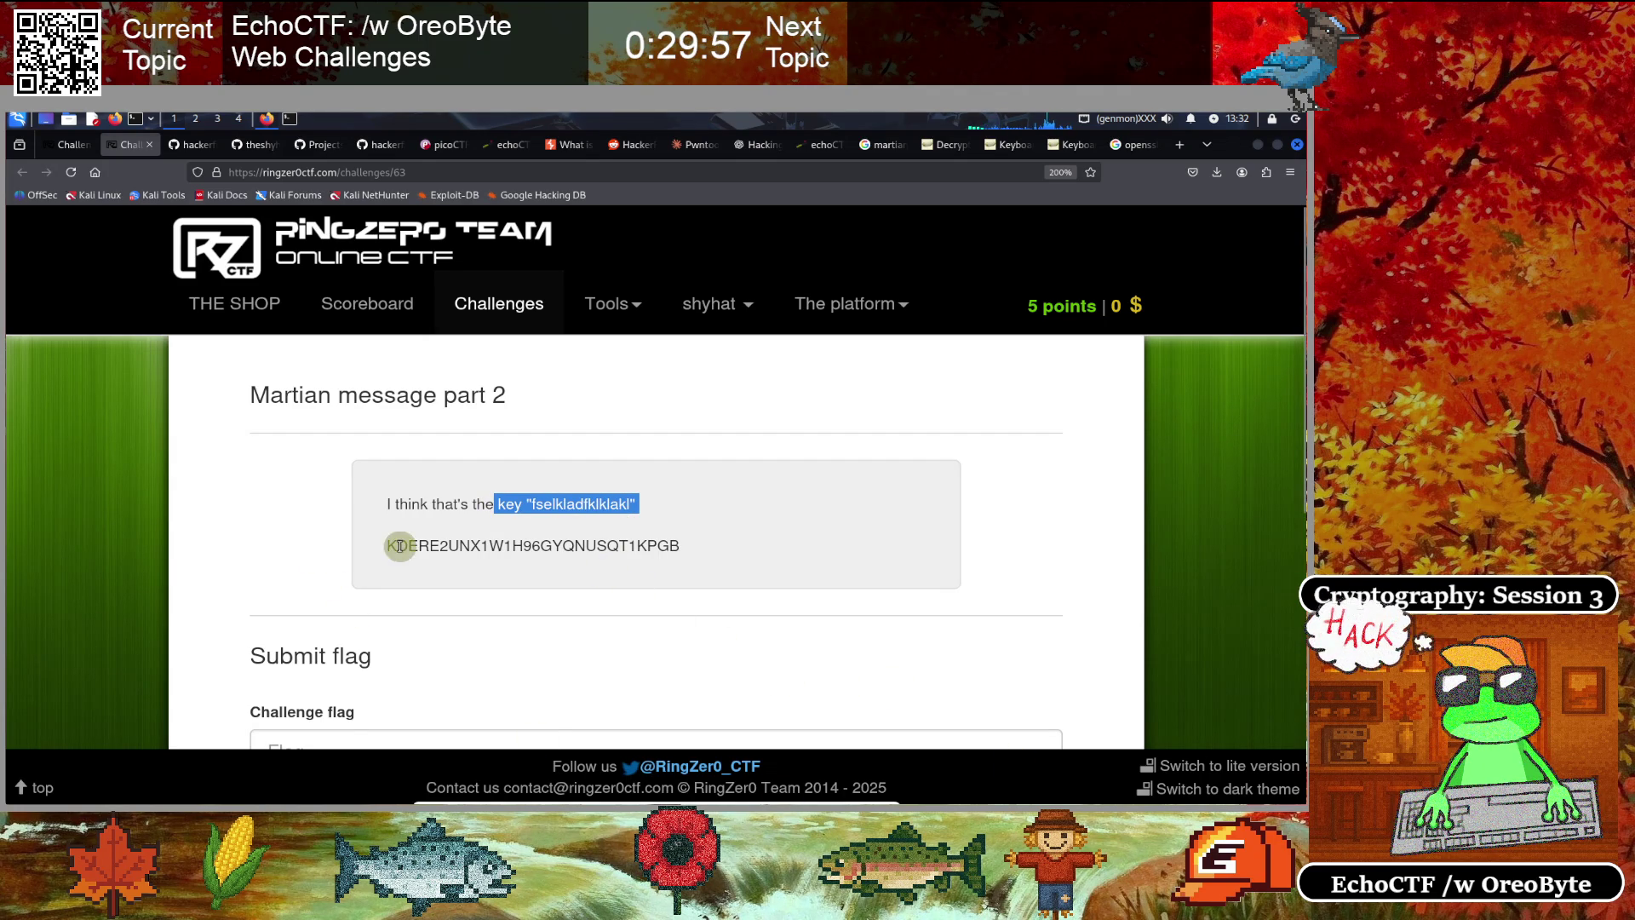
mouse_move(387, 545)
left_mouse_down()
mouse_move(584, 565)
mouse_move(699, 554)
left_mouse_up()
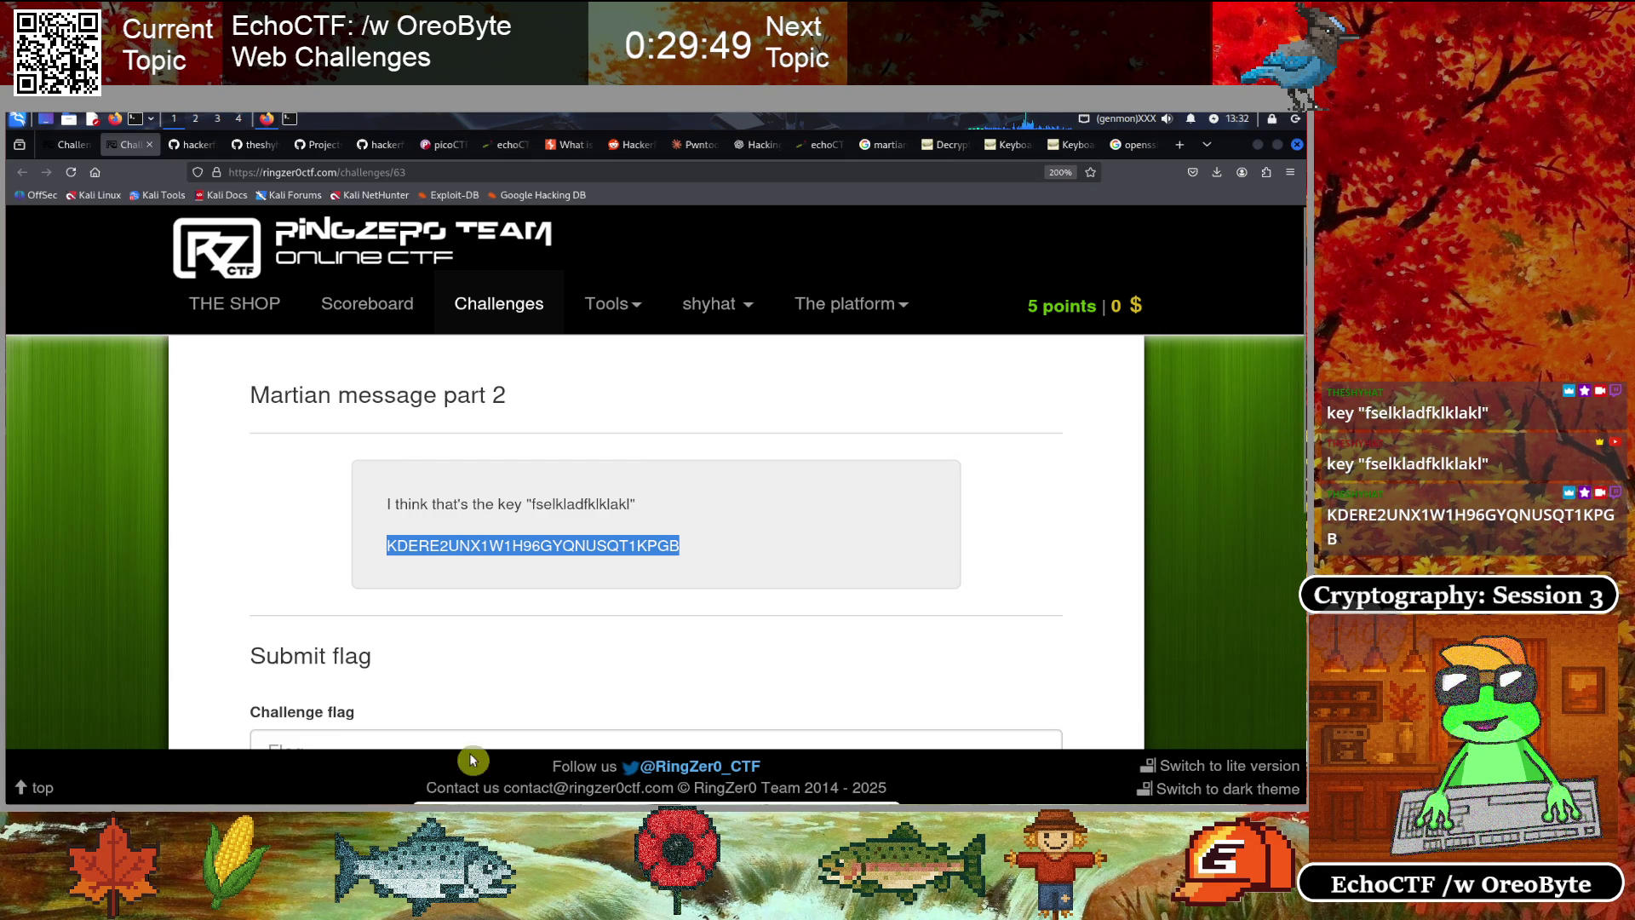
left_click(248, 535)
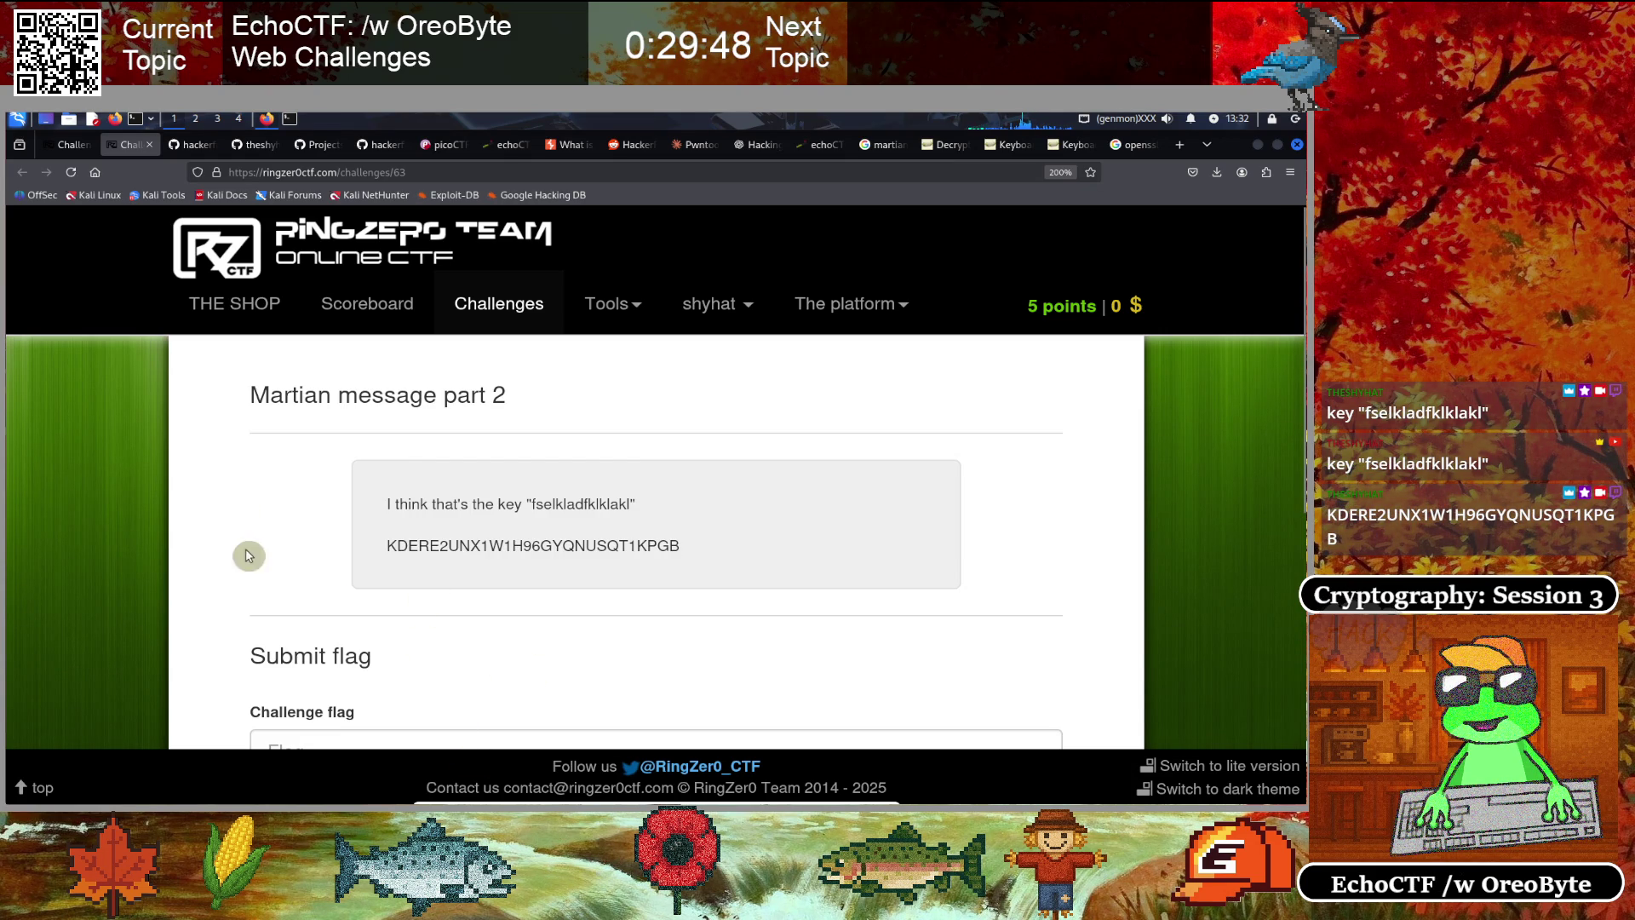
left_click(191, 144)
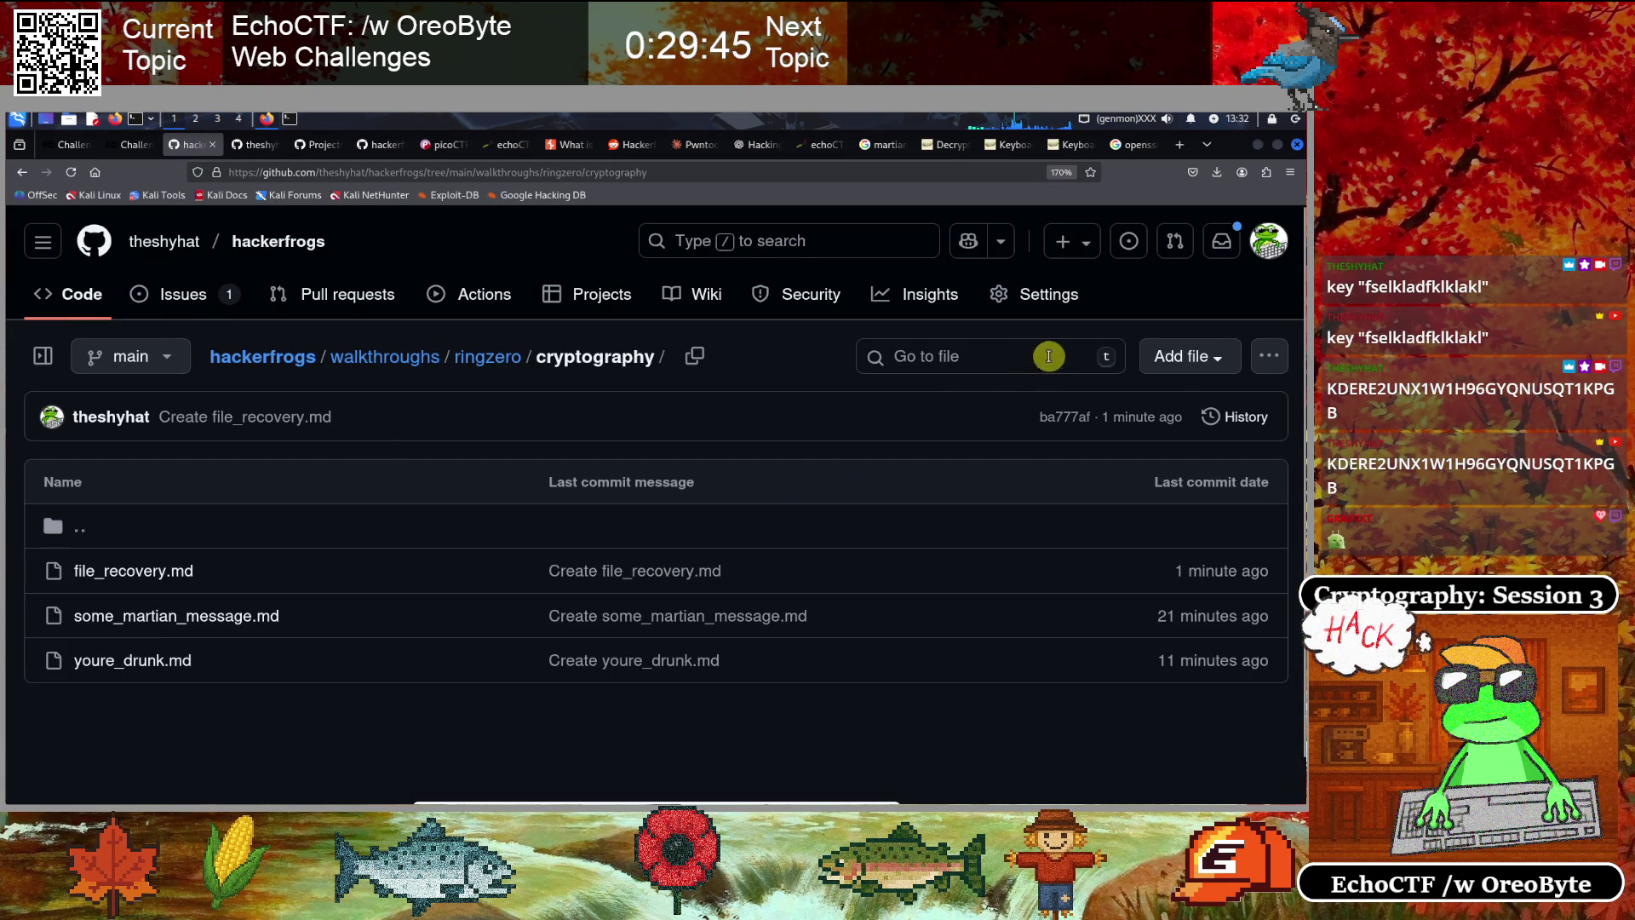
left_click(1178, 365)
Create a new file named maritan_message2.md in the cryptography folder
left_click(1103, 406)
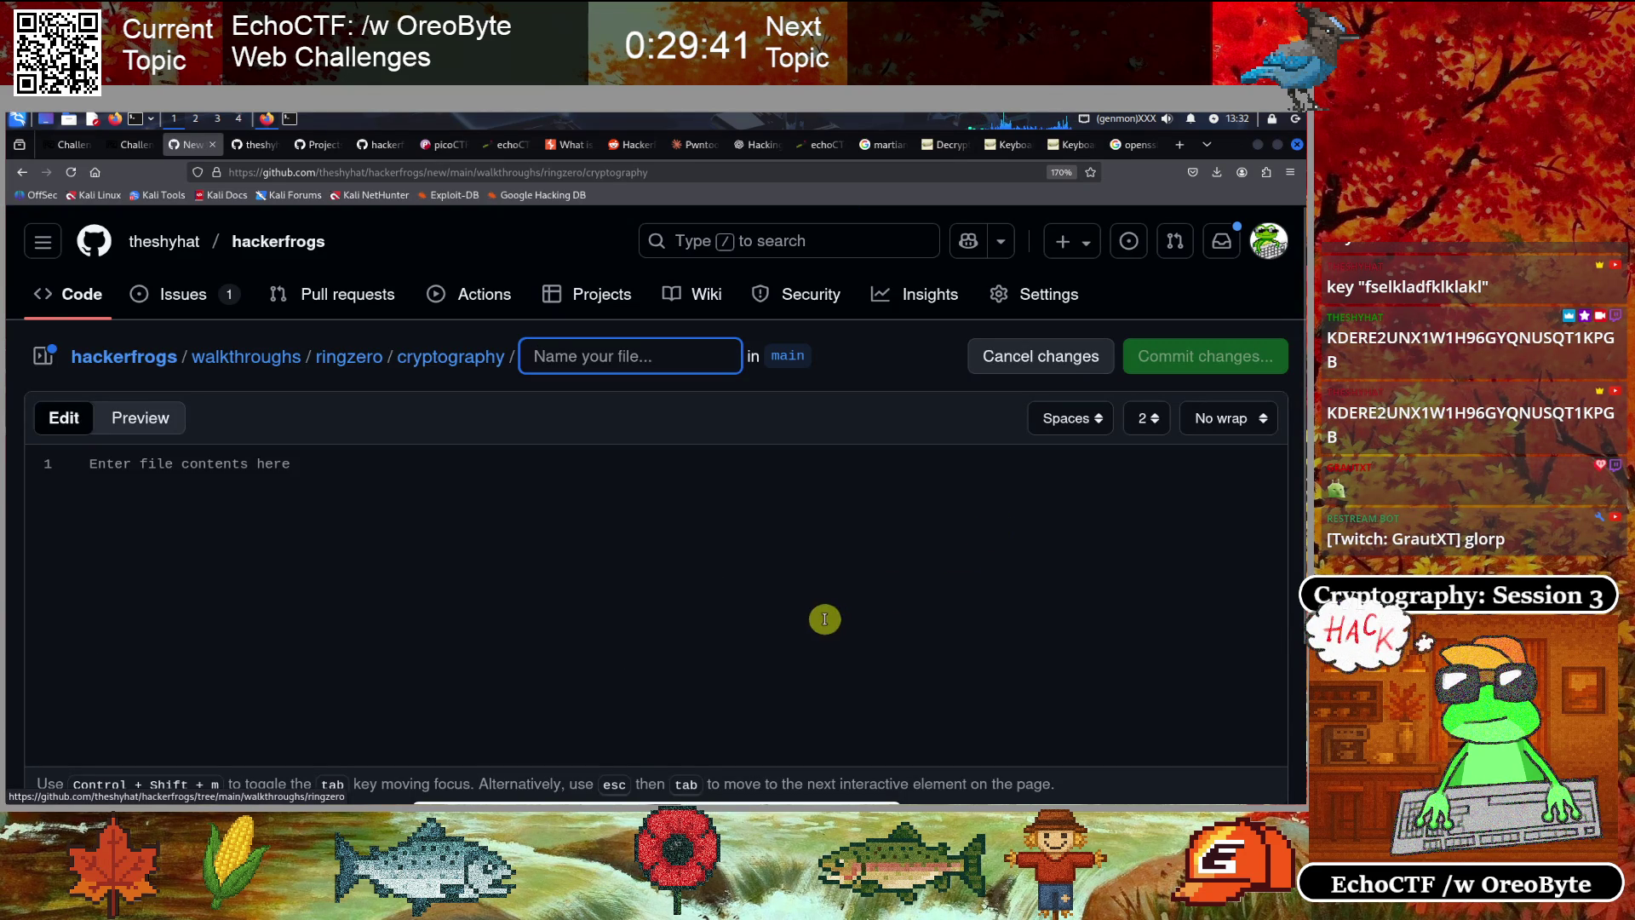
left_click(419, 497)
left_click(594, 360)
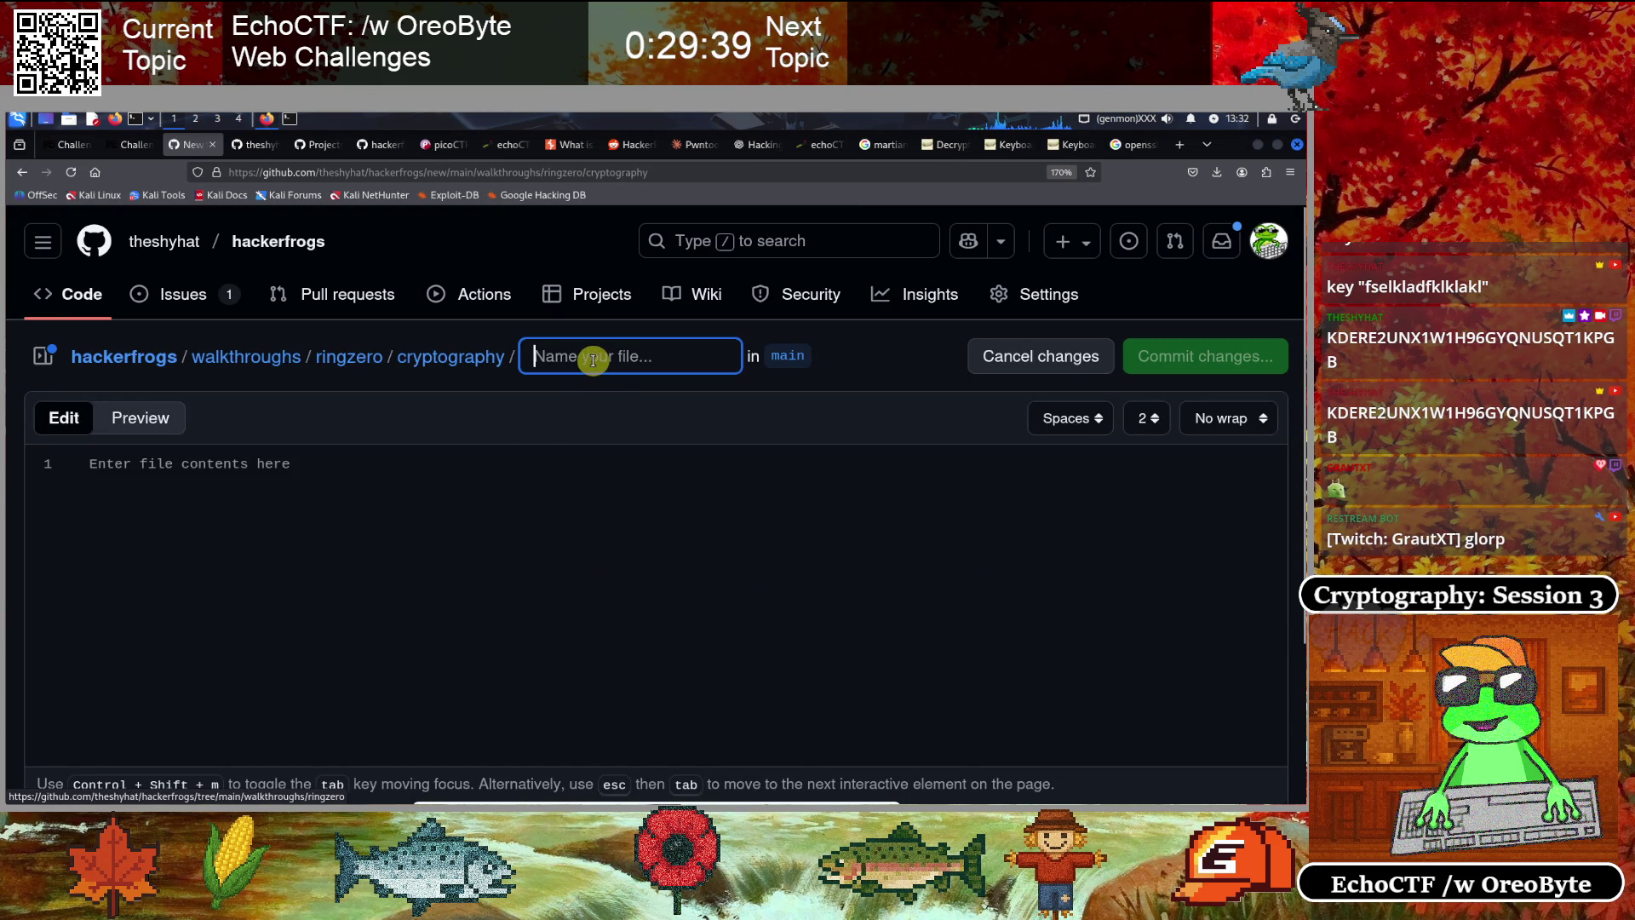
type("maritan_message2")
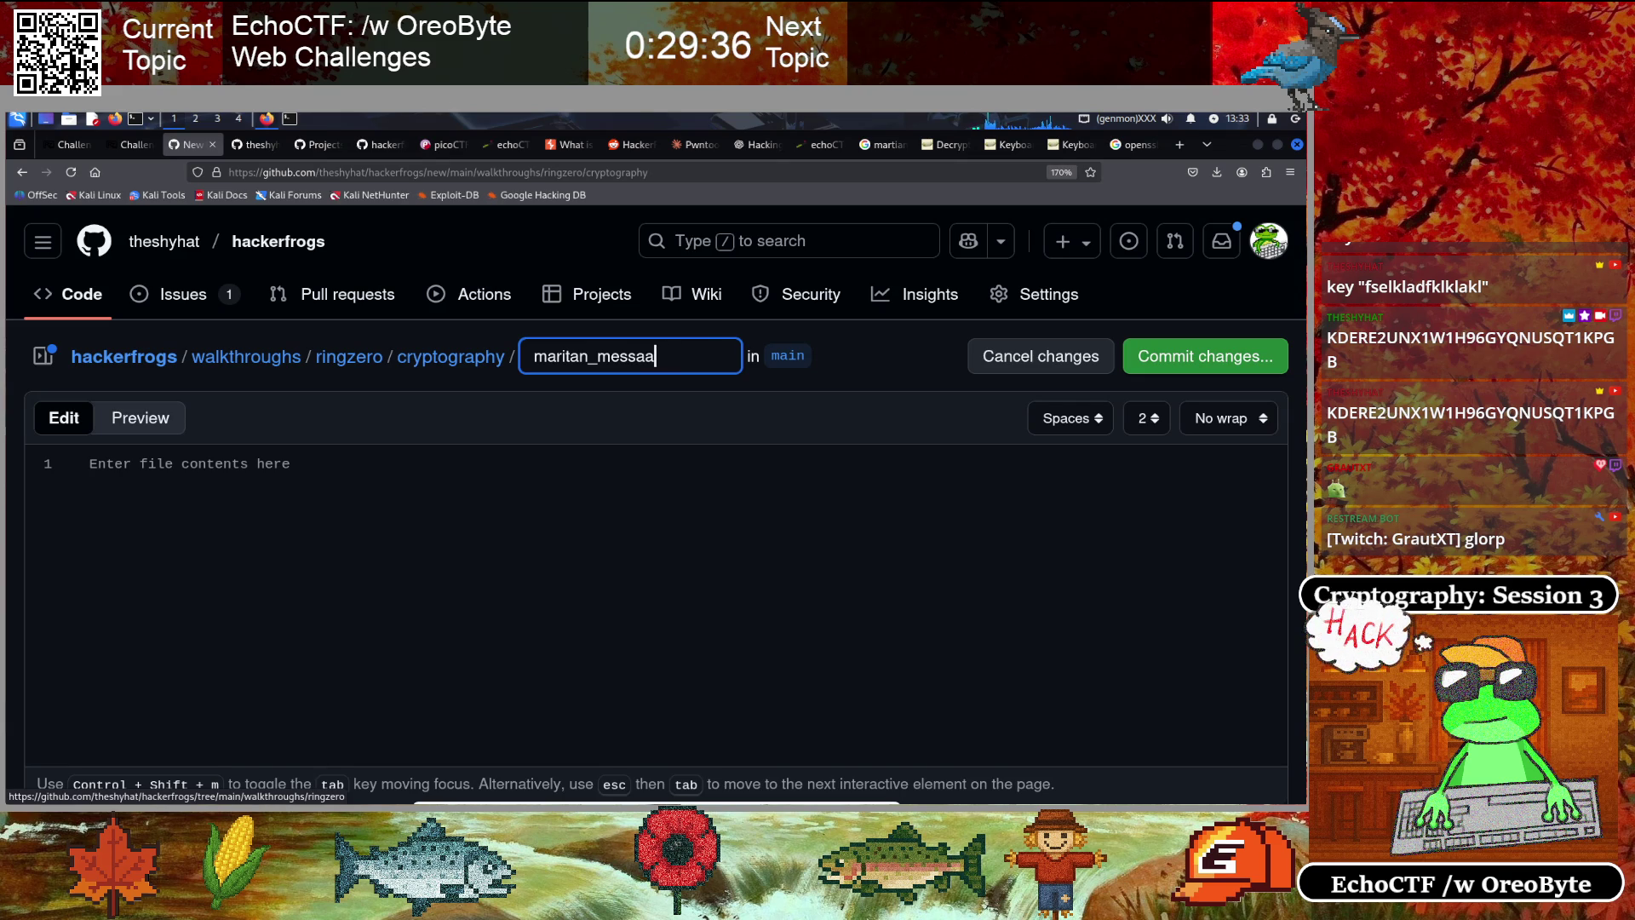
type(".md")
Add # URL, # Concept and # Method of solve headings to the file
left_click(492, 532)
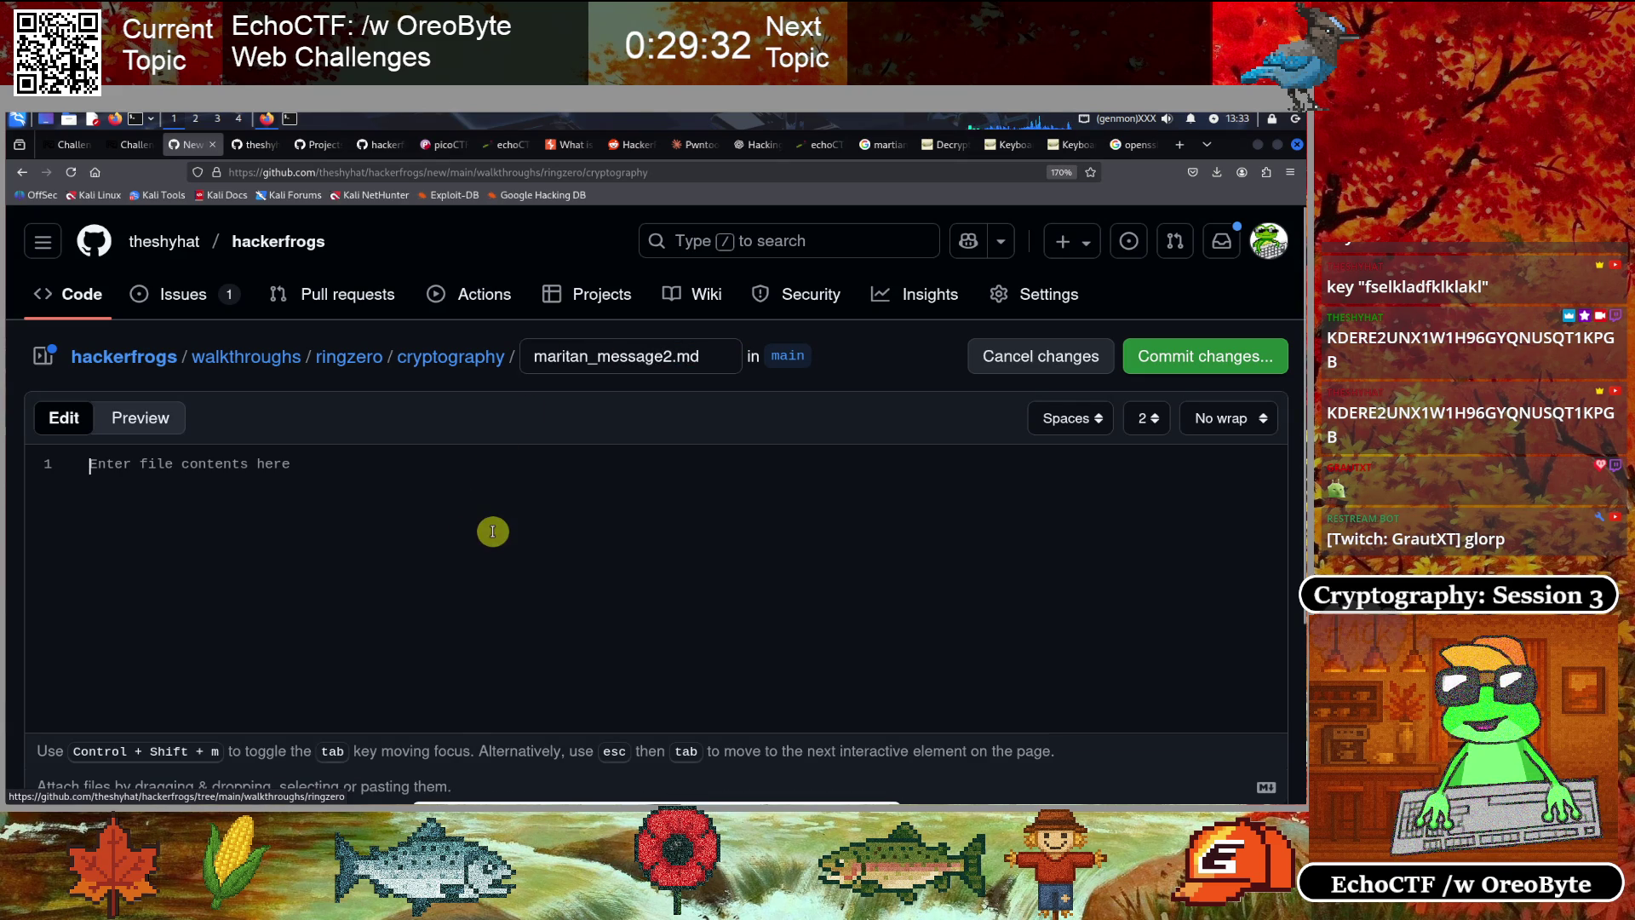
type("#")
key("Return")
type("#")
key("Return")
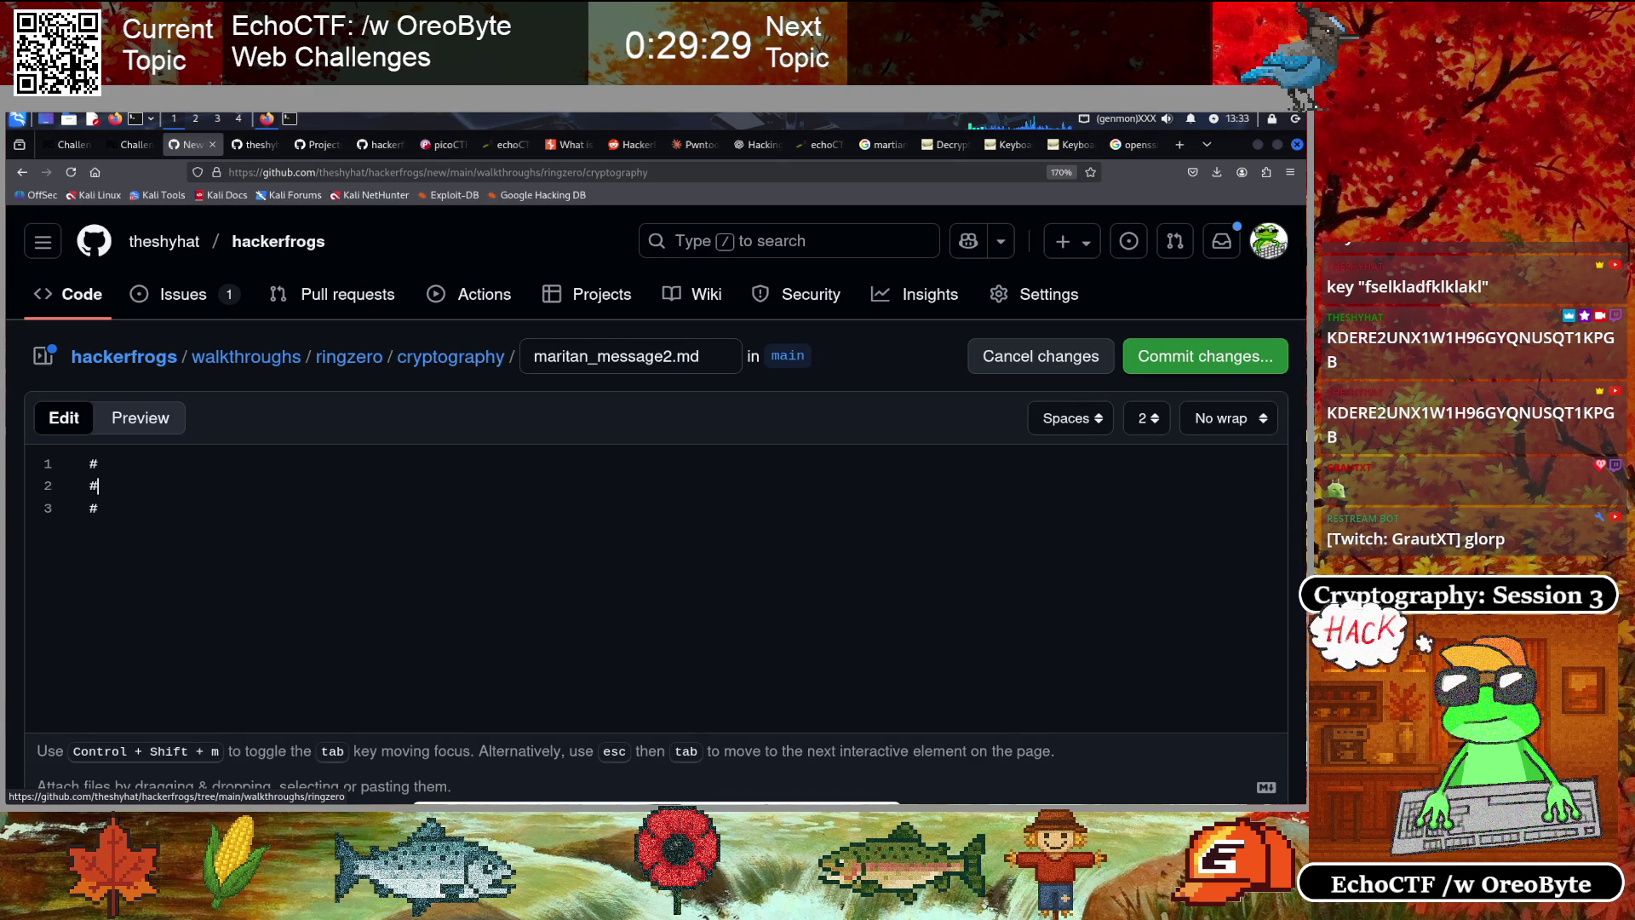
type("URL")
key("Down")
key("Down")
type("Concept")
key("Down")
key("Down")
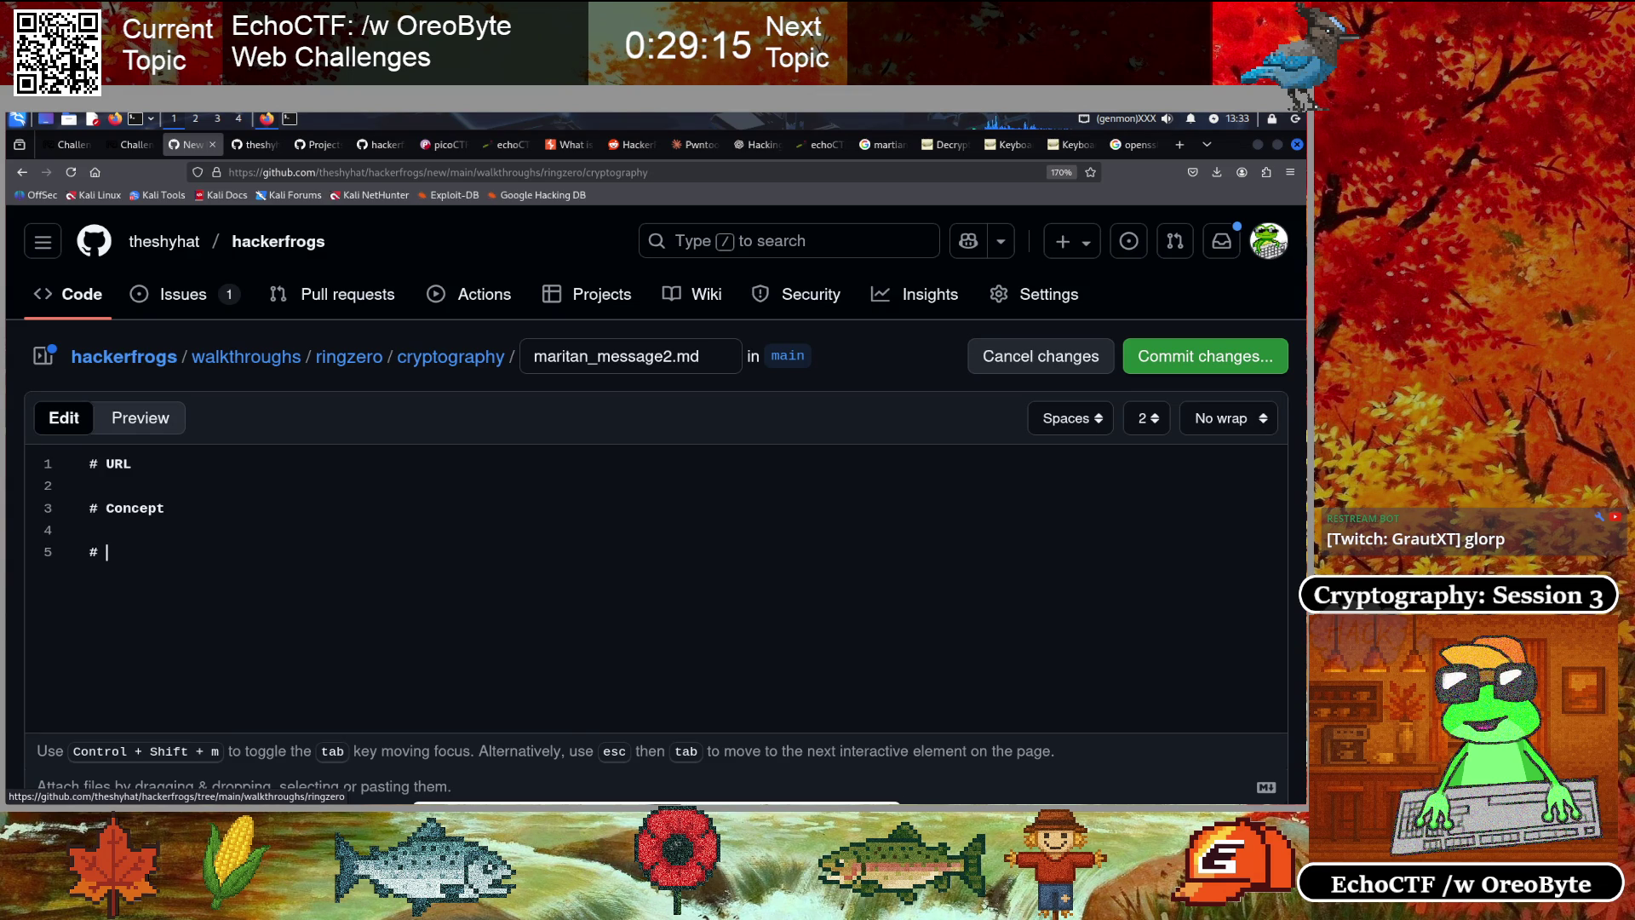
type("Method of solve")
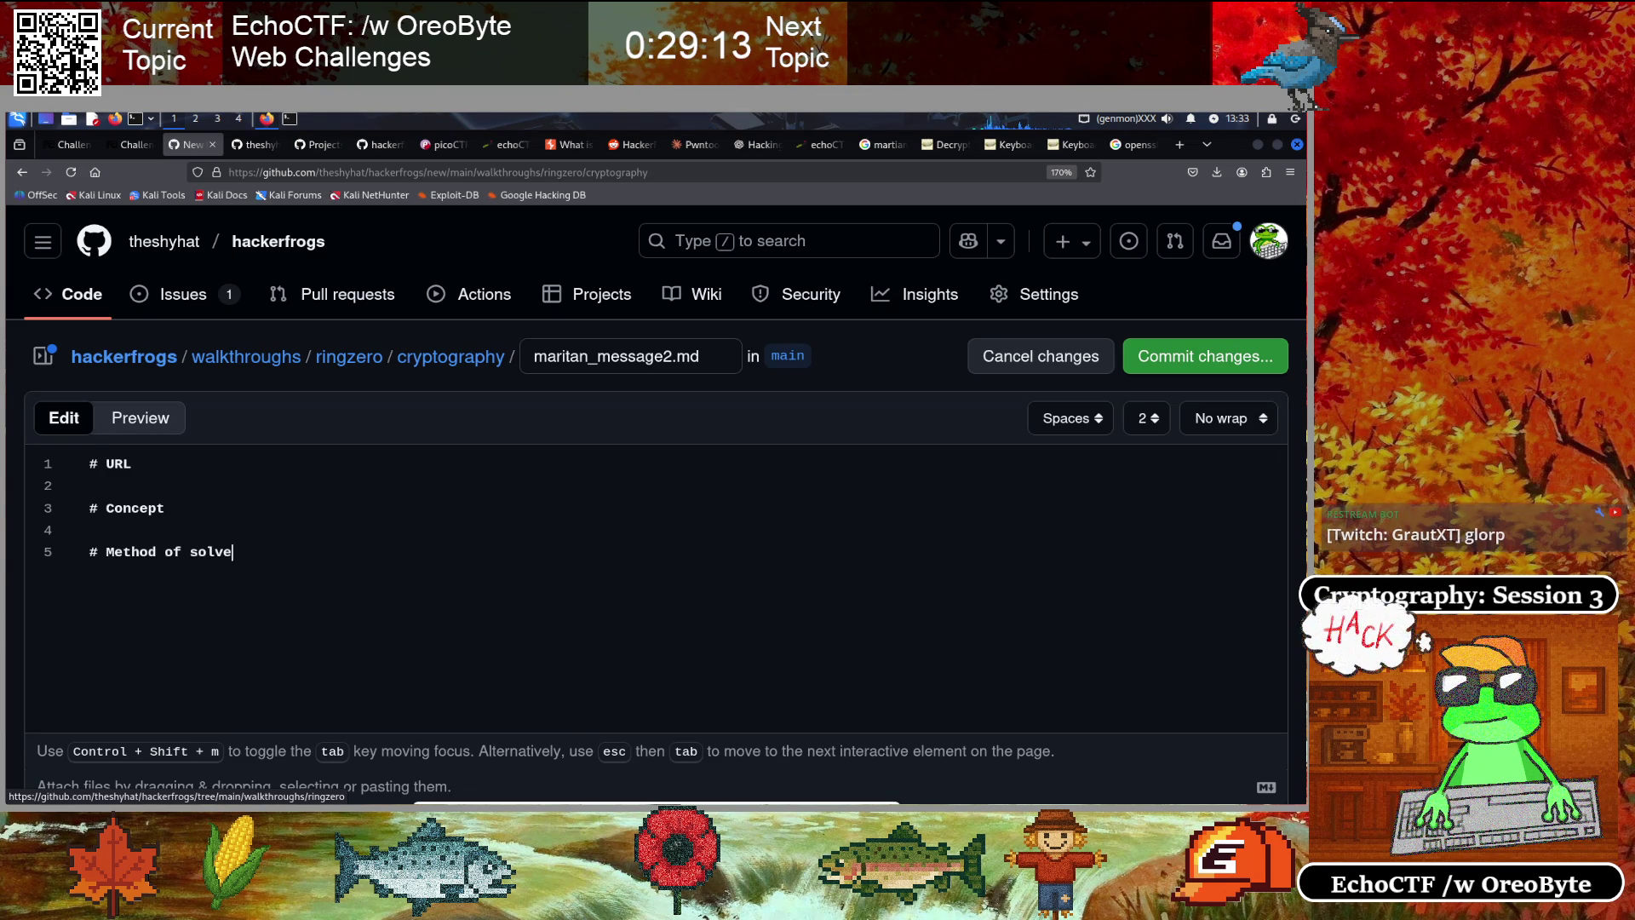
Copy the challenge 63 address from RingZer0 and paste it under the URL heading
left_click(90, 485)
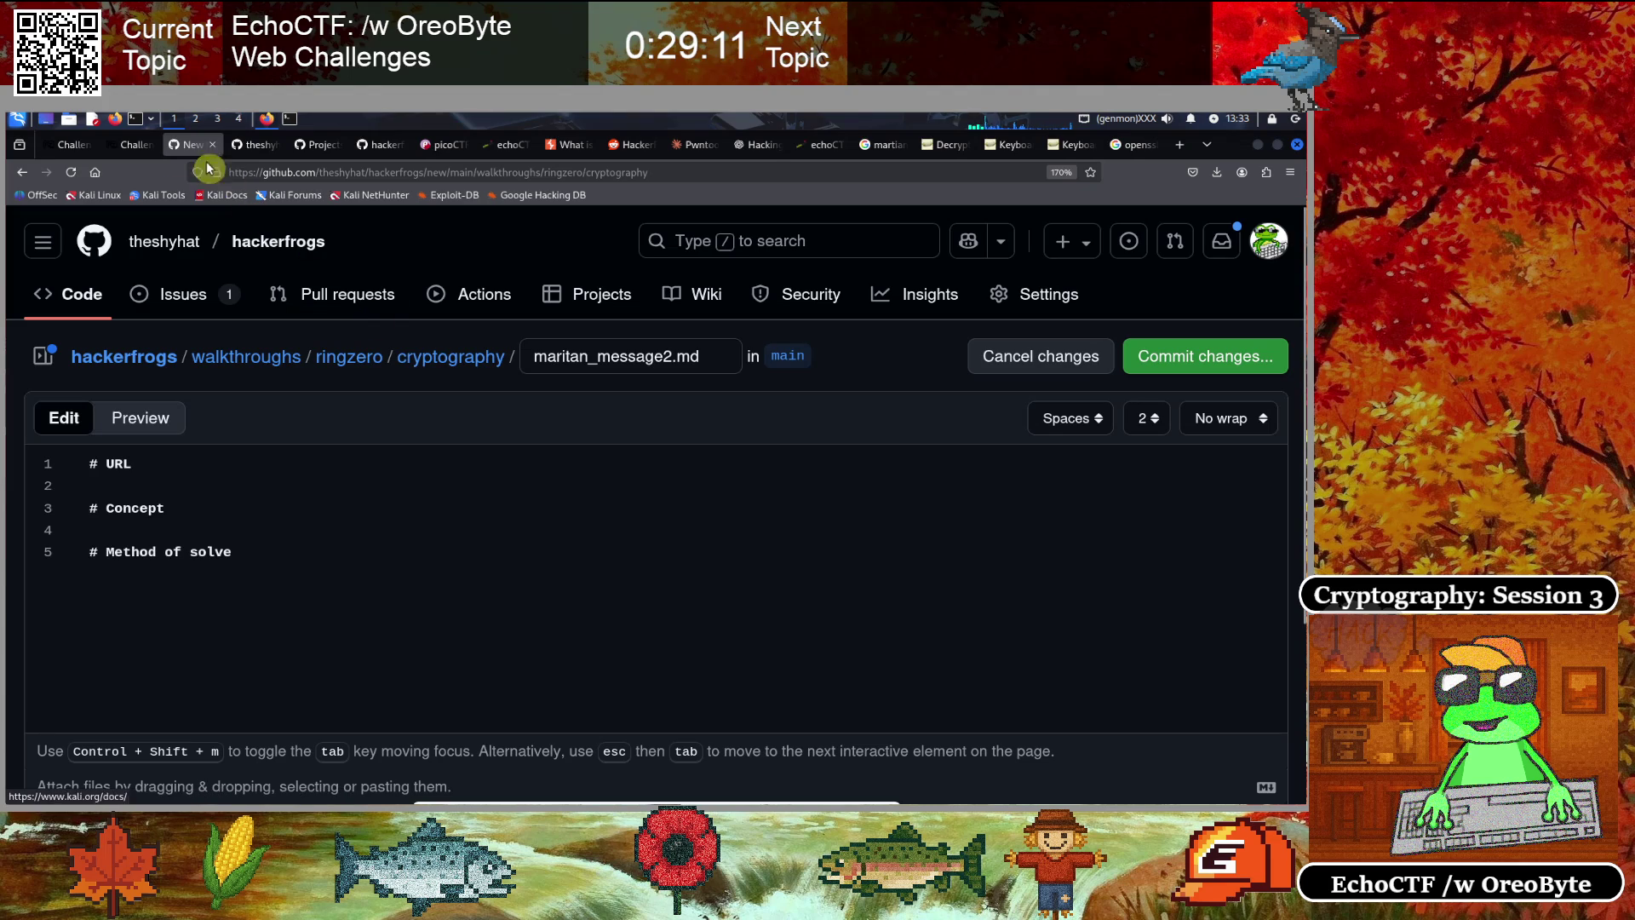
left_click(123, 145)
left_click(390, 171)
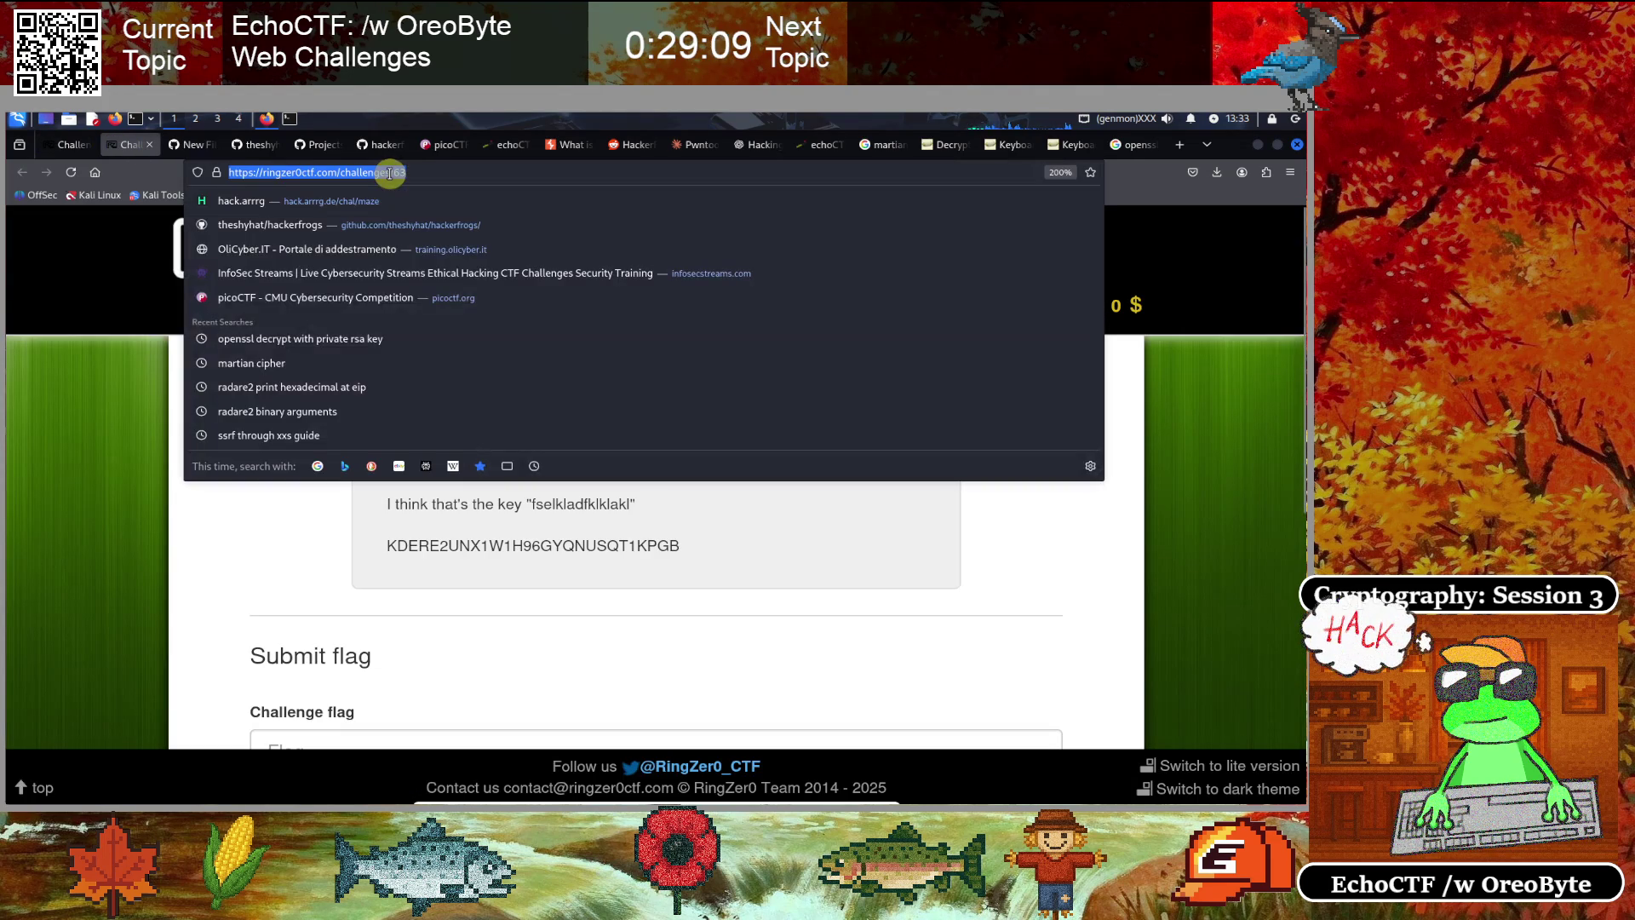
key("ctrl+c")
left_click(186, 152)
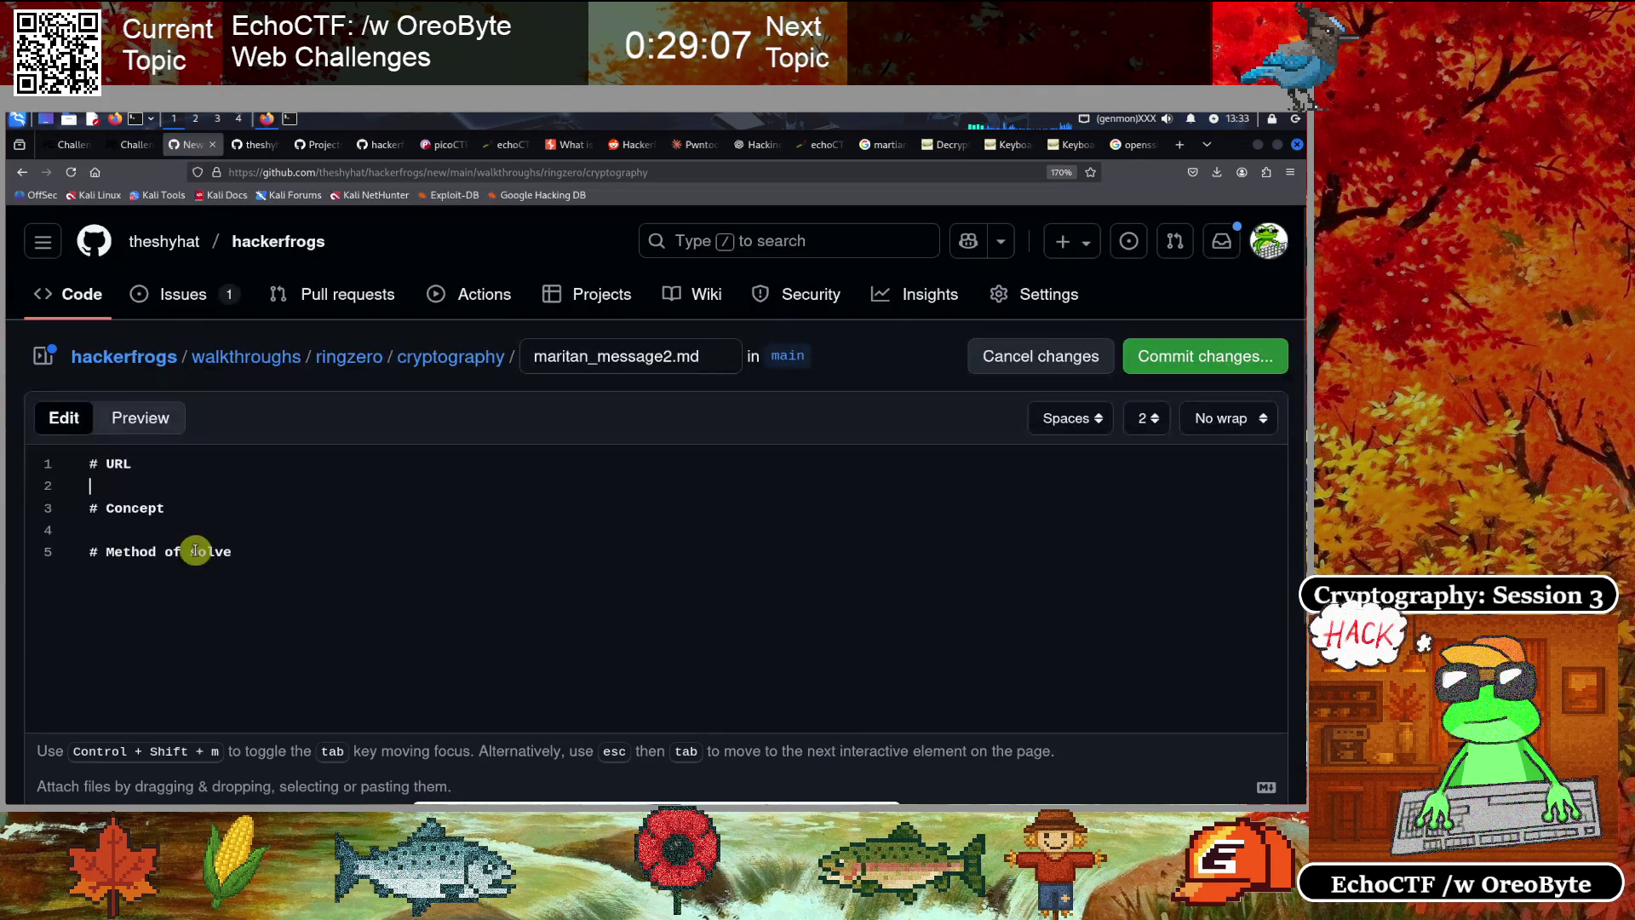
key("ctrl+v")
left_click(158, 528)
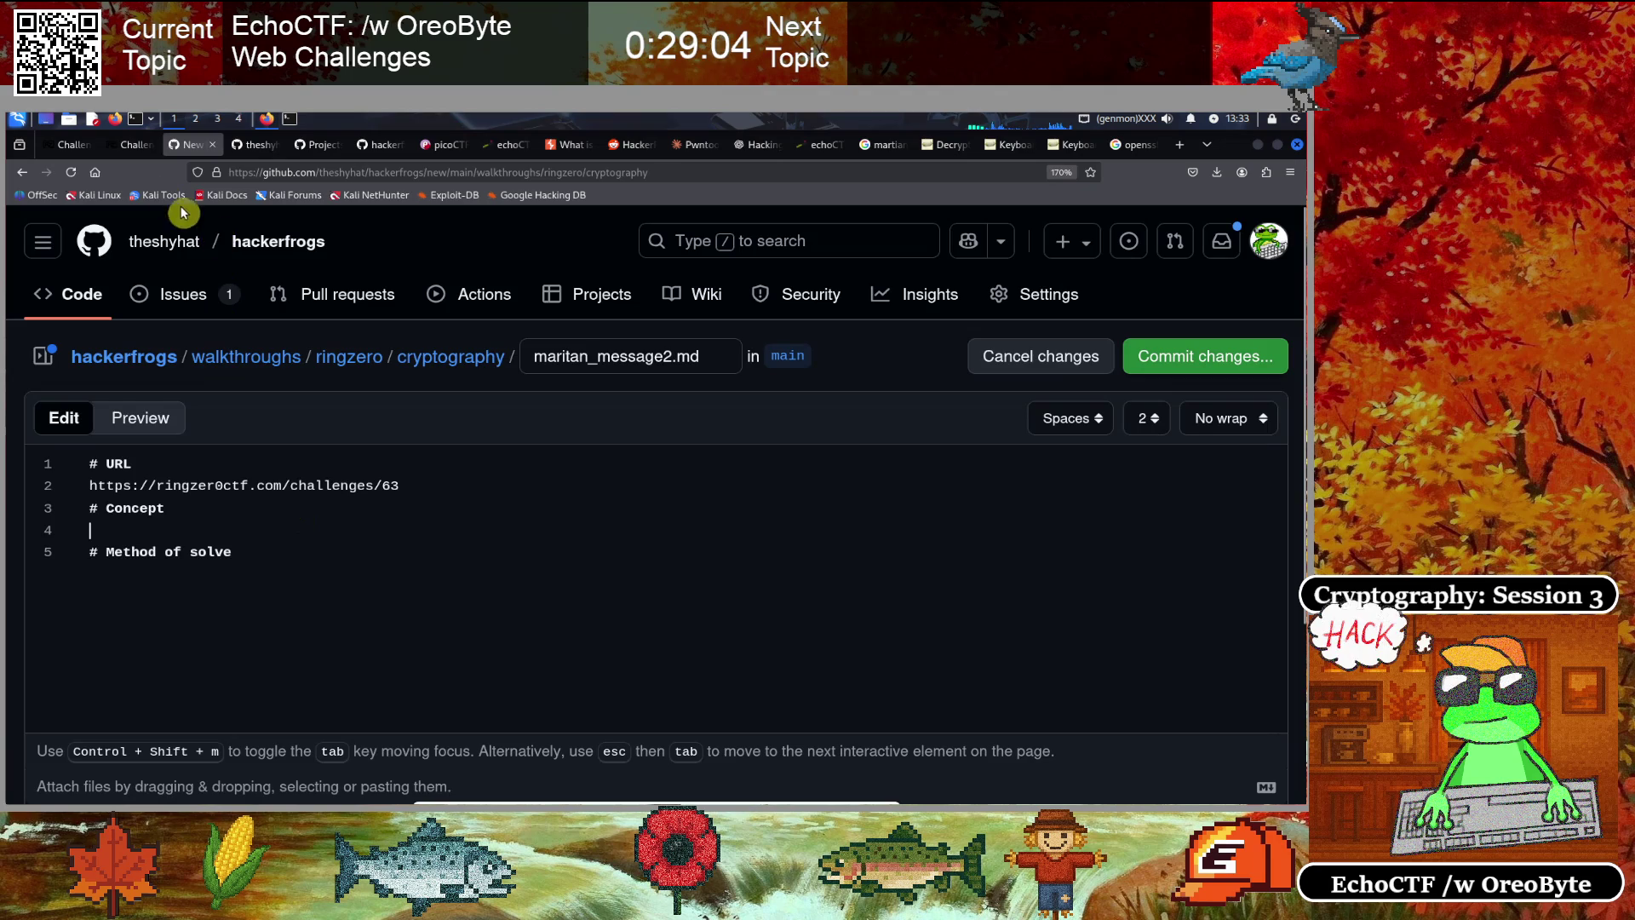
left_click(132, 145)
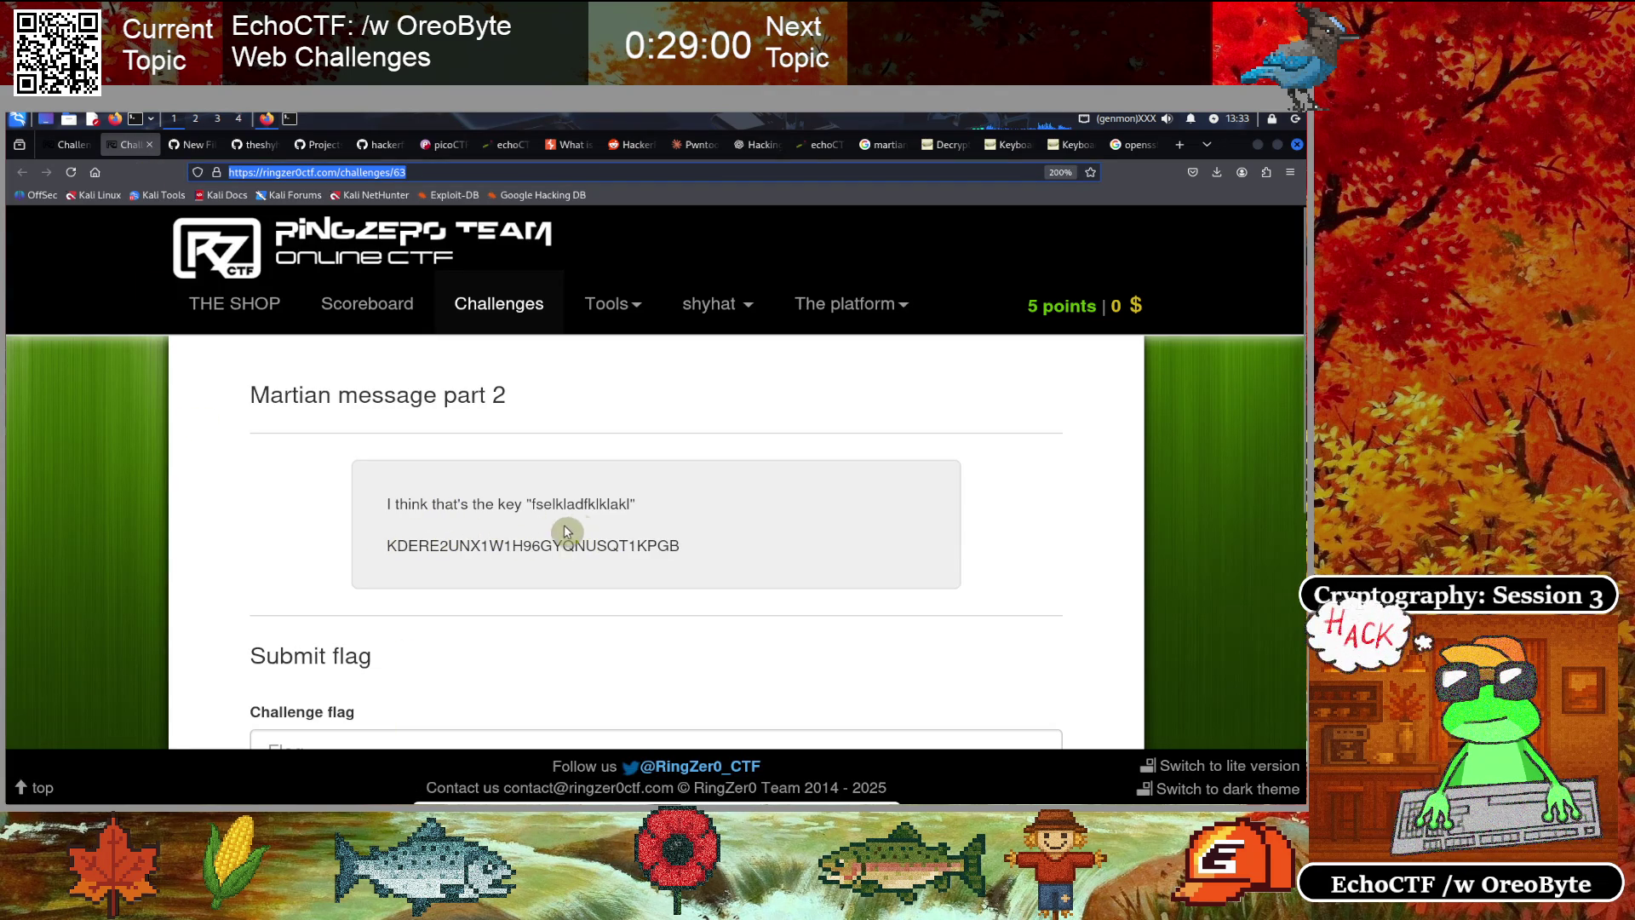
Paste the KDERE2UNX1W1H96GYQNUSQT1KPGB ciphertext into dCode's Cipher Identifier, closing the keyboard cipher pages
left_click_drag(390, 545, 686, 545)
key("ctrl+c")
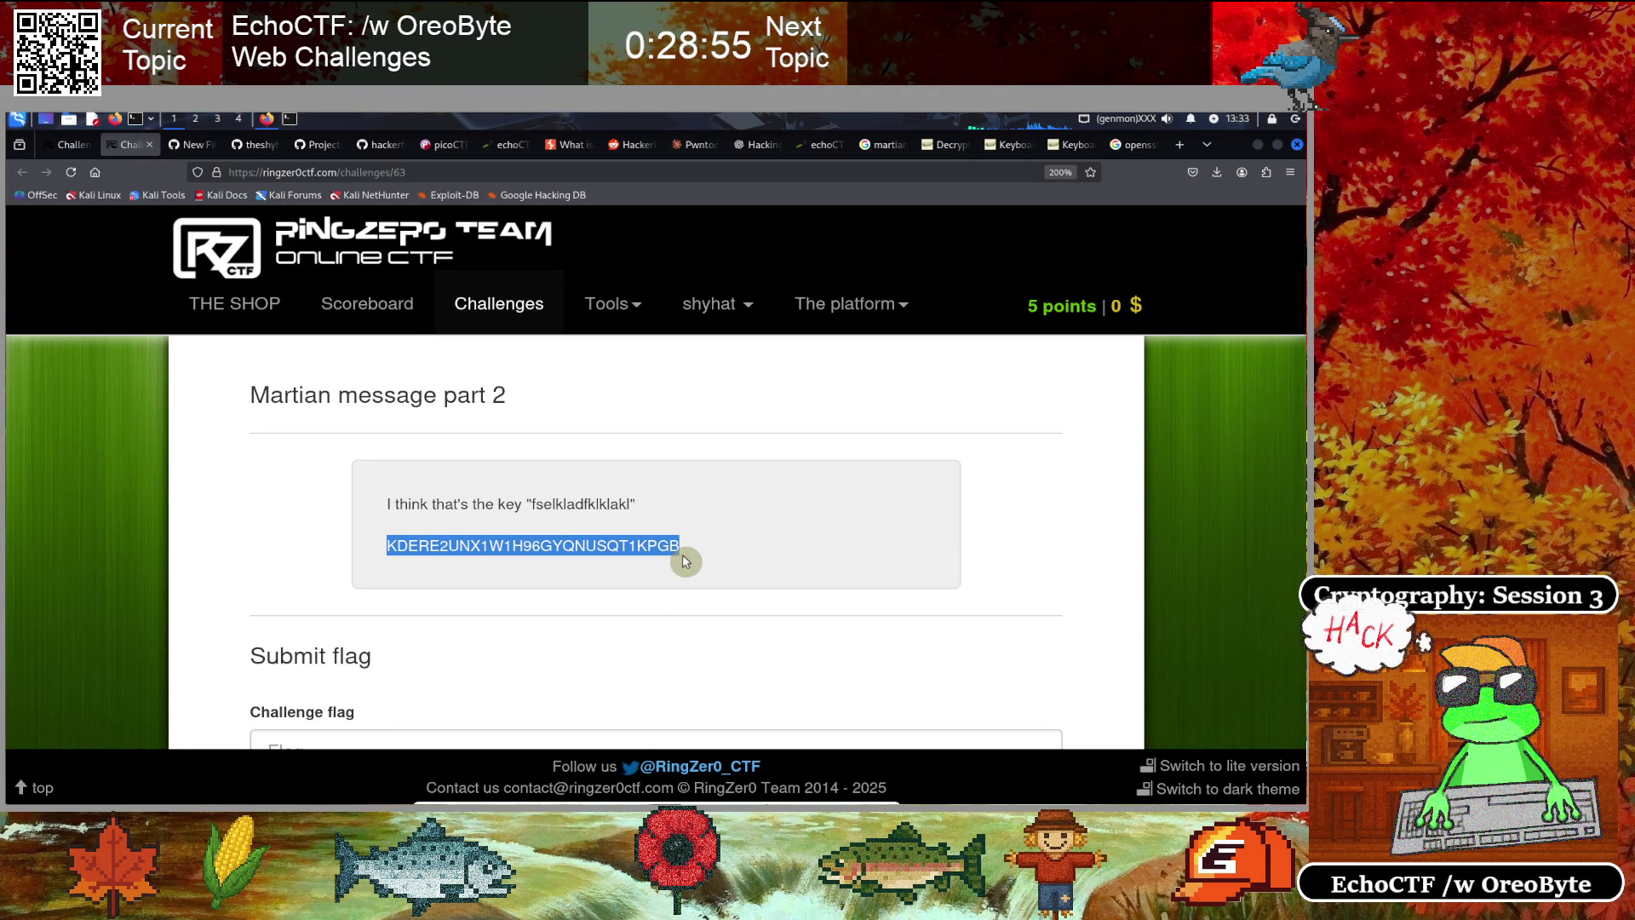
left_click(1071, 144)
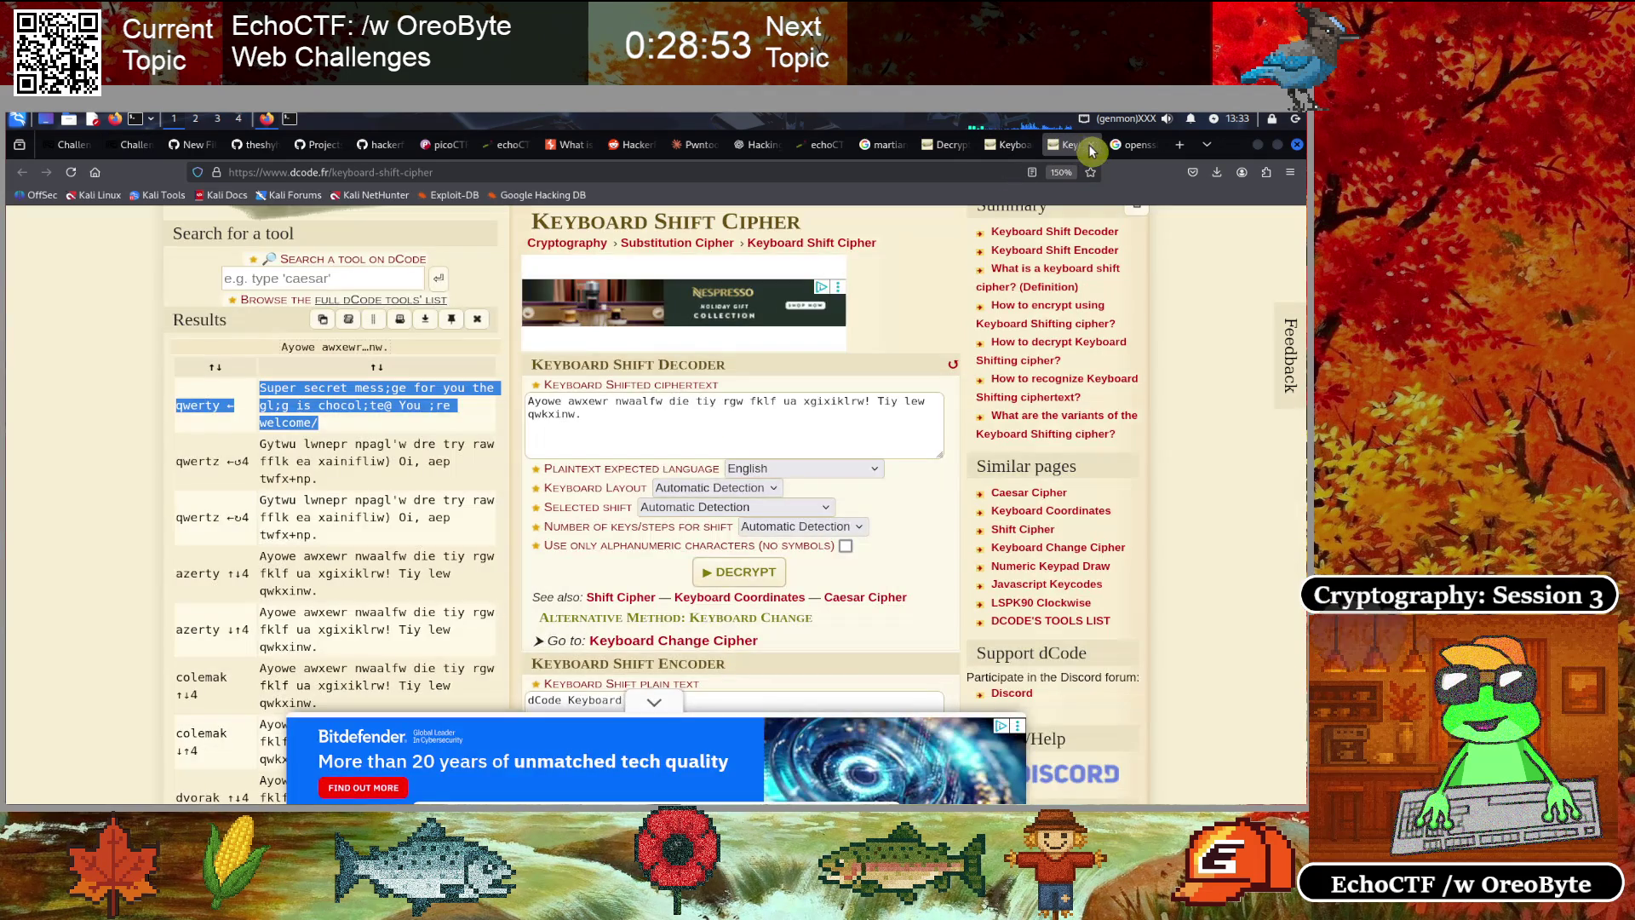
left_click(1091, 150)
left_click(1036, 148)
left_click(1034, 145)
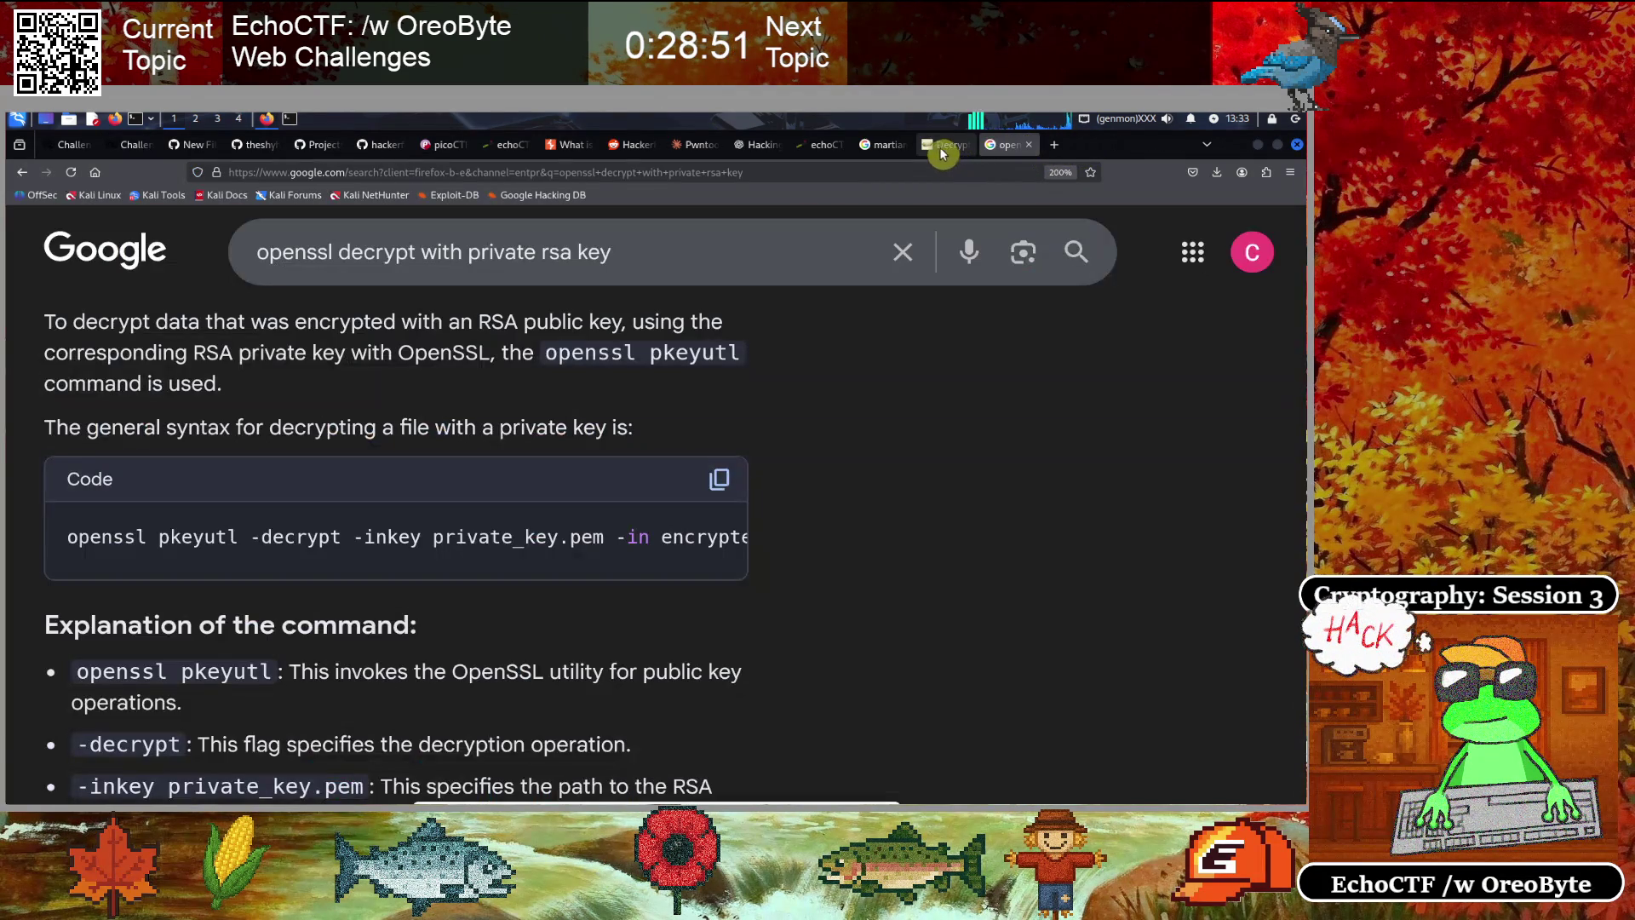
left_click(943, 150)
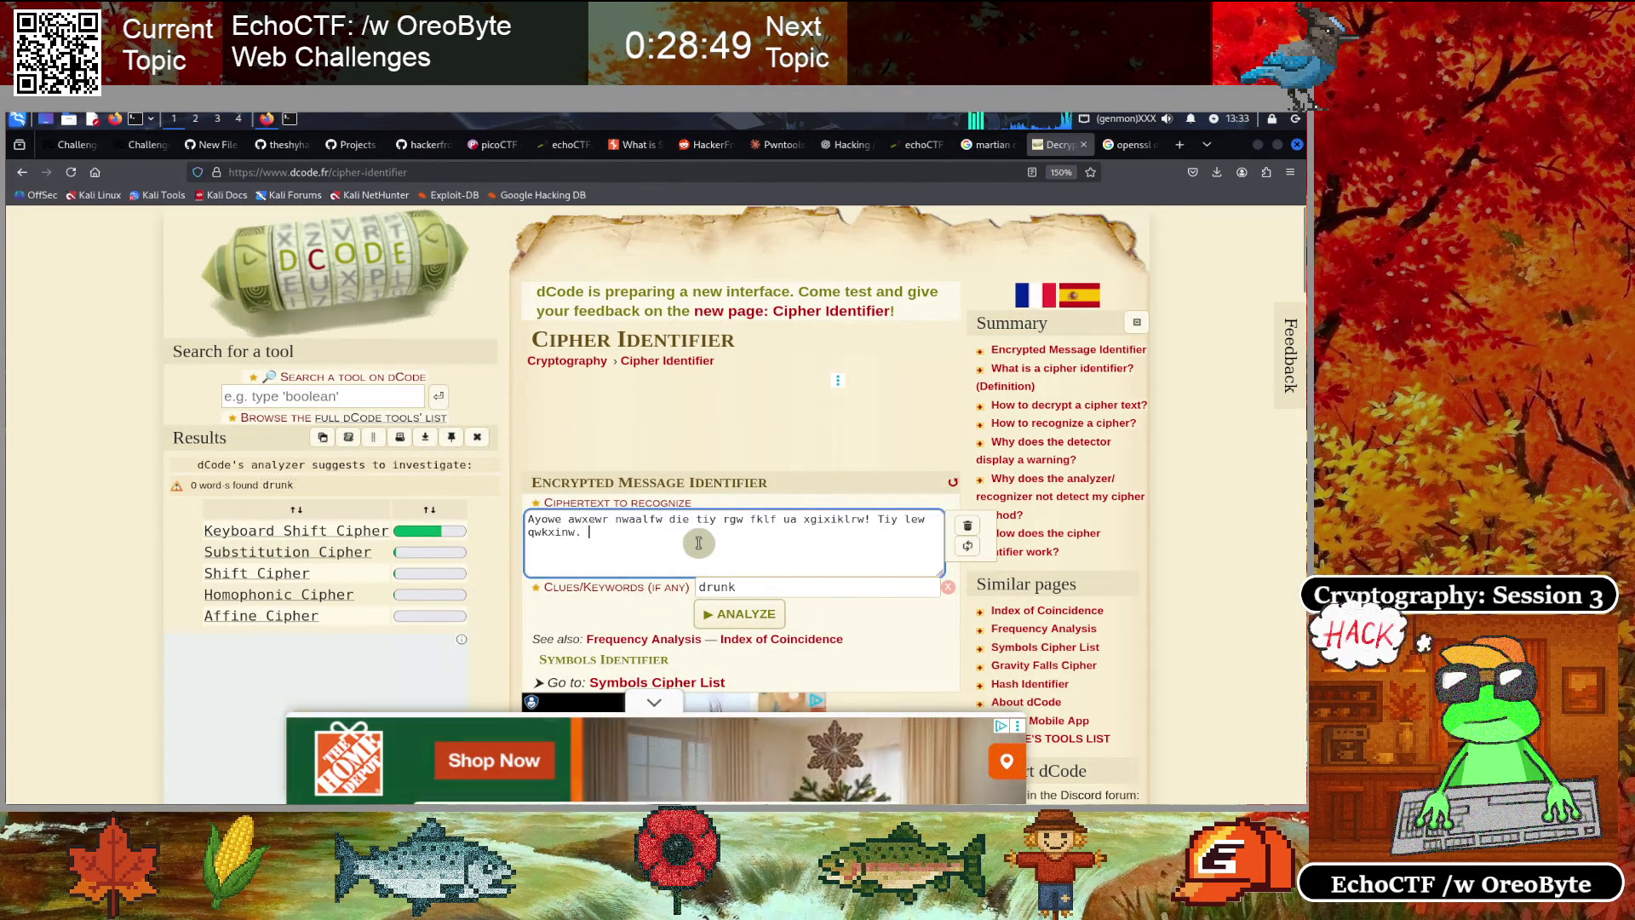
key("ctrl+a")
key("ctrl+v")
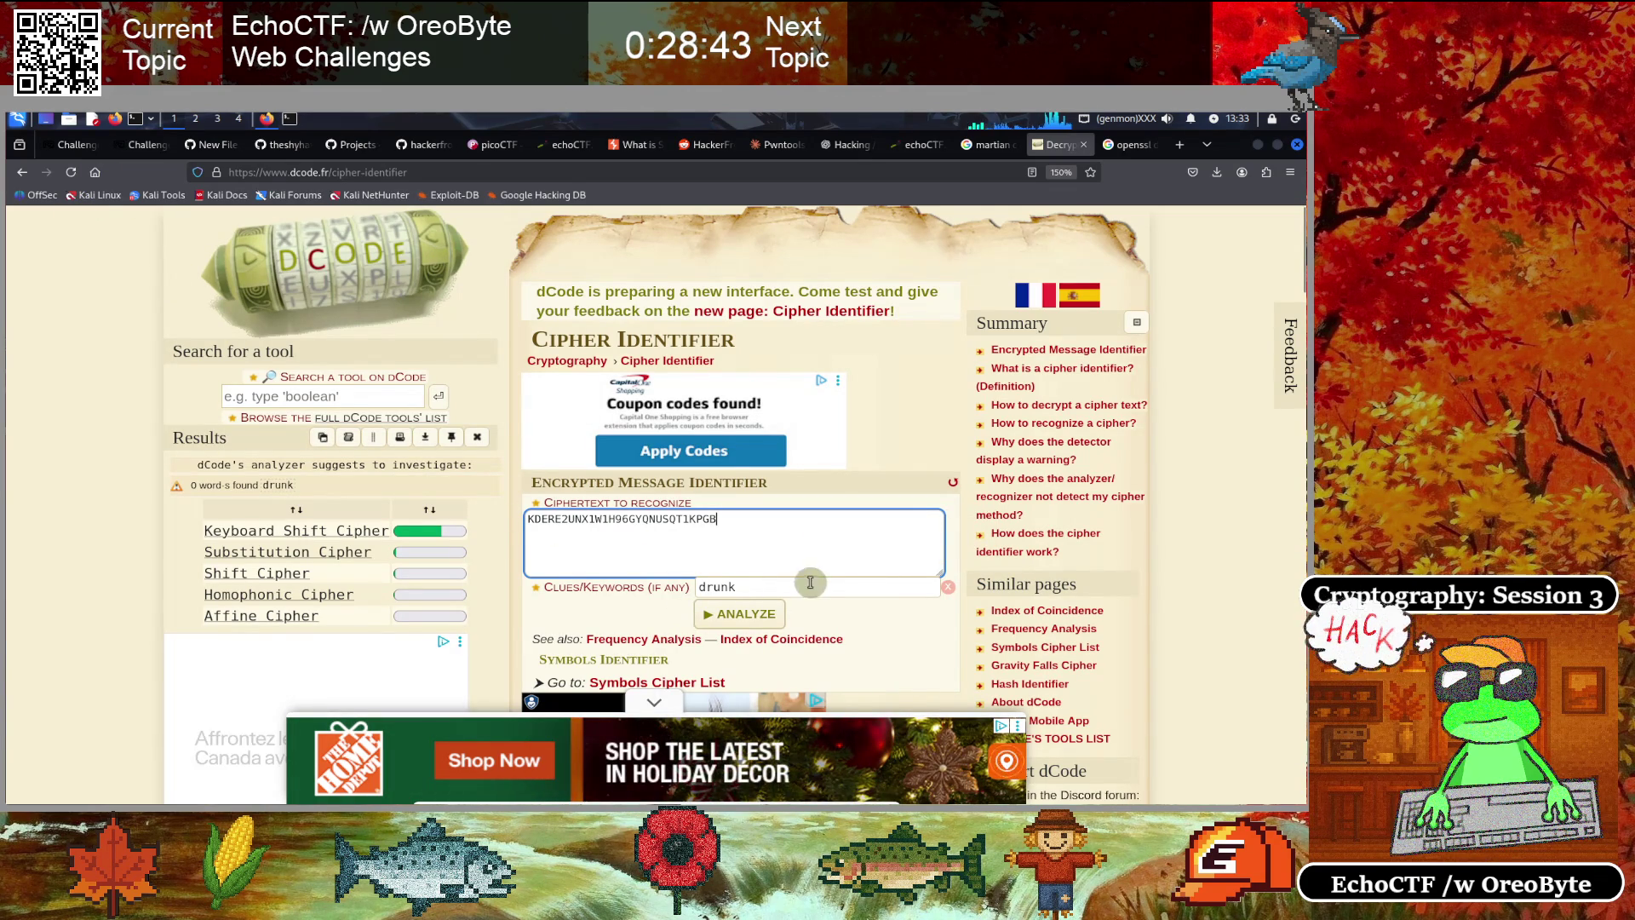
Replace the clue with fselkladfklklakl and run the cipher analysis
left_click(143, 149)
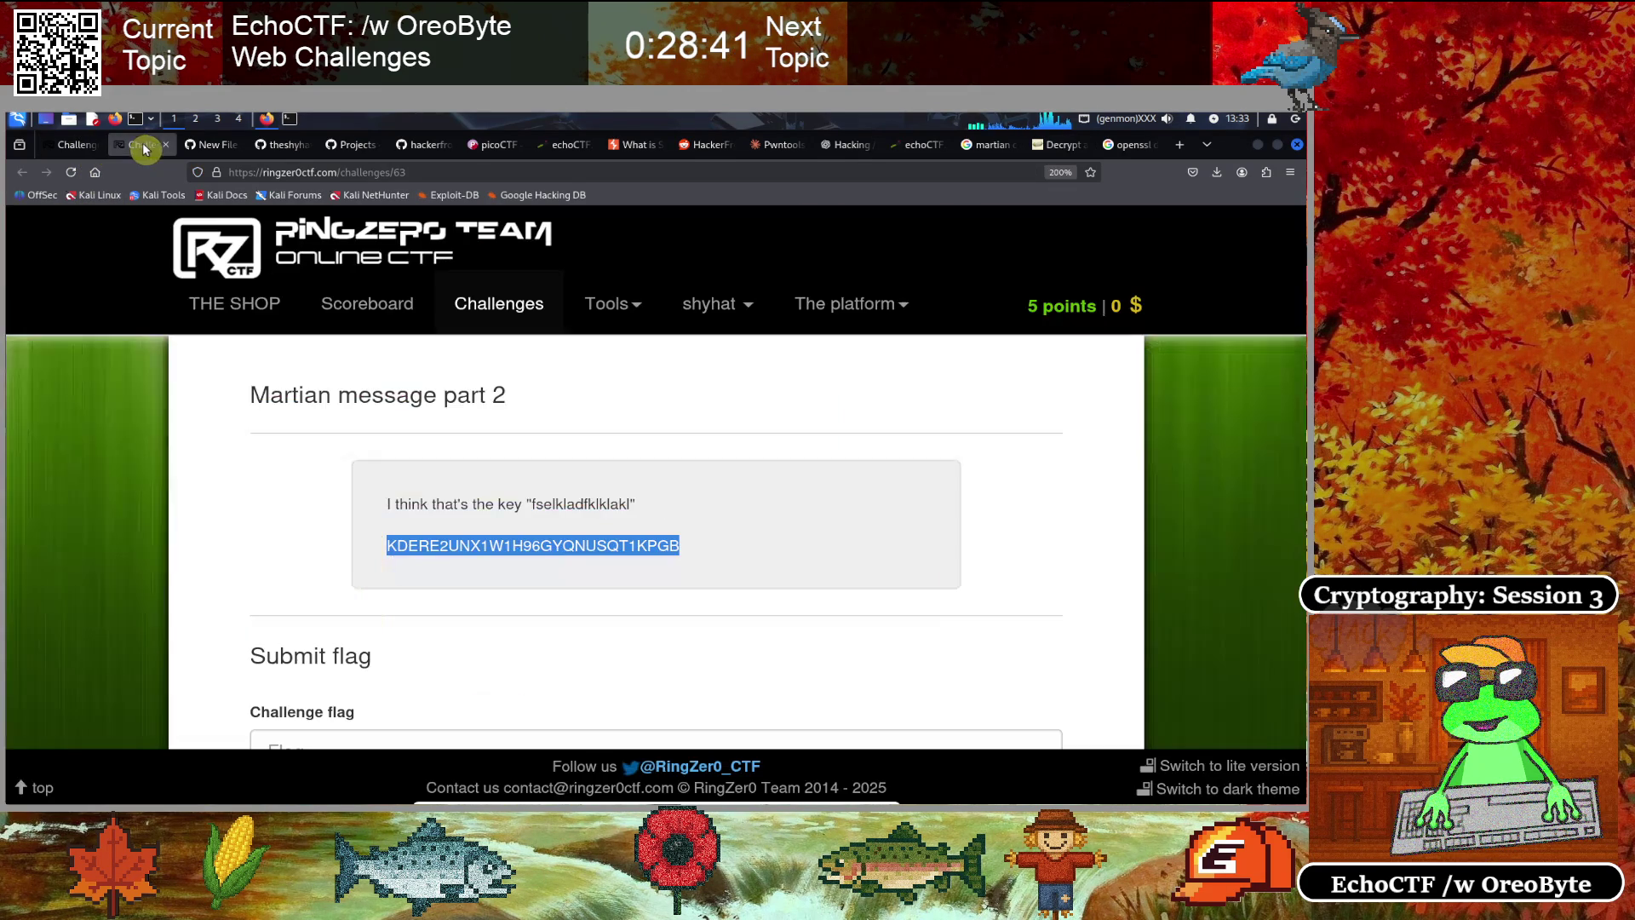
left_click(497, 503)
left_click_drag(530, 503, 613, 505)
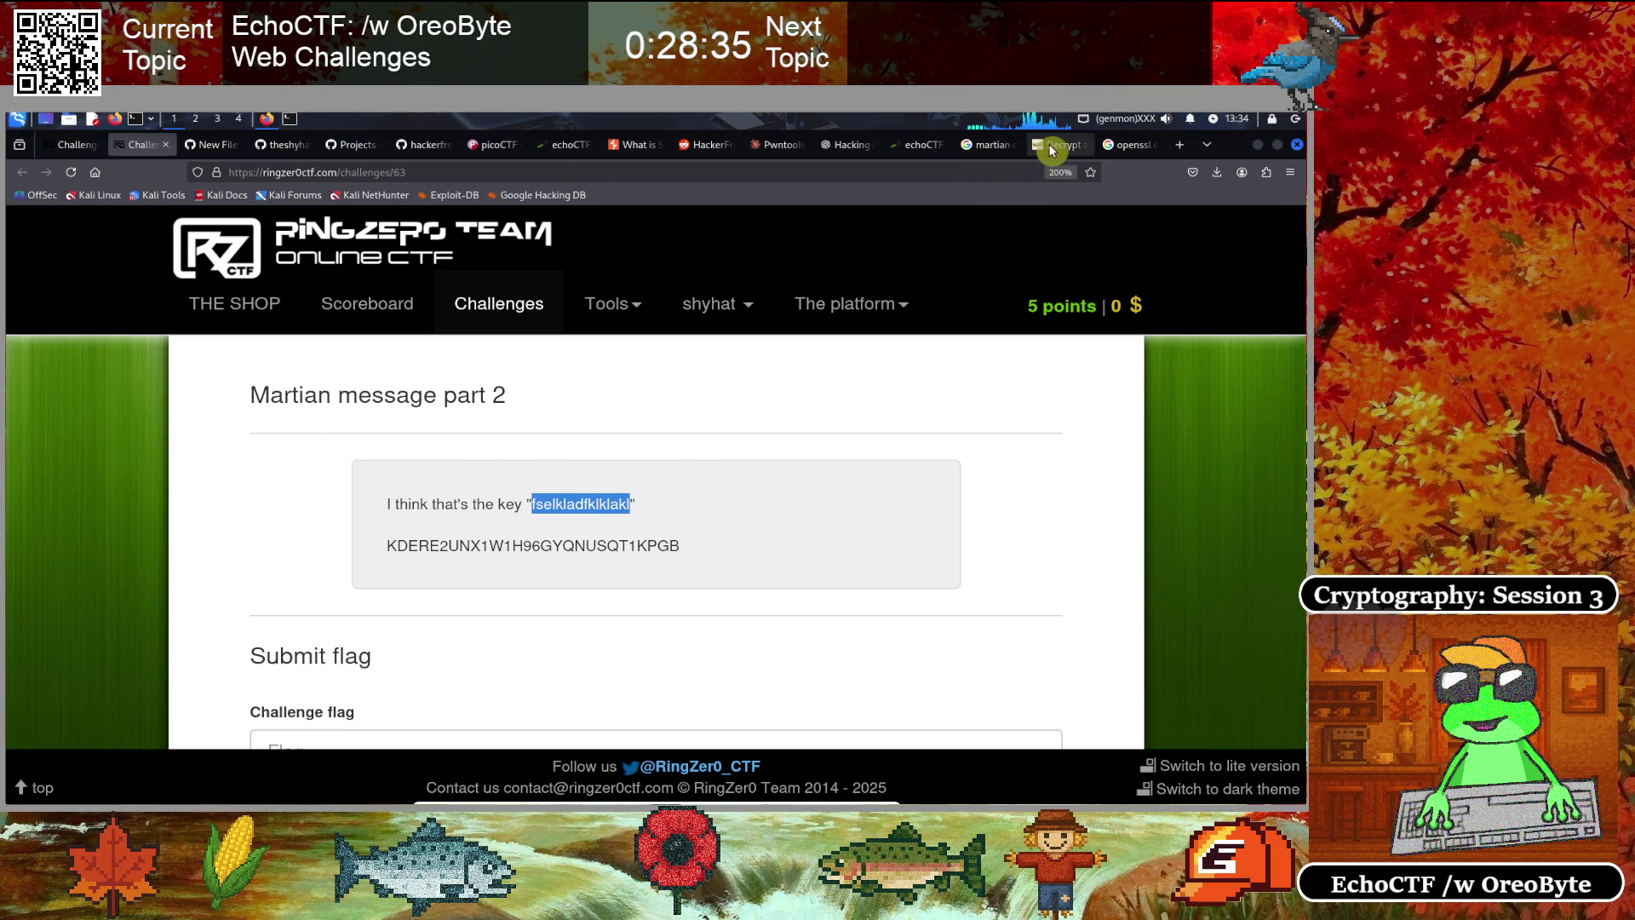
left_click(1061, 145)
left_click(778, 588)
key("ctrl+a")
type("fselkladfklklakl")
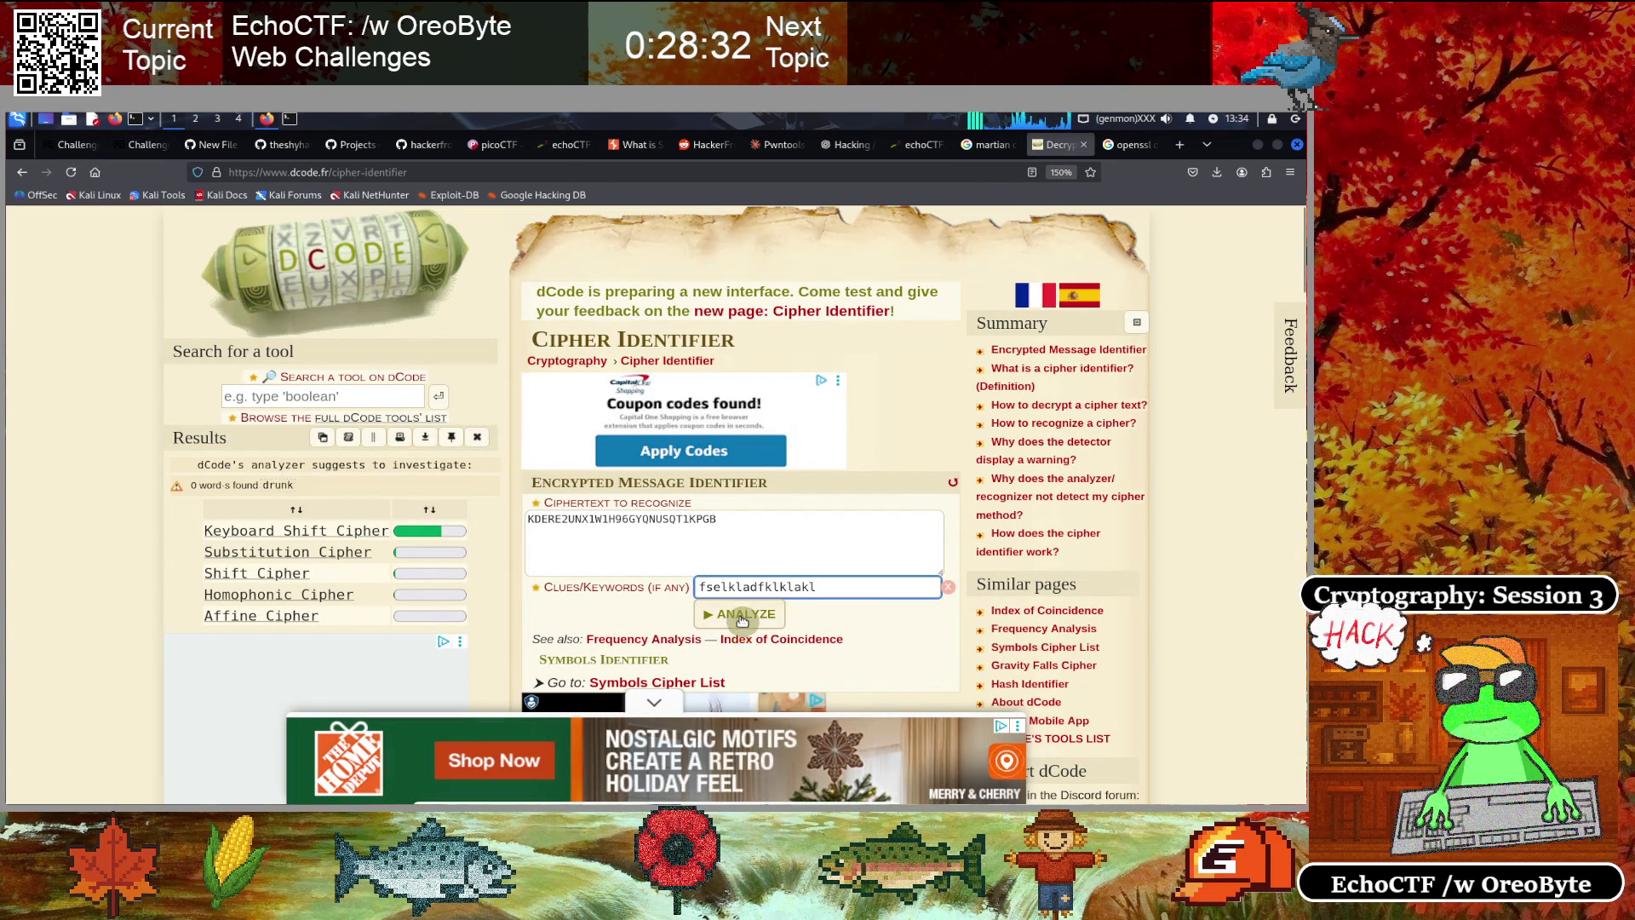
key("Return")
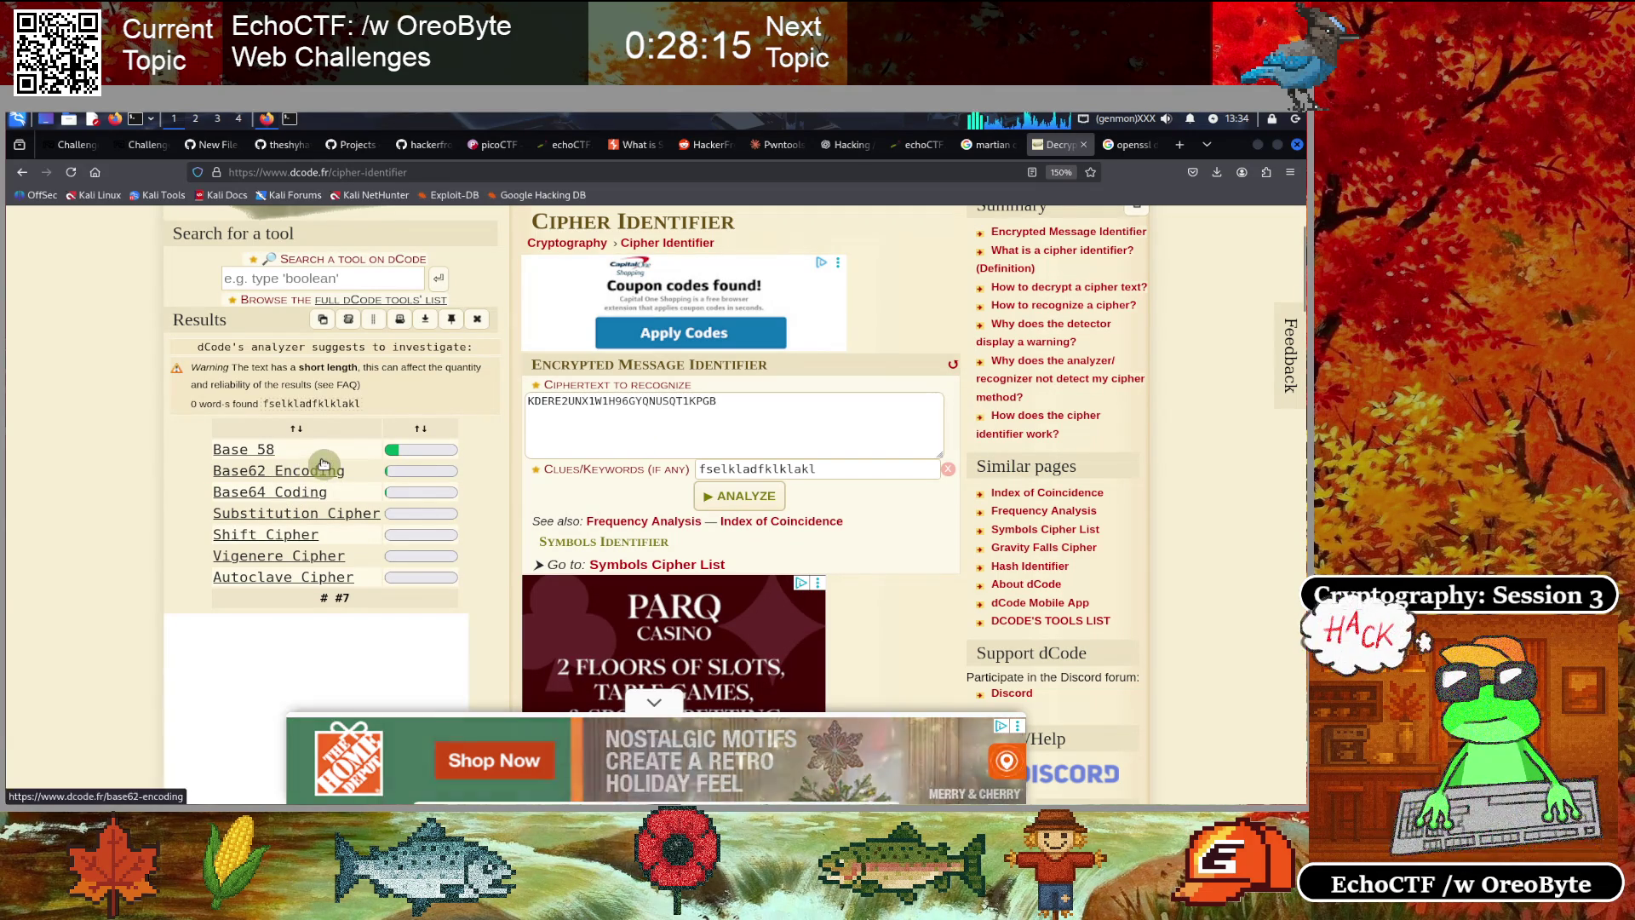
Review the ranked cipher candidates, Base 58 first, and go to the Vigenere Cipher decoder
scroll(324, 464, "up", 3)
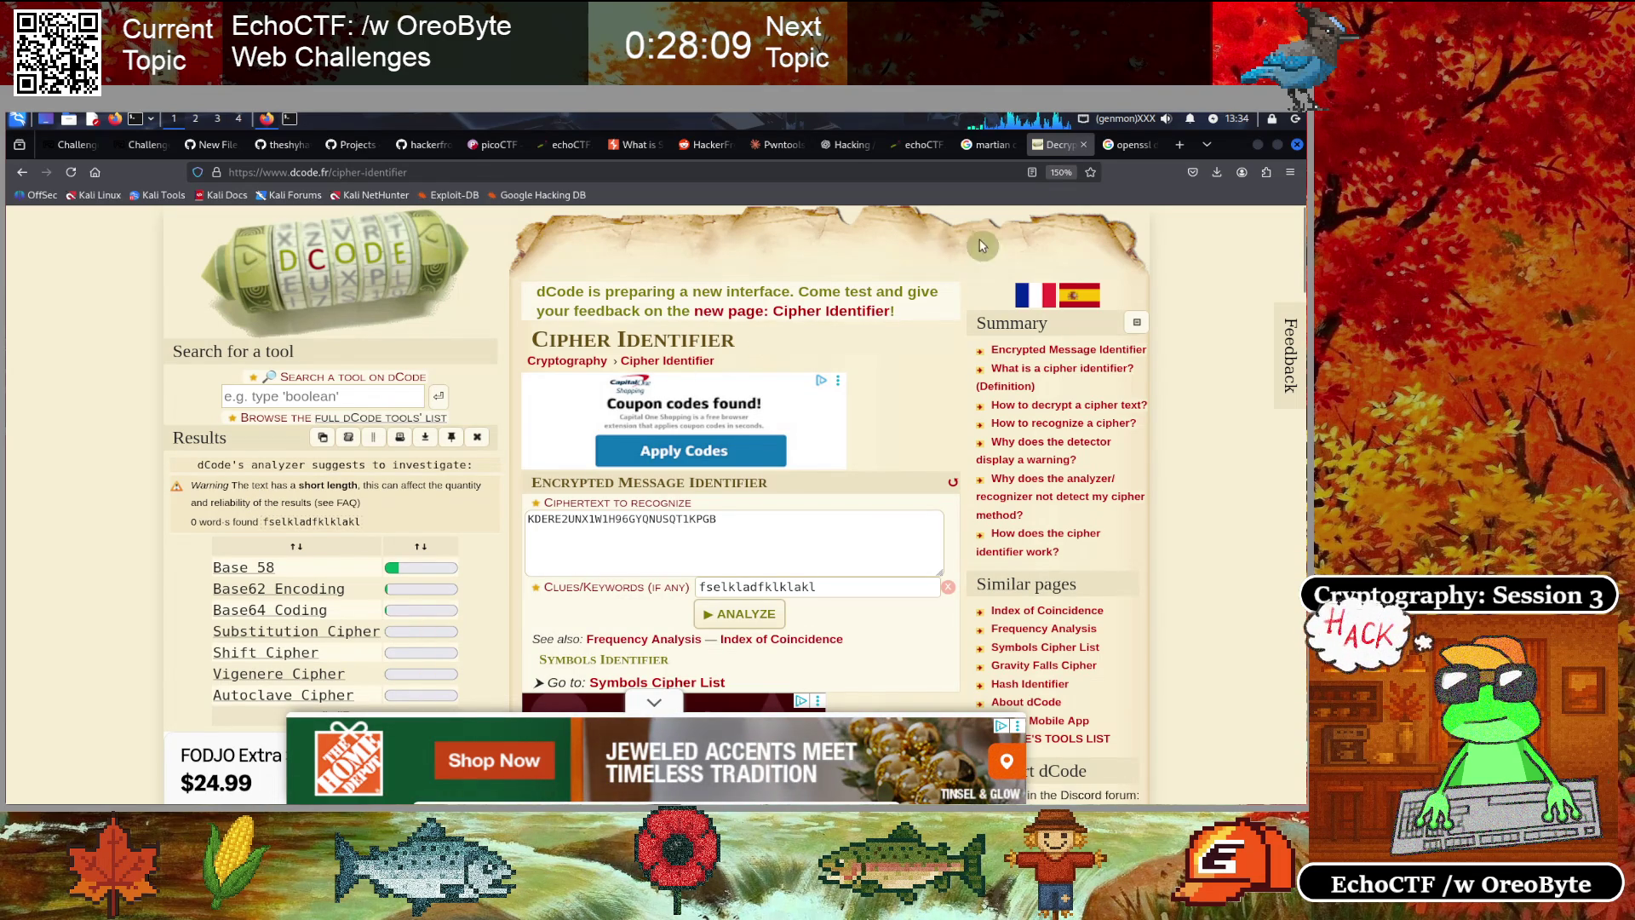
mouse_move(573, 515)
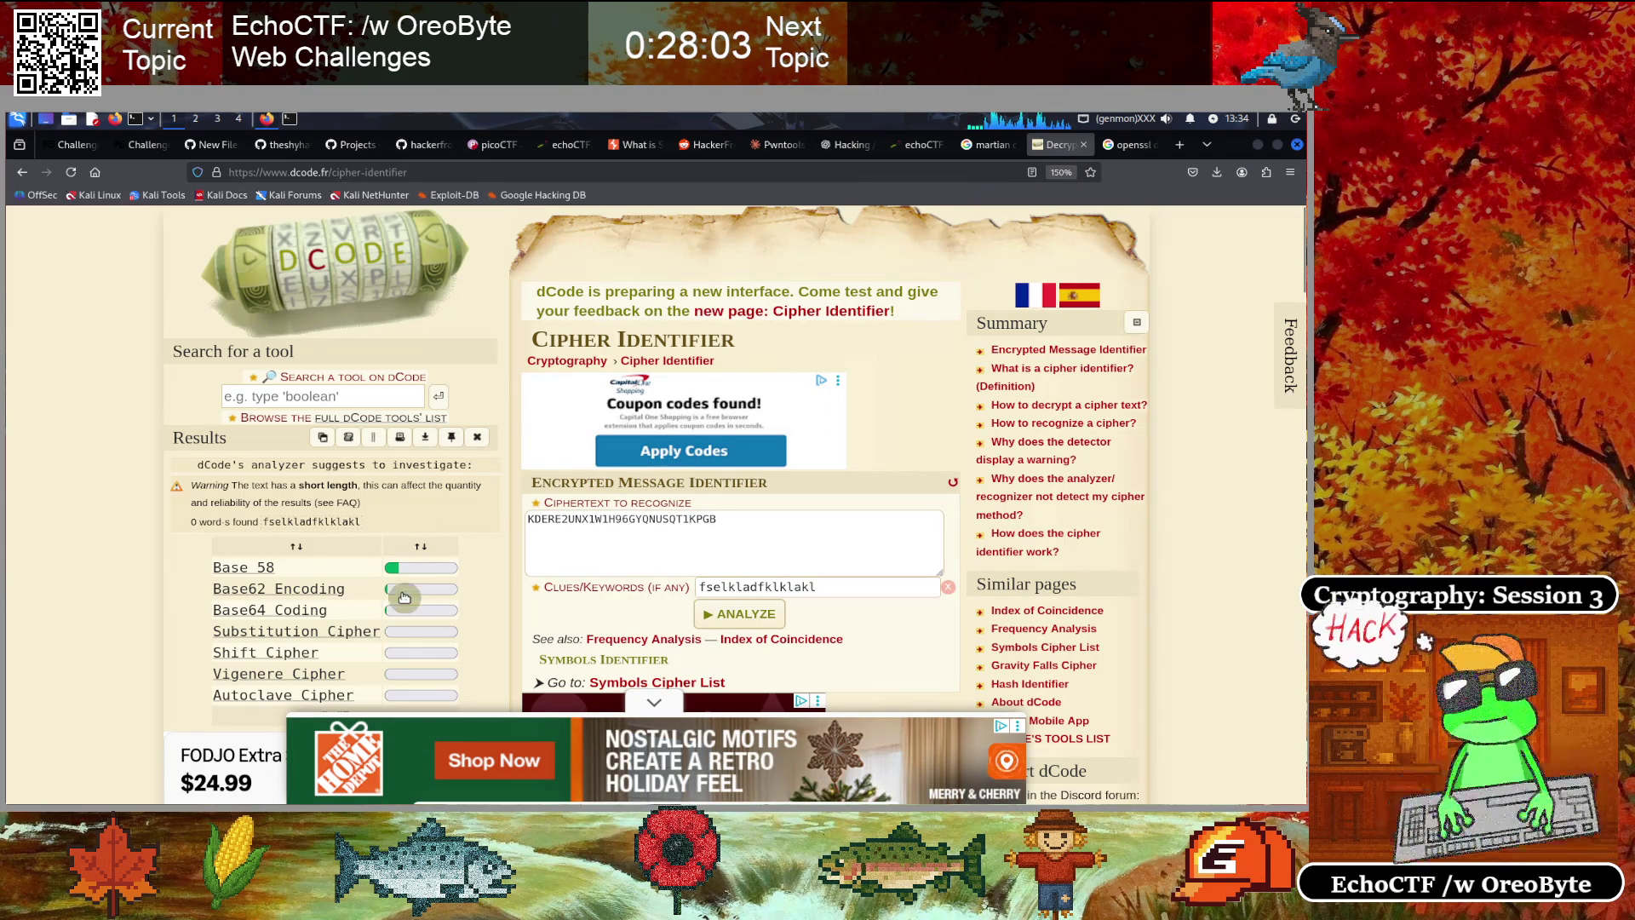
scroll(253, 463, "down", 3)
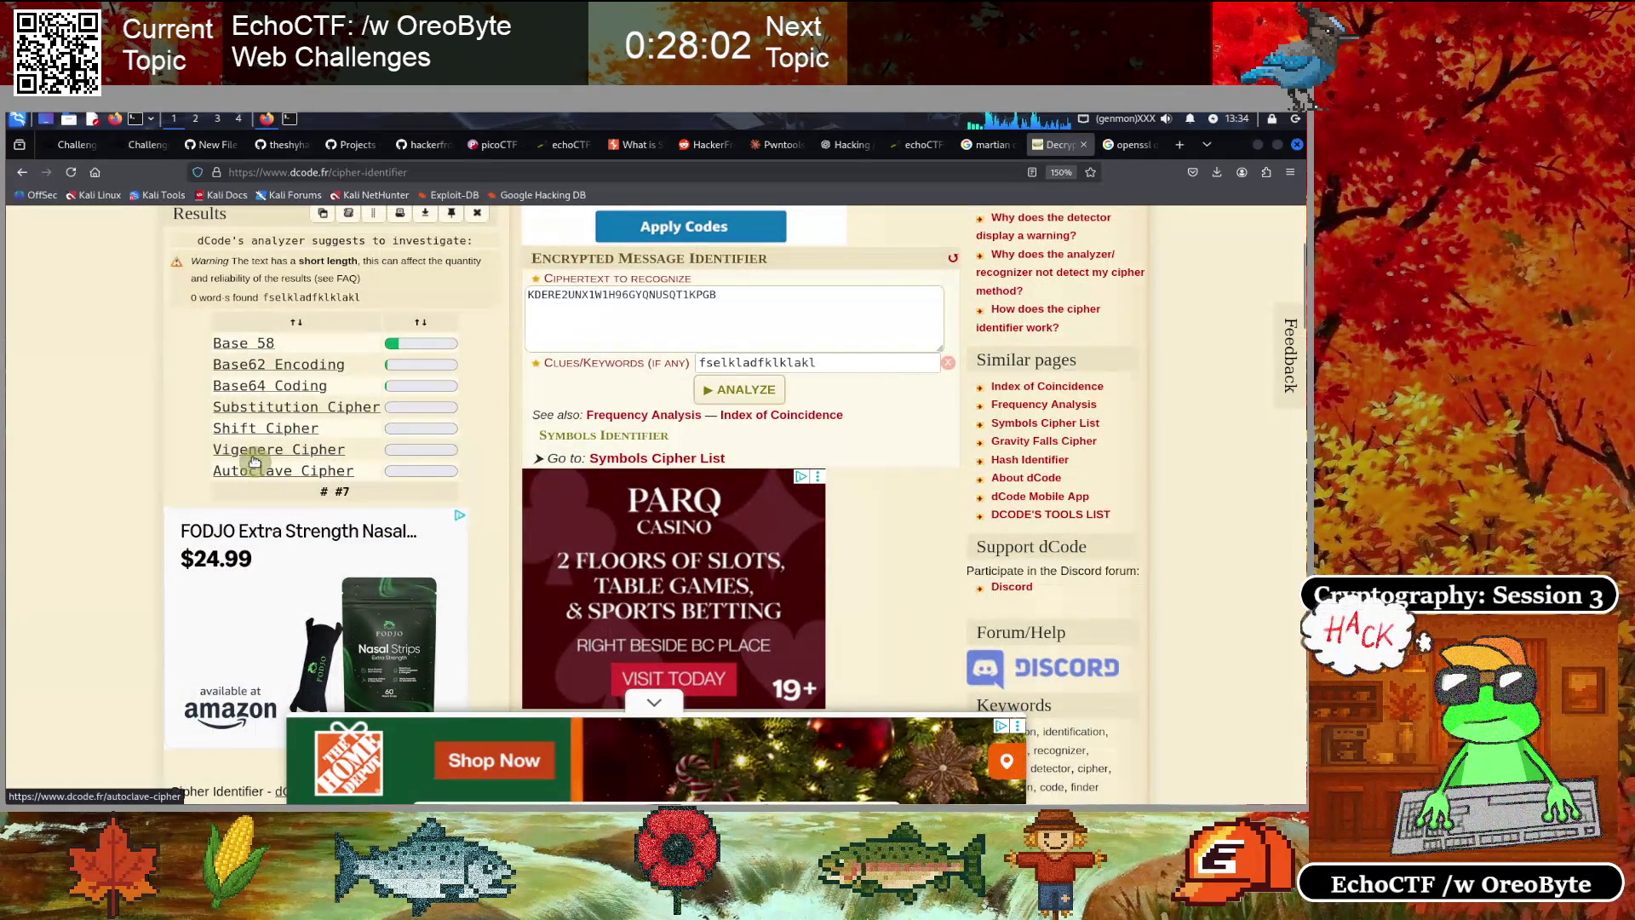
left_click(255, 450)
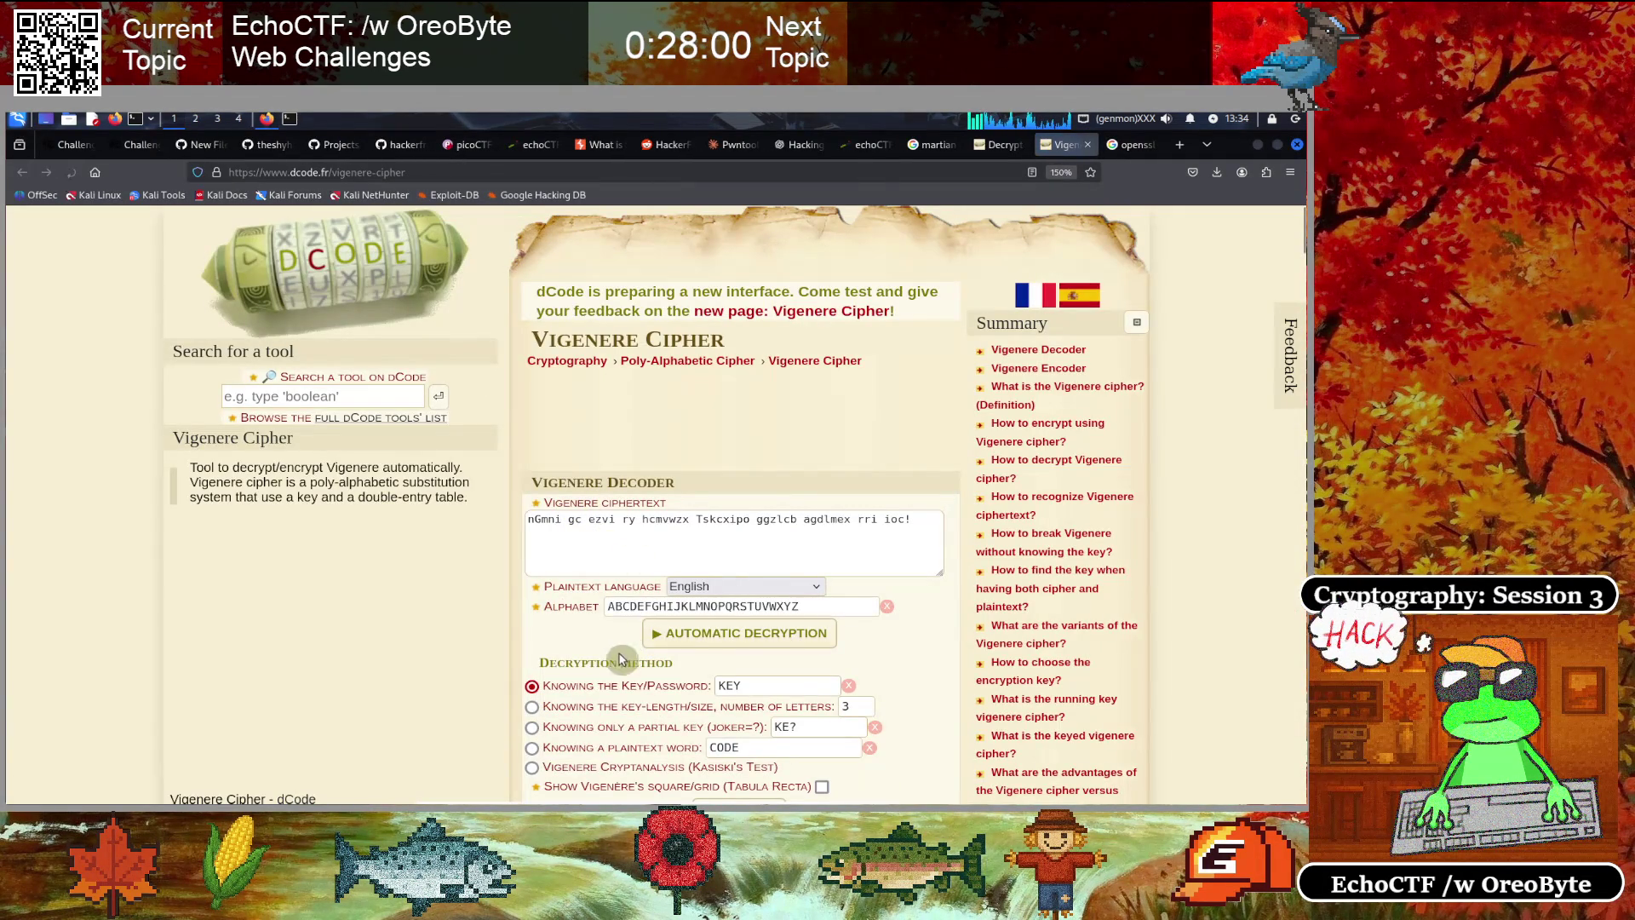
Replace the sample ciphertext in the Vigenere decoder with the challenge ciphertext
scroll(634, 521, "down", 3)
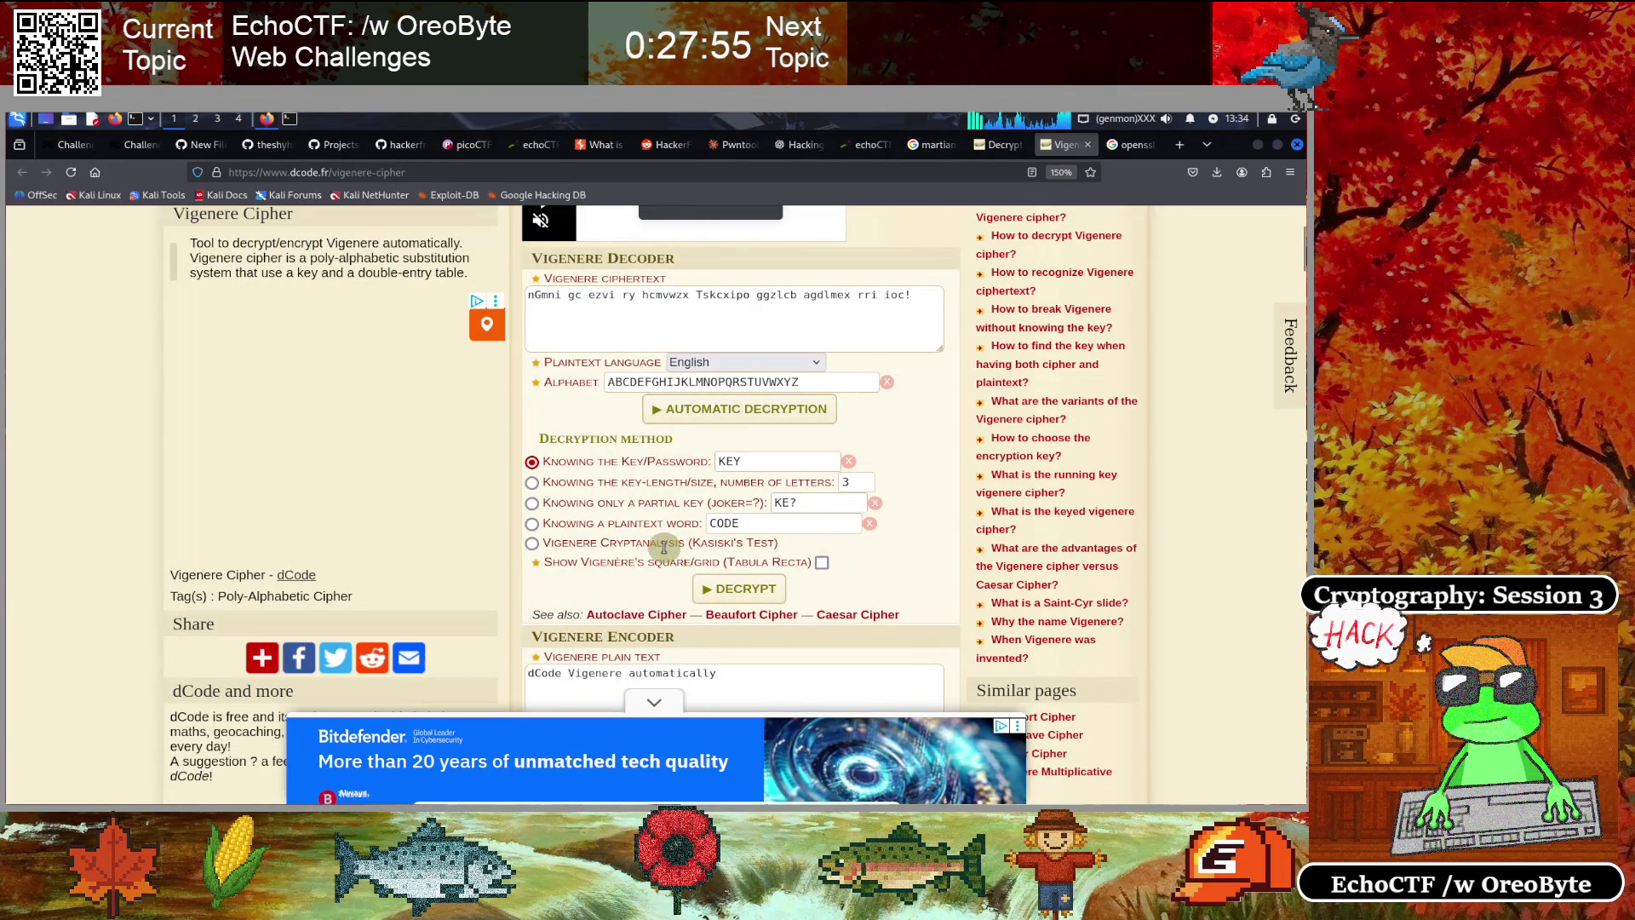
scroll(664, 546, "up", 3)
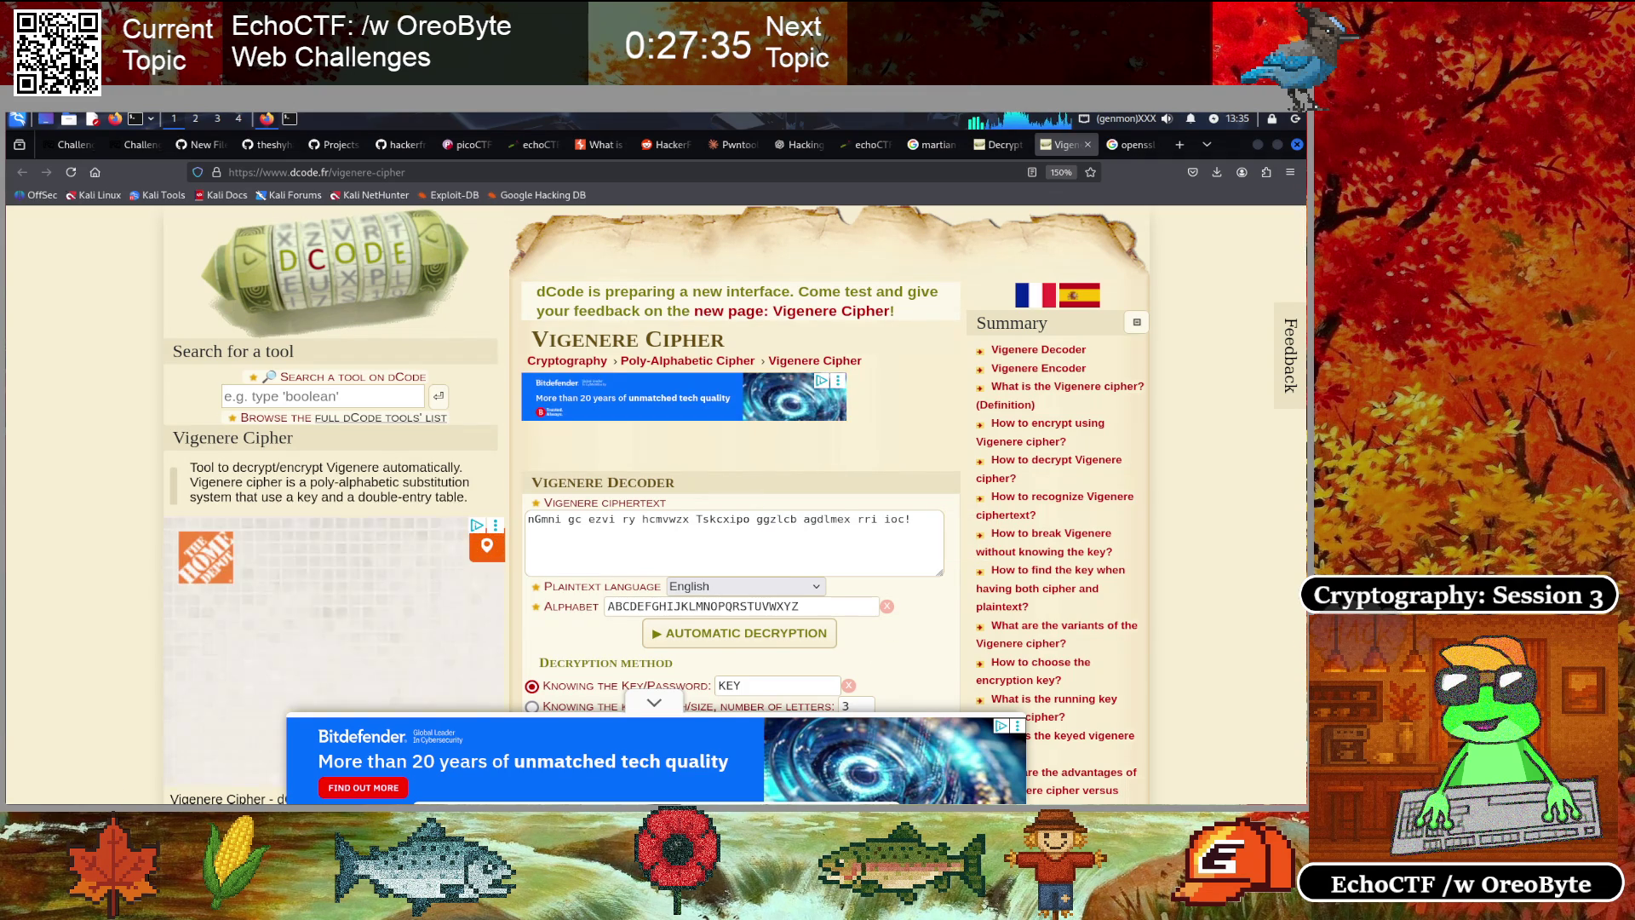
left_click(665, 543)
key("ctrl+a")
key("ctrl+v")
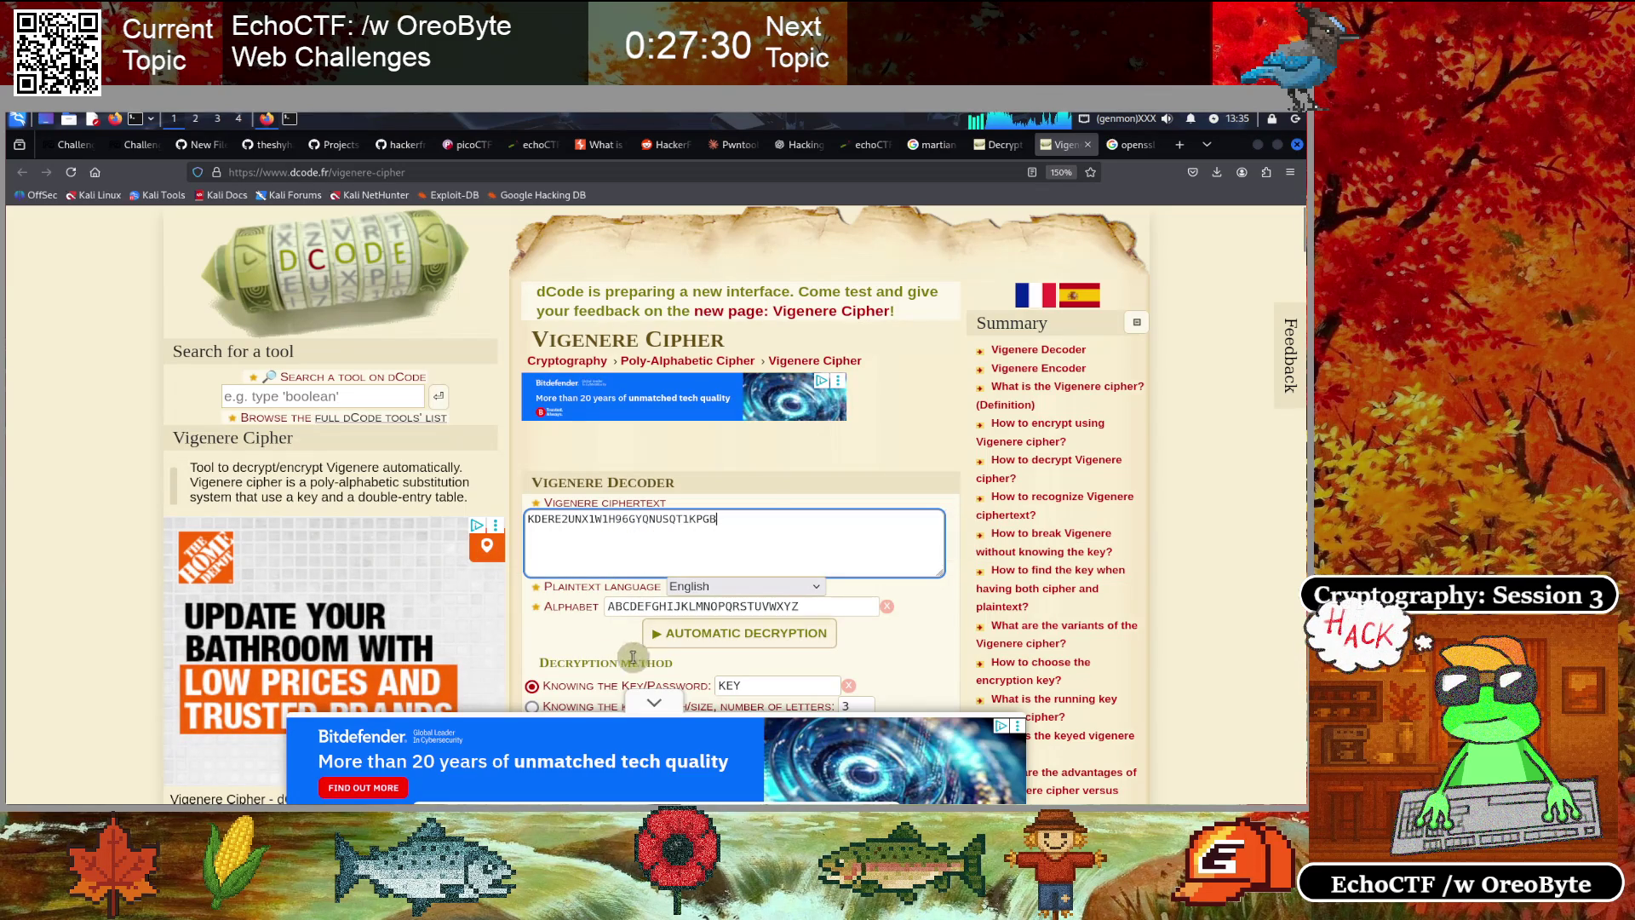
scroll(580, 557, "down", 2)
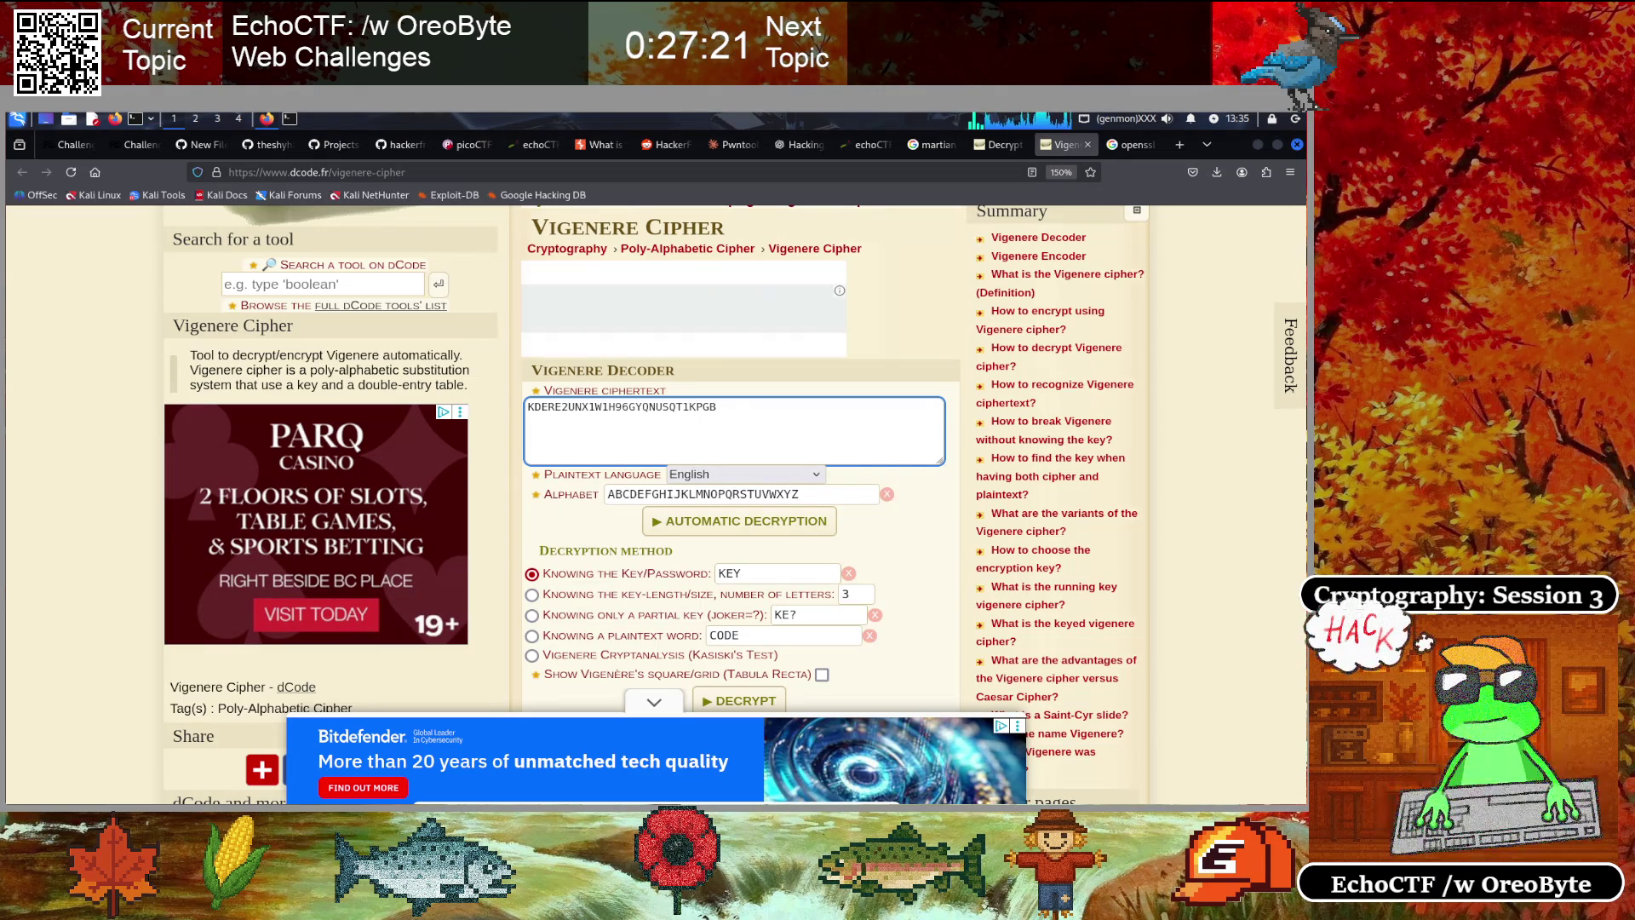
double_click(807, 576)
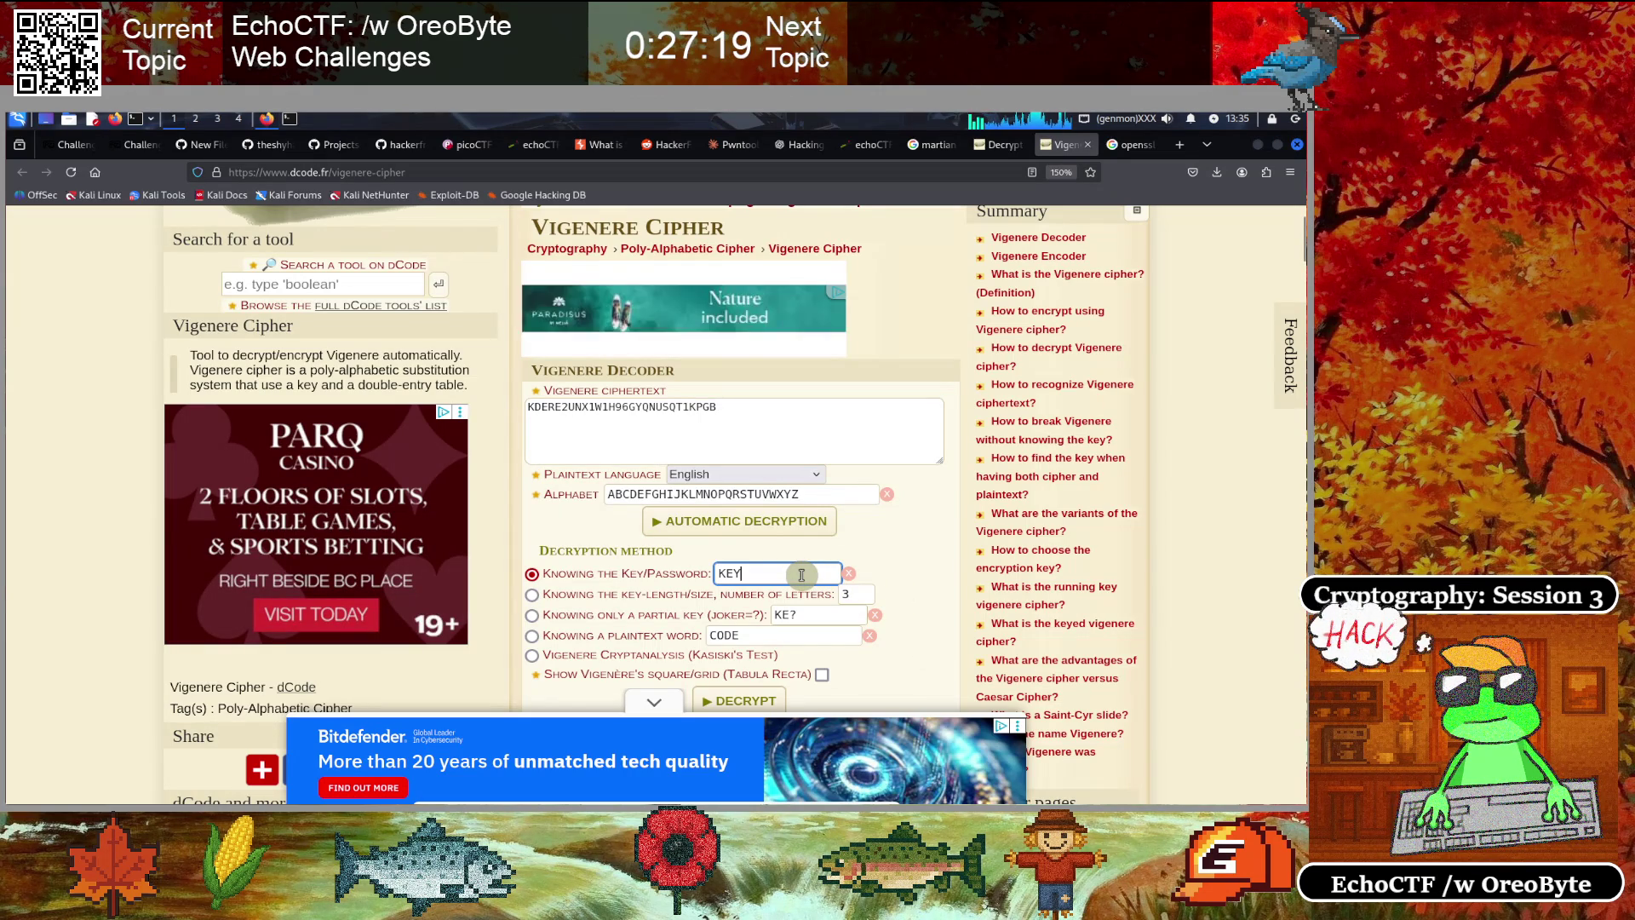
type("FSELKLADFKLJLAKL")
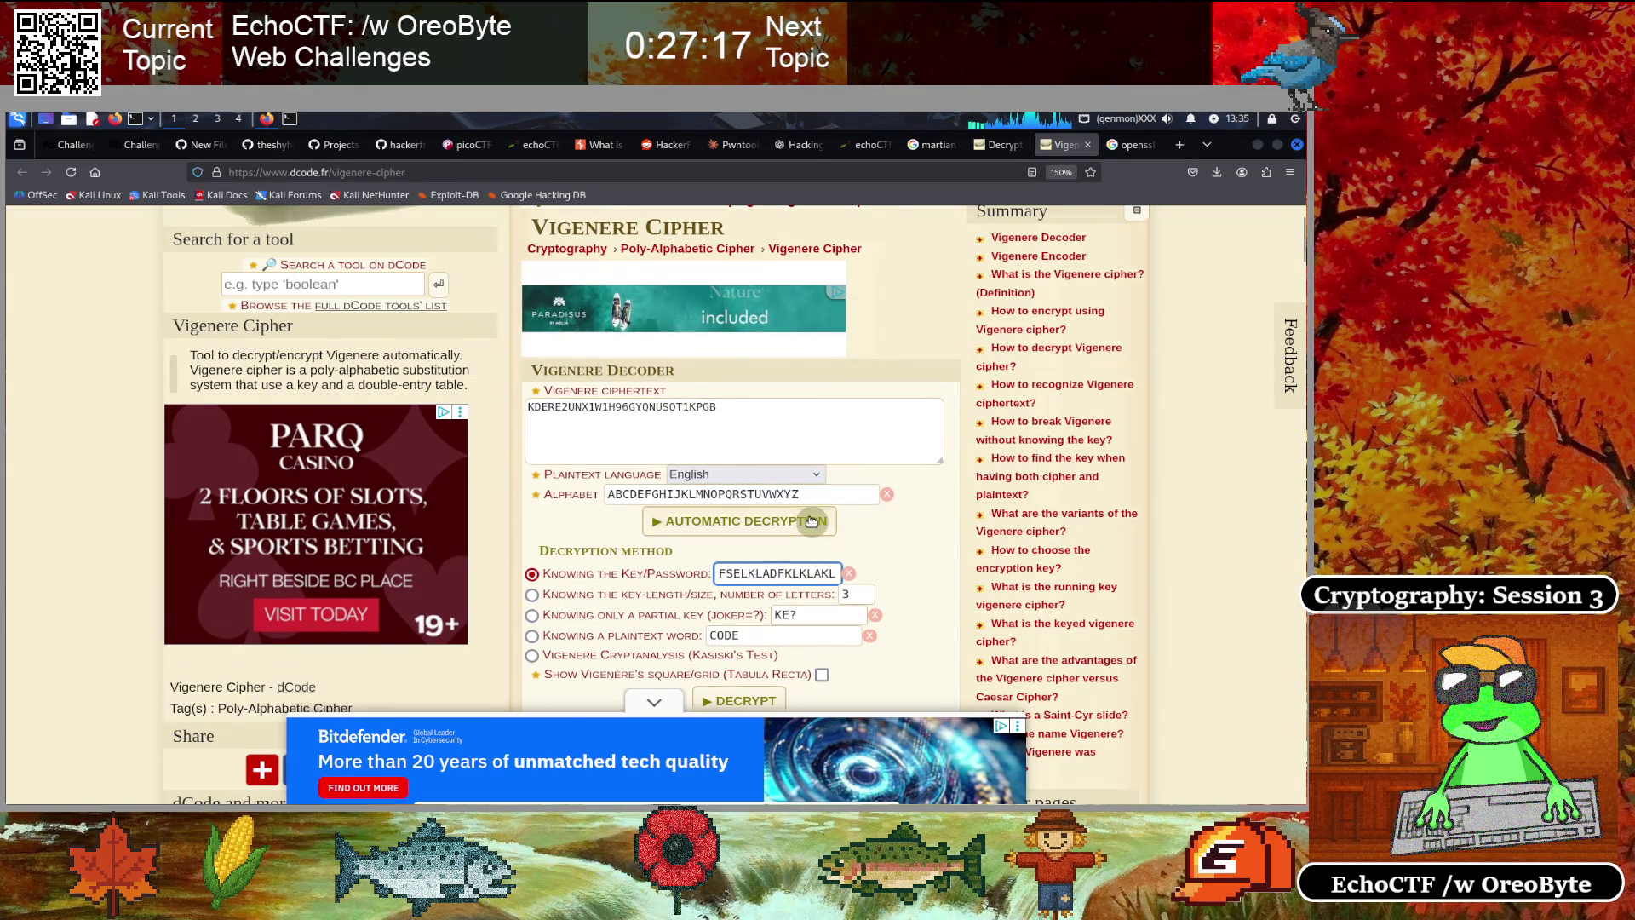
scroll(779, 562, "down", 2)
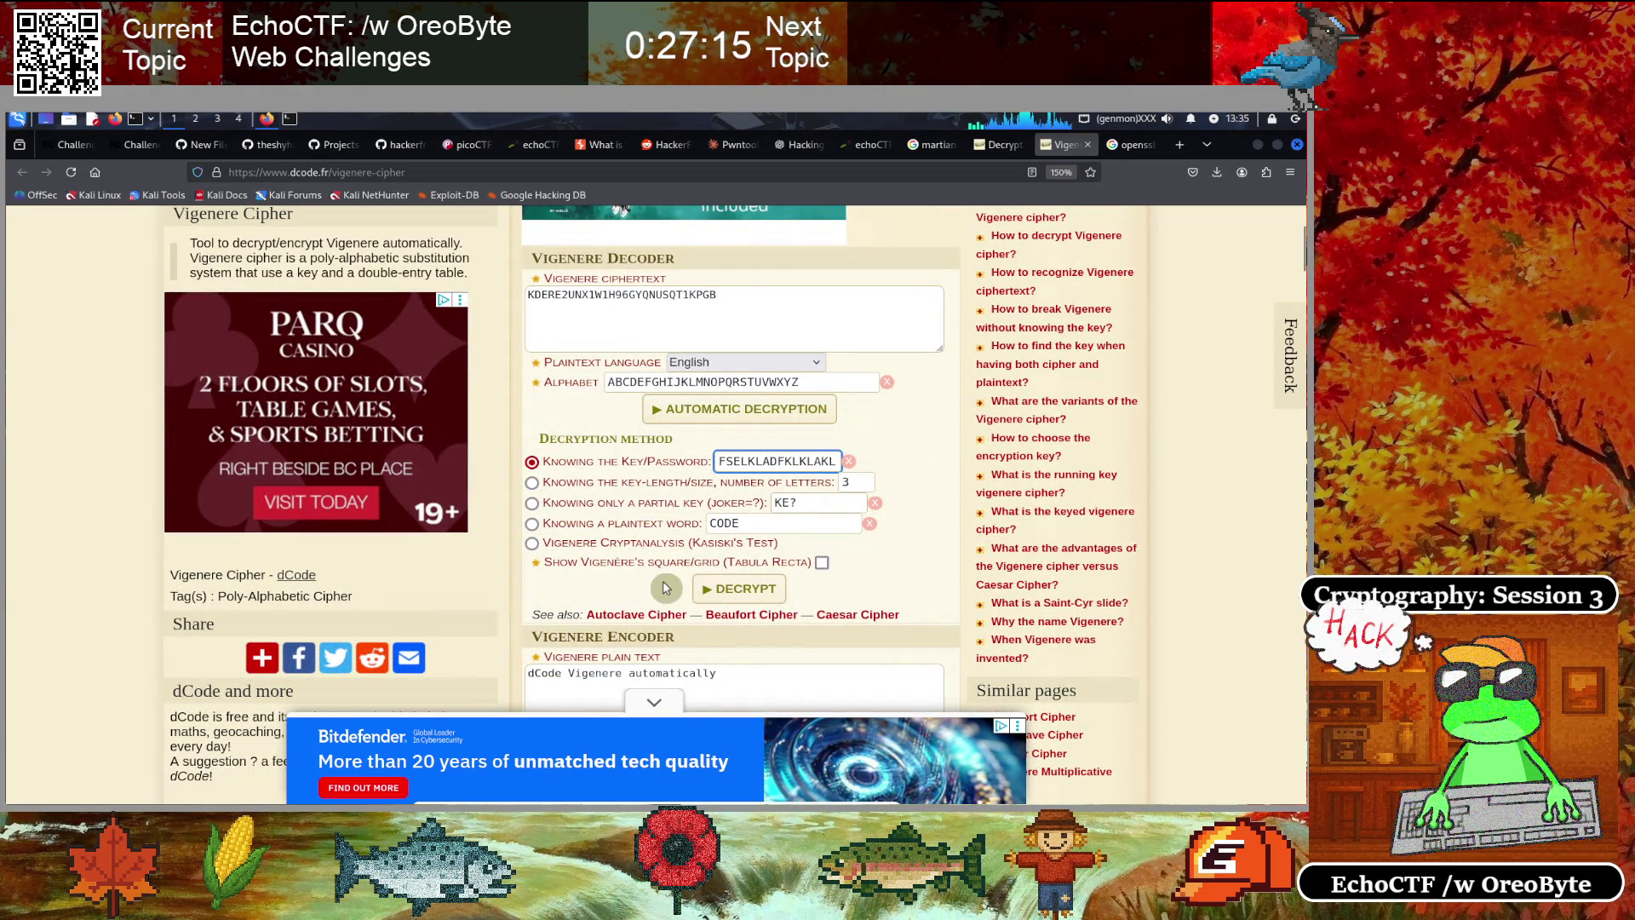
left_click(699, 589)
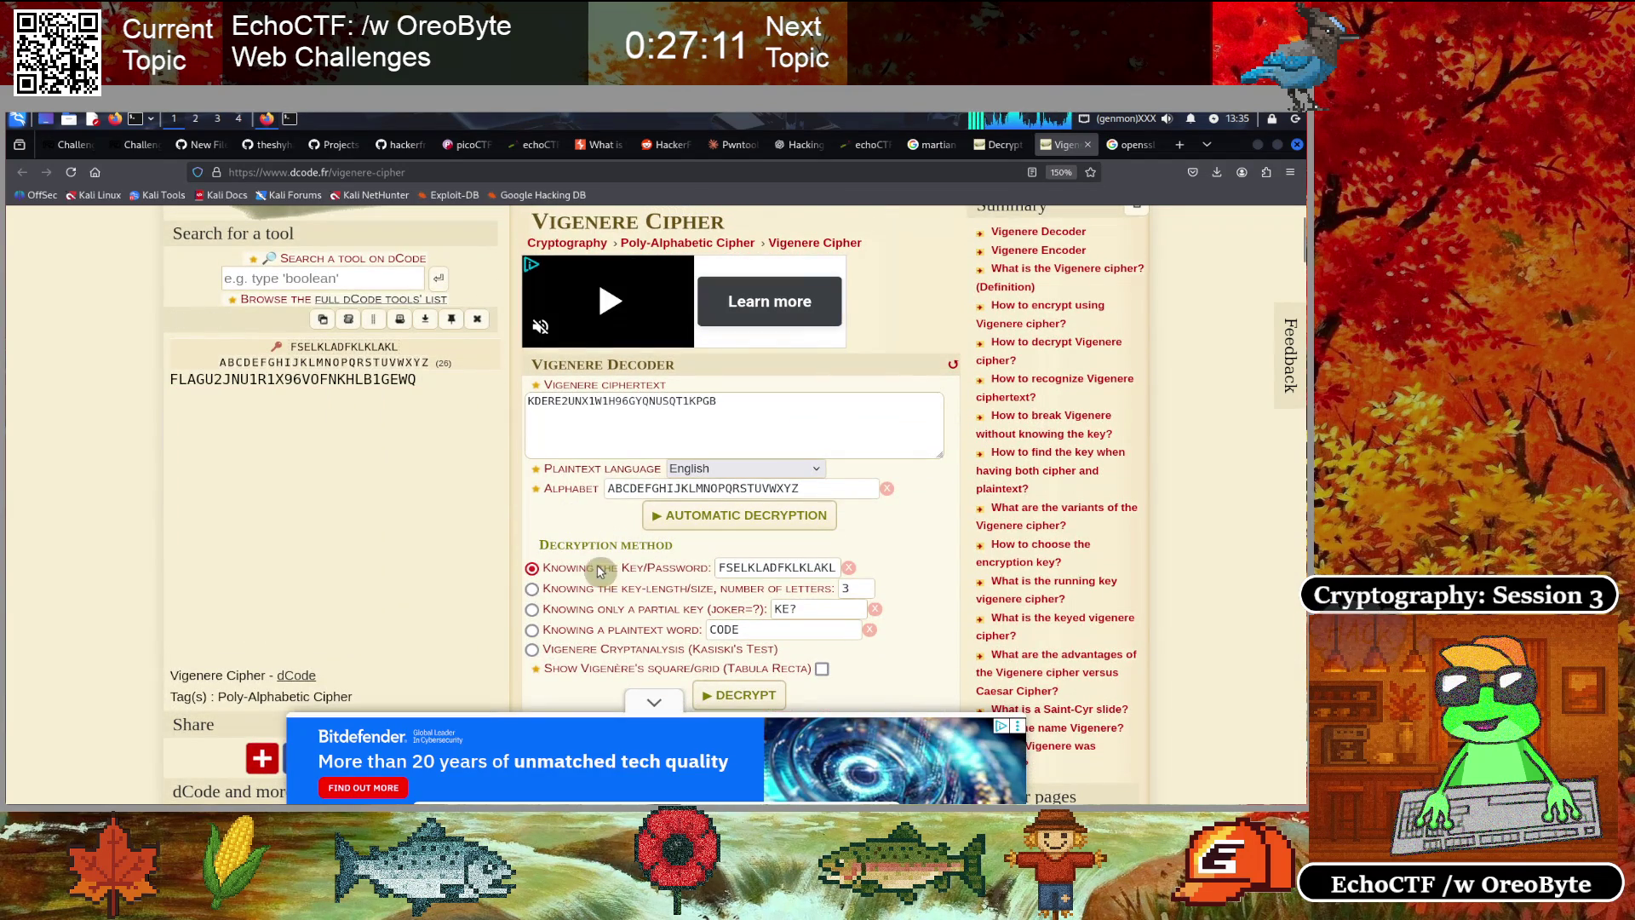
left_click_drag(173, 380, 416, 381)
key("ctrl+c")
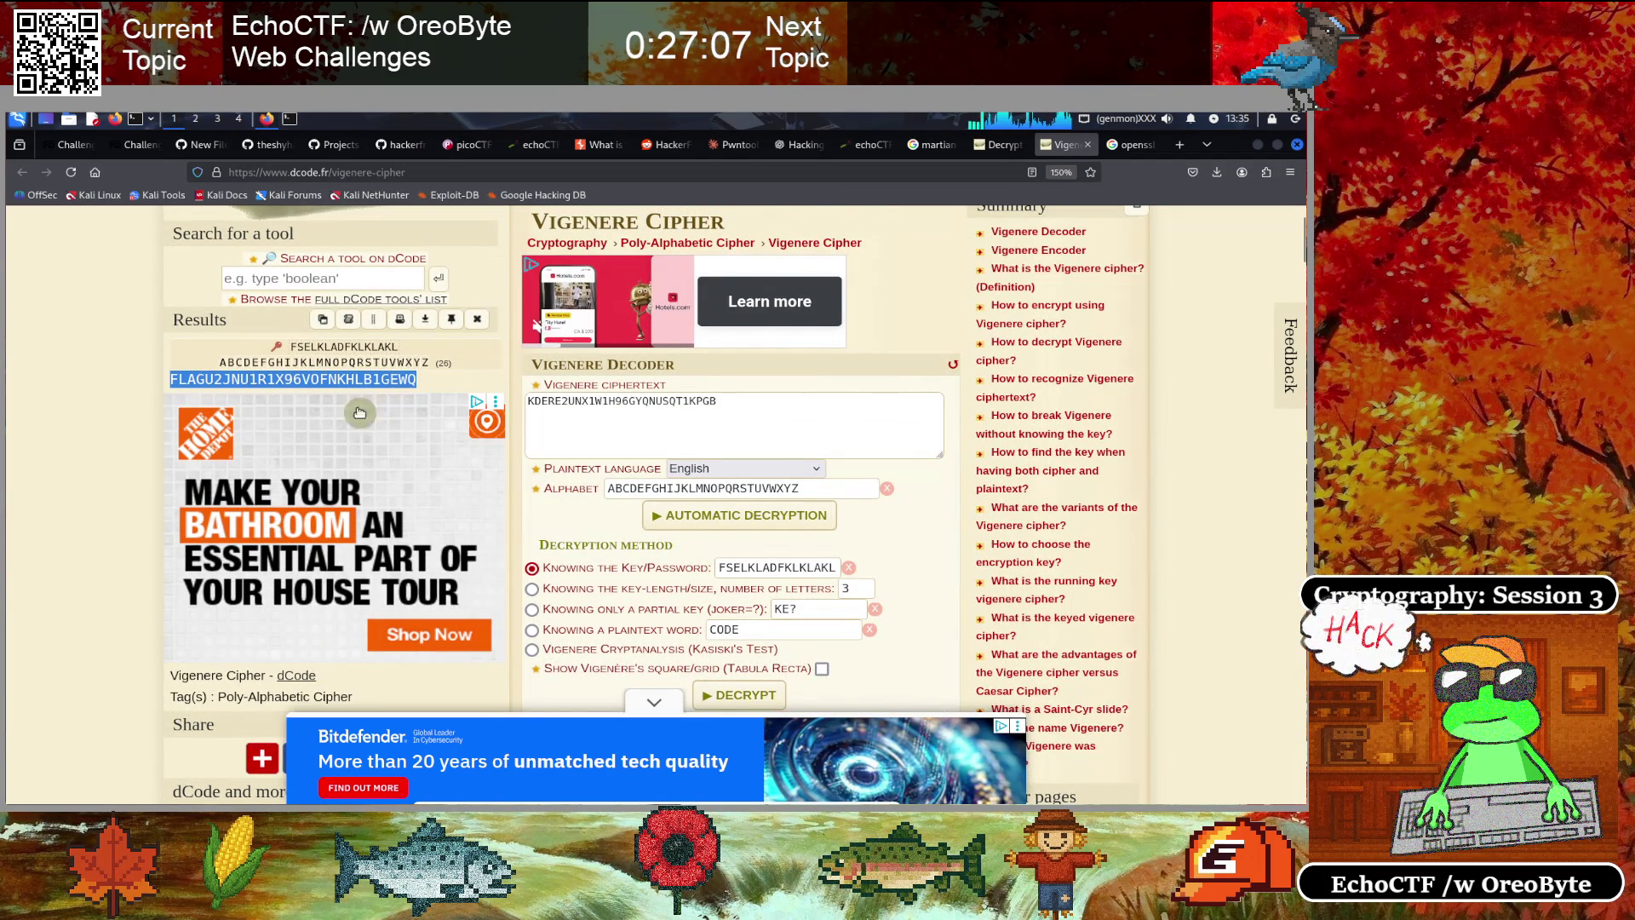
scroll(358, 479, "up", 2)
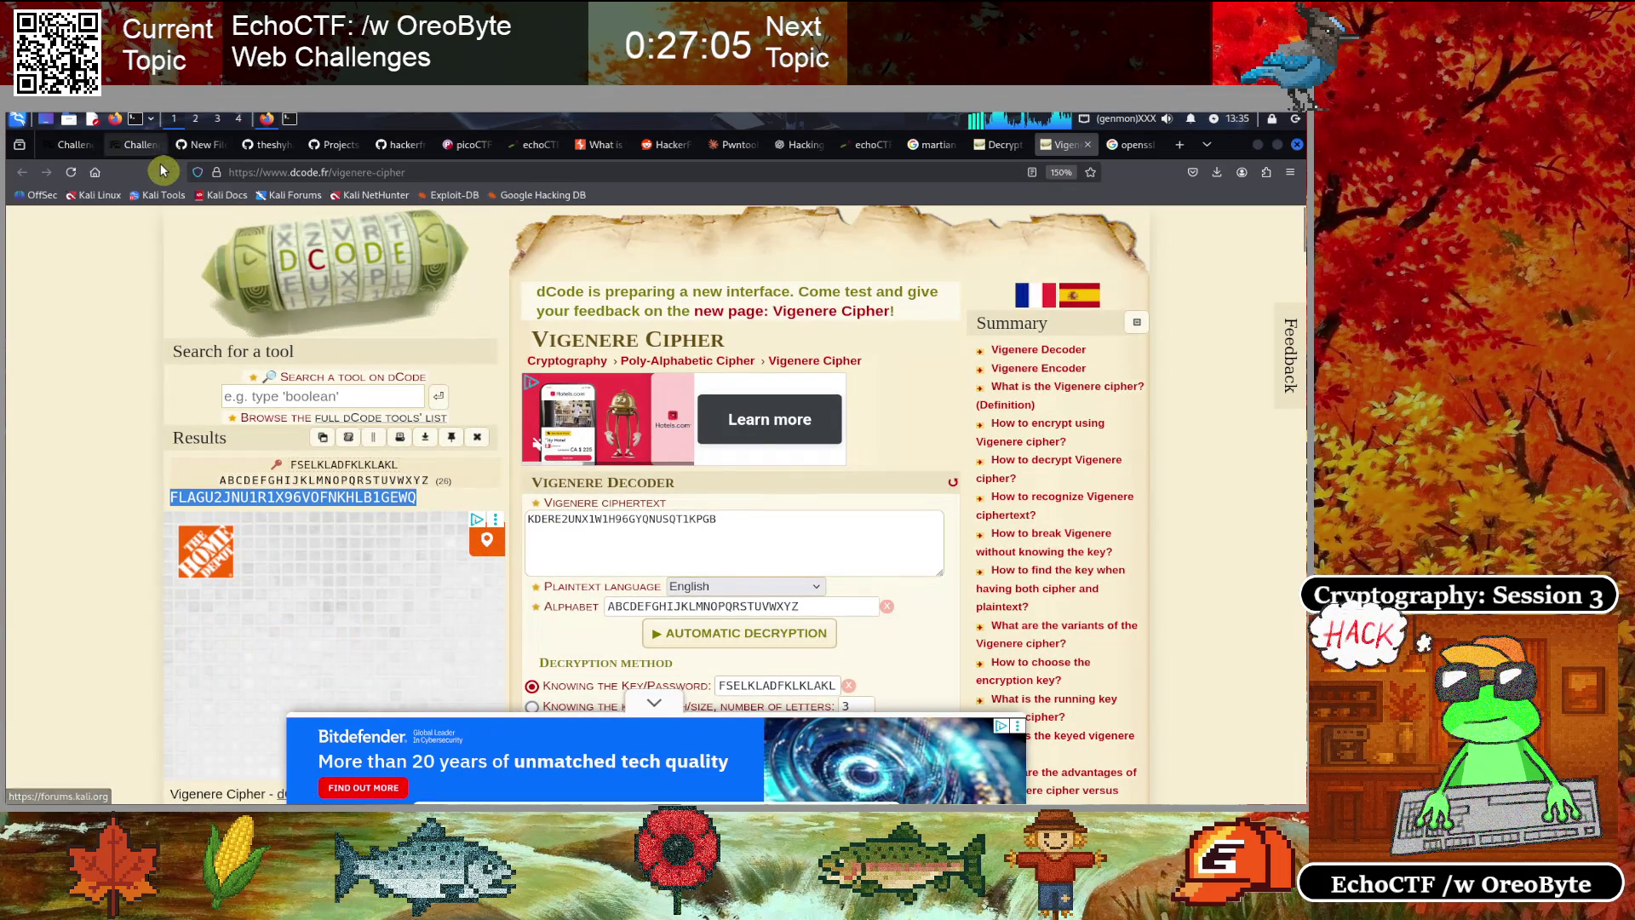
left_click(134, 146)
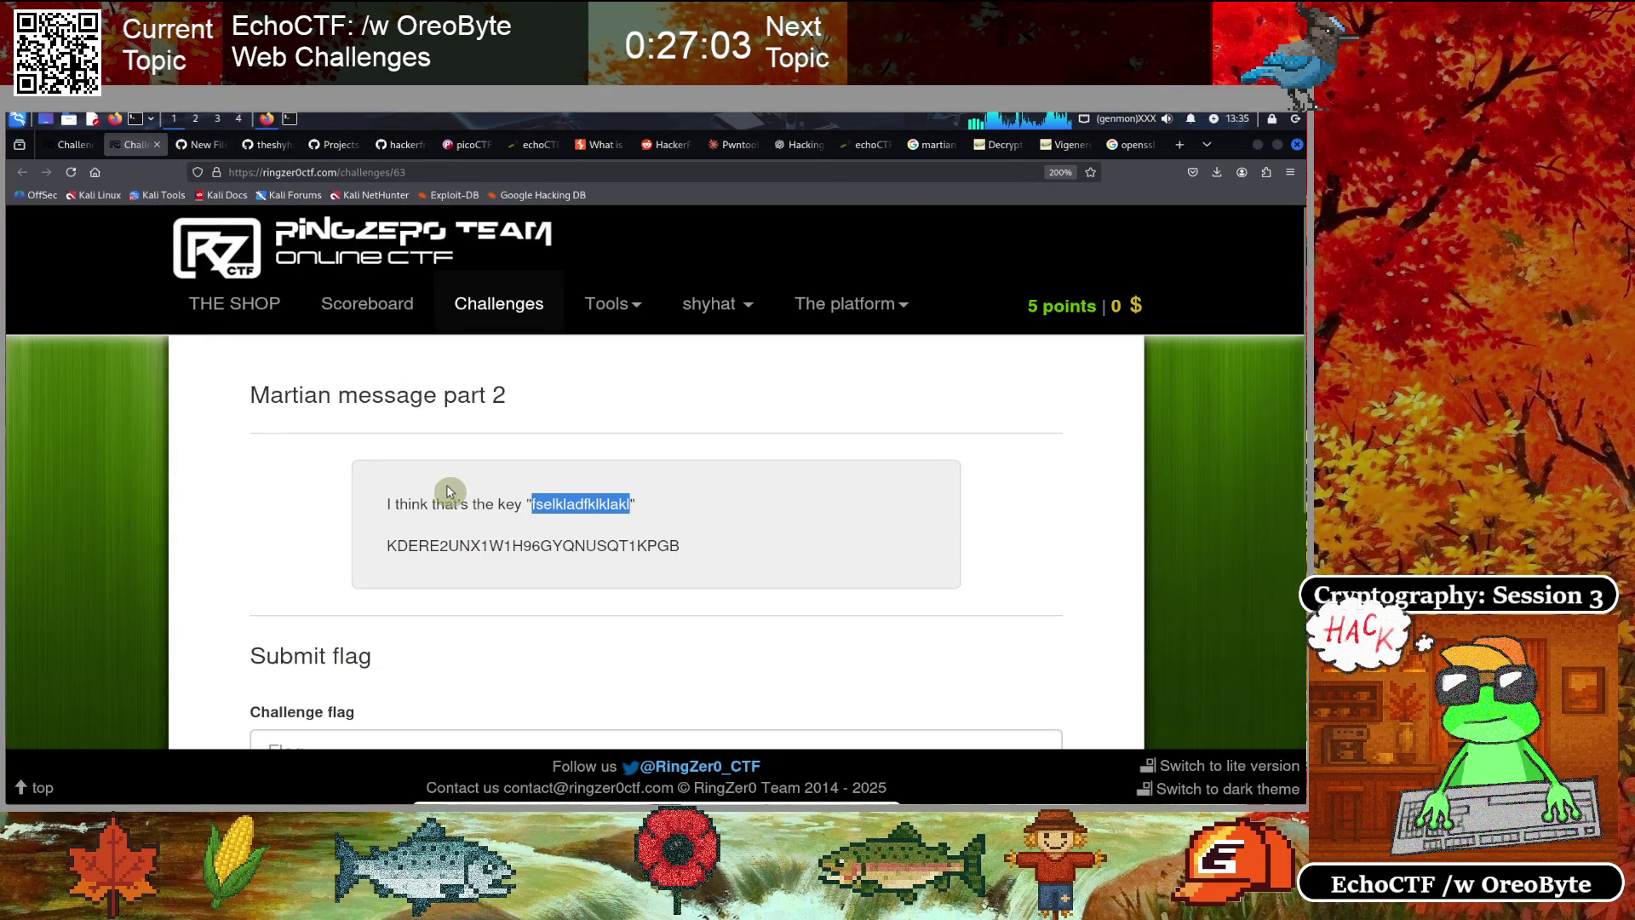
Submit FLAGU2JNU1R1X96VOFNKHLB1GEWQ as the Martian message part 2 flag, bringing the score to 7
scroll(422, 492, "down", 2)
left_click(336, 607)
key("ctrl+v")
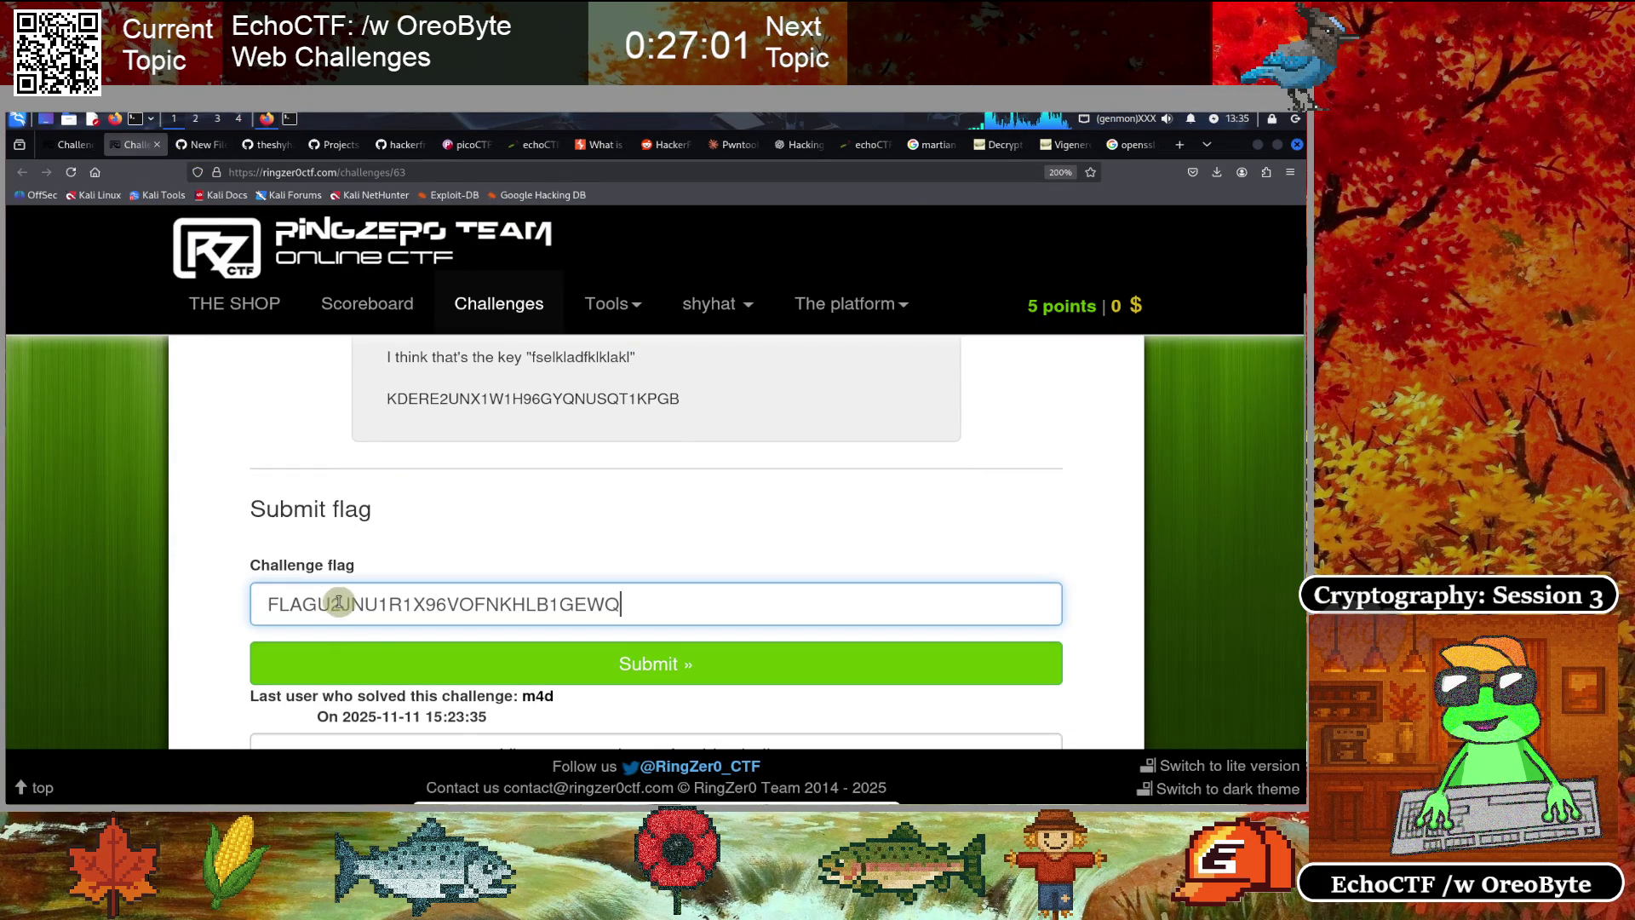
left_click(374, 653)
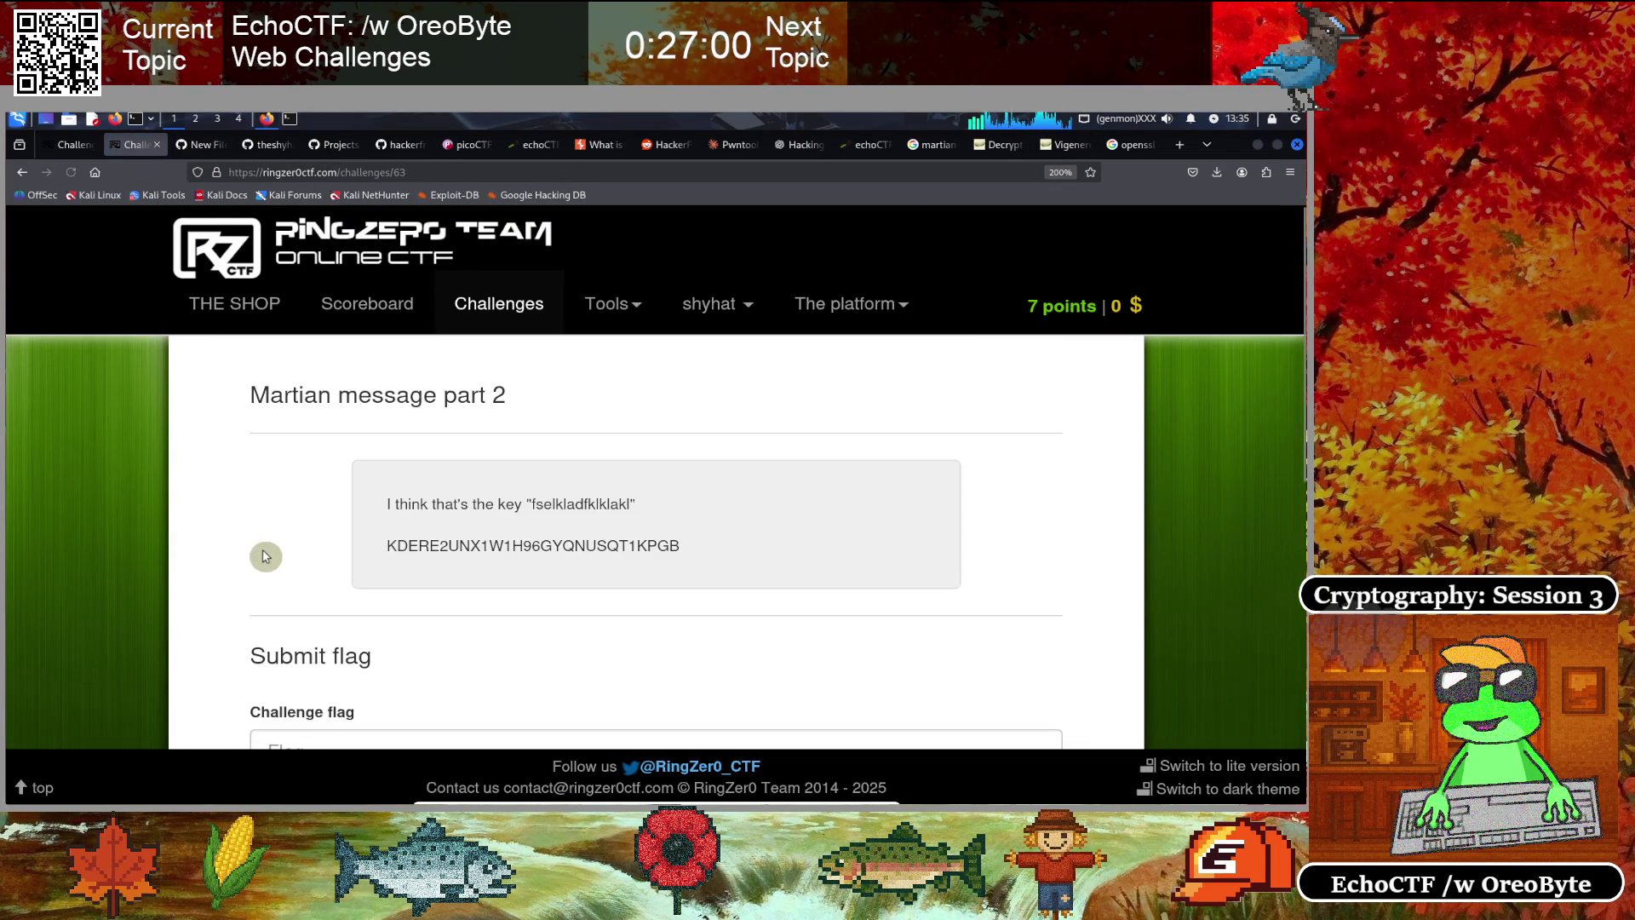
scroll(238, 530, "down", 3)
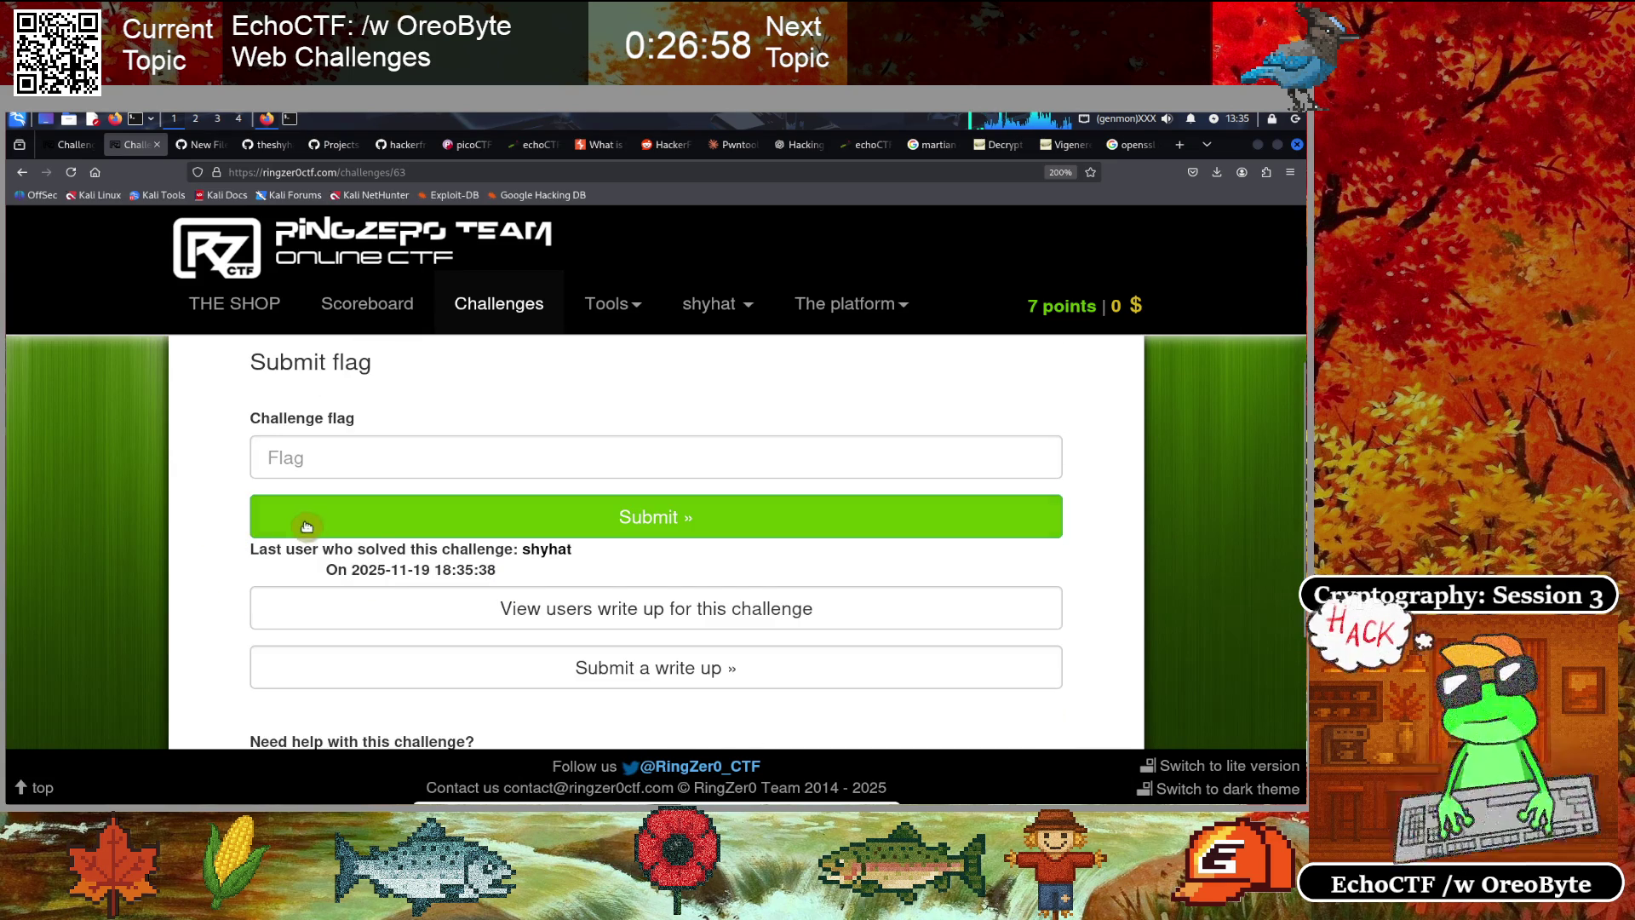
scroll(324, 521, "up", 3)
scroll(338, 518, "up", 1)
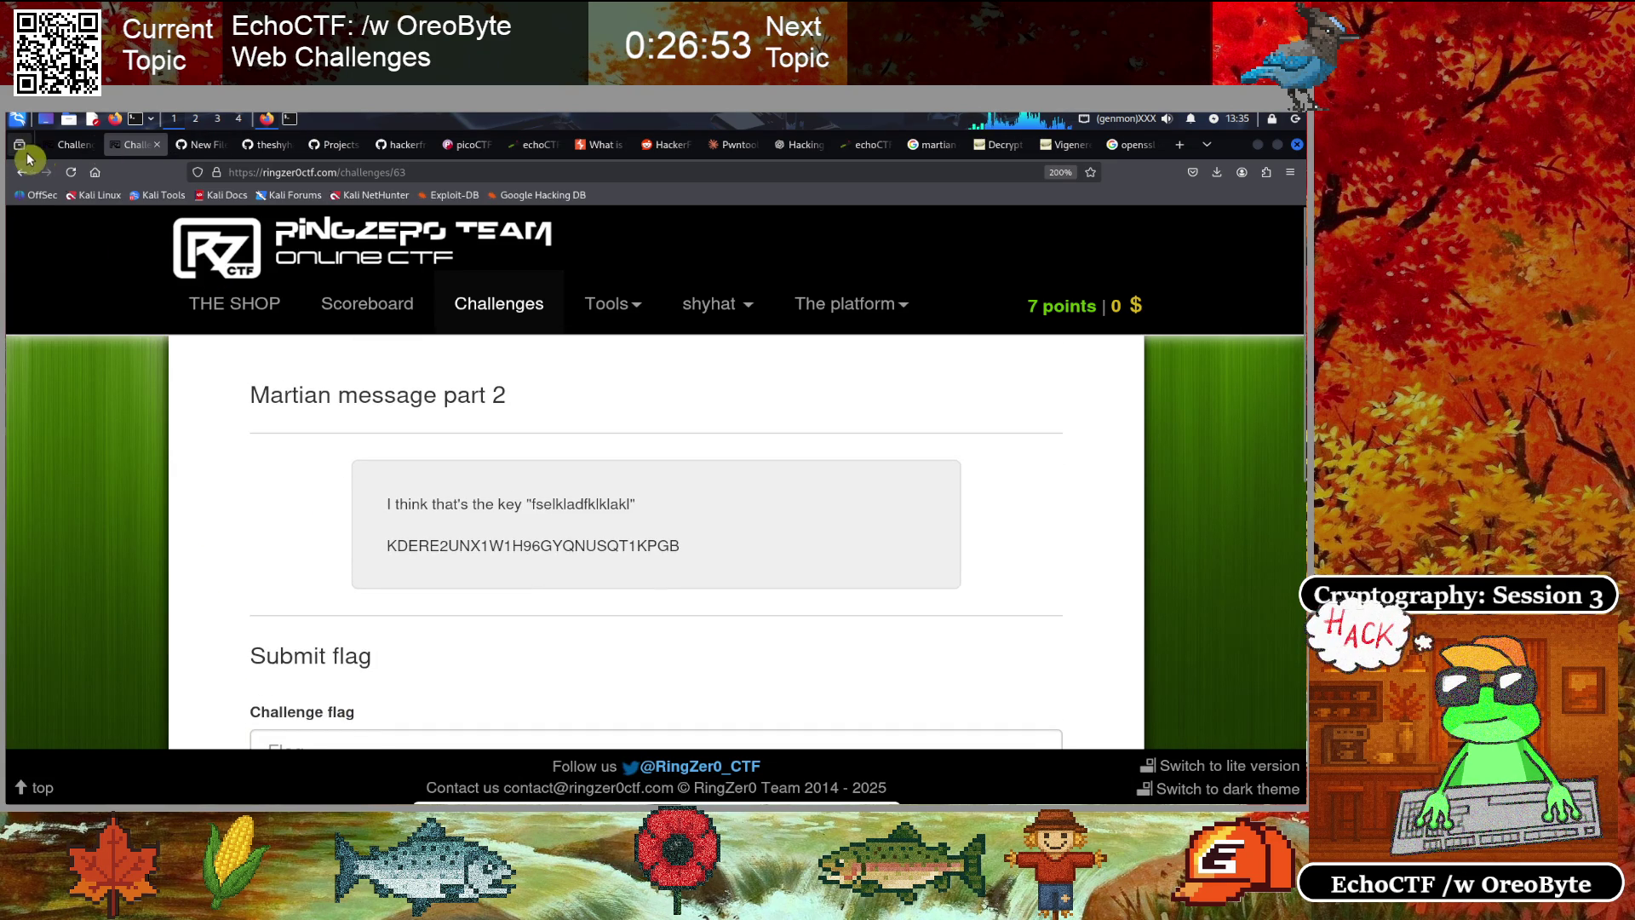
left_click(203, 145)
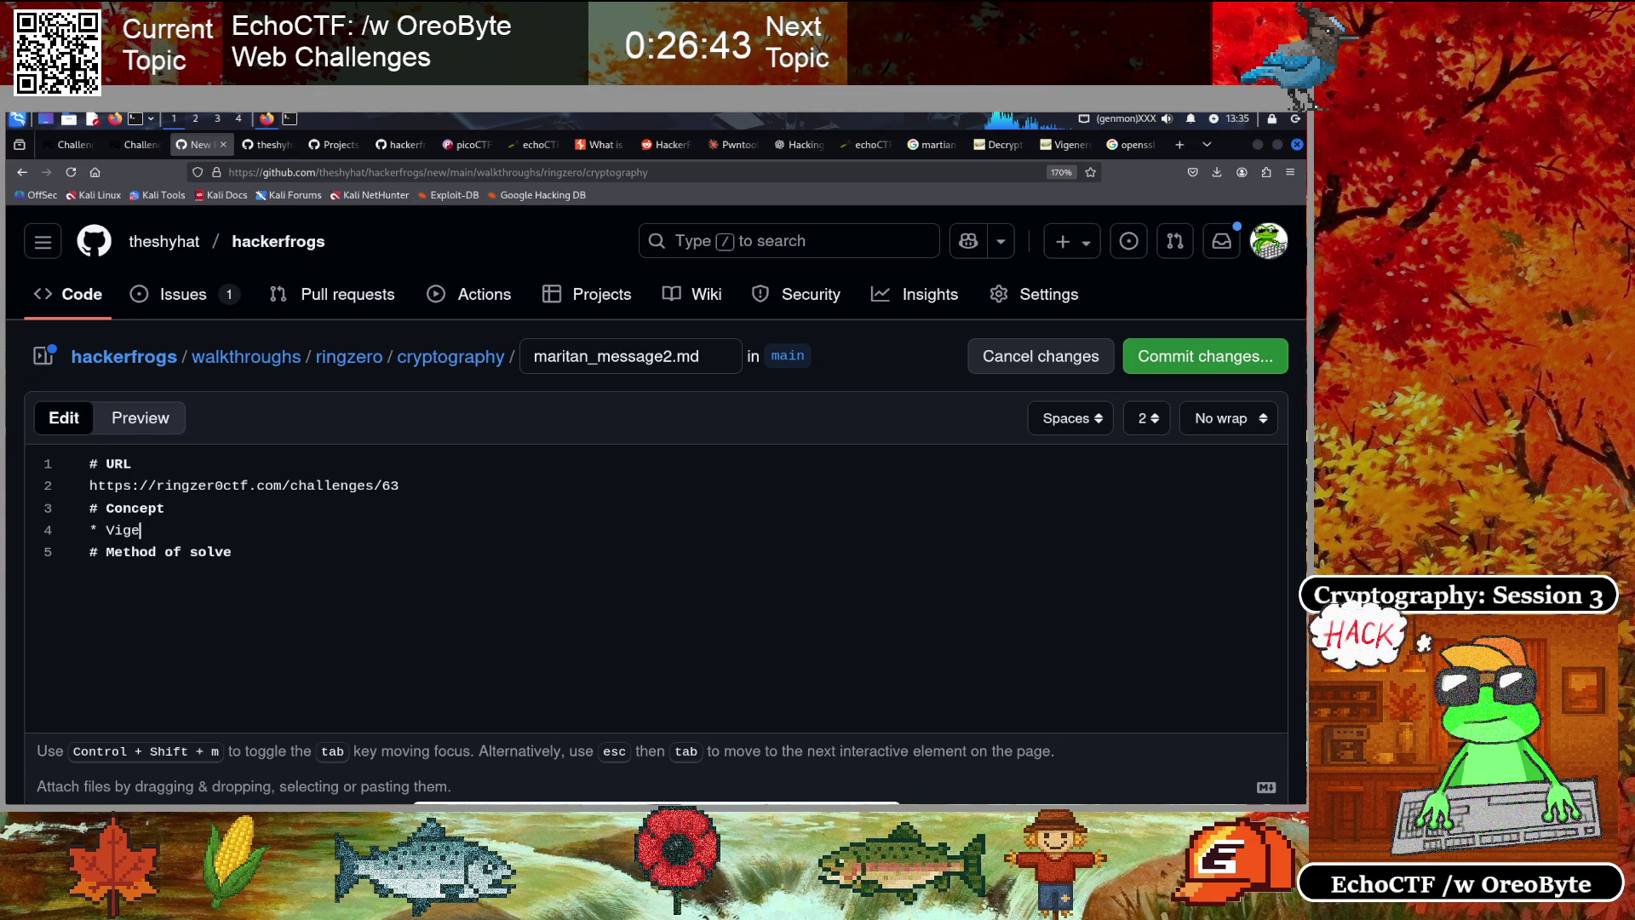
Write the Vigenere Concept and Method text, explaining solving with the ciphertext and key
type("er")
key("Return")
key("BackSpace")
key("BackSpace")
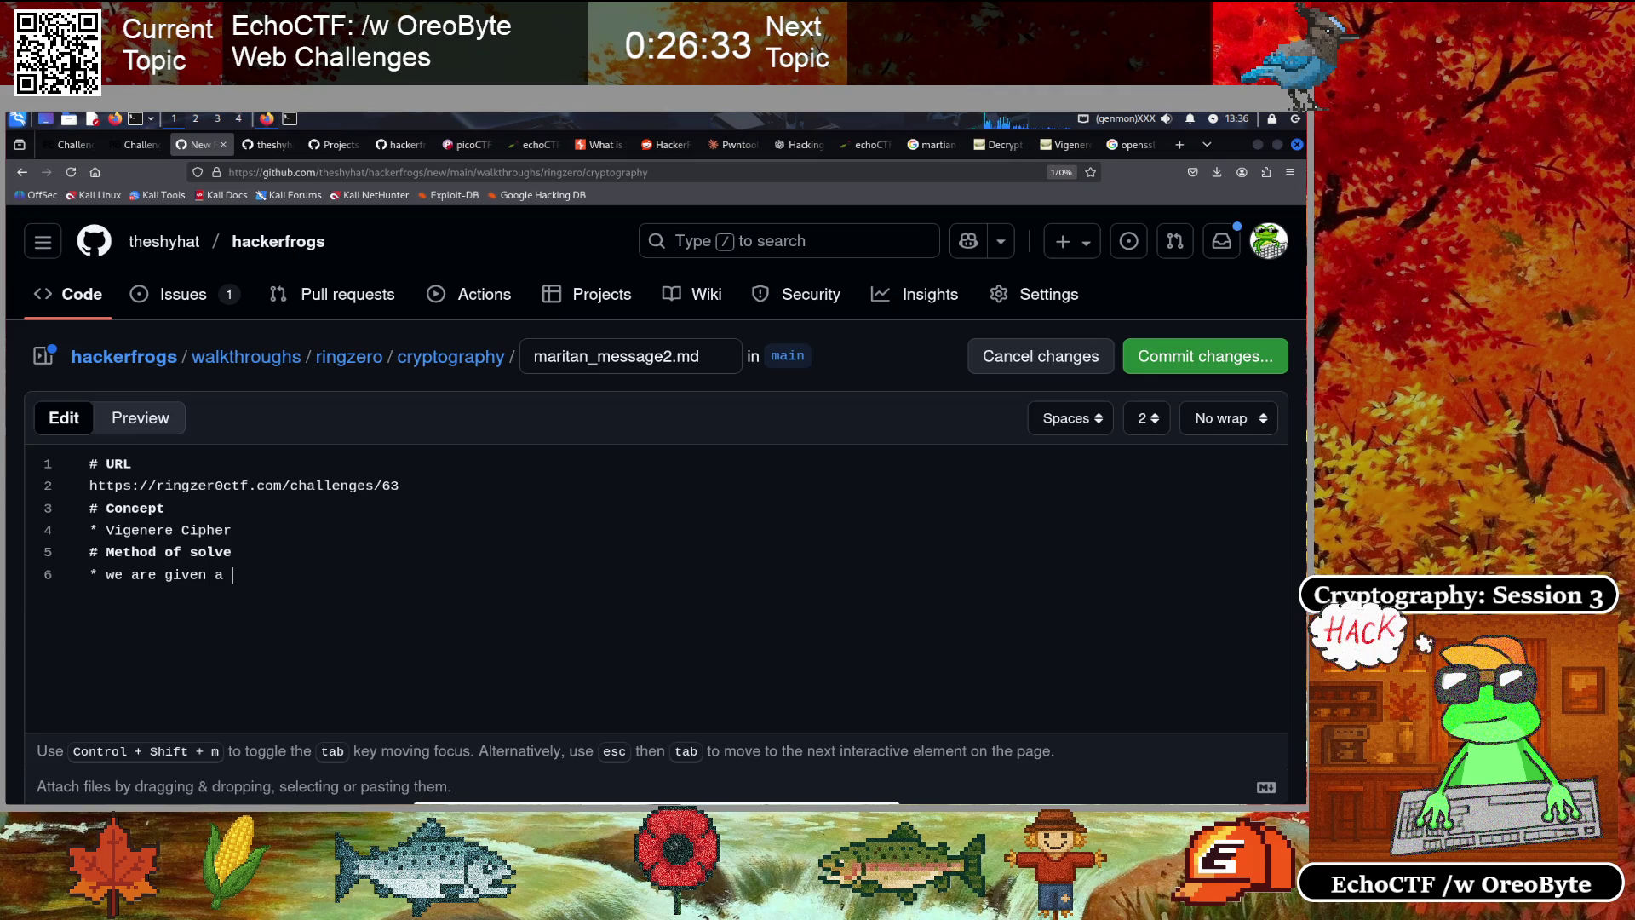
type("tring as well a")
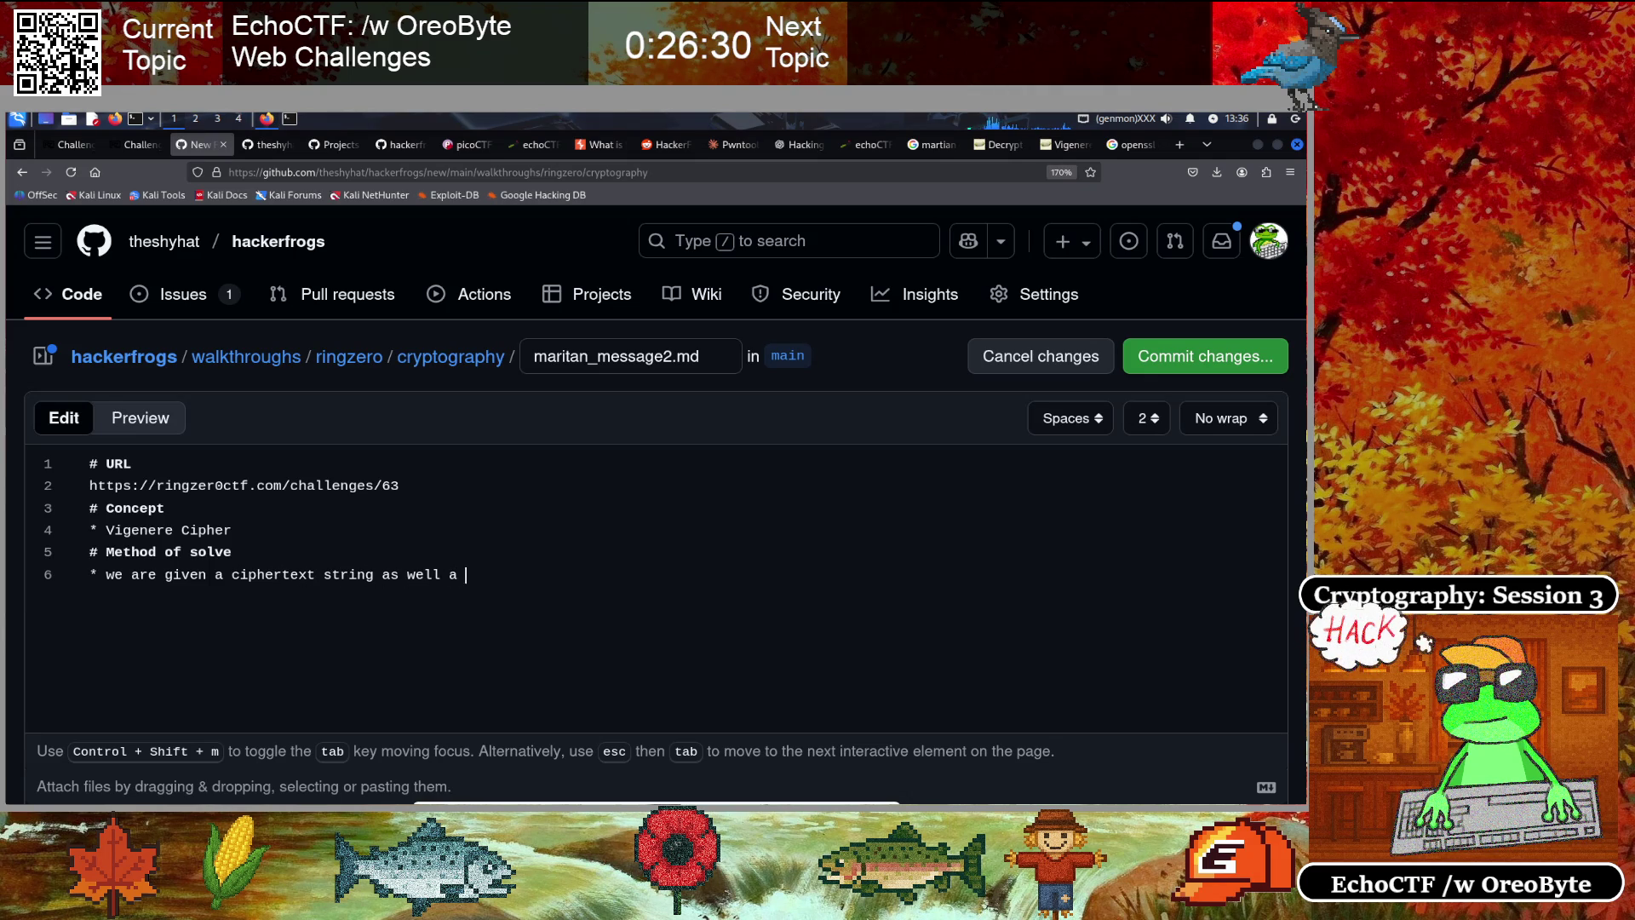
type("tring")
key("Return")
type("we can c")
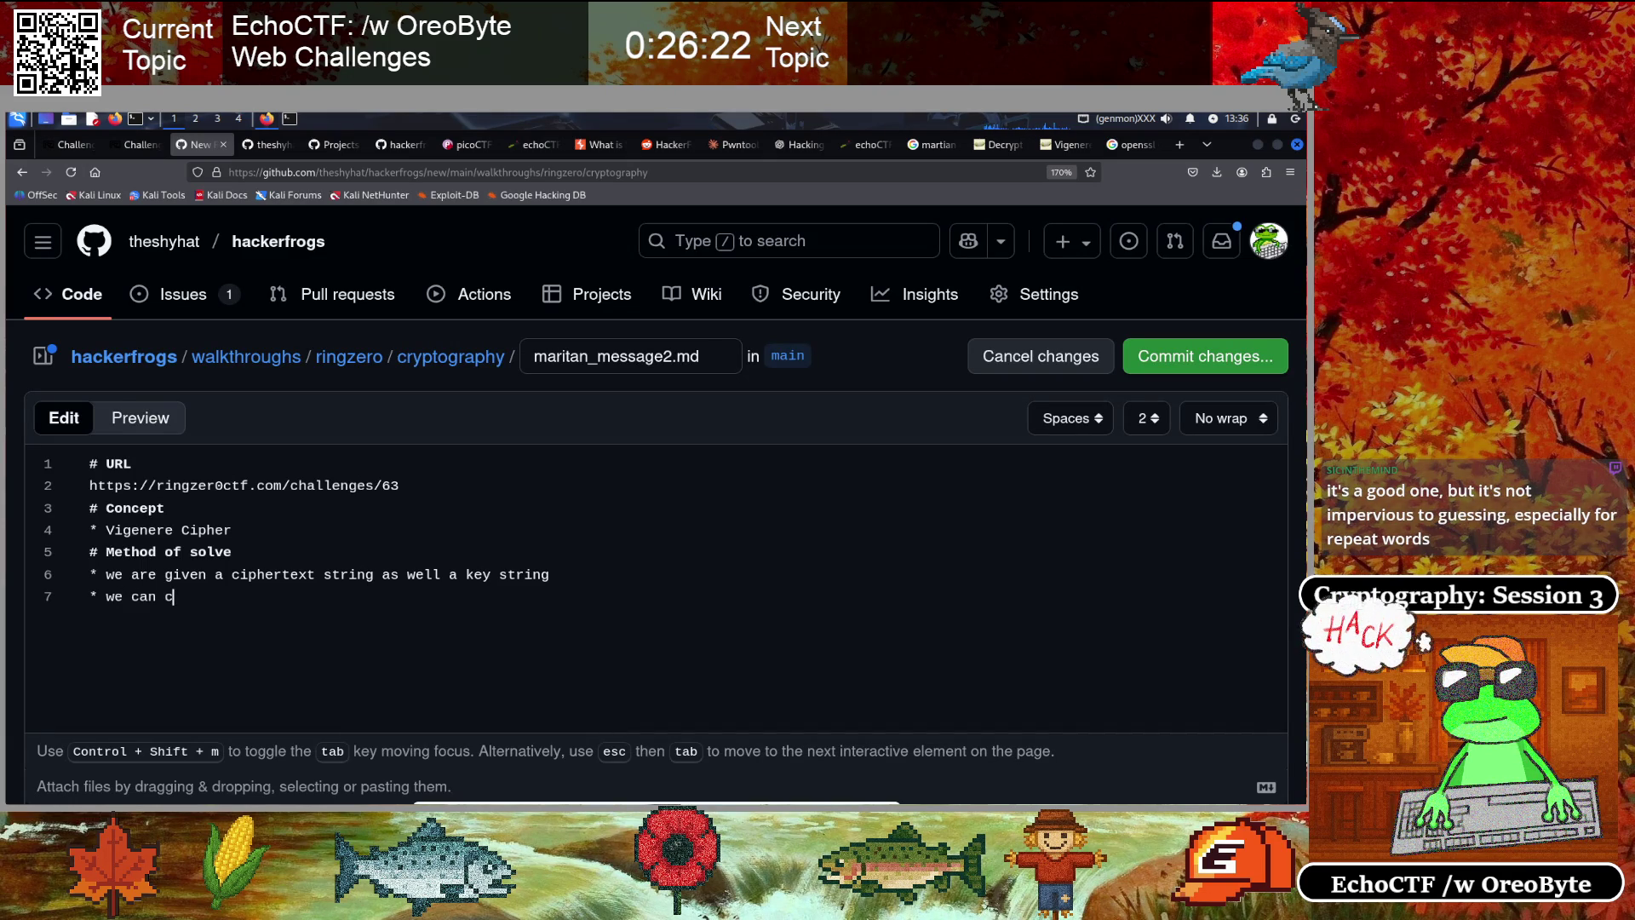
key("BackSpace")
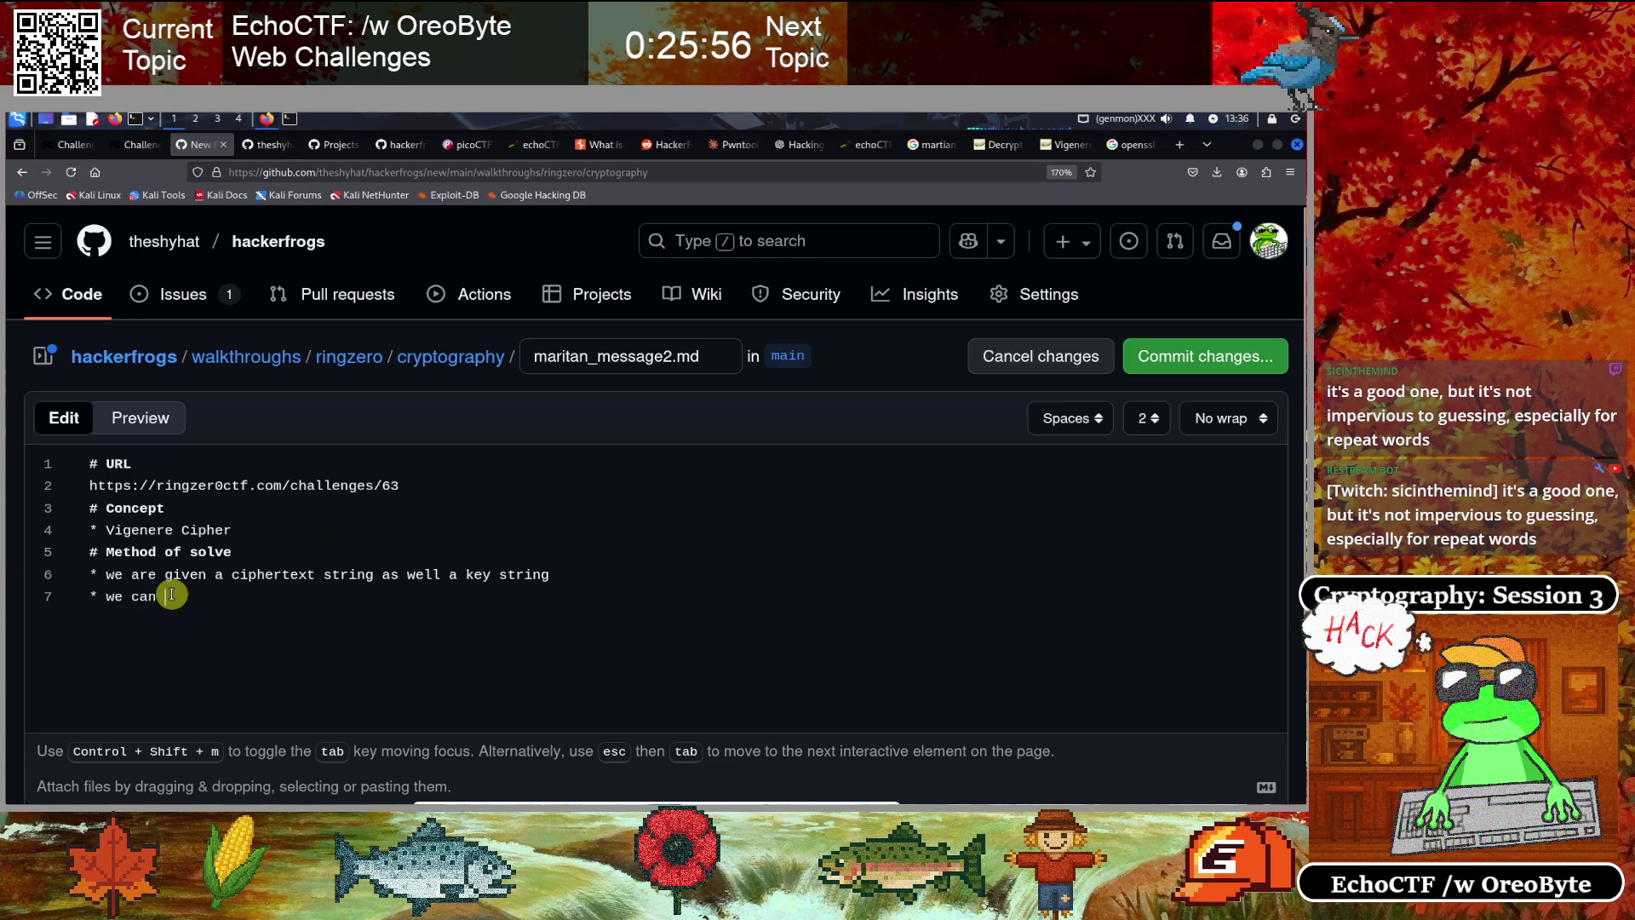
type("use the ")
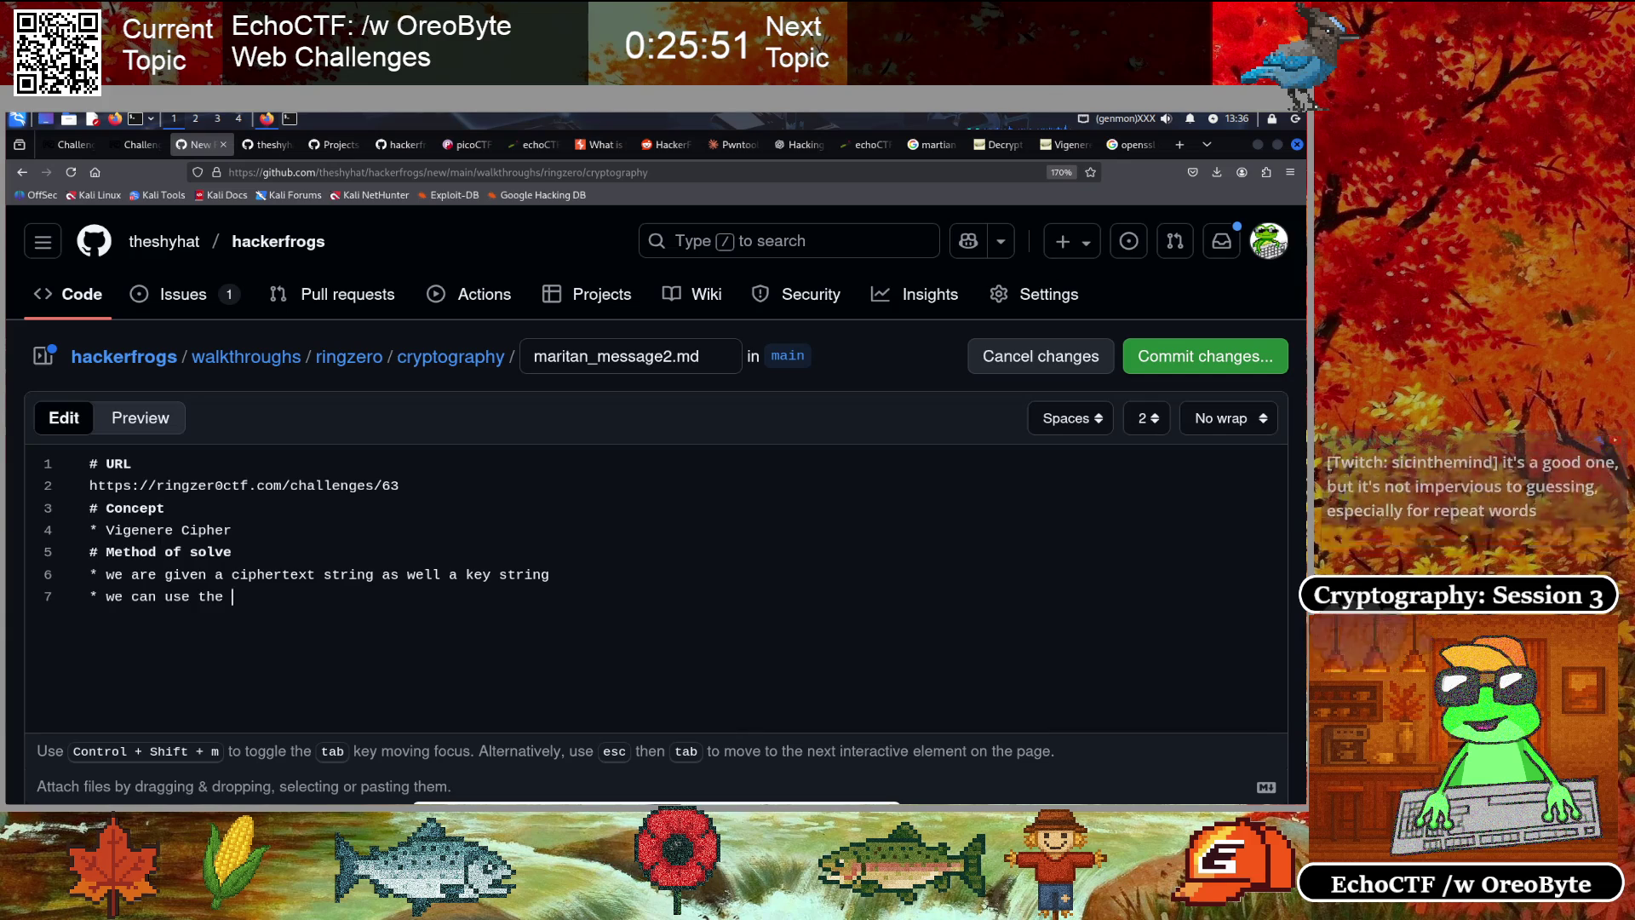
type("ciphertext and the key on this website:")
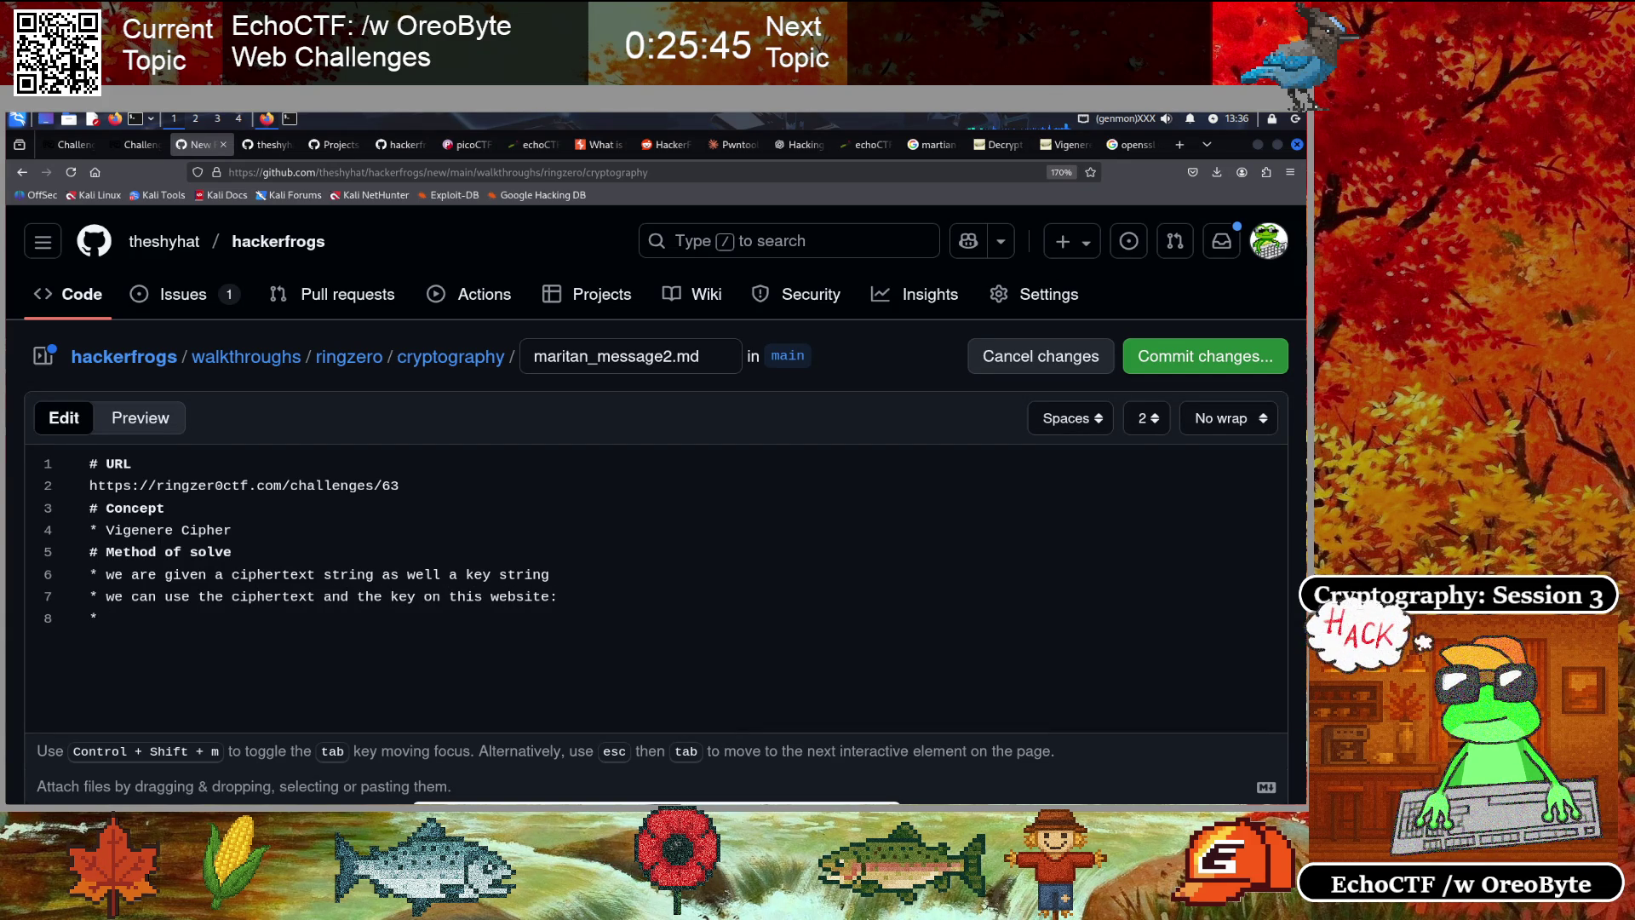
key("Return")
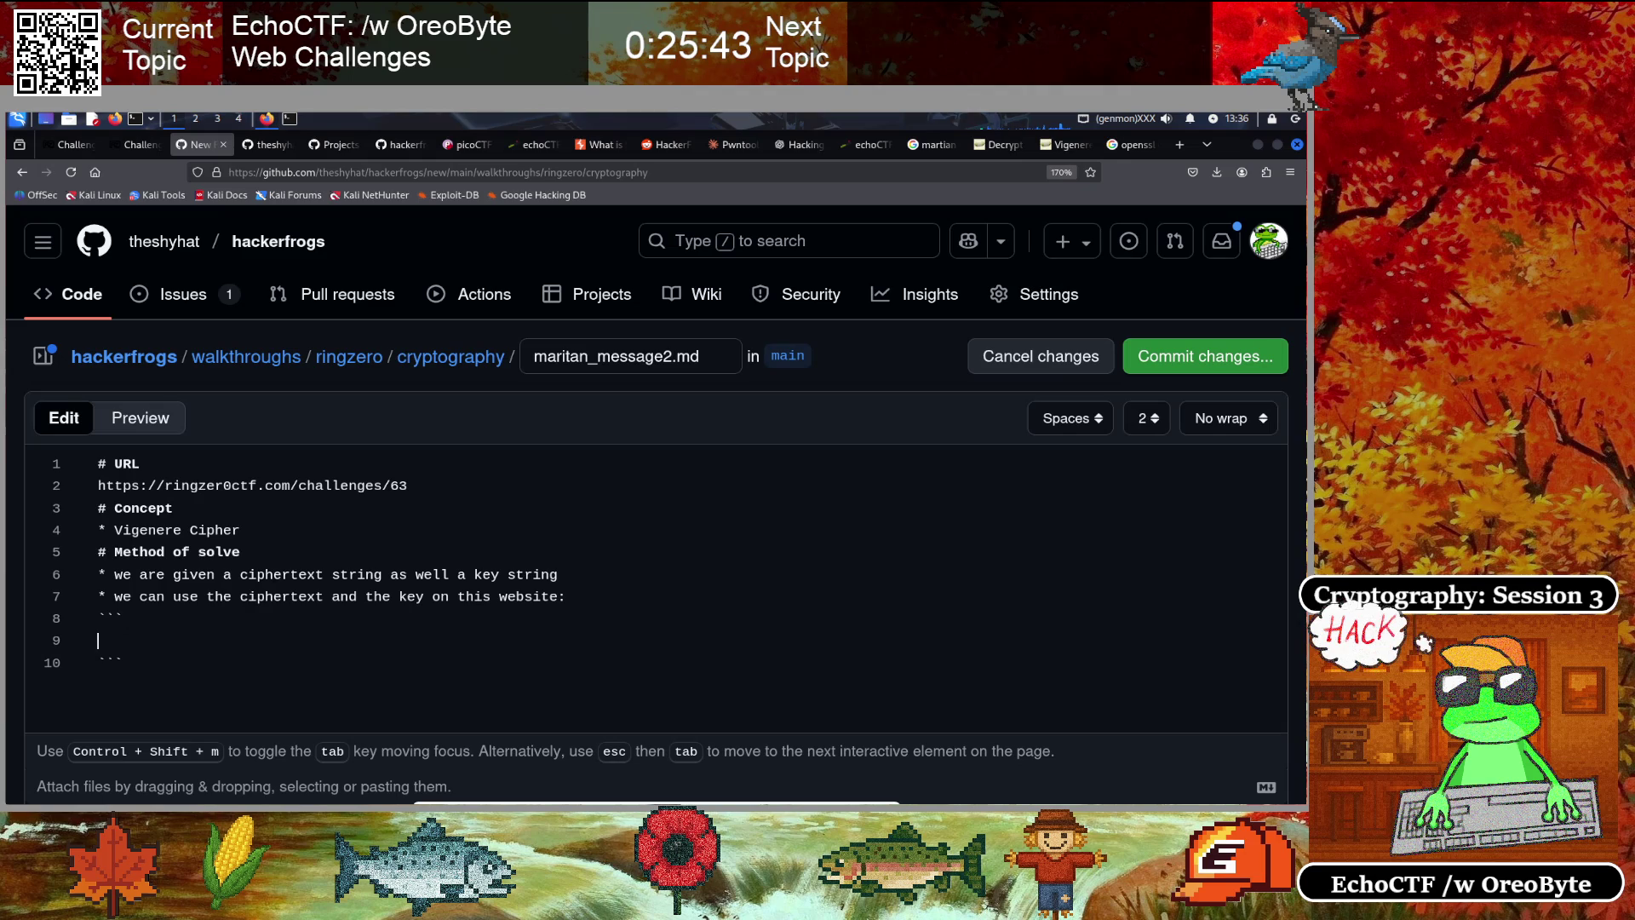
left_click(1070, 144)
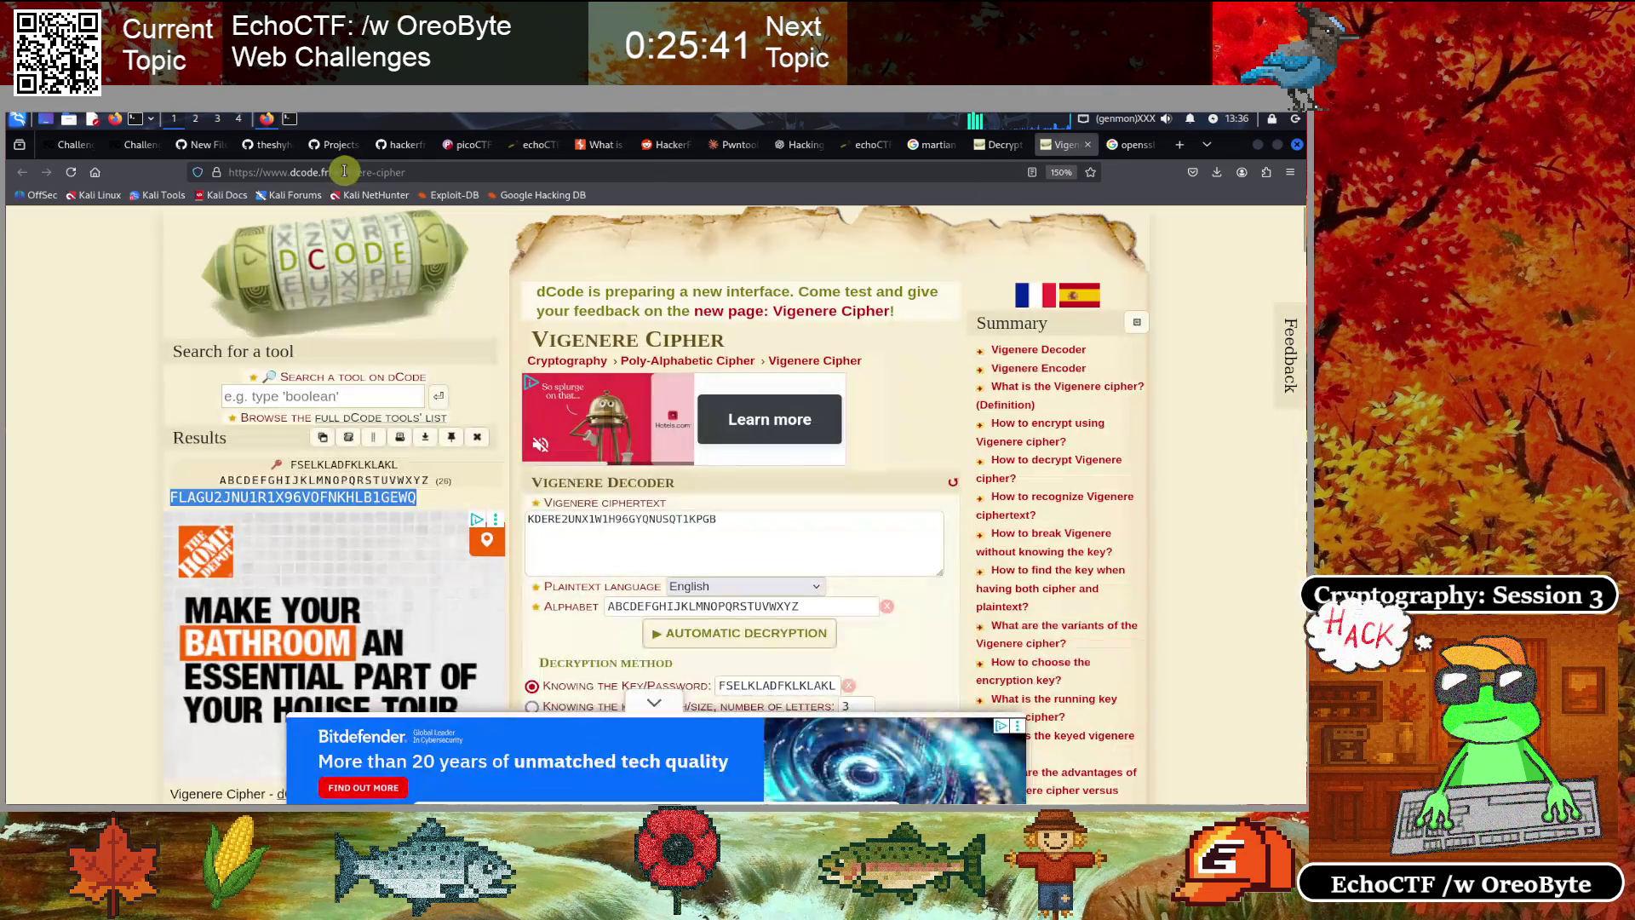
left_click(370, 173)
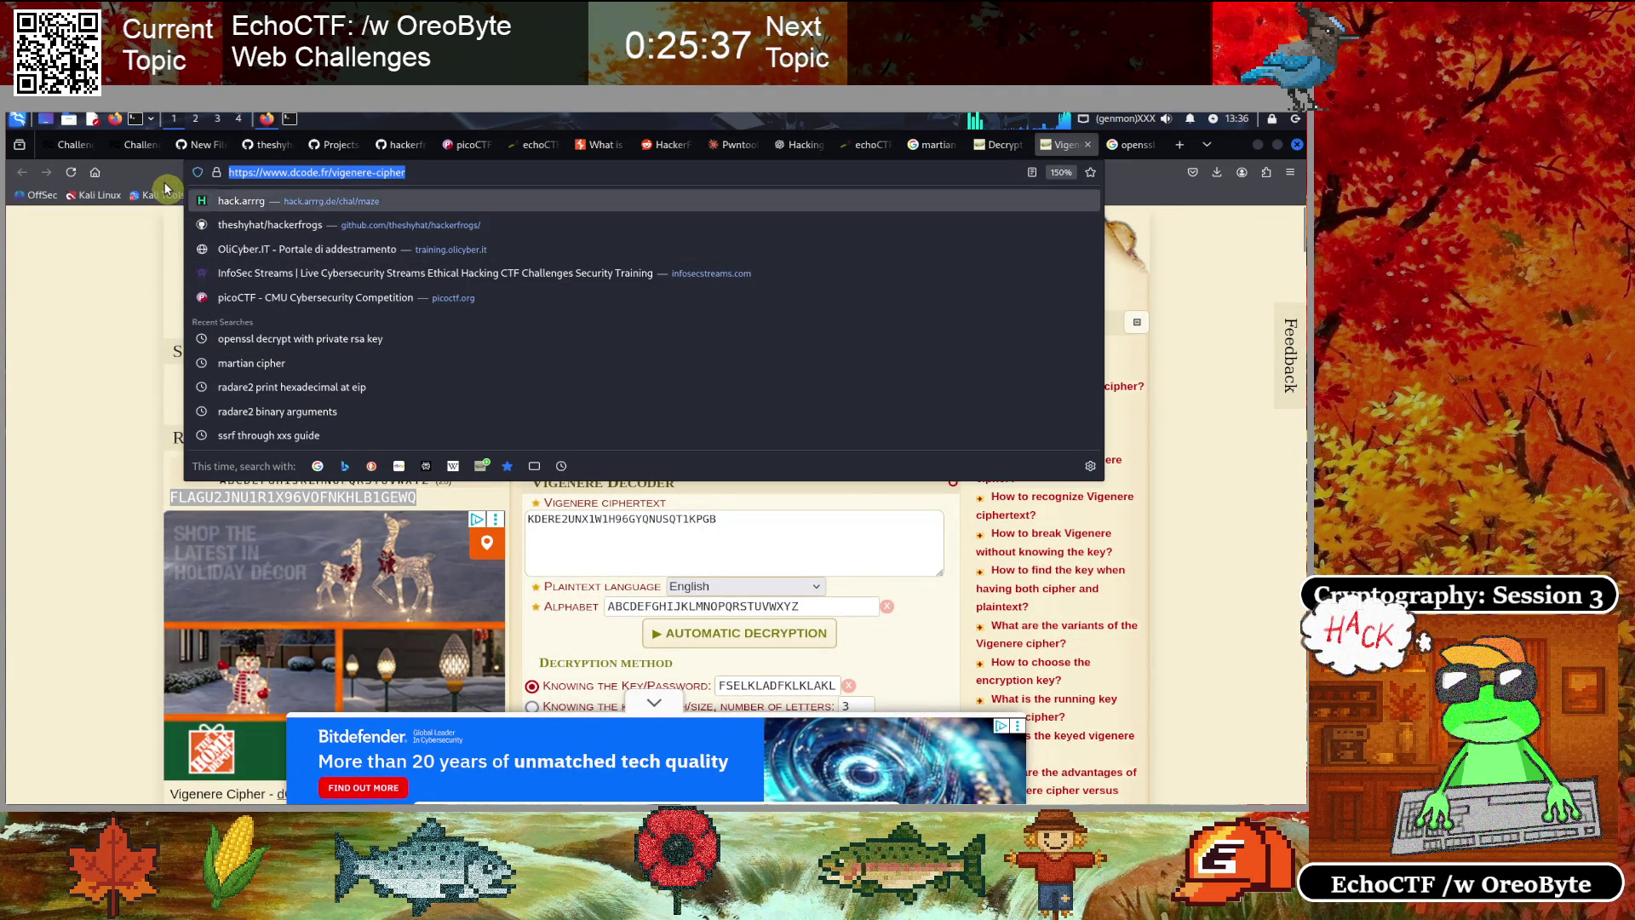
left_click(134, 145)
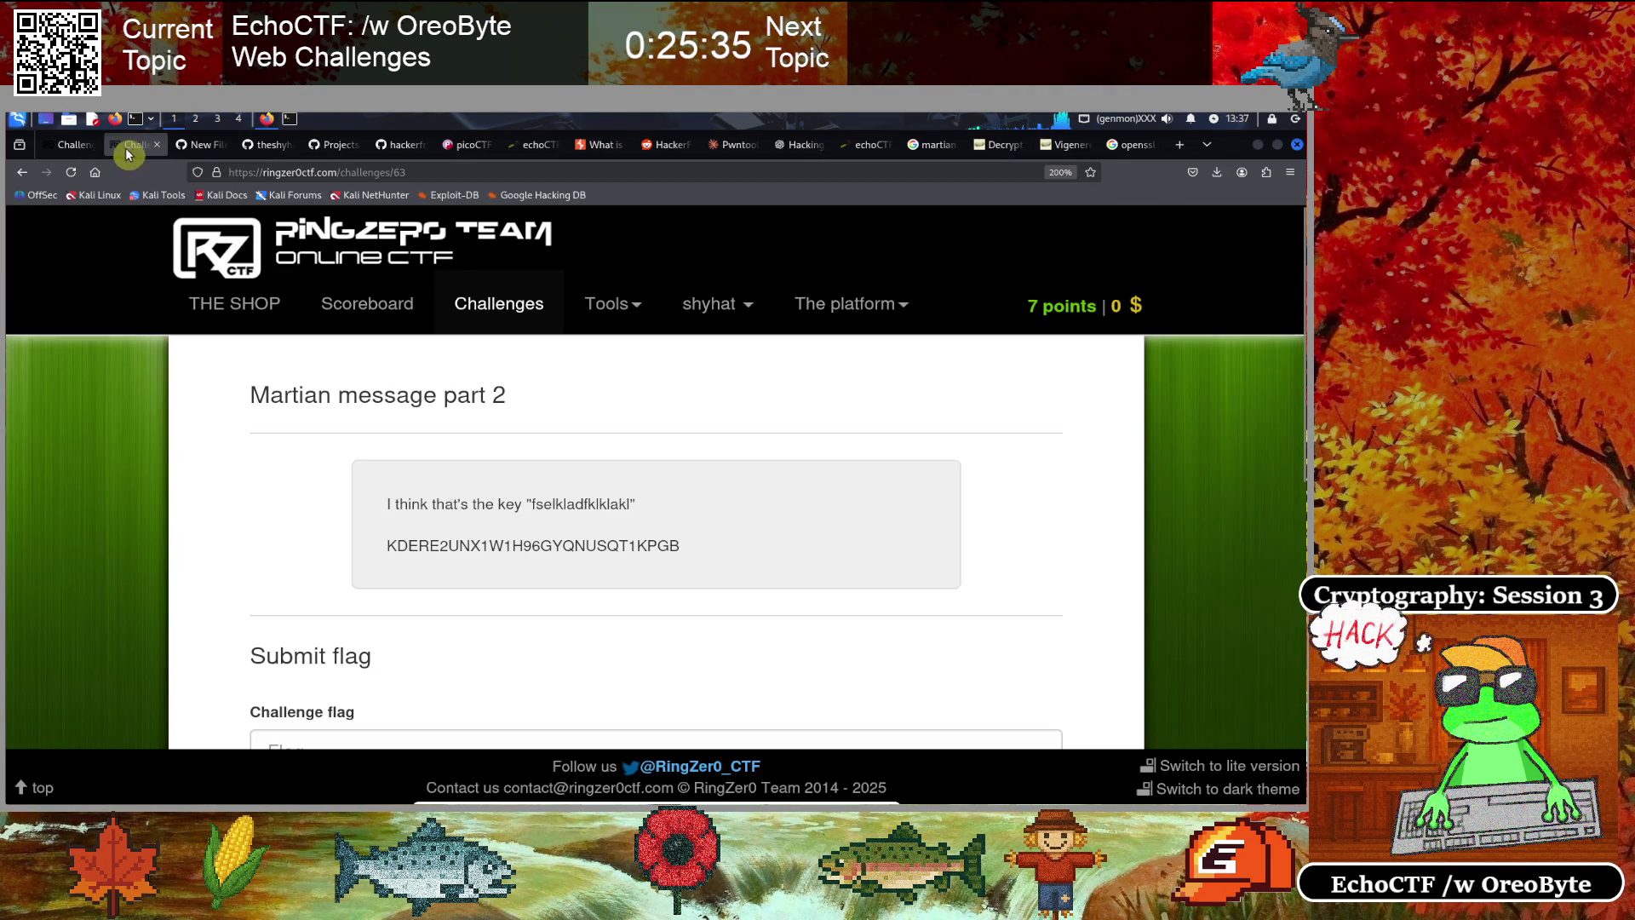
left_click(197, 145)
left_click(124, 638)
key("ctrl+v")
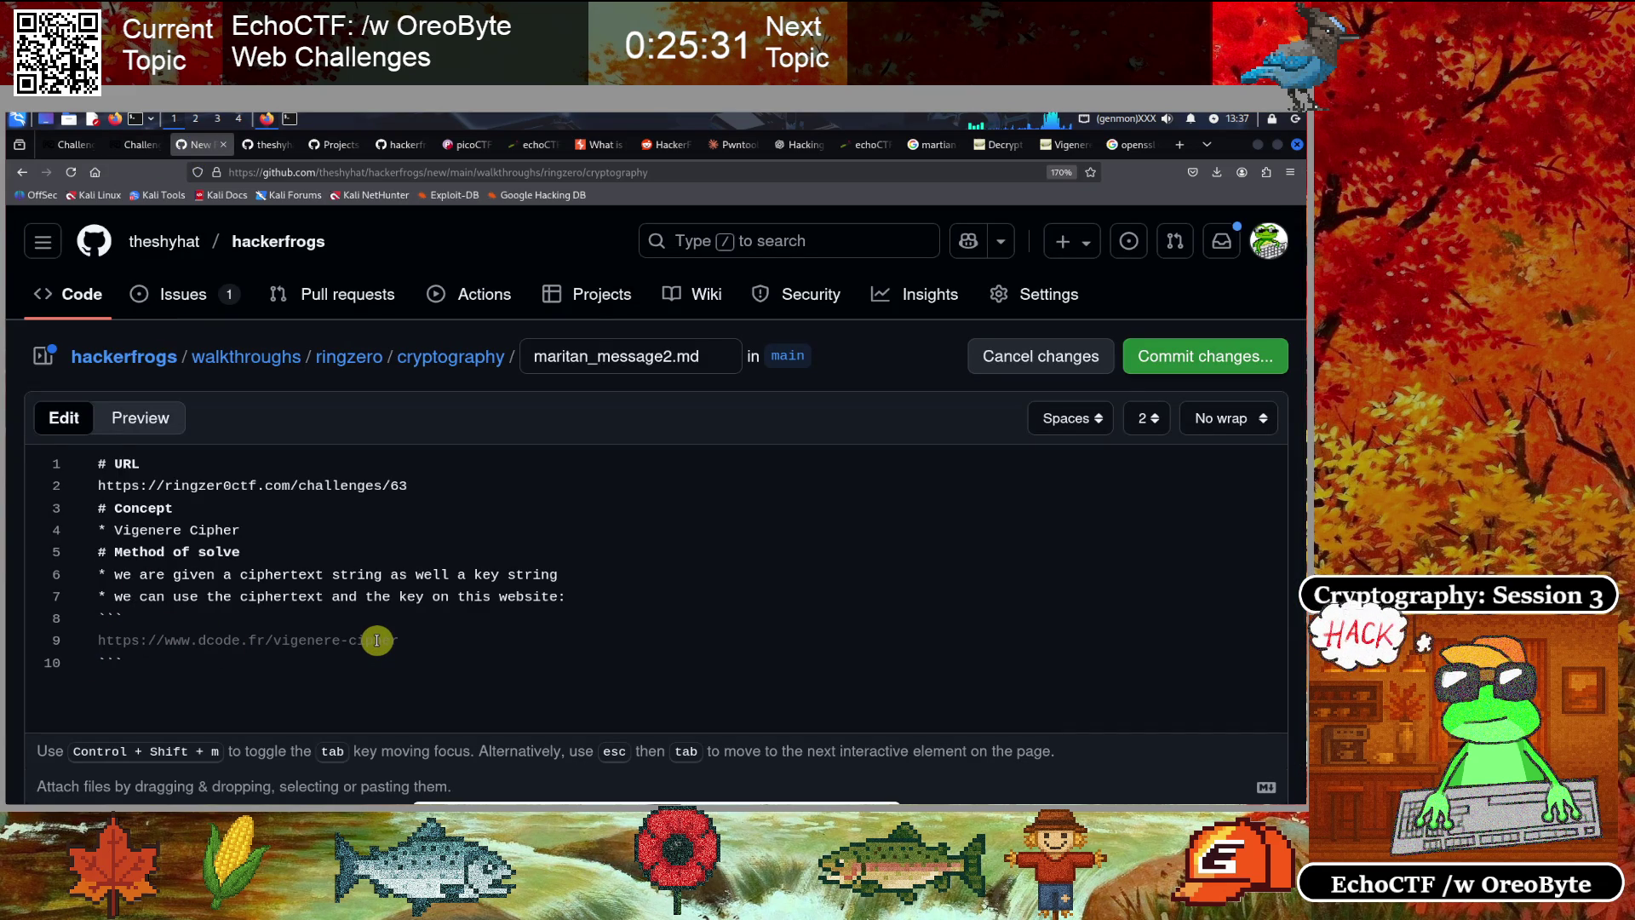
scroll(212, 596, "down", 3)
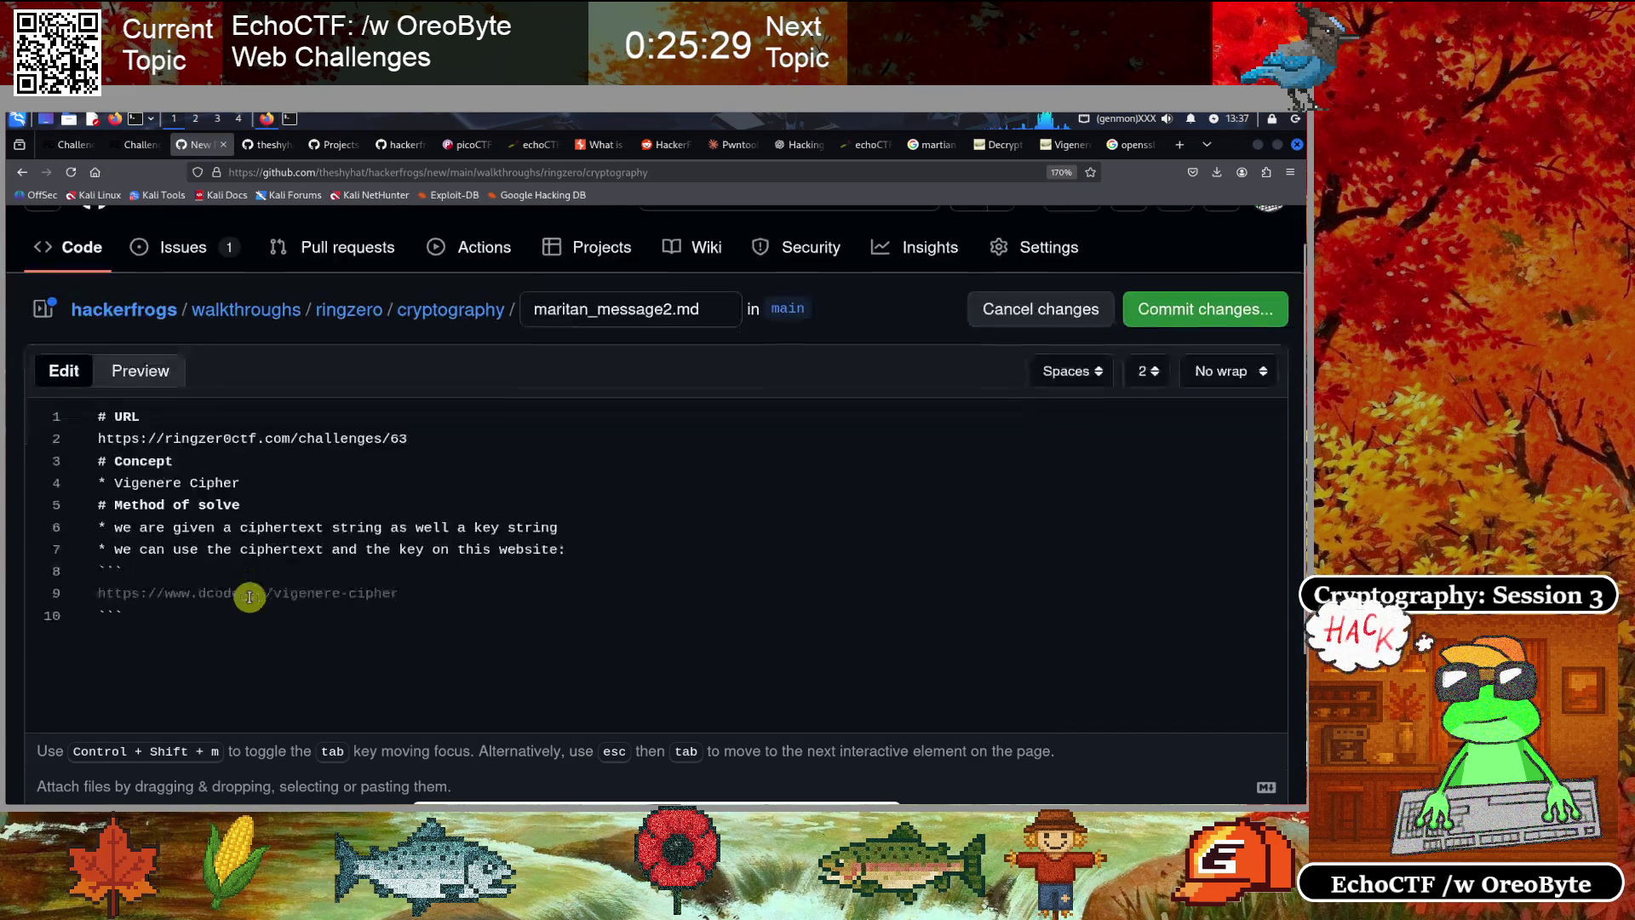
left_click(273, 560)
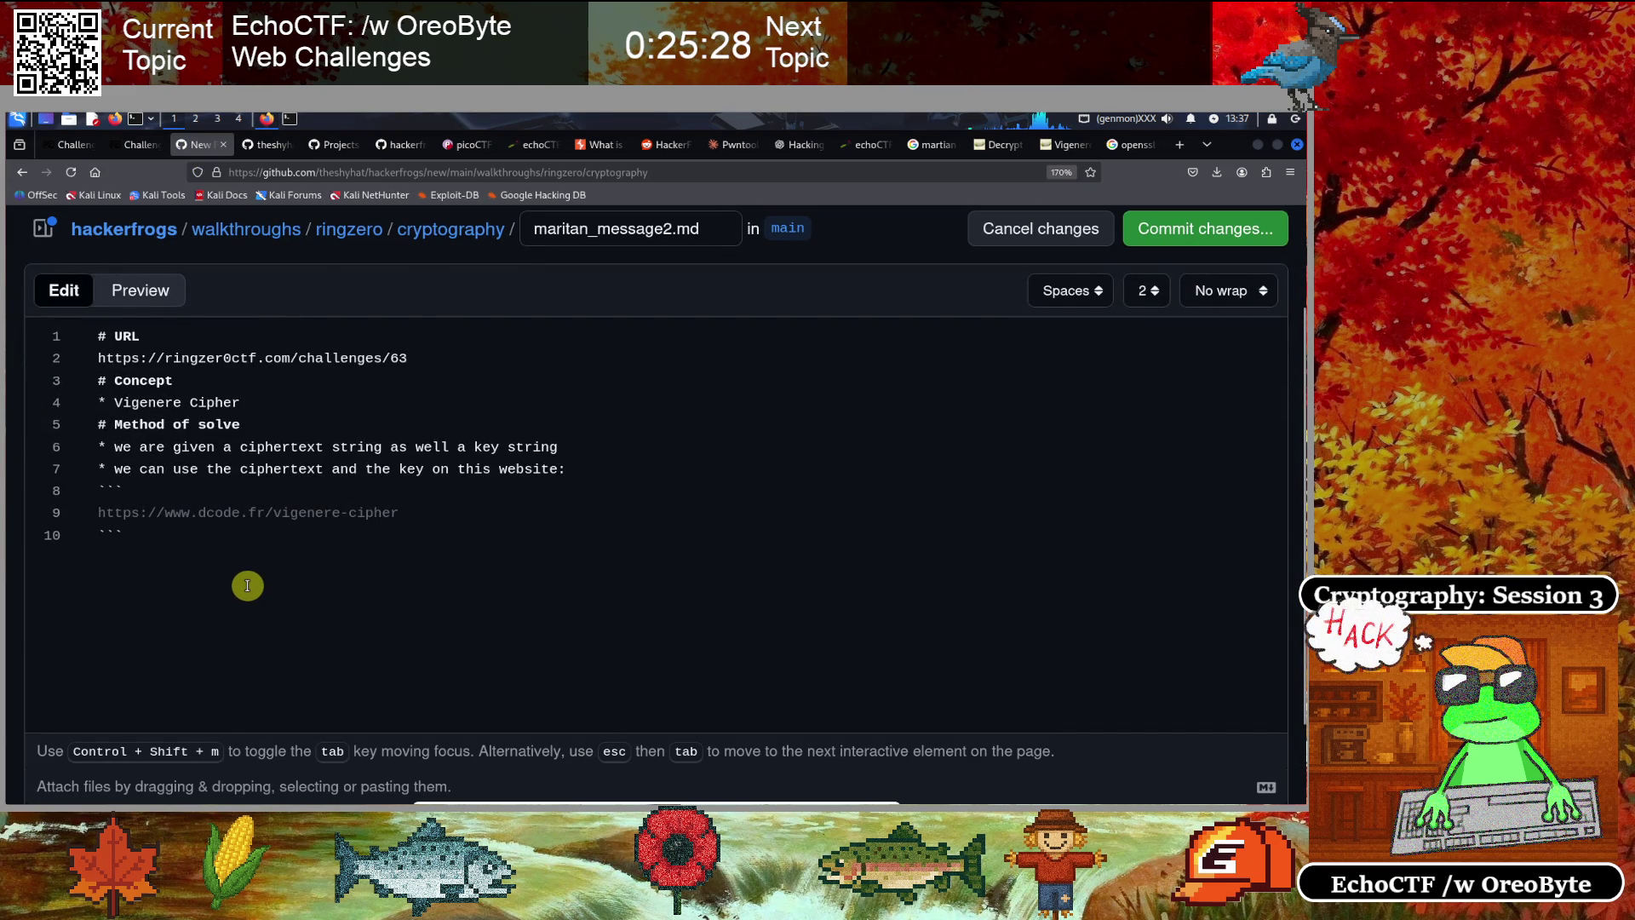
scroll(247, 585, "up", 3)
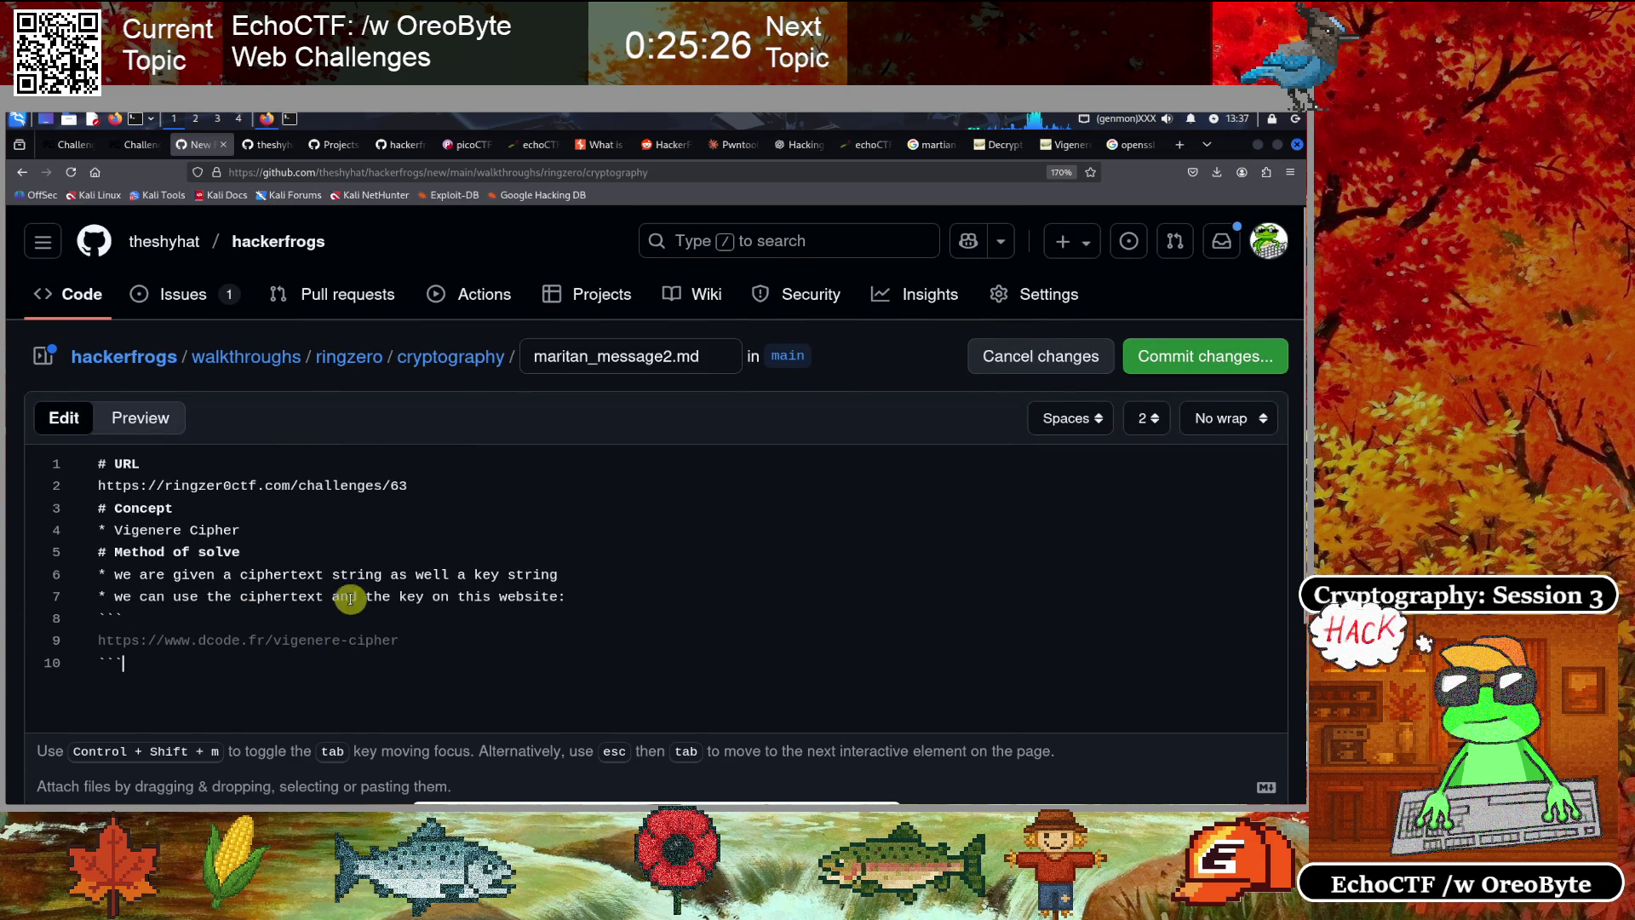
Commit maritan_message2.md to main and close the finished Martian message part 2 tab
left_click(1183, 359)
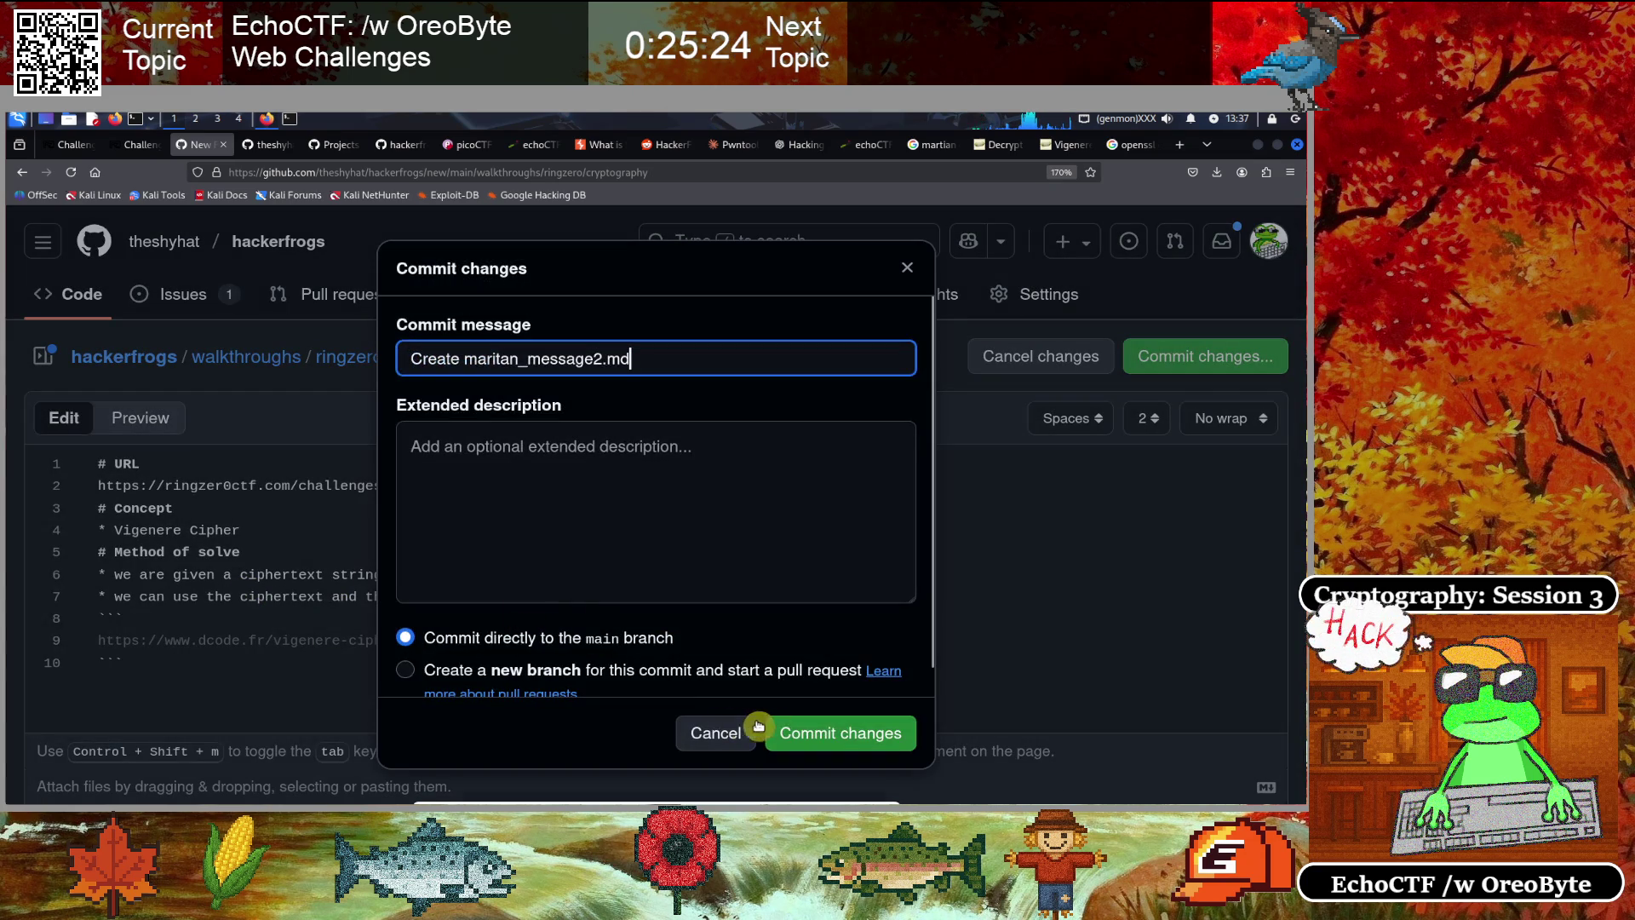
left_click(832, 733)
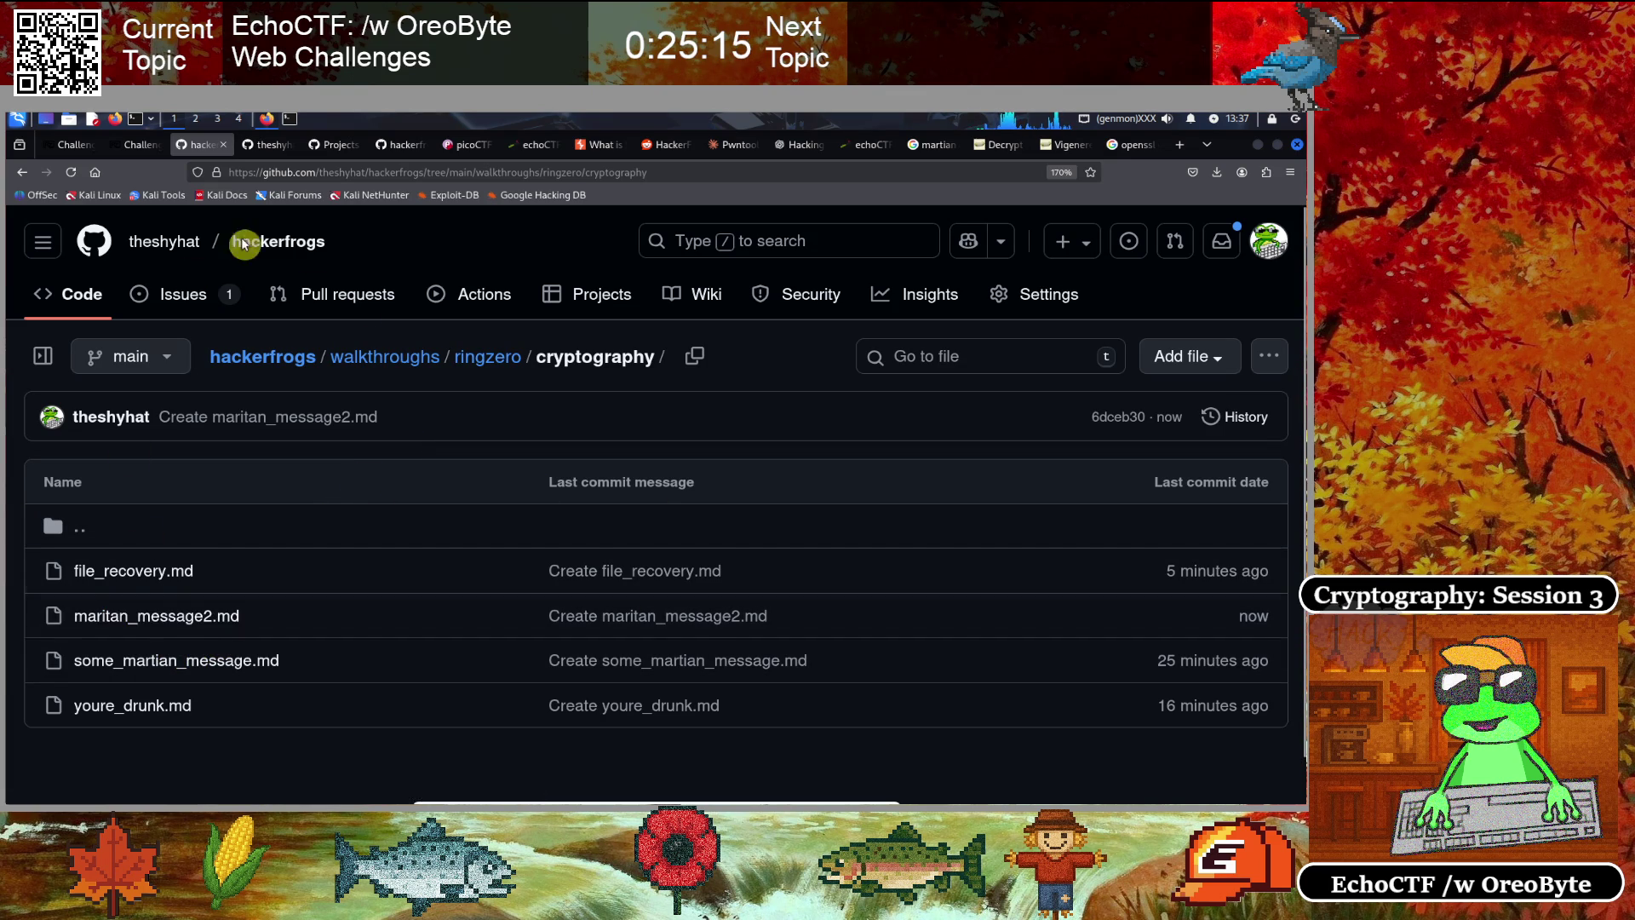
left_click(141, 147)
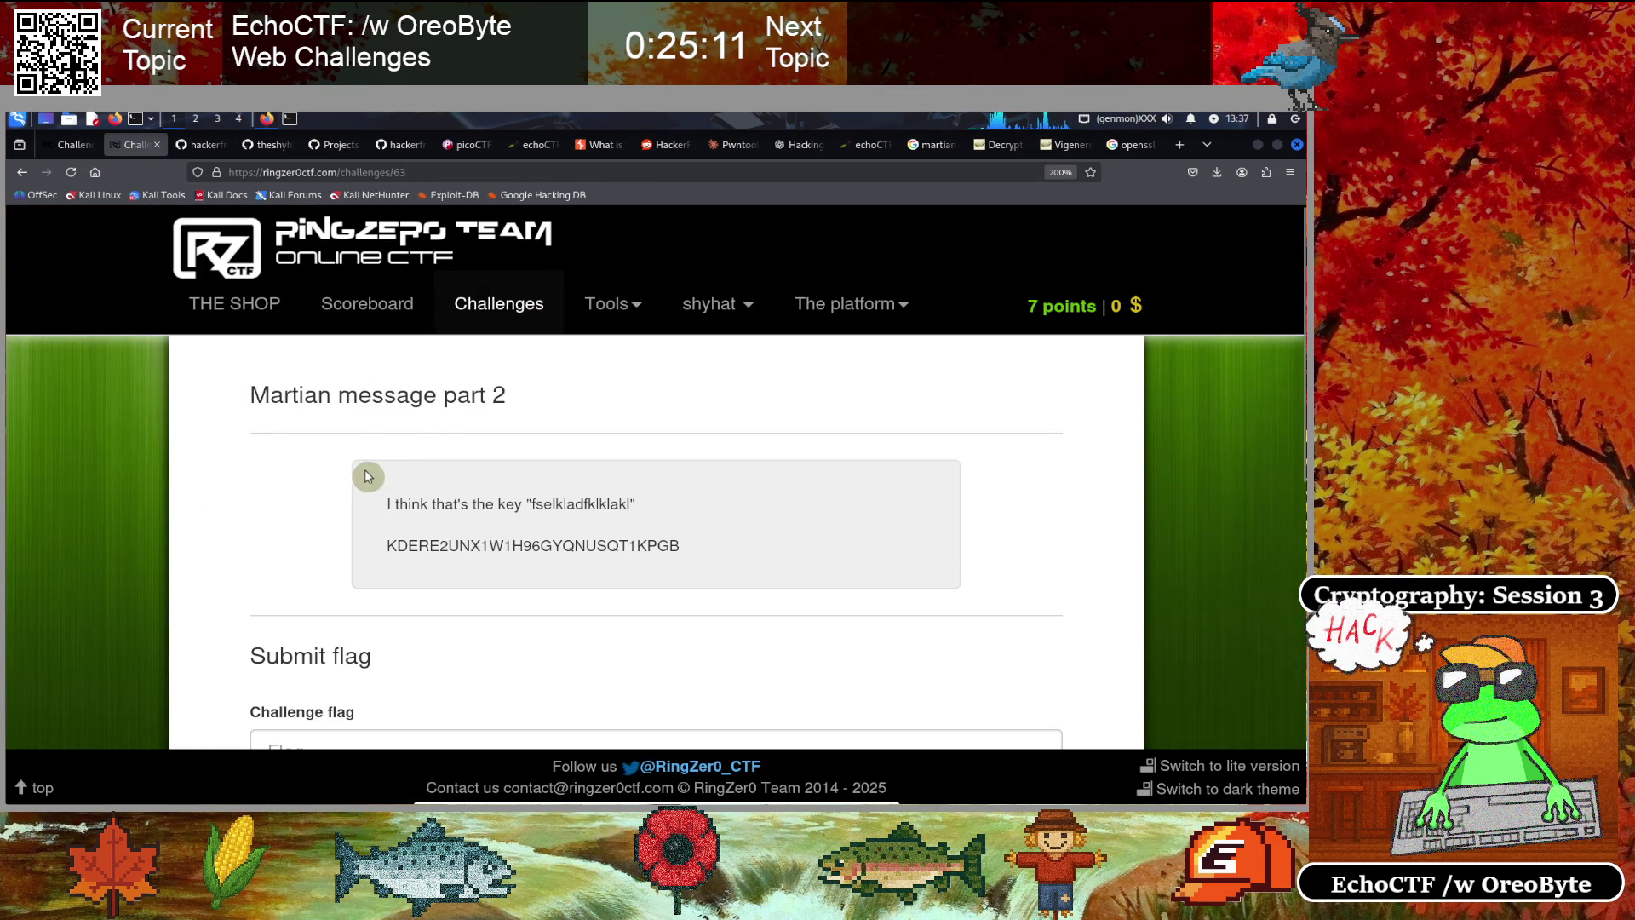
left_click(157, 145)
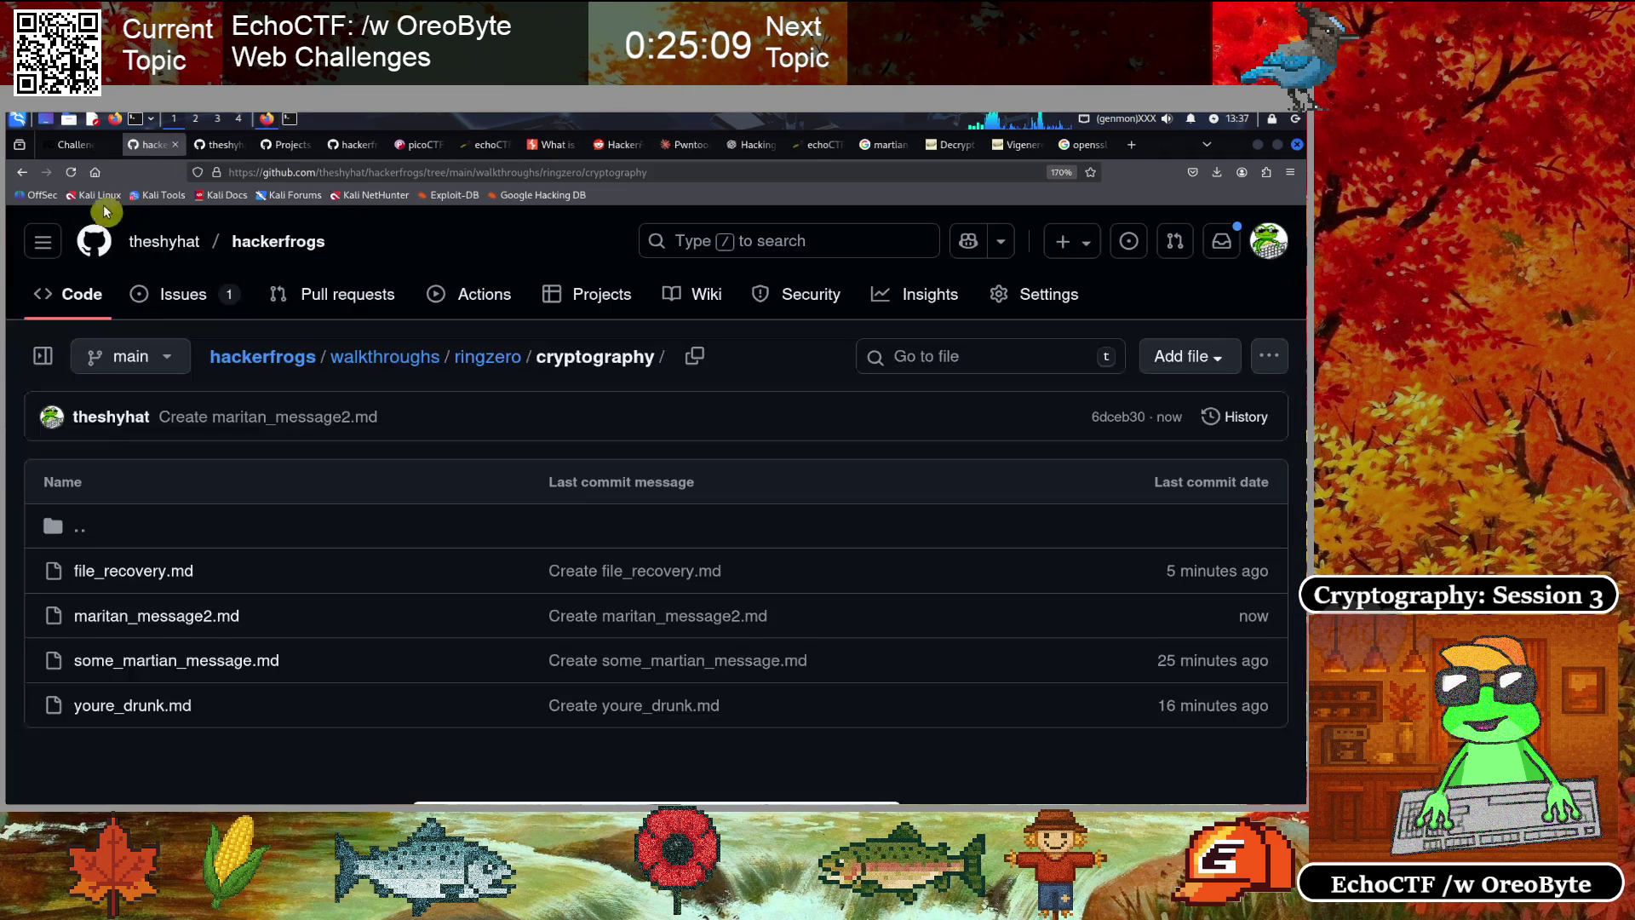
left_click(70, 146)
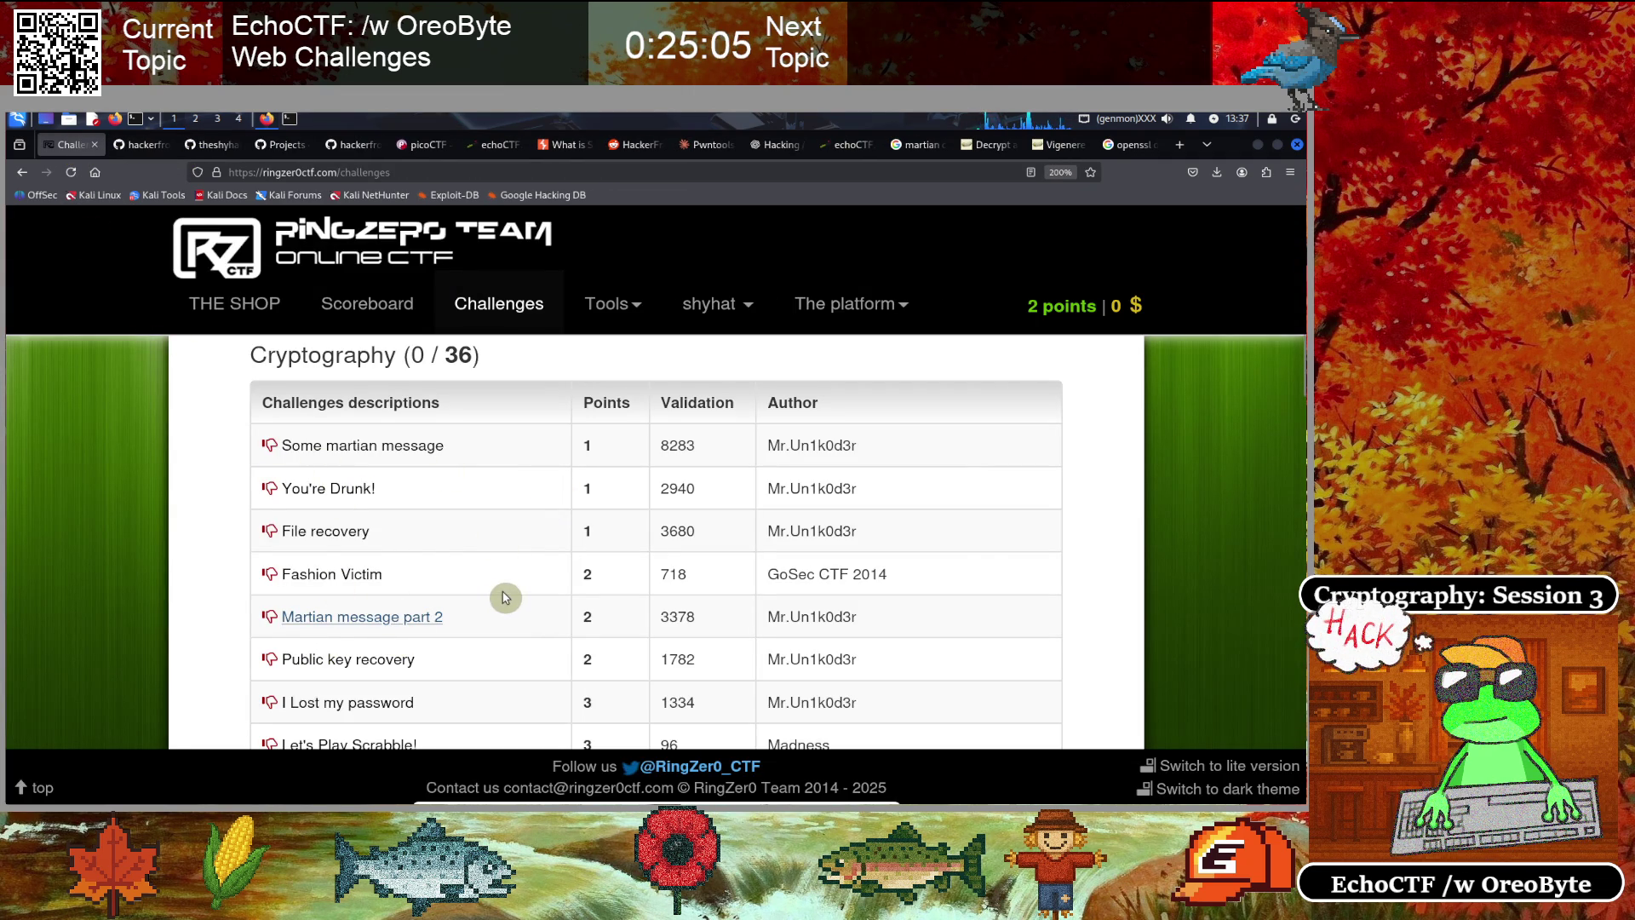
Open the Public key recovery challenge in a new tab
scroll(506, 596, "down", 3)
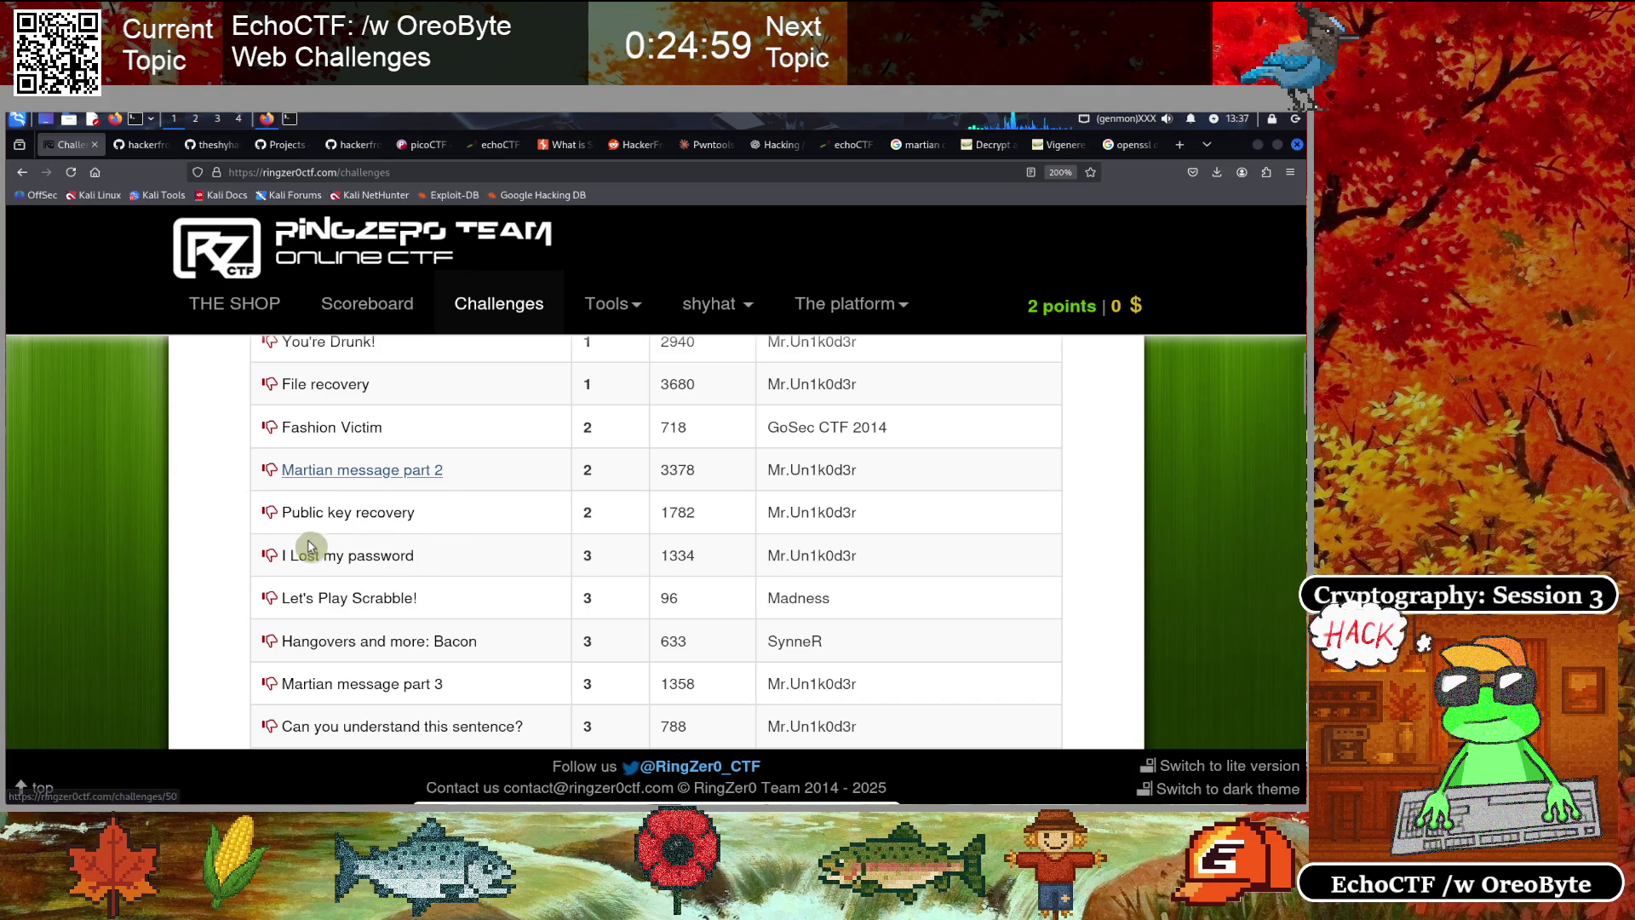
right_click(366, 518)
left_click(392, 529)
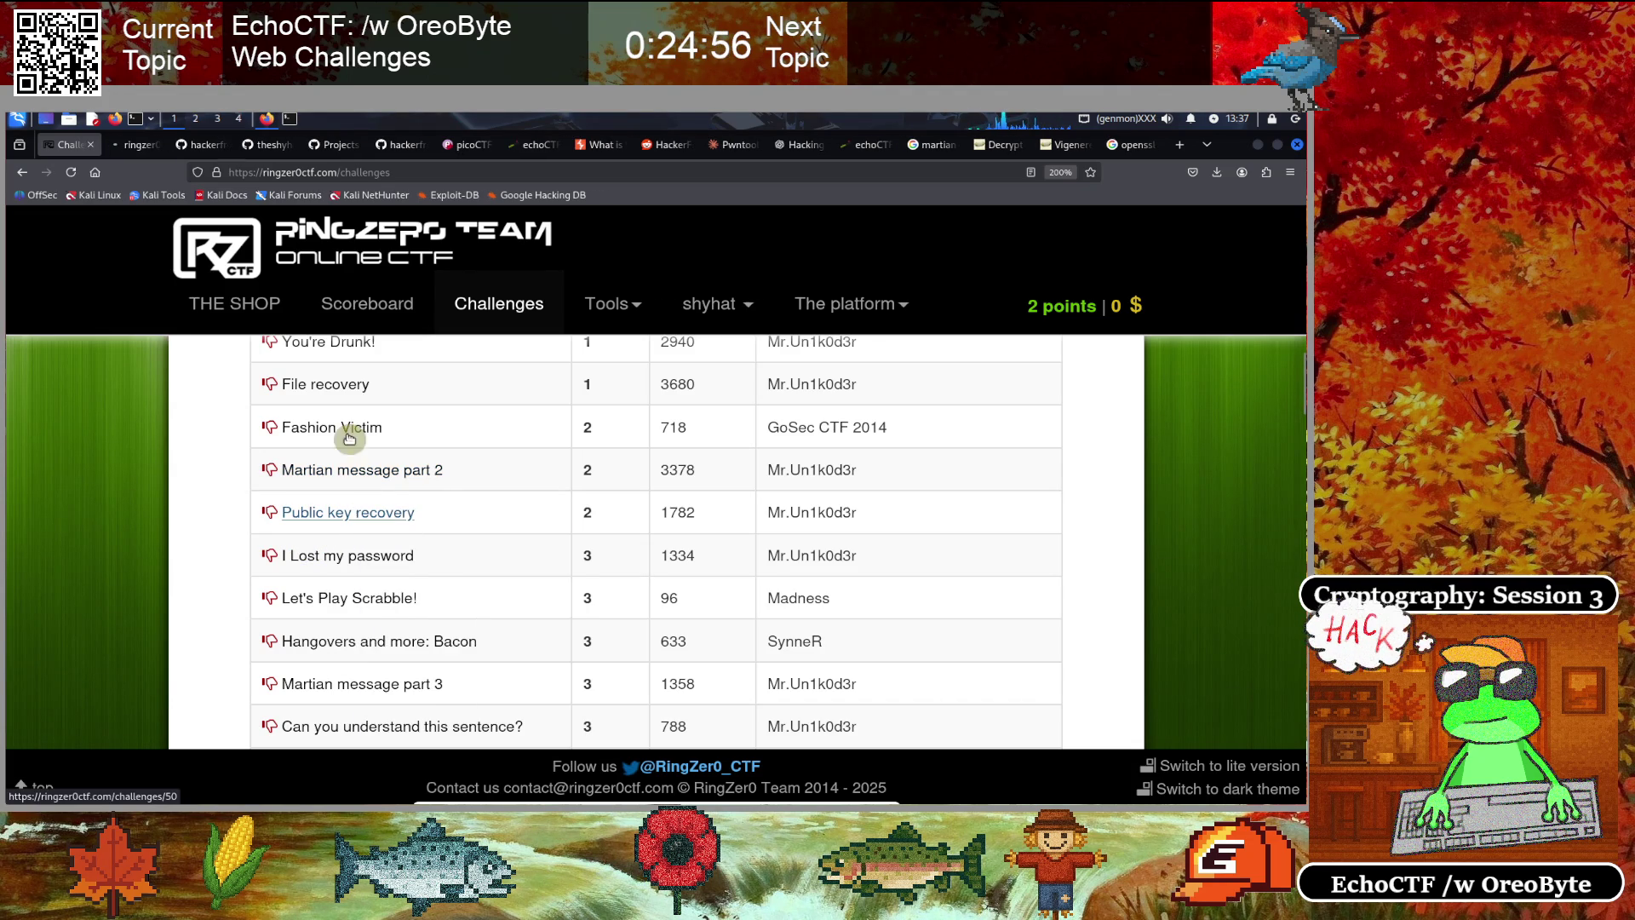
left_click(136, 145)
Select and copy the challenge's RSA private key block
scroll(460, 521, "down", 3)
mouse_move(631, 639)
left_mouse_down()
mouse_move(428, 393)
mouse_move(387, 375)
left_mouse_up()
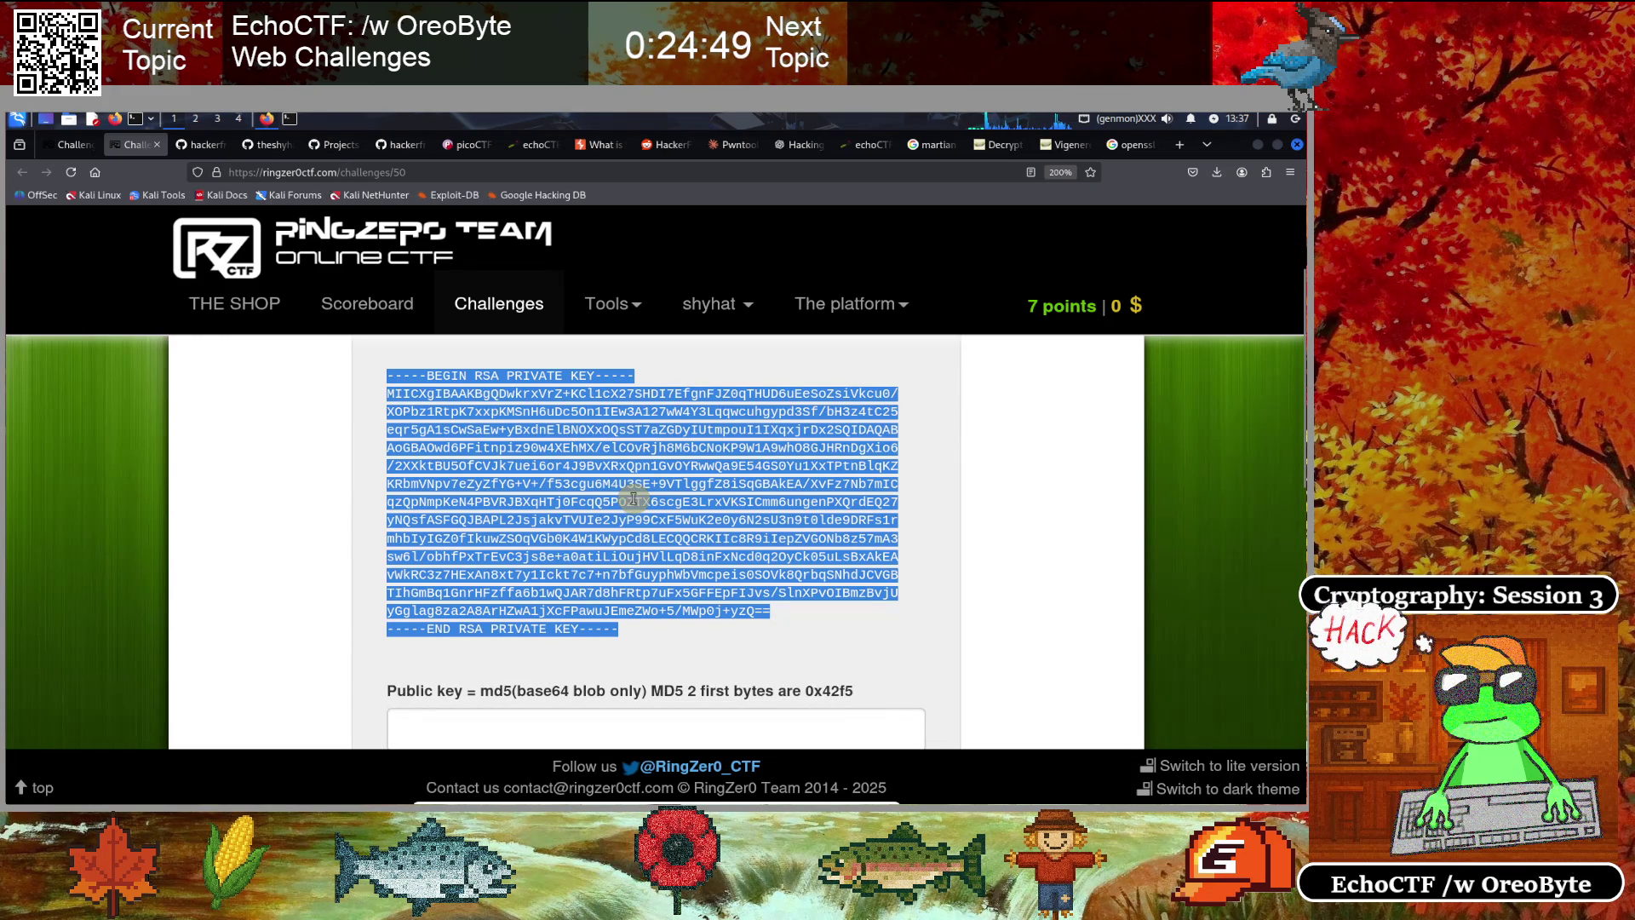
scroll(548, 519, "down", 3)
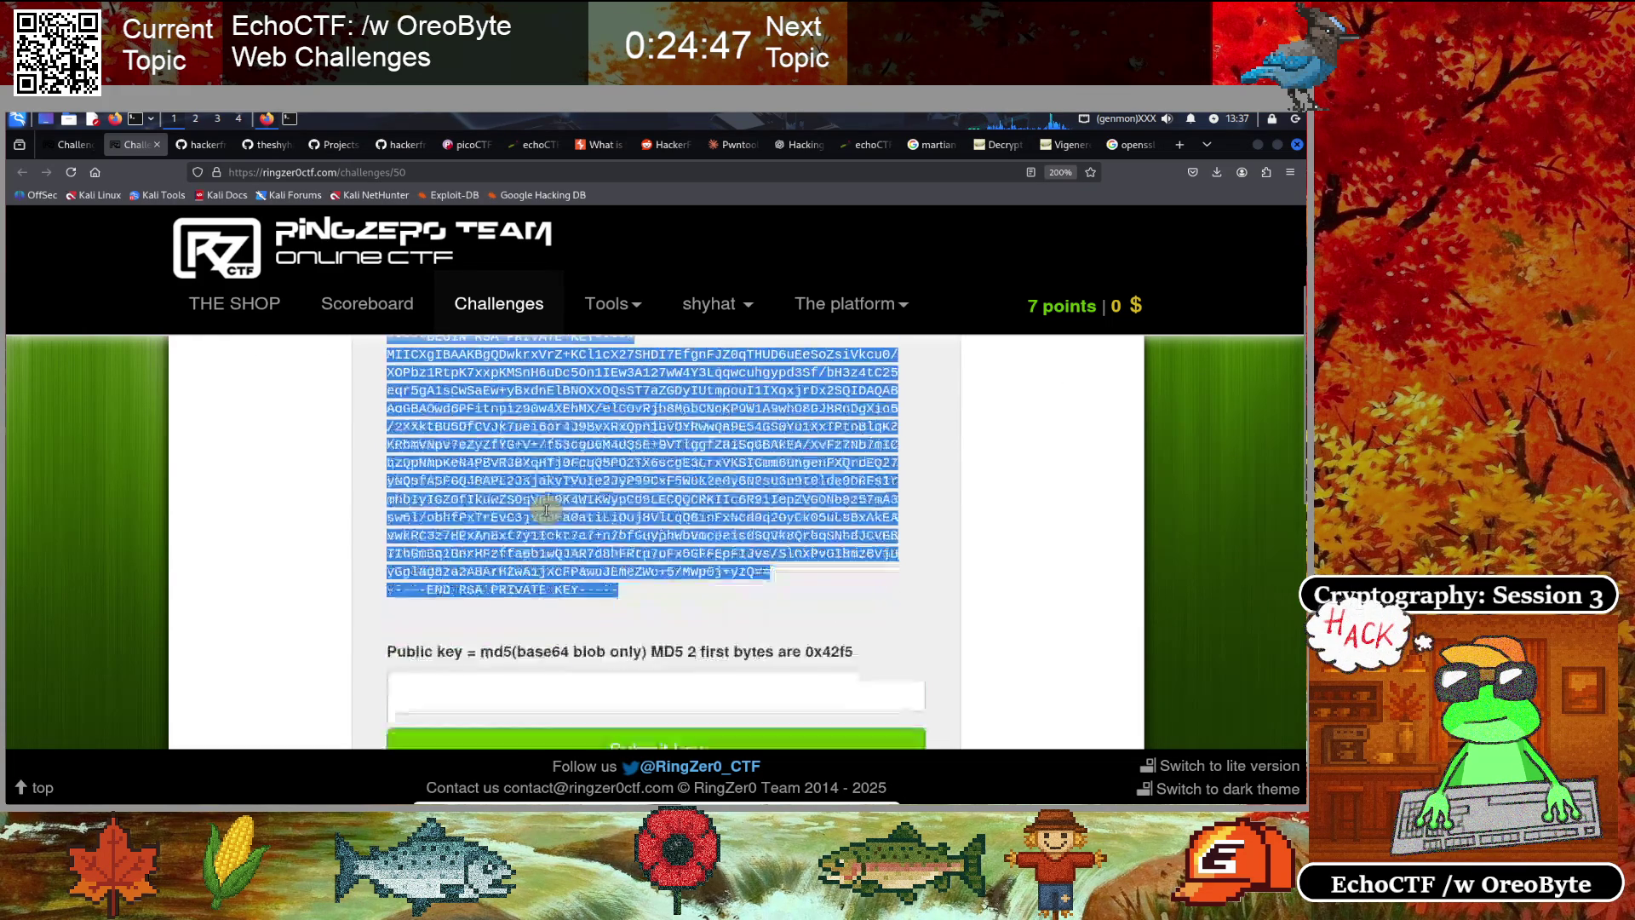
scroll(533, 494, "up", 6)
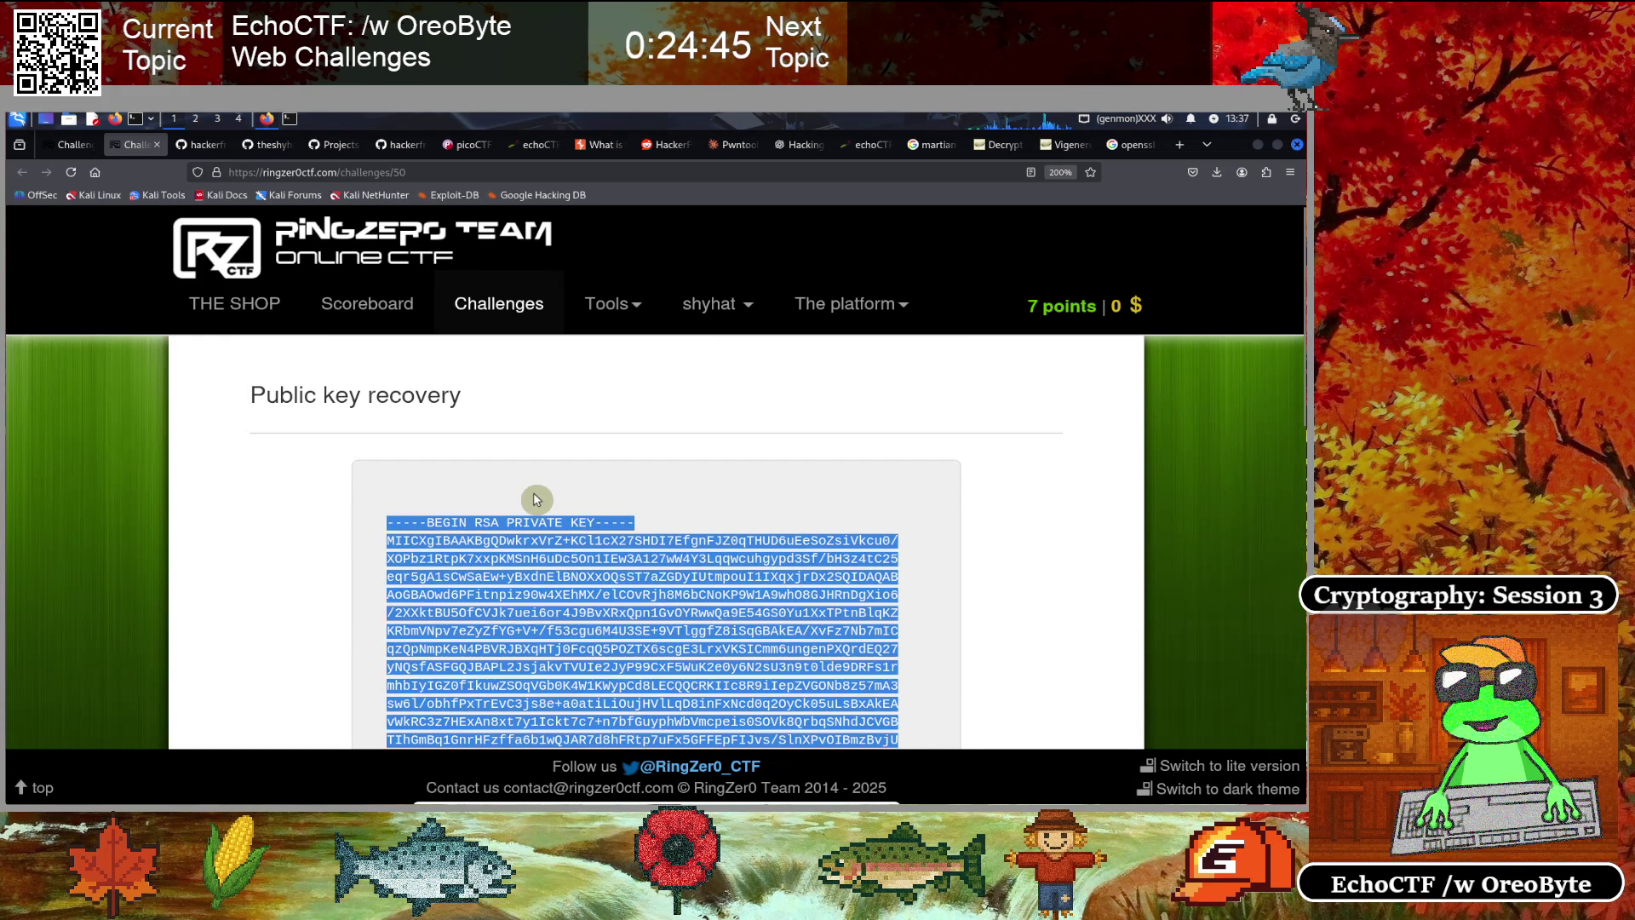
scroll(534, 498, "down", 3)
scroll(536, 501, "up", 3)
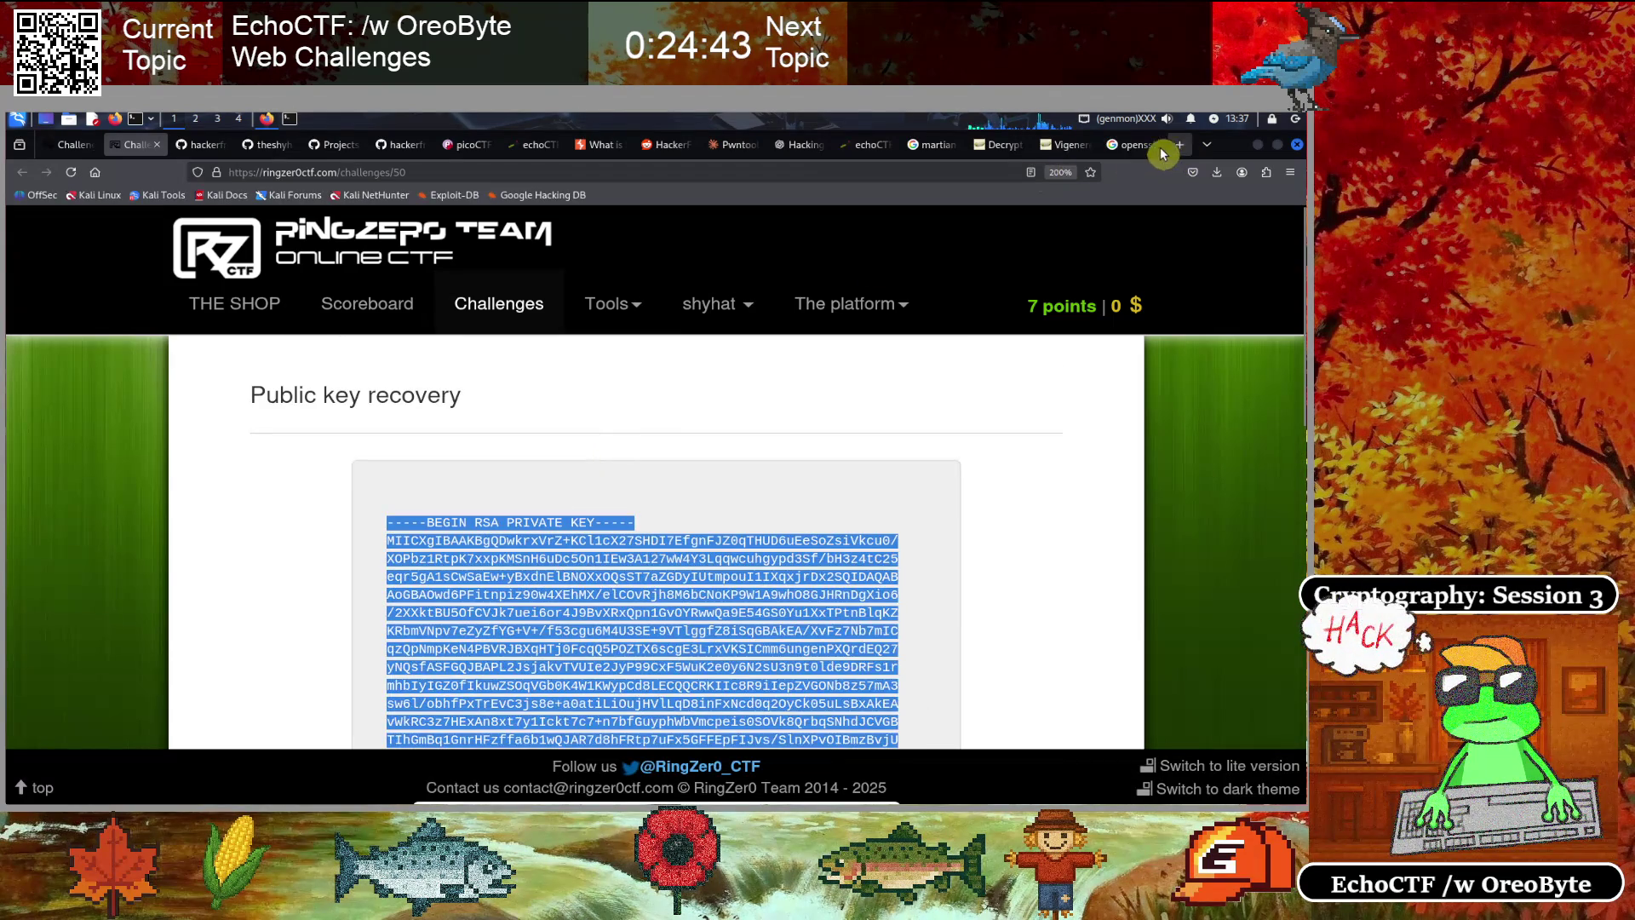
left_click(1133, 145)
left_click(529, 172)
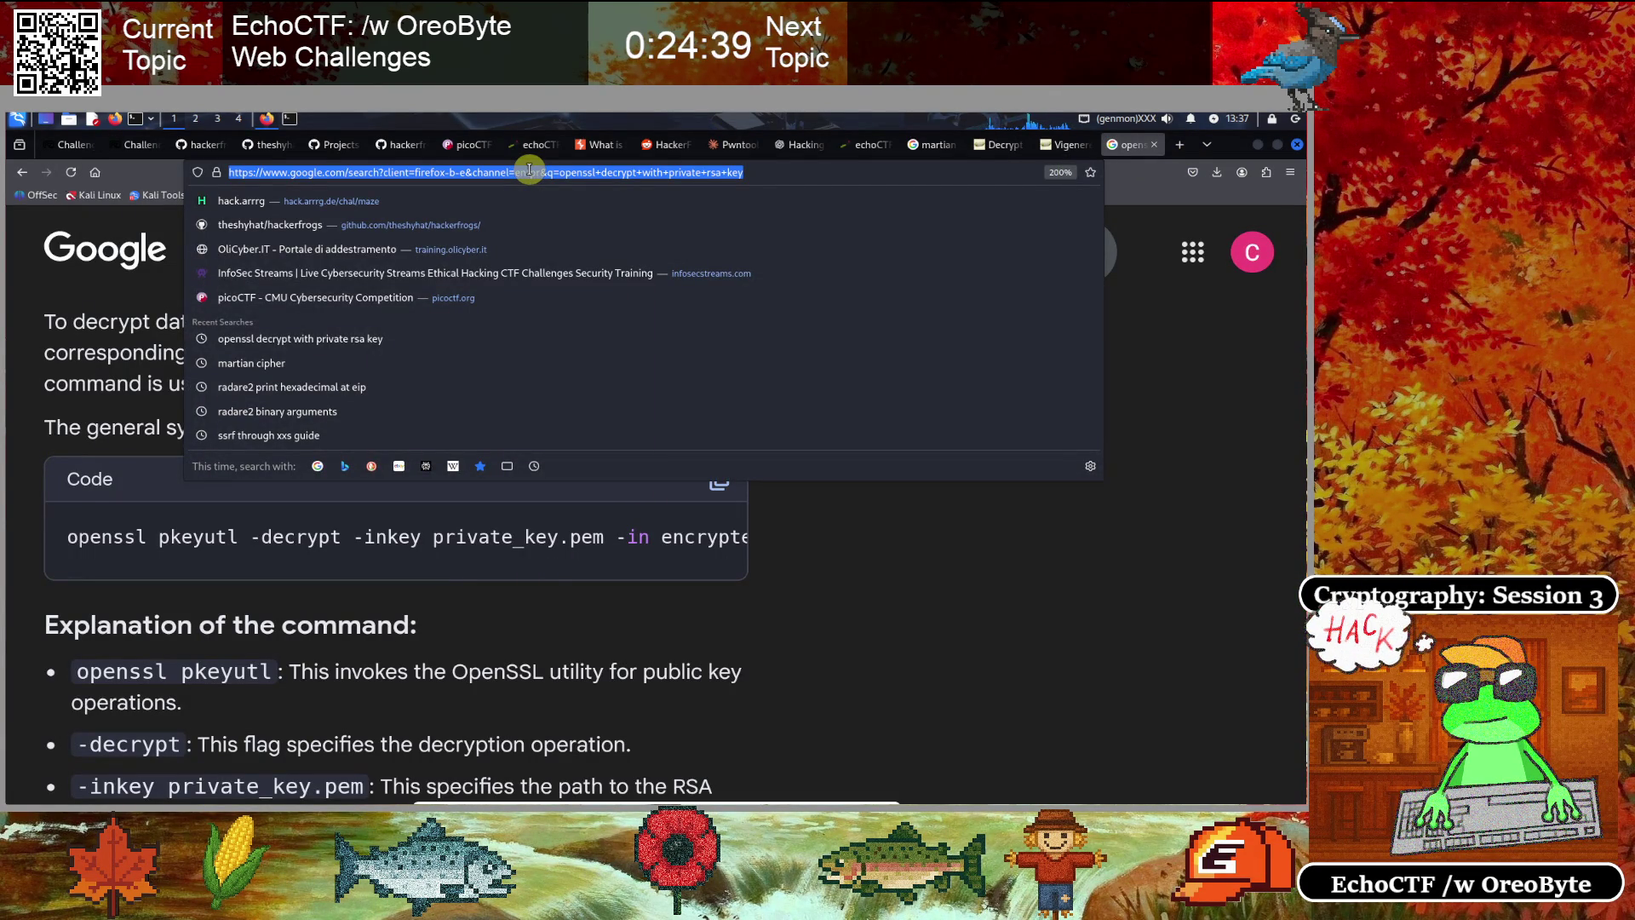
Post the copied RSA private key as a new guest paste on pastebin.com, passing the verification check
type("pastebin.com/")
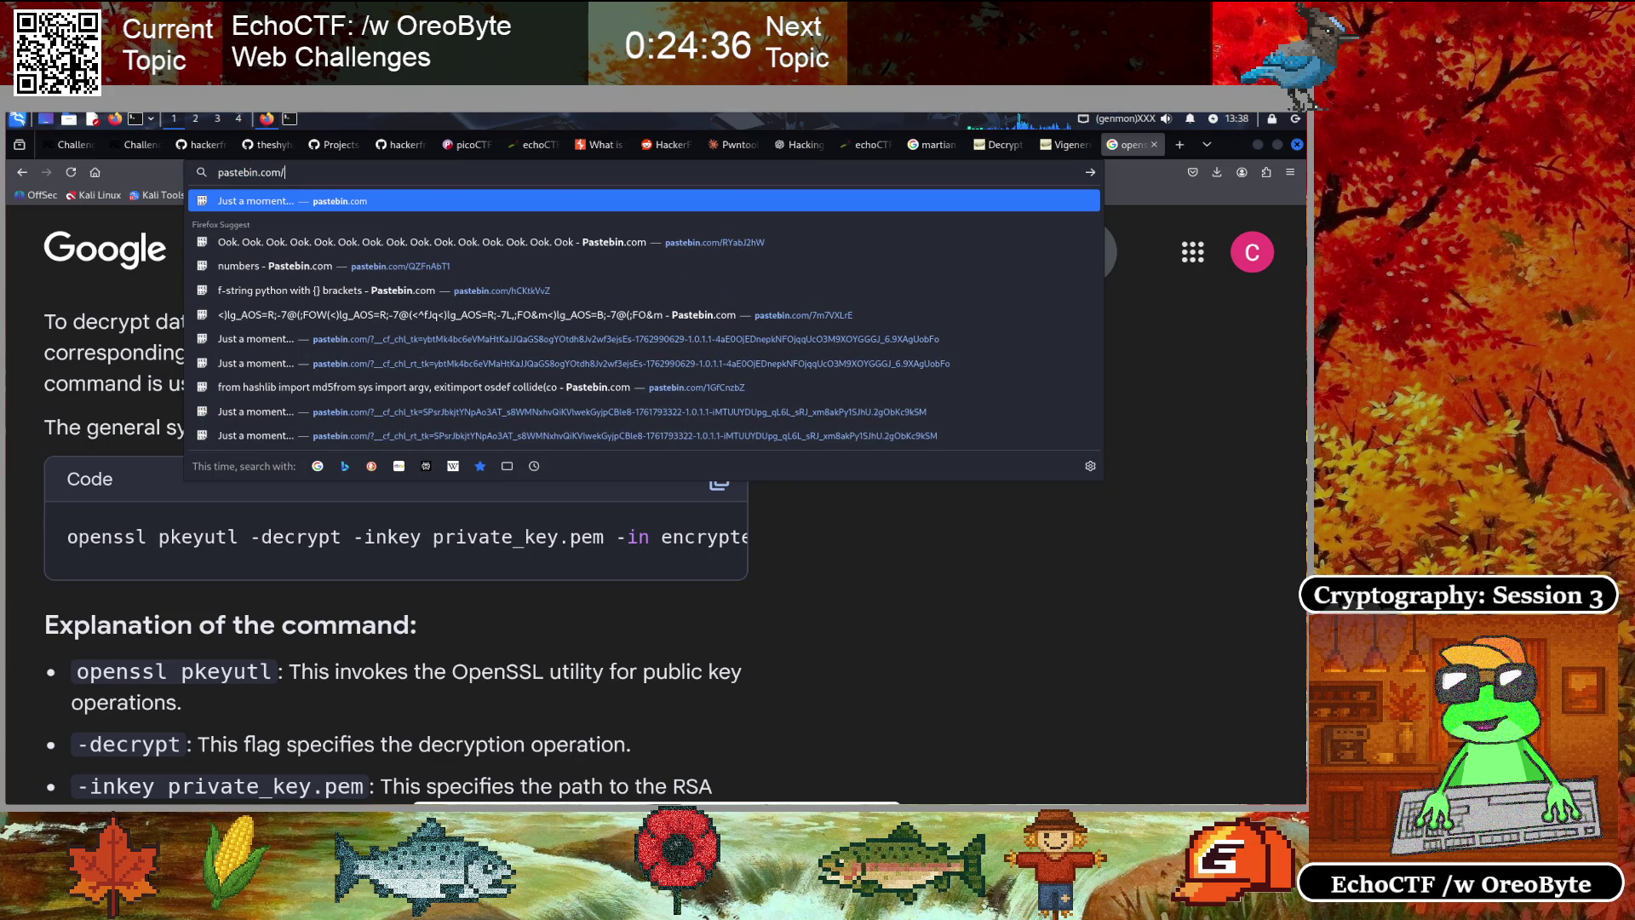
key("Return")
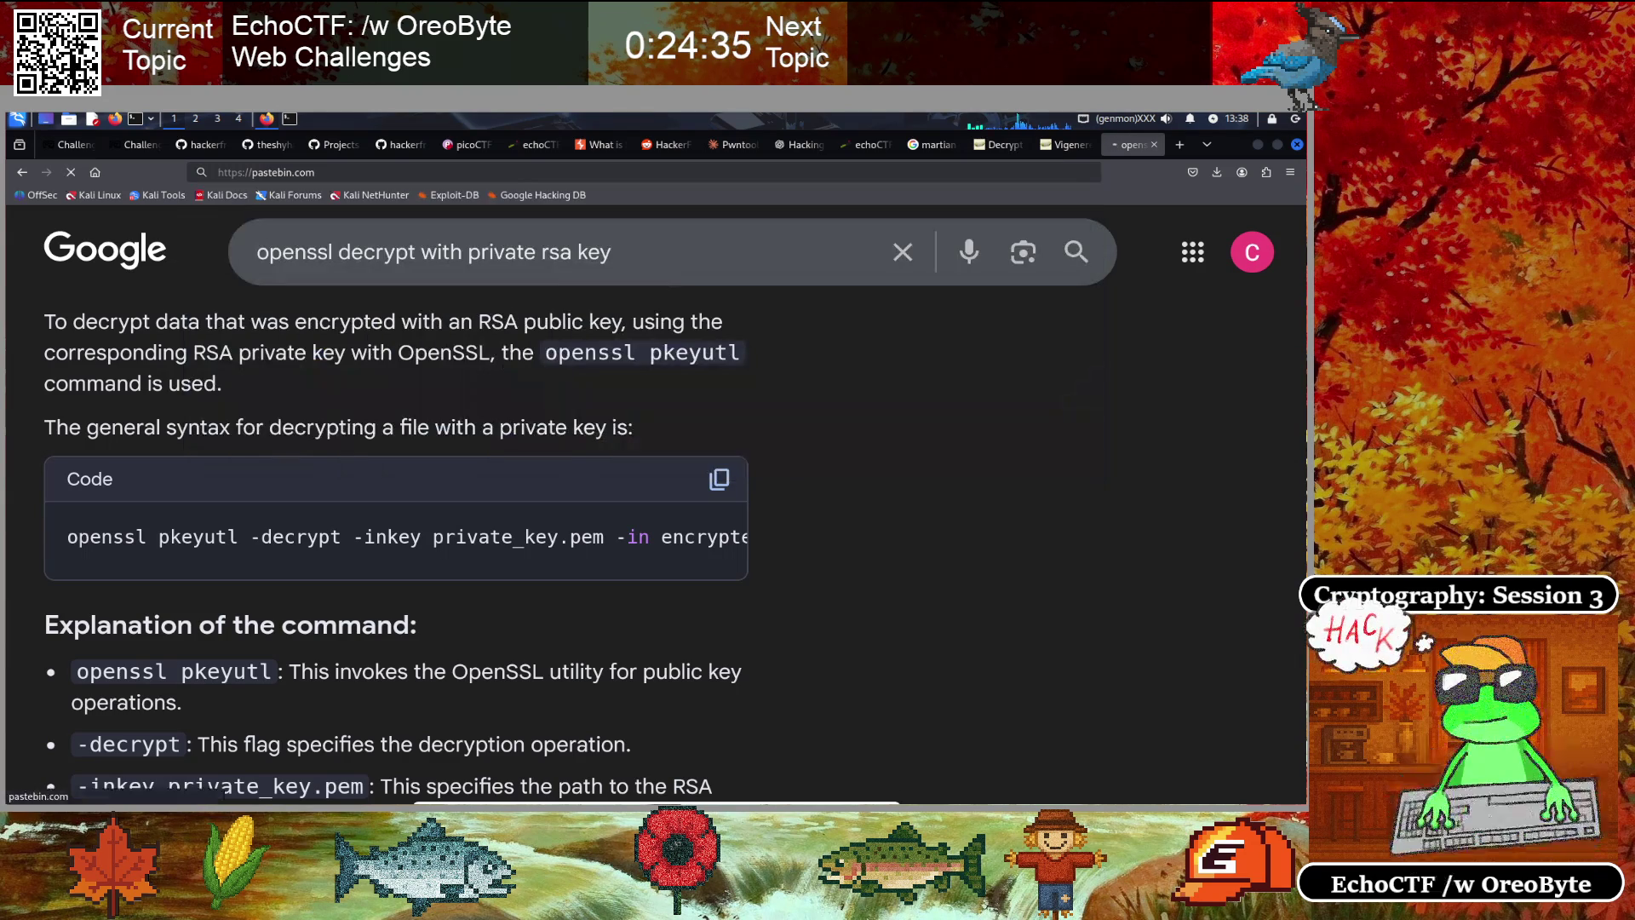
left_click(241, 452)
key("ctrl+v")
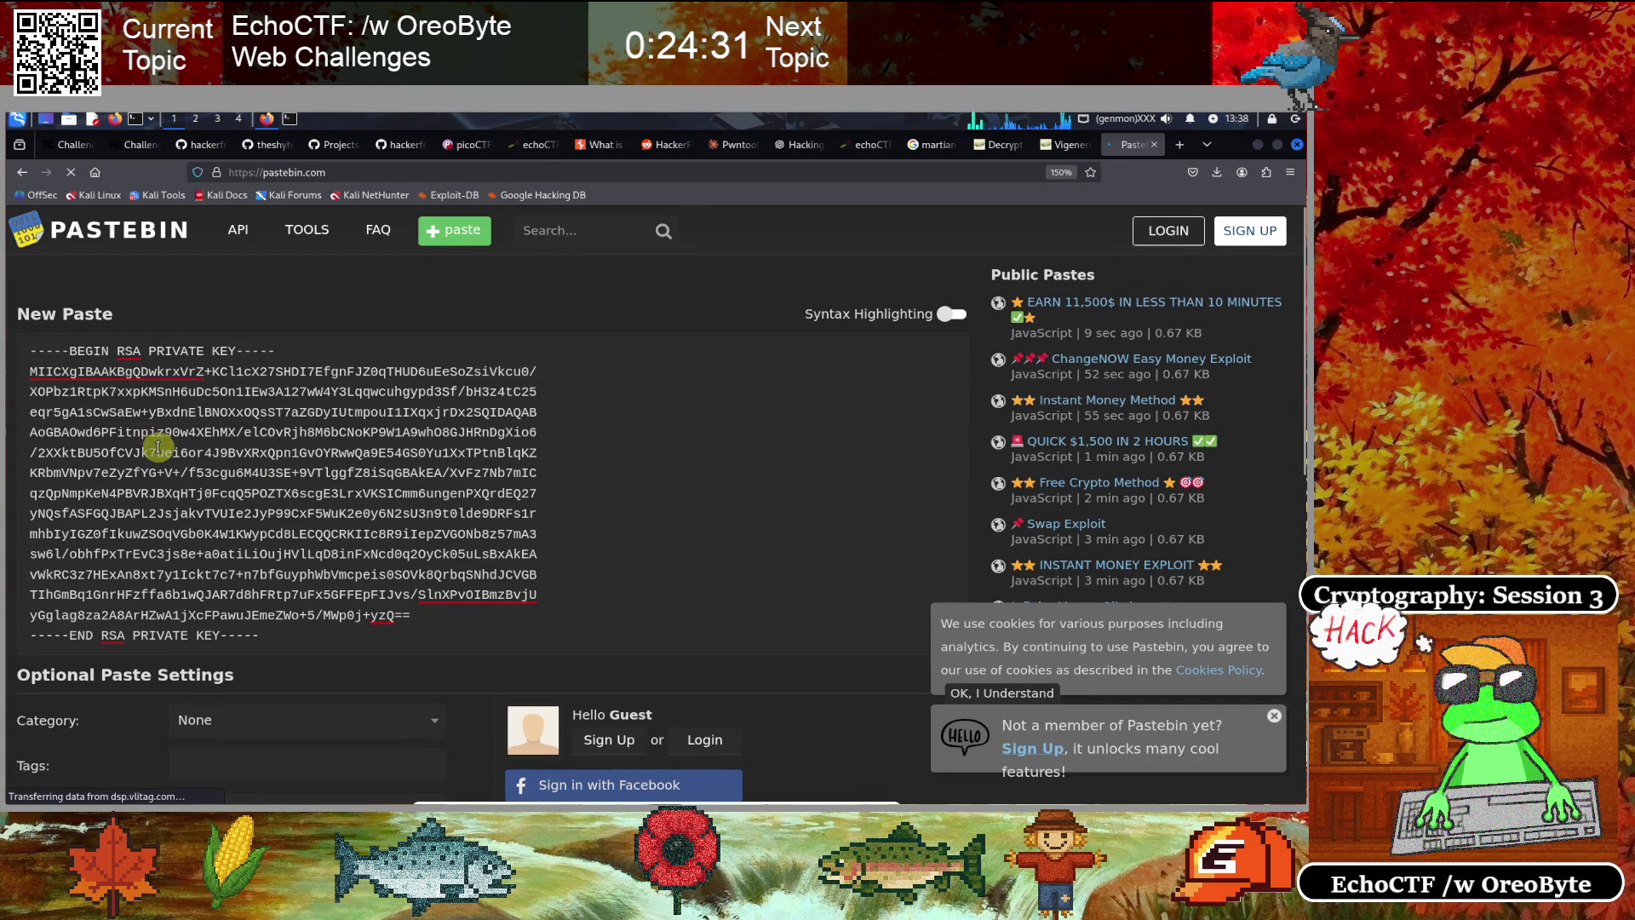
scroll(241, 467, "down", 3)
scroll(241, 469, "down", 6)
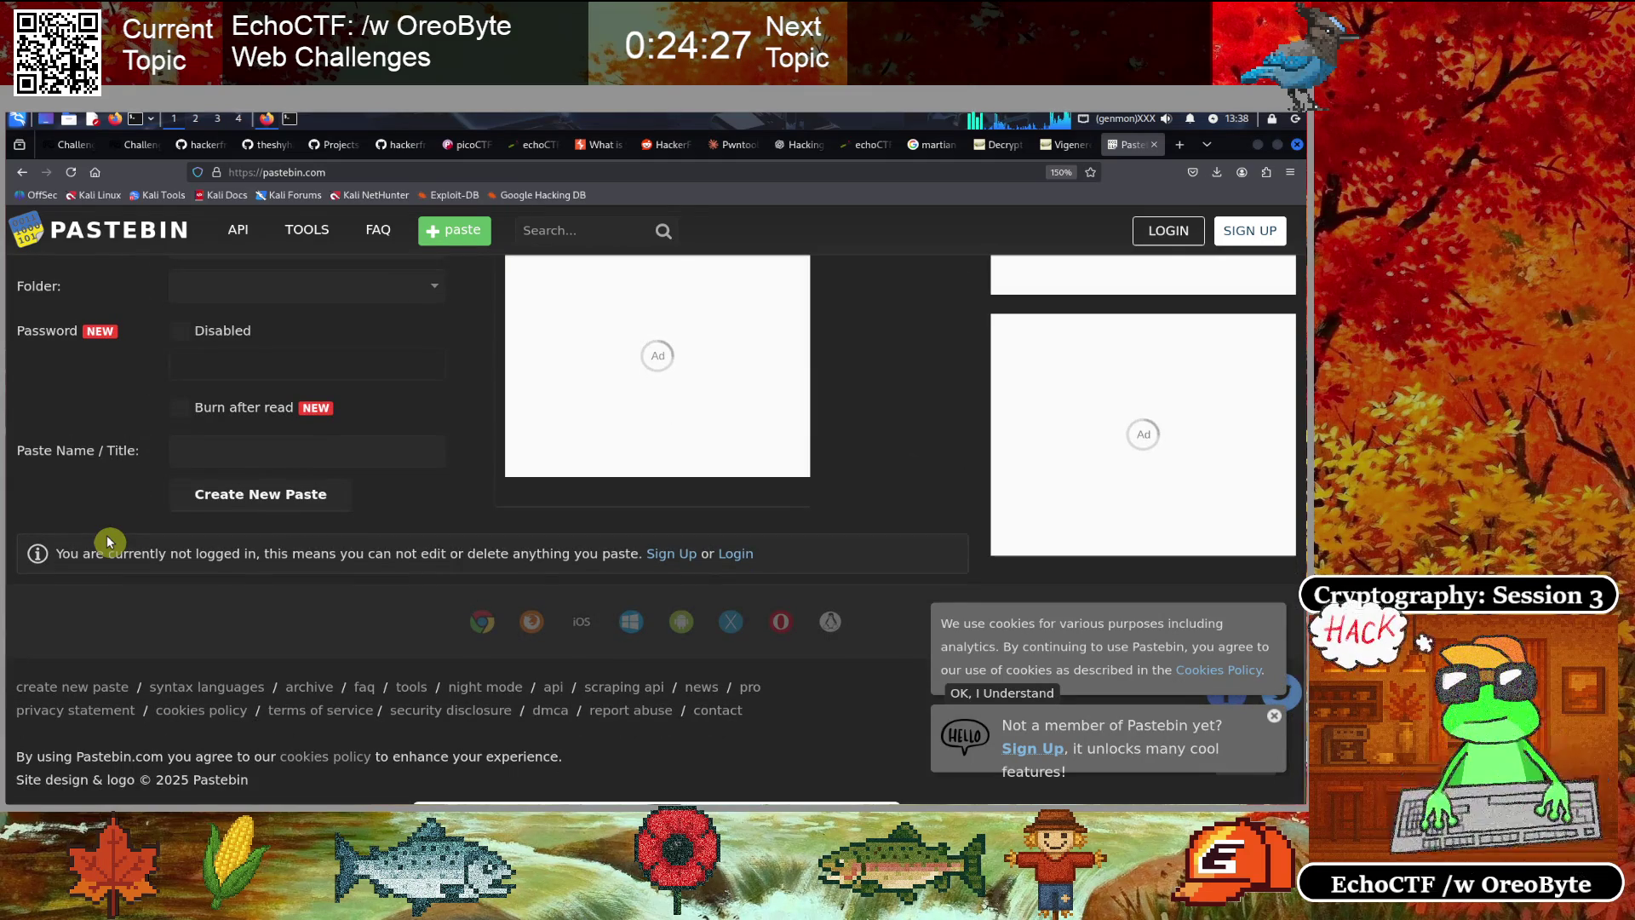
left_click(227, 497)
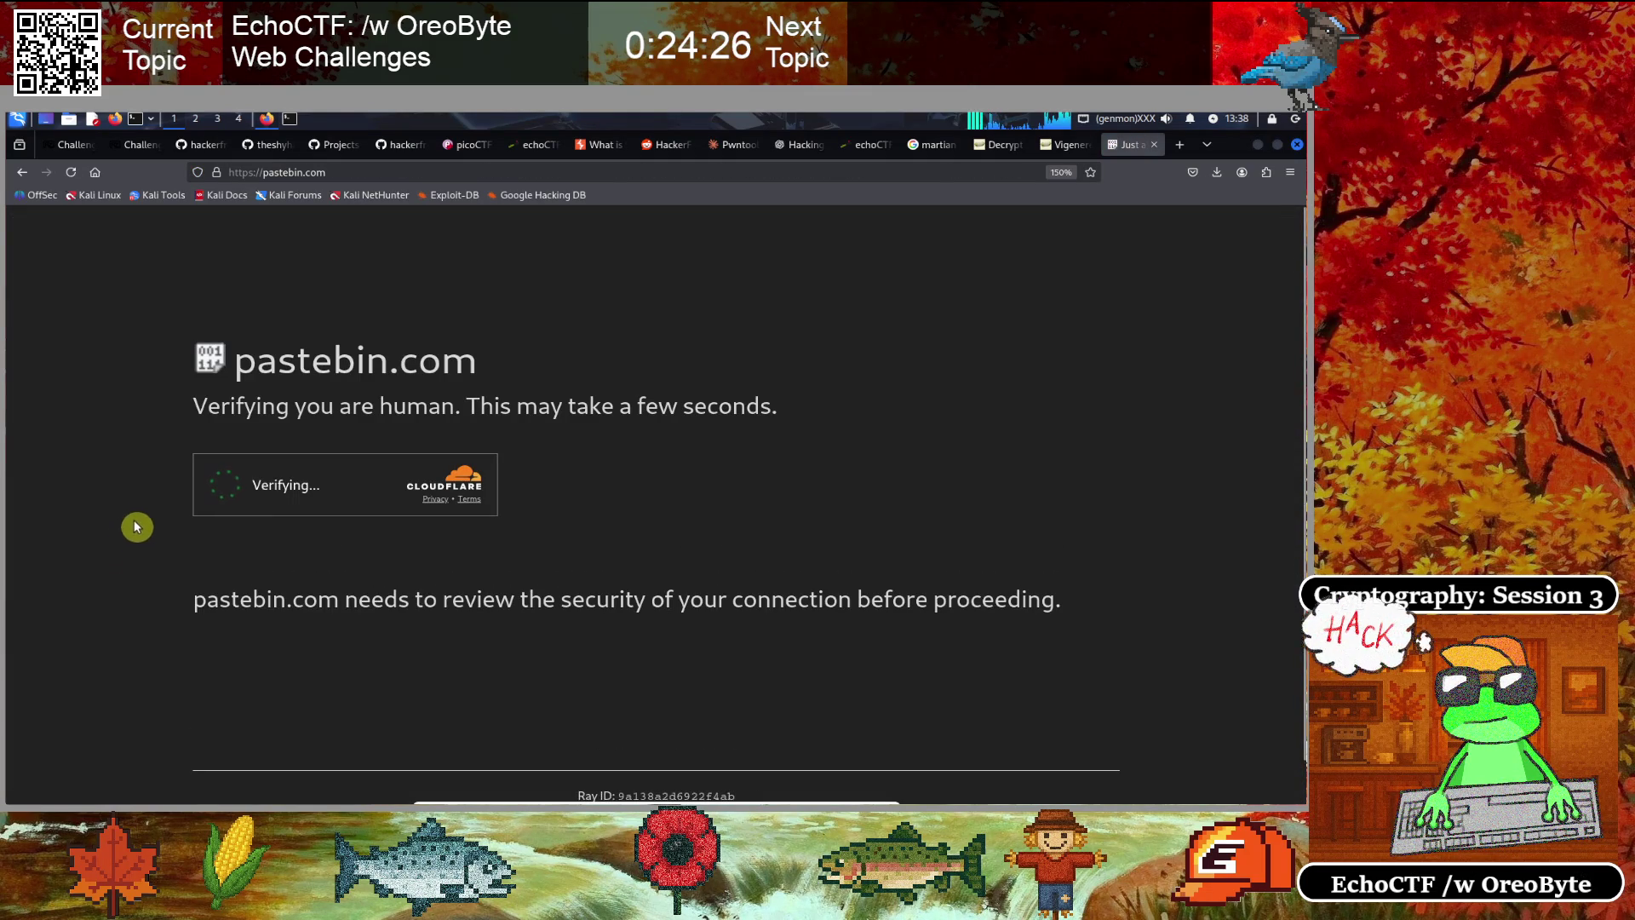
left_click(221, 487)
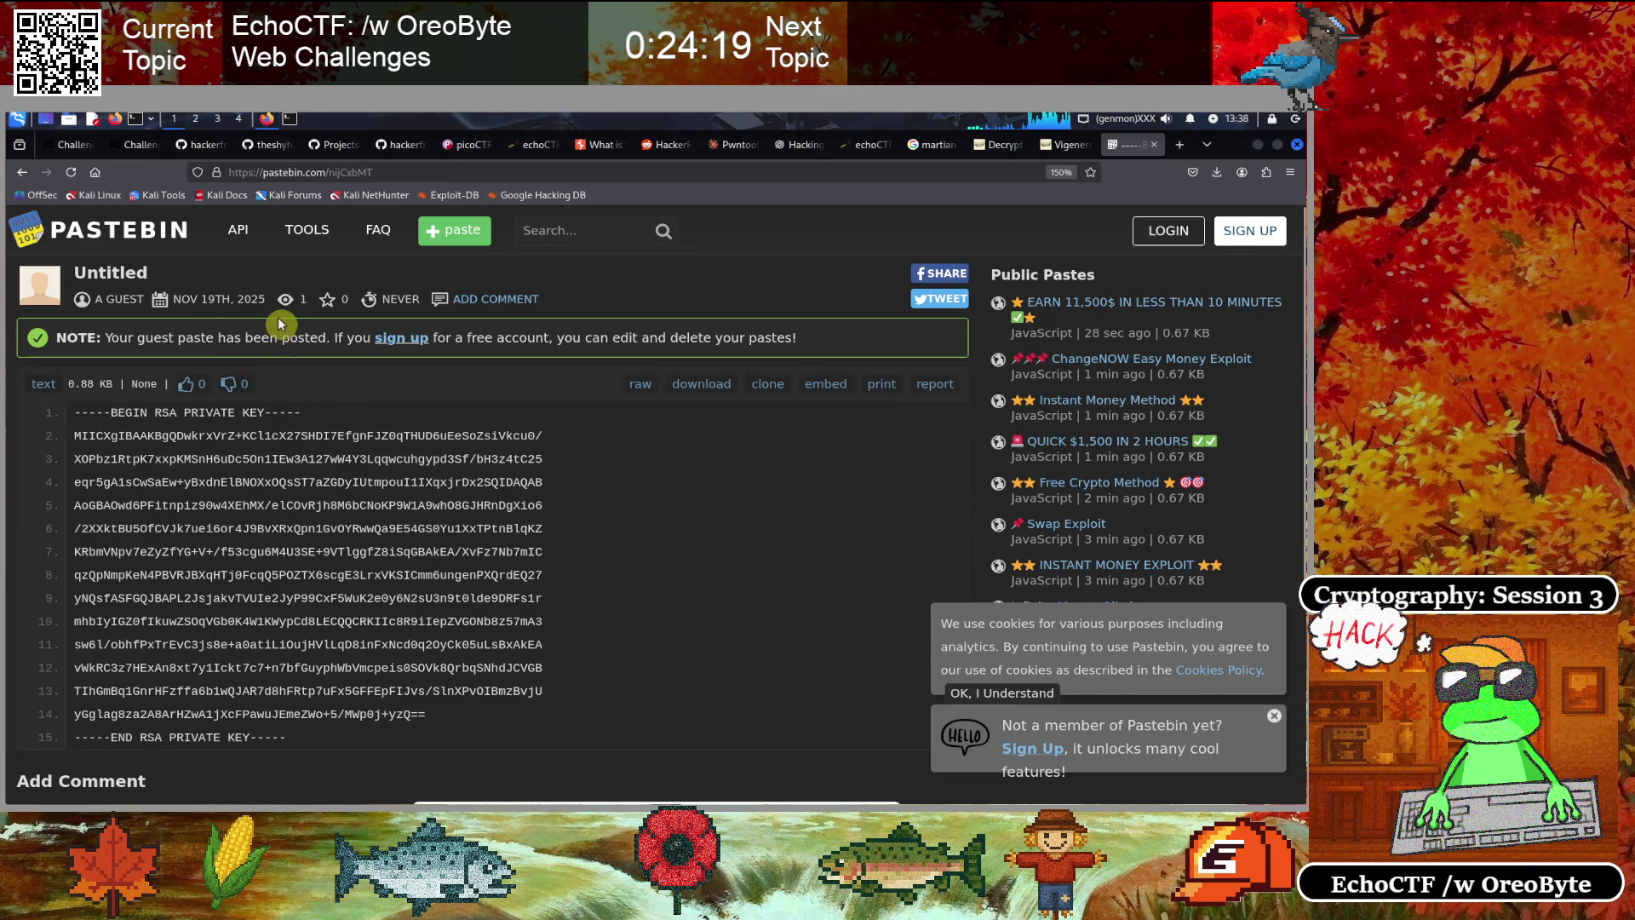
left_click(303, 172)
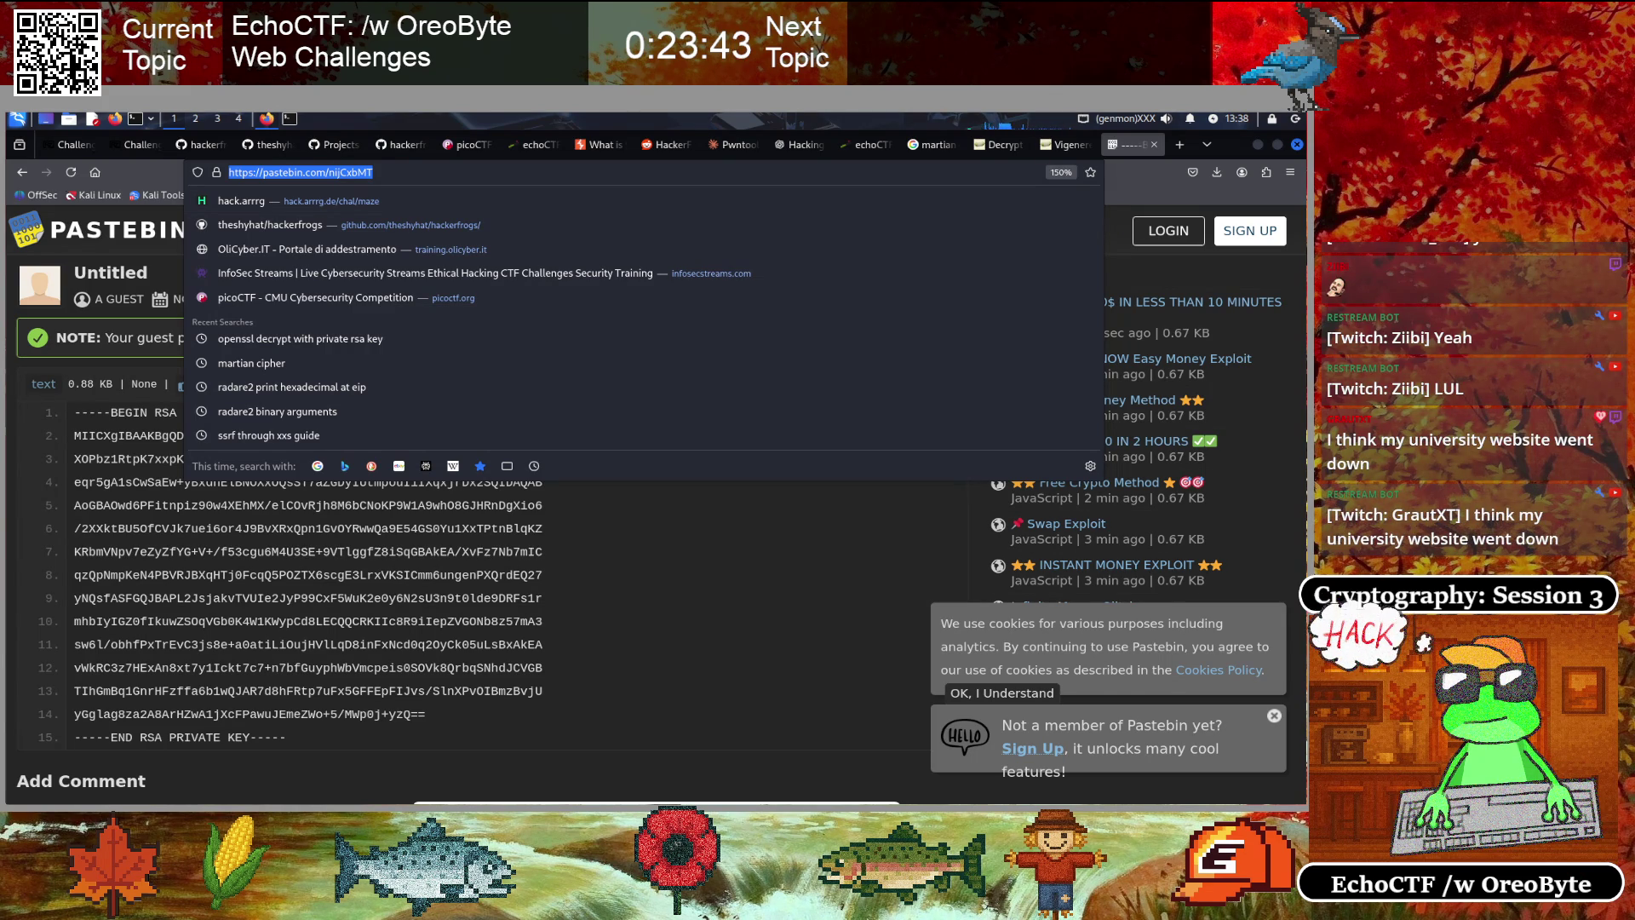
Look over the 15-line RSA key paste, then bring up the GitHub Projects page
left_click(30, 532)
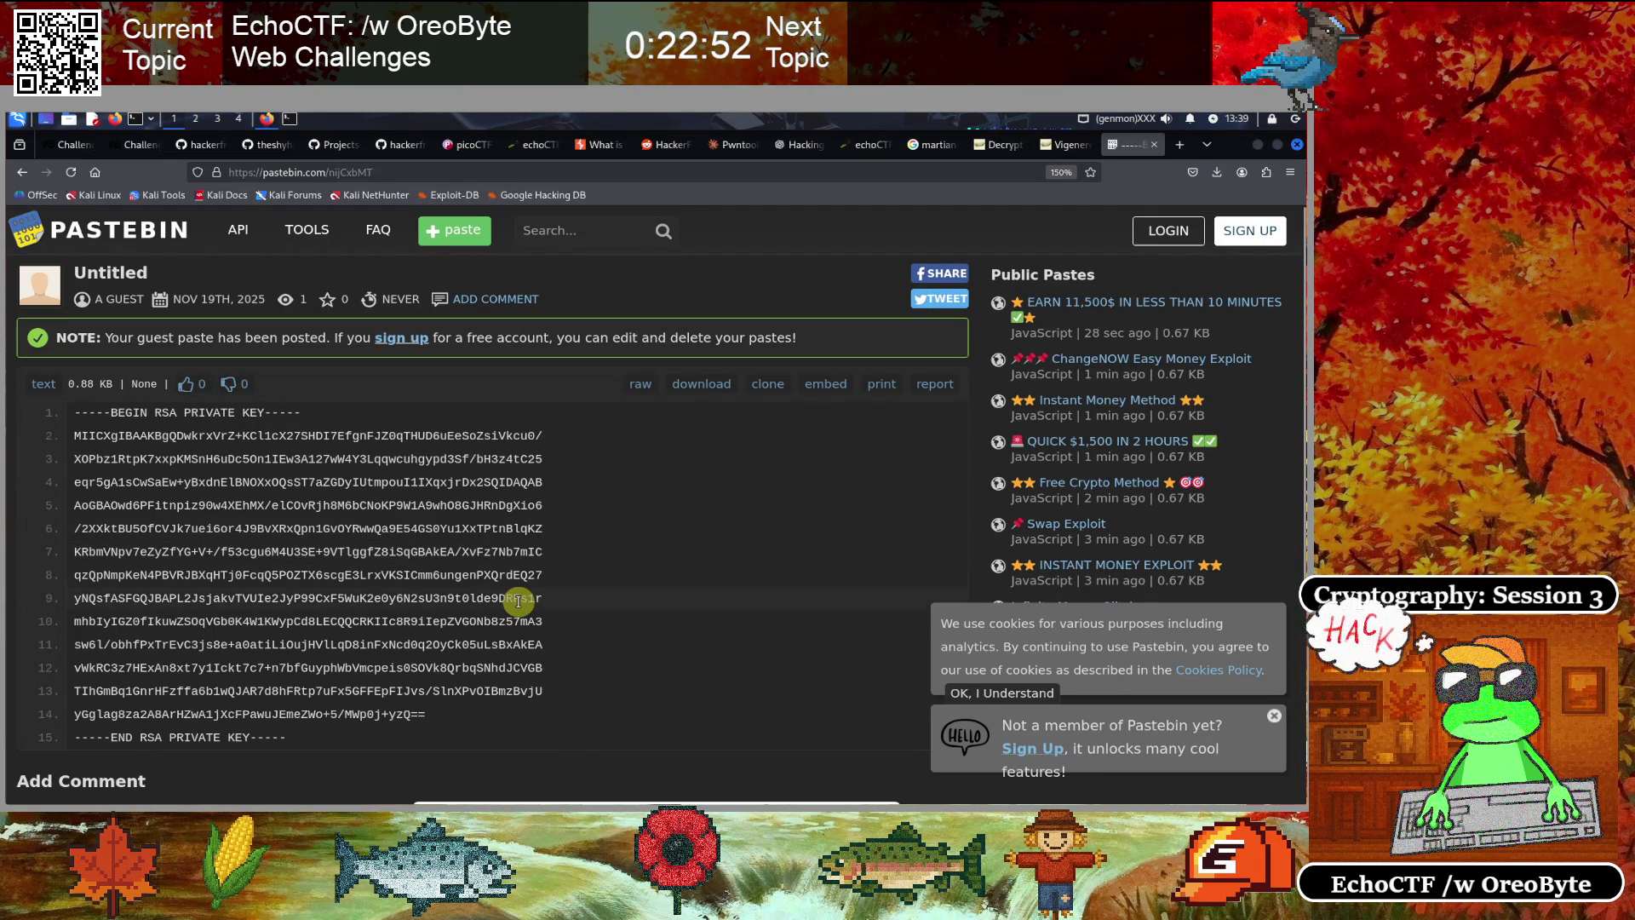
scroll(517, 601, "down", 3)
scroll(518, 601, "up", 3)
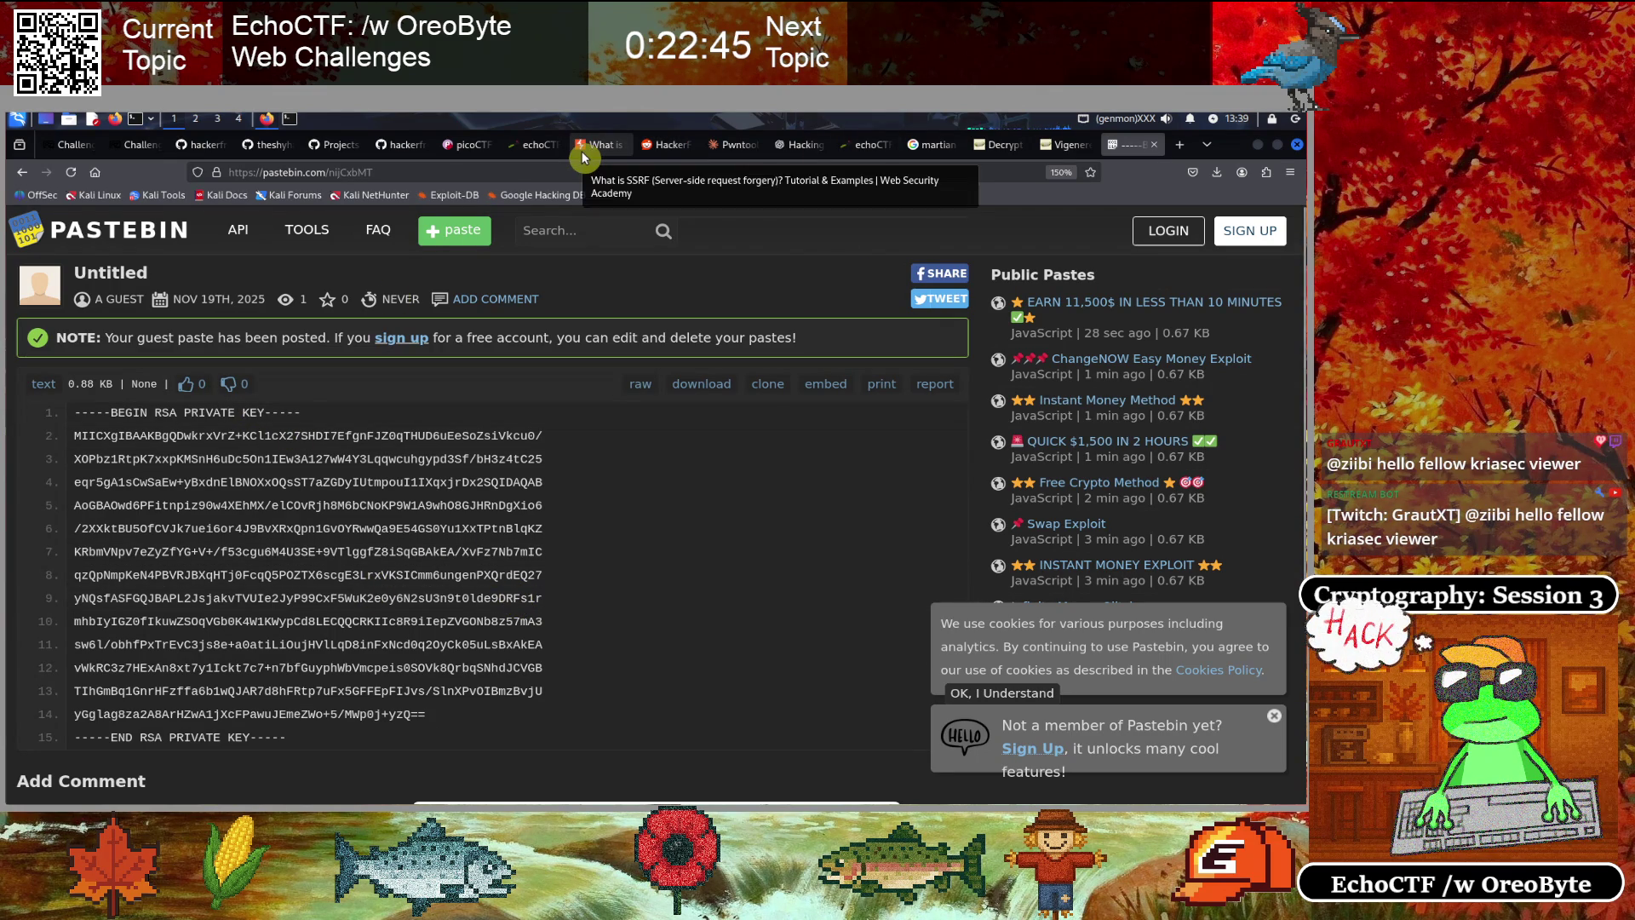
left_click(324, 147)
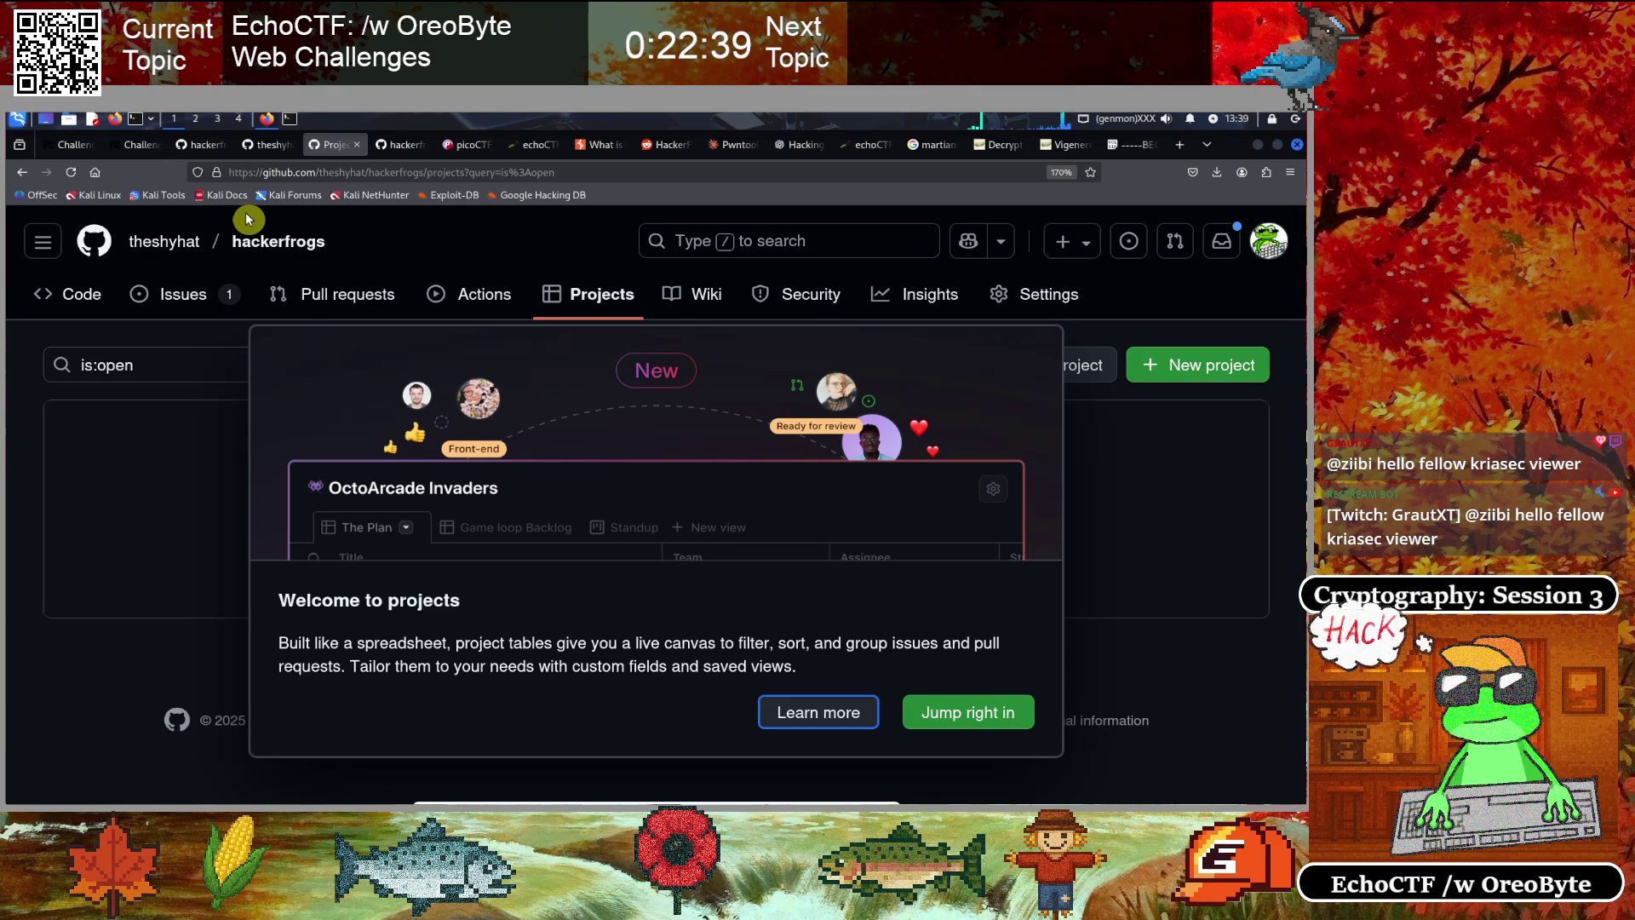
Start a new file in the hackerfrogs ringzero/cryptography folder
left_click(357, 145)
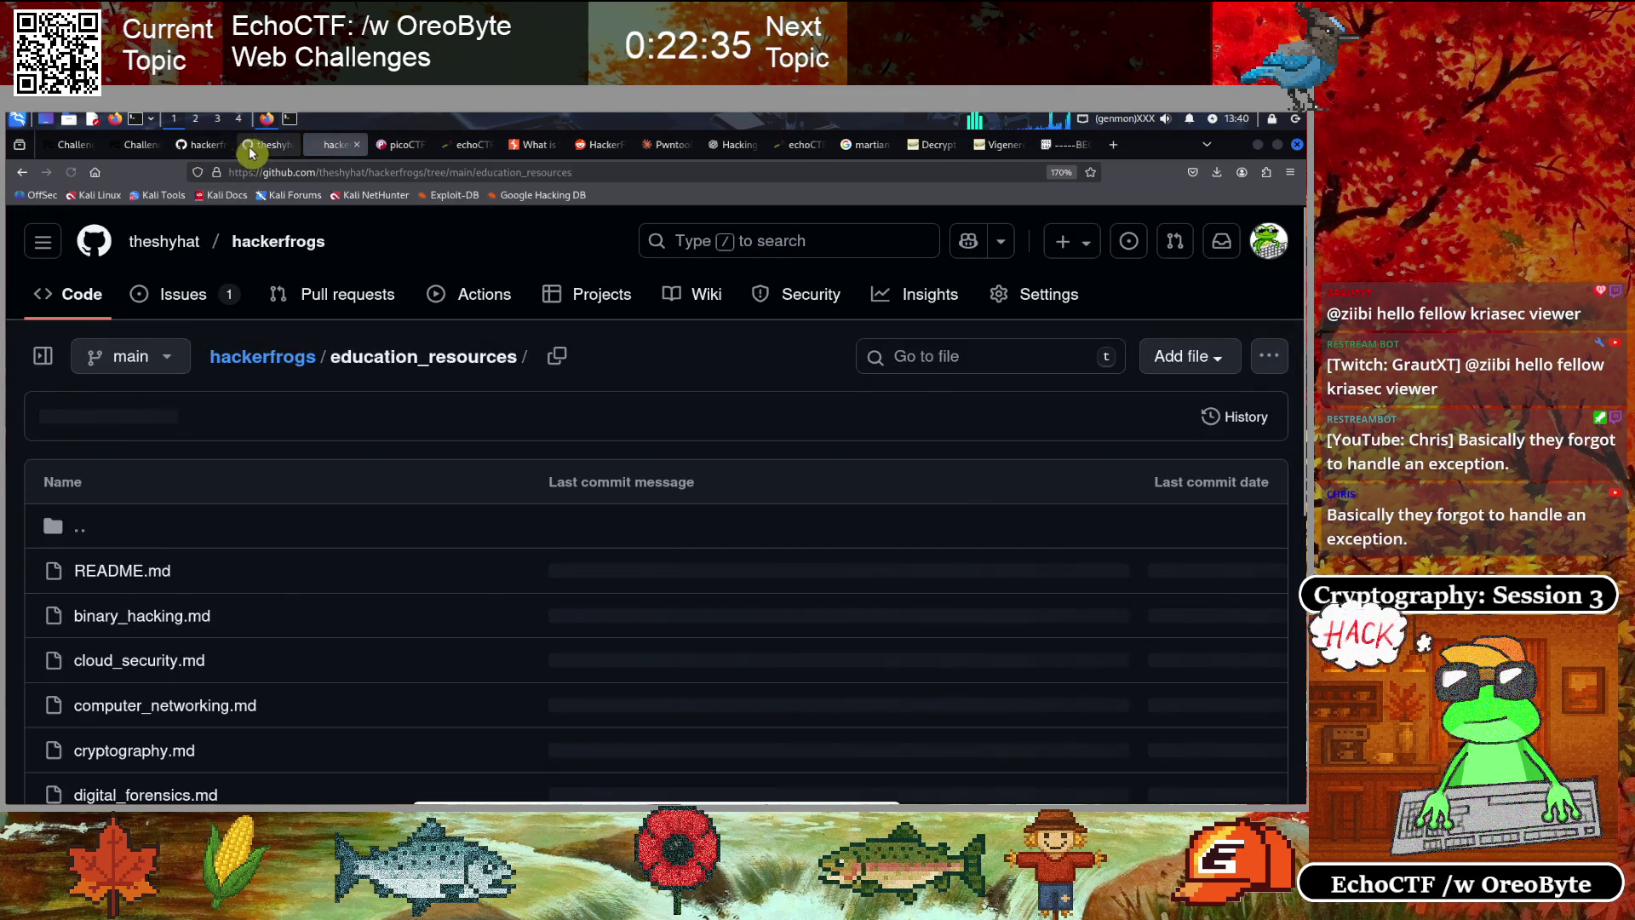
left_click(268, 145)
left_click(198, 148)
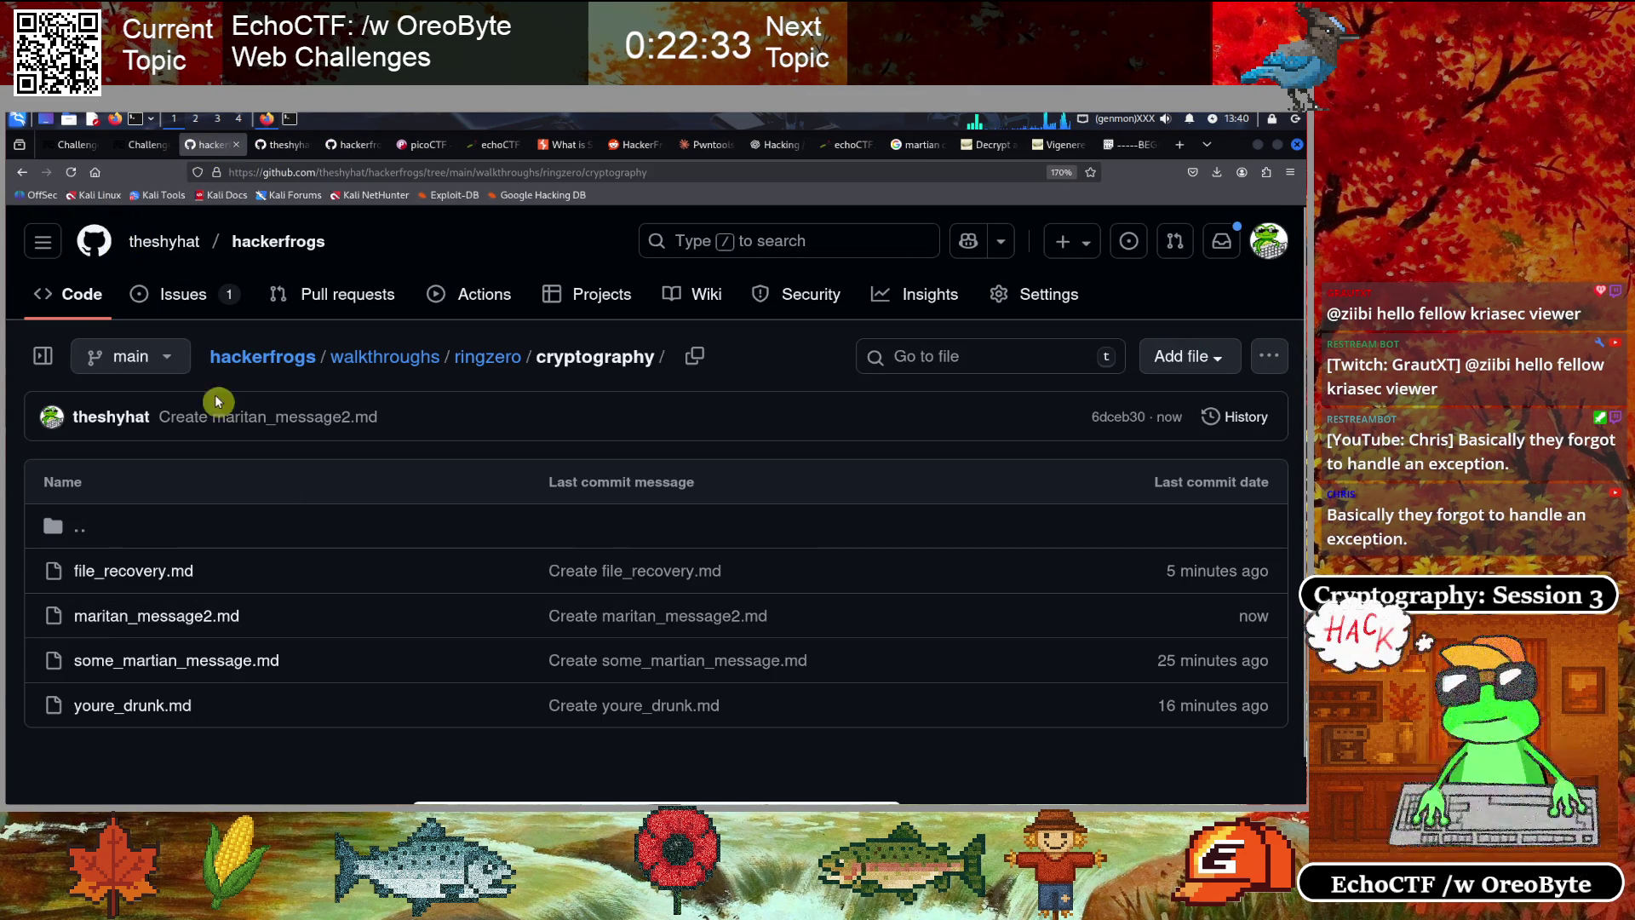
left_click(1173, 367)
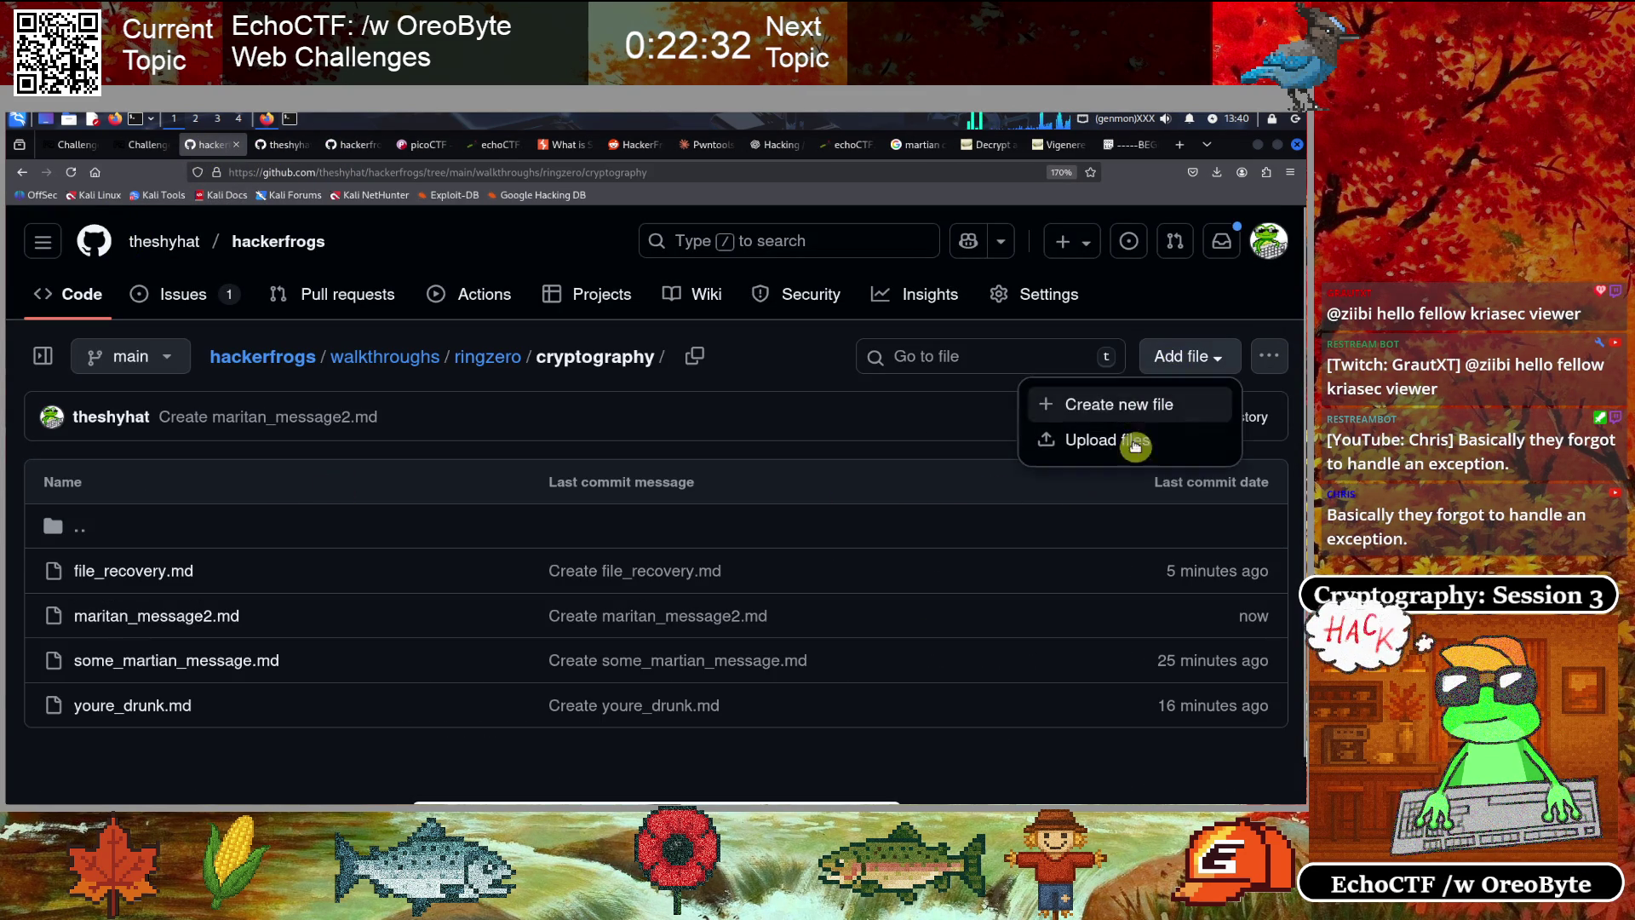
left_click(1095, 405)
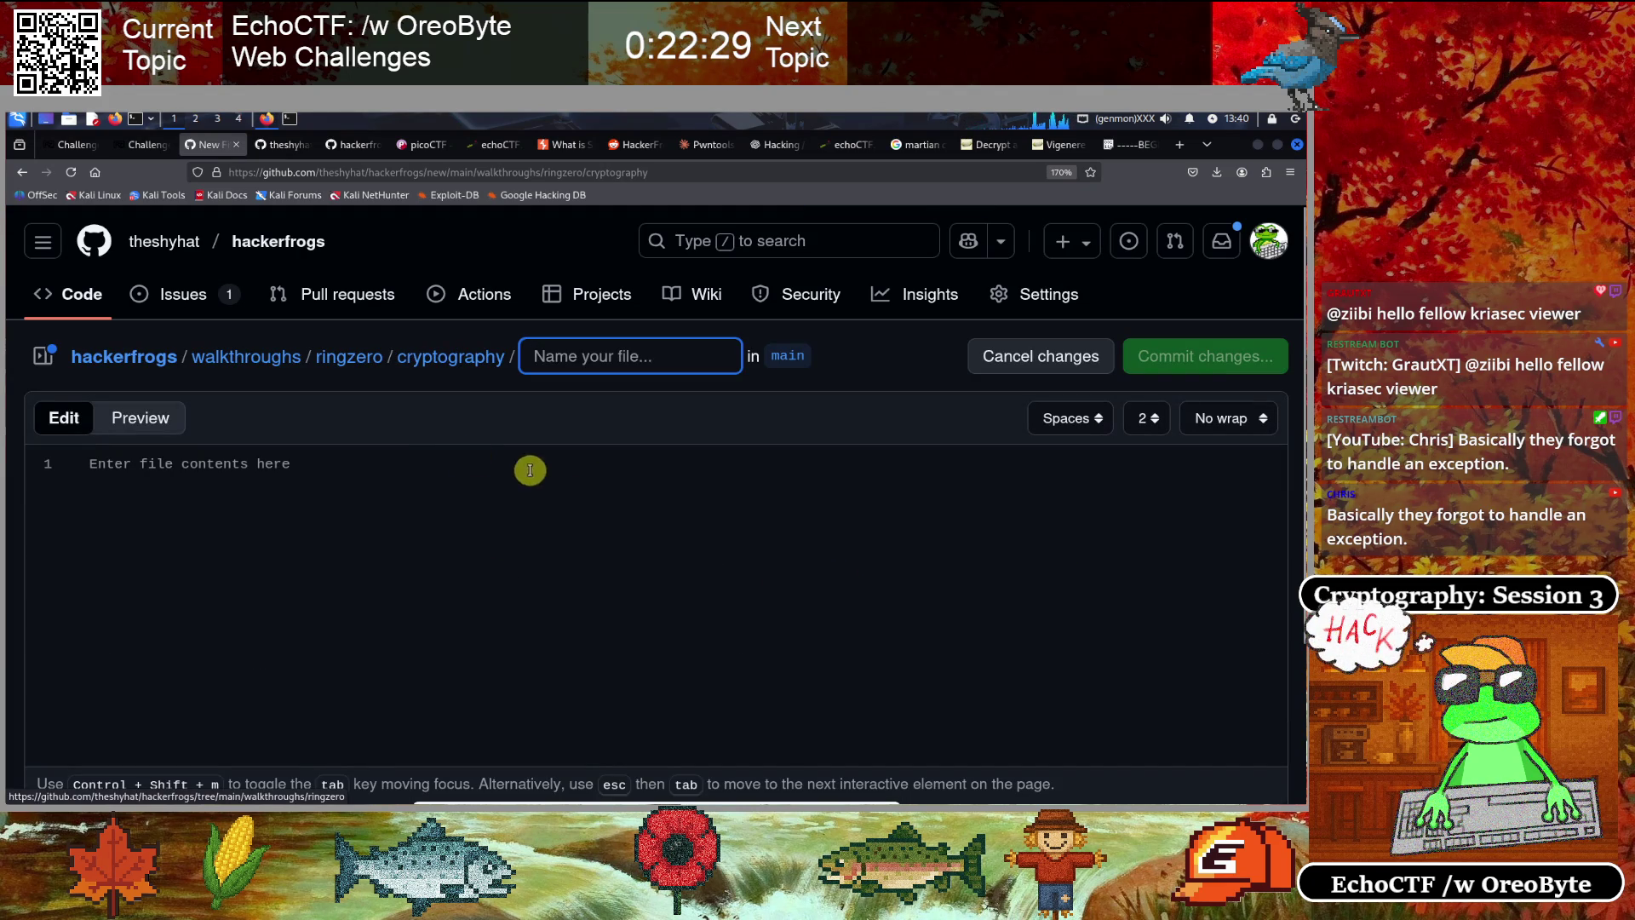
left_click(144, 146)
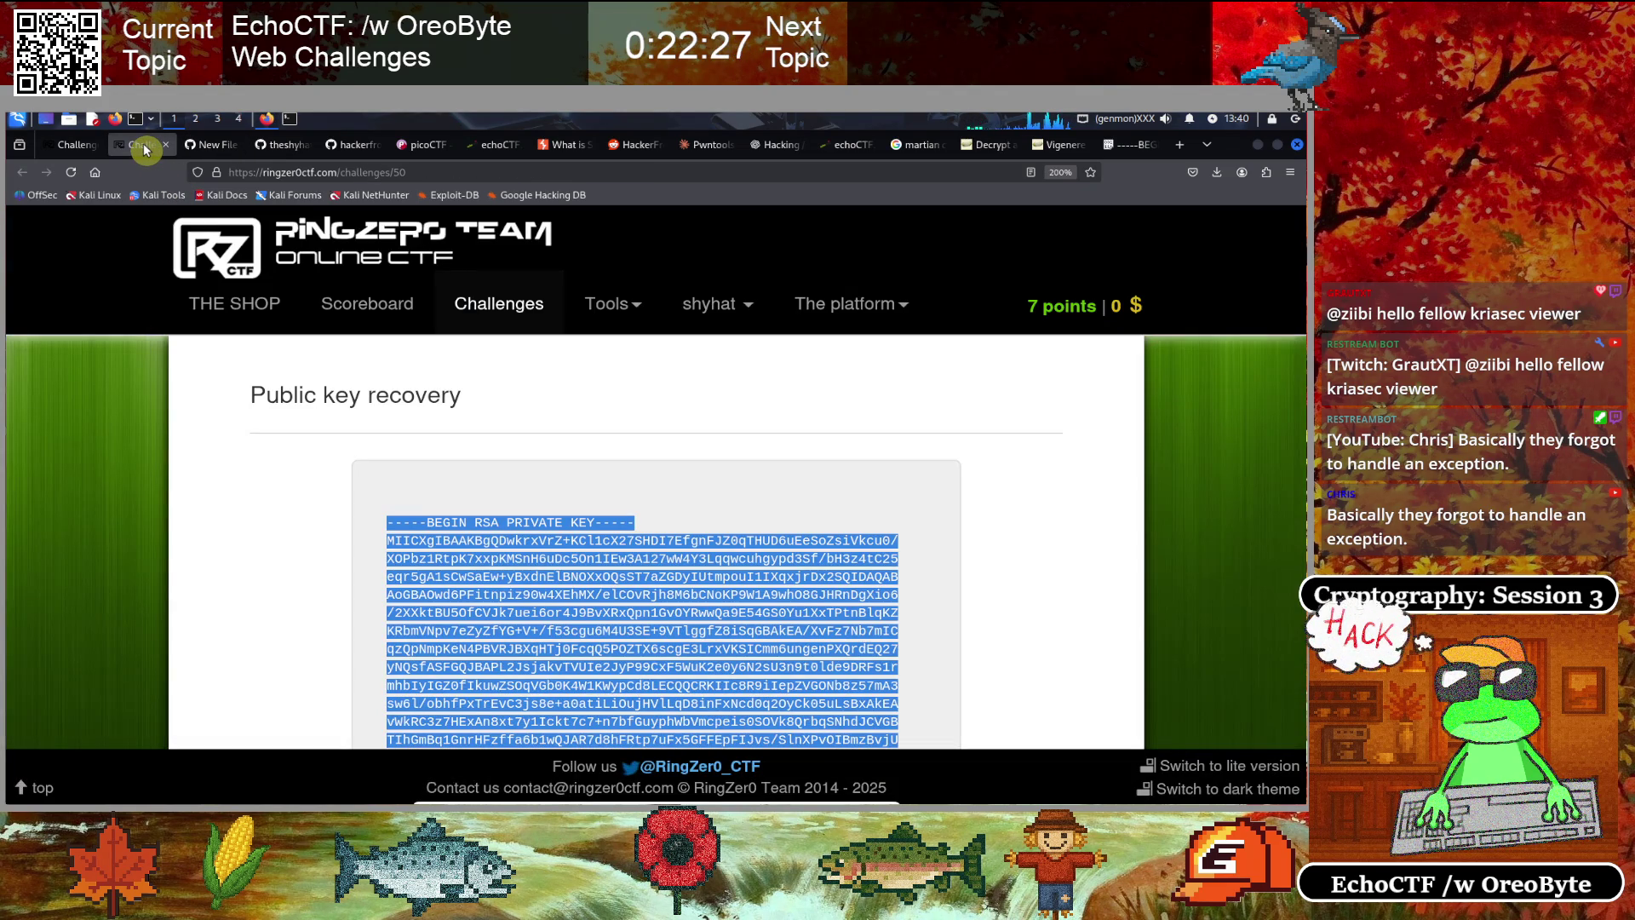
left_click(204, 146)
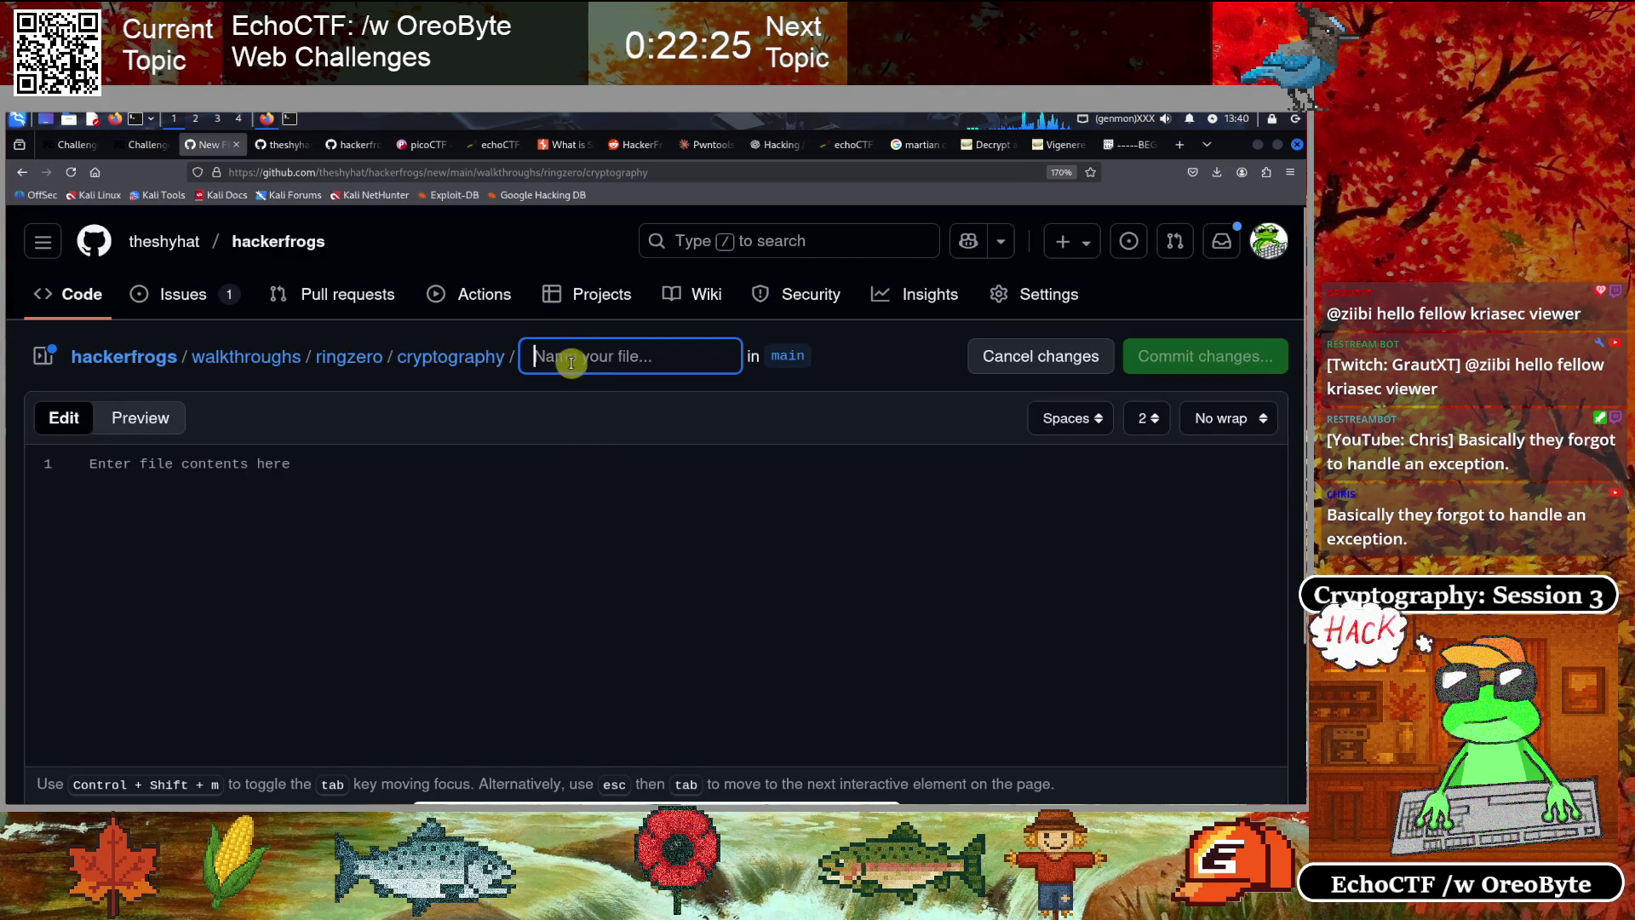
Name it public_key_recovery.md and add URL, Concept and Method of solve headings
type("public")
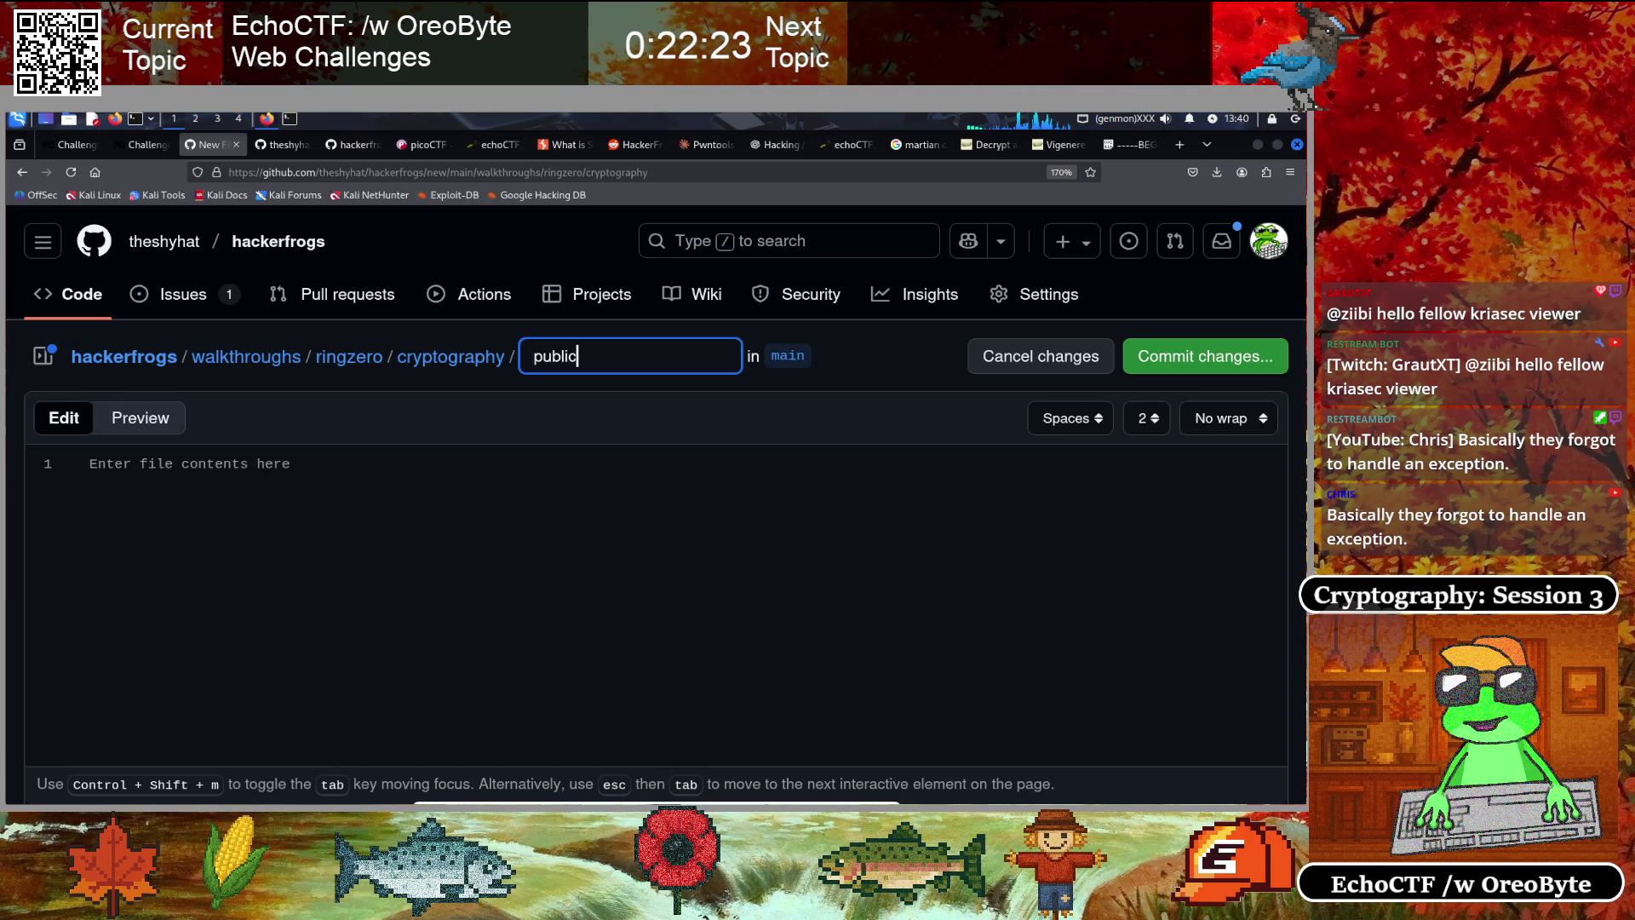
type("_key_recovery.md")
left_click(612, 538)
type("# #")
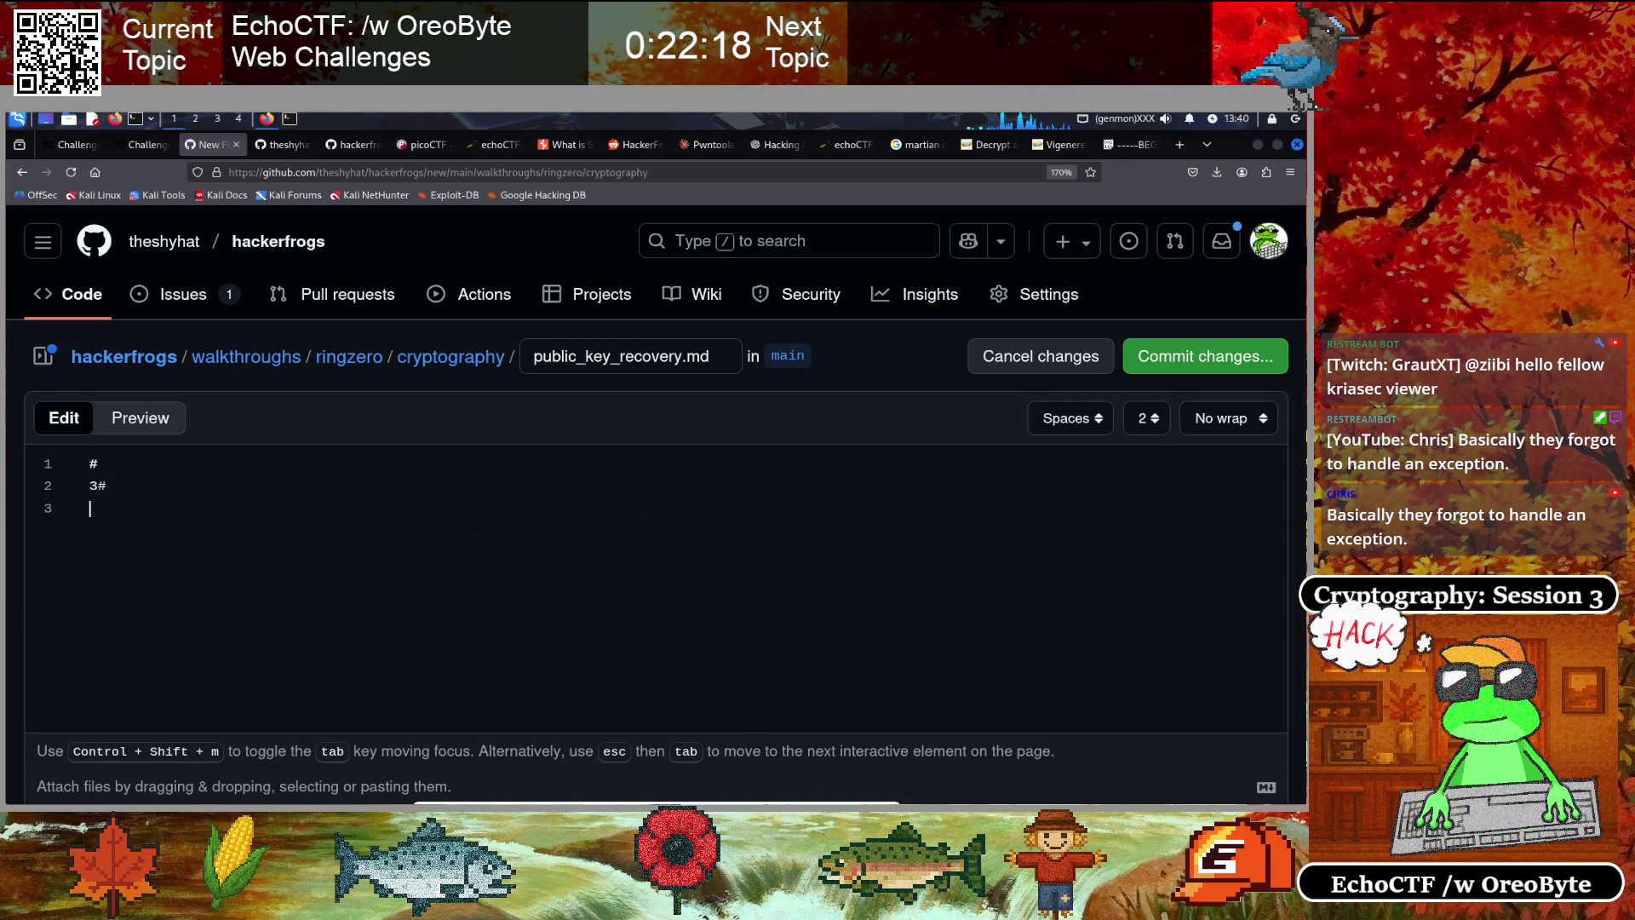
key("Return")
key("Return")
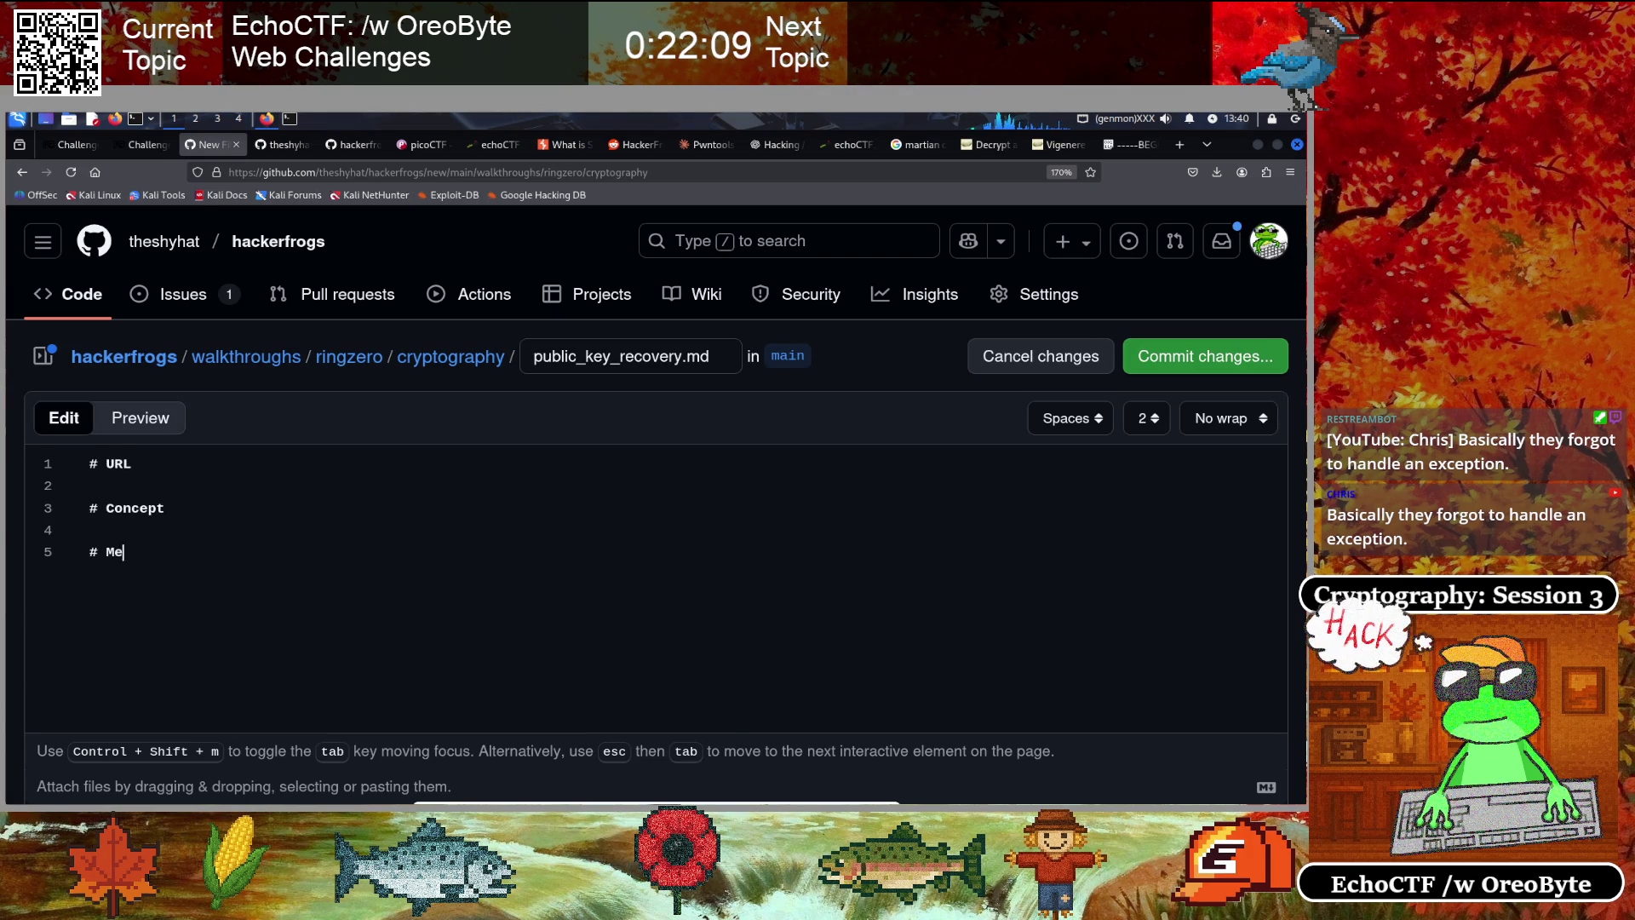
type("ethod of solve")
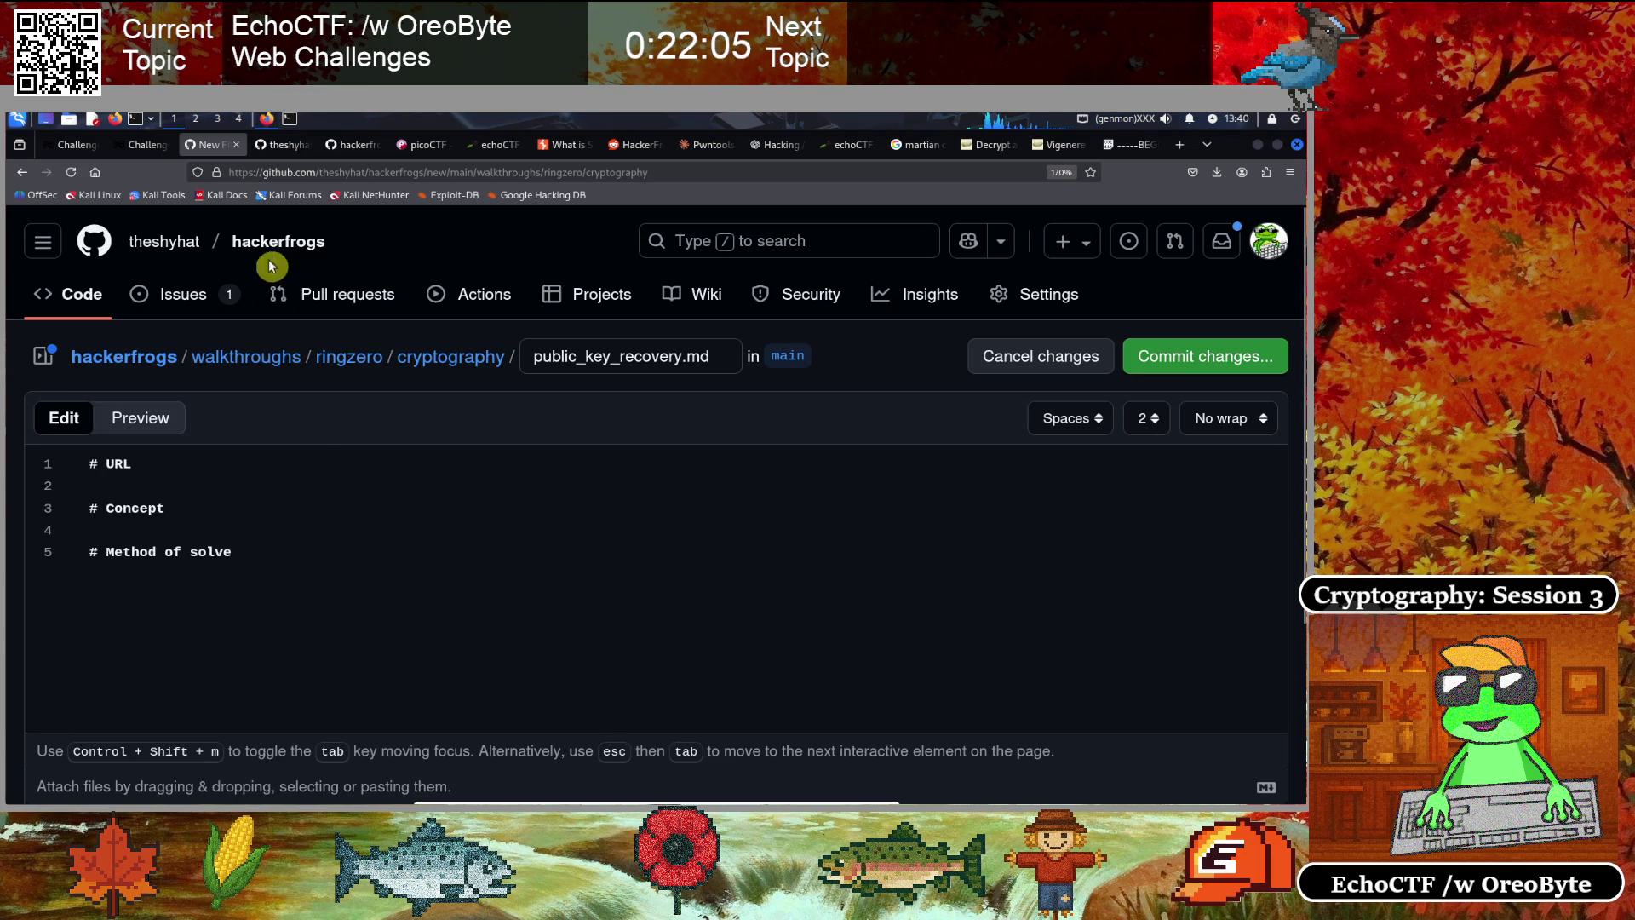
Paste the Public key recovery challenge link under the URL heading
left_click(140, 145)
left_click(340, 171)
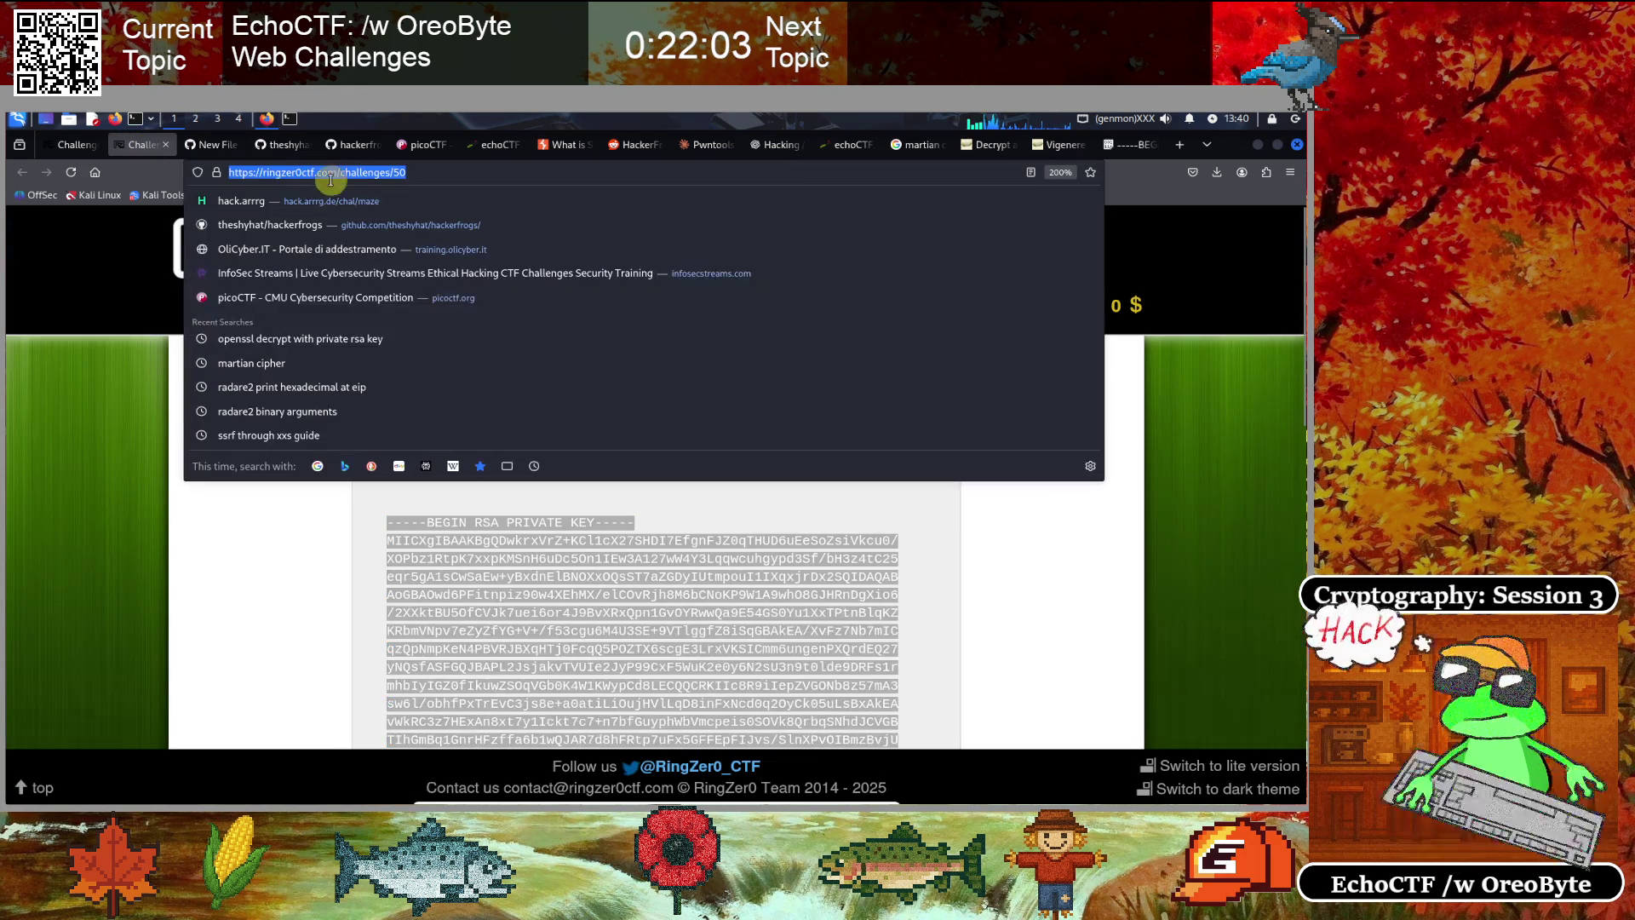
left_click(209, 144)
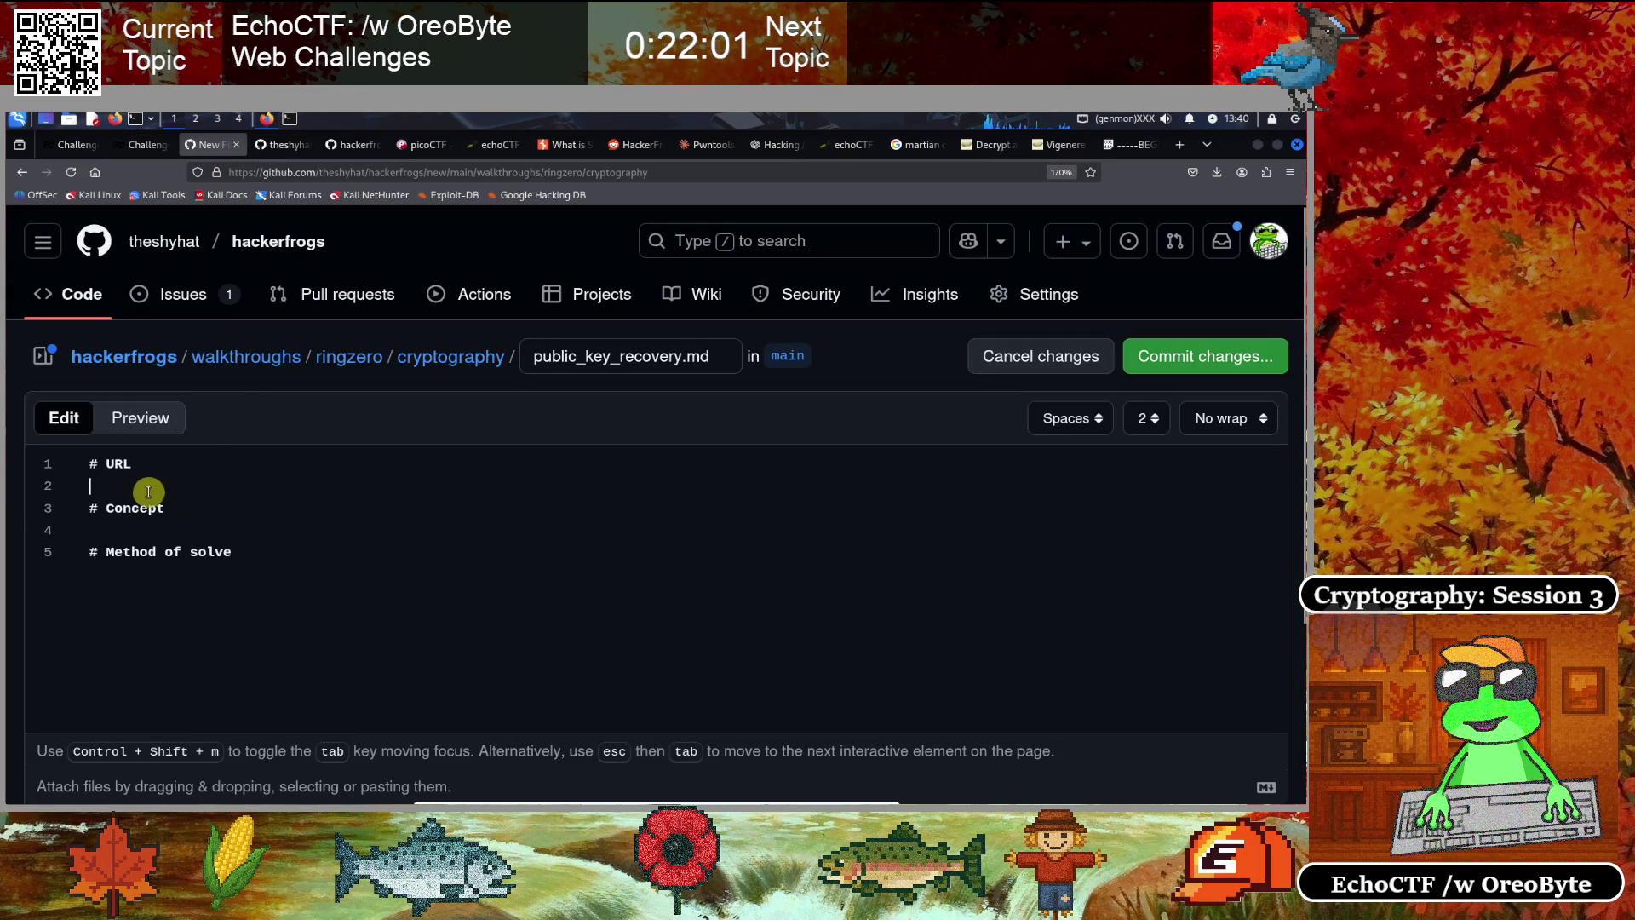
type("https://ringzer0ctf.com/challenges/50")
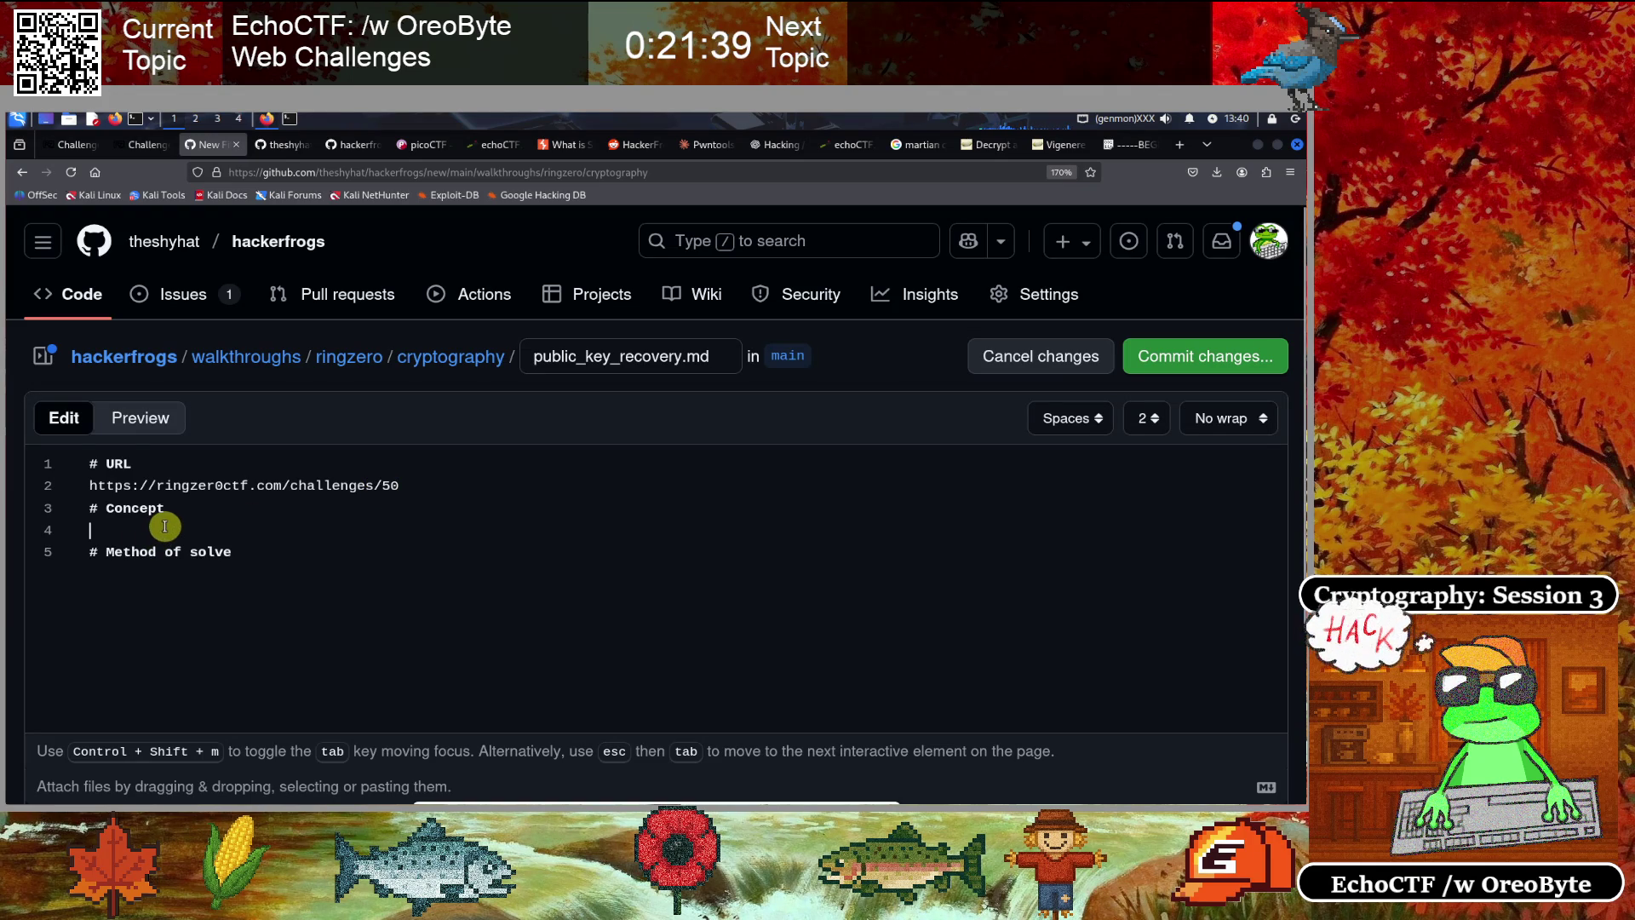
Reread the Public key recovery challenge, its RSA key and md5 answer format
left_click(143, 145)
left_click(306, 516)
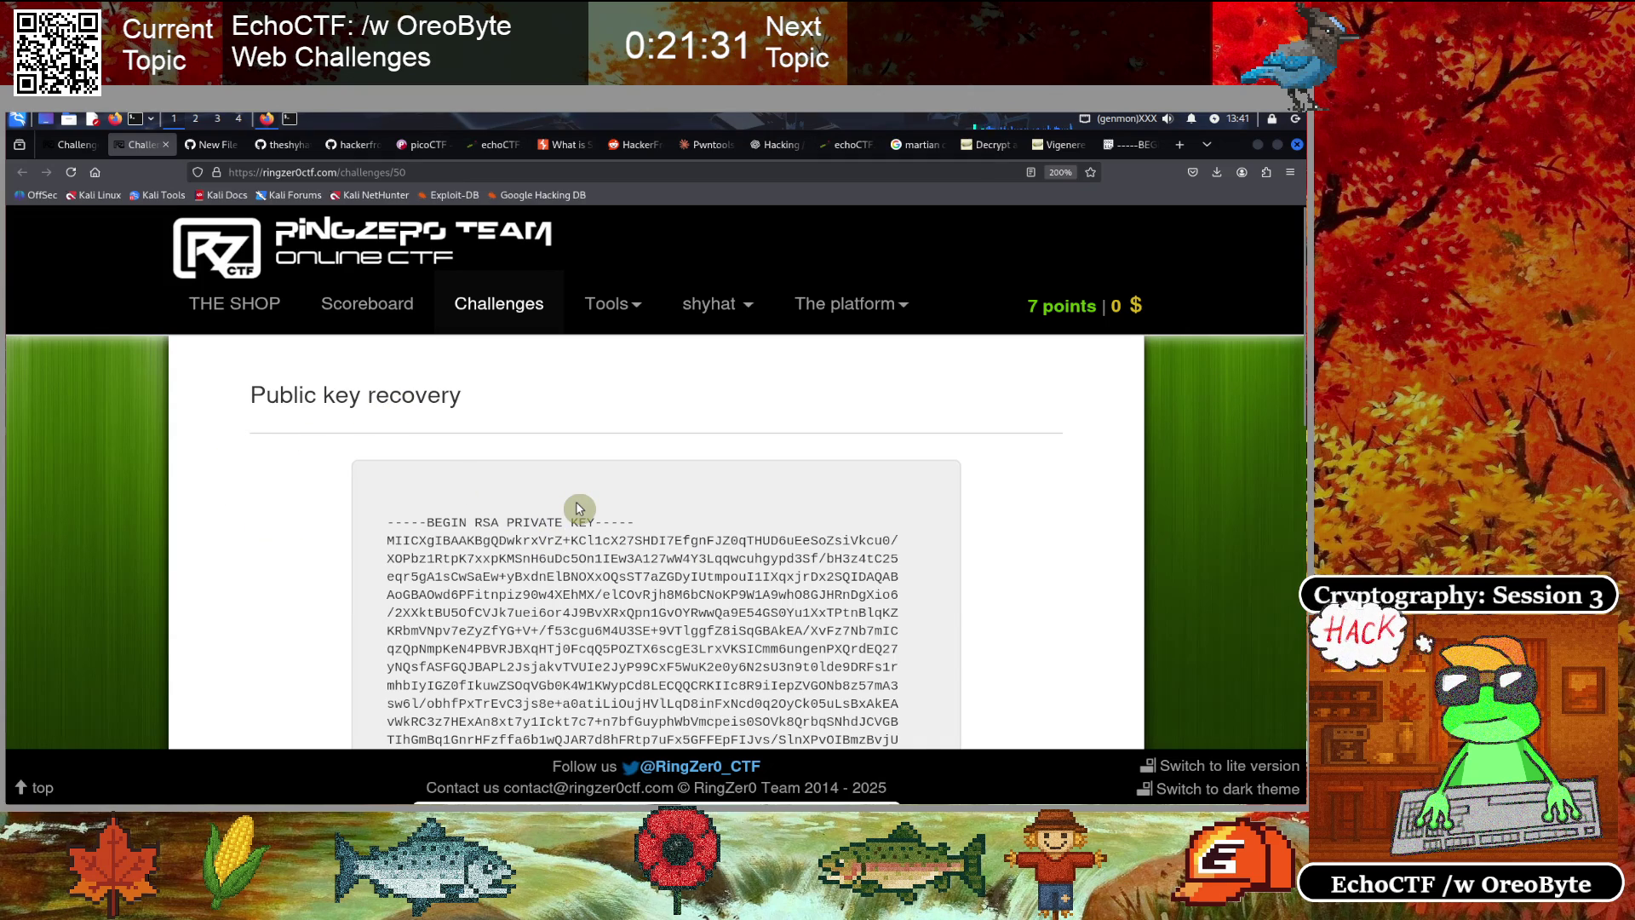
scroll(577, 502, "down", 2)
scroll(576, 501, "down", 2)
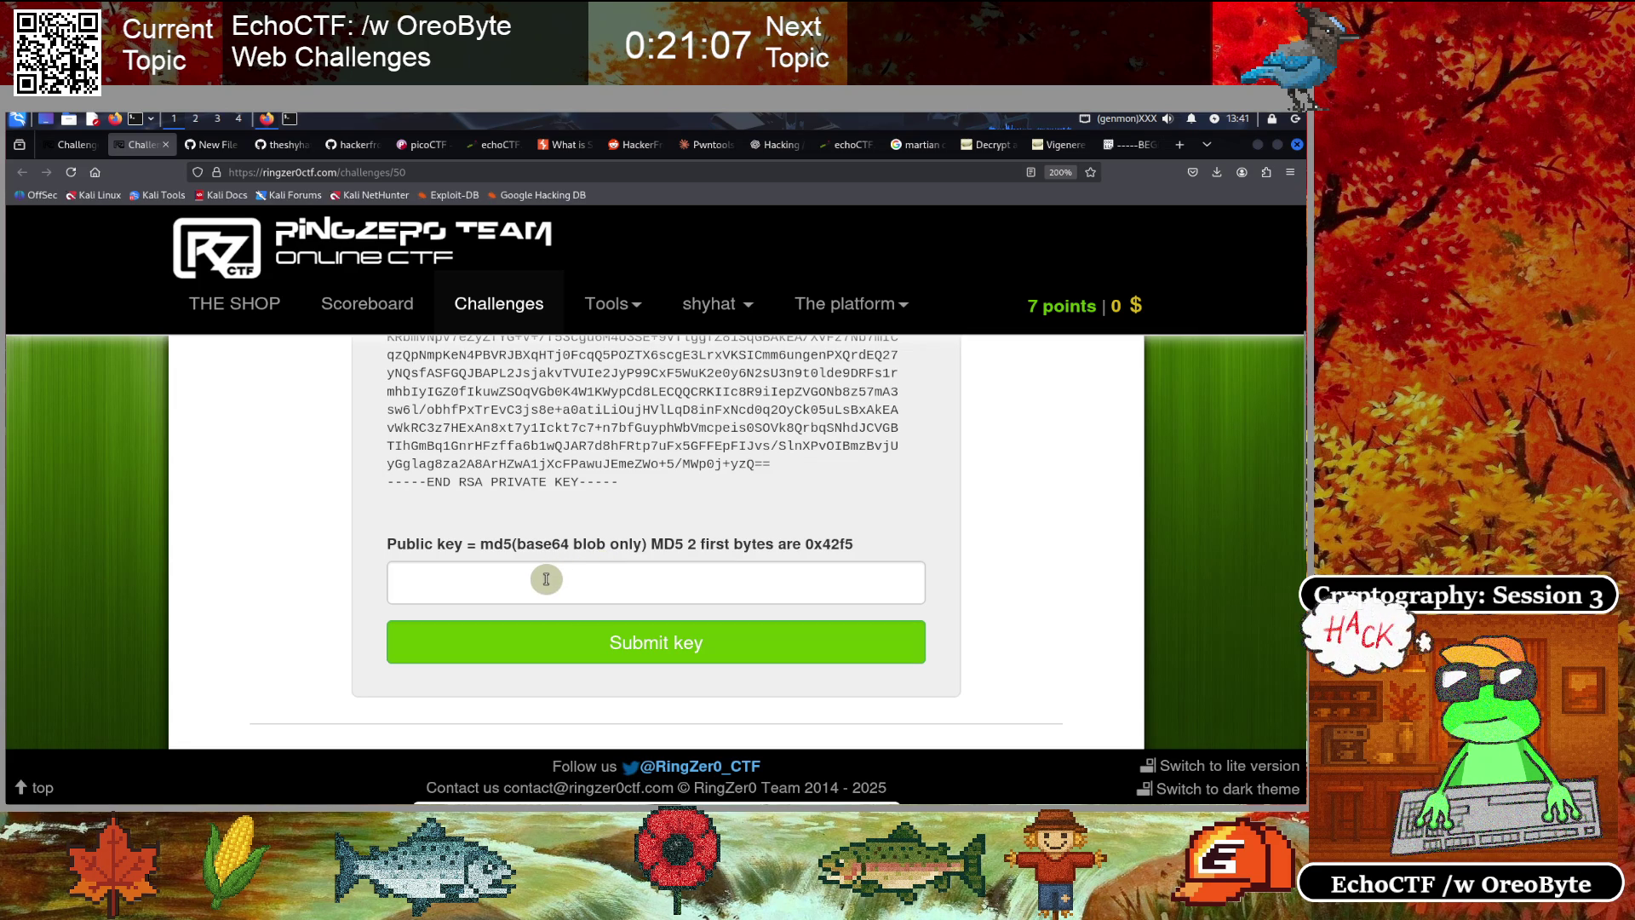
scroll(545, 575, "up", 3)
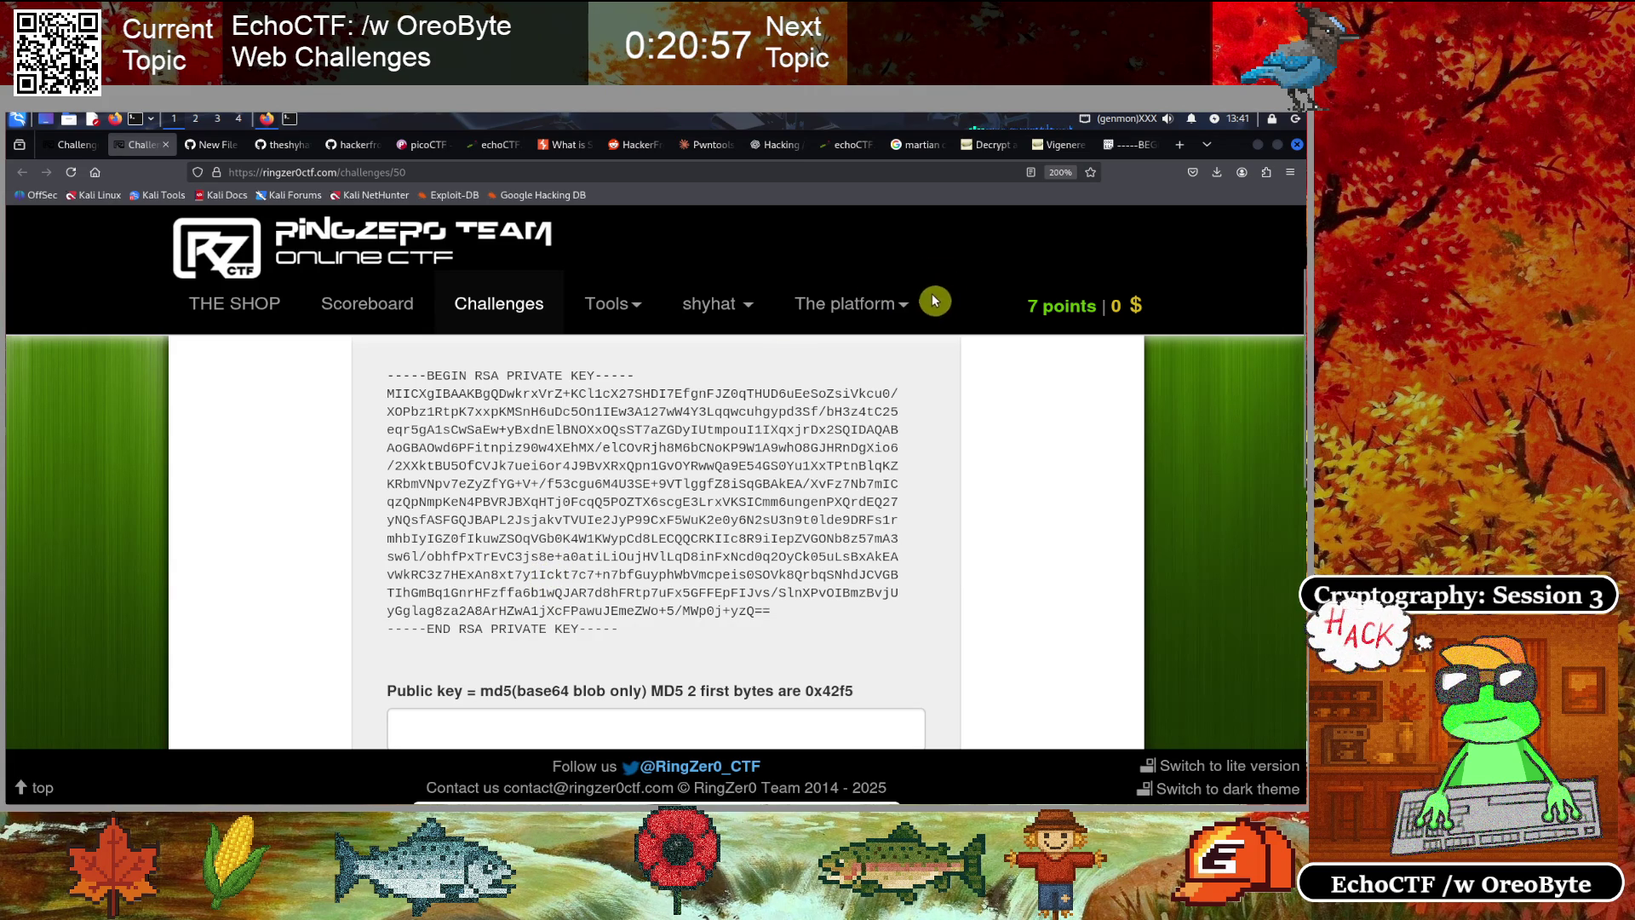
Copy the Pastebin paste's address, pastebin.com/nijCxbMT
left_click(1111, 145)
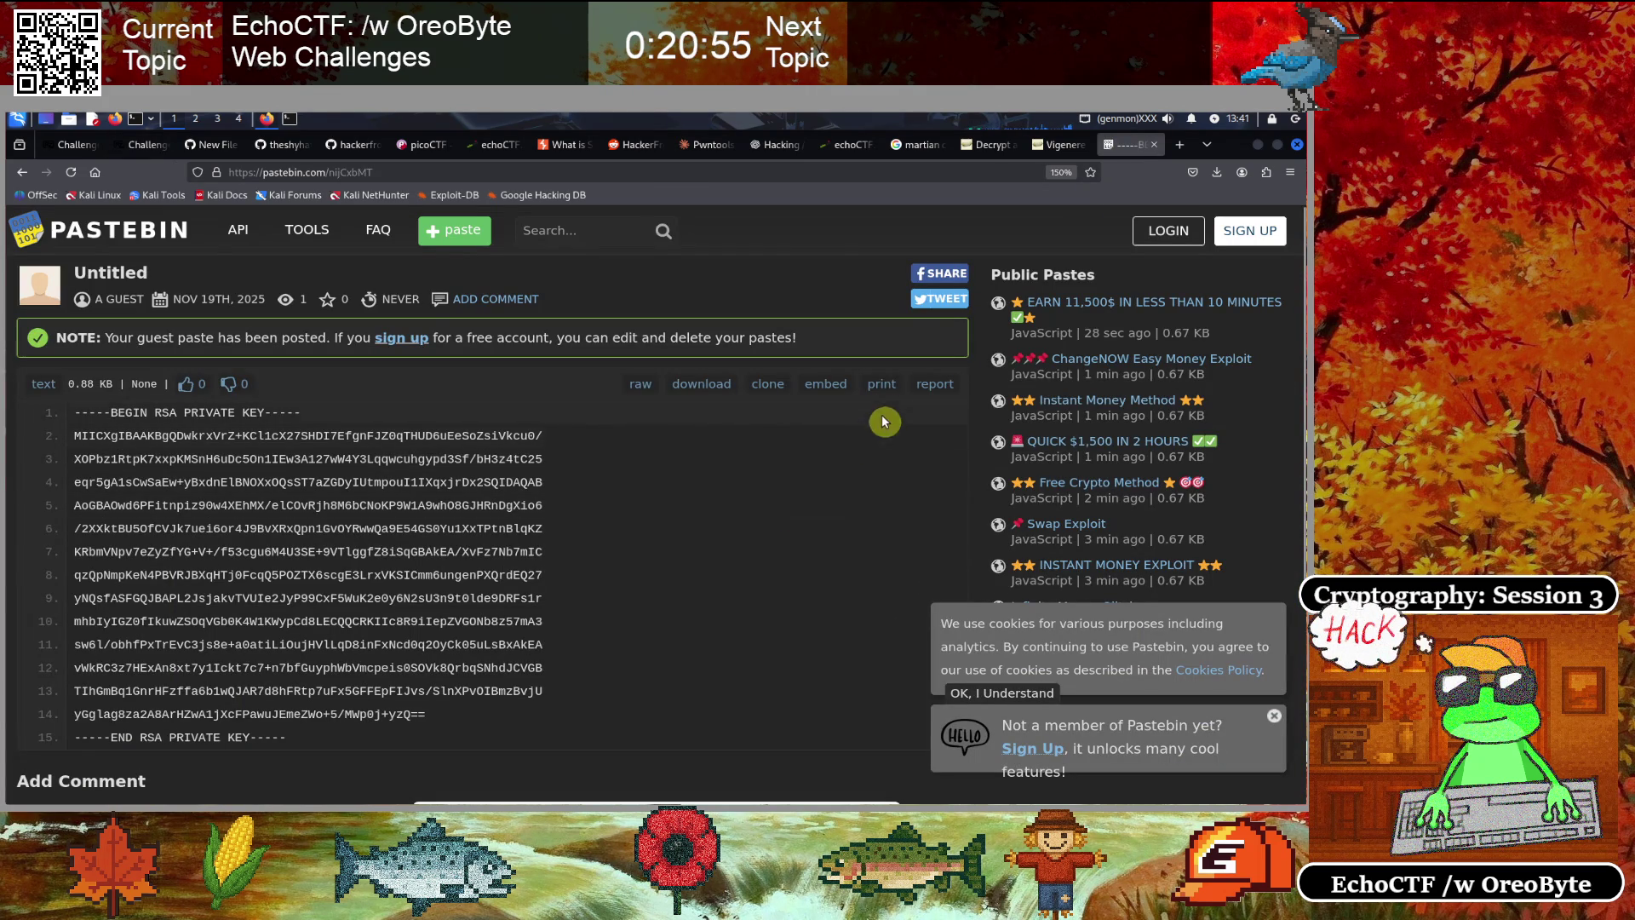
scroll(609, 562, "down", 4)
scroll(476, 545, "up", 3)
scroll(422, 527, "up", 1)
left_click(380, 172)
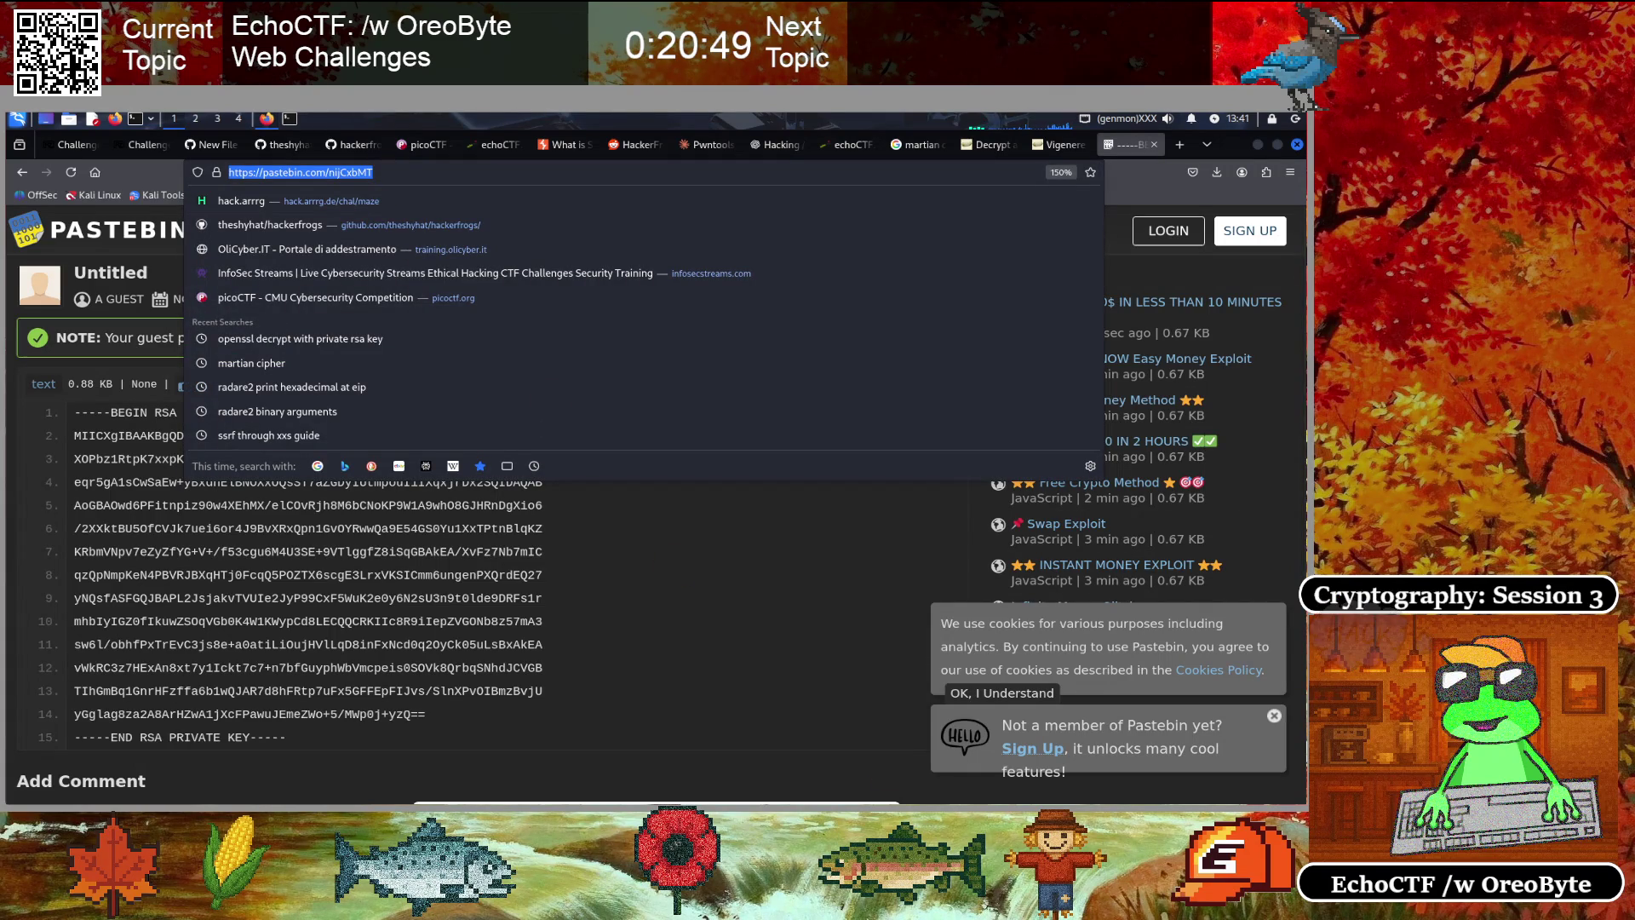
left_click(171, 642)
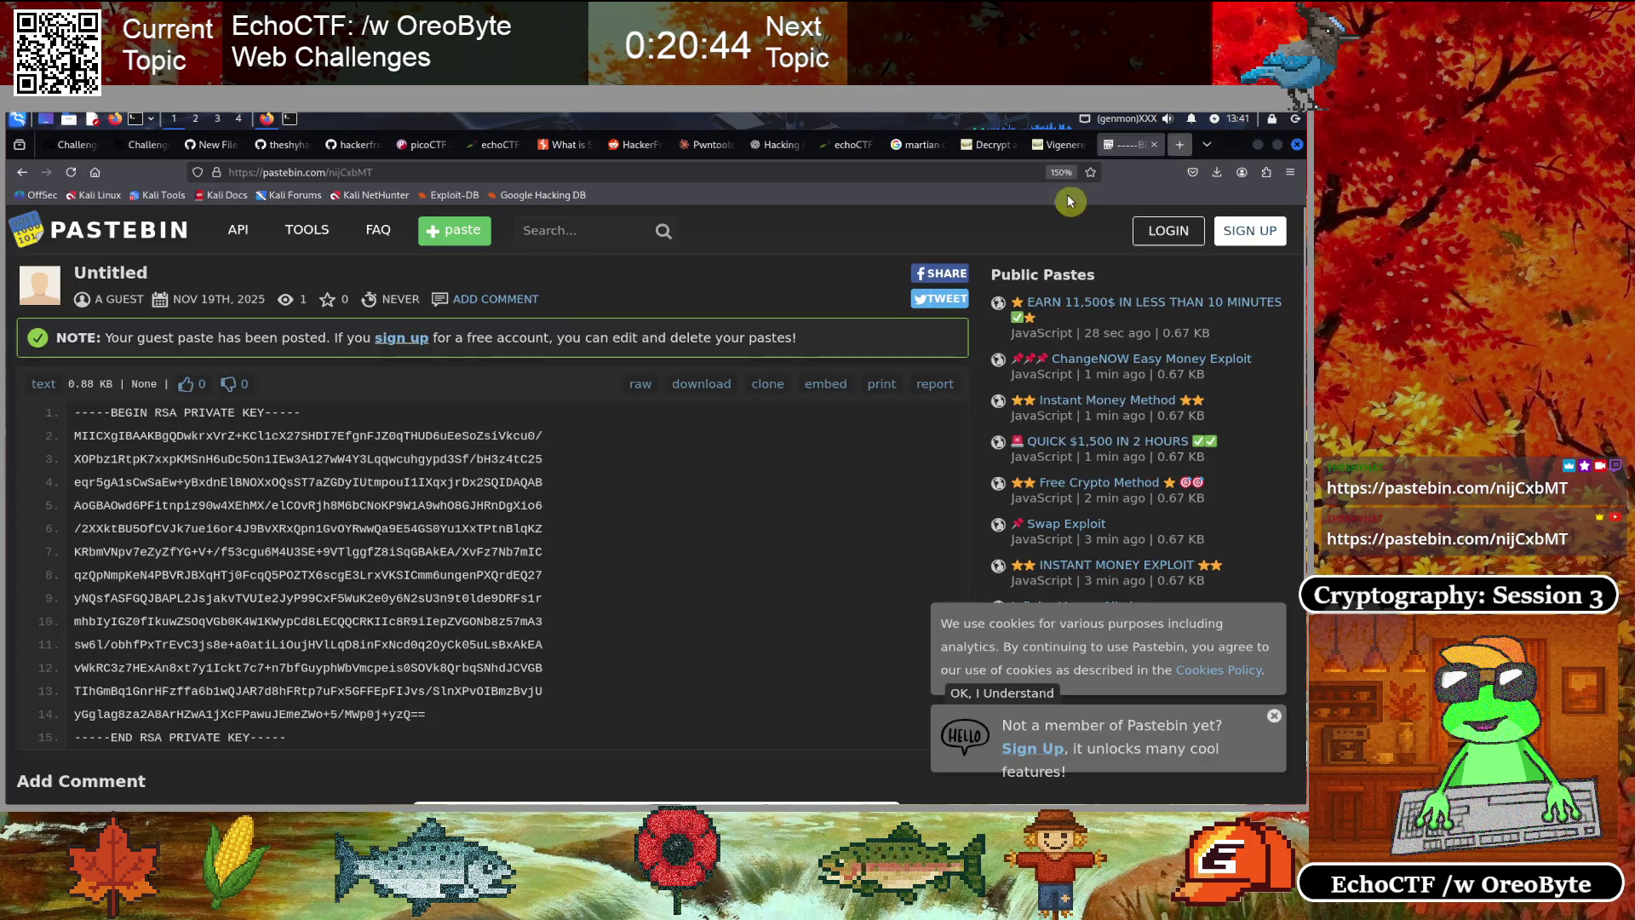
Google 'extract public key from rsa private key' in a new tab
key("ctrl+t")
left_click(401, 438)
type("extract")
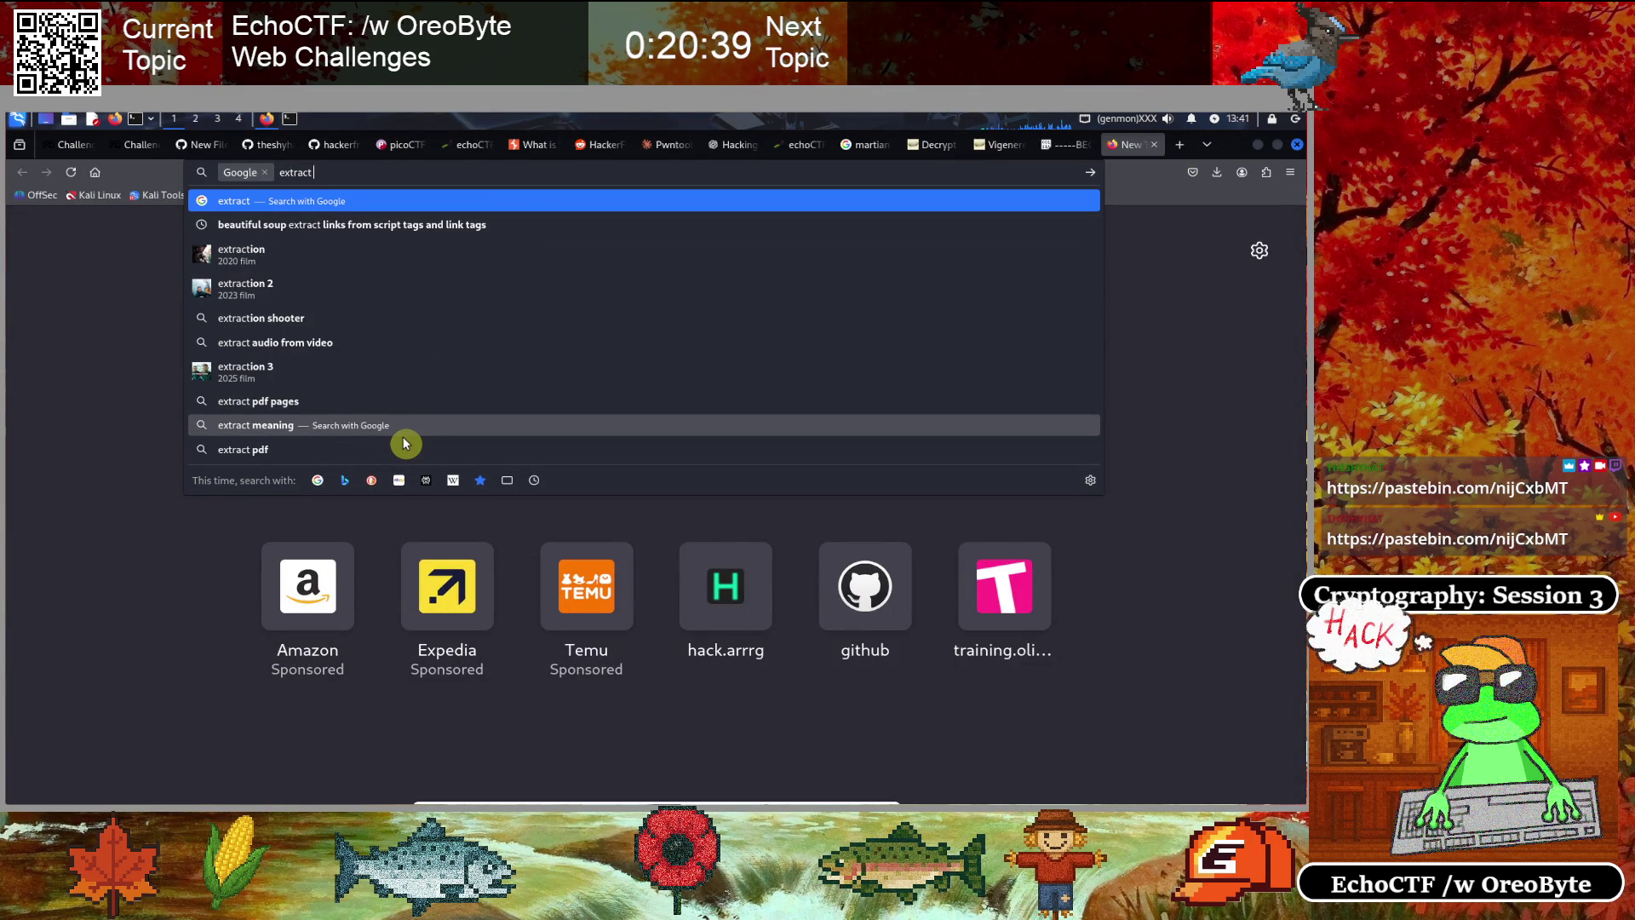
left_click(1050, 146)
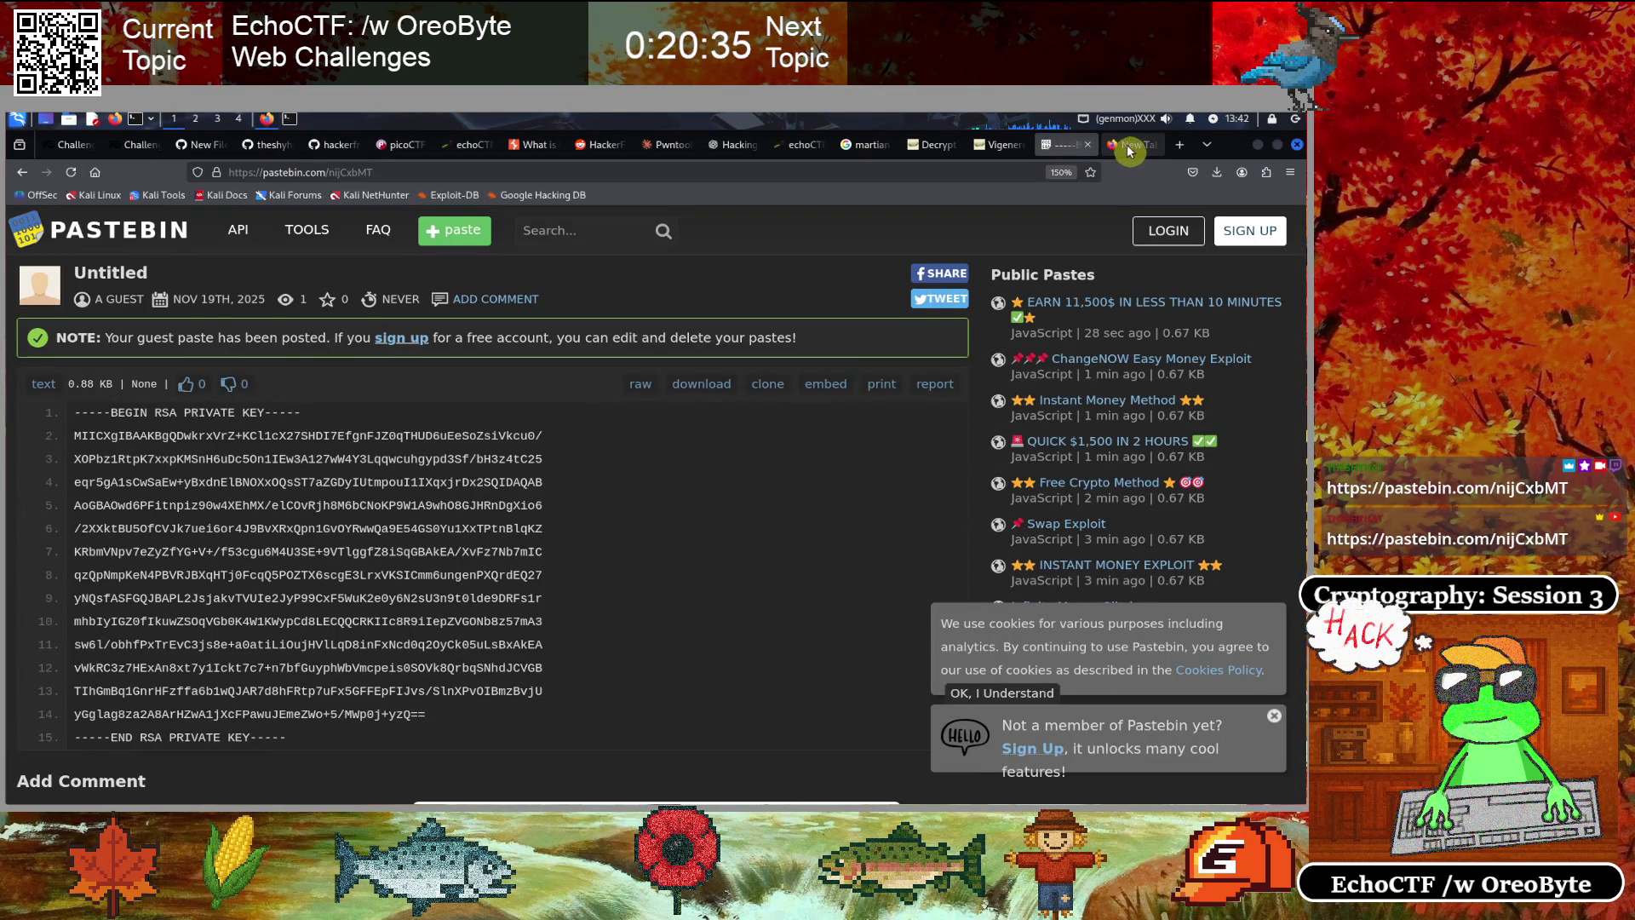
left_click(1126, 144)
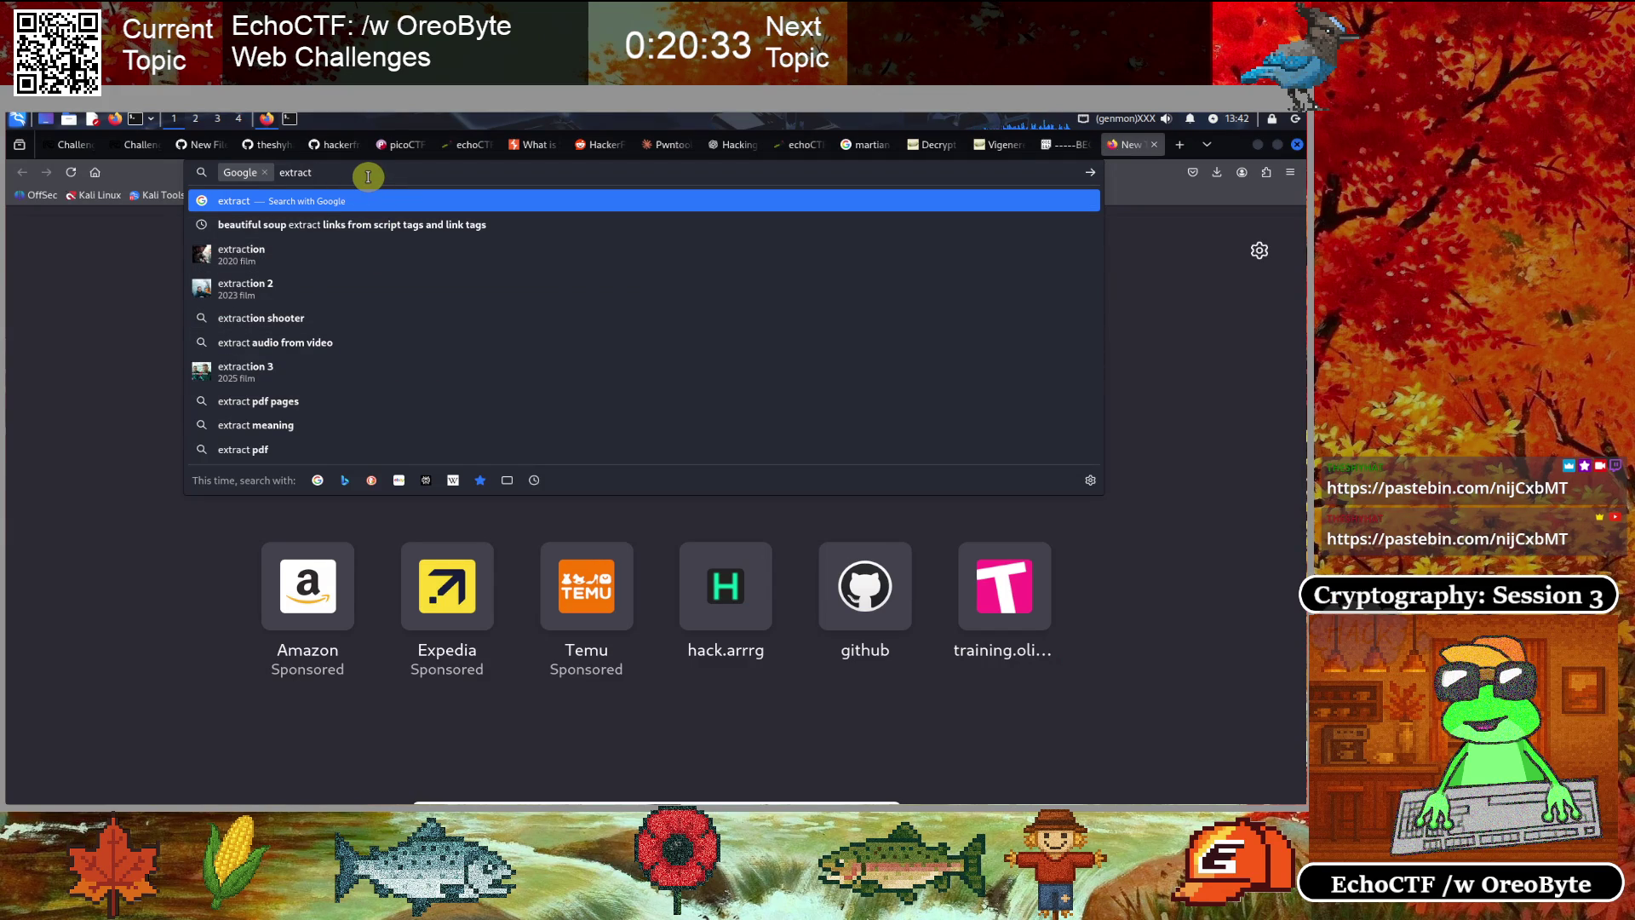
type("public key")
type(" from rsa private key")
key("Return")
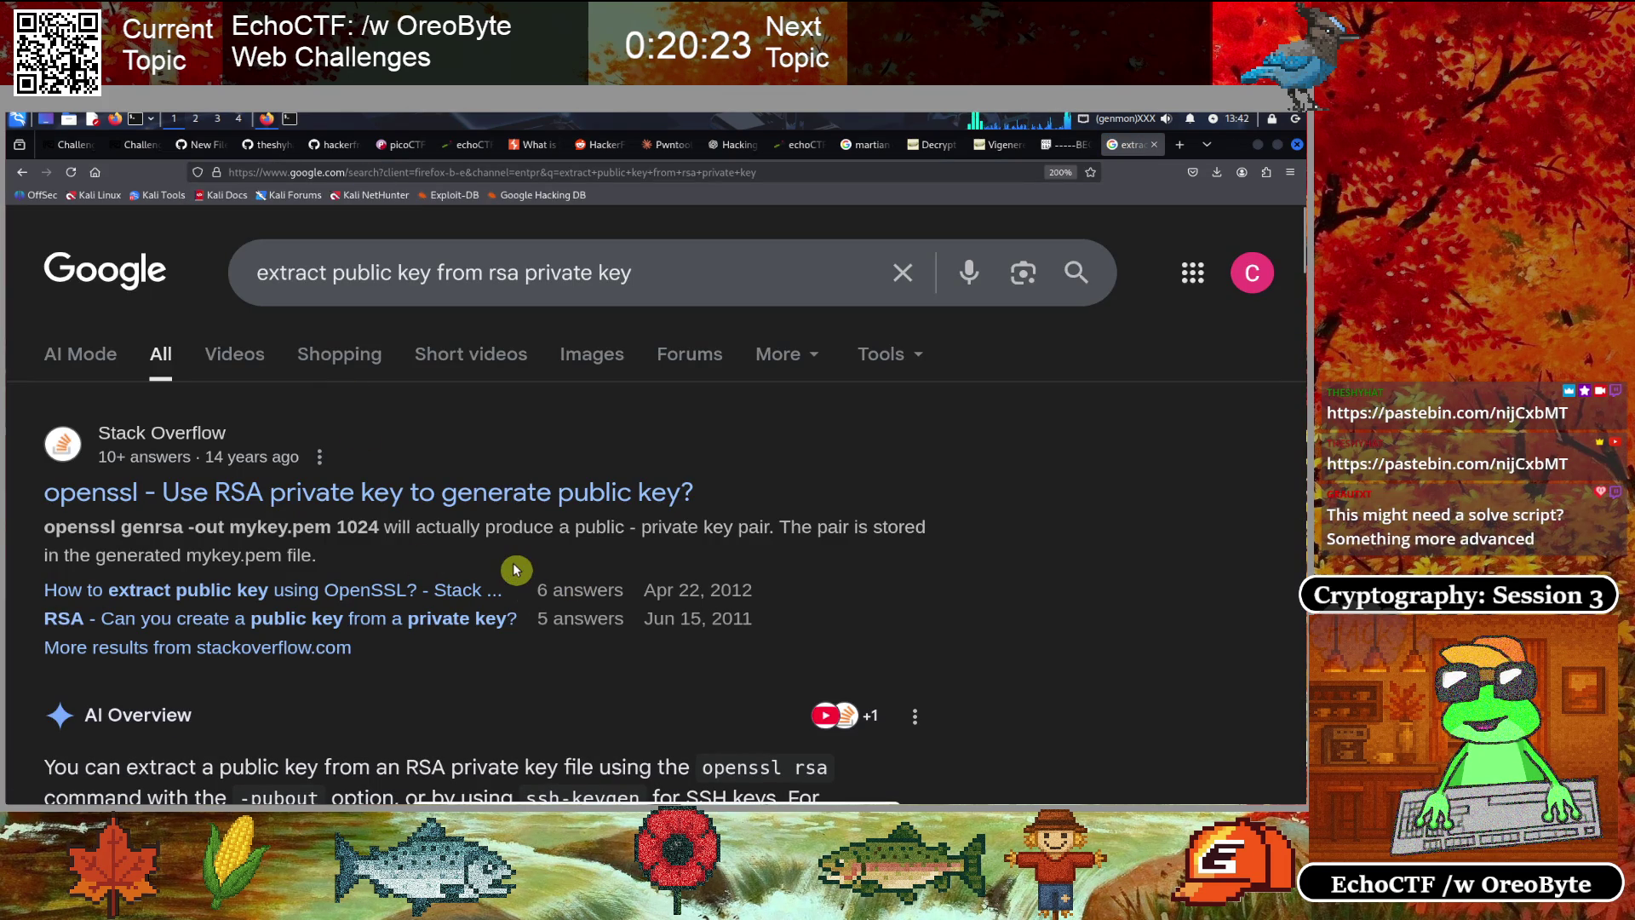
Select the 'openssl rsa -in … -pubout' command from the expanded OpenSSL section
scroll(516, 571, "down", 3)
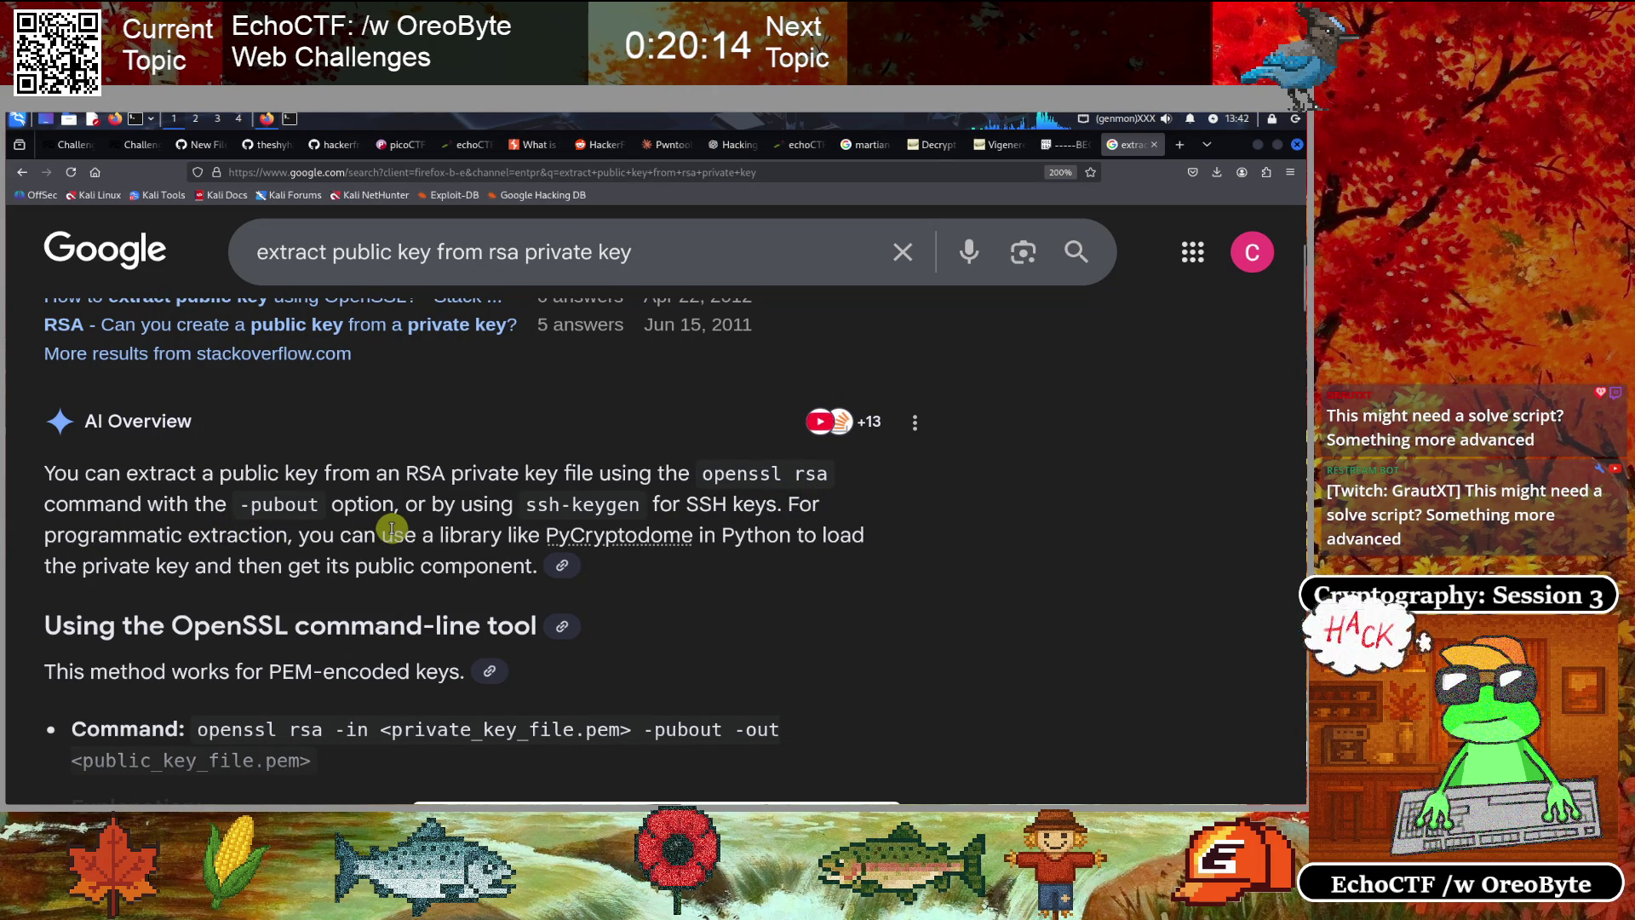
scroll(387, 528, "down", 3)
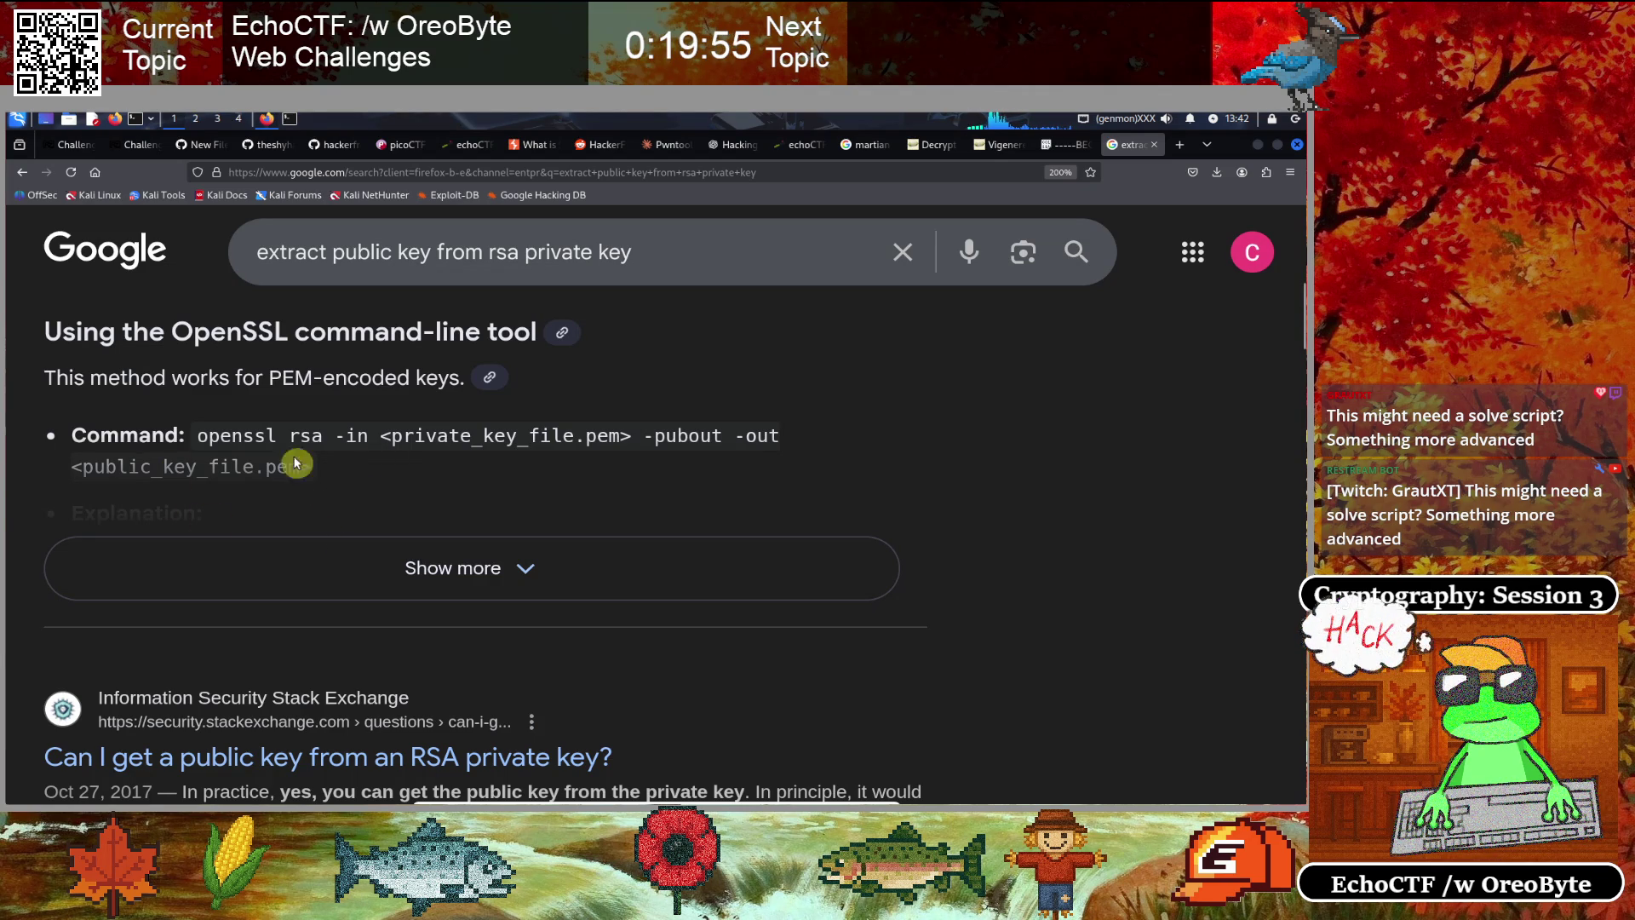
left_click(454, 568)
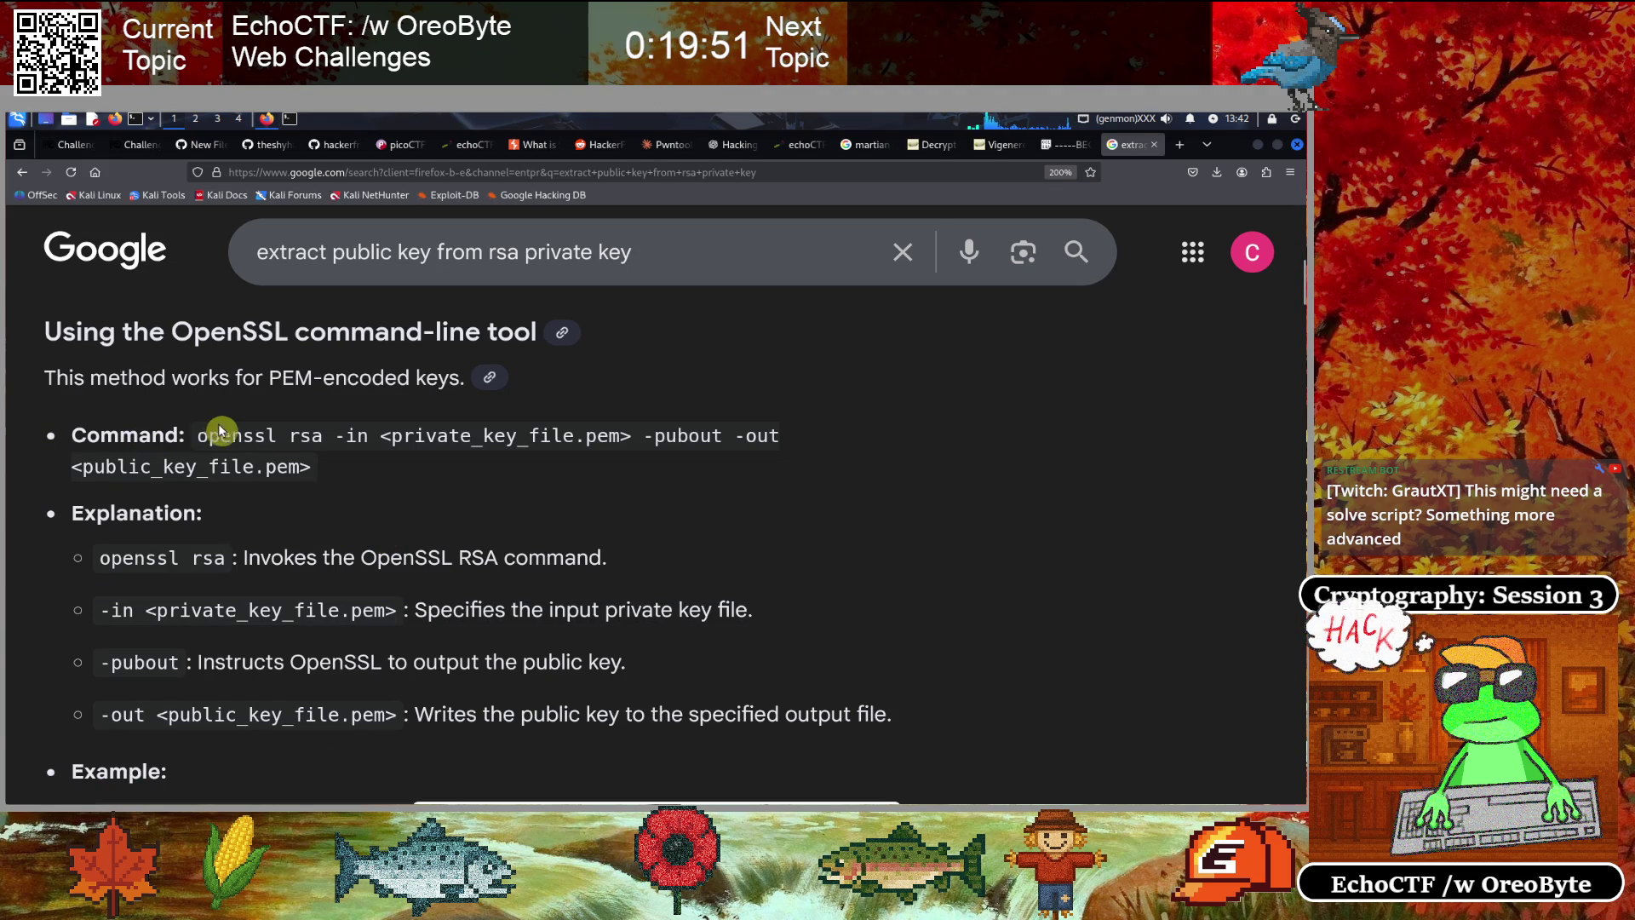
left_click_drag(199, 435, 722, 435)
left_click(272, 120)
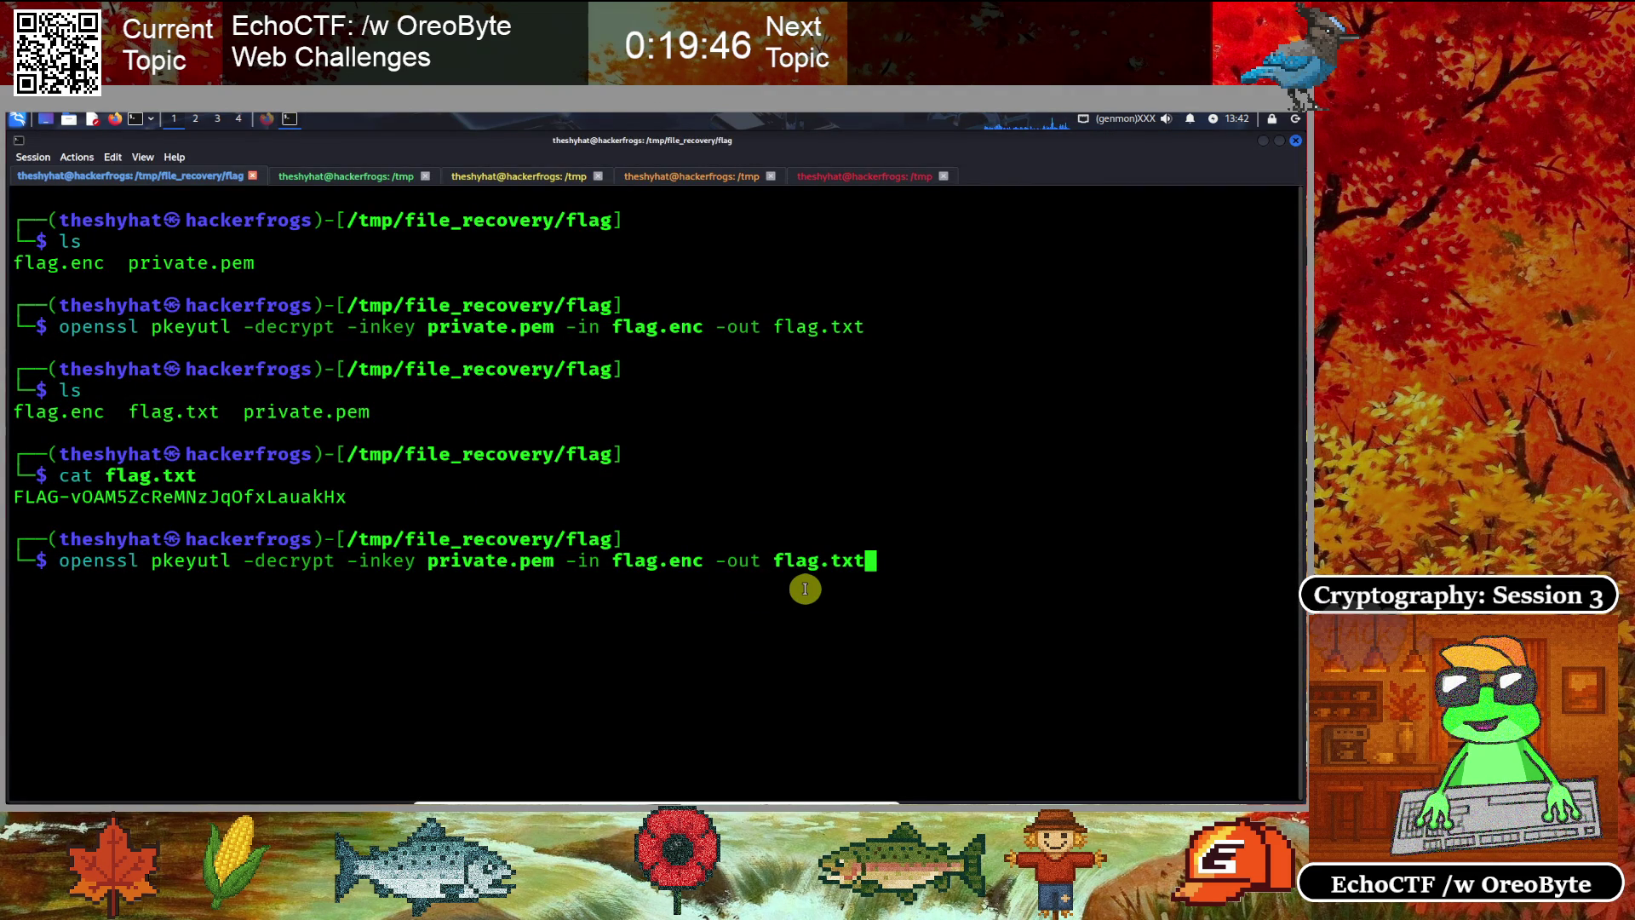
Move up to /tmp/file_recovery, then create and enter a public_key_recovery folder
key("Up")
key("Up")
key("BackSpace")
key("BackSpace")
key("BackSpace")
key("ctrl+l")
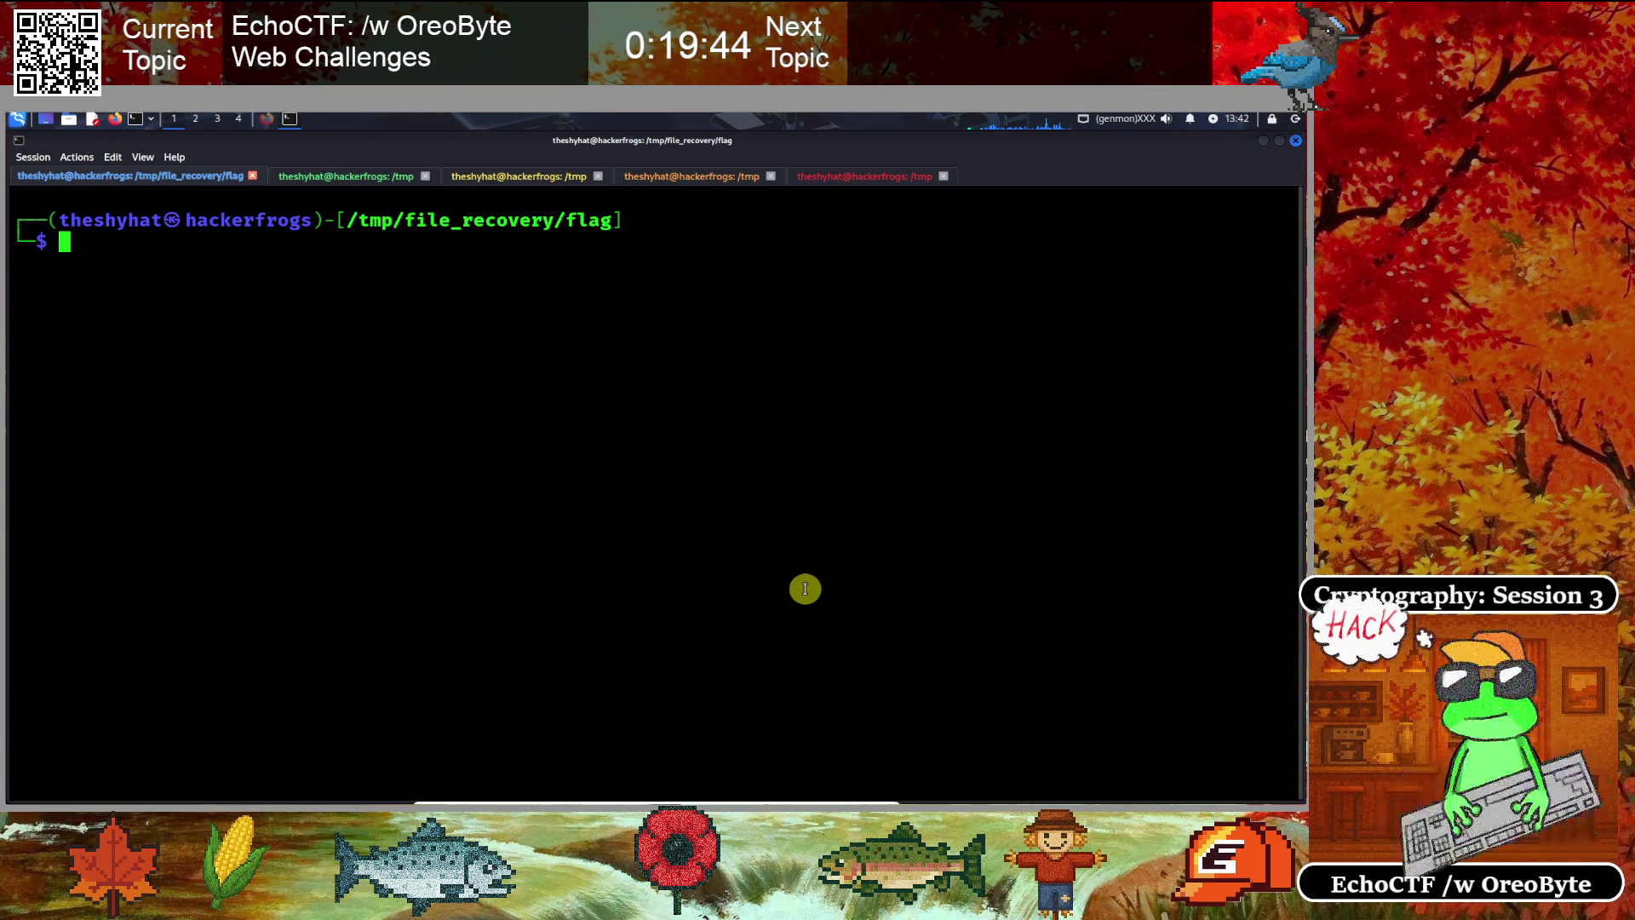
type("ls")
key("Return")
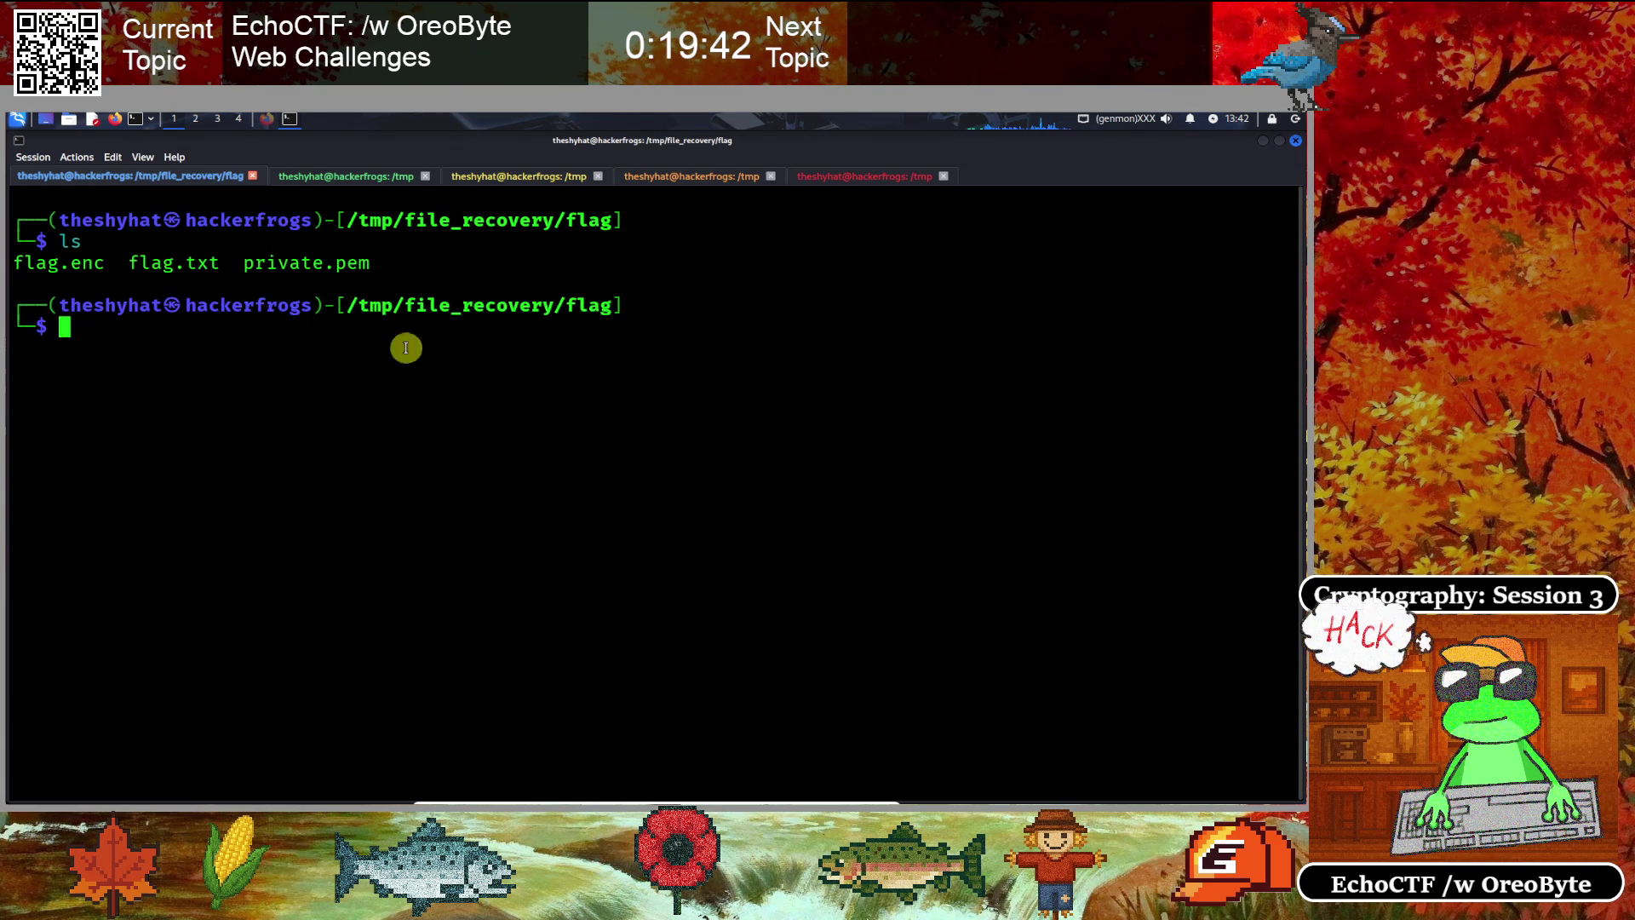
type("cd ..")
key("Return")
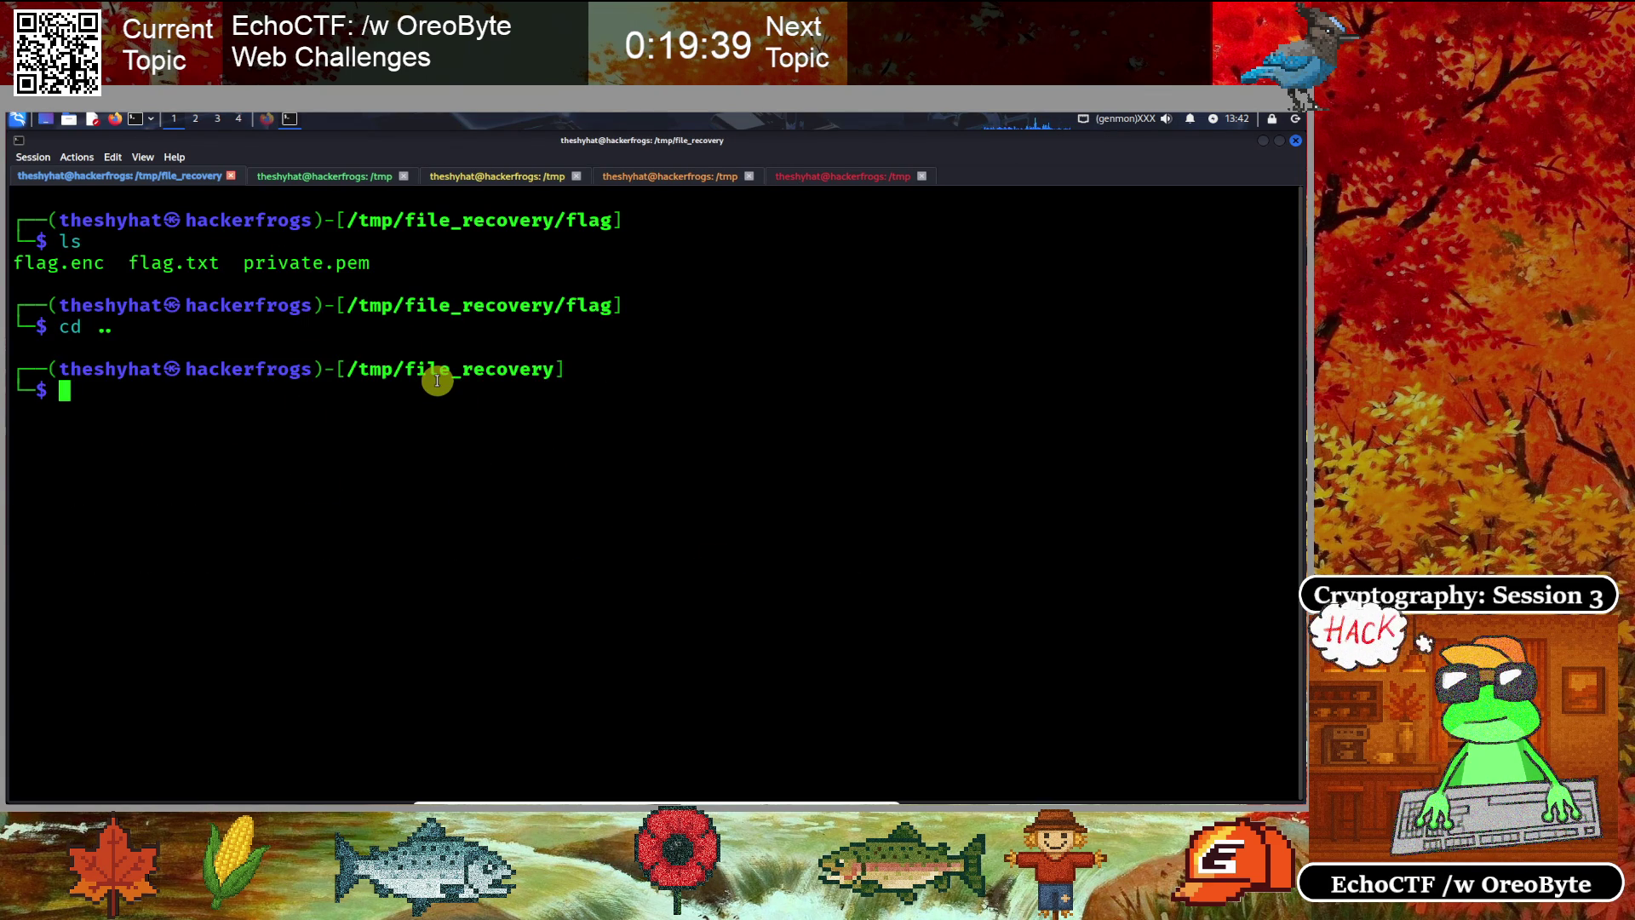
type("mkdir")
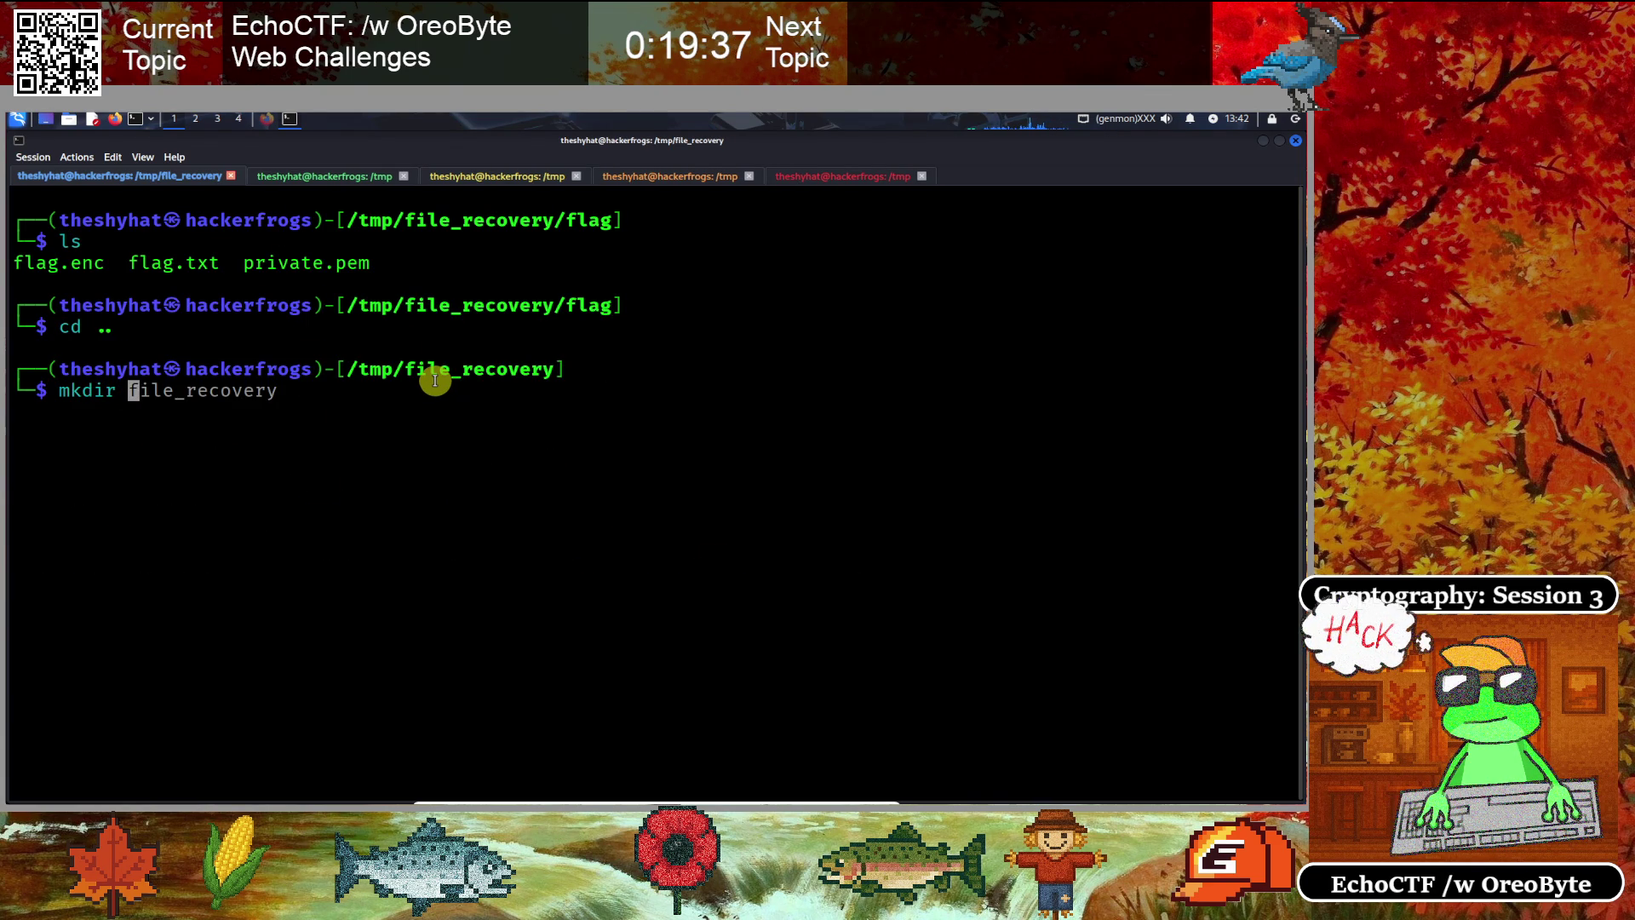
type("public")
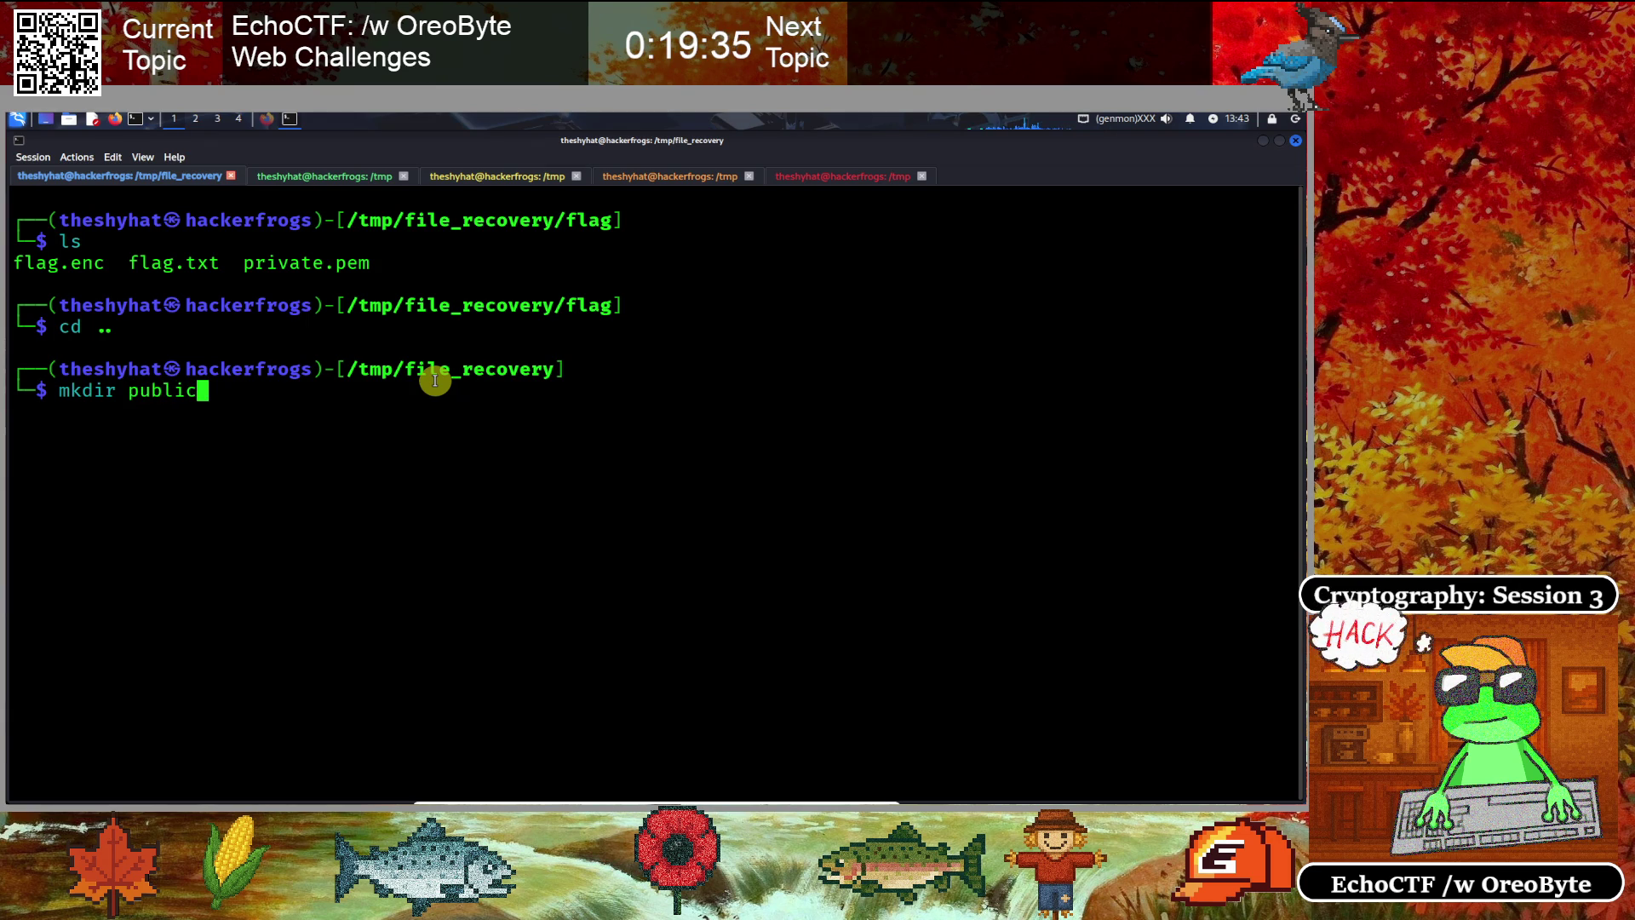
type("key_re")
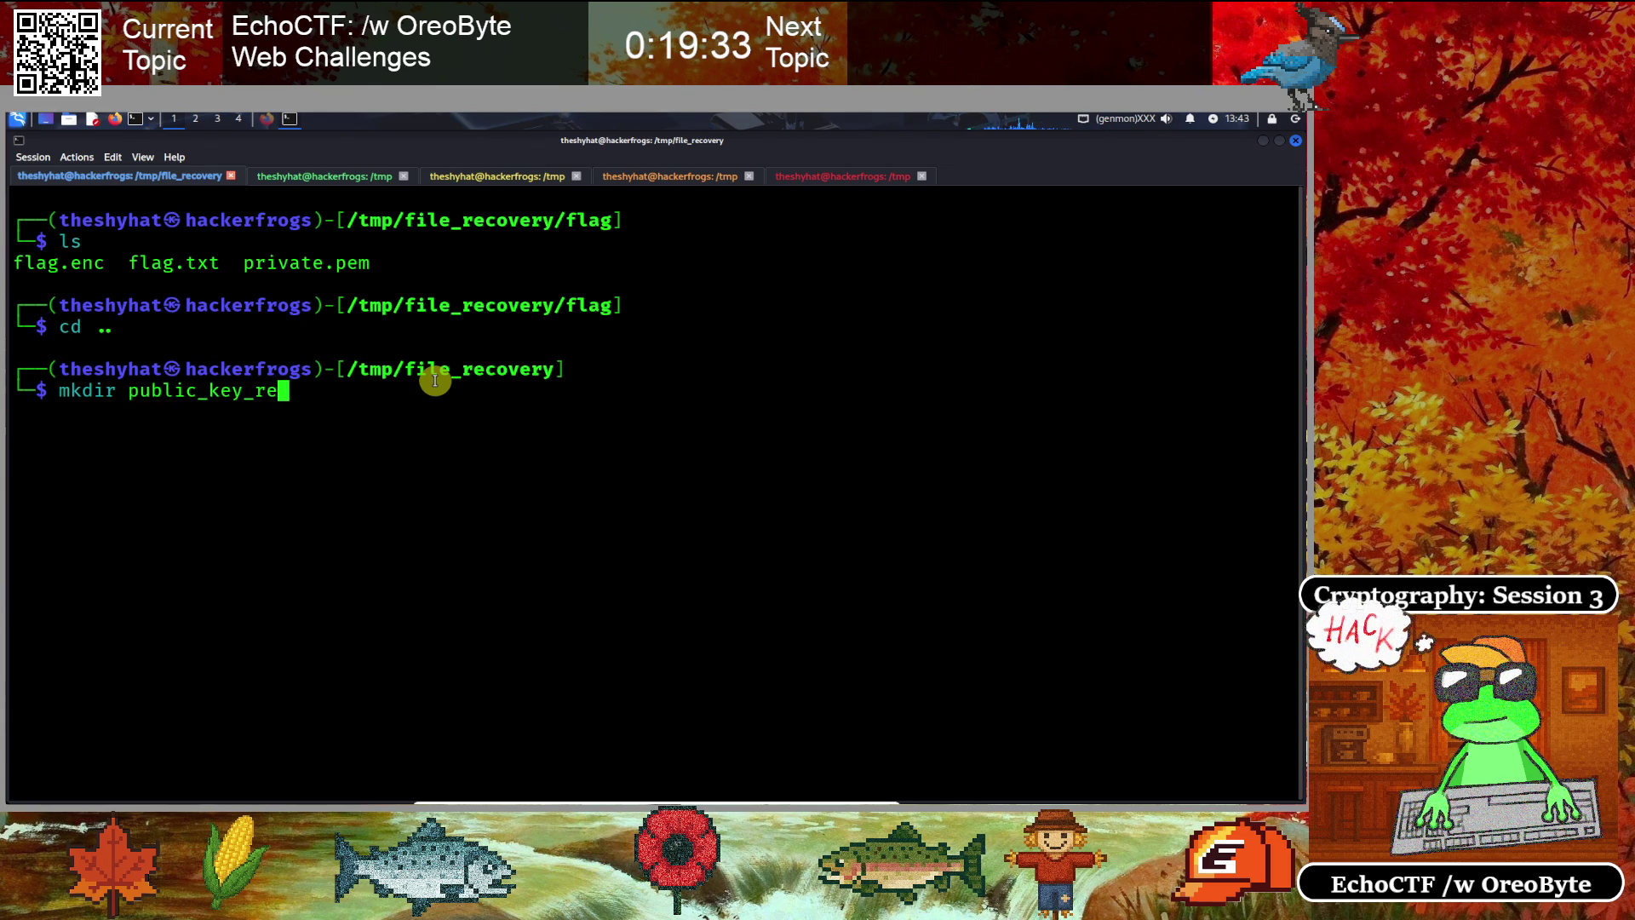
type("y")
key("Return")
type("pub")
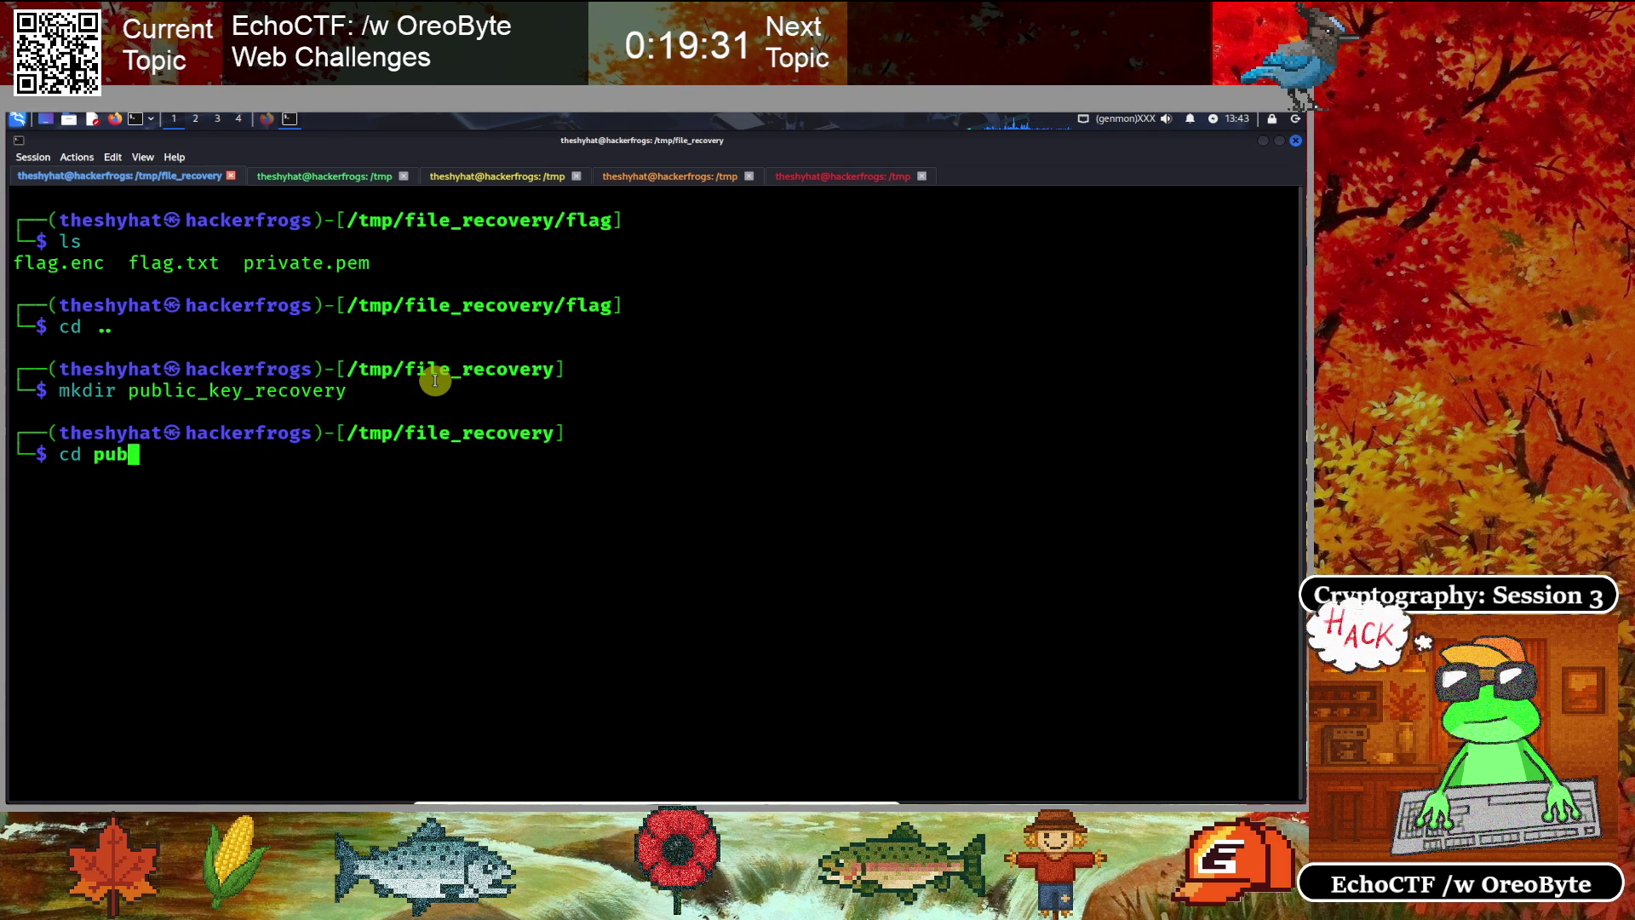
key("Tab")
key("Return")
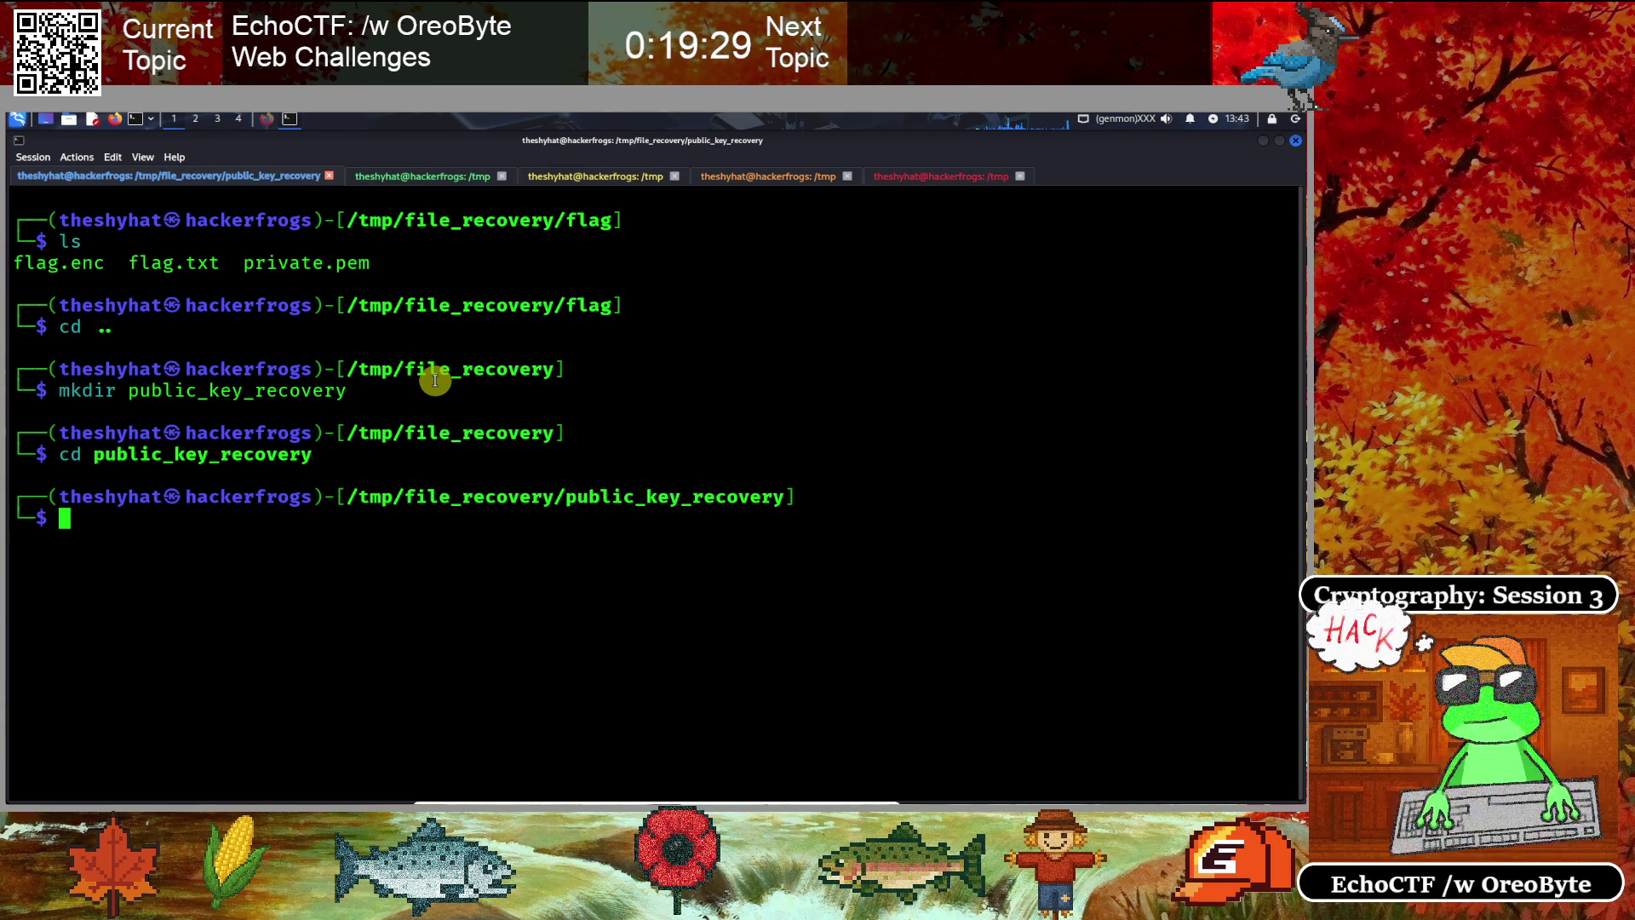
Save the Pastebin RSA private key into private.pem using nano
type("nano ")
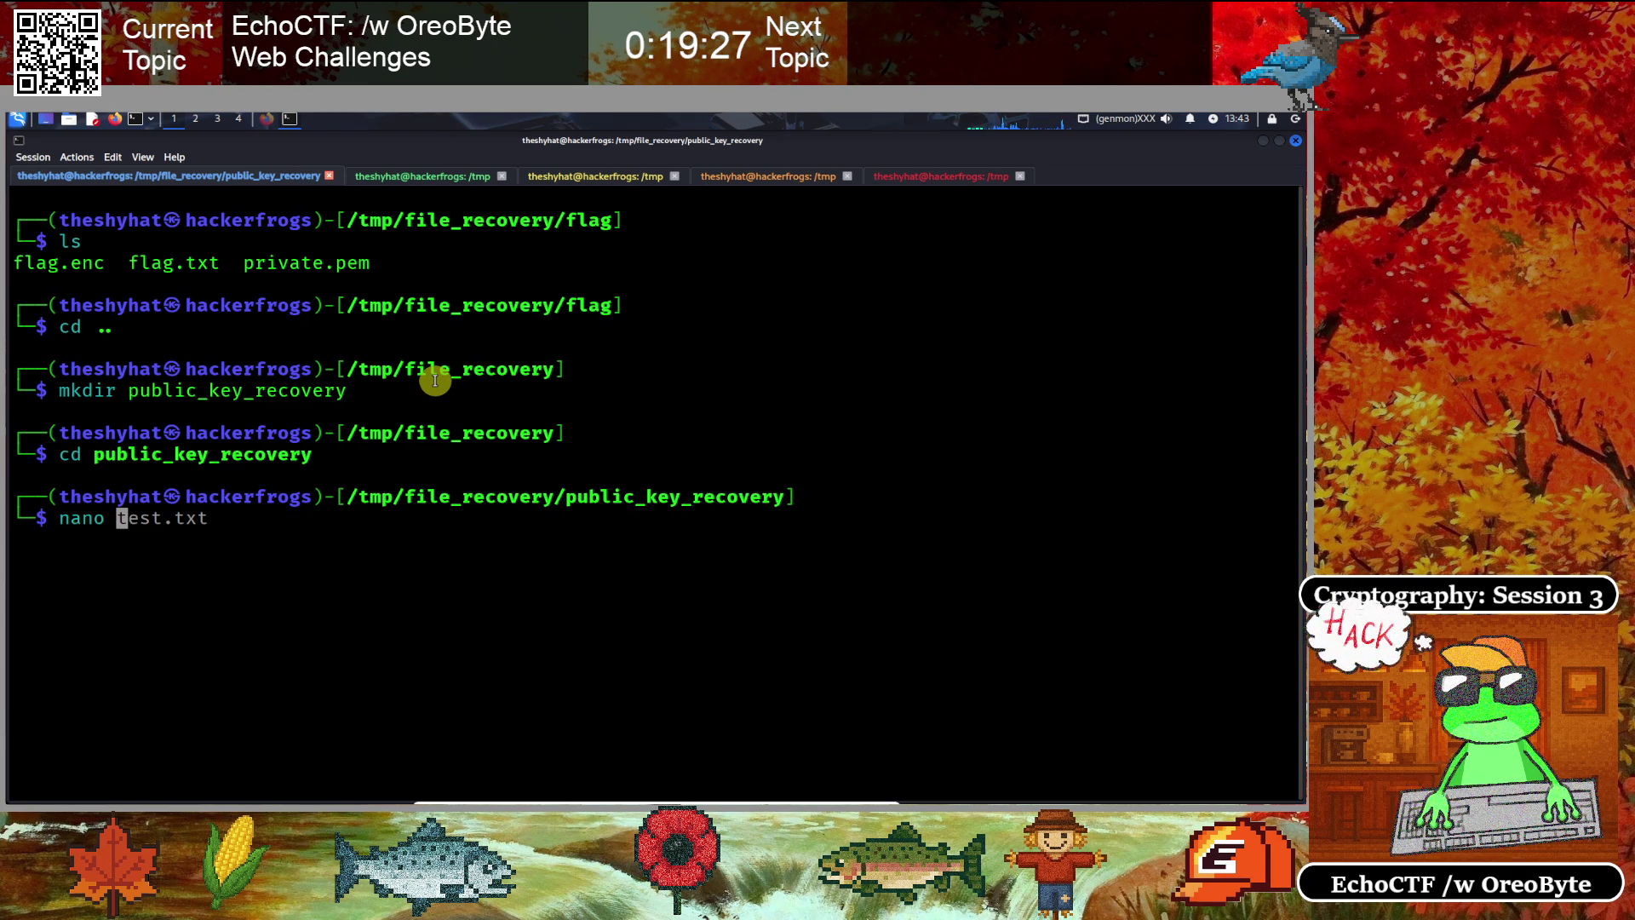
type("private.pem")
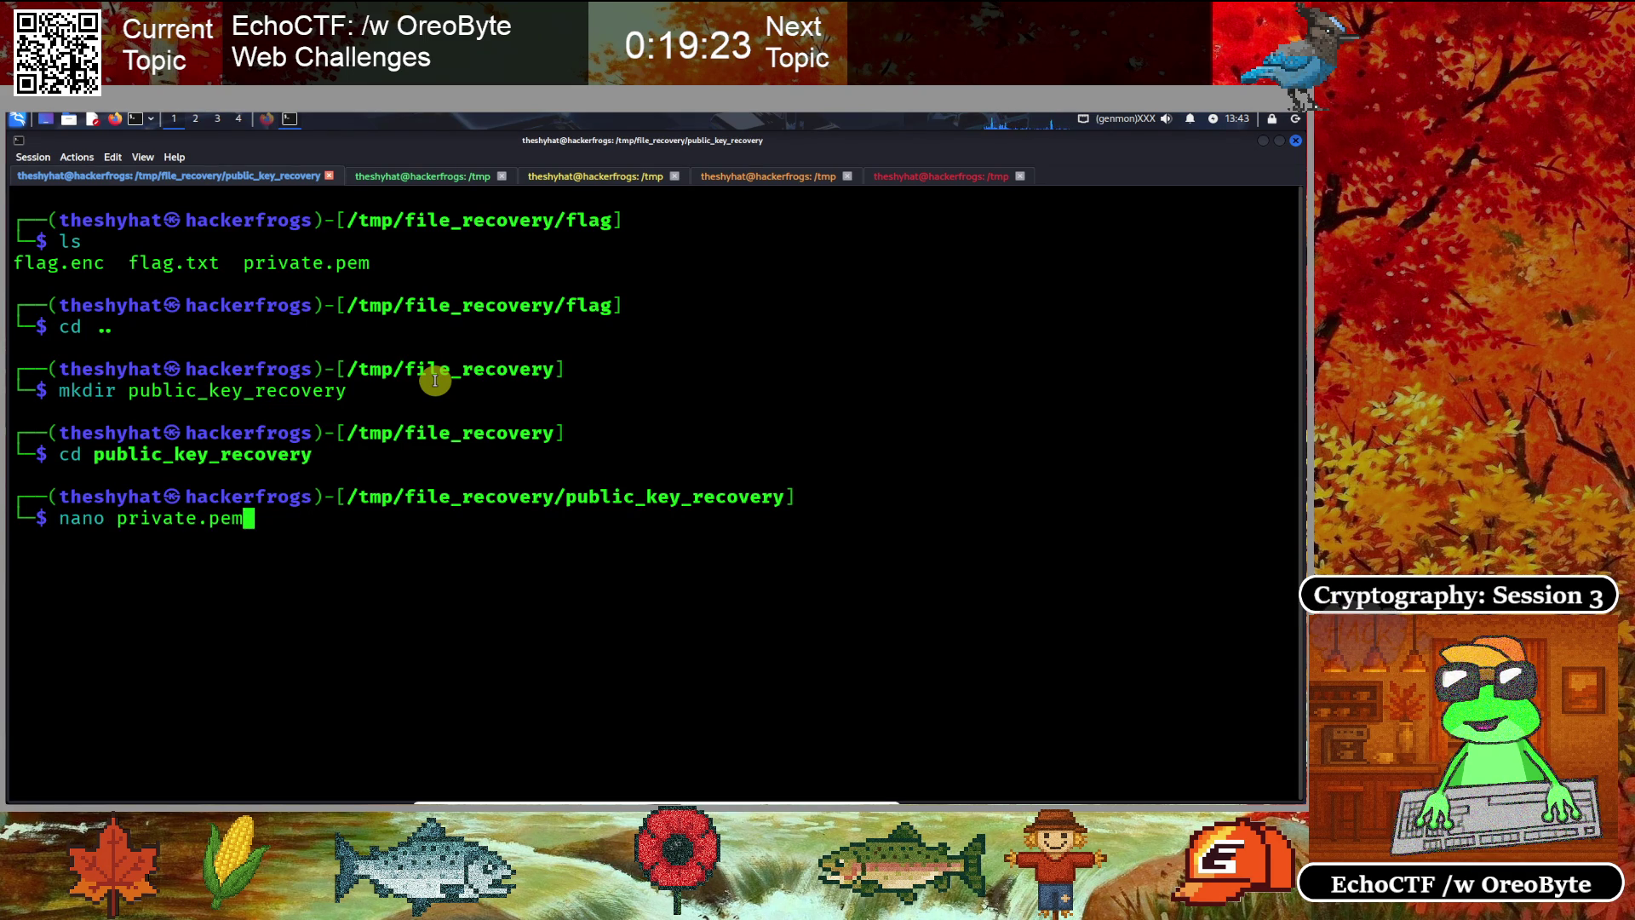
key("Return")
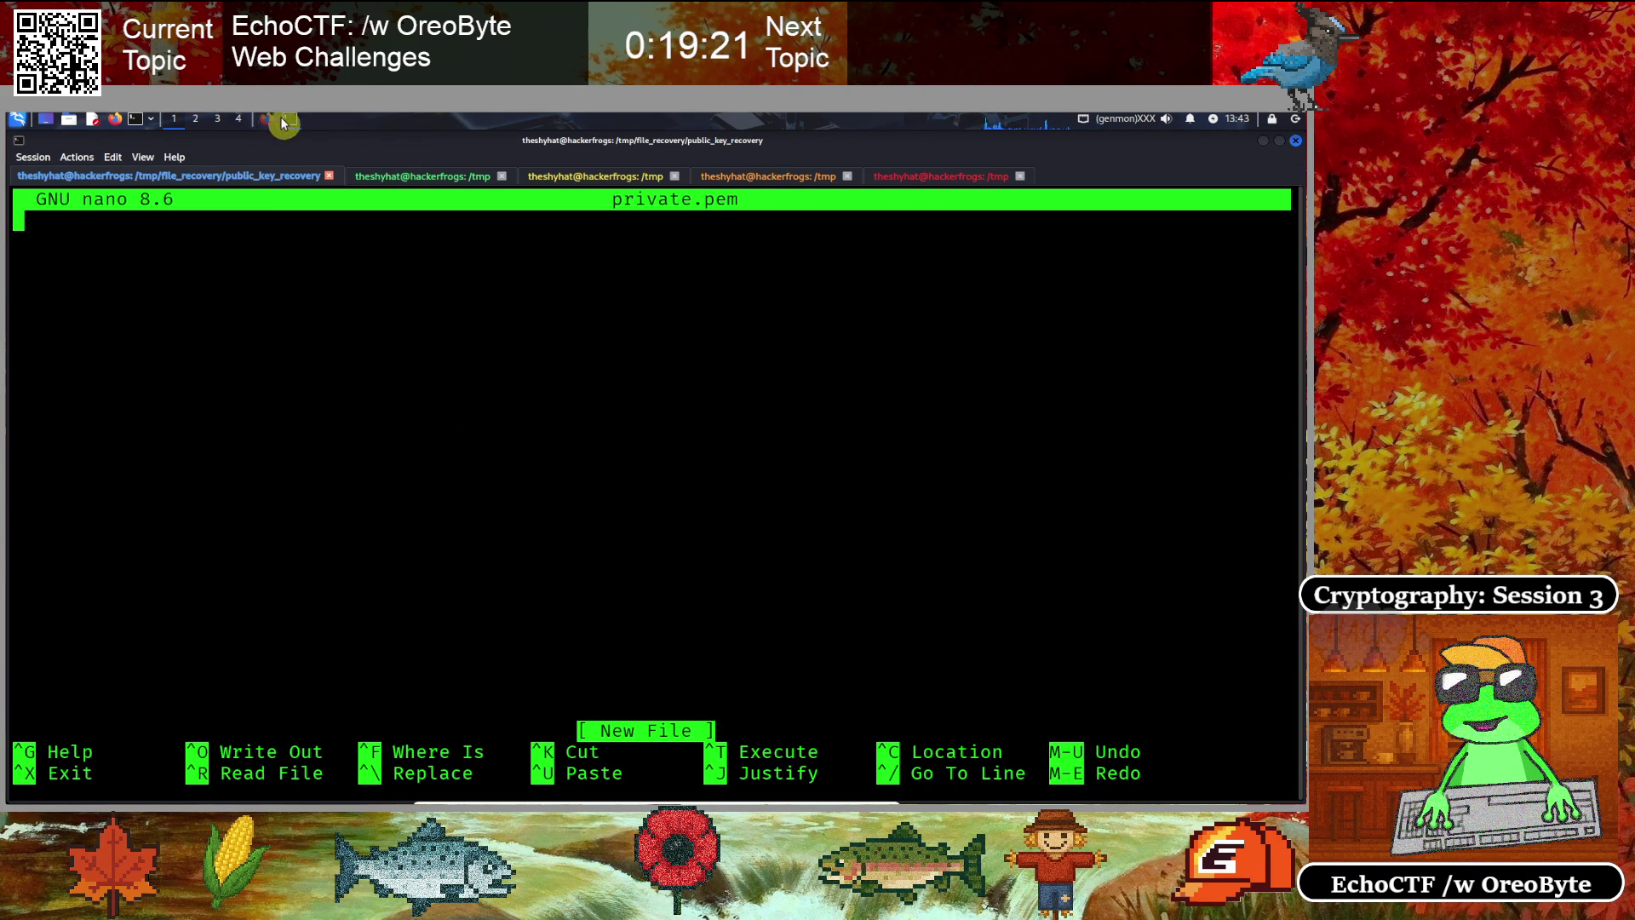
left_click(269, 120)
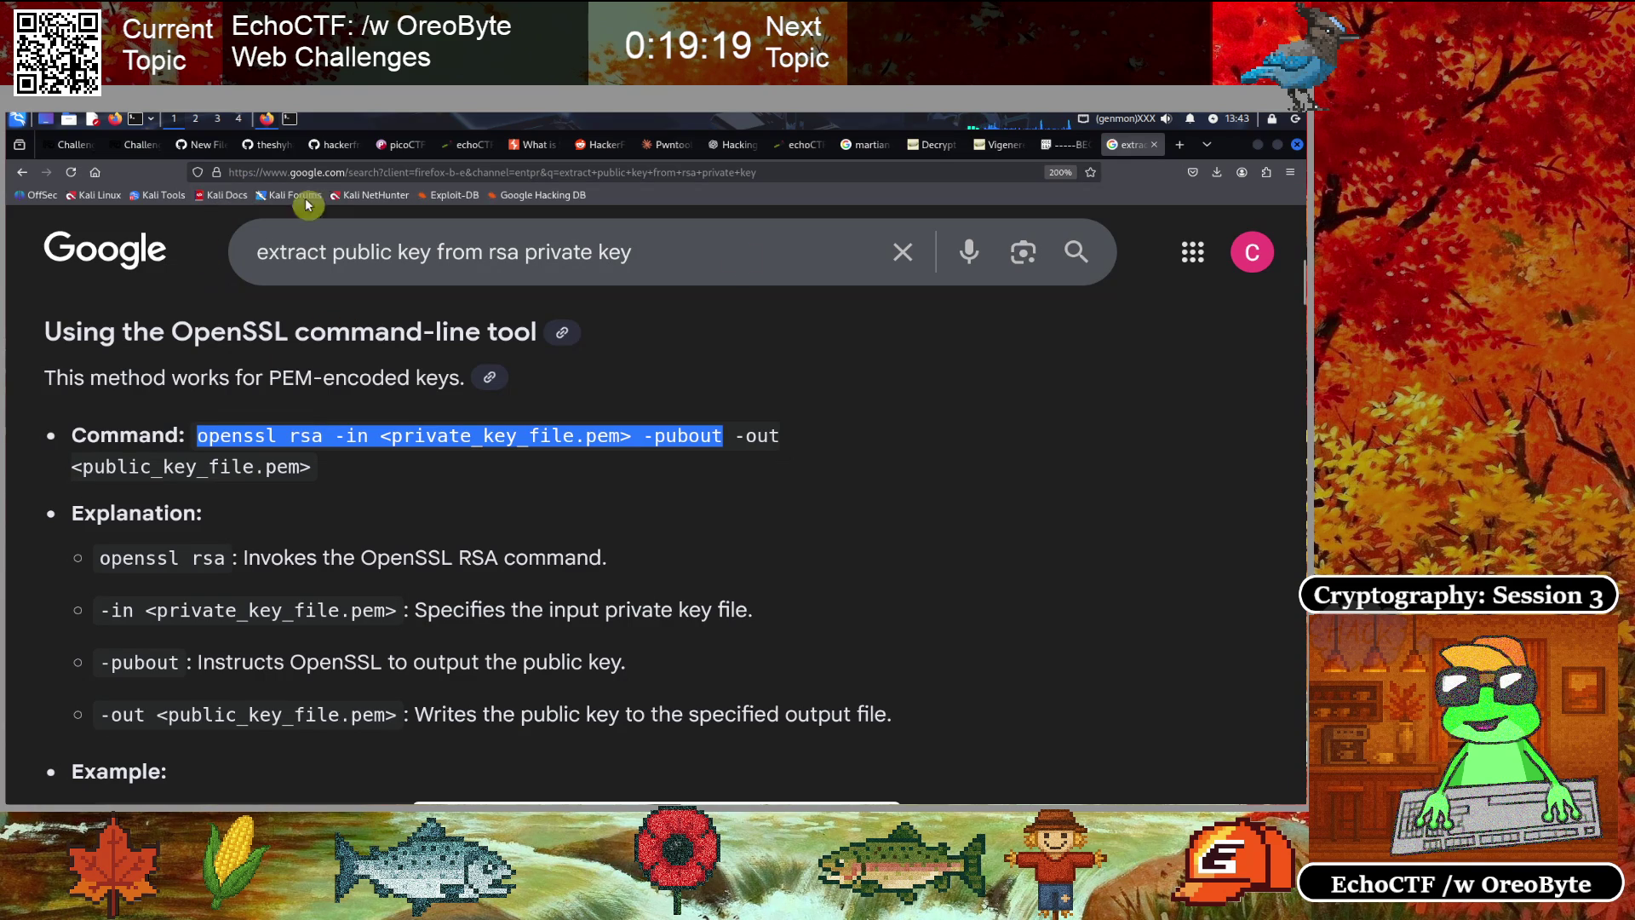
left_click(1071, 145)
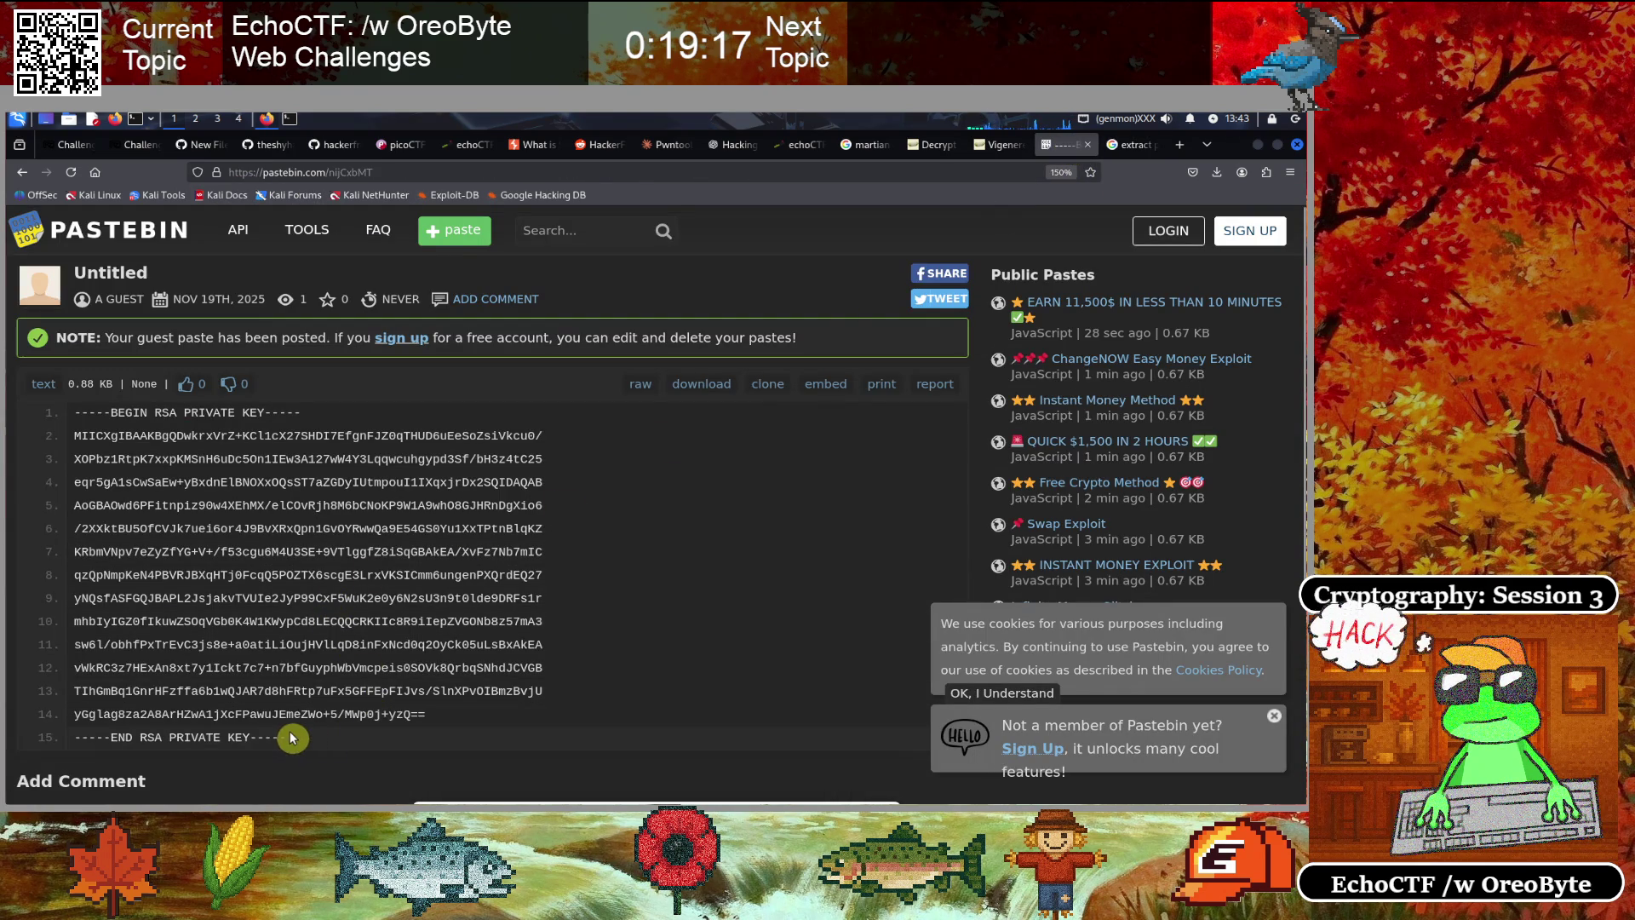
mouse_move(294, 737)
left_mouse_down()
mouse_move(183, 587)
mouse_move(111, 412)
mouse_move(75, 410)
left_mouse_up()
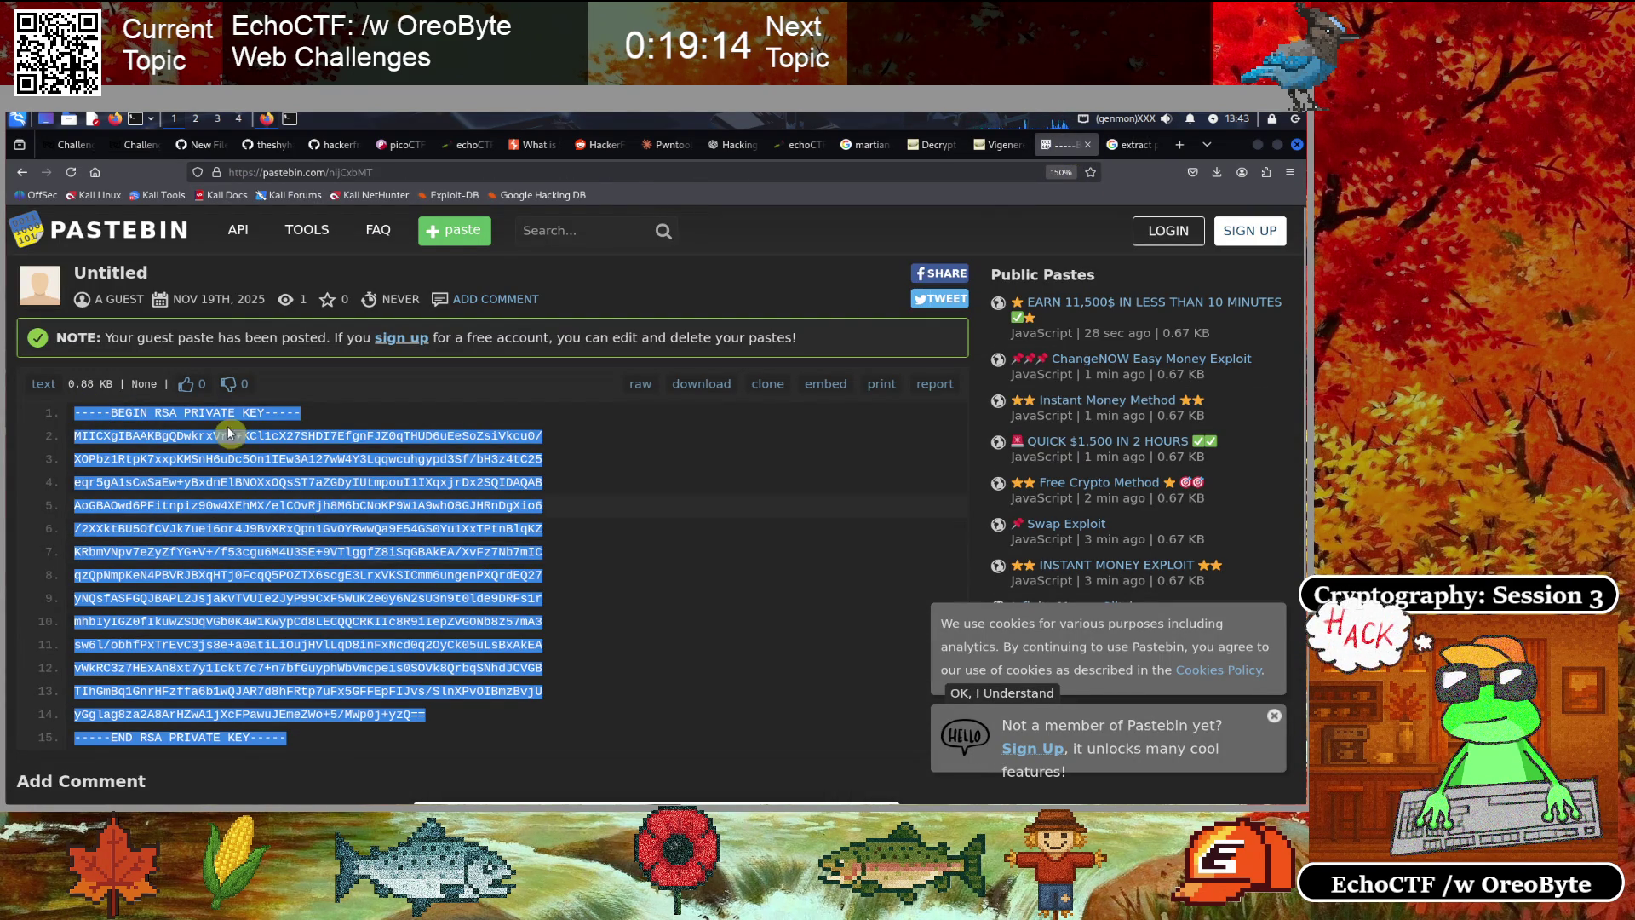
left_click(289, 120)
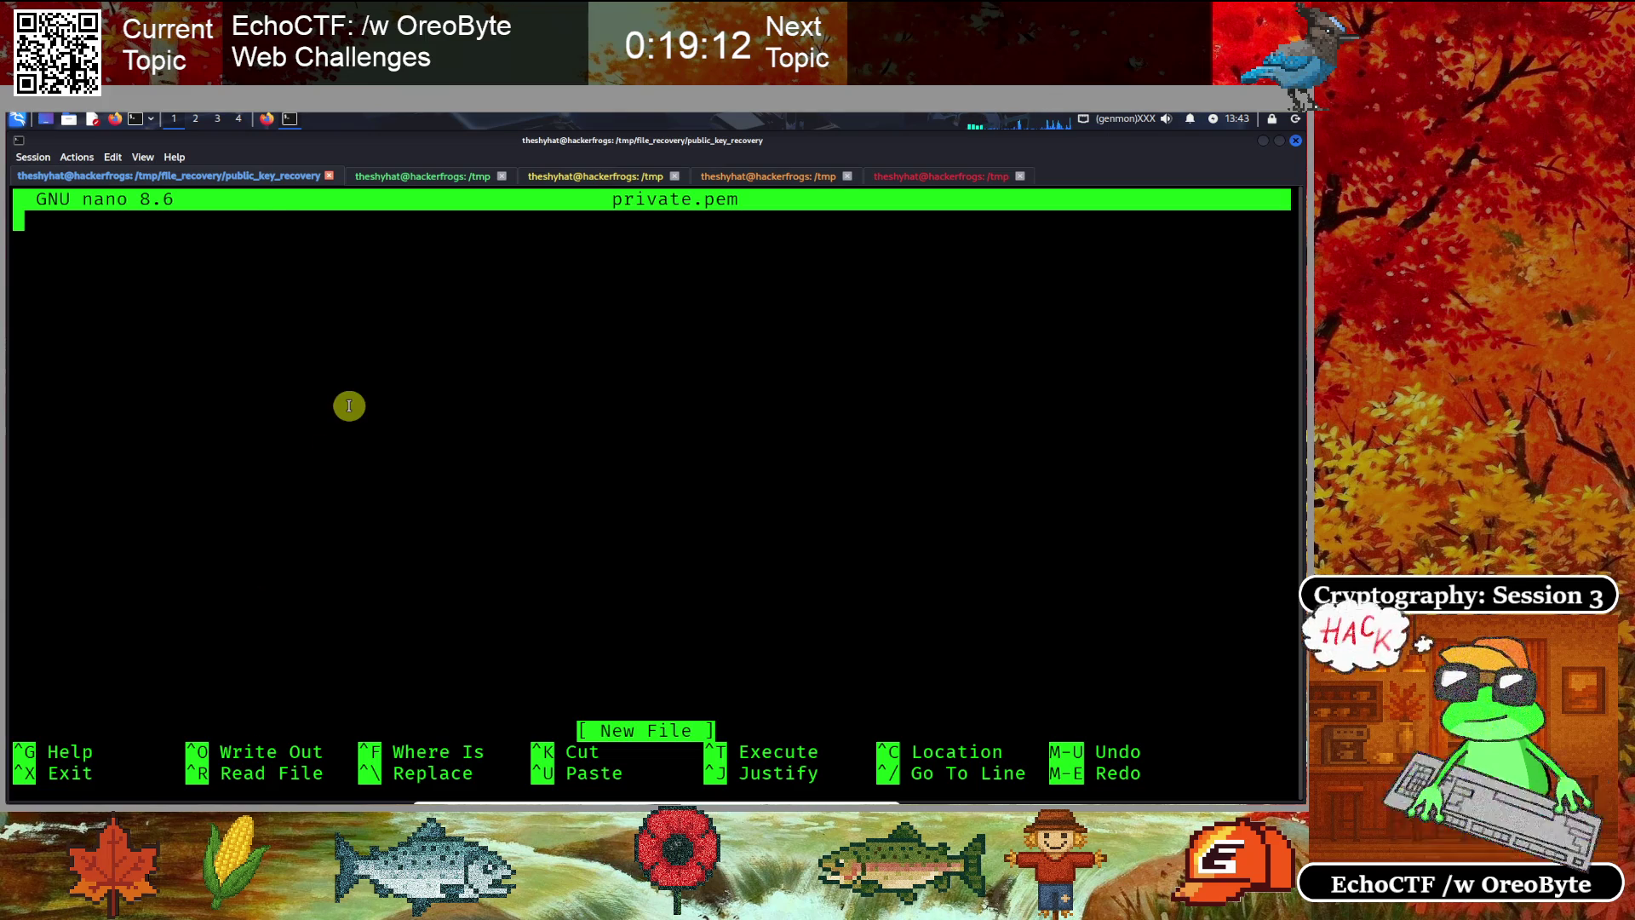
key("ctrl+shift+v")
key("ctrl+x")
key("y")
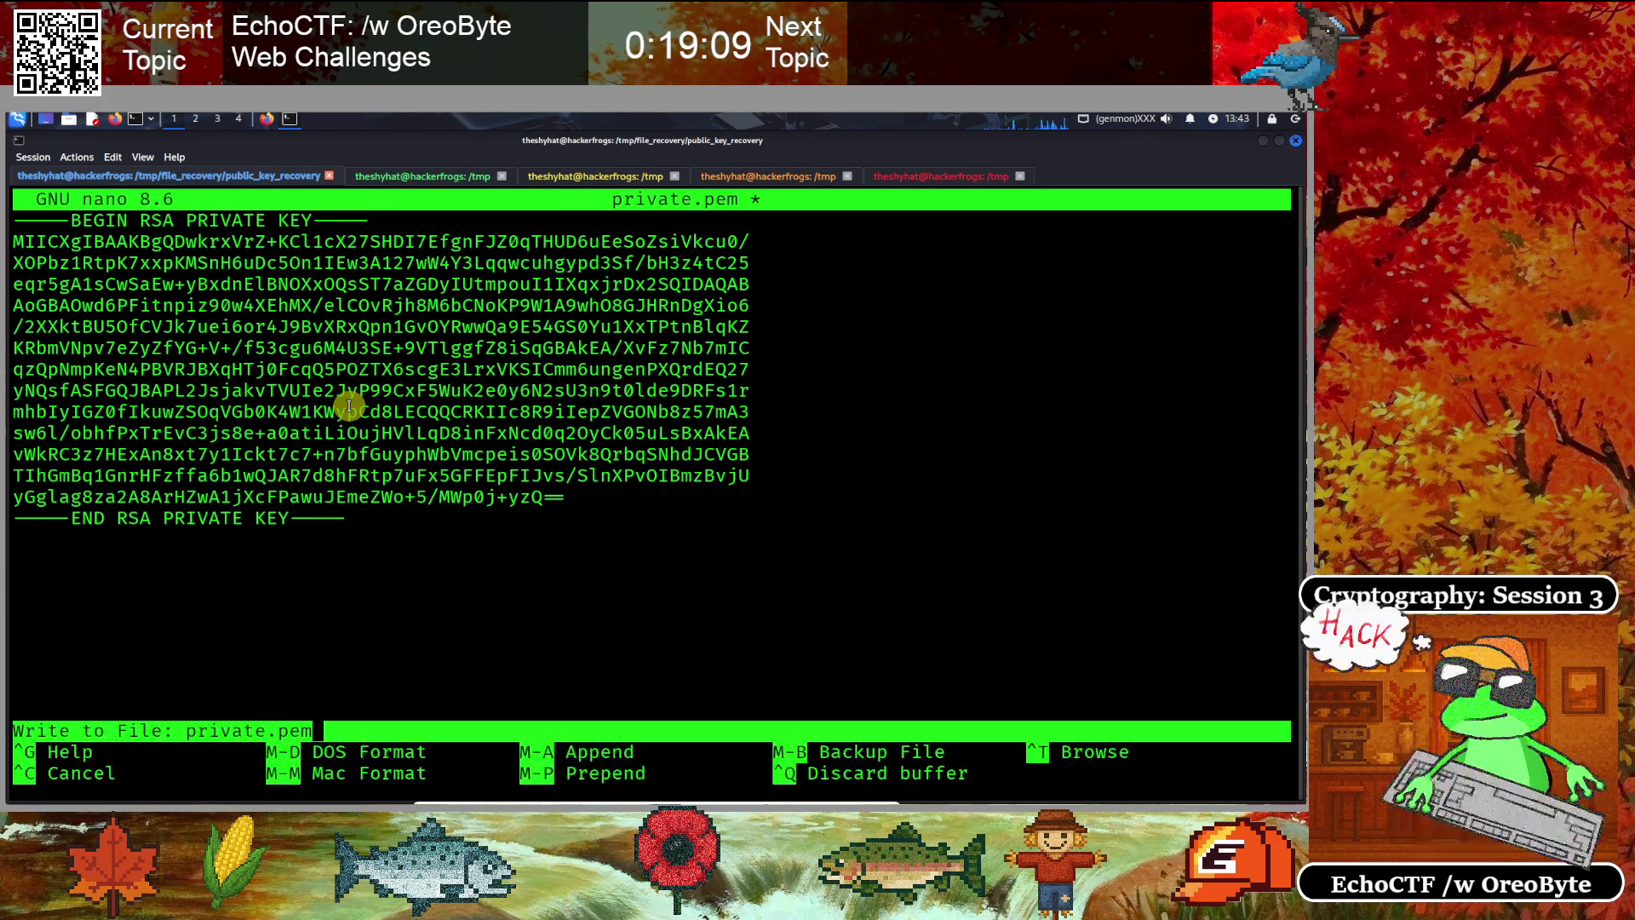
key("Return")
List the folder to confirm private.pem now exists
key("ctrl+l")
type("ls")
key("Return")
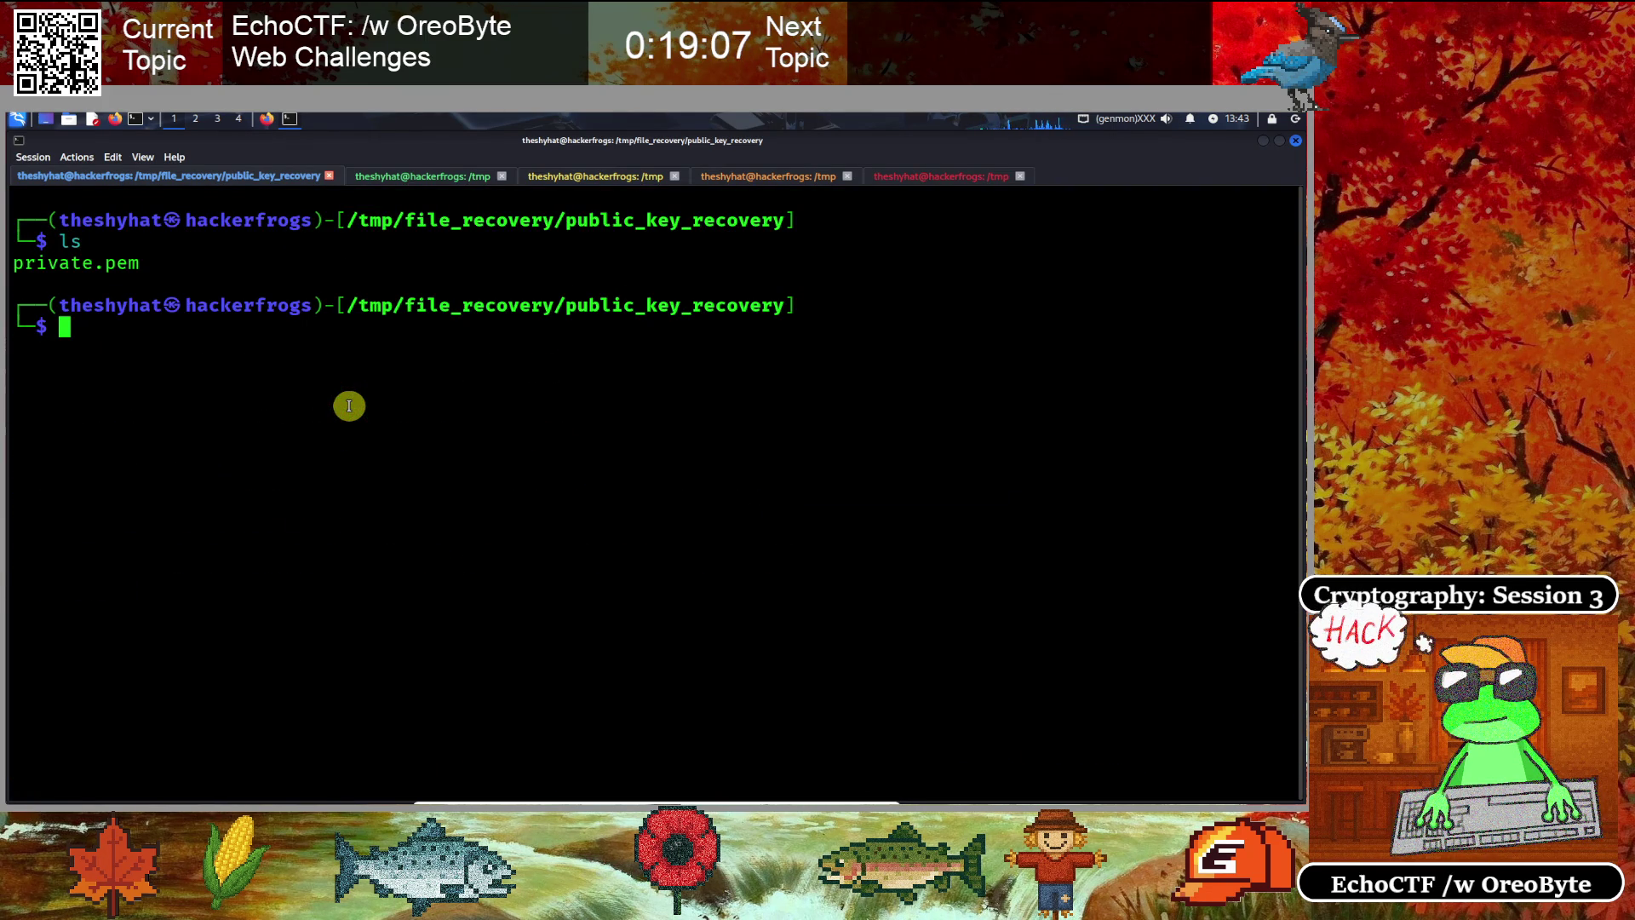
left_click(266, 122)
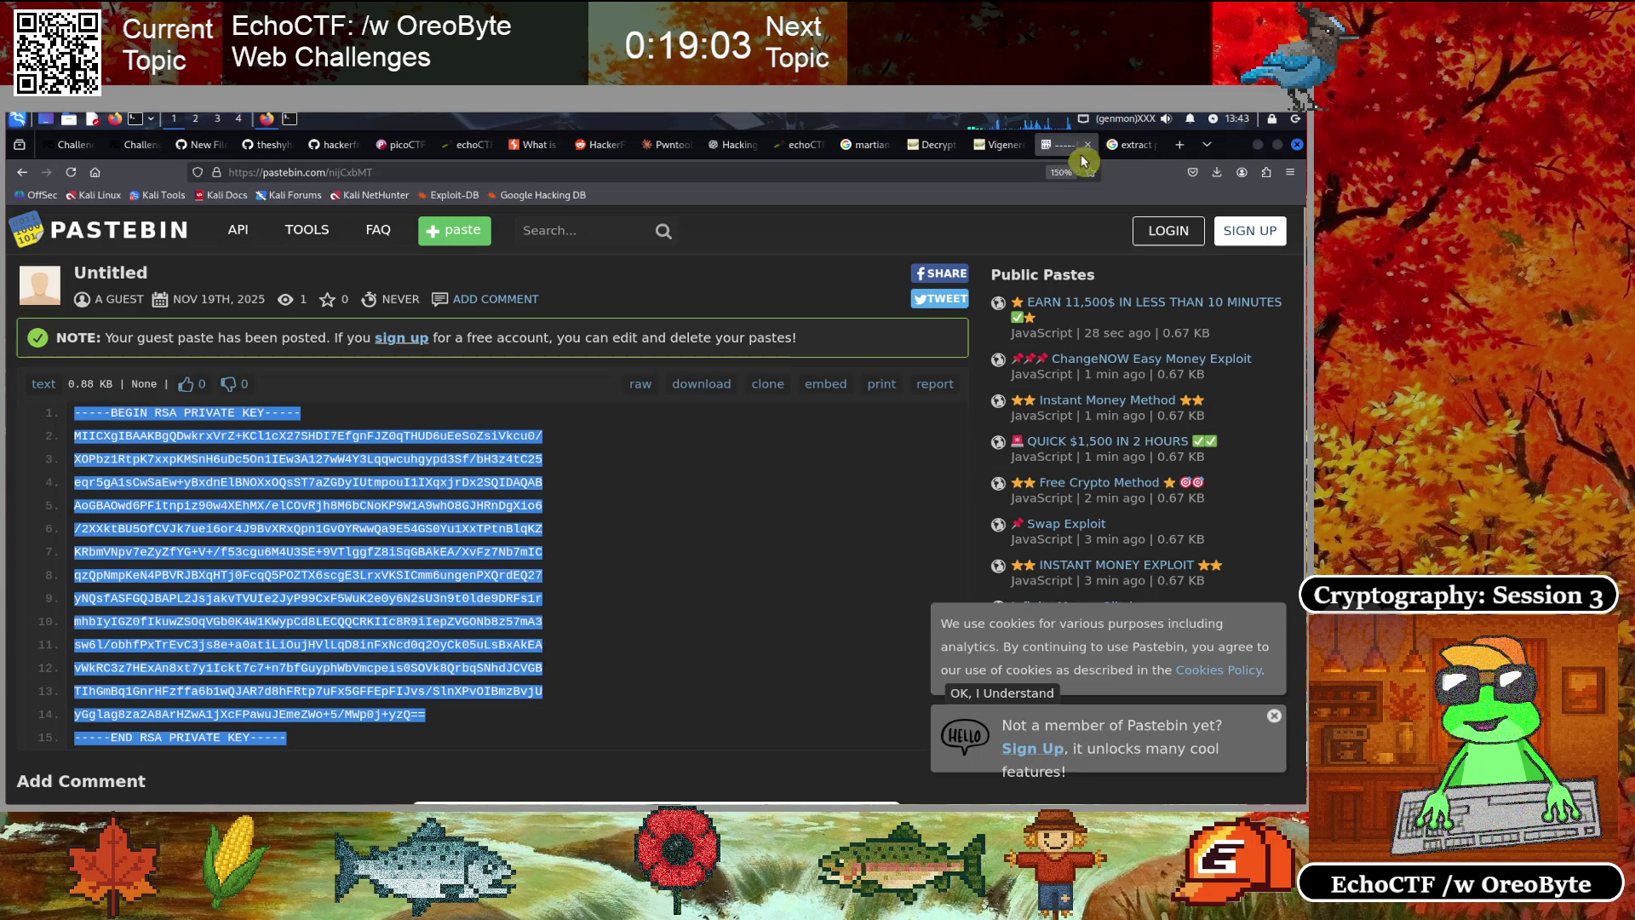
Copy the openssl public-key extraction command from the search result into the terminal prompt
left_click(1122, 150)
left_click(201, 438)
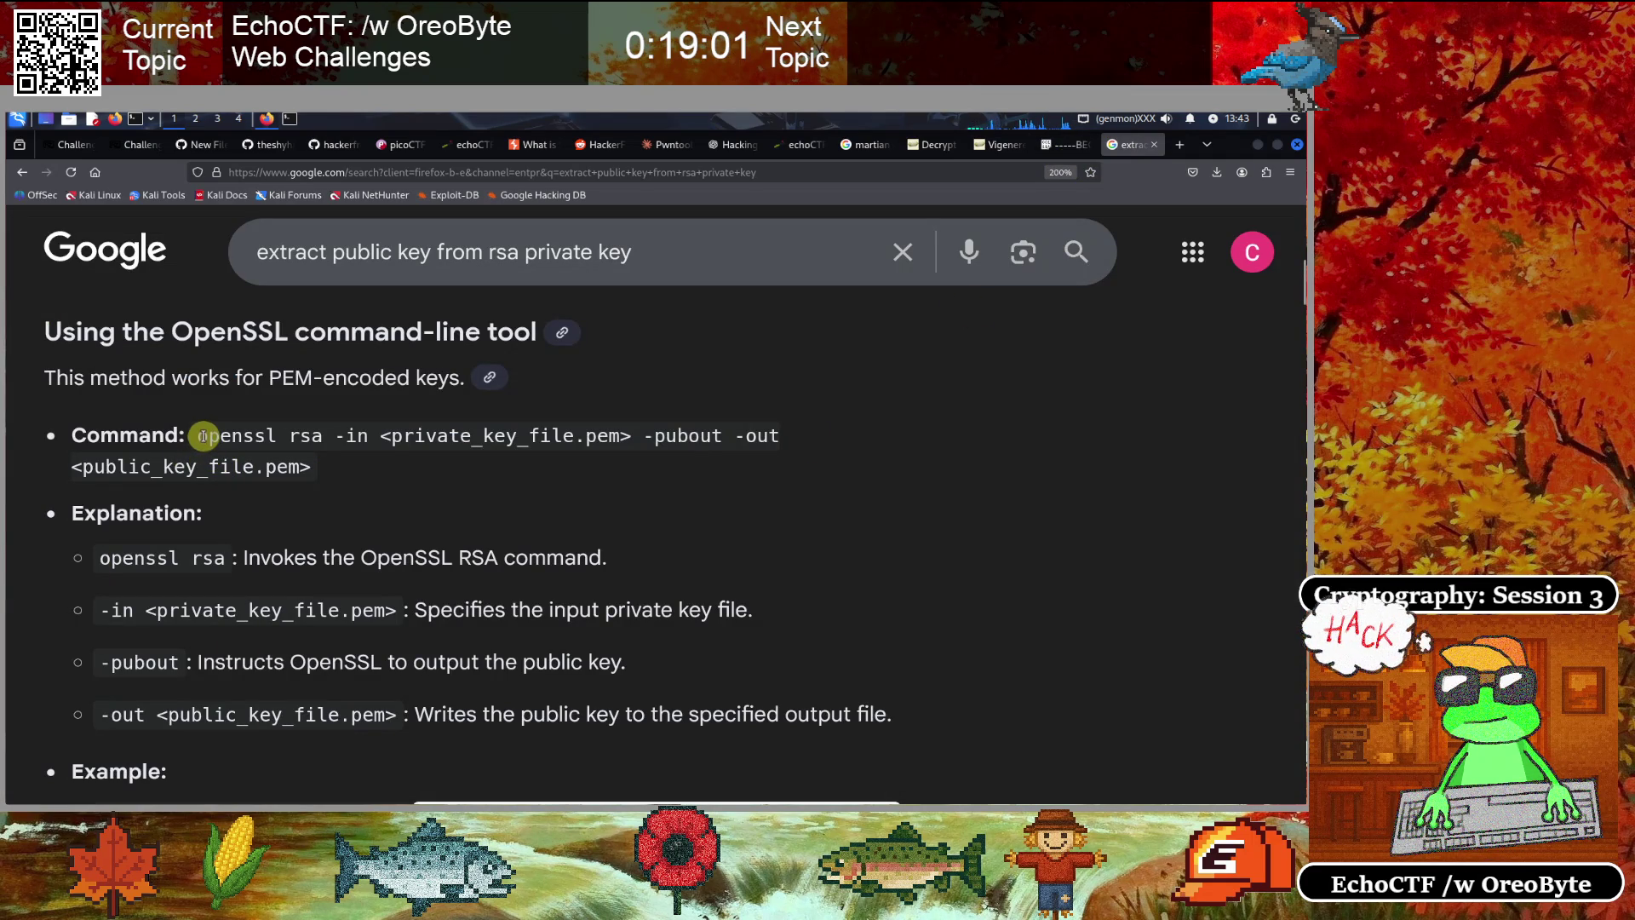
left_click_drag(201, 436, 776, 436)
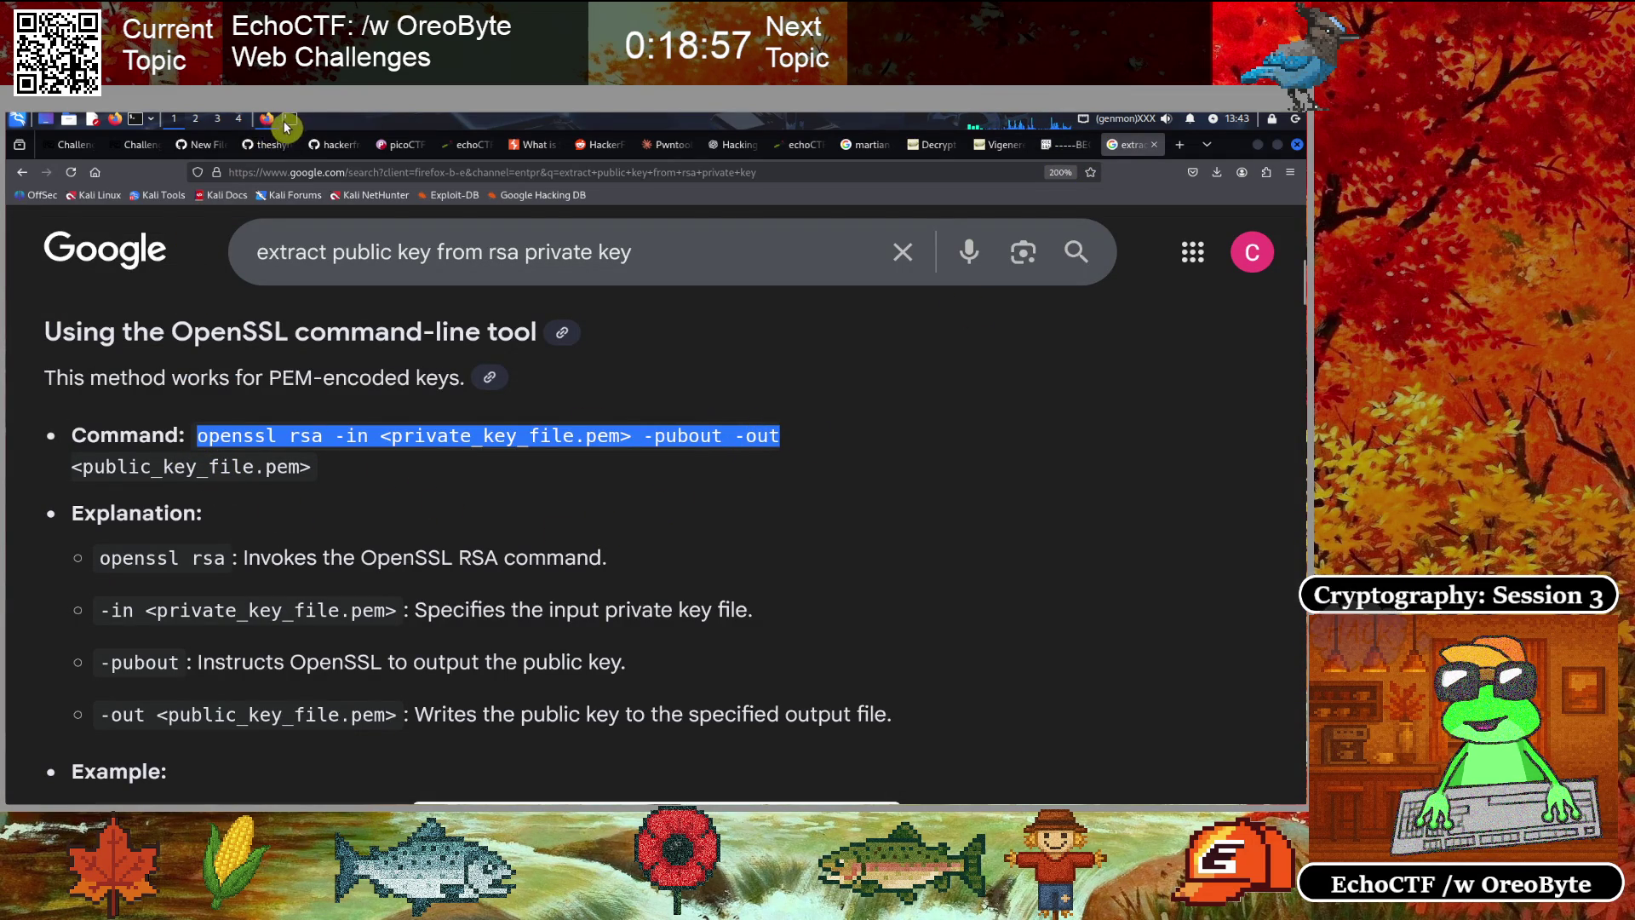
left_click(289, 119)
middle_click(628, 482)
Edit the command to 'openssl rsa -in private.pem -pubout -out public.pem' and run it
key("Home")
key("Right")
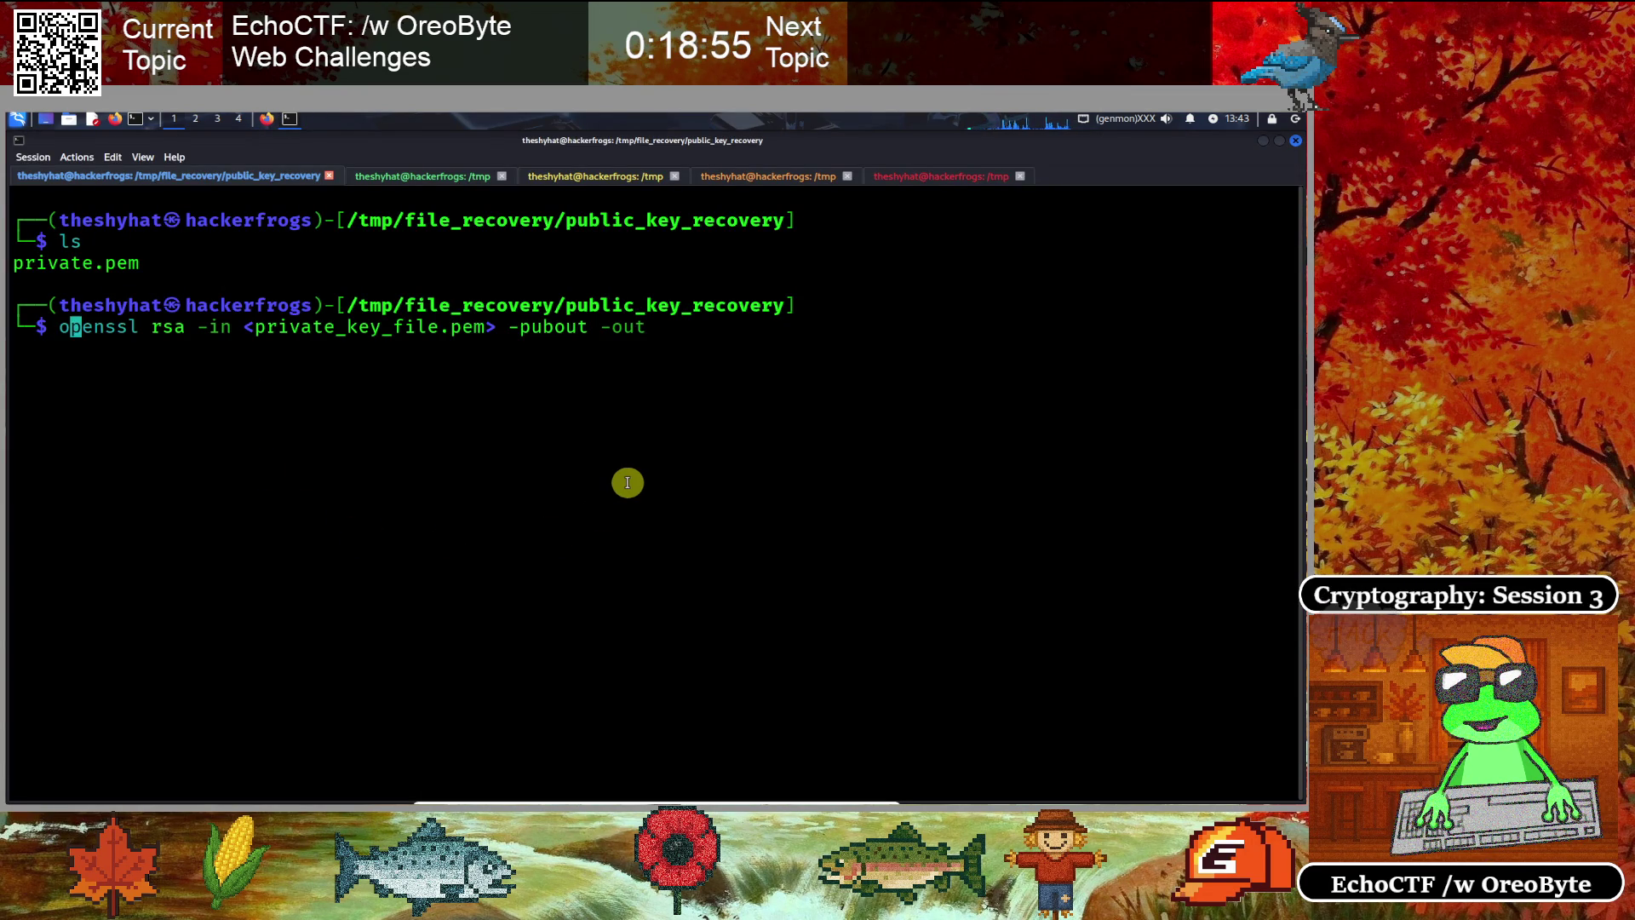
key("ctrl+Right")
key("ctrl+Right")
key("Delete")
key("Right")
key("Delete")
key("Delete")
key("Delete")
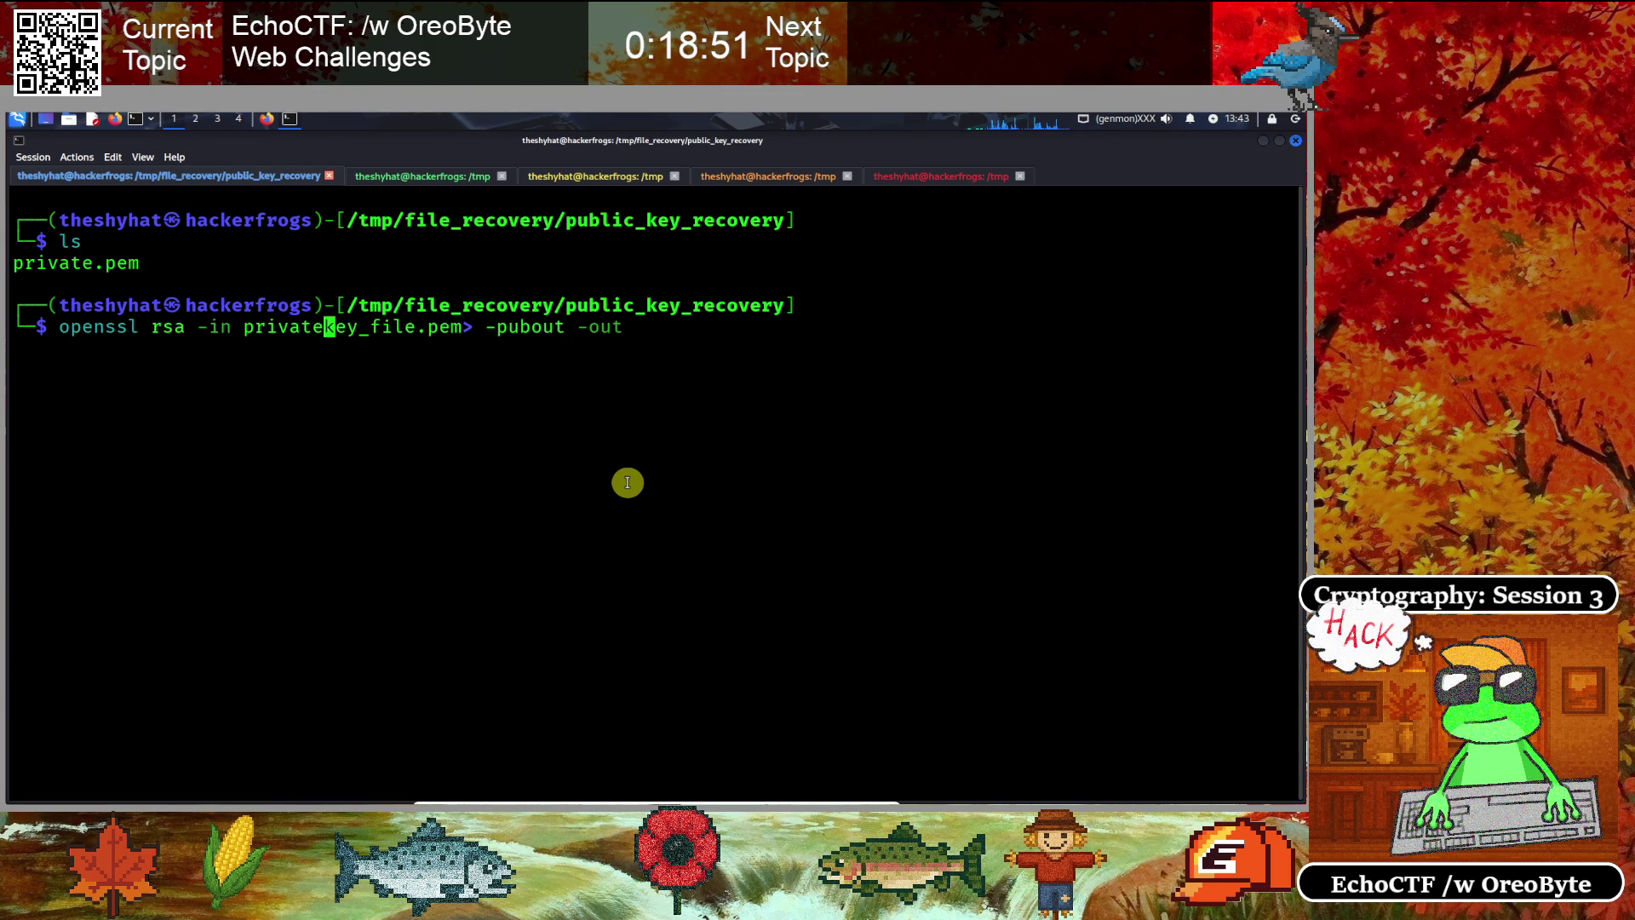
key("Right")
key("Right")
key("Delete")
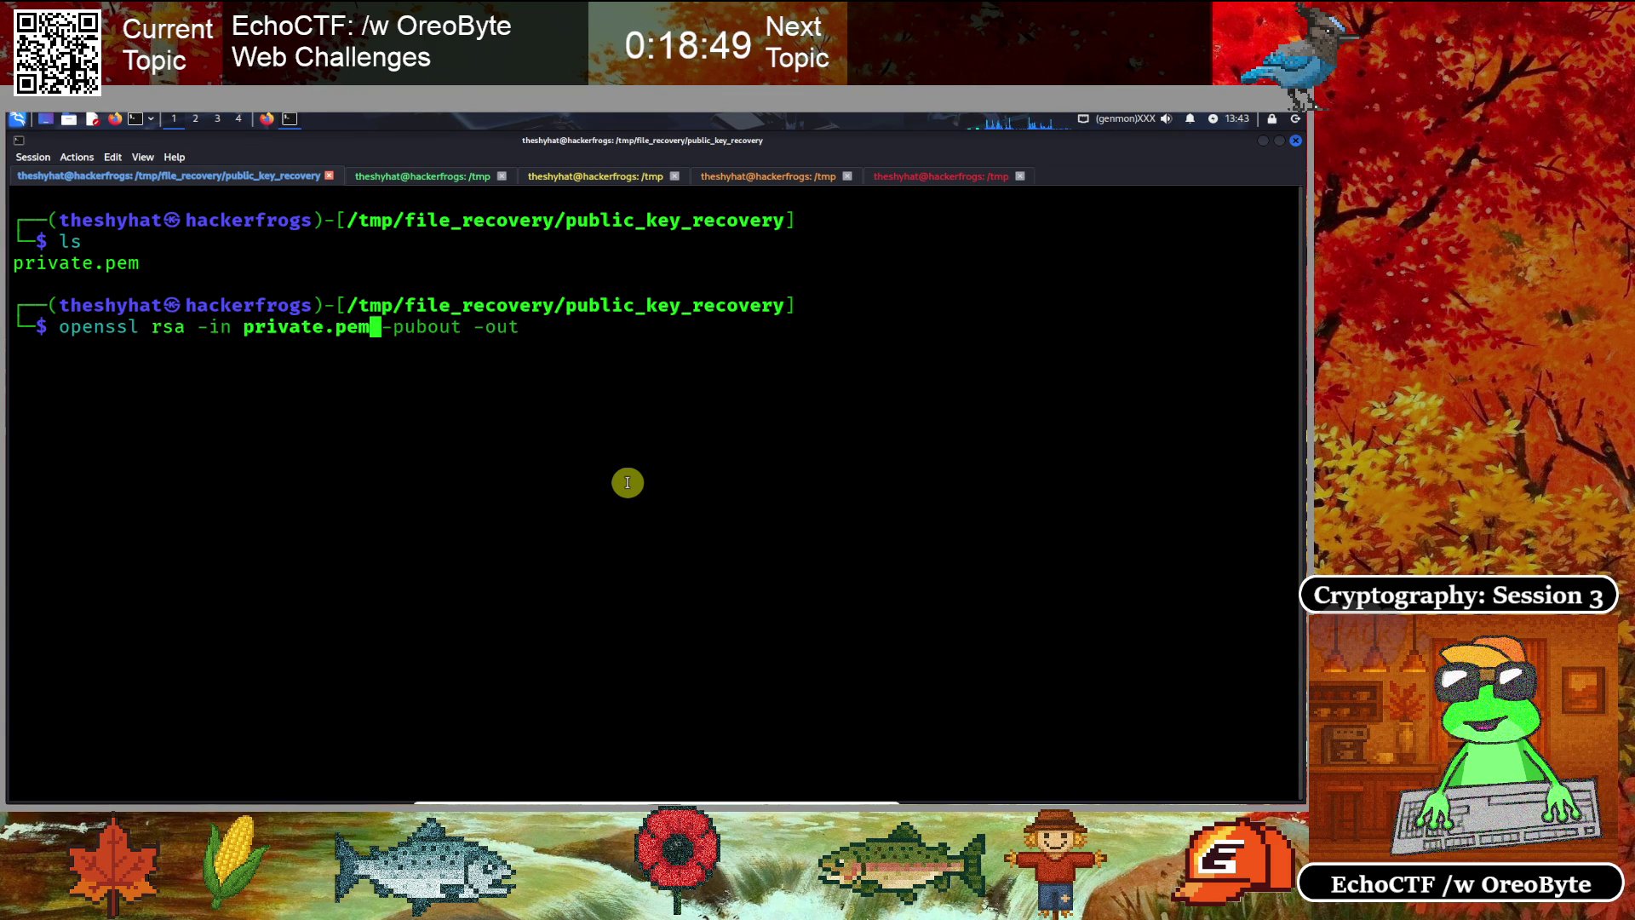
key("Right")
key("End")
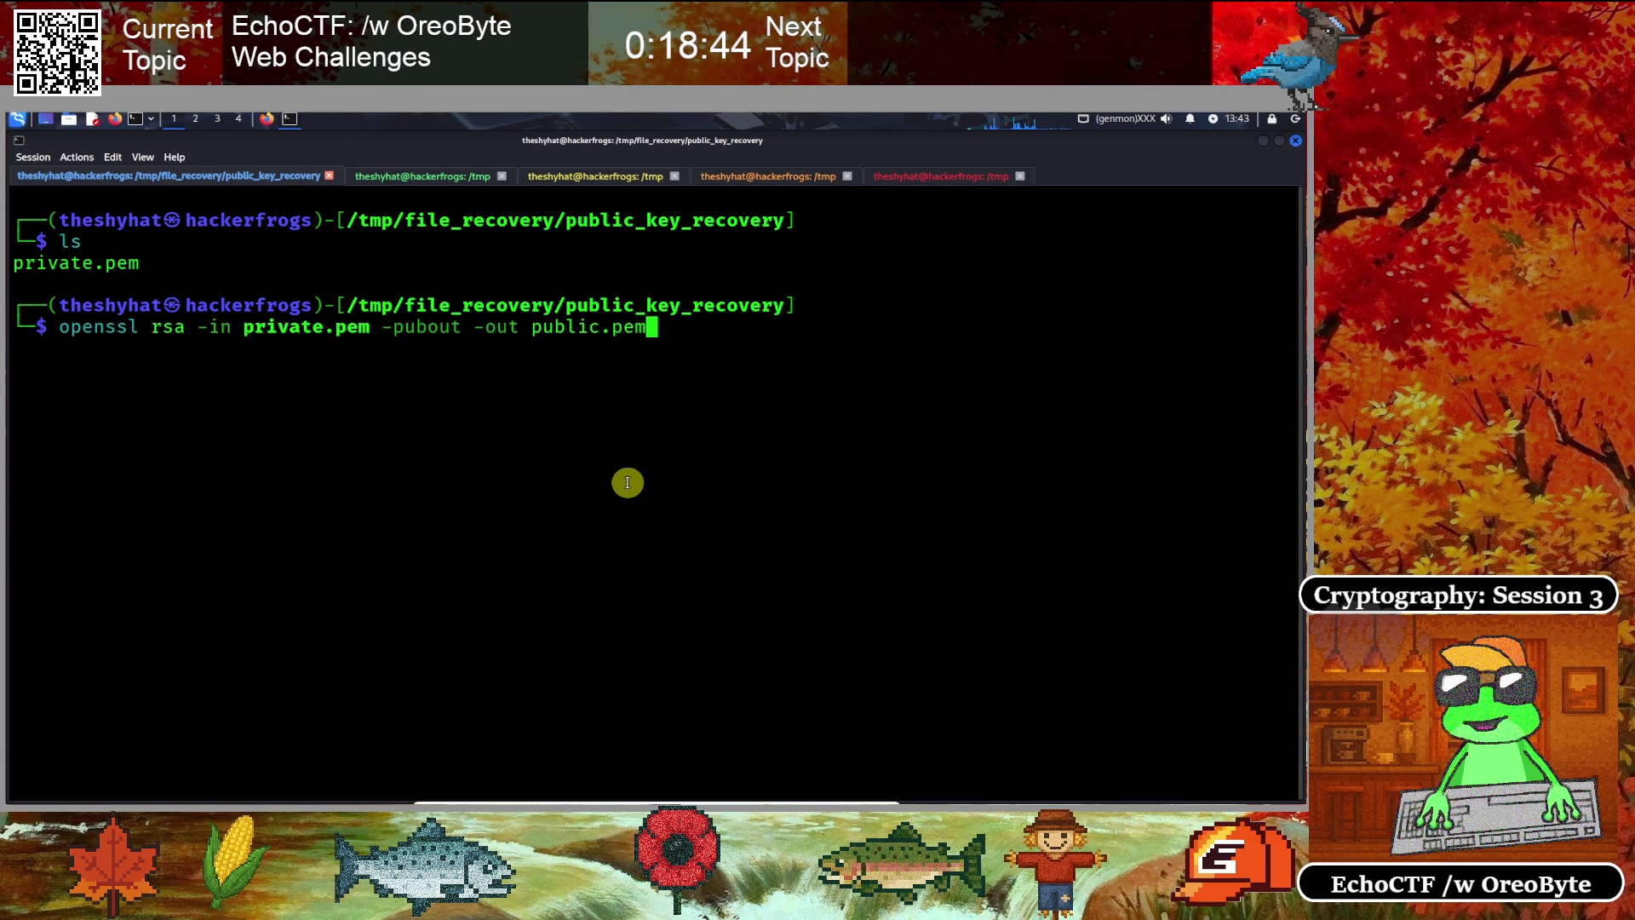
key("Return")
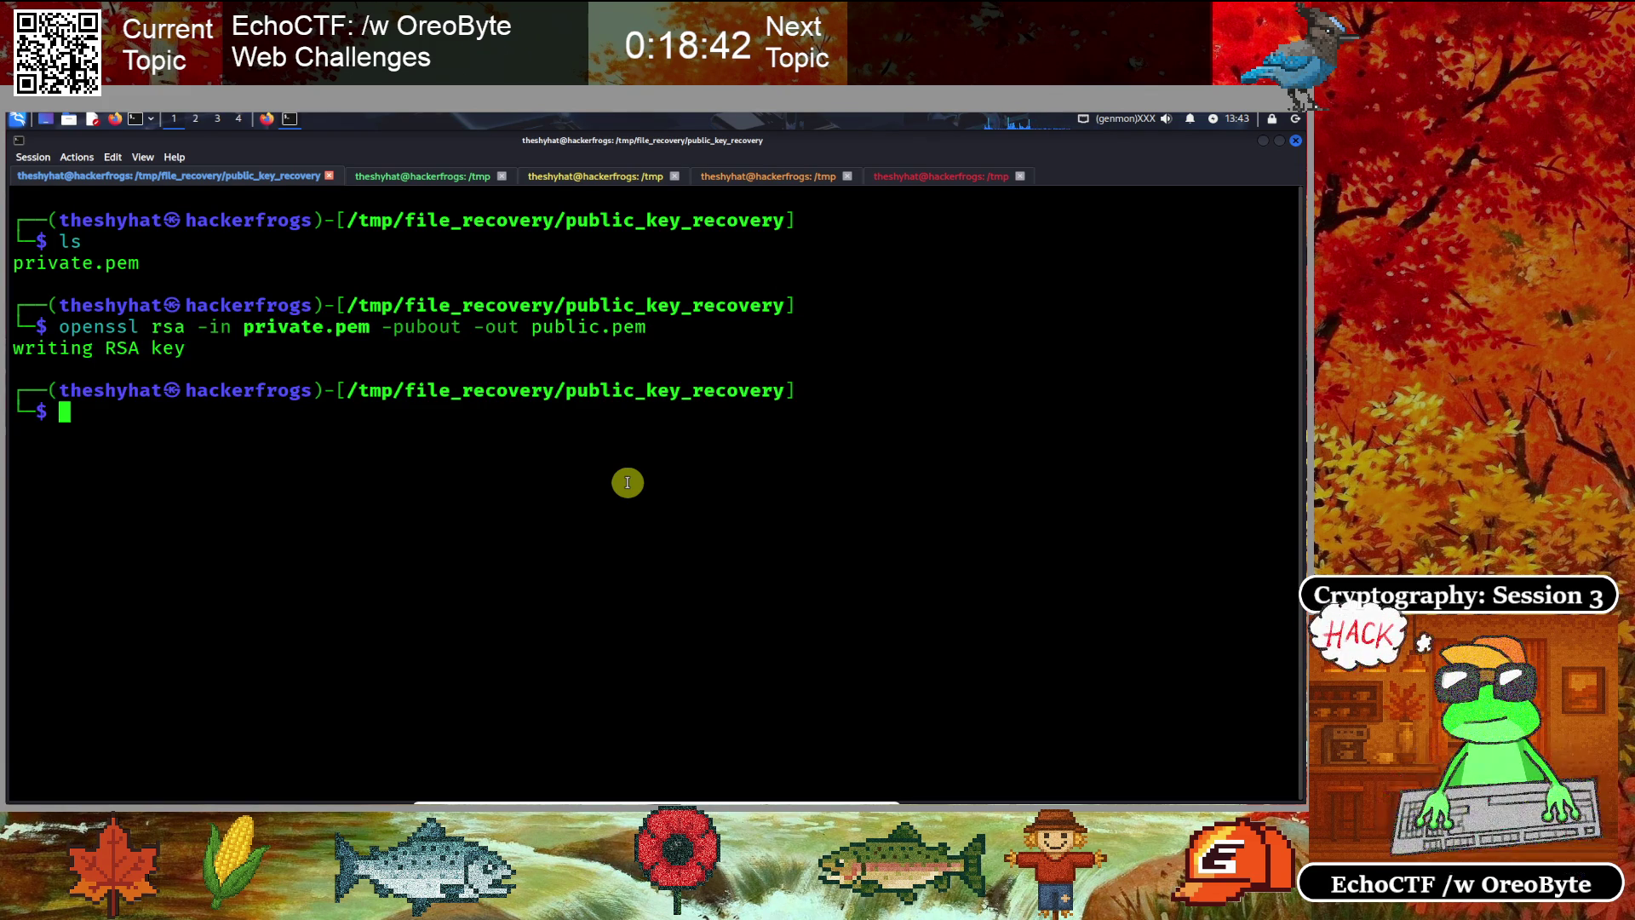
Confirm public.pem exists, print it with cat, and copy the public key block
type("ls")
key("Return")
type("cat ")
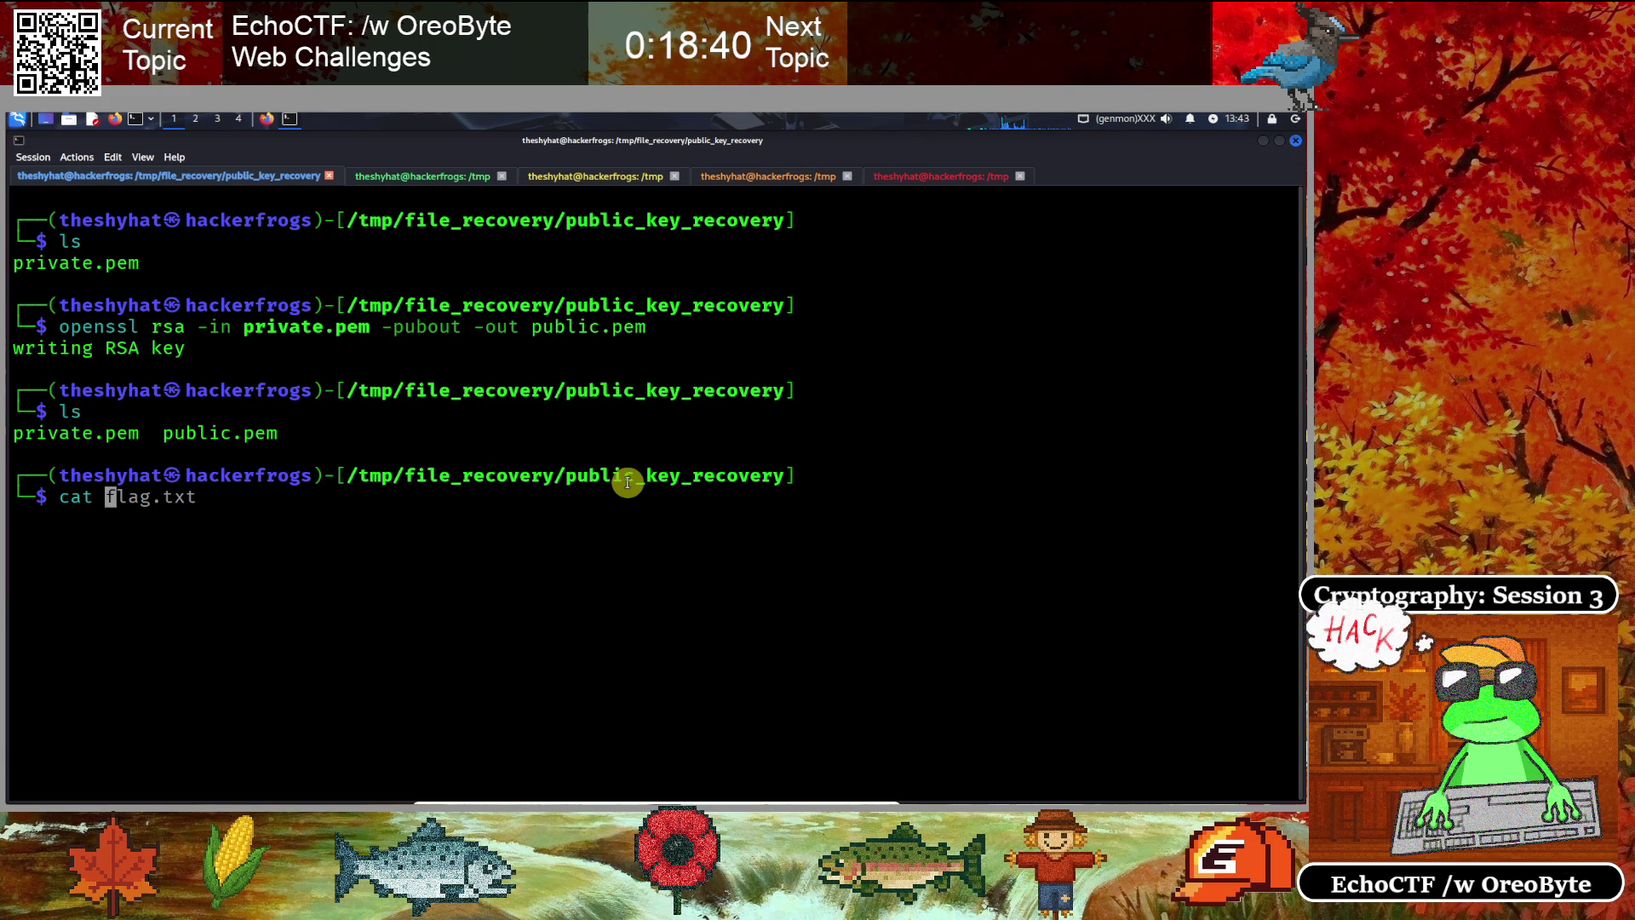
type("public.pem")
key("Return")
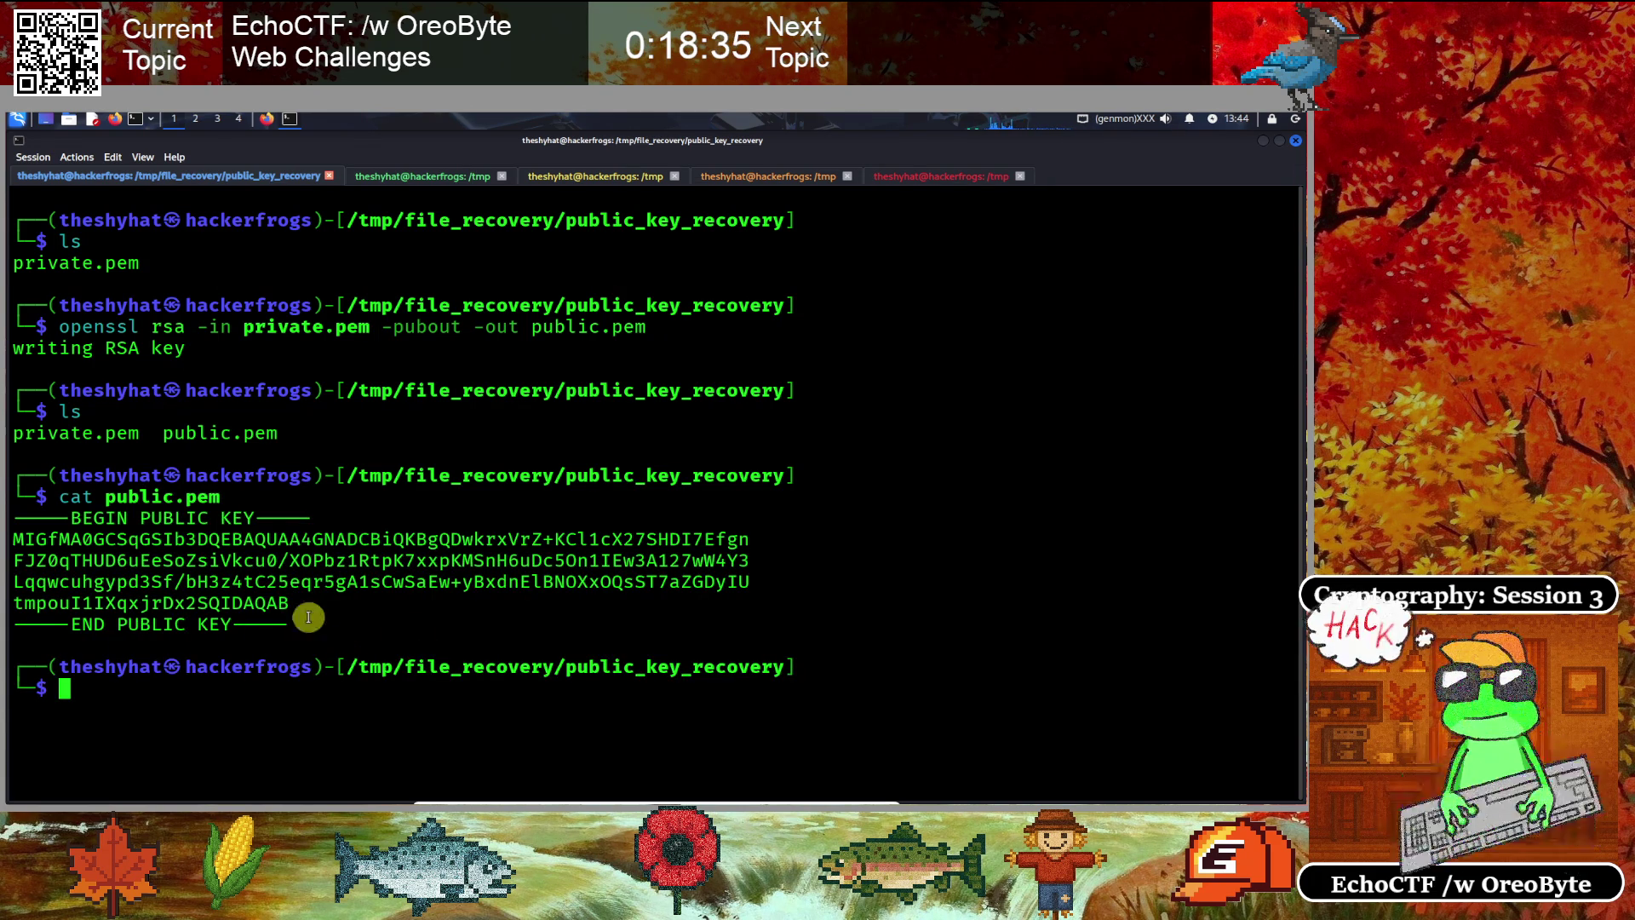
mouse_move(12, 518)
left_mouse_down()
mouse_move(170, 562)
mouse_move(294, 629)
left_mouse_up()
right_click(219, 573)
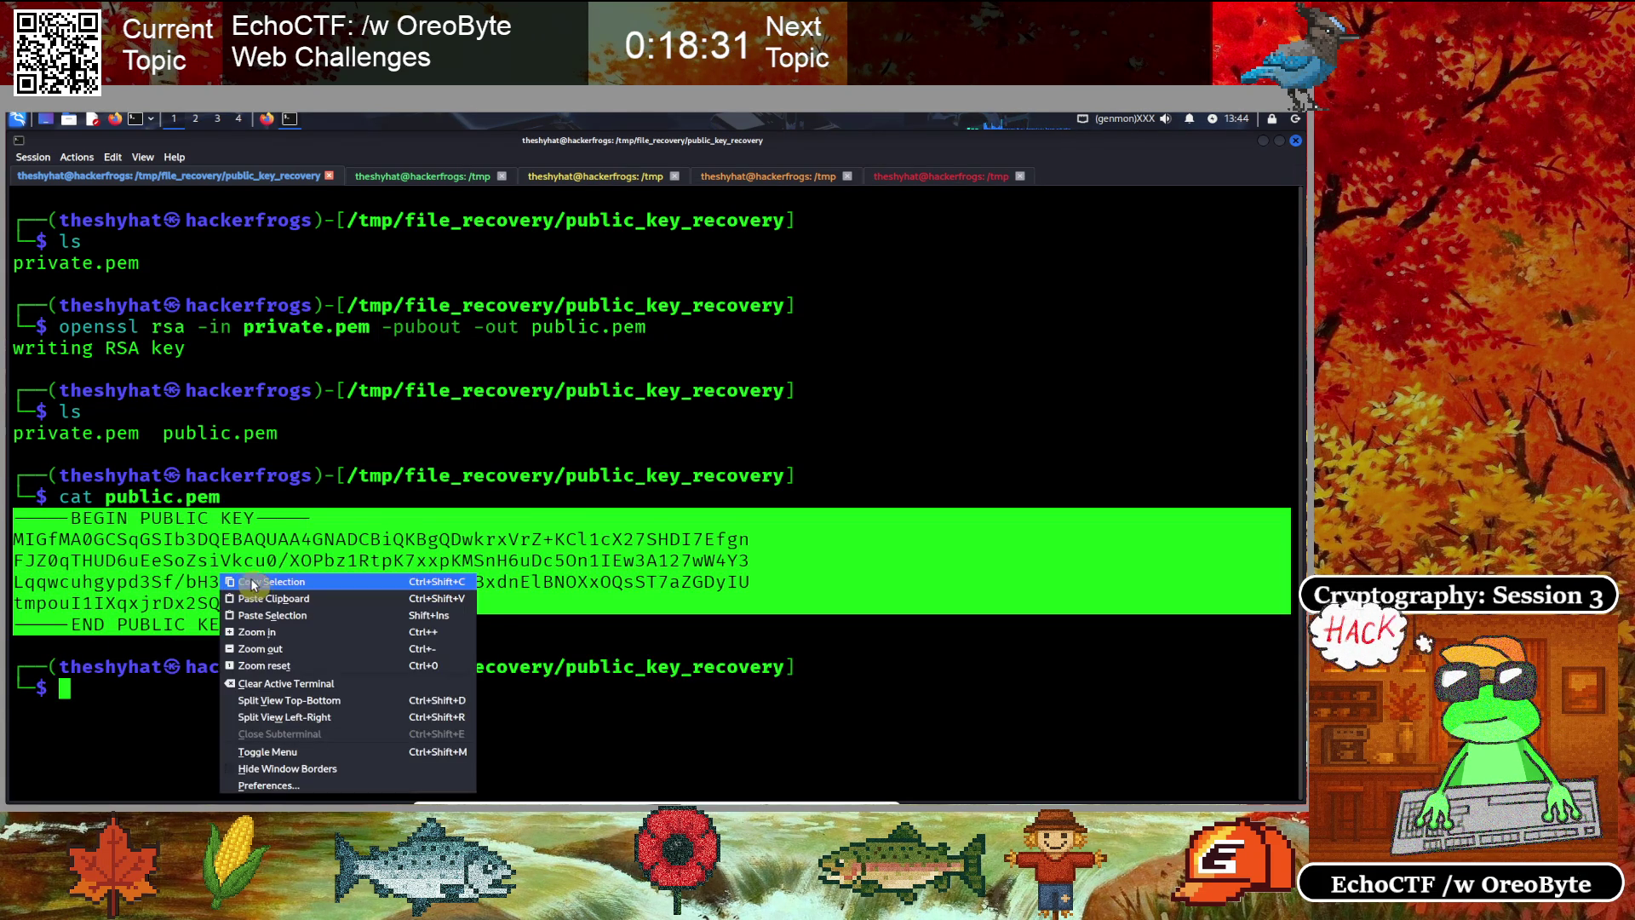
left_click(256, 584)
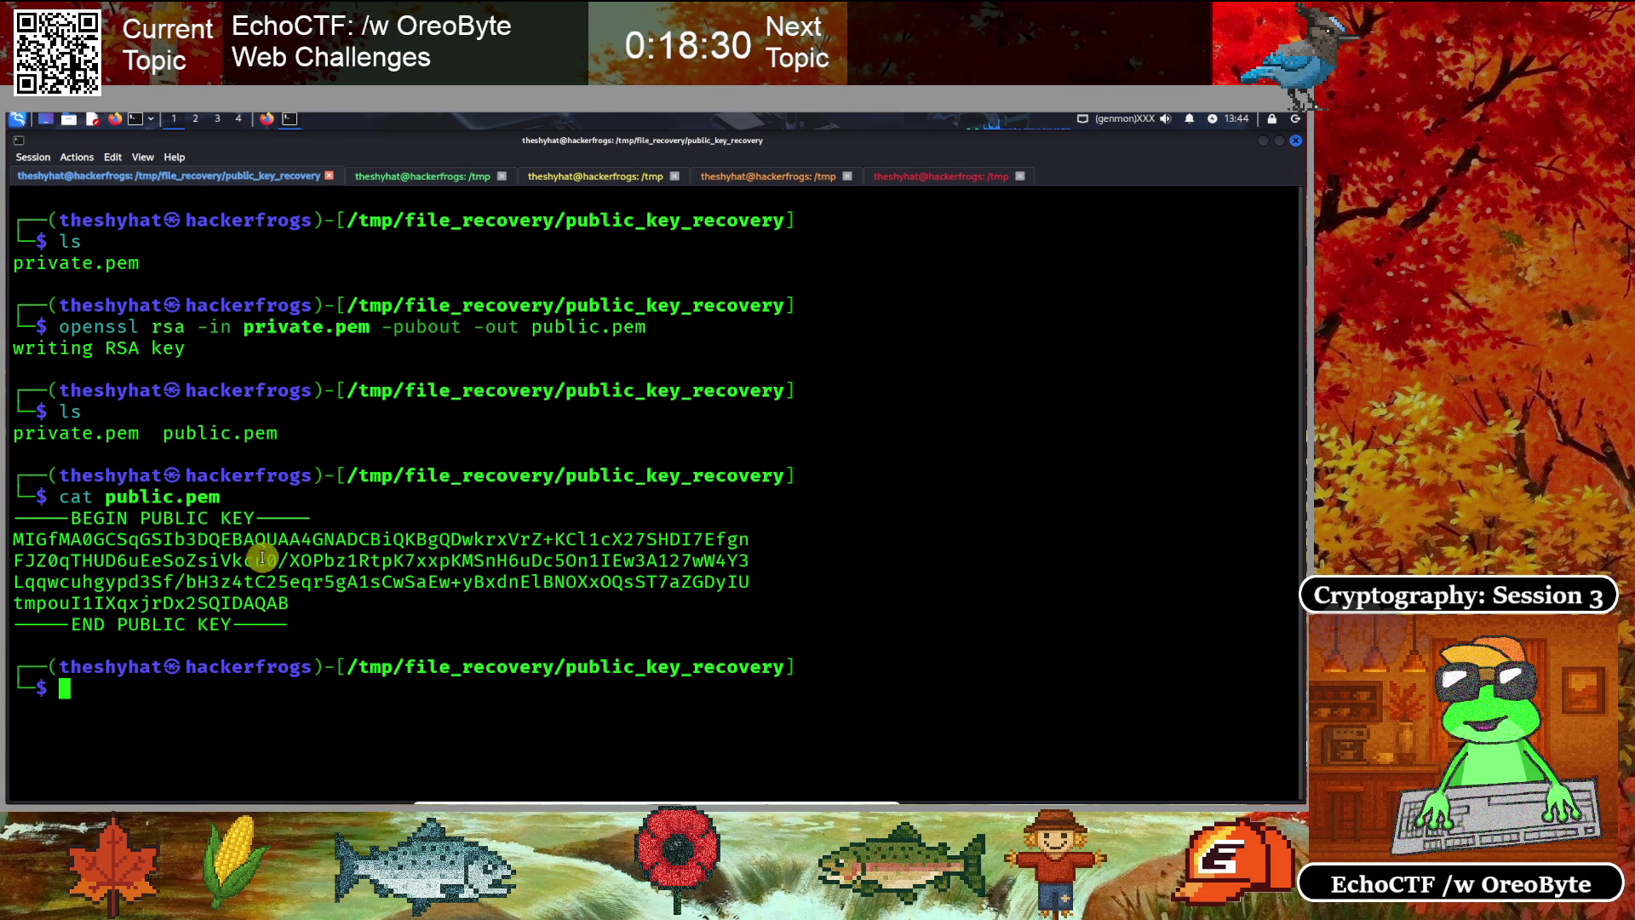
left_click(269, 120)
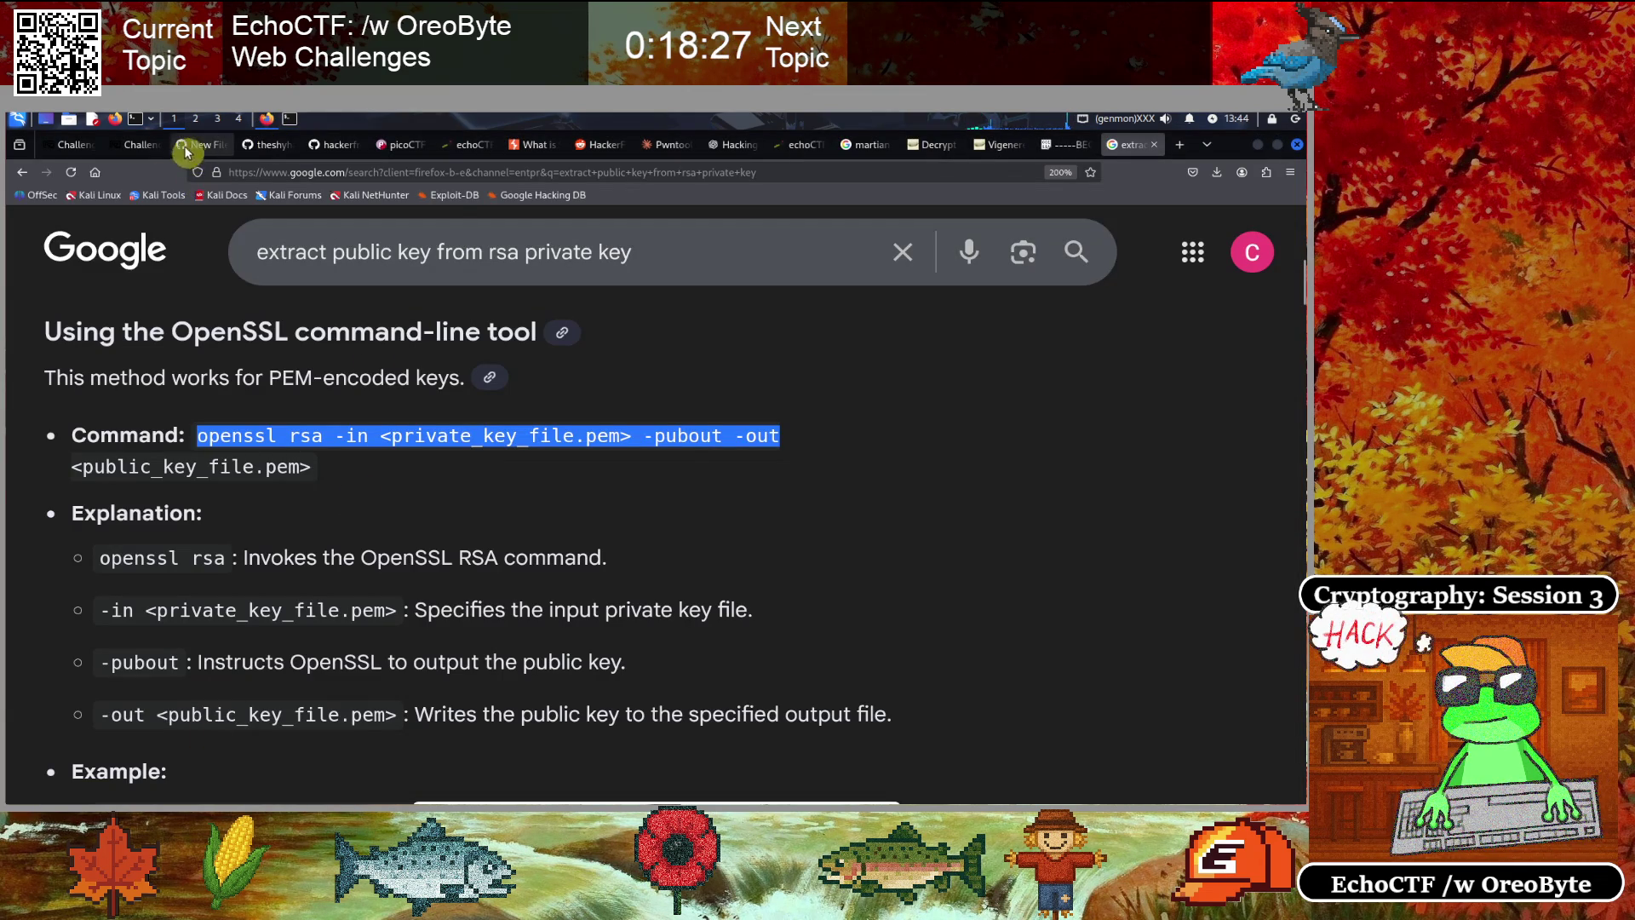
left_click(138, 145)
Paste the full public.pem text into the RingZer0 answer field and submit; it returns 'Wrong public key.'
scroll(562, 536, "down", 3)
left_click(510, 587)
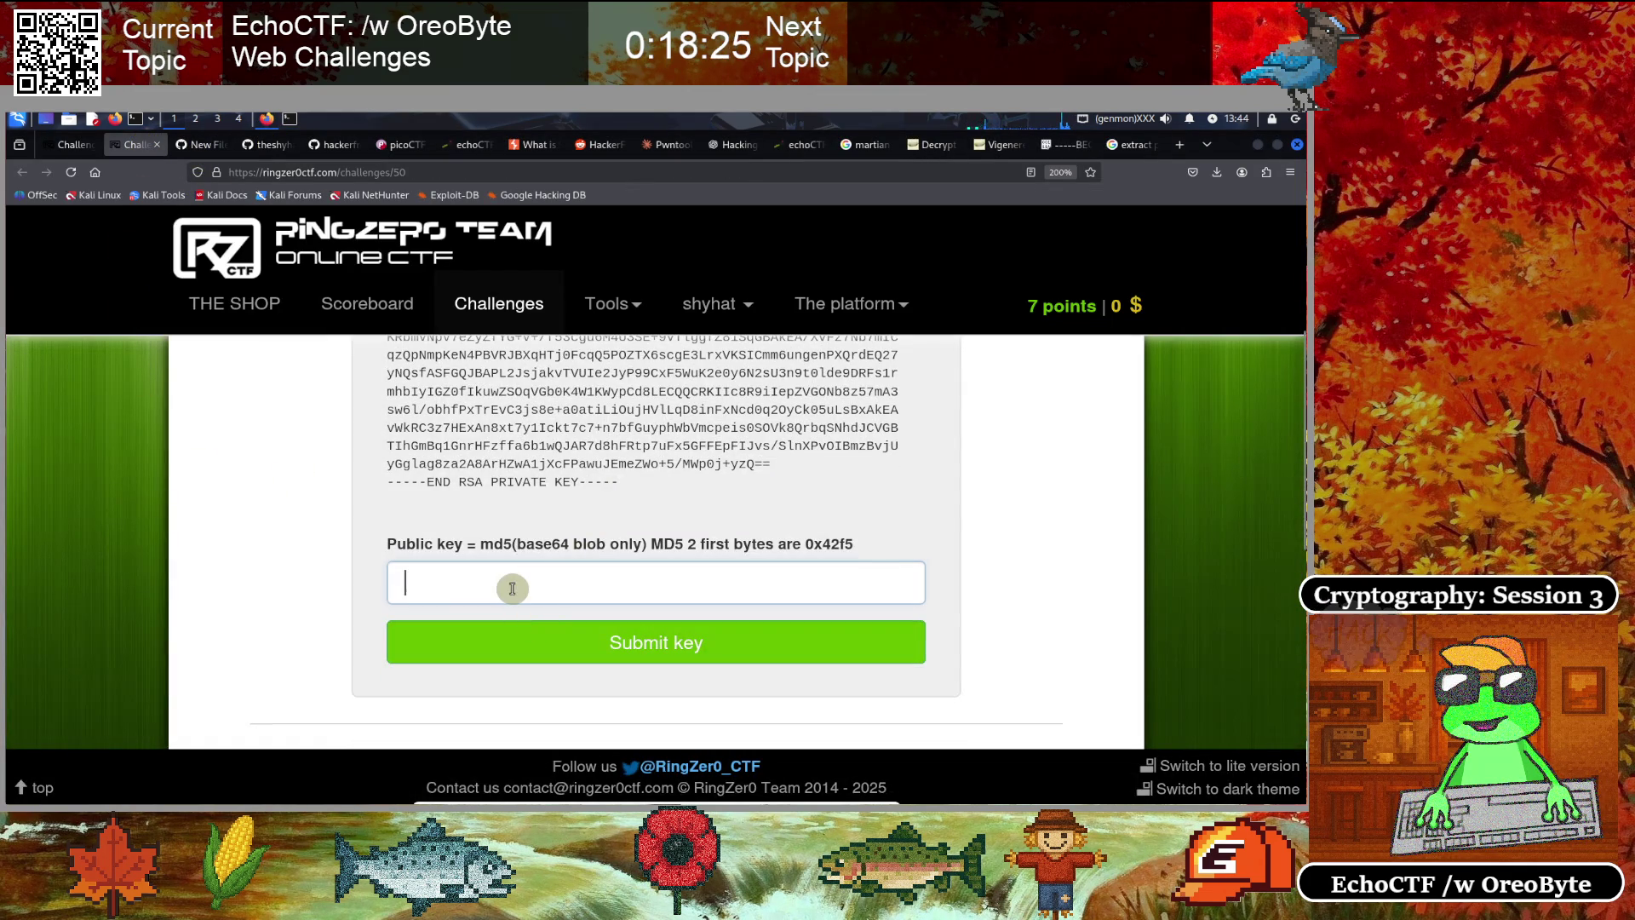
key("ctrl+v")
left_click(657, 646)
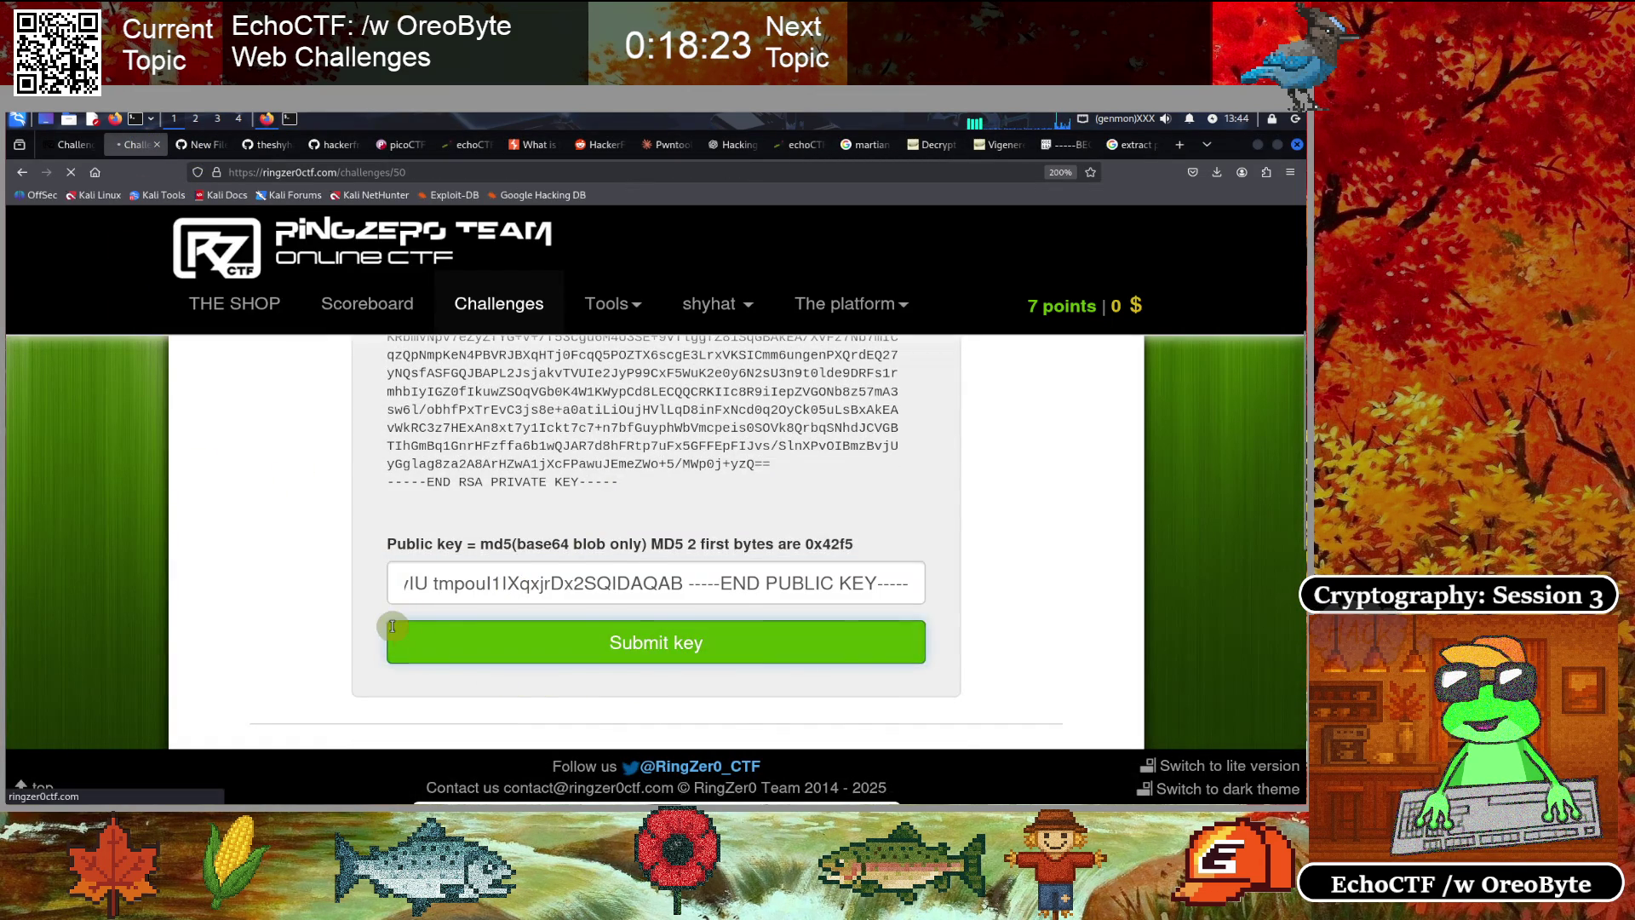
scroll(392, 626, "down", 8)
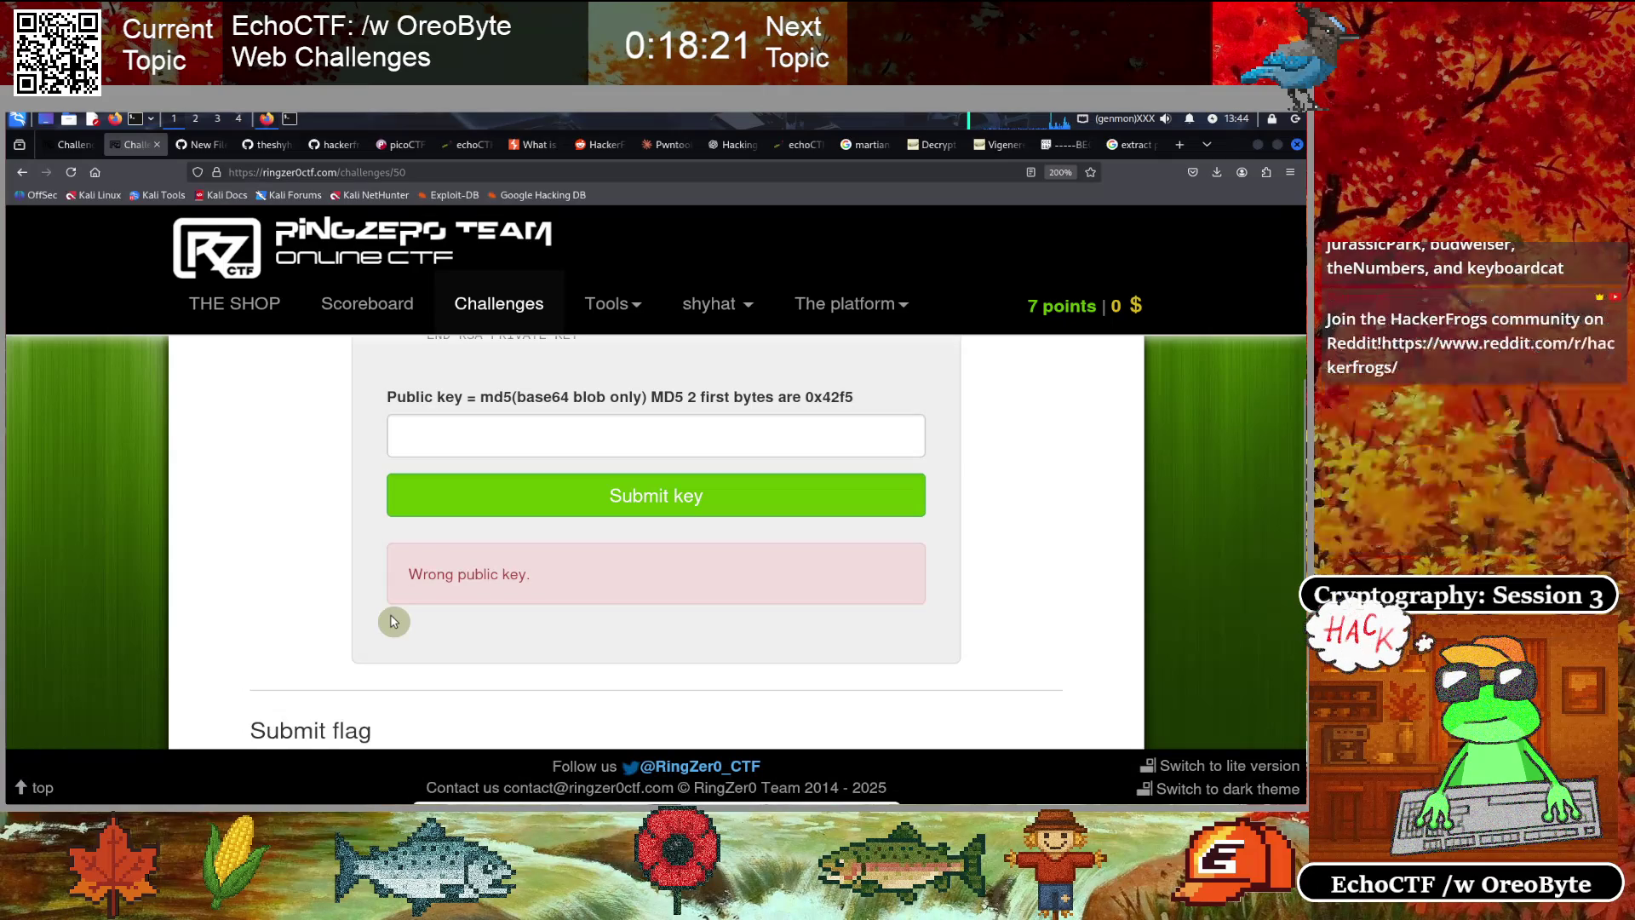
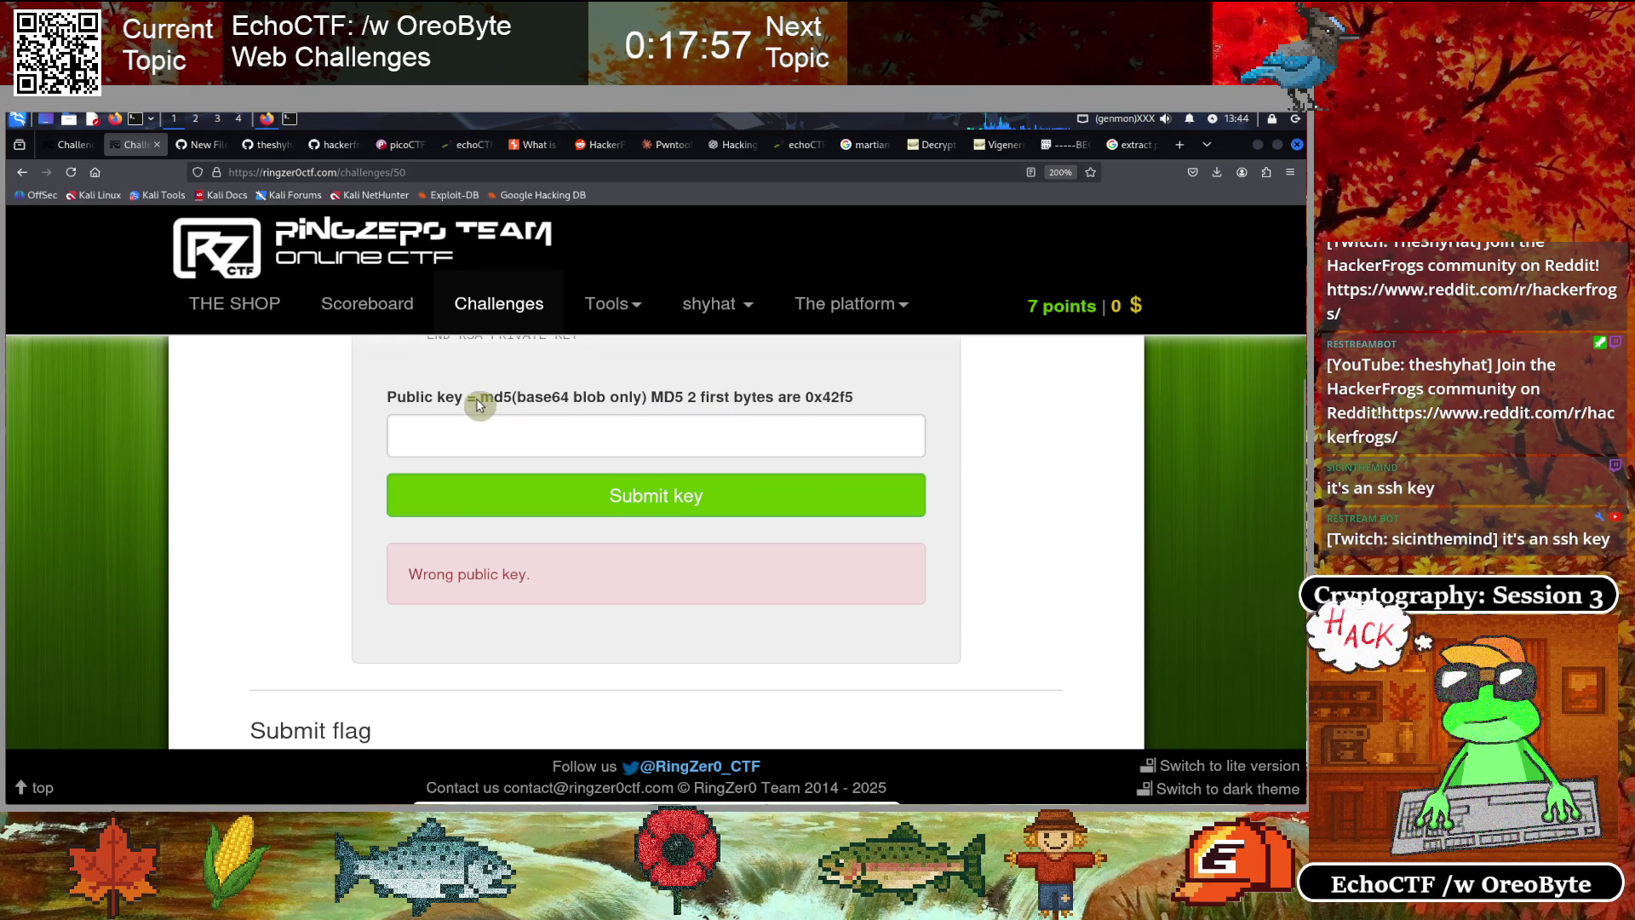
Highlight 'md5' in the md5(base64 blob) key requirement, then return to the PEM output in Konsole
left_click_drag(482, 398, 518, 394)
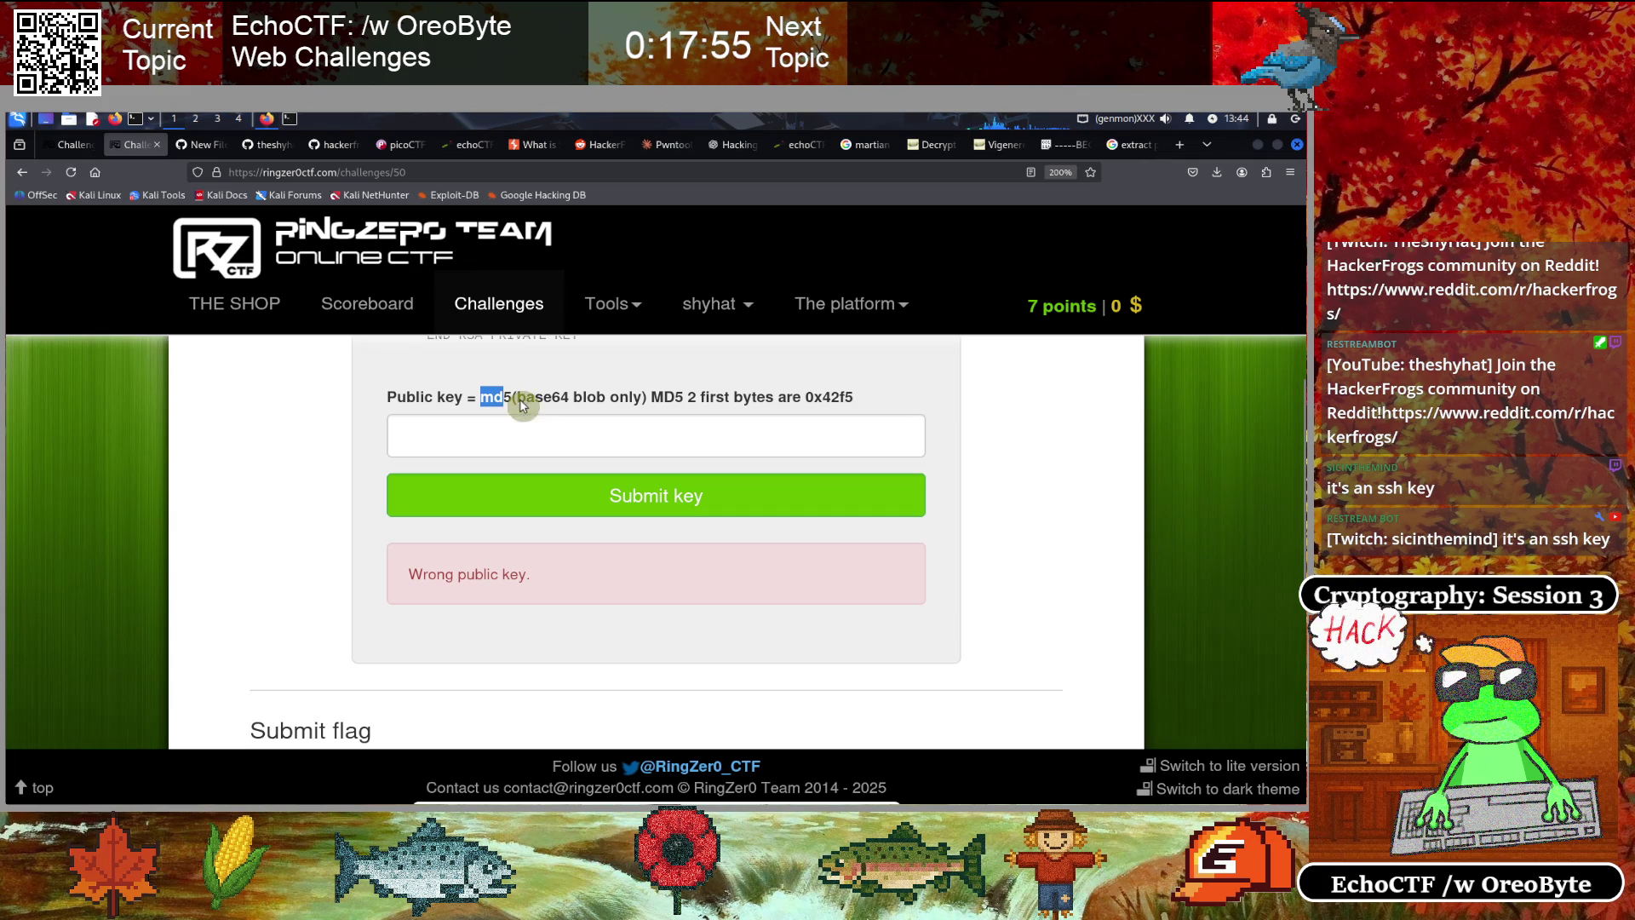
left_click(289, 119)
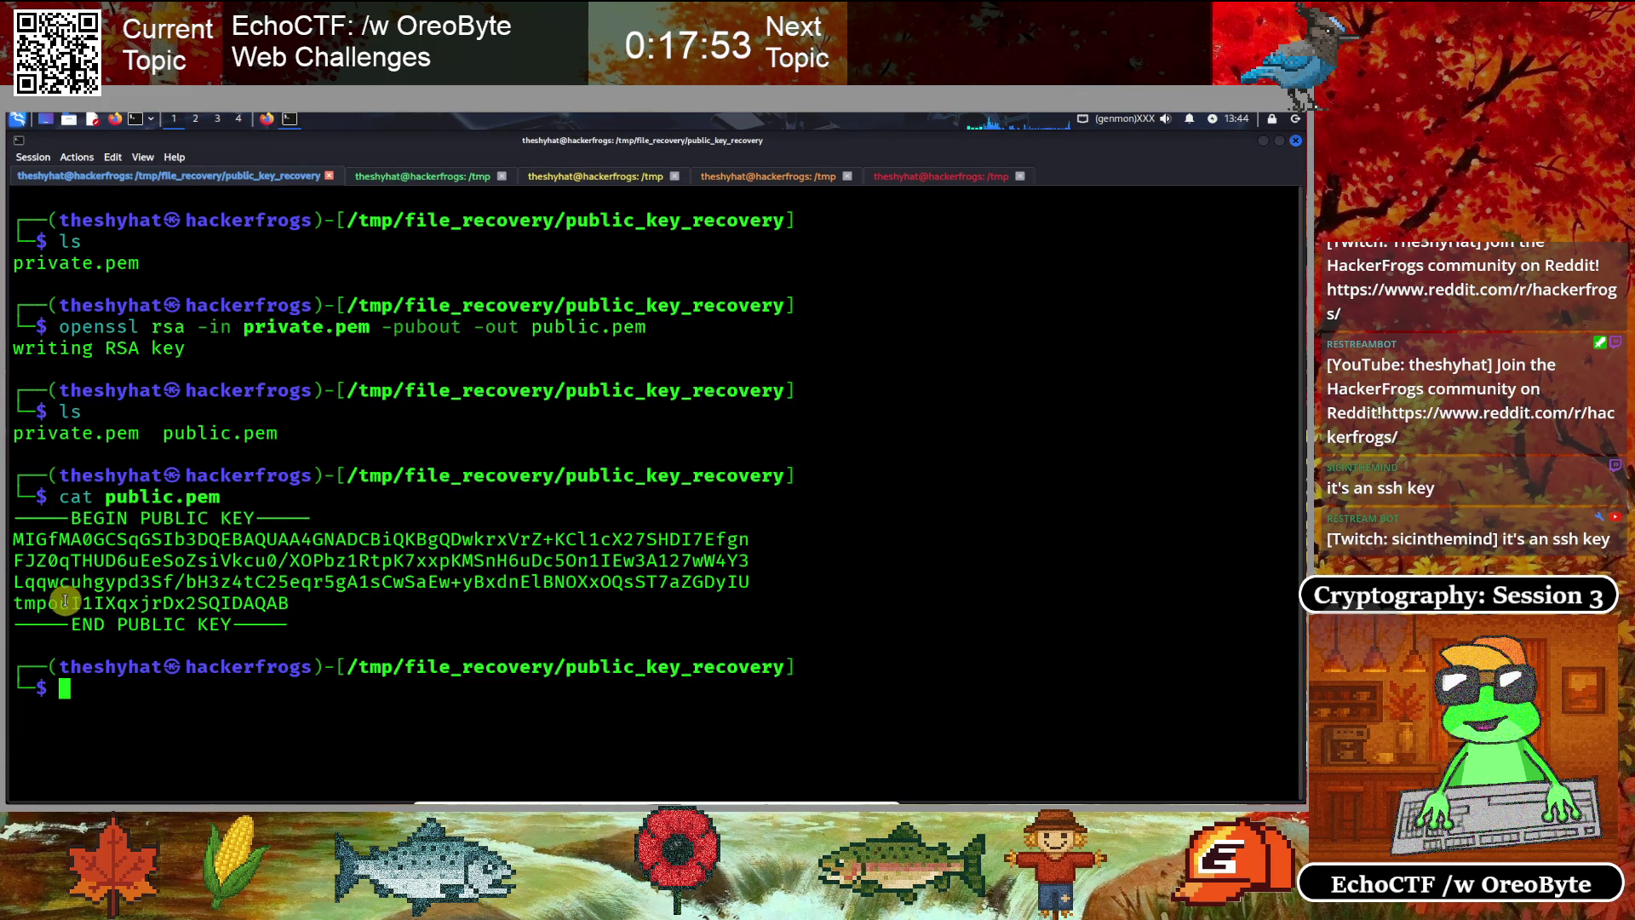
left_click(266, 119)
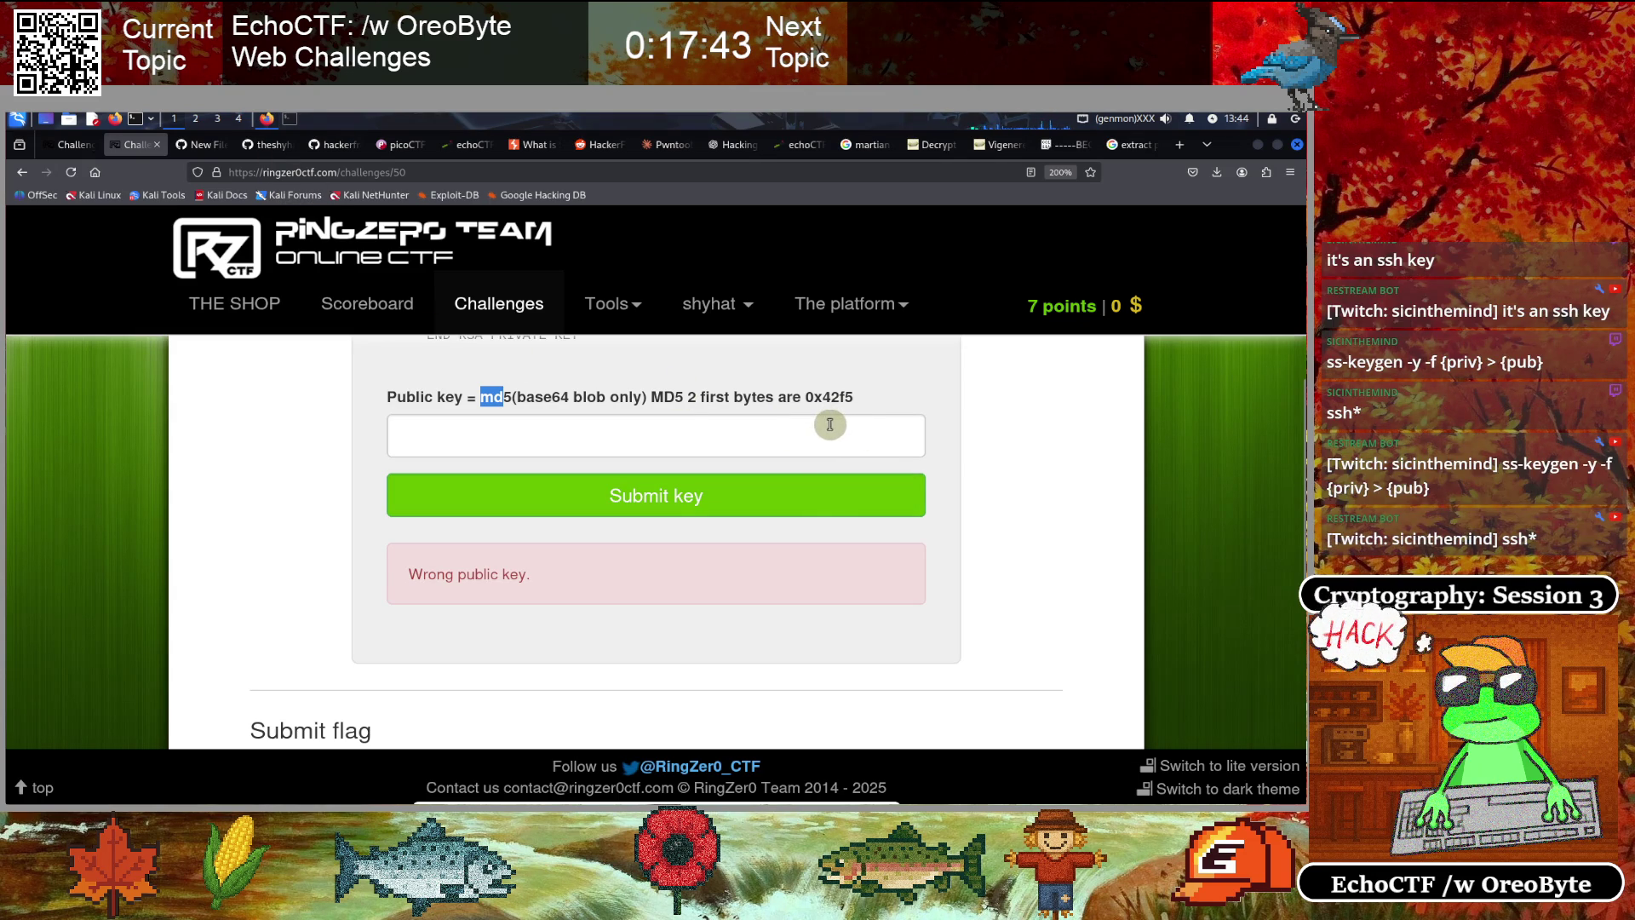
left_click(292, 118)
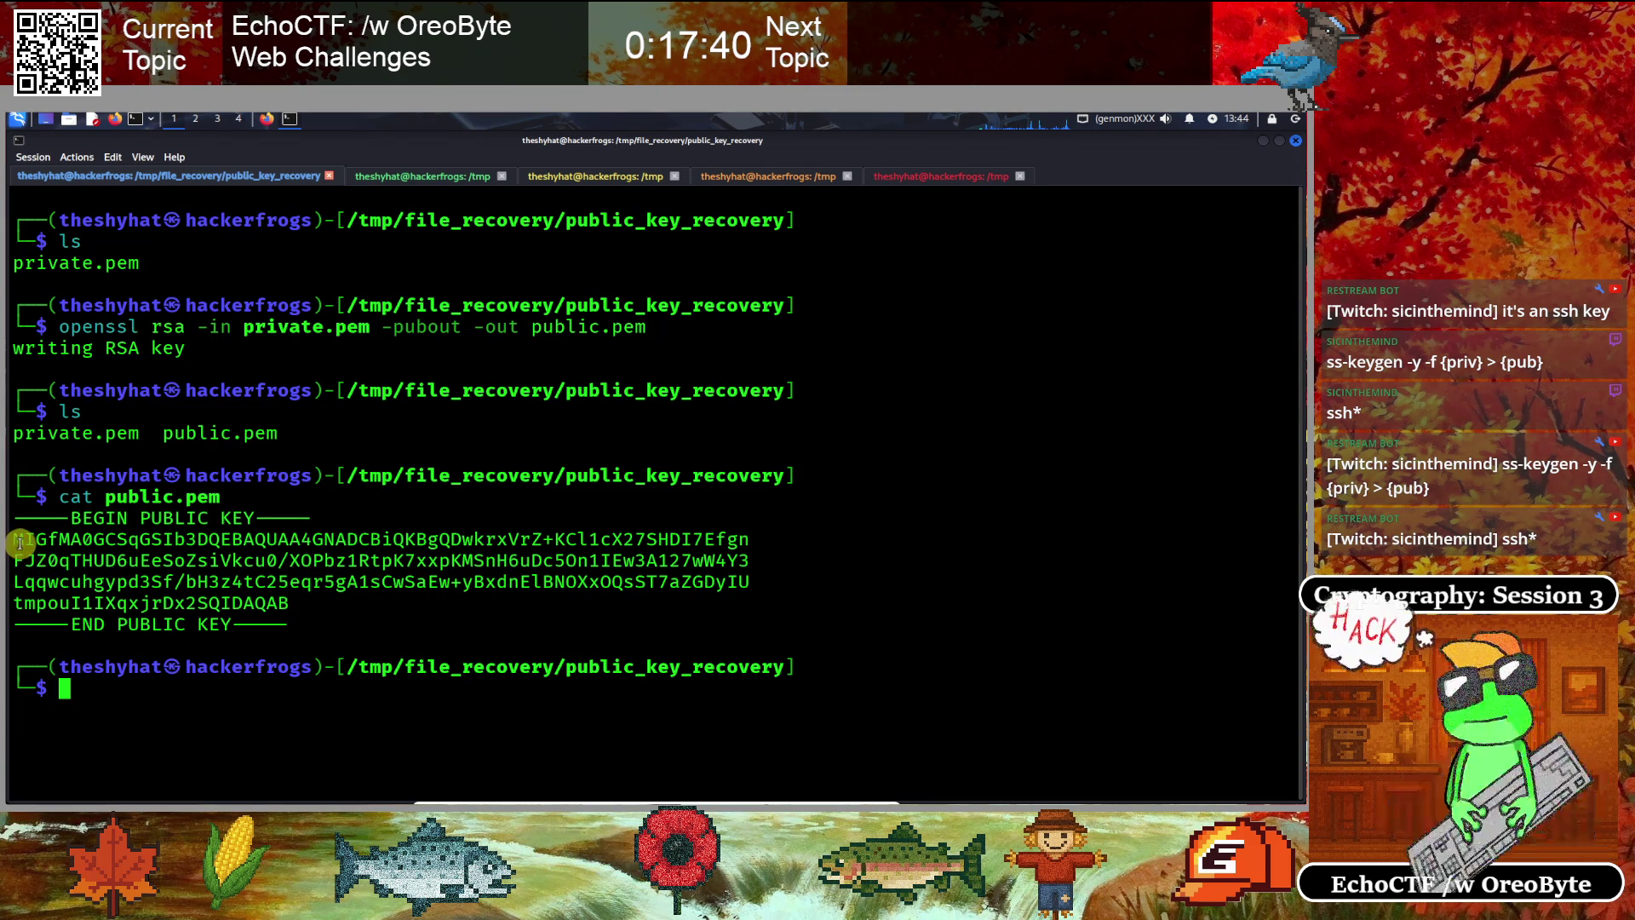
Run ssh-keygen -u -f private.pem > public_key and interrupt it when it hangs
left_click_drag(19, 542, 284, 600)
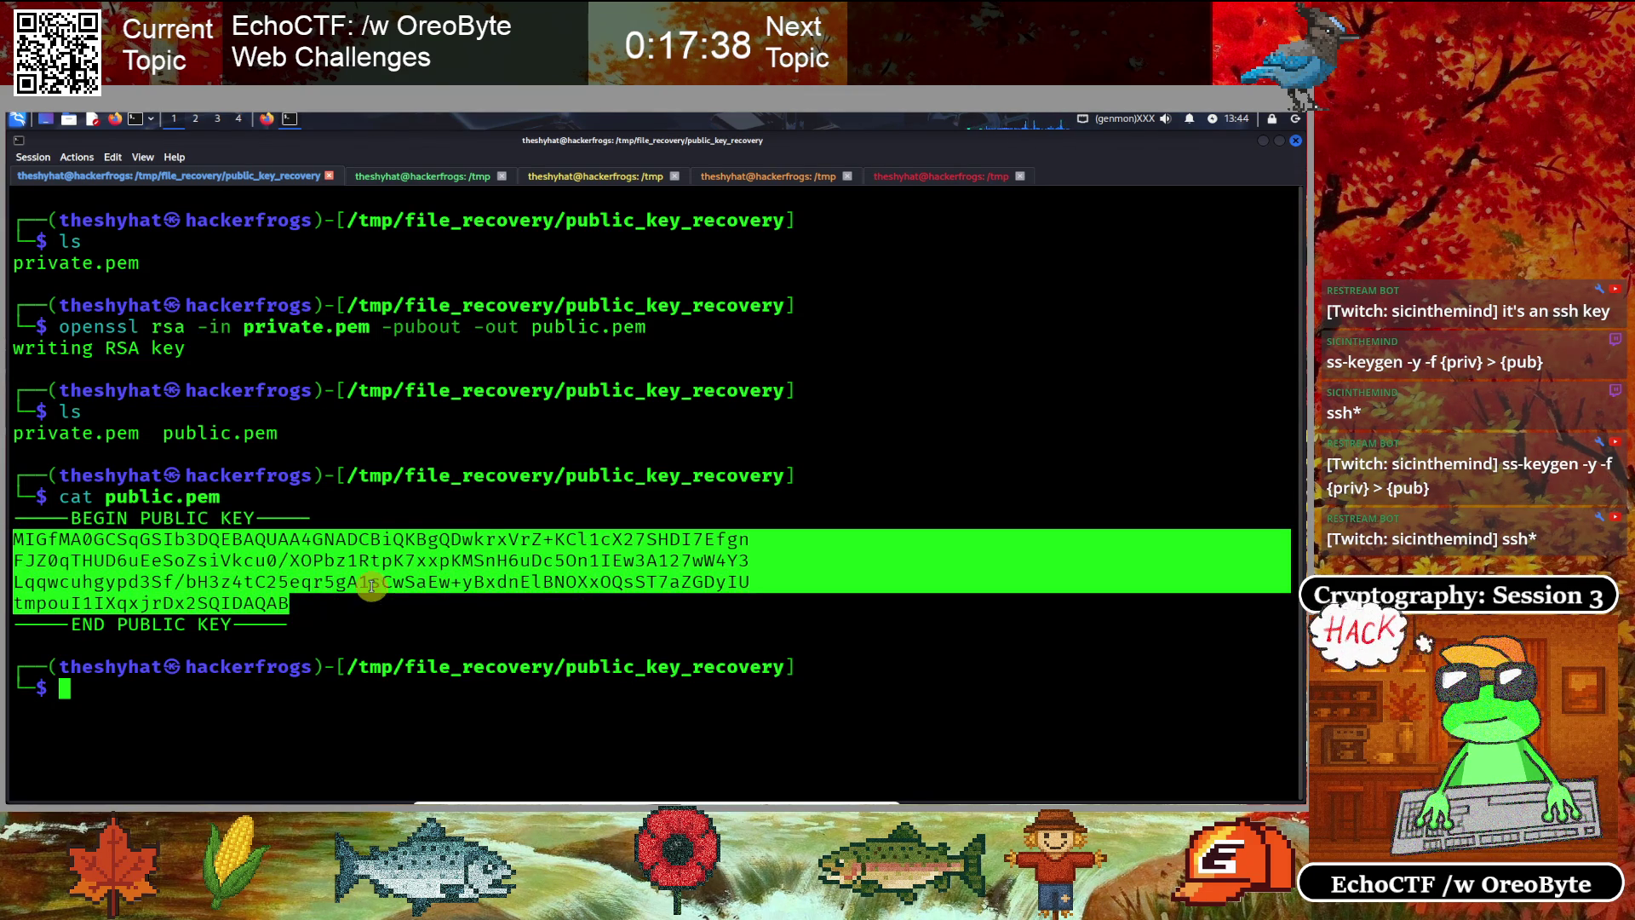
left_click(487, 584)
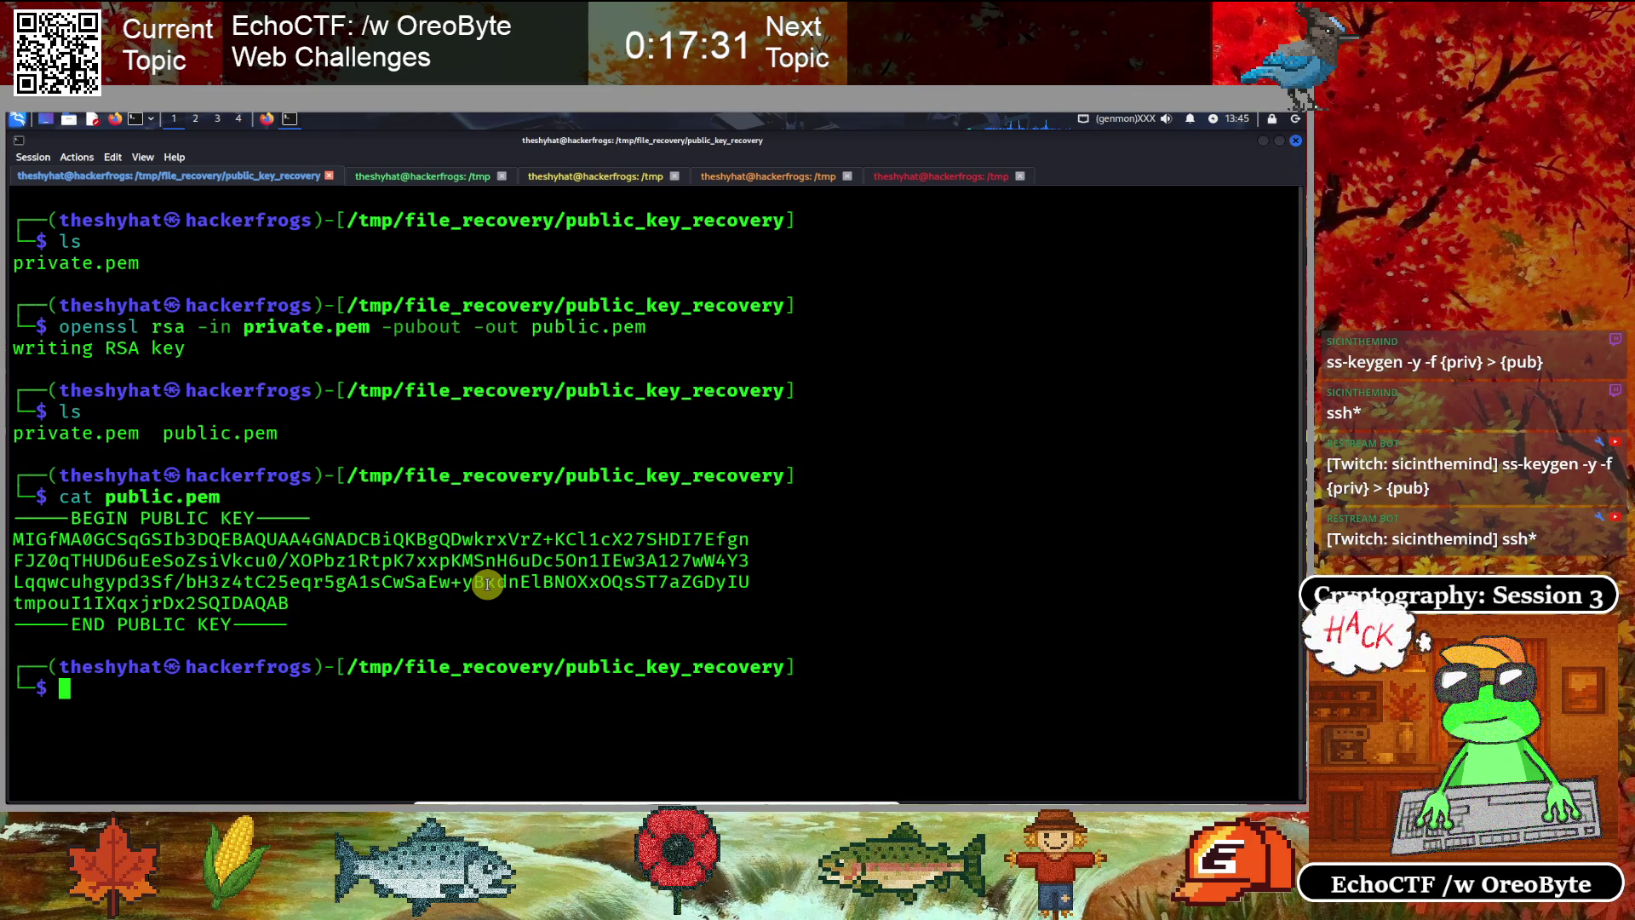
type("ssh")
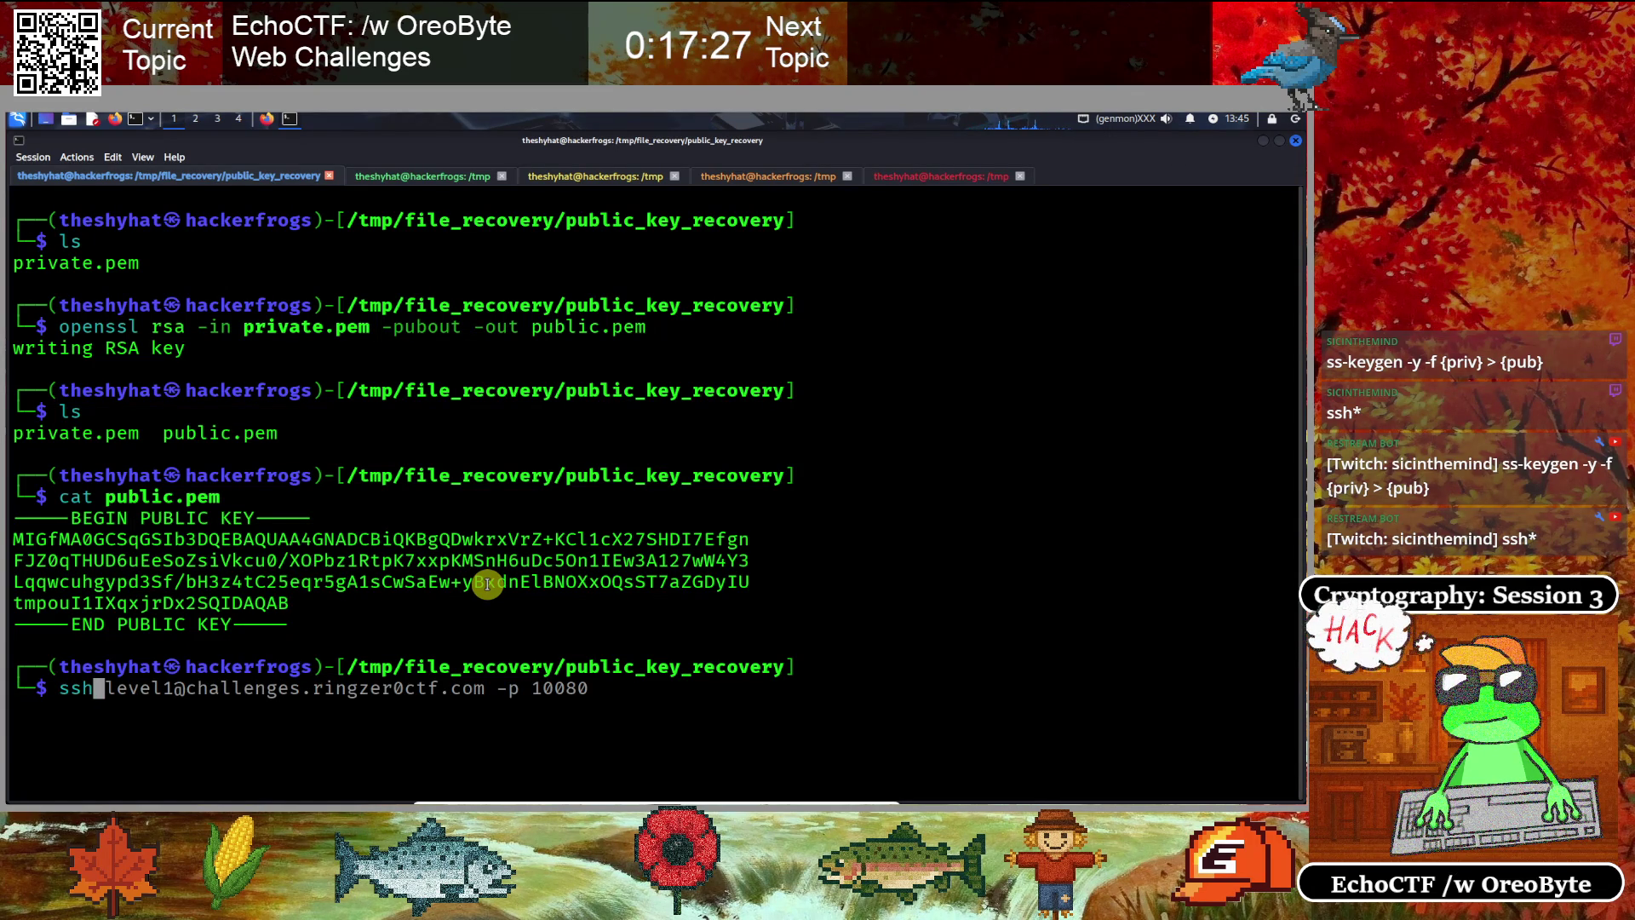
type("-keyb")
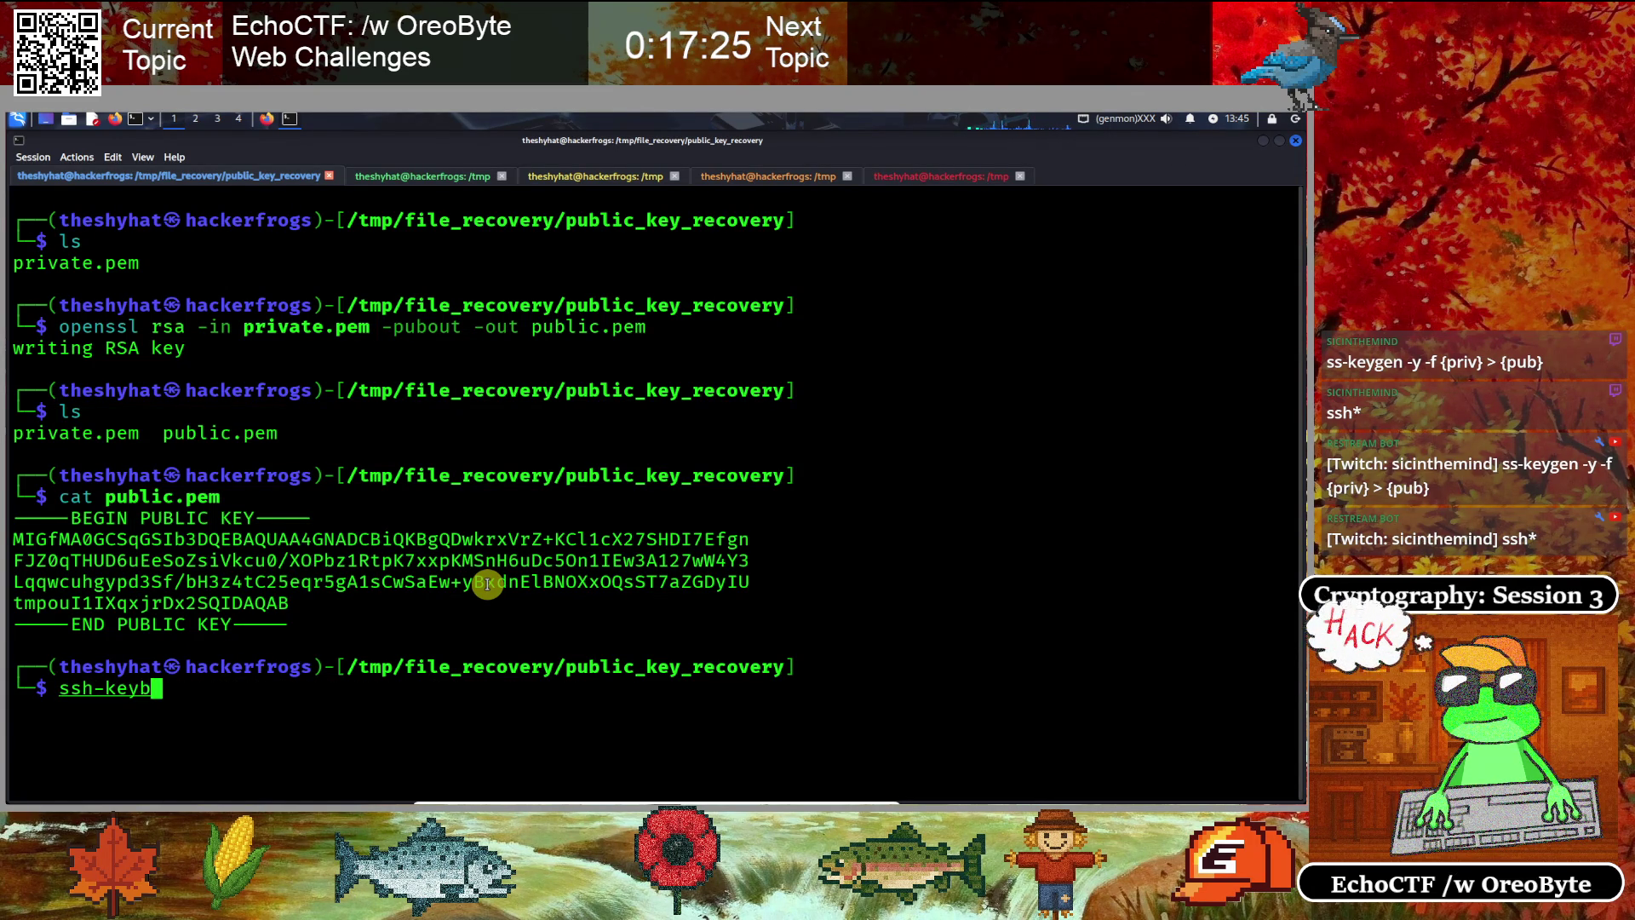
type("n -u")
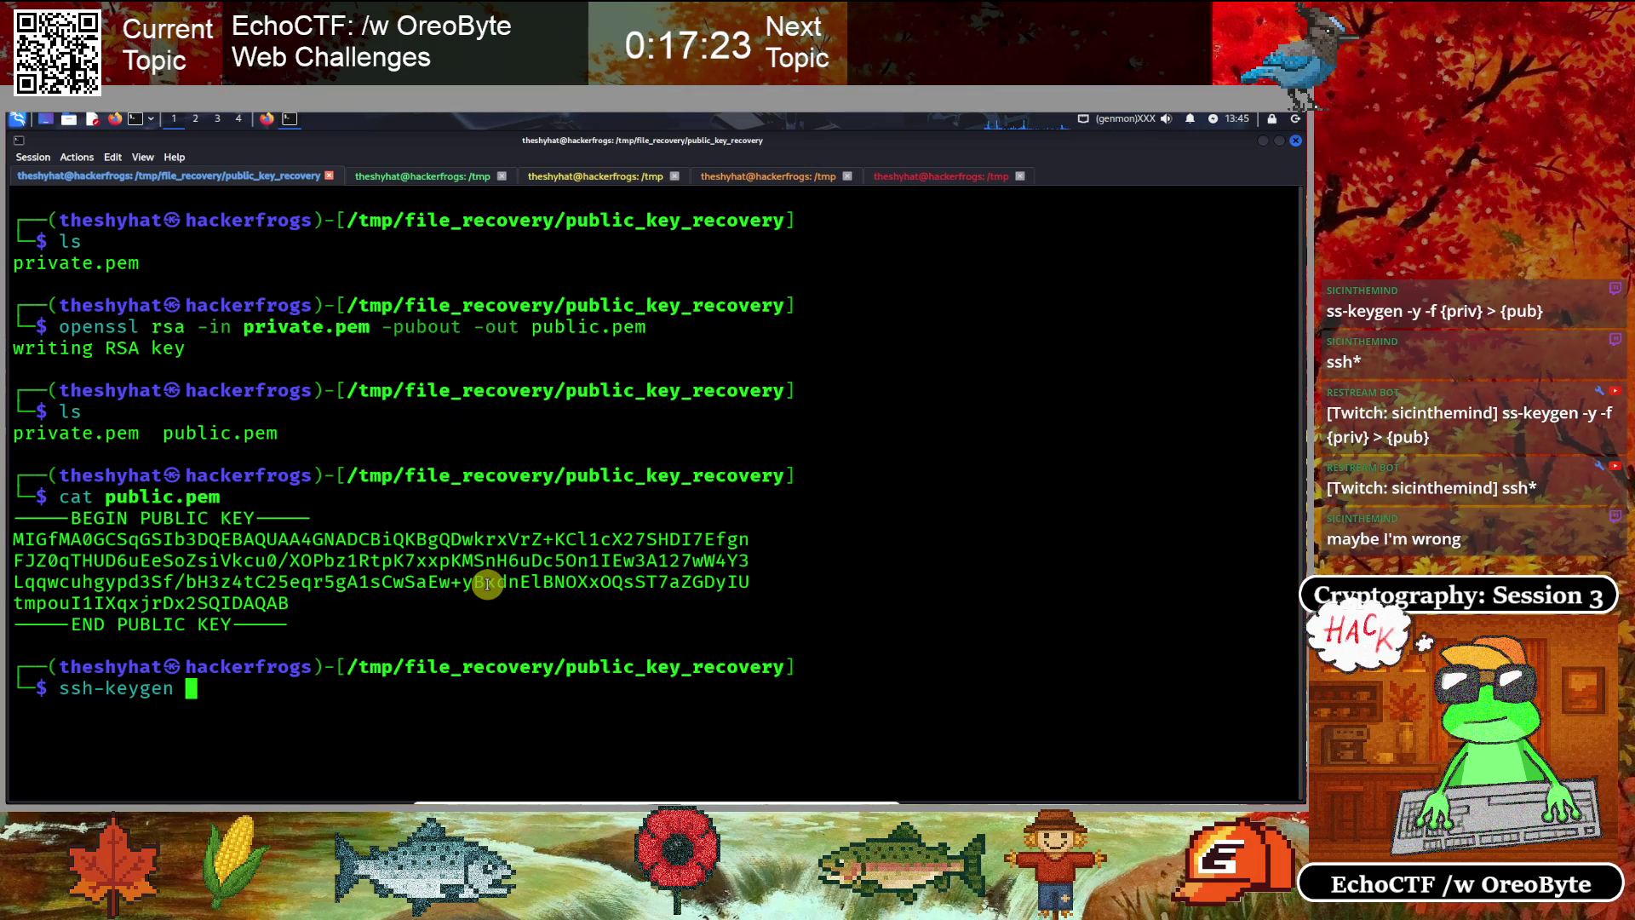
type(" =")
type("-f ")
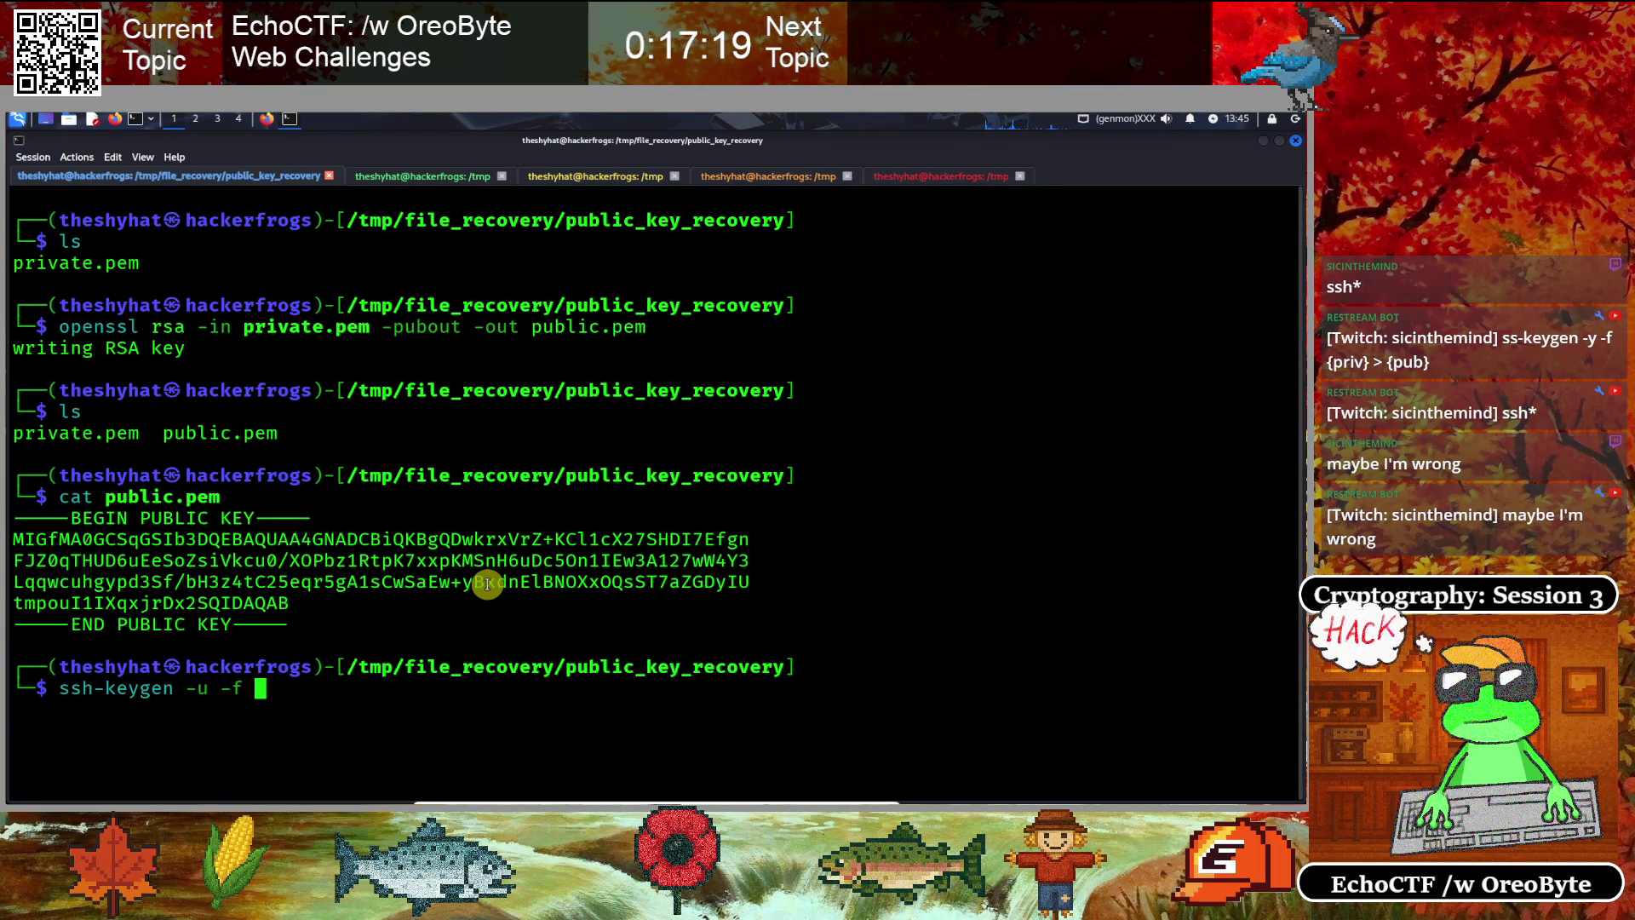
type("private.pem")
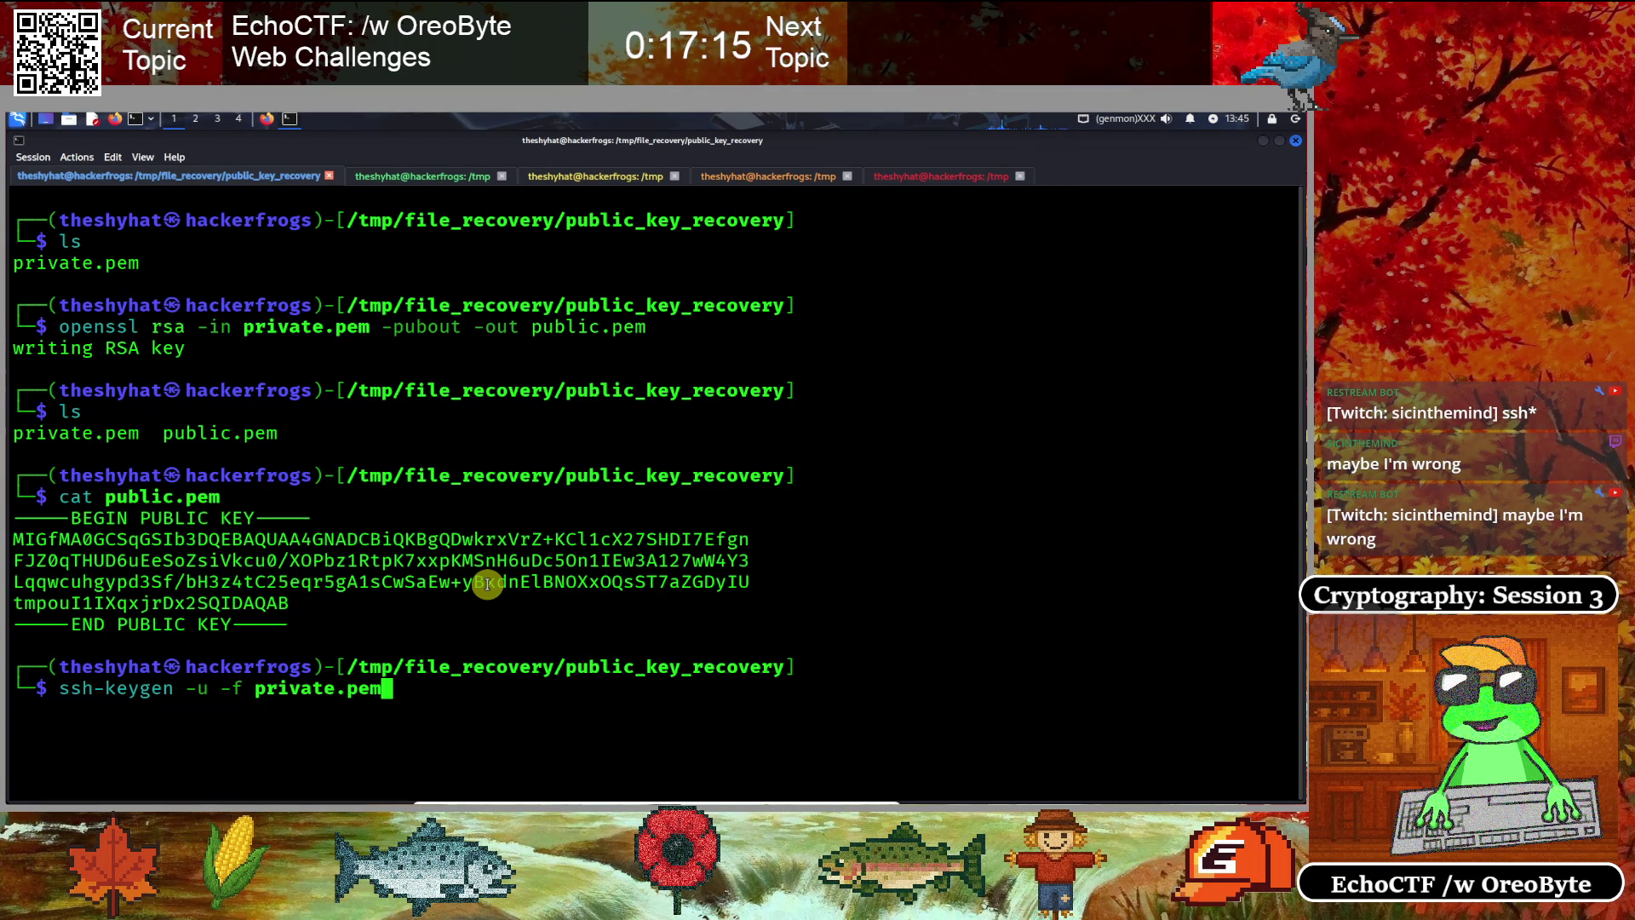
type("> ")
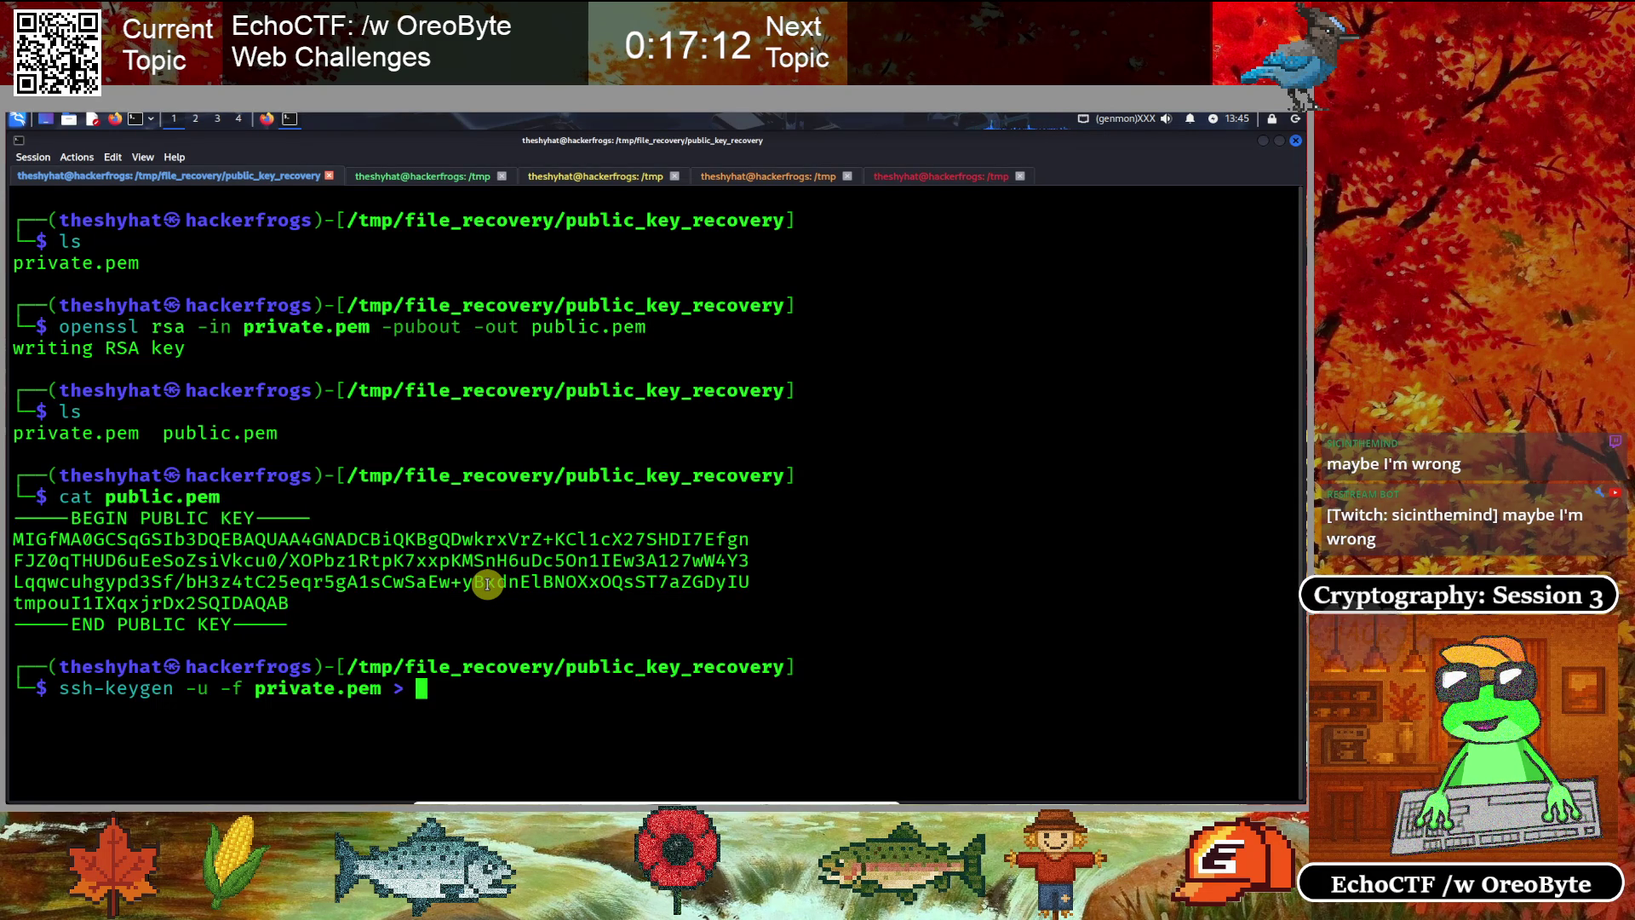
type("ublic")
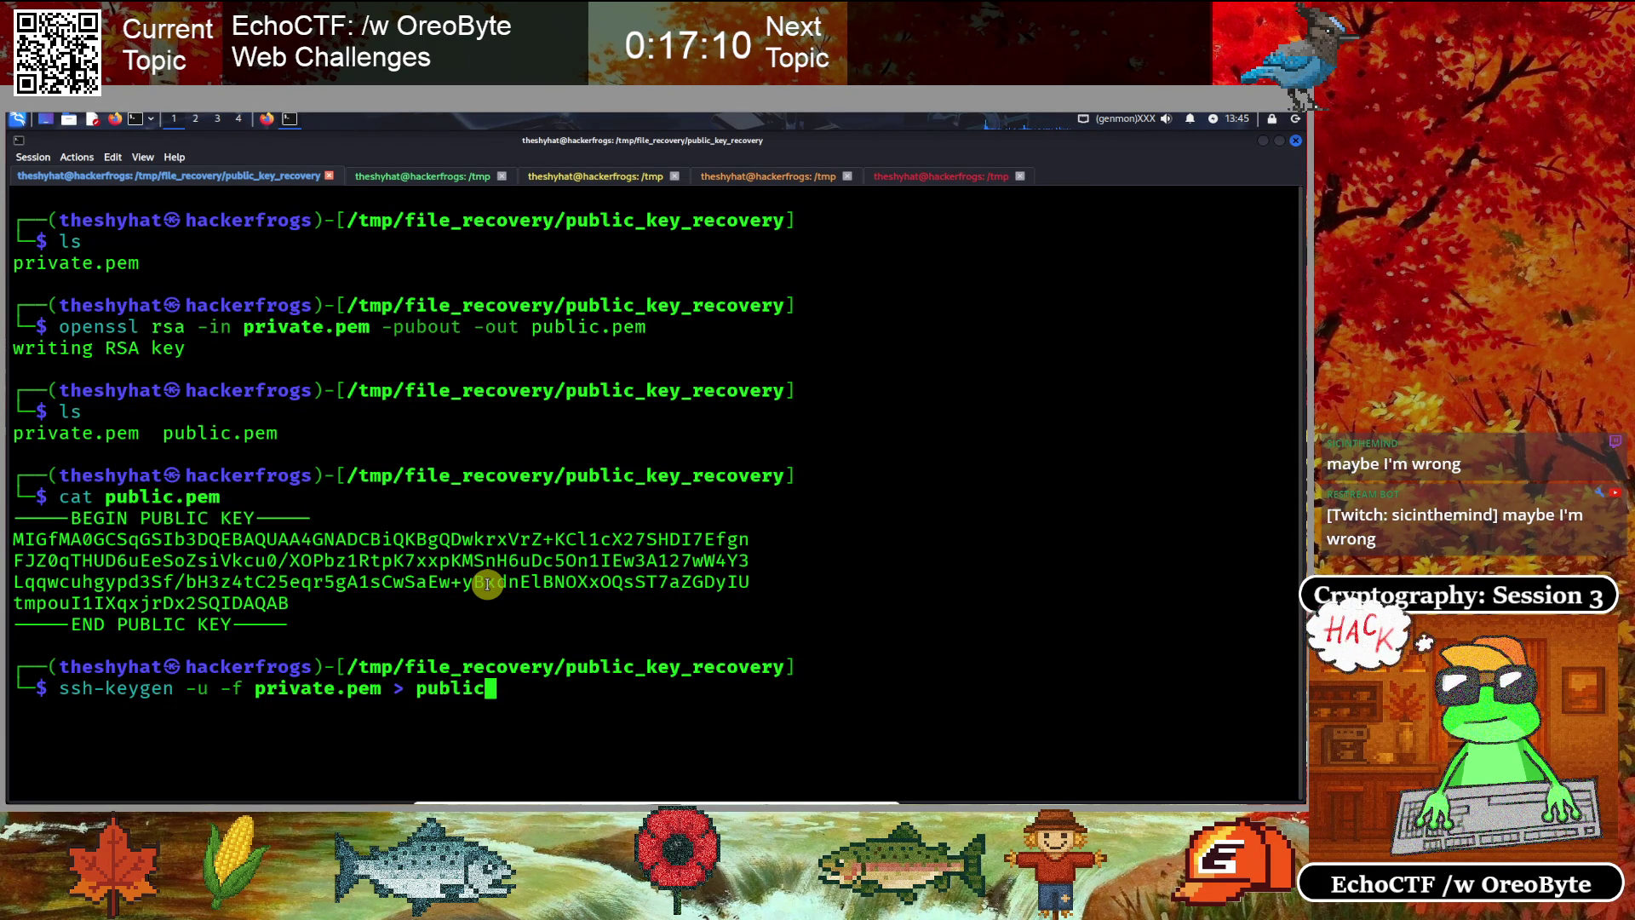
type("_key")
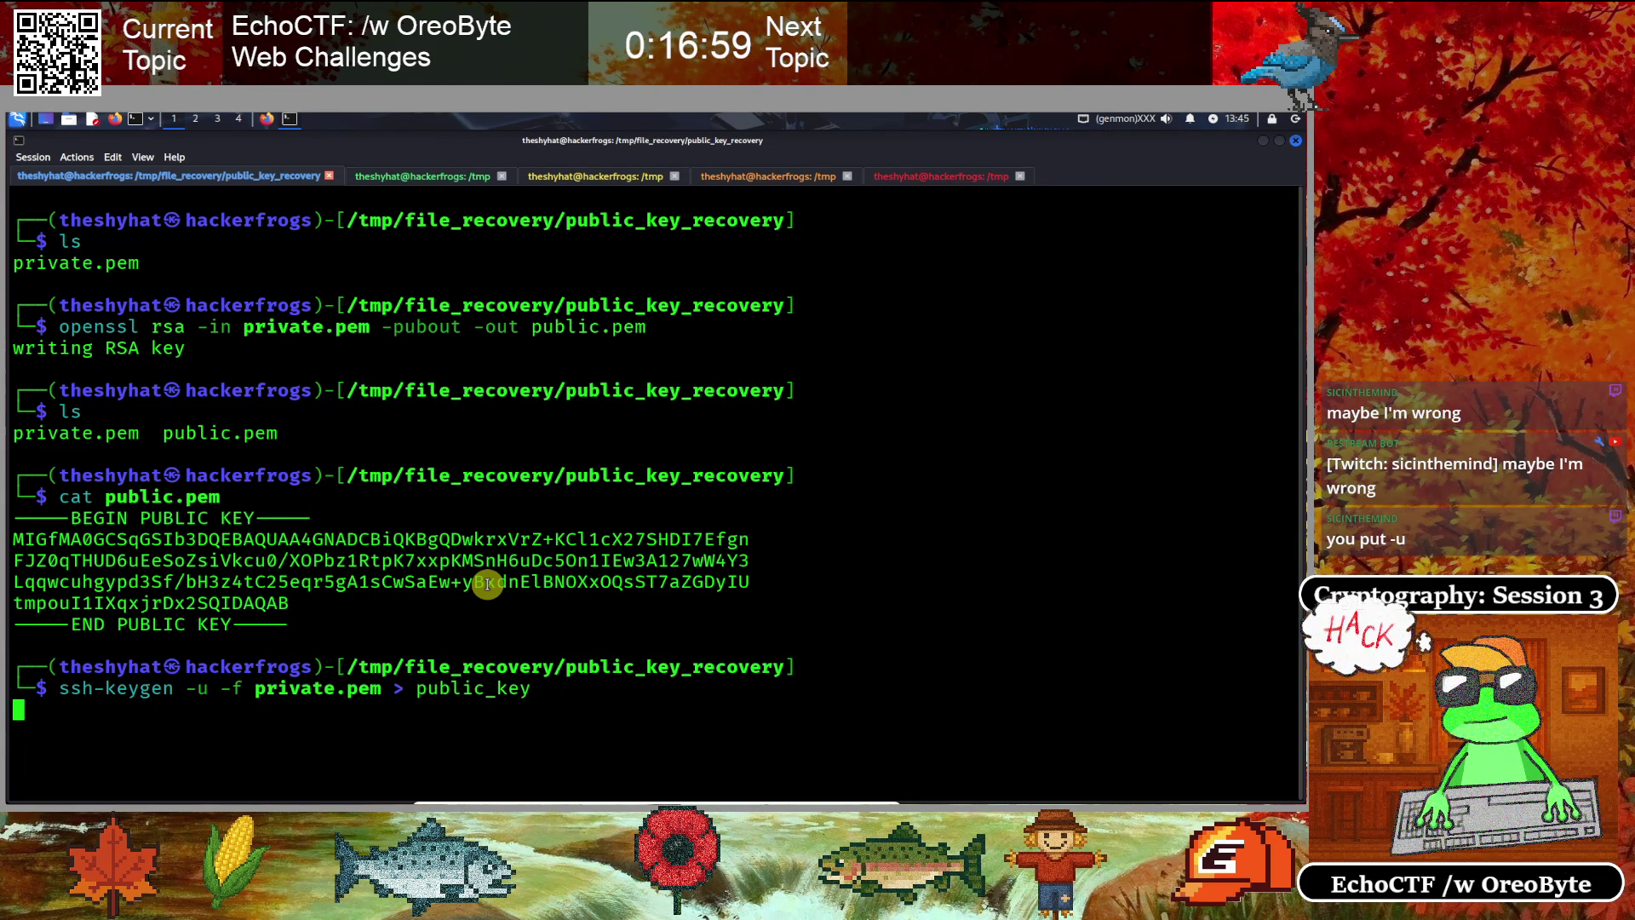
key("ctrl+c")
Rerun the command with -y instead of -u, which fails with a bad-permissions warning
key("Up")
key("Home")
key("Right")
key("Right")
key("Right")
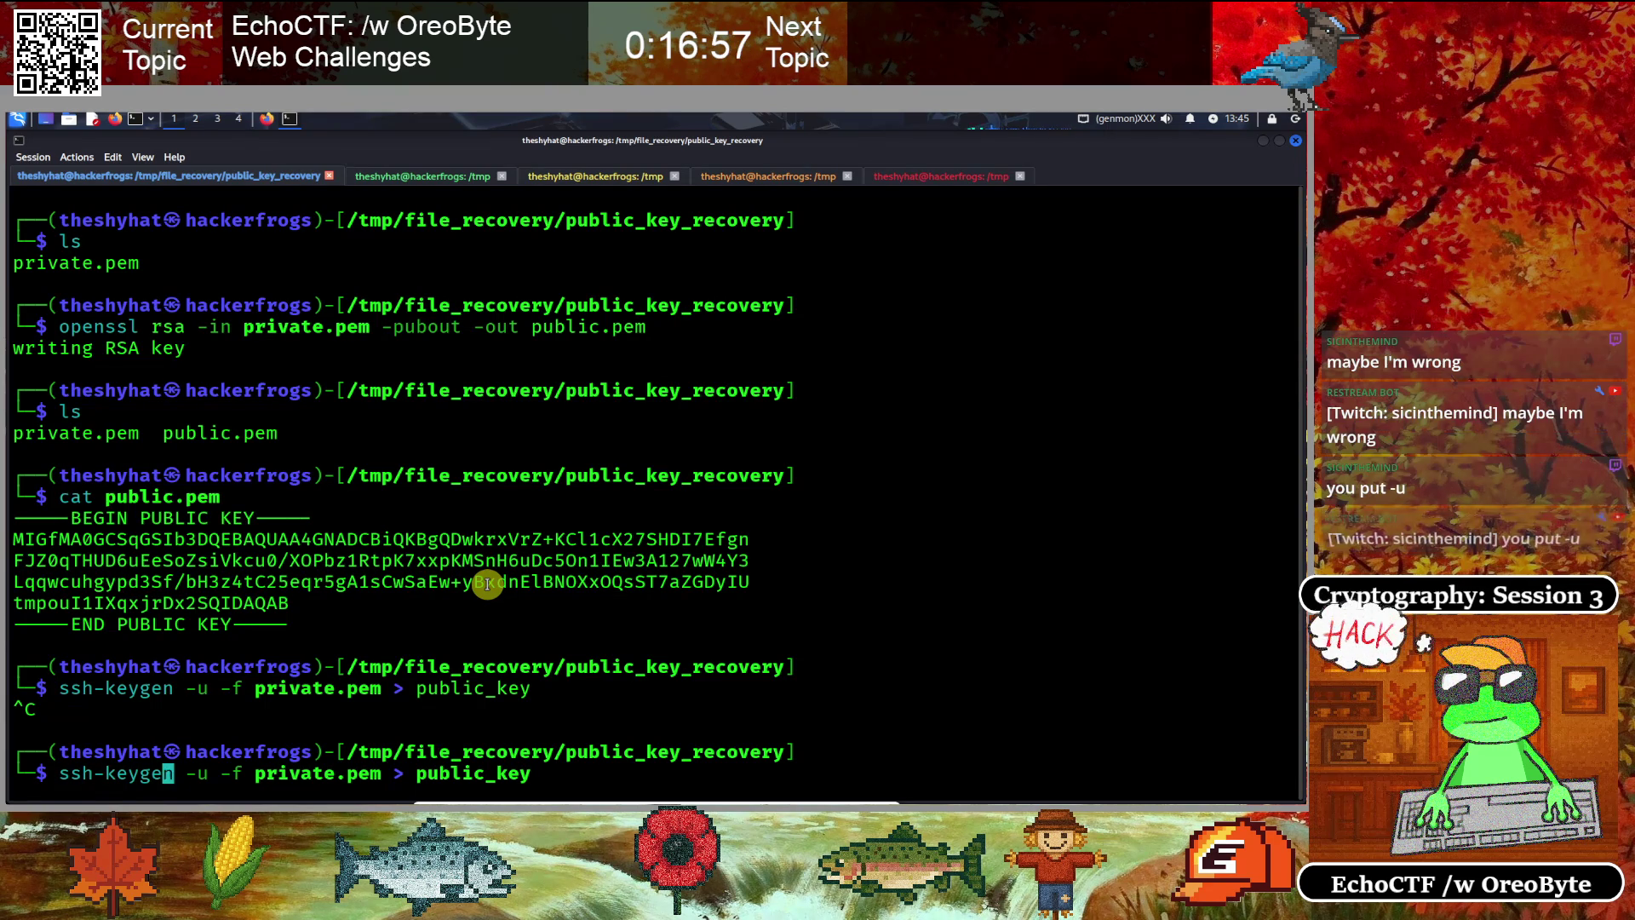
key("BackSpace")
type("y")
key("Return")
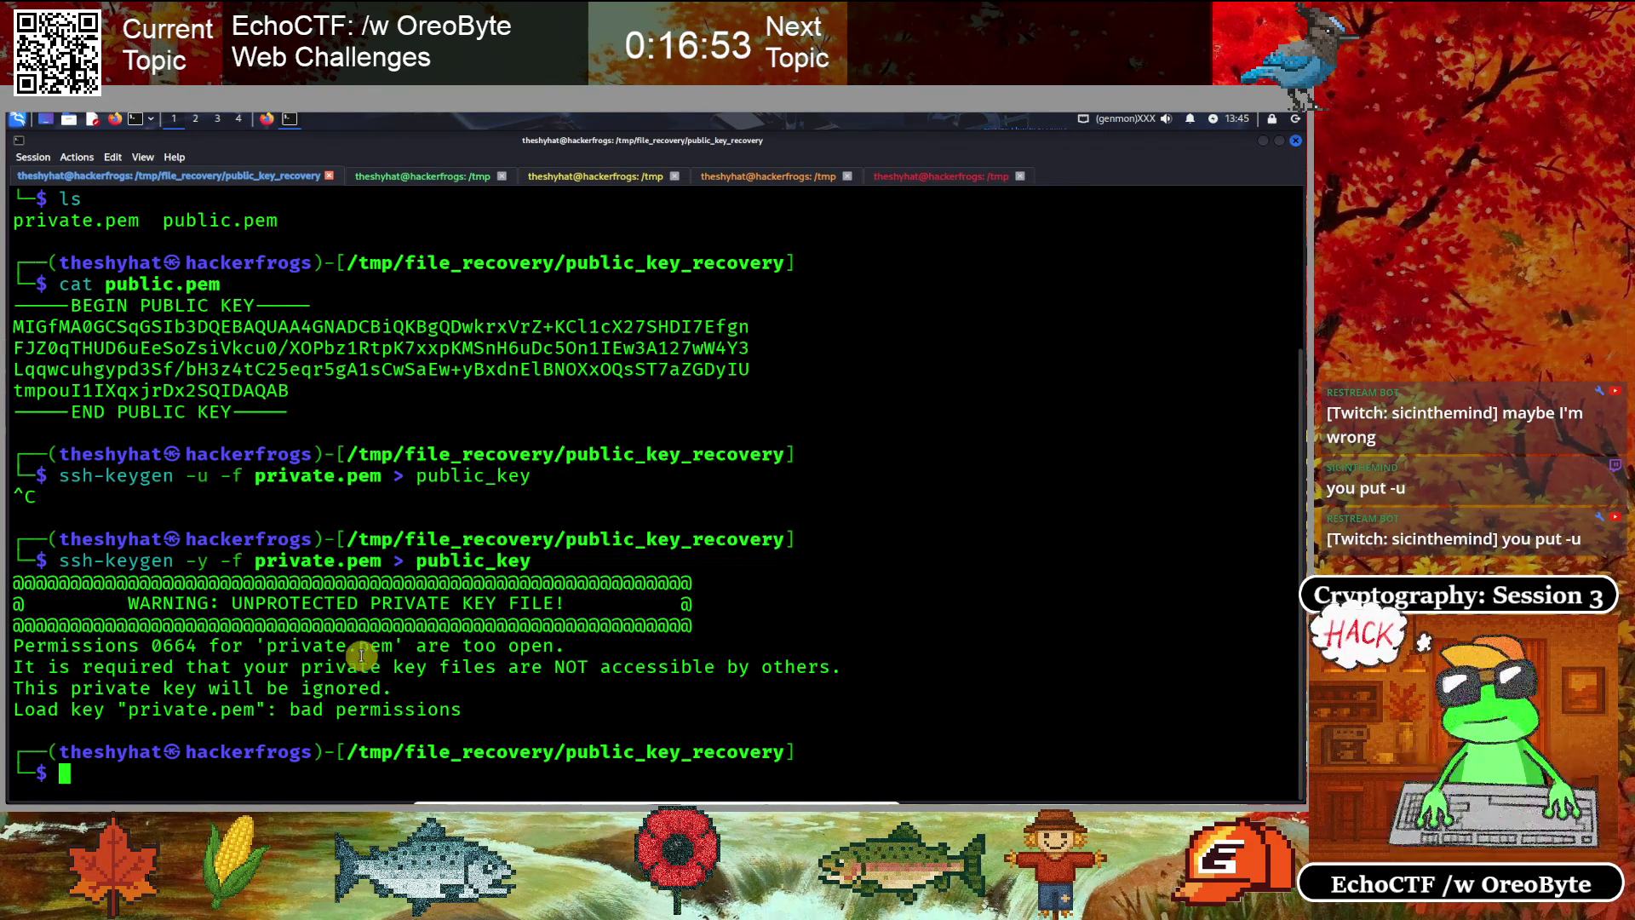
Restrict private.pem to permission 600 with chmod
left_click_drag(40, 667, 748, 662)
left_click(815, 575)
type("chmod +x level1")
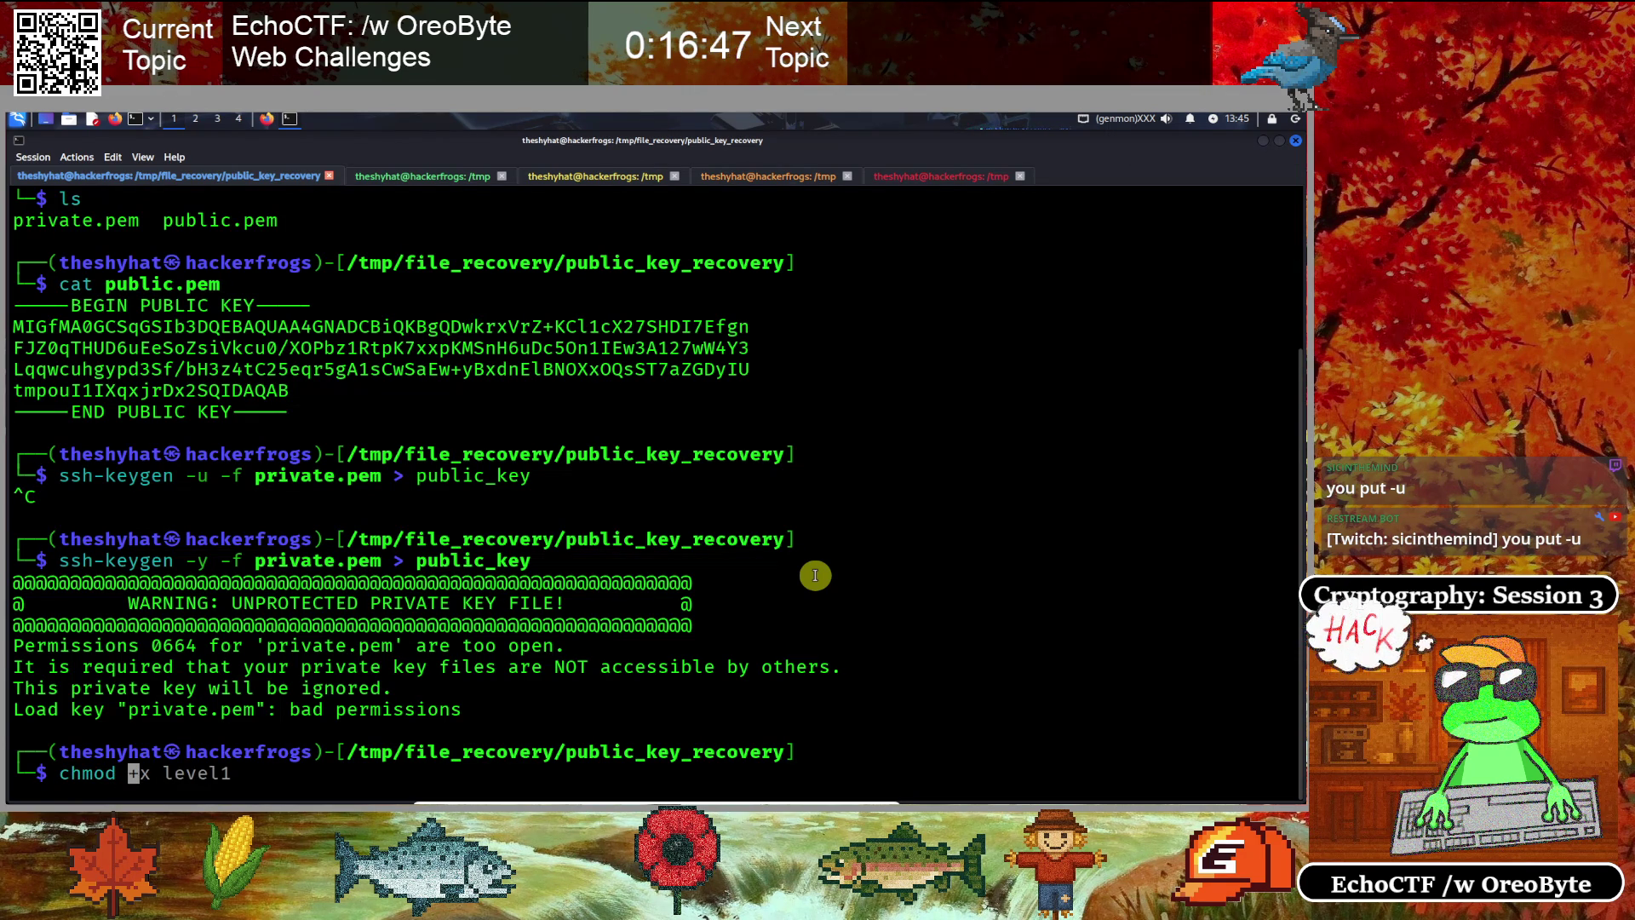
type("600")
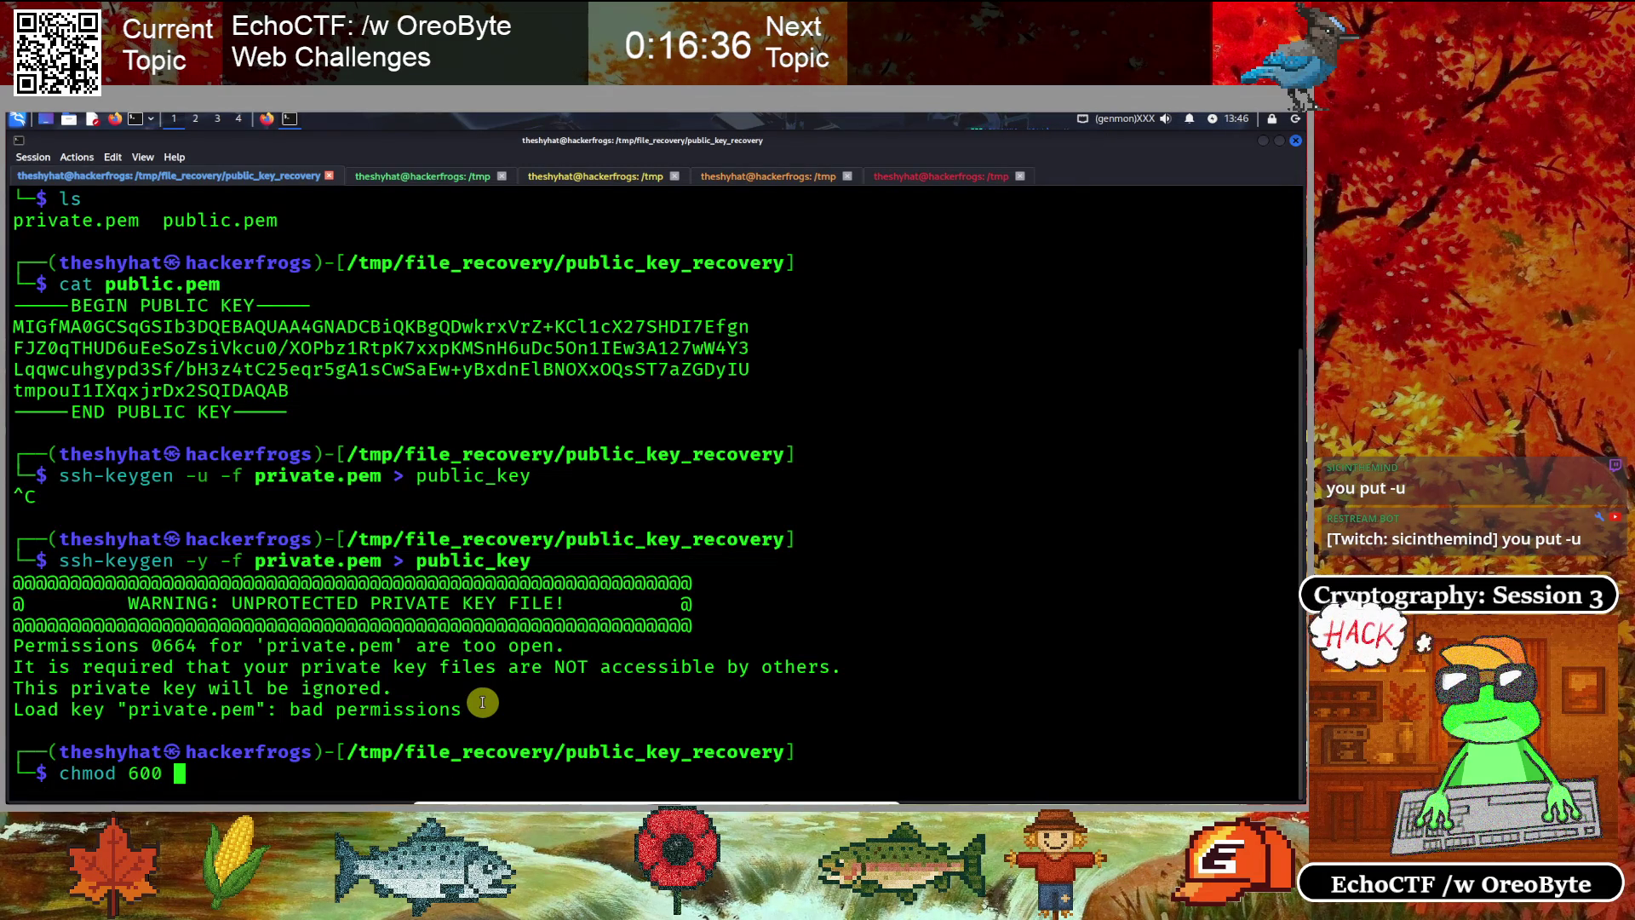
type("ate.pe")
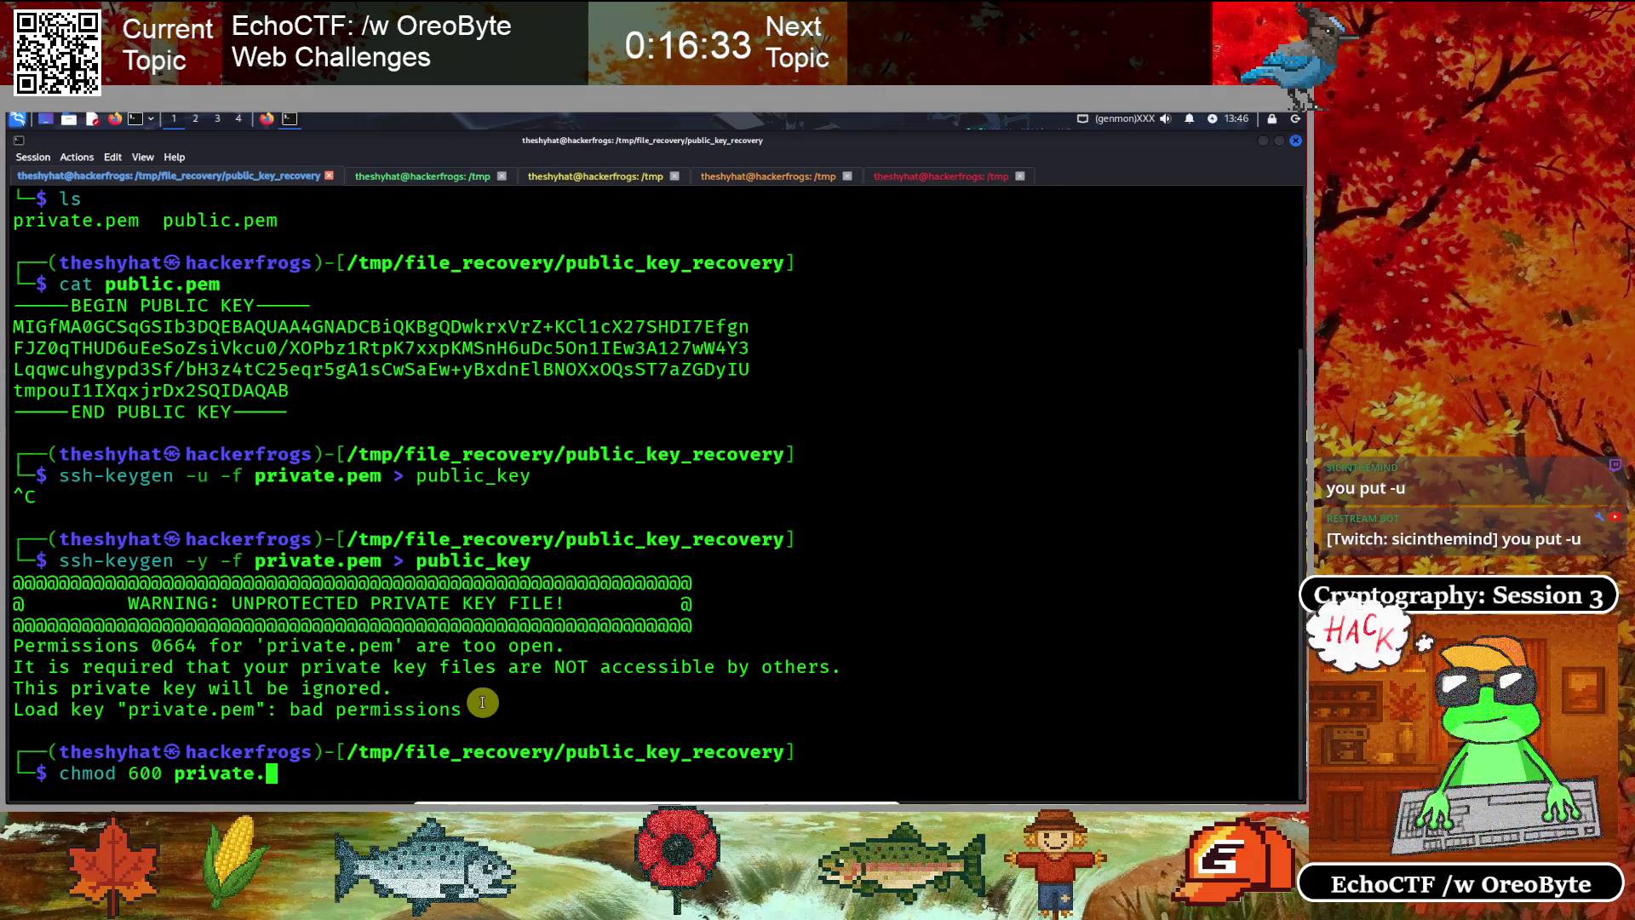
type("m")
key("Return")
Regenerate public_key with ssh-keygen -y and print it with cat public_key
key("Up")
key("Up")
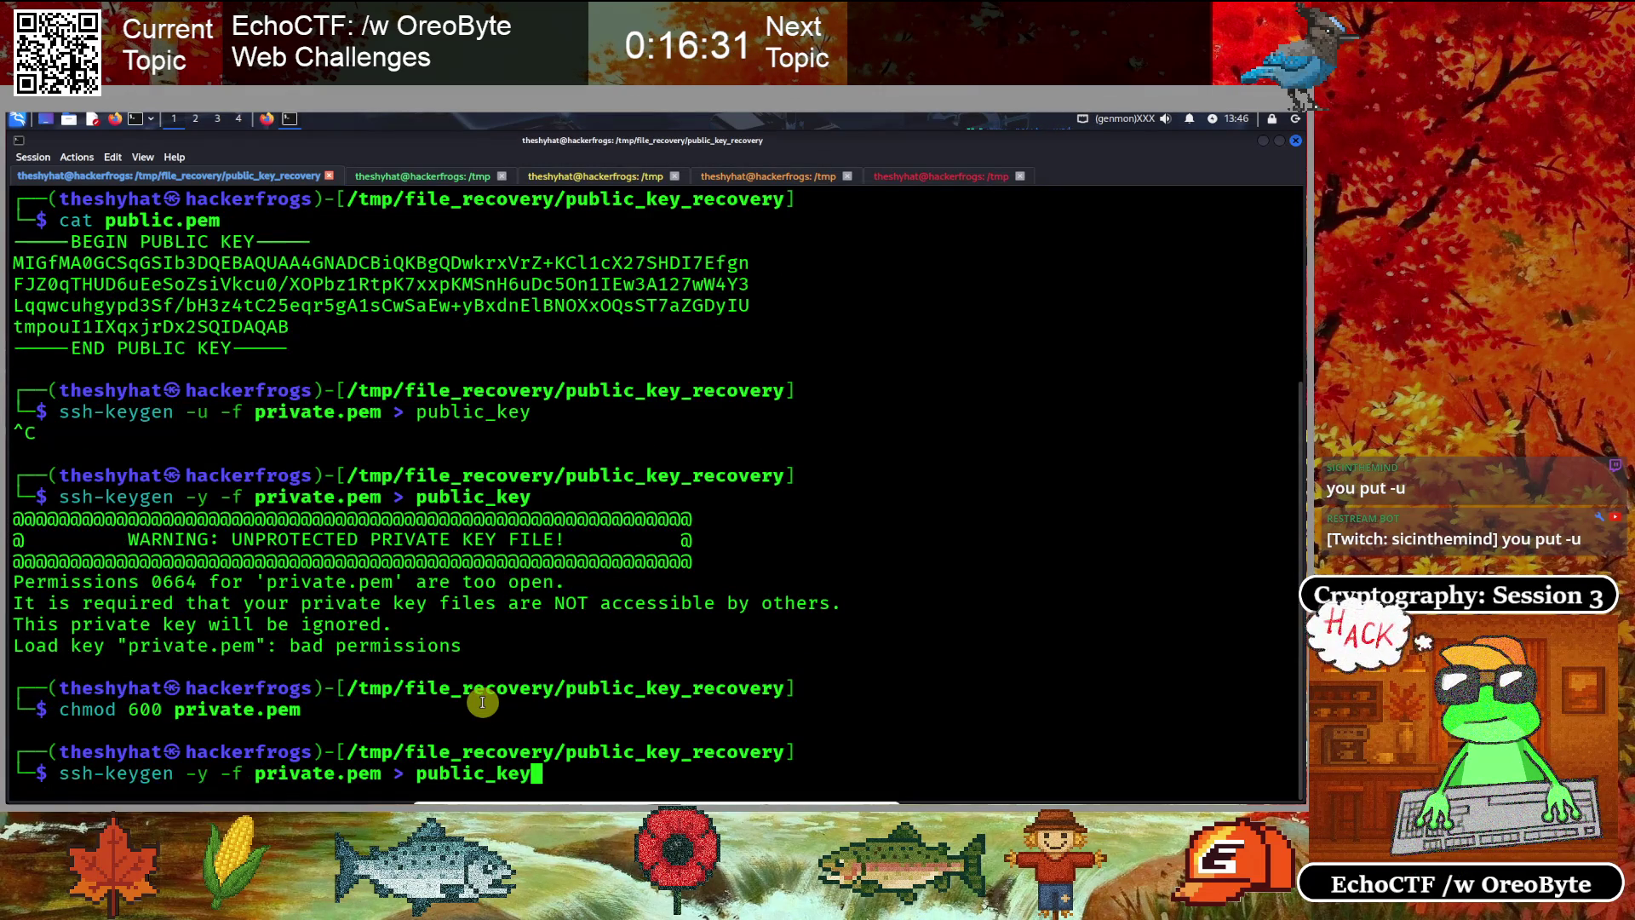
key("Return")
key("Up")
key("Up")
key("Up")
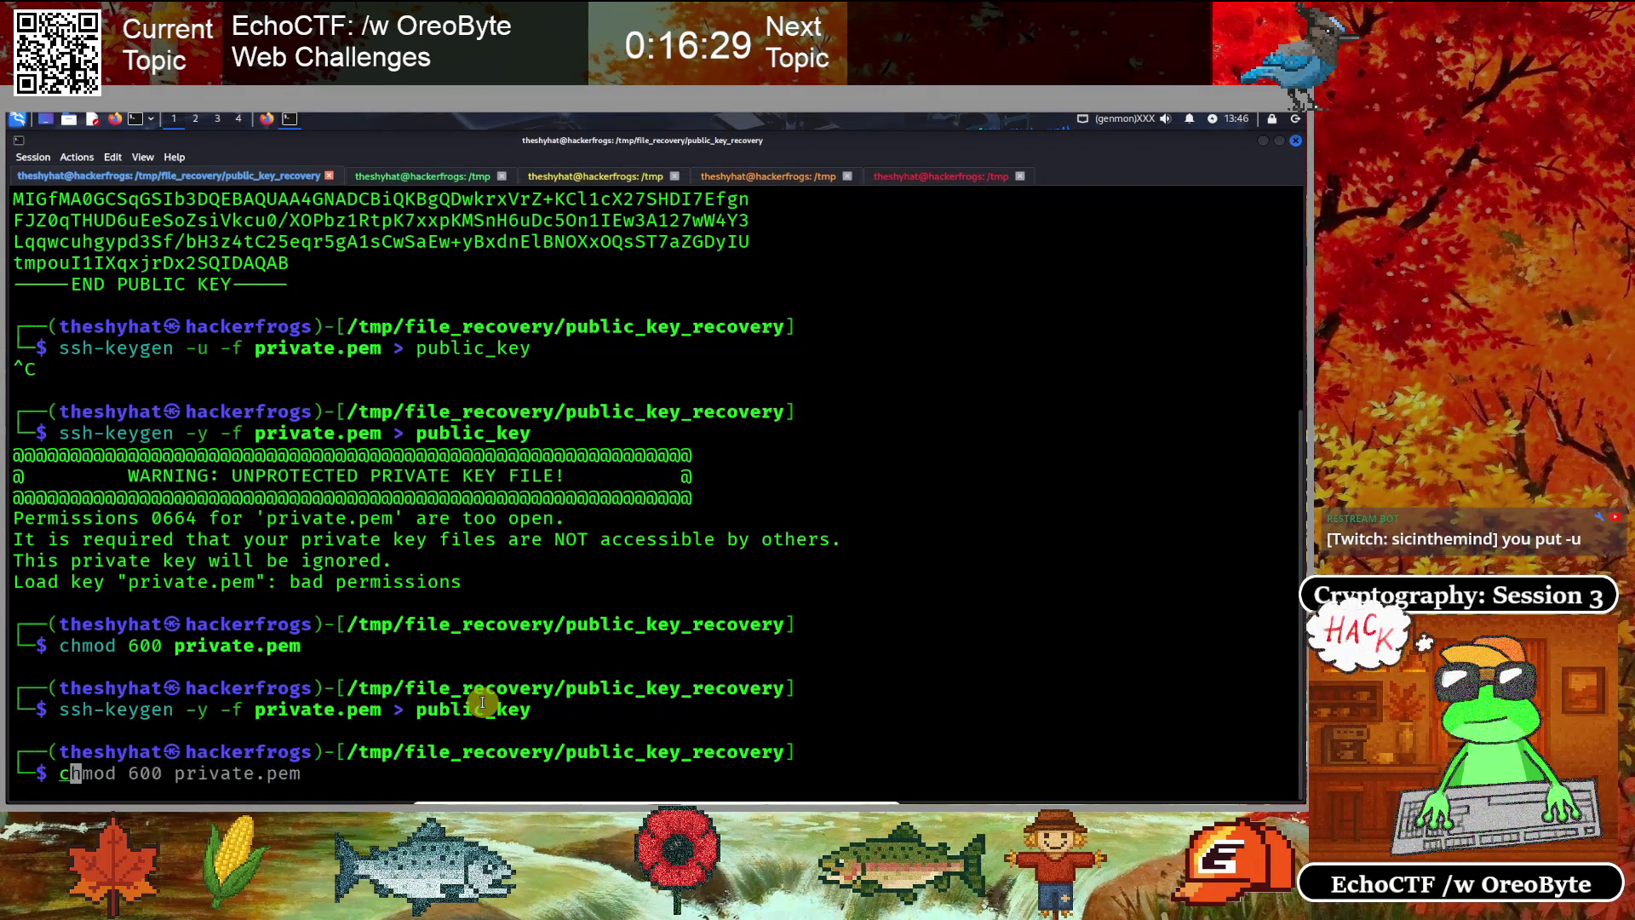
key("Right")
key("Right")
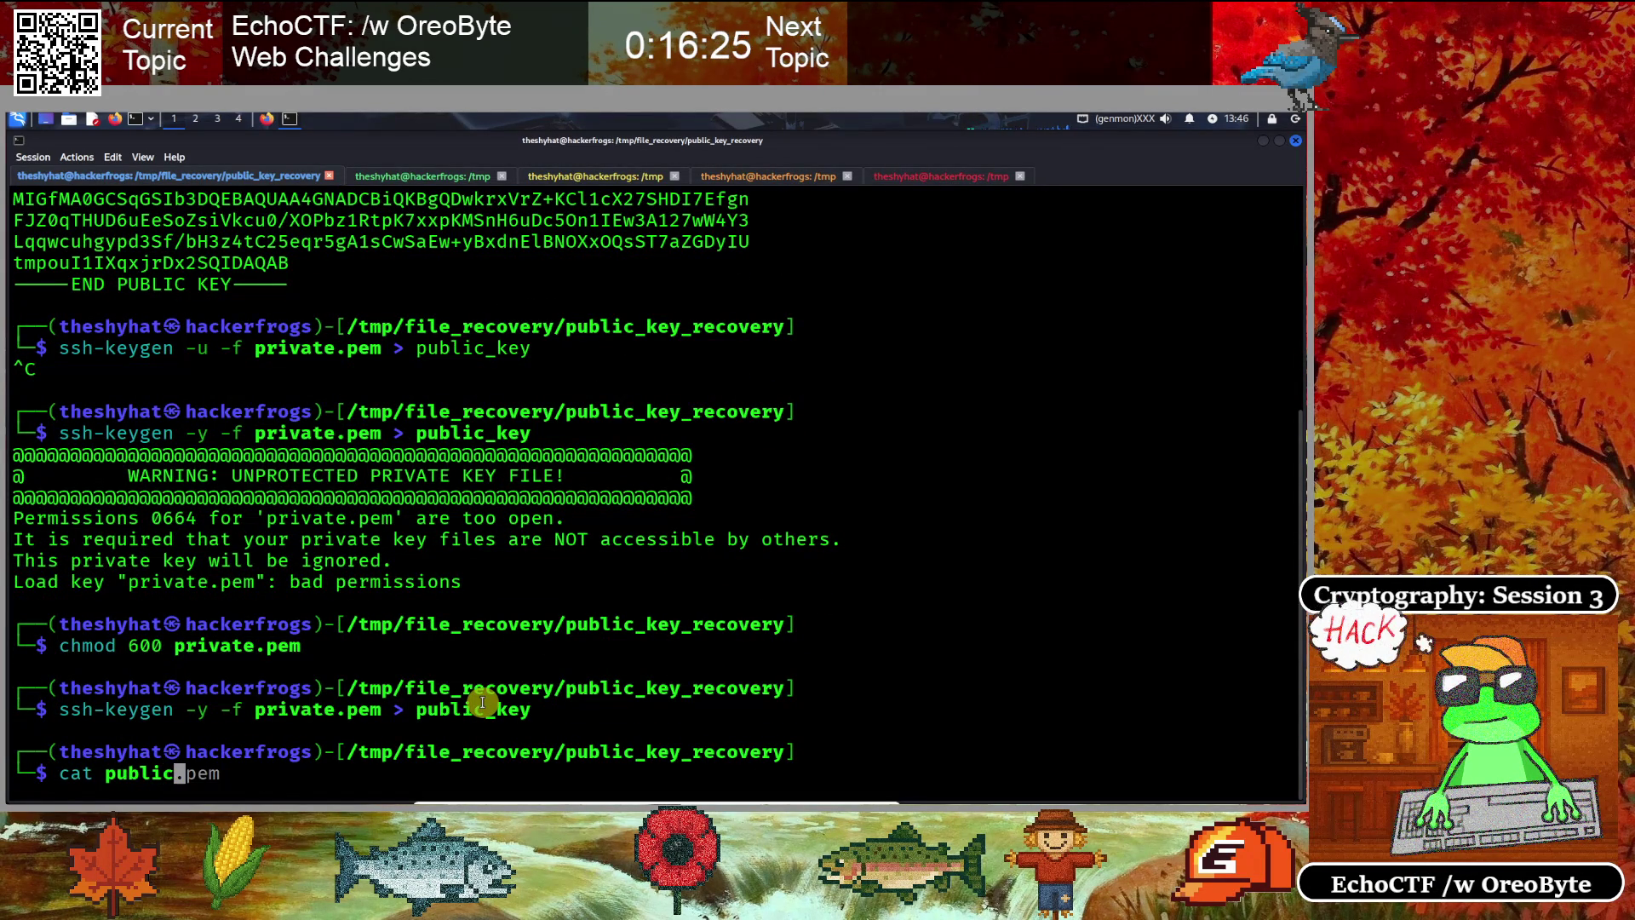
key("Delete")
key("Delete")
key("Delete")
type("_ke")
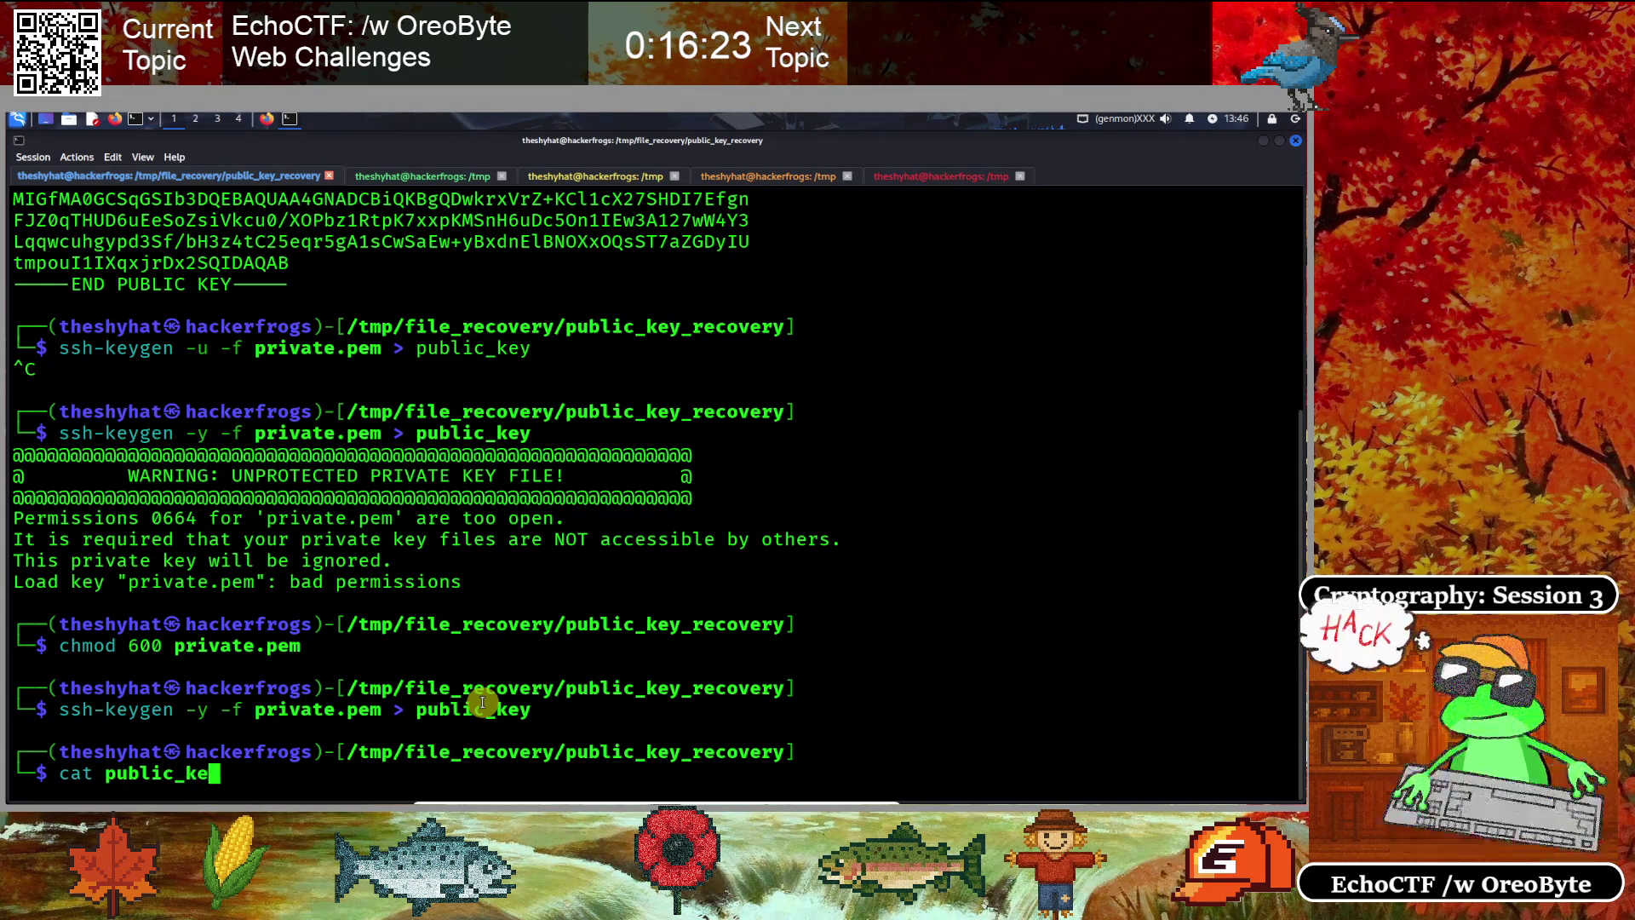
type("y")
key("Return")
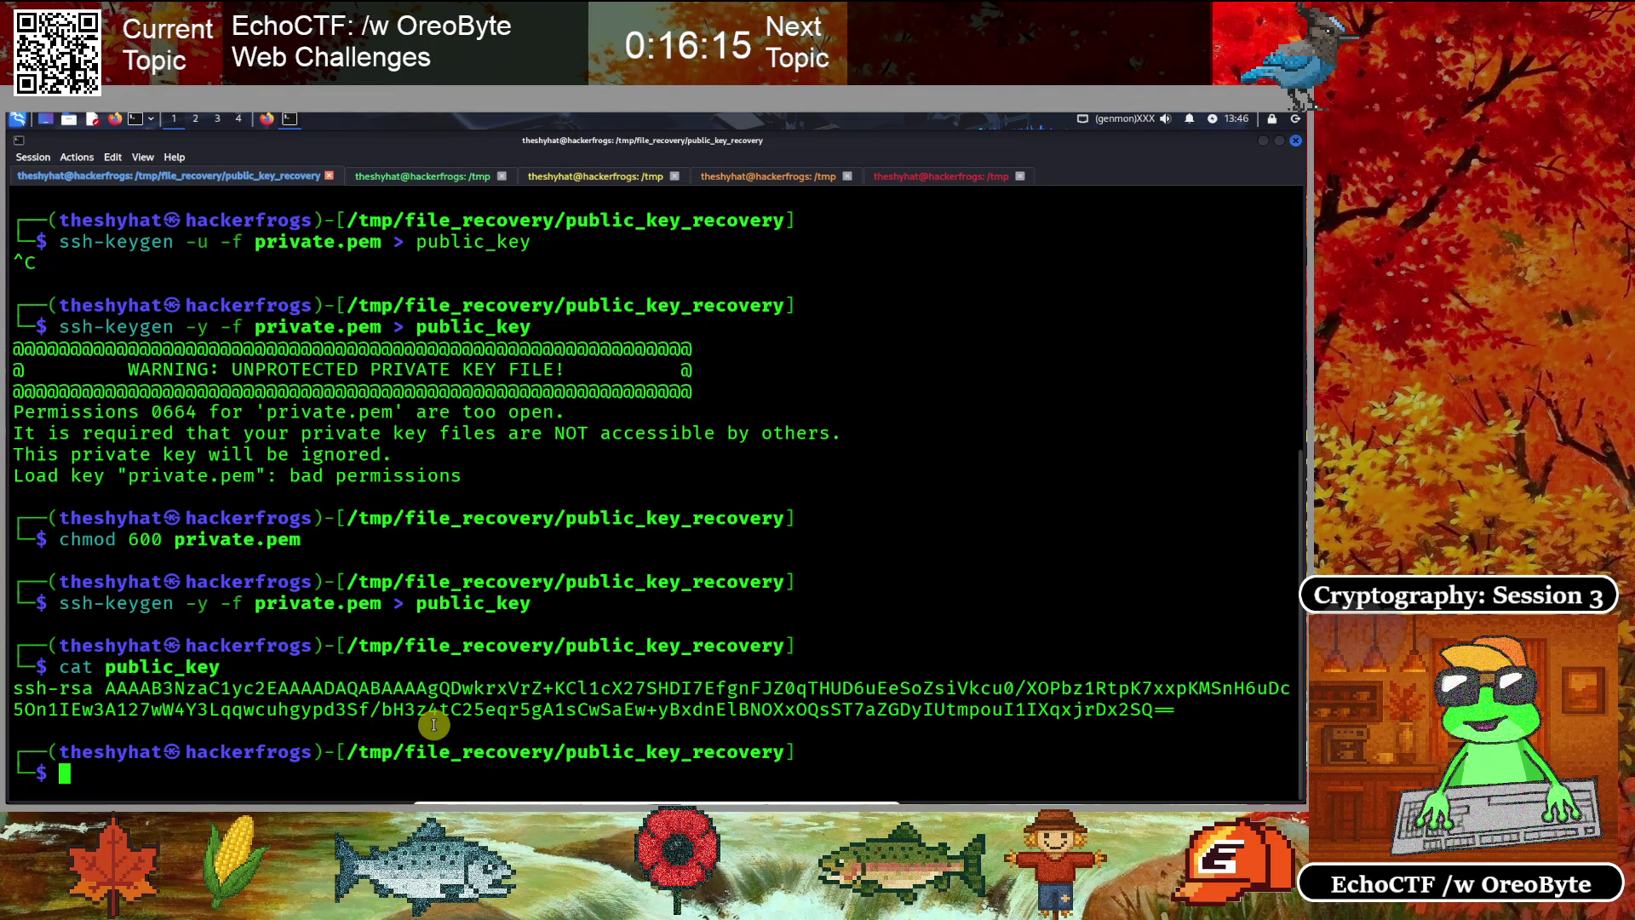
scroll(366, 624, "up", 3)
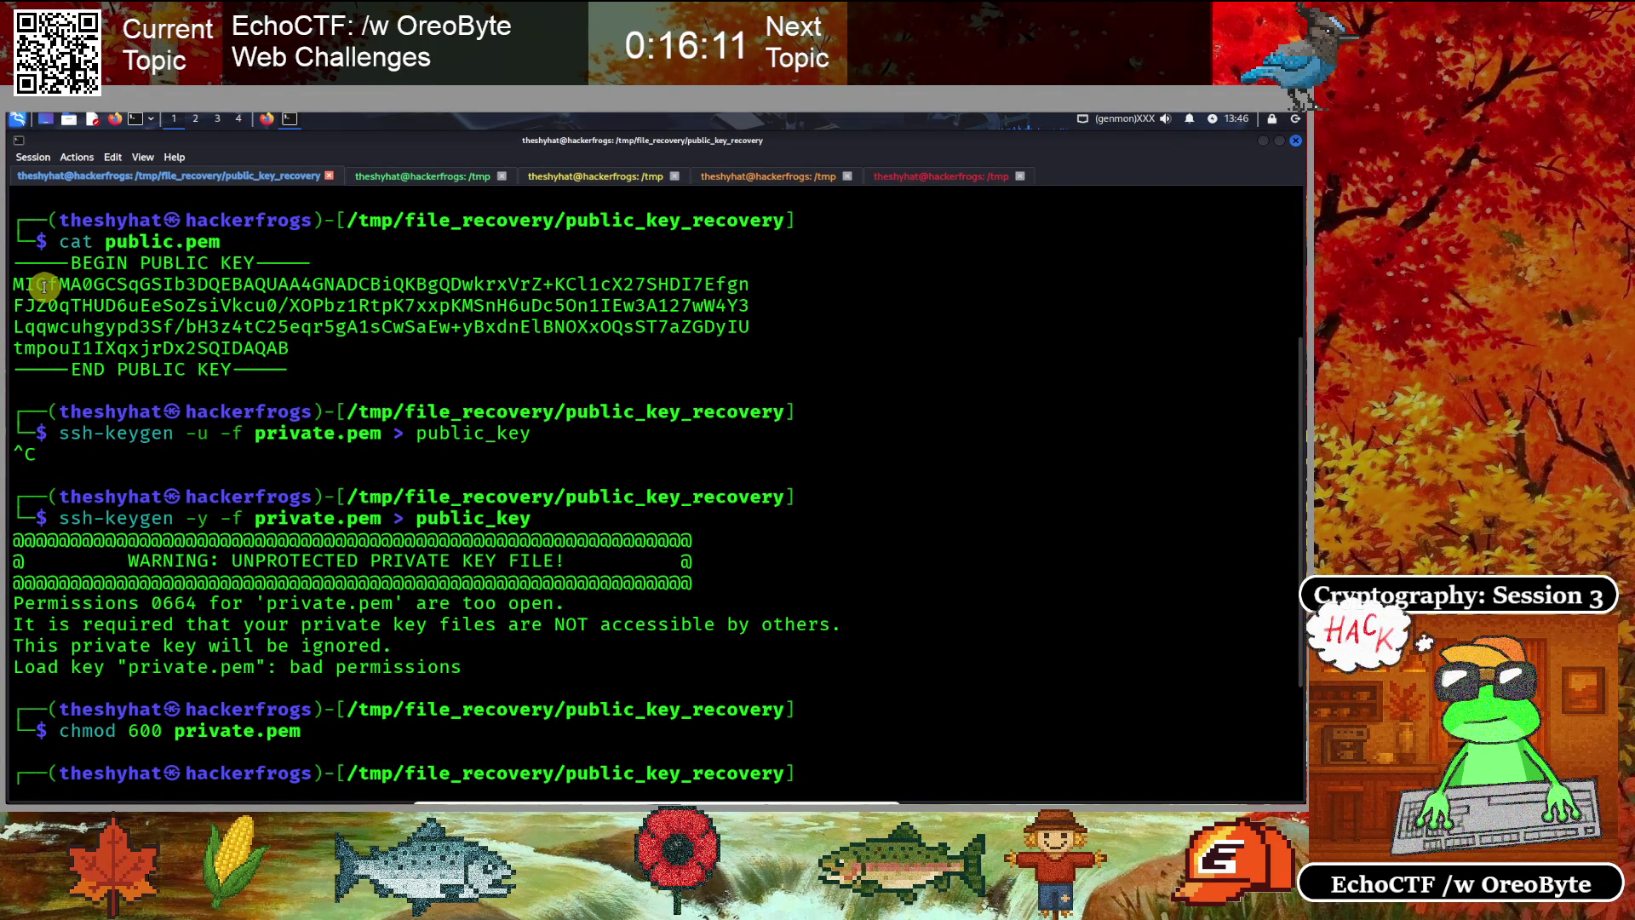
left_click_drag(298, 350, 11, 282)
scroll(215, 313, "up", 3)
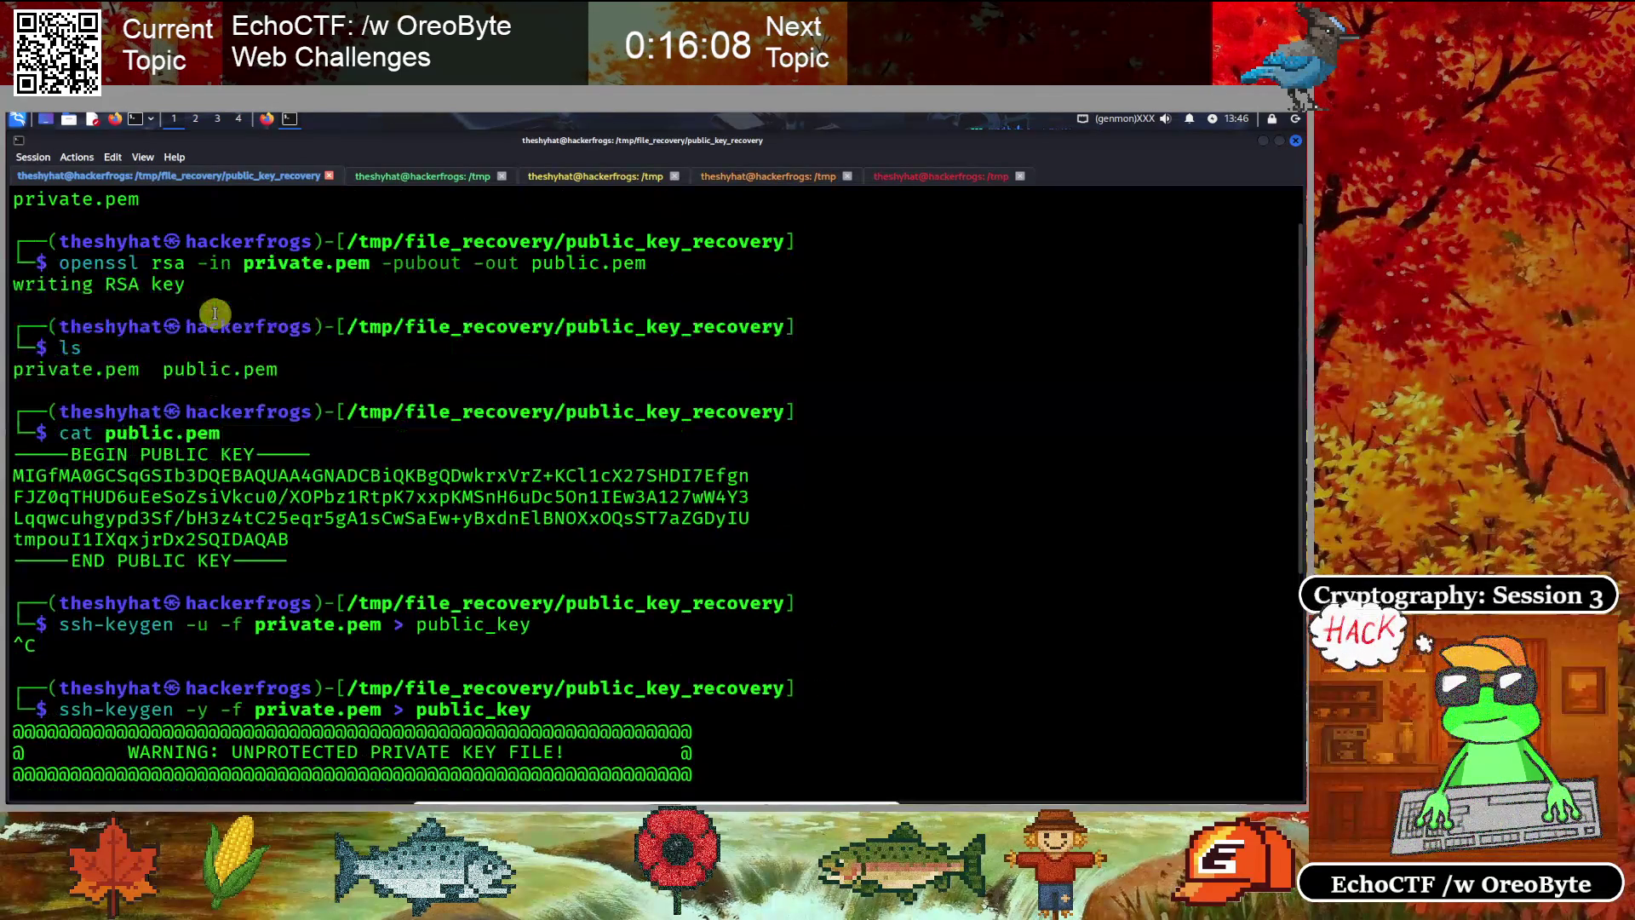
key("Up")
key("Up")
key("Return")
type("cat public_key")
key("Return")
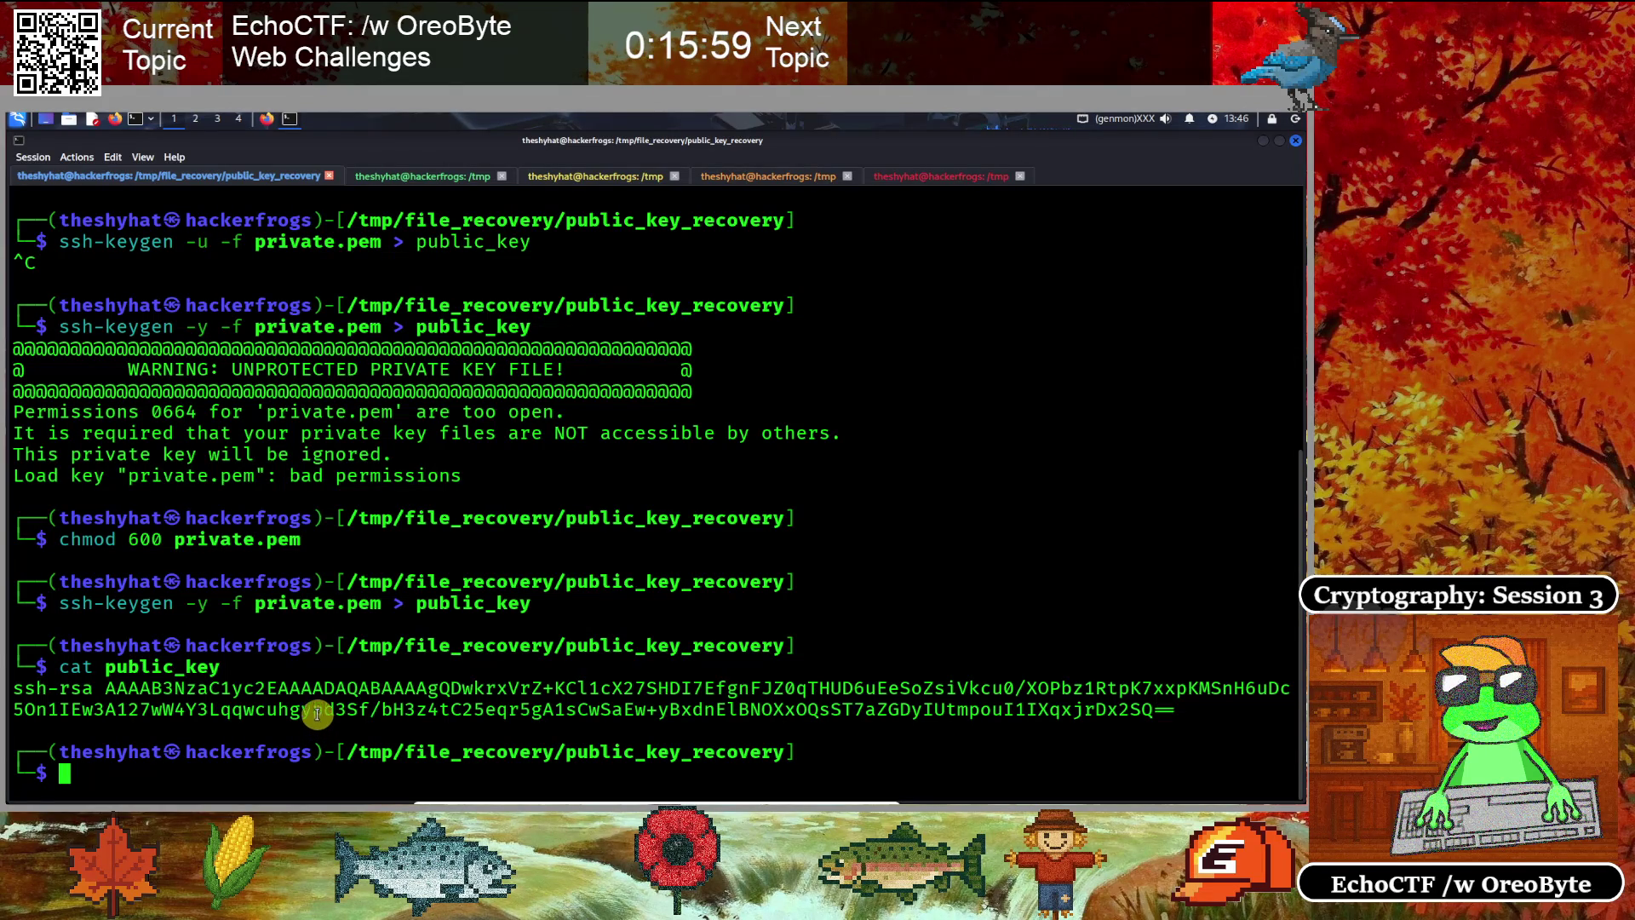
left_click(267, 118)
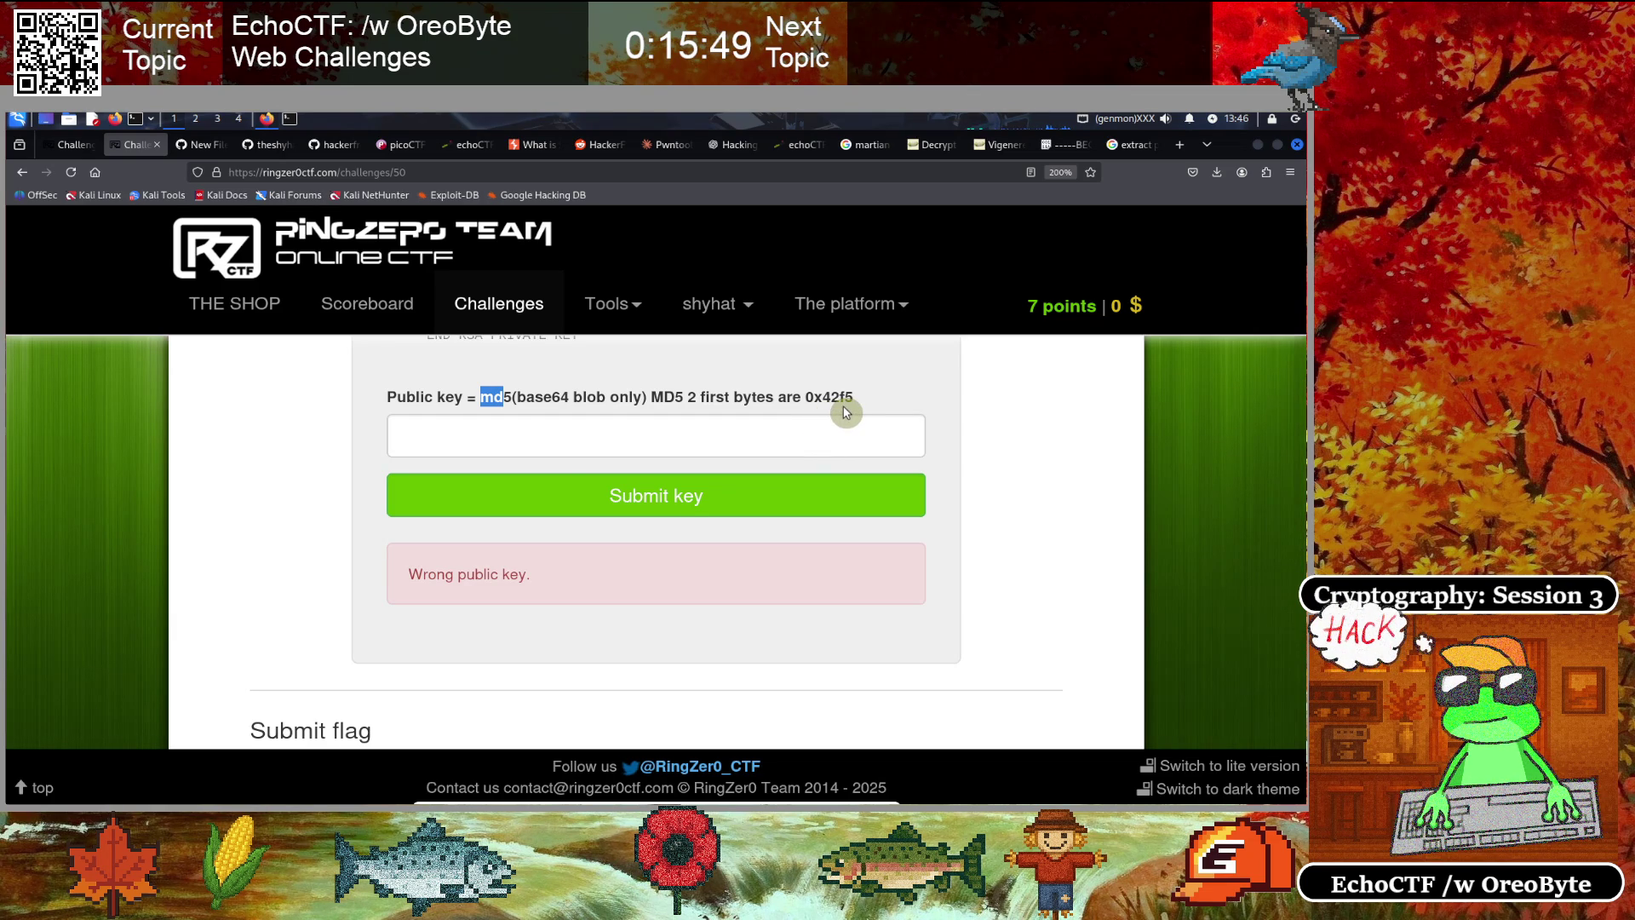
left_click(533, 425)
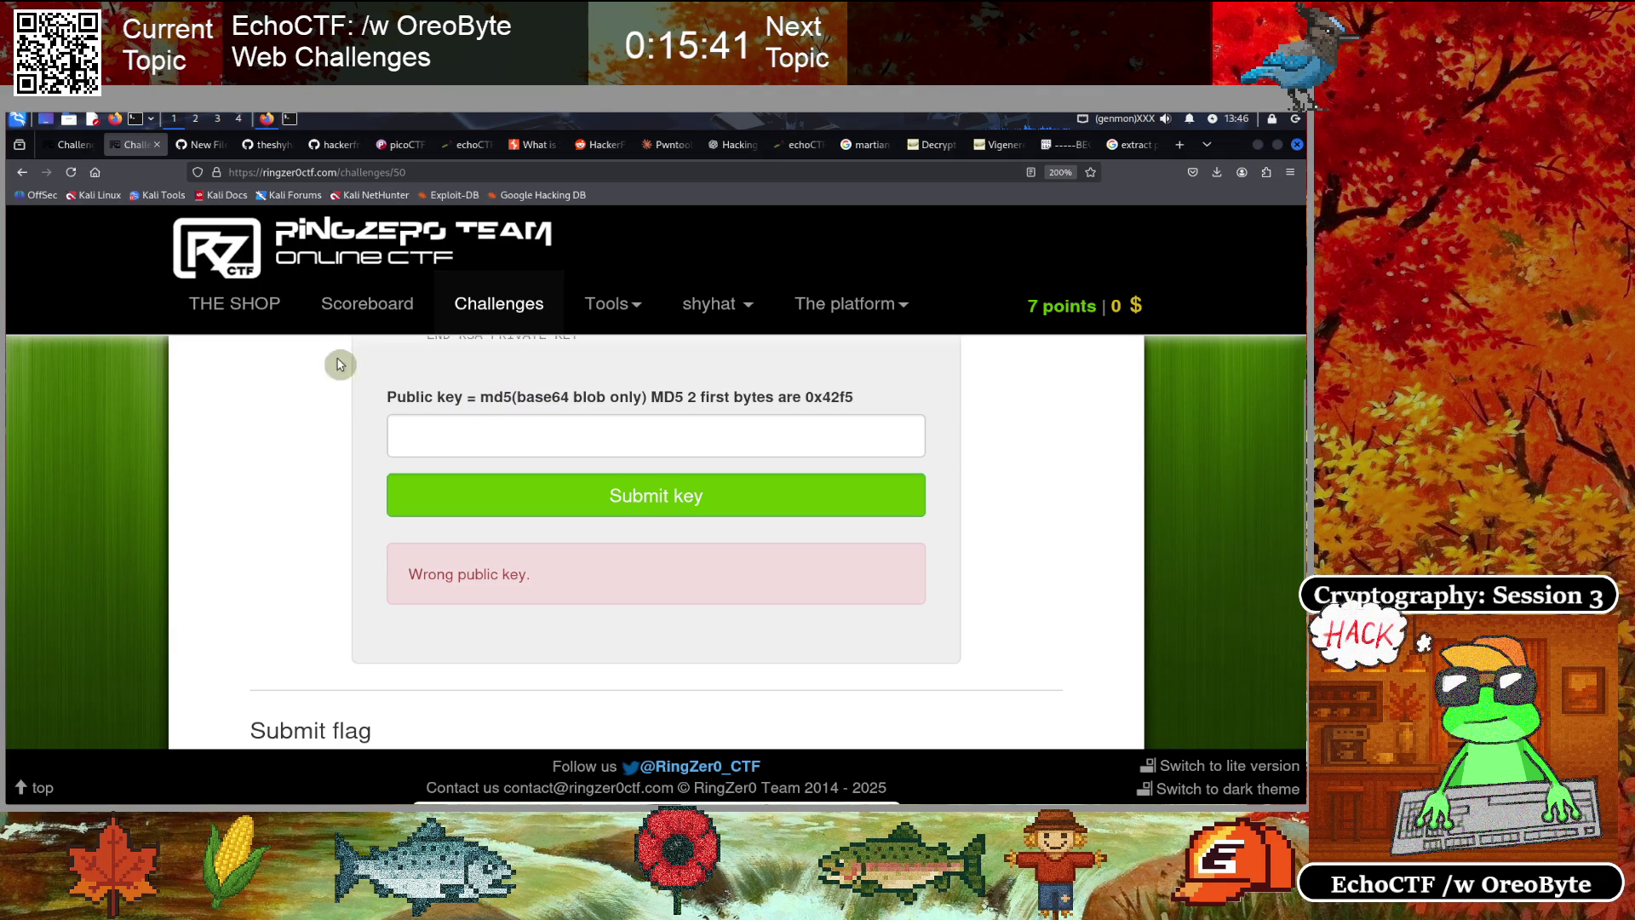
left_click(287, 123)
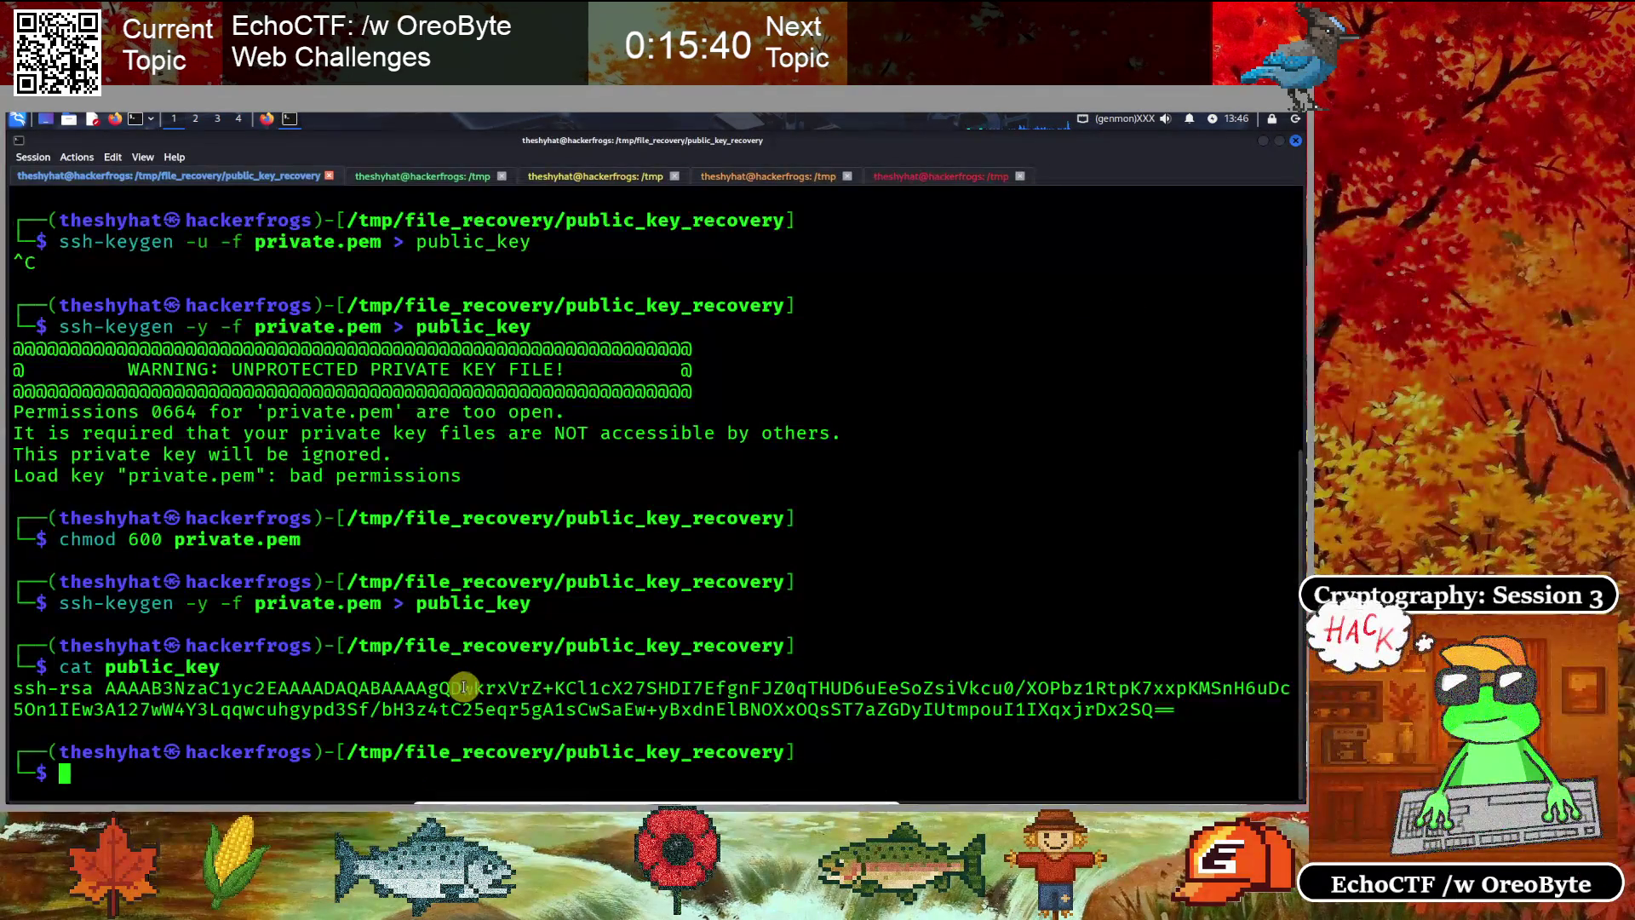
Print private.pem and copy its base64 key body
scroll(463, 682, "up", 7)
scroll(463, 682, "down", 7)
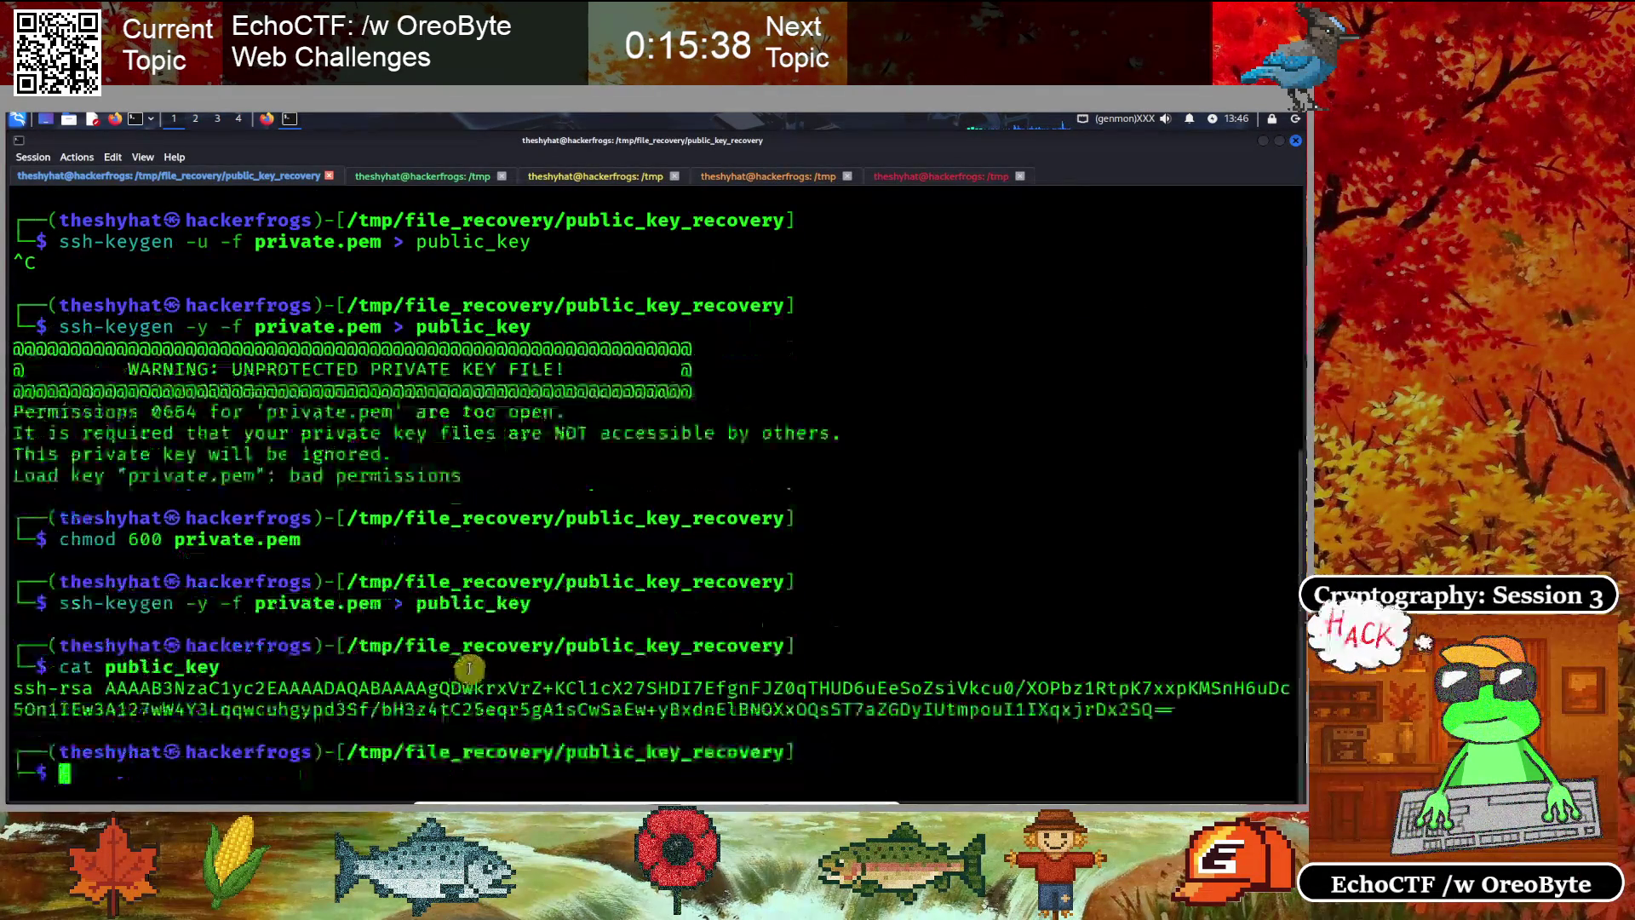
type("cat private.pem")
key("Return")
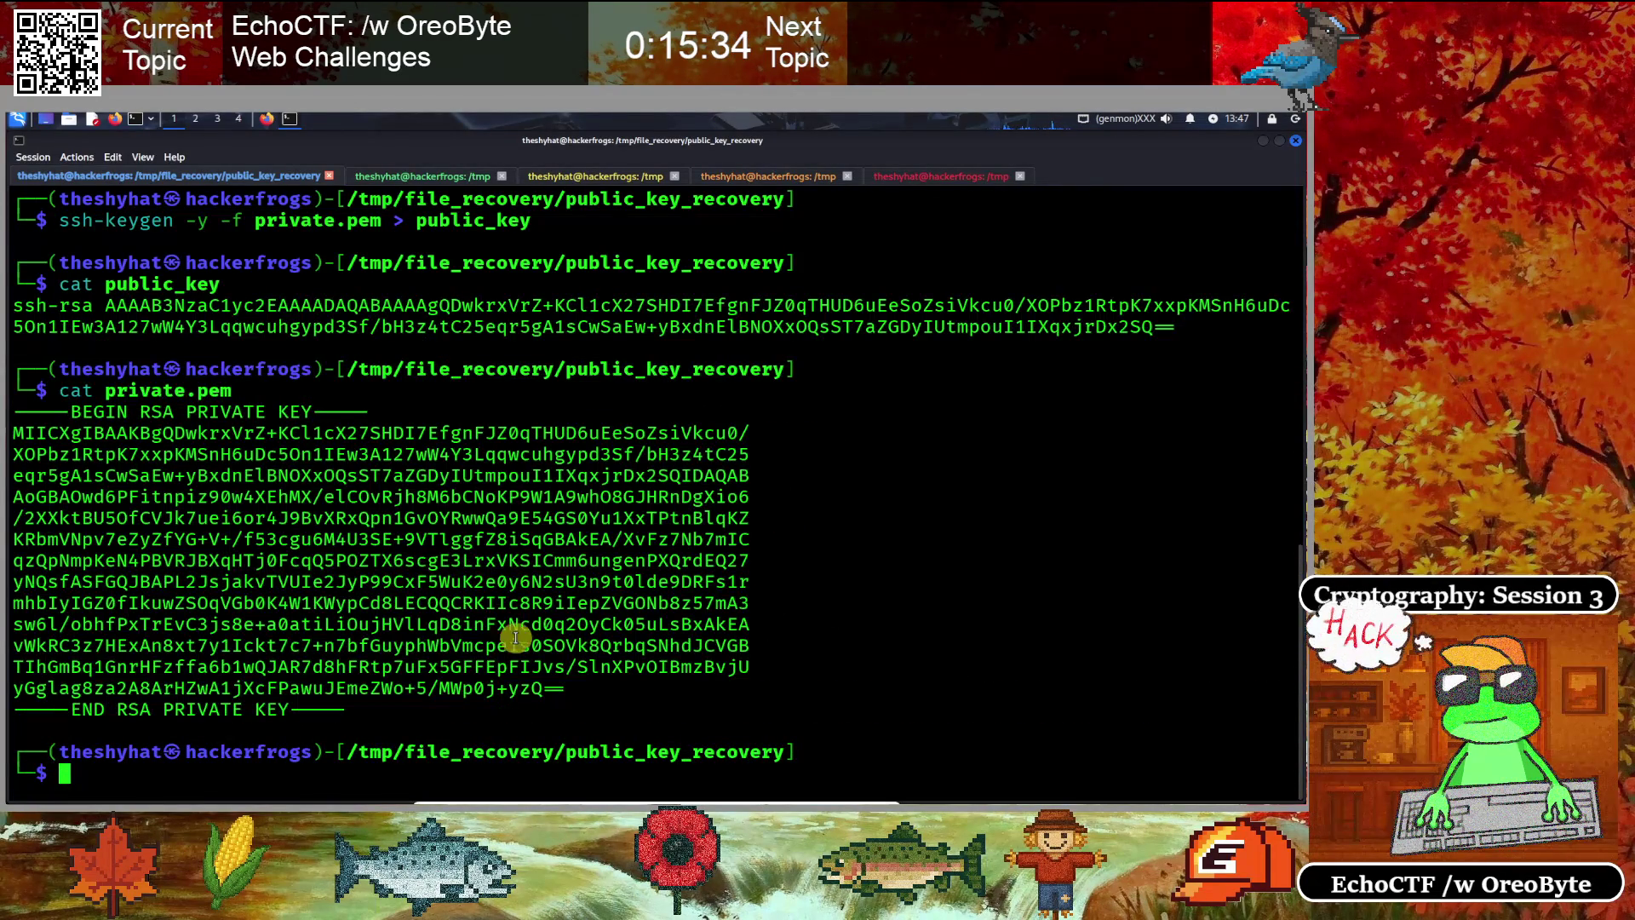
mouse_move(13, 432)
left_mouse_down()
mouse_move(320, 664)
mouse_move(1205, 668)
mouse_move(558, 686)
left_mouse_up()
right_click(554, 686)
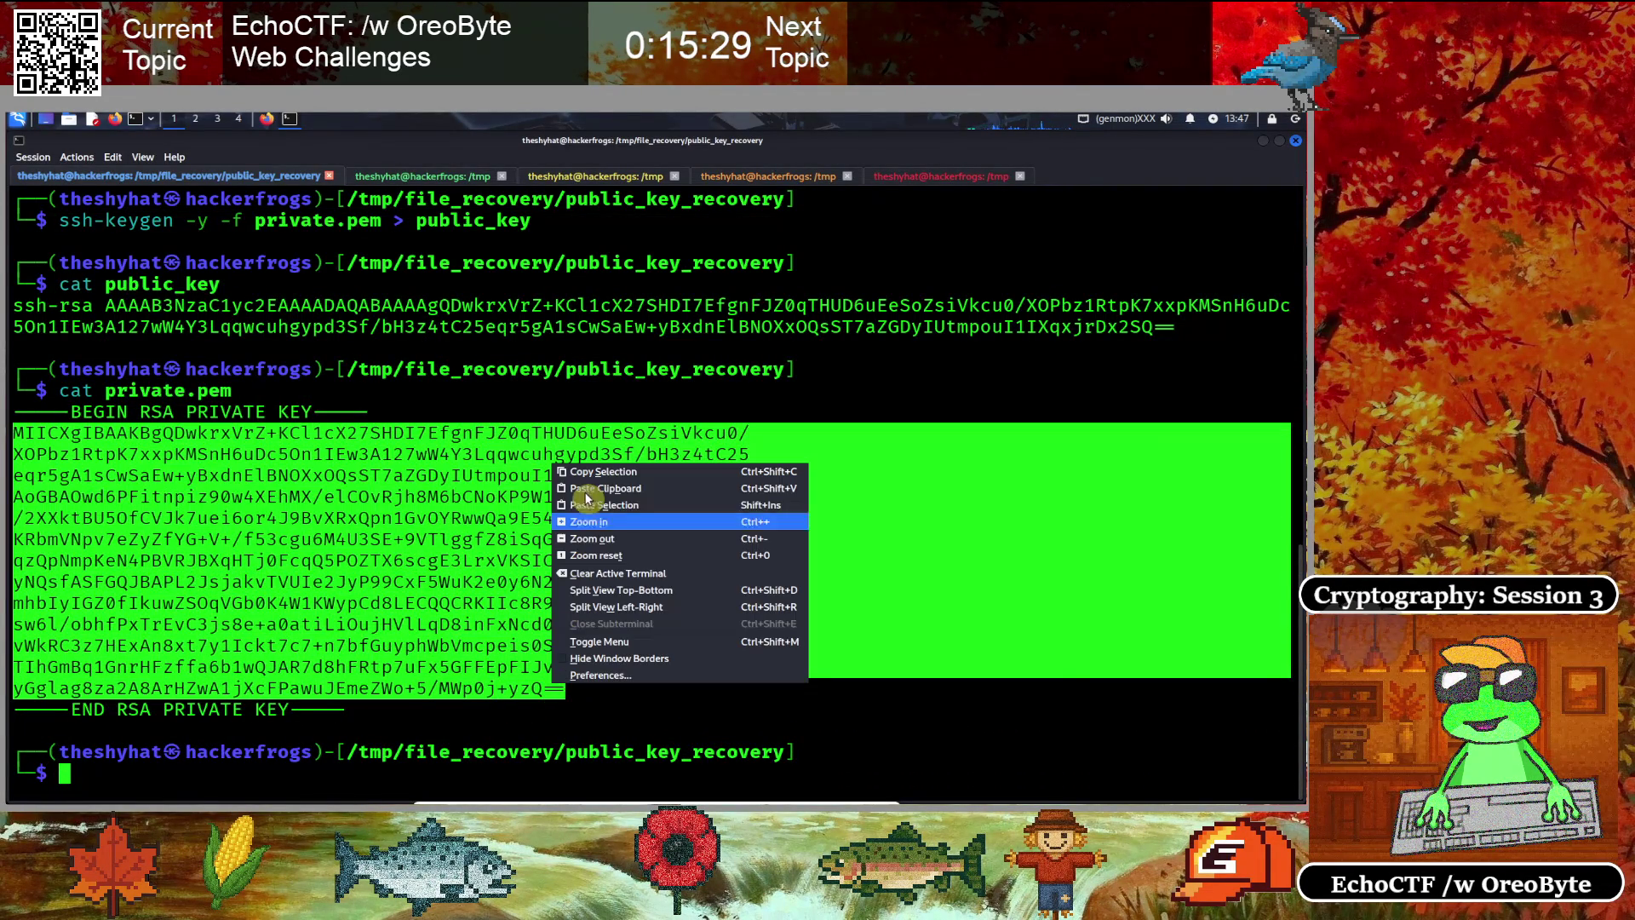
left_click(590, 468)
left_click(583, 516)
Hash the key body with echo -n '…' | md5sum, getting d69c3ae00ebe762043aa18d65d44c964
type("echo ")
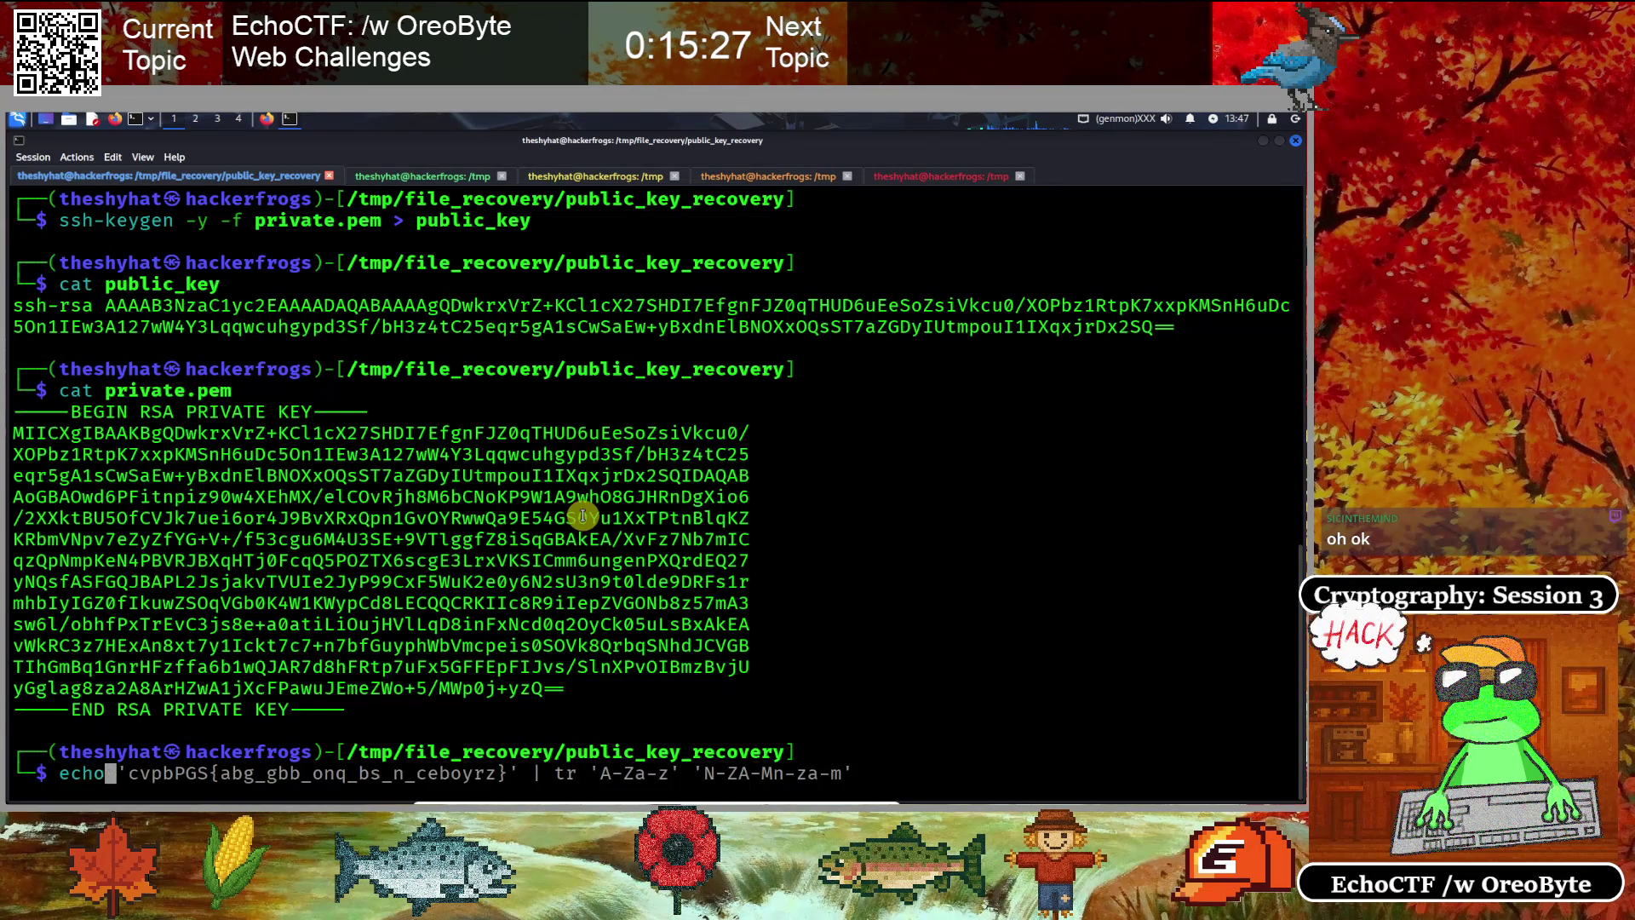
type("-n ''")
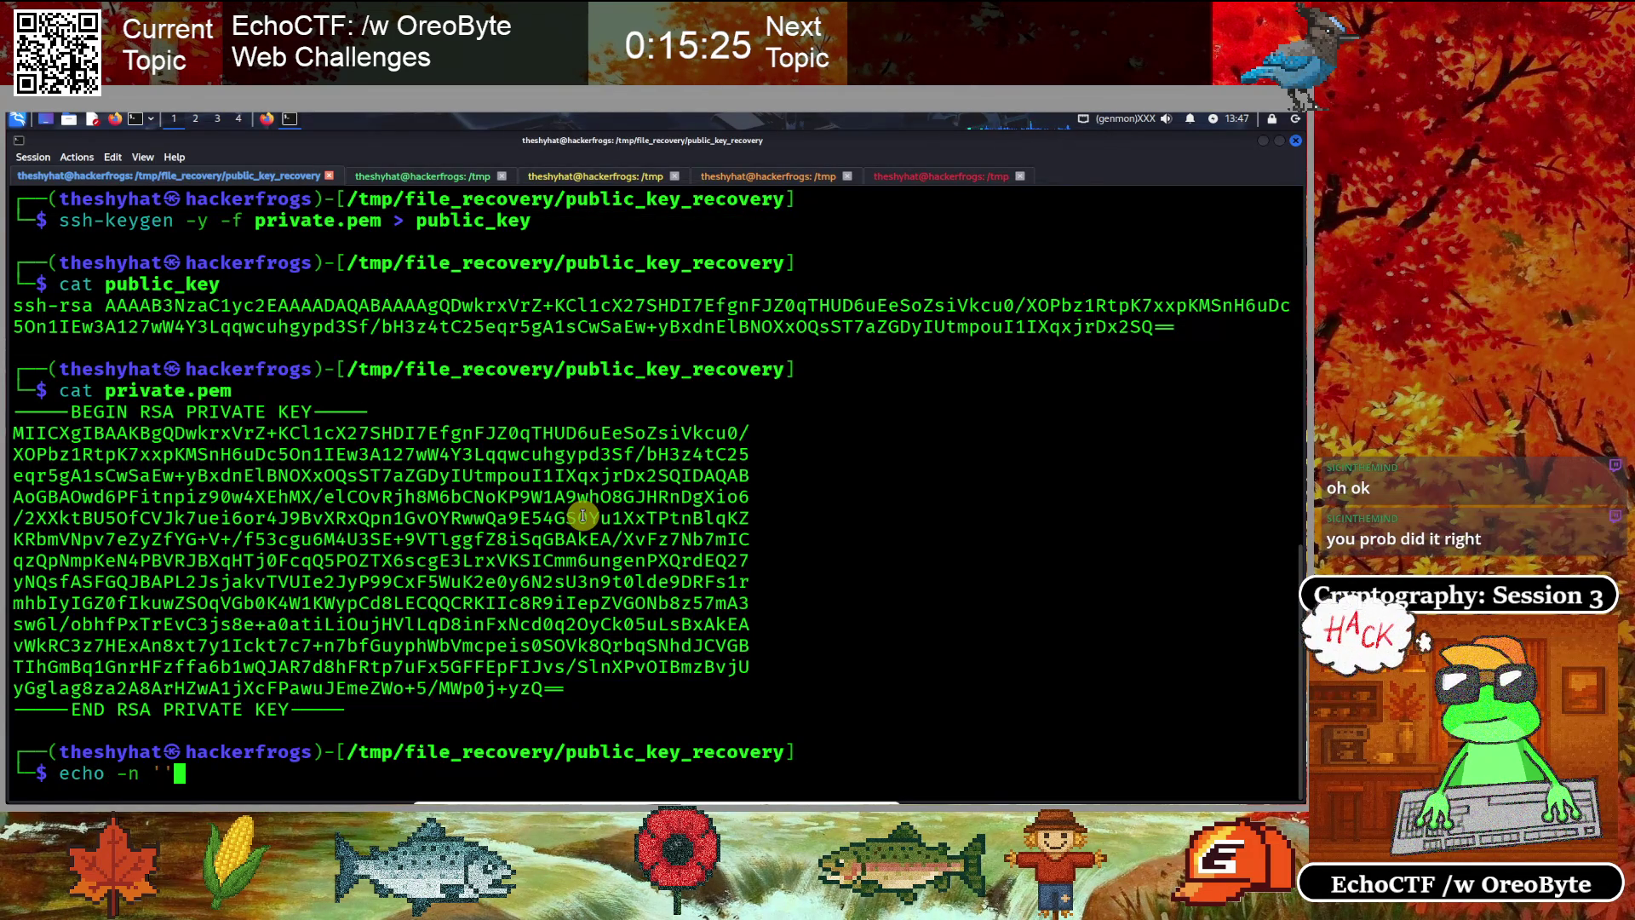
key("ctrl+shift+v")
key("Right")
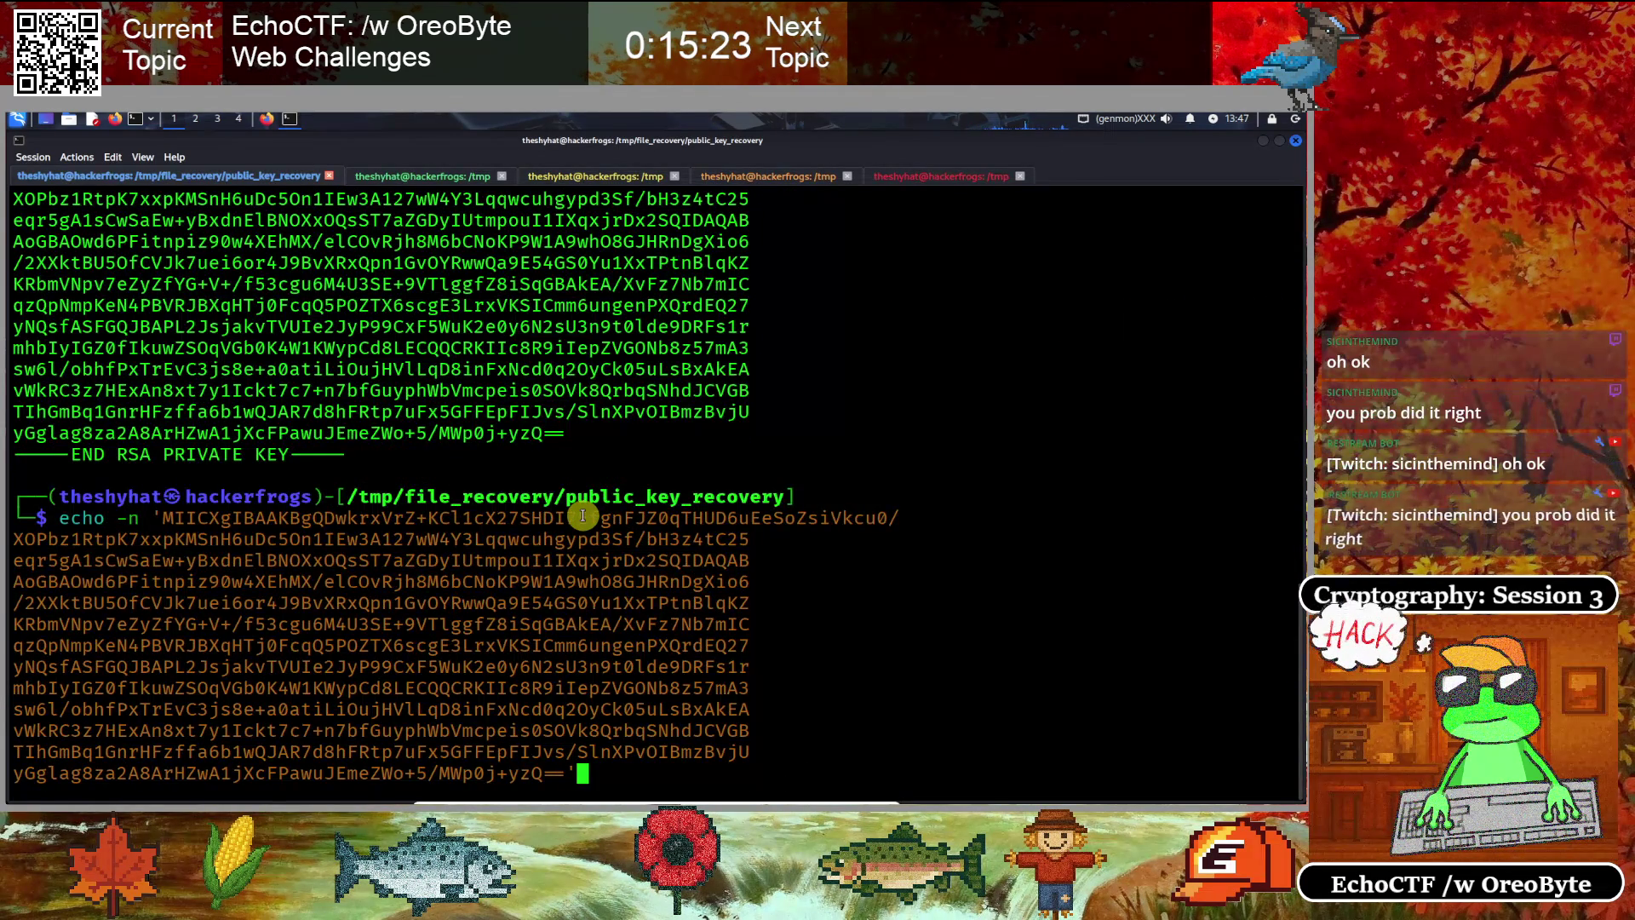
type("md5sum")
key("Return")
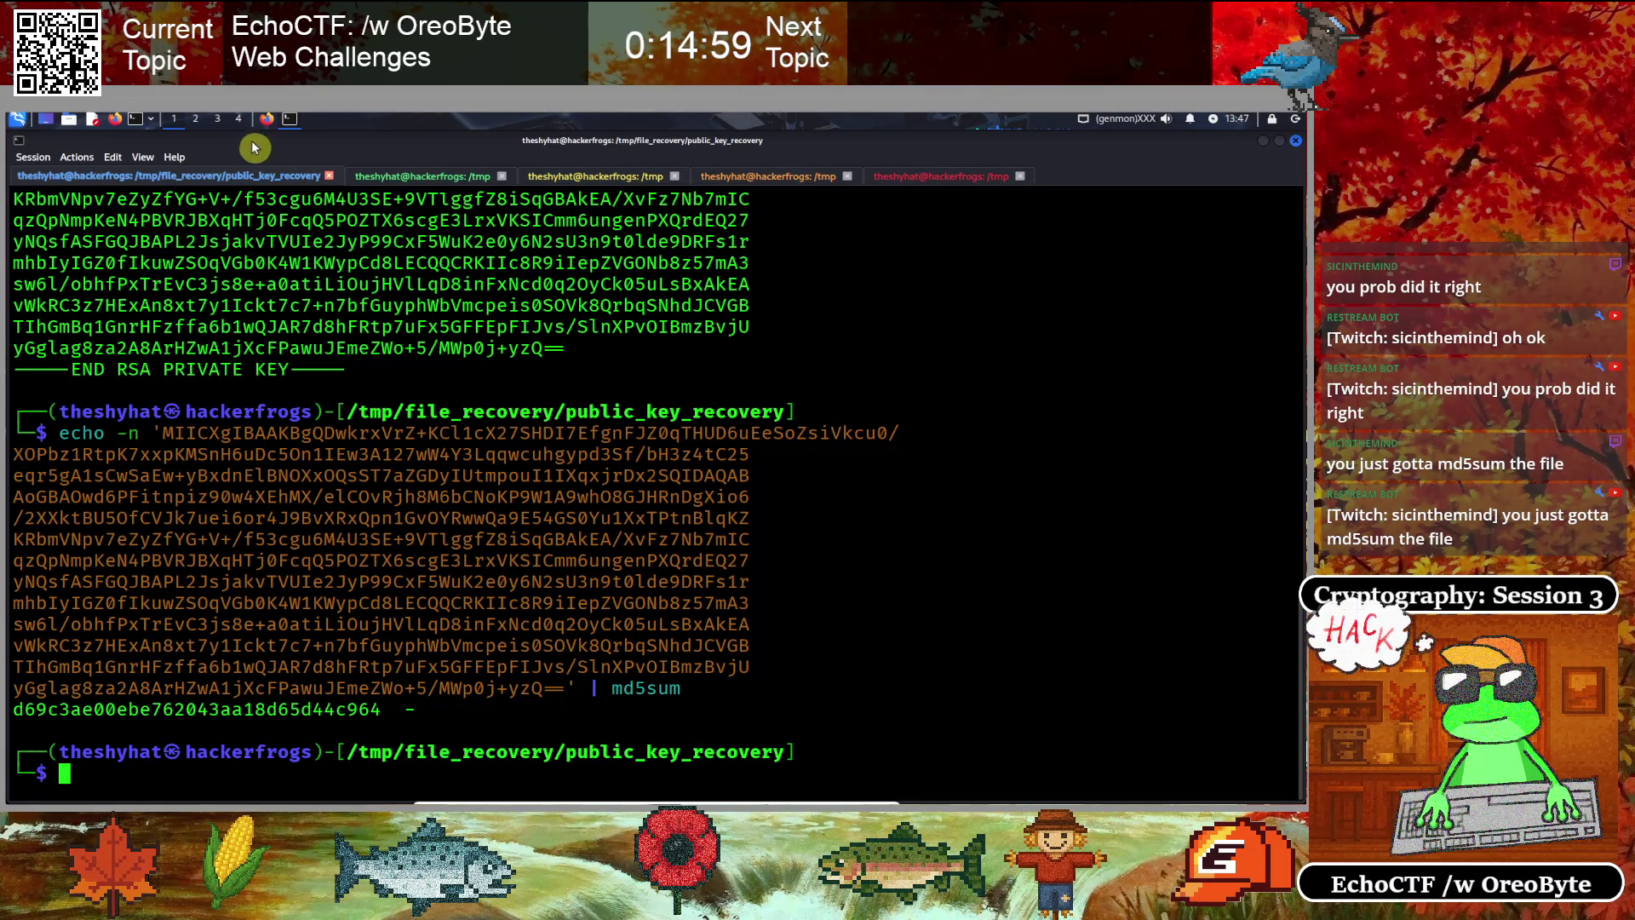
left_click(267, 119)
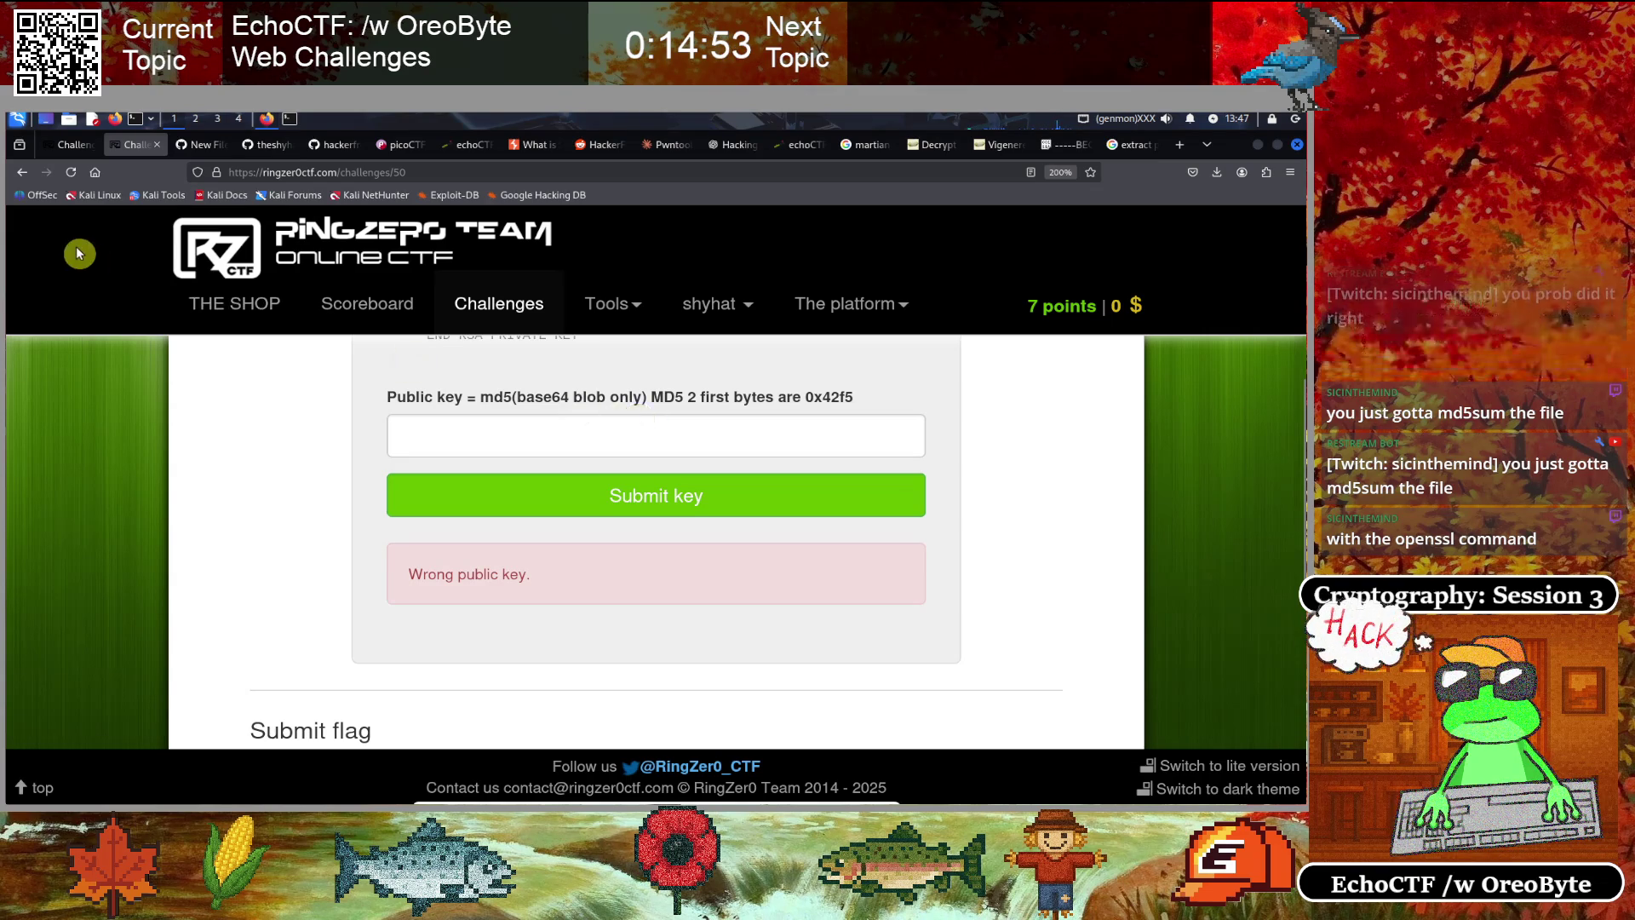
List the folder's files: private.pem, public_key and public.pem
left_click(289, 119)
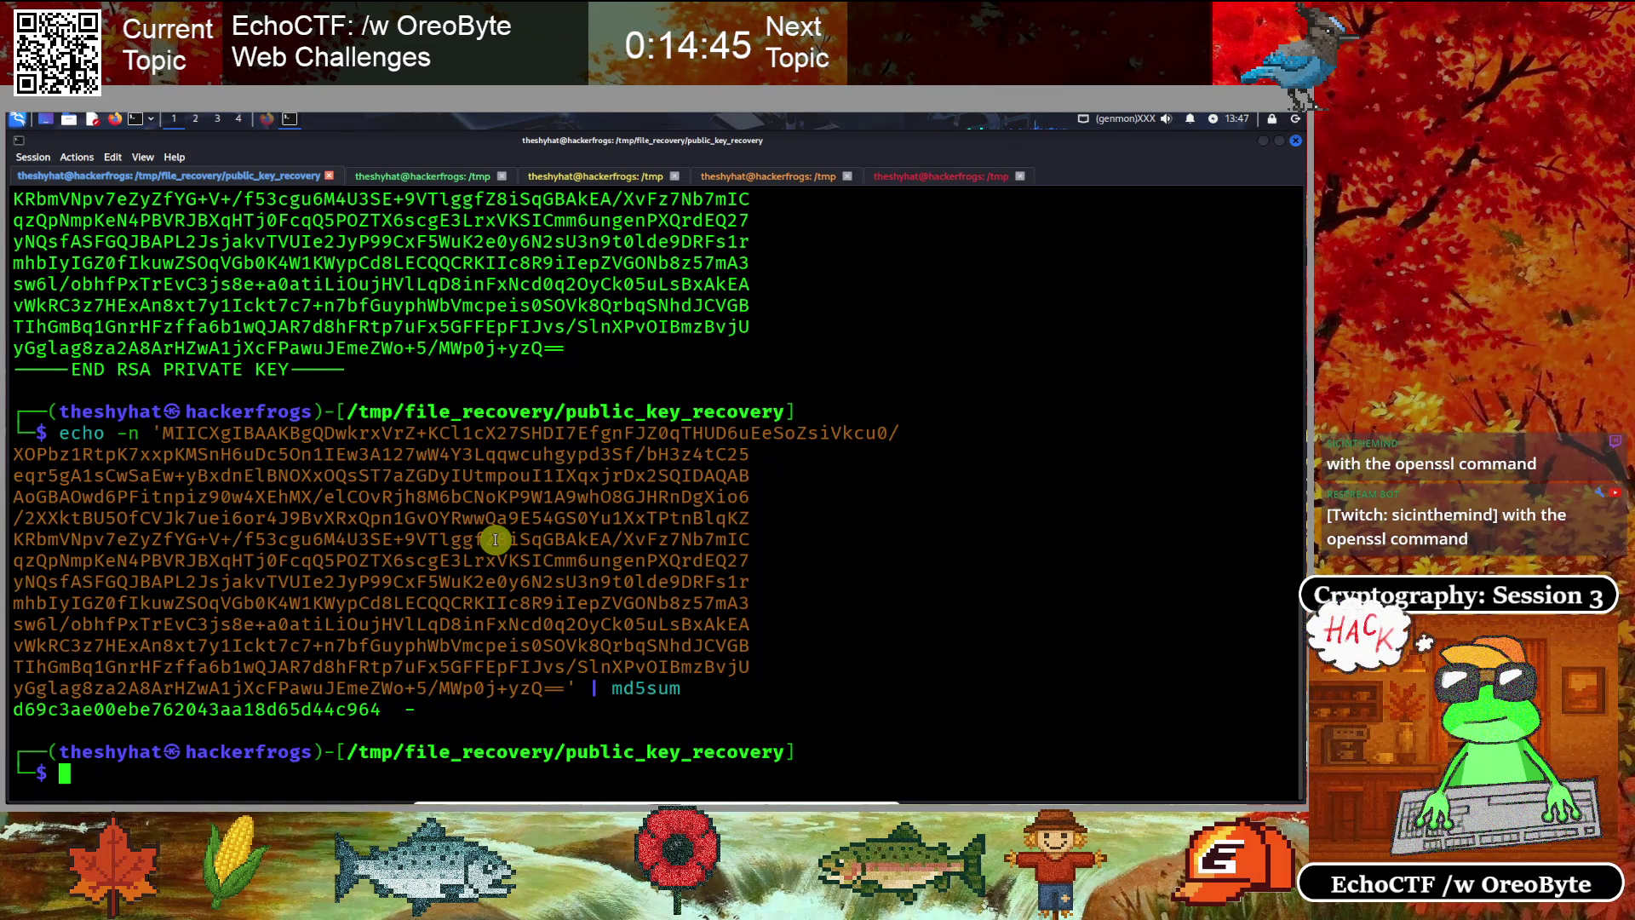
type("s")
key("Return")
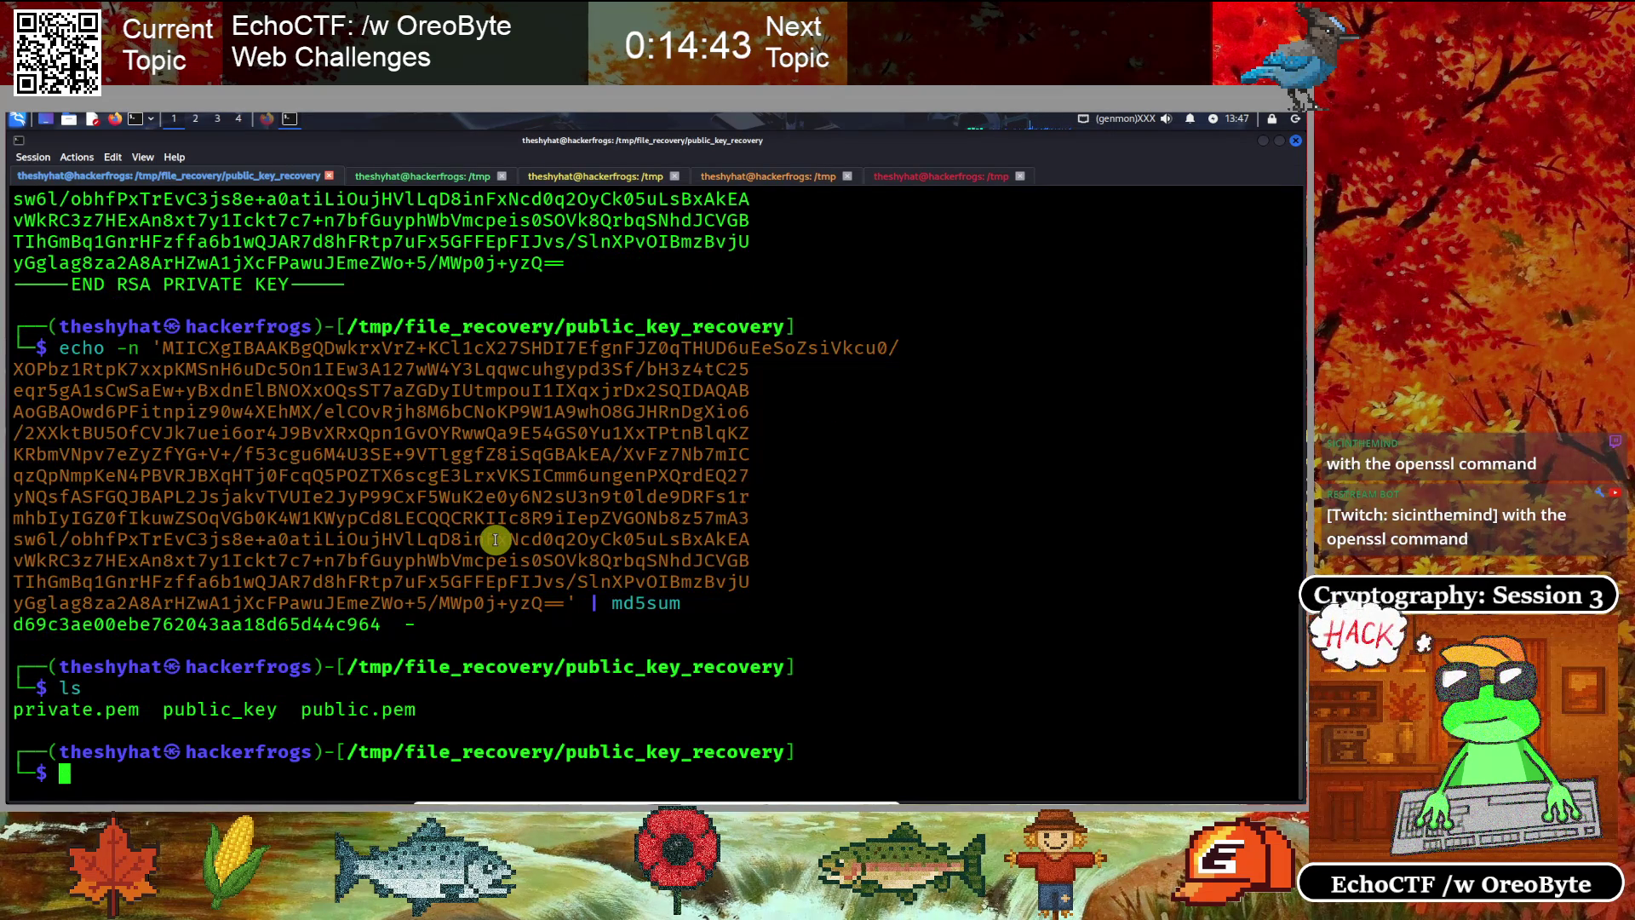
left_click_drag(305, 710, 426, 711)
left_click(461, 558)
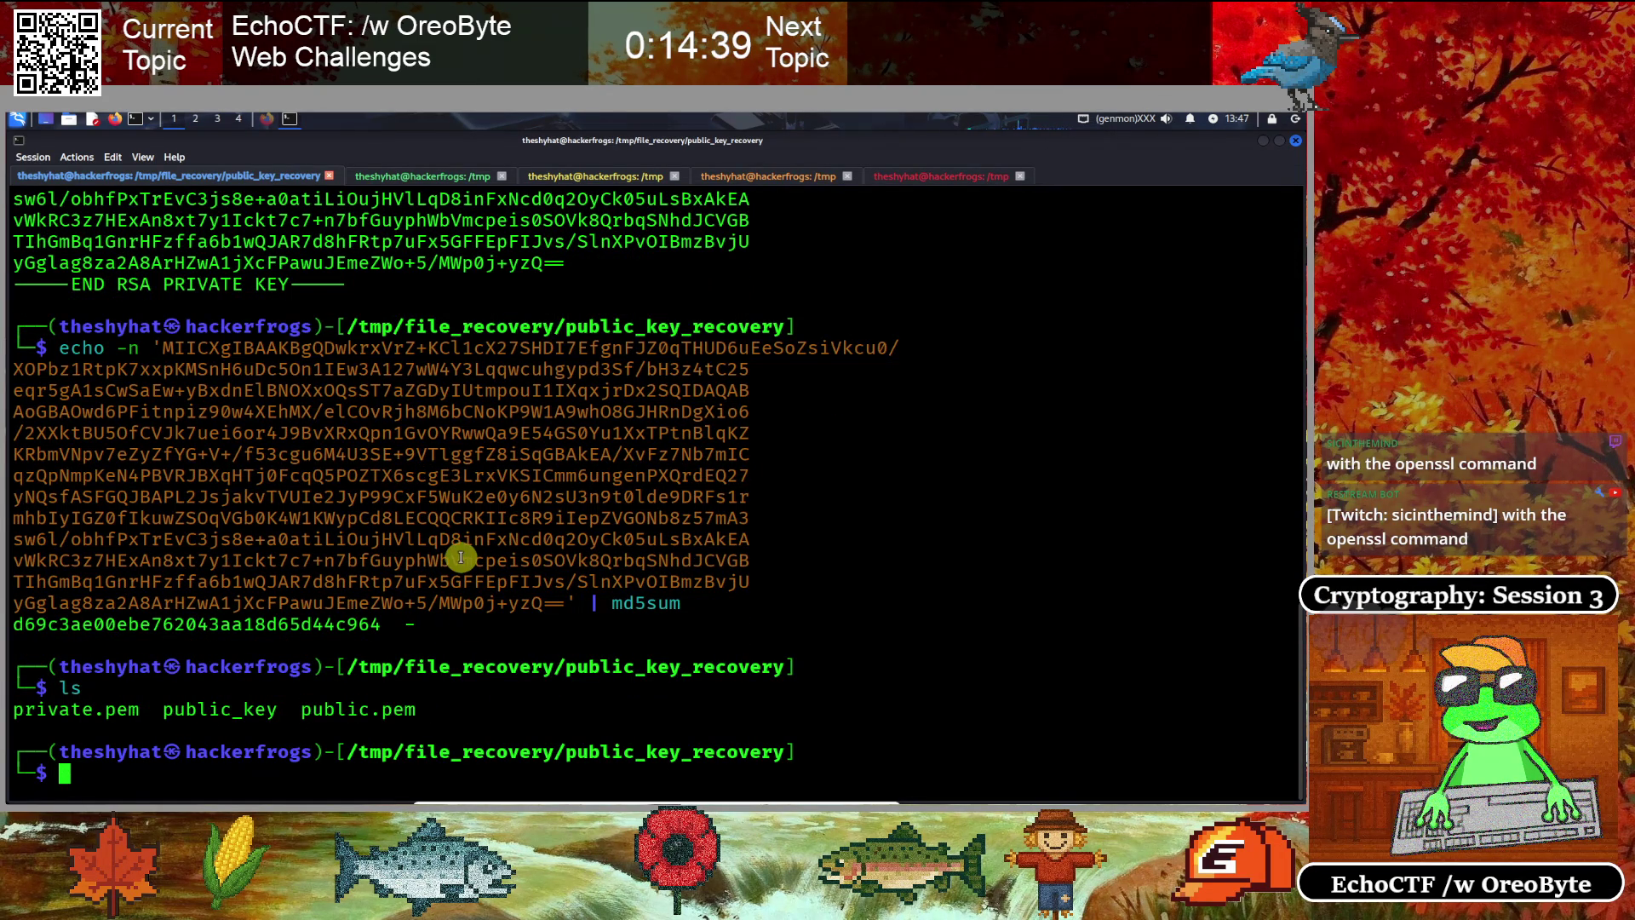
Compute md5sum of public.pem, giving 4f86b3edde02e60d037ab435bd22d4ef
type("md5sum ")
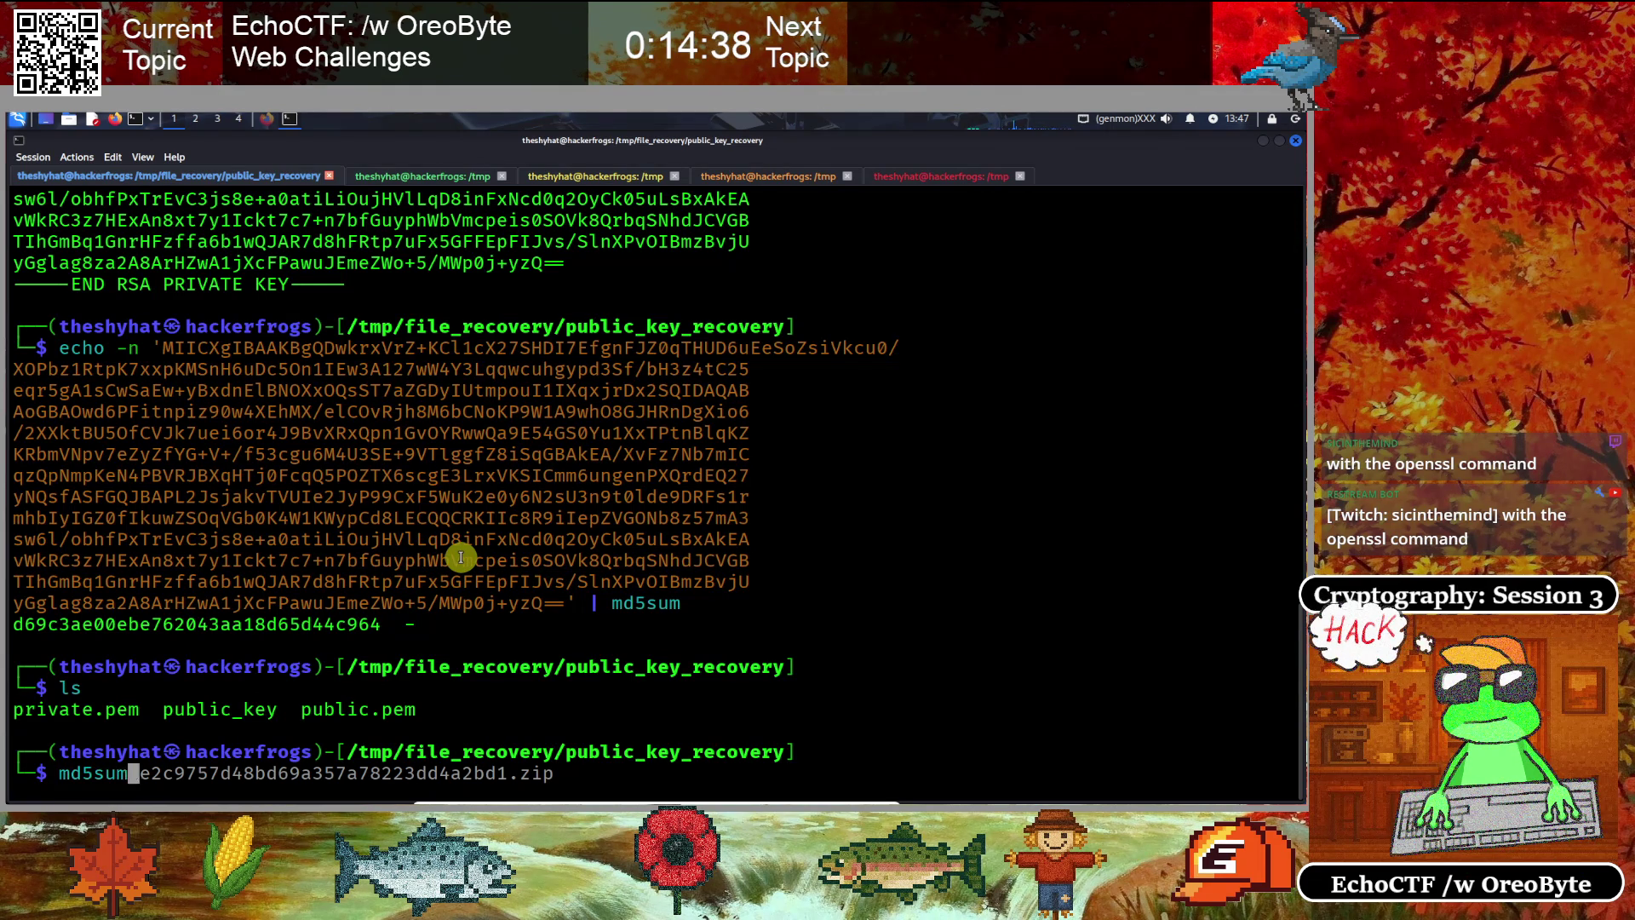
type("public.pem")
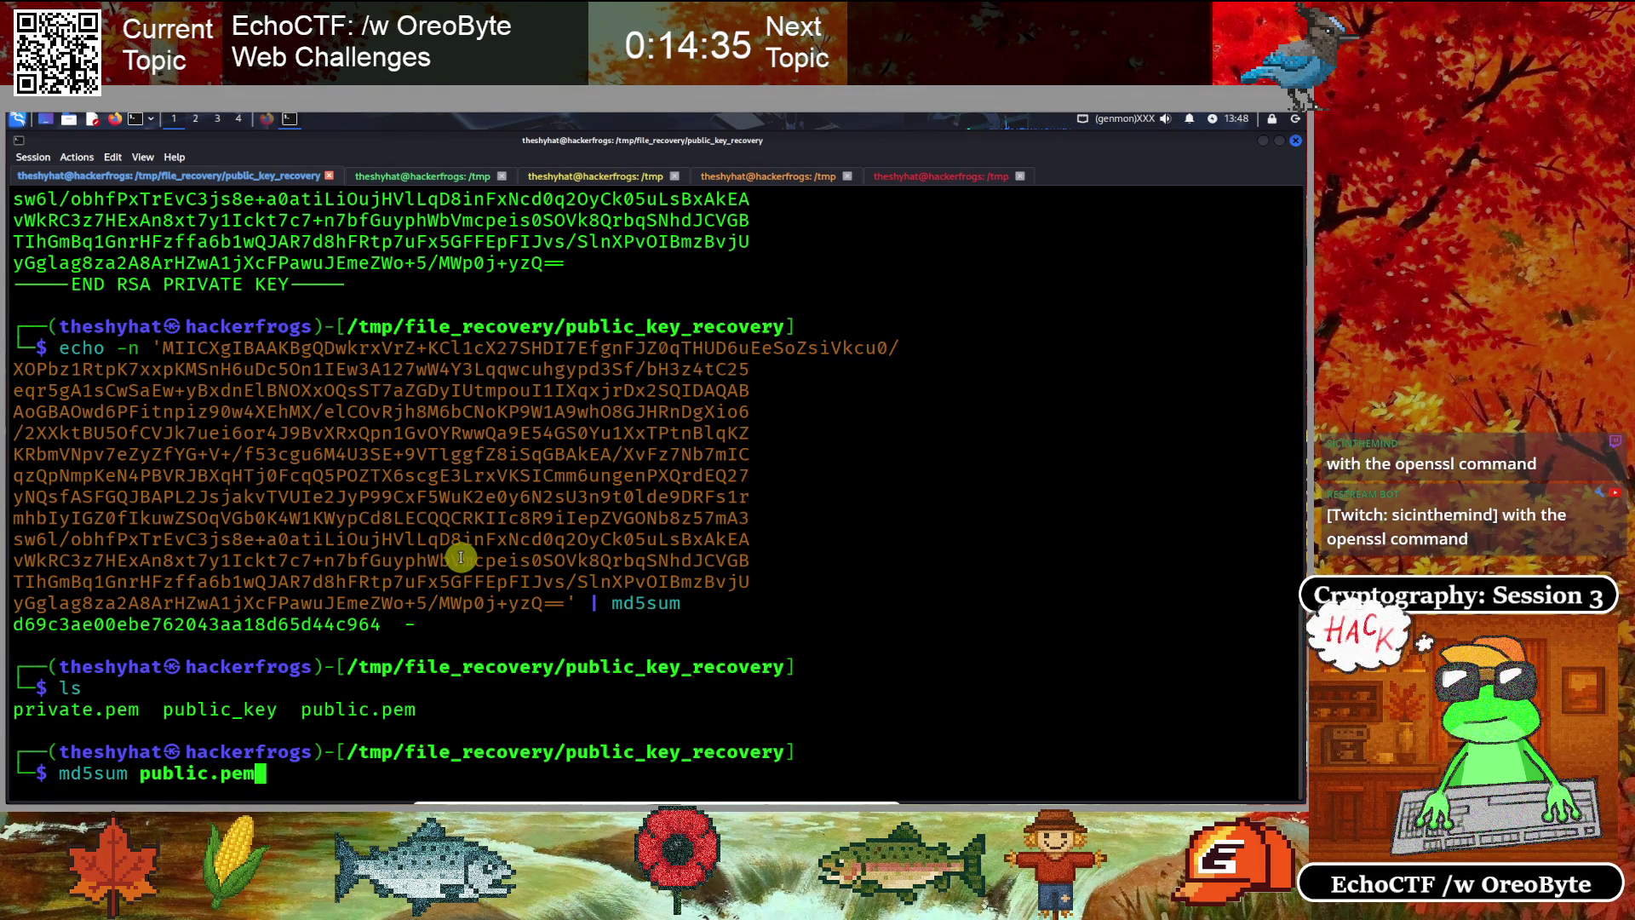
key("Return")
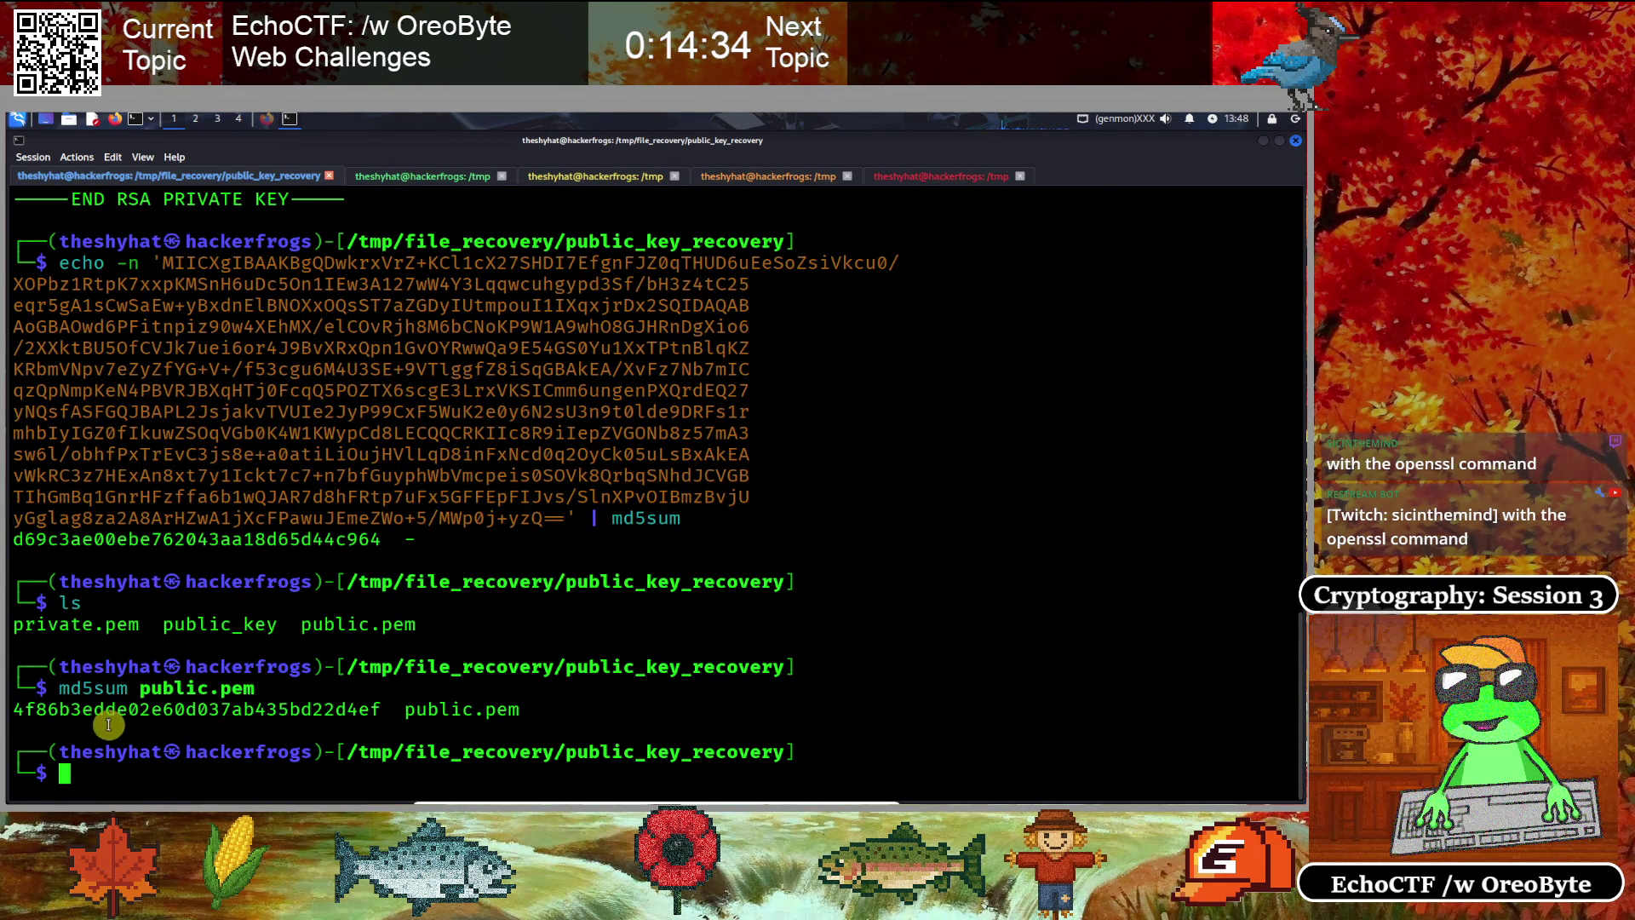
left_click_drag(21, 708, 365, 713)
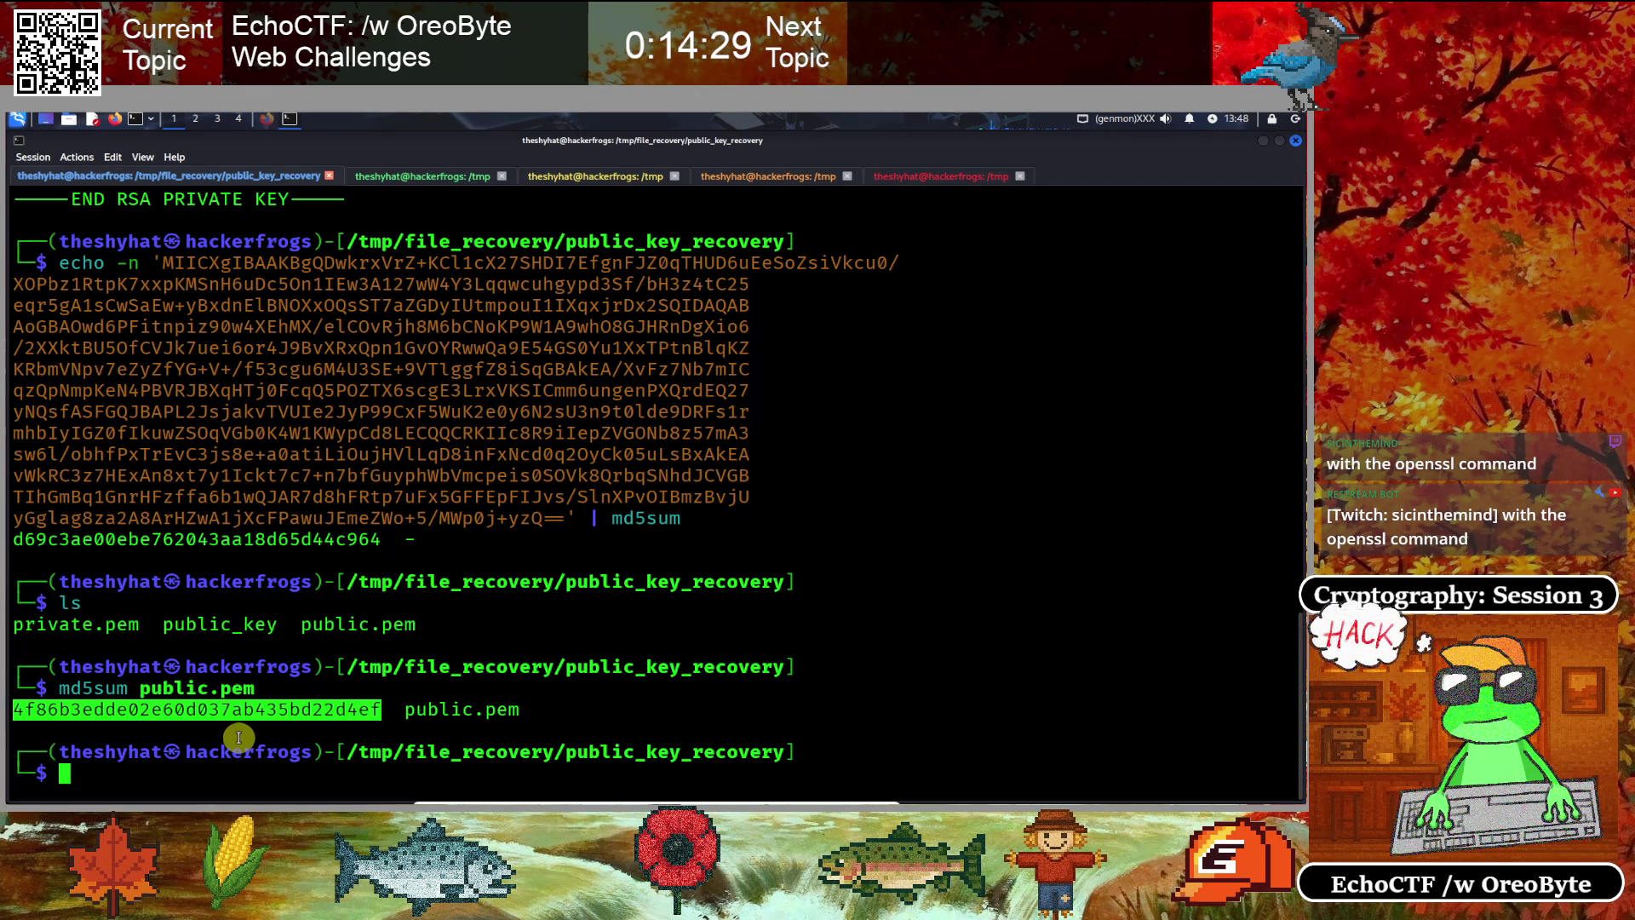
left_click(179, 724)
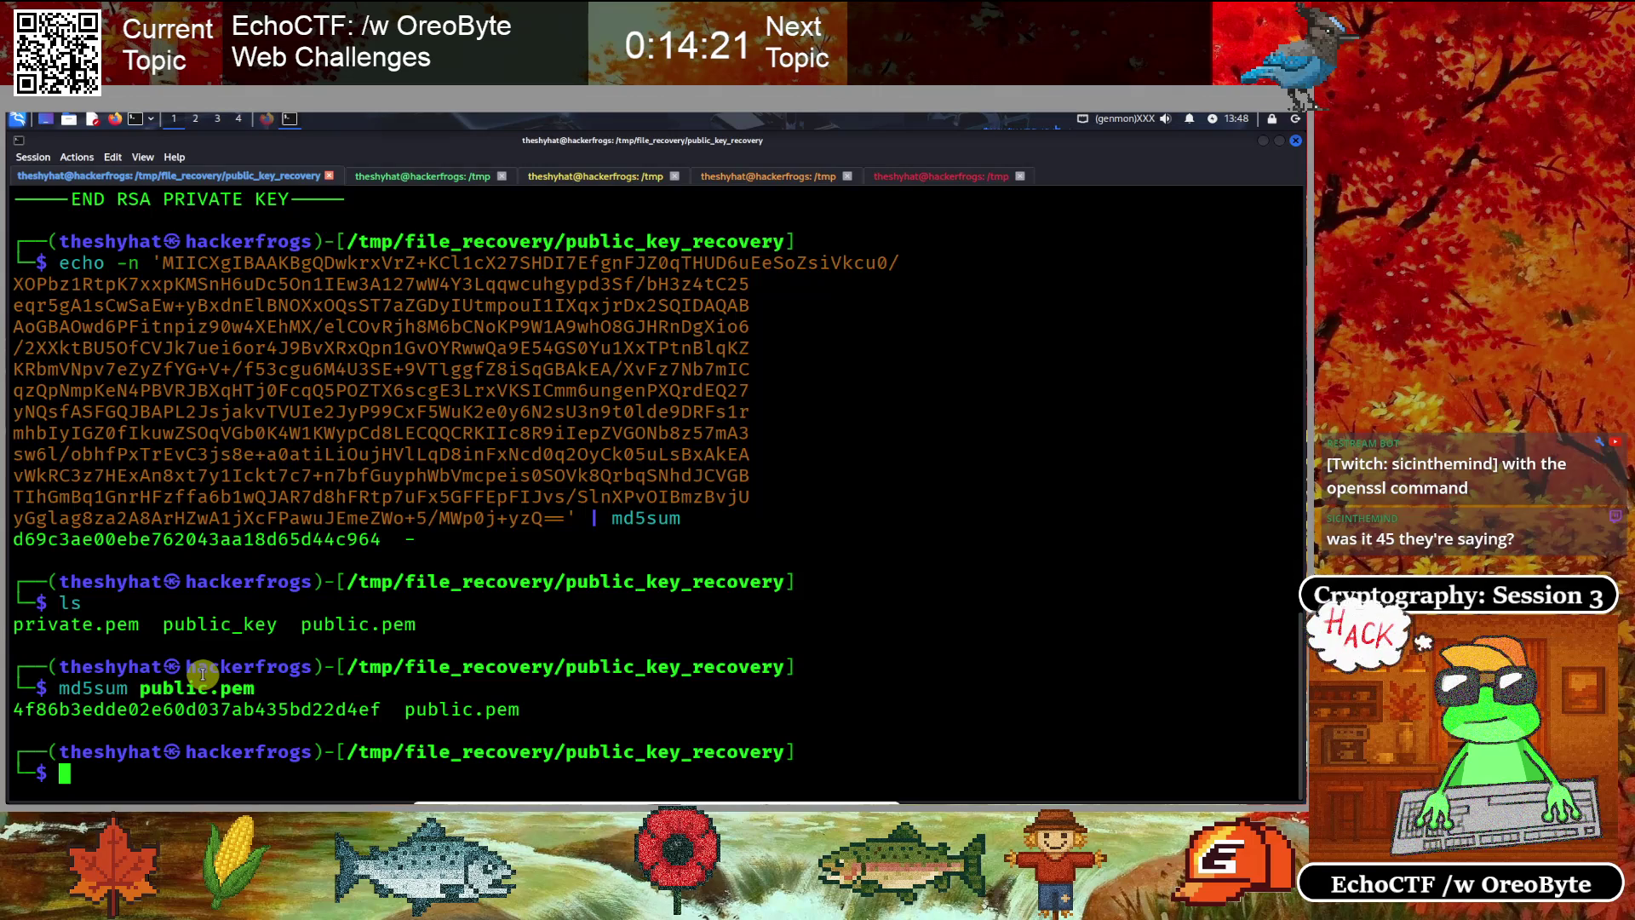
left_click(267, 118)
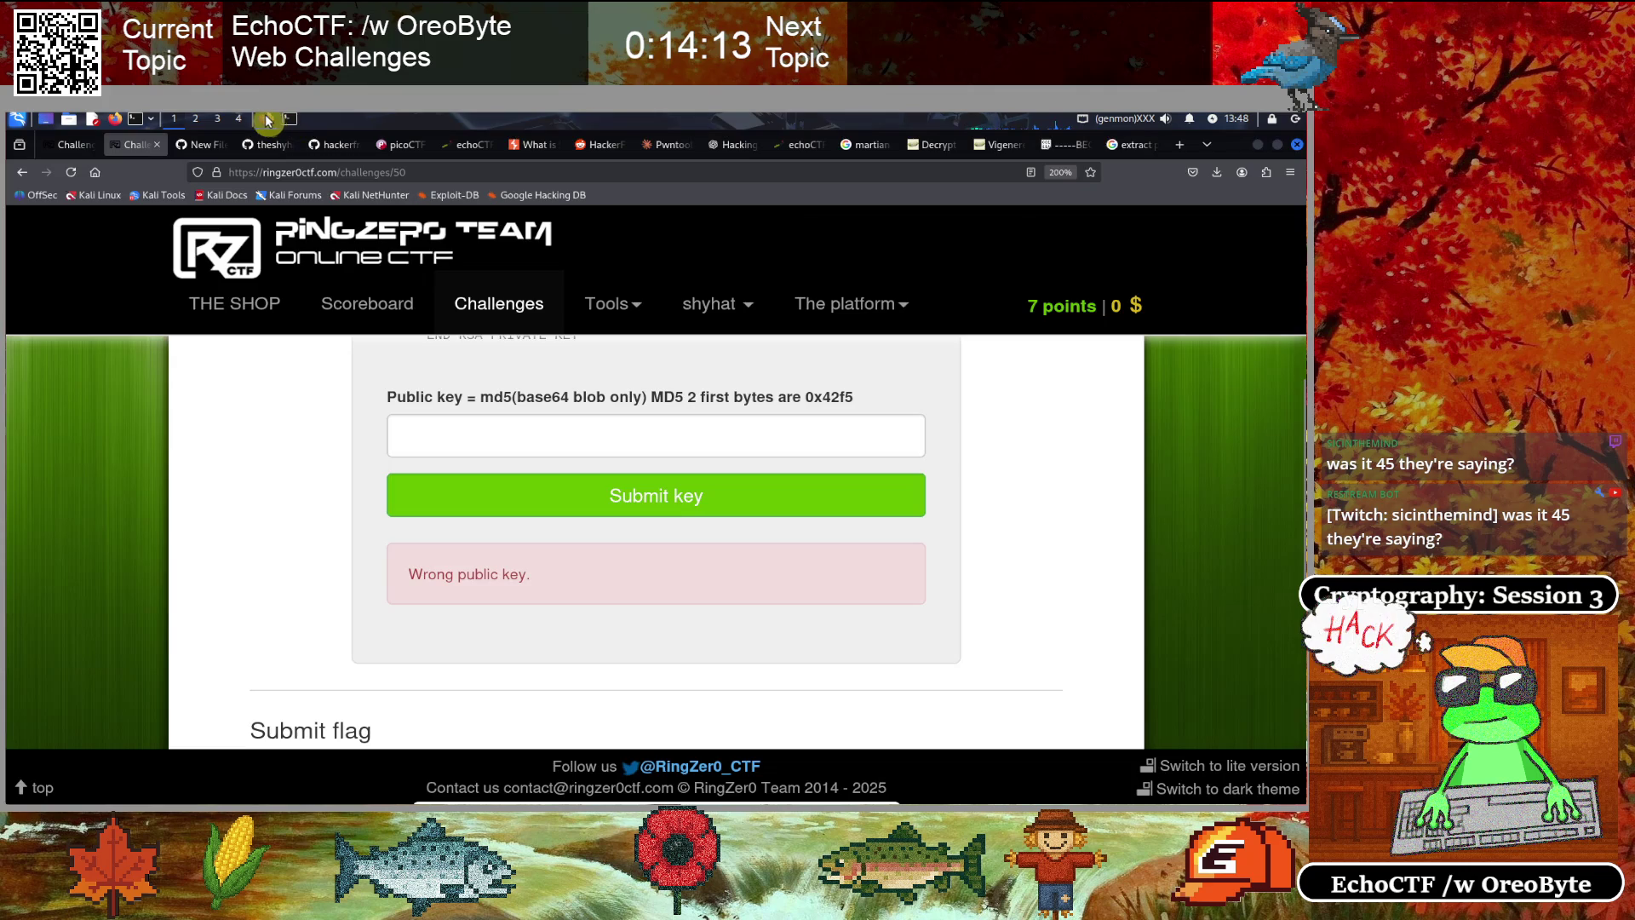
Bring up the Google results on extracting a public key from an RSA private key
left_click(291, 120)
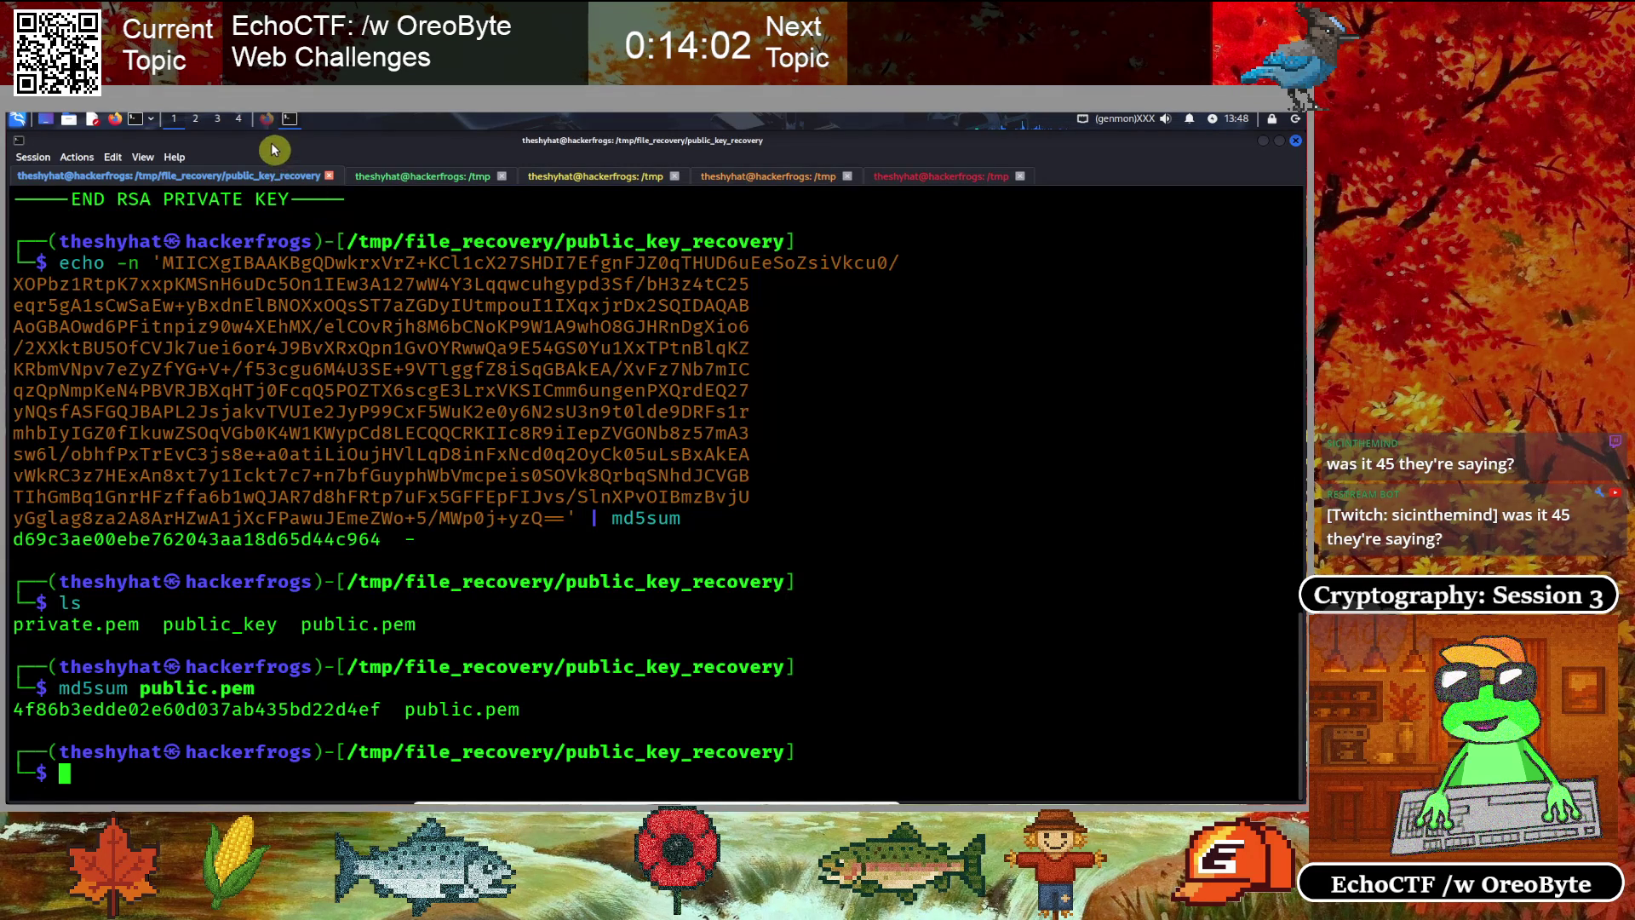
left_click(267, 119)
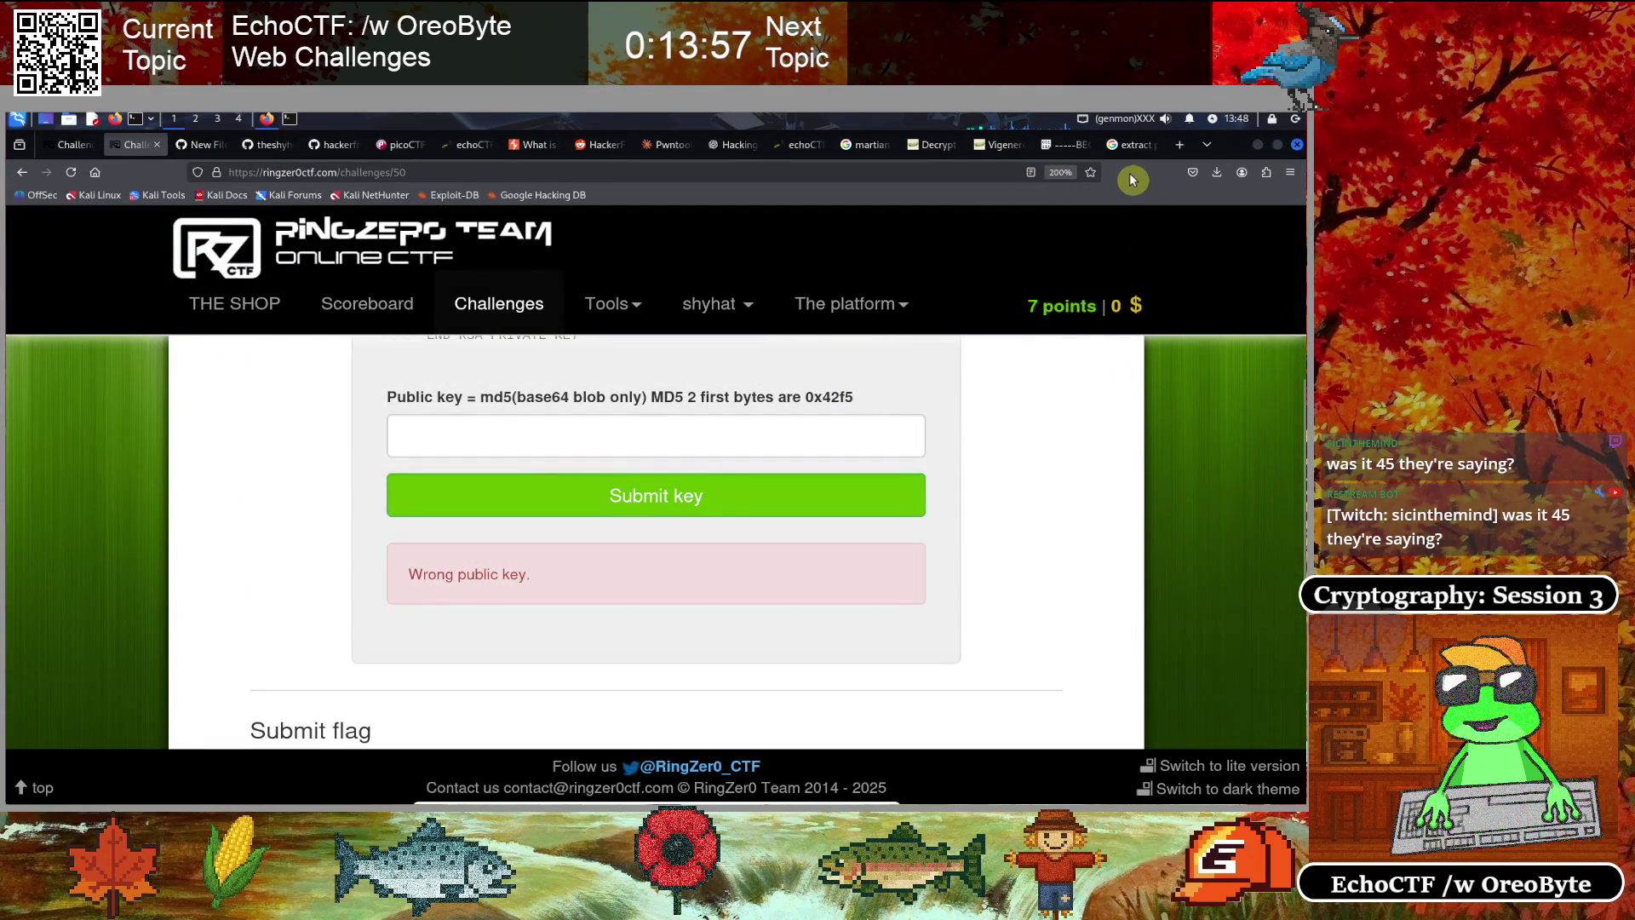
left_click(1133, 146)
scroll(376, 579, "down", 3)
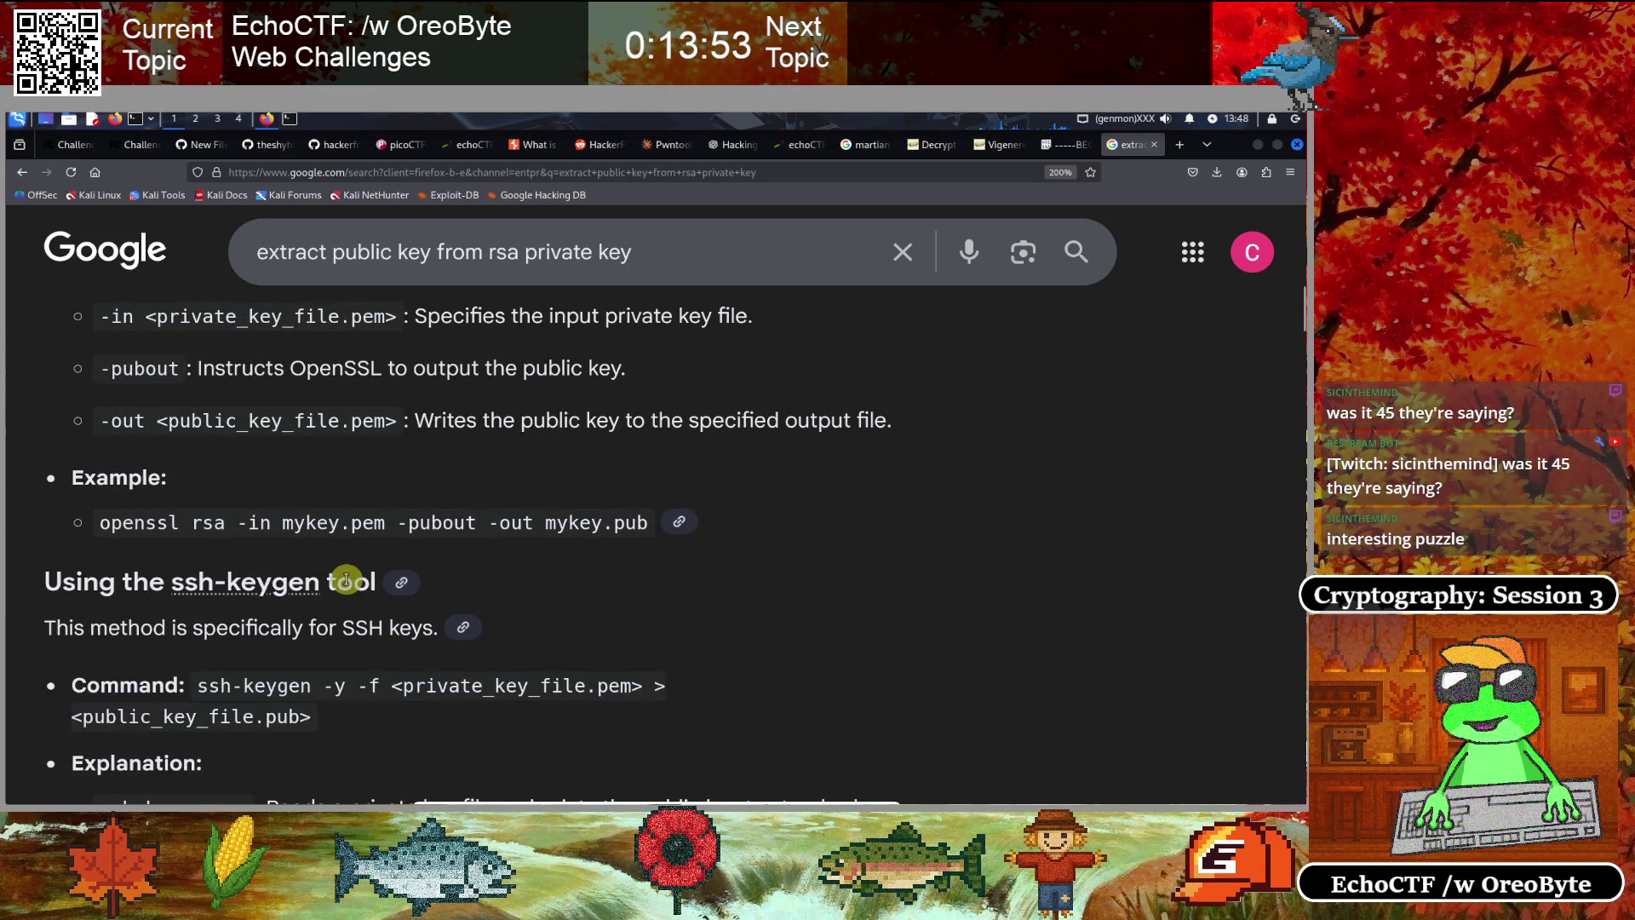
Read the ssh-keygen and PyCryptodome methods in the Google answer, highlighting 'PyCryptodome'
scroll(357, 582, "down", 2)
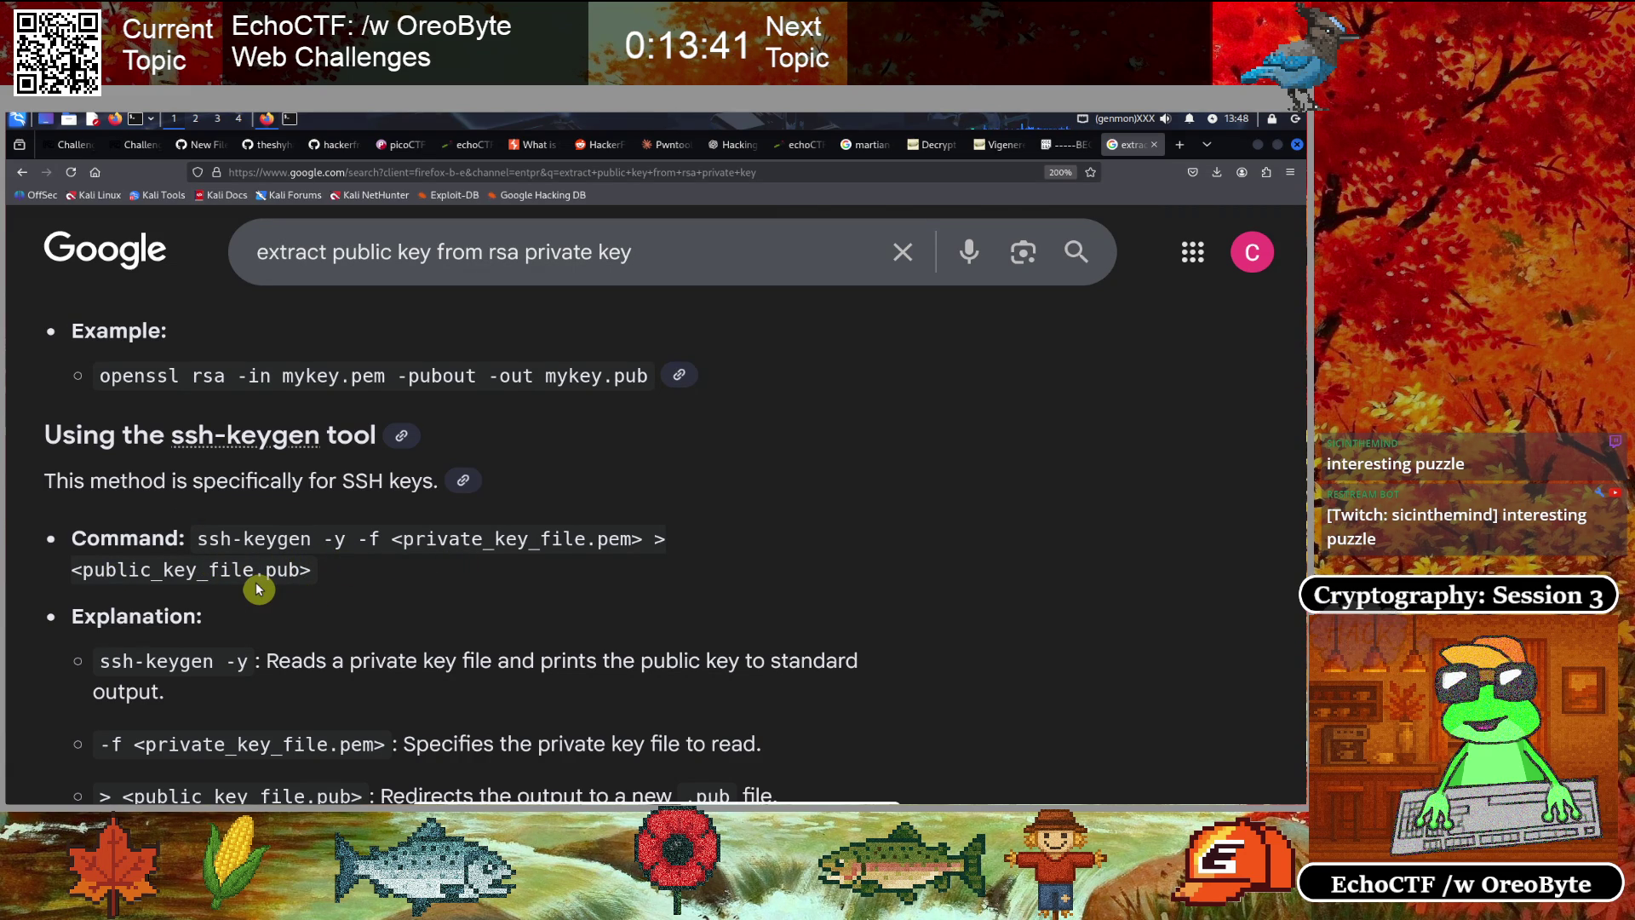
scroll(257, 588, "down", 5)
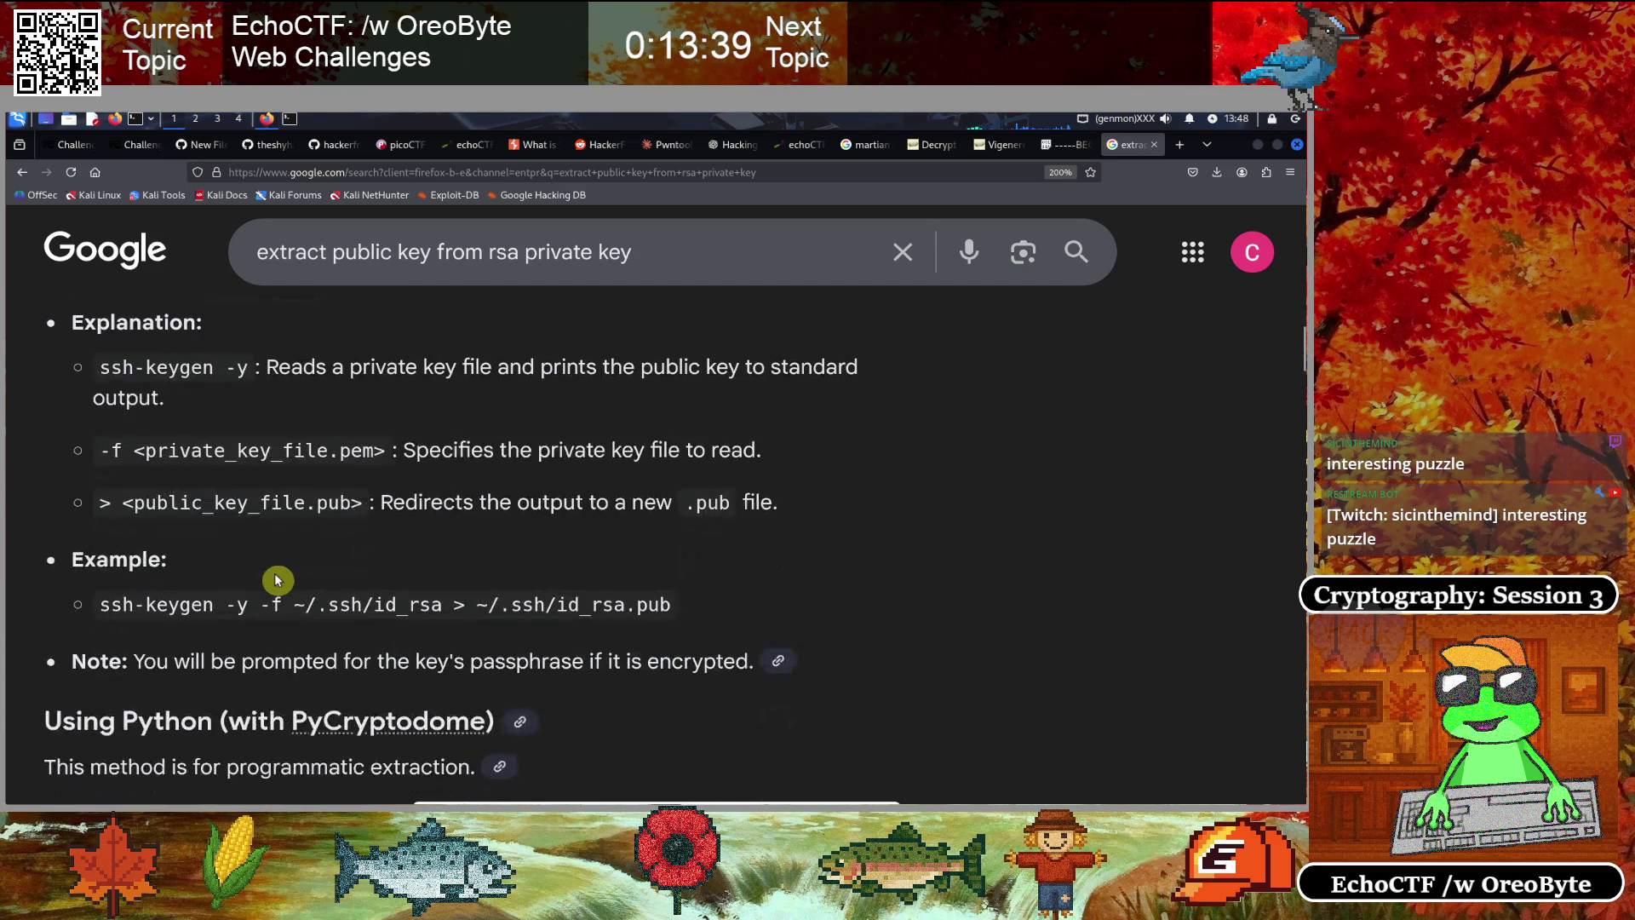
scroll(276, 573, "down", 2)
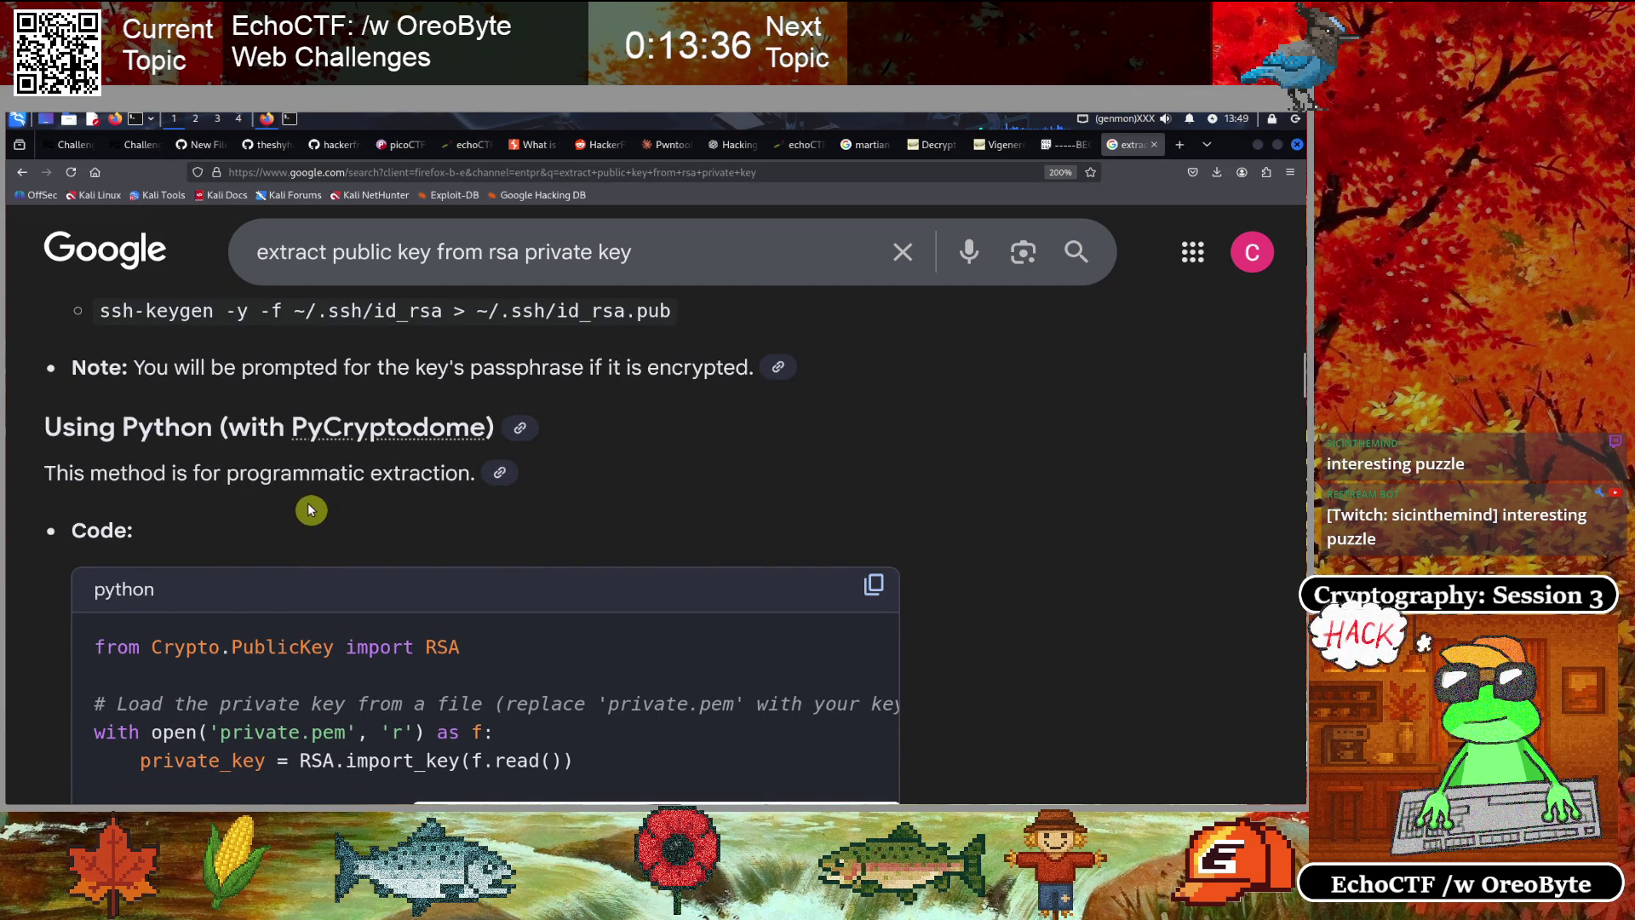
scroll(309, 506, "down", 2)
scroll(304, 530, "down", 2)
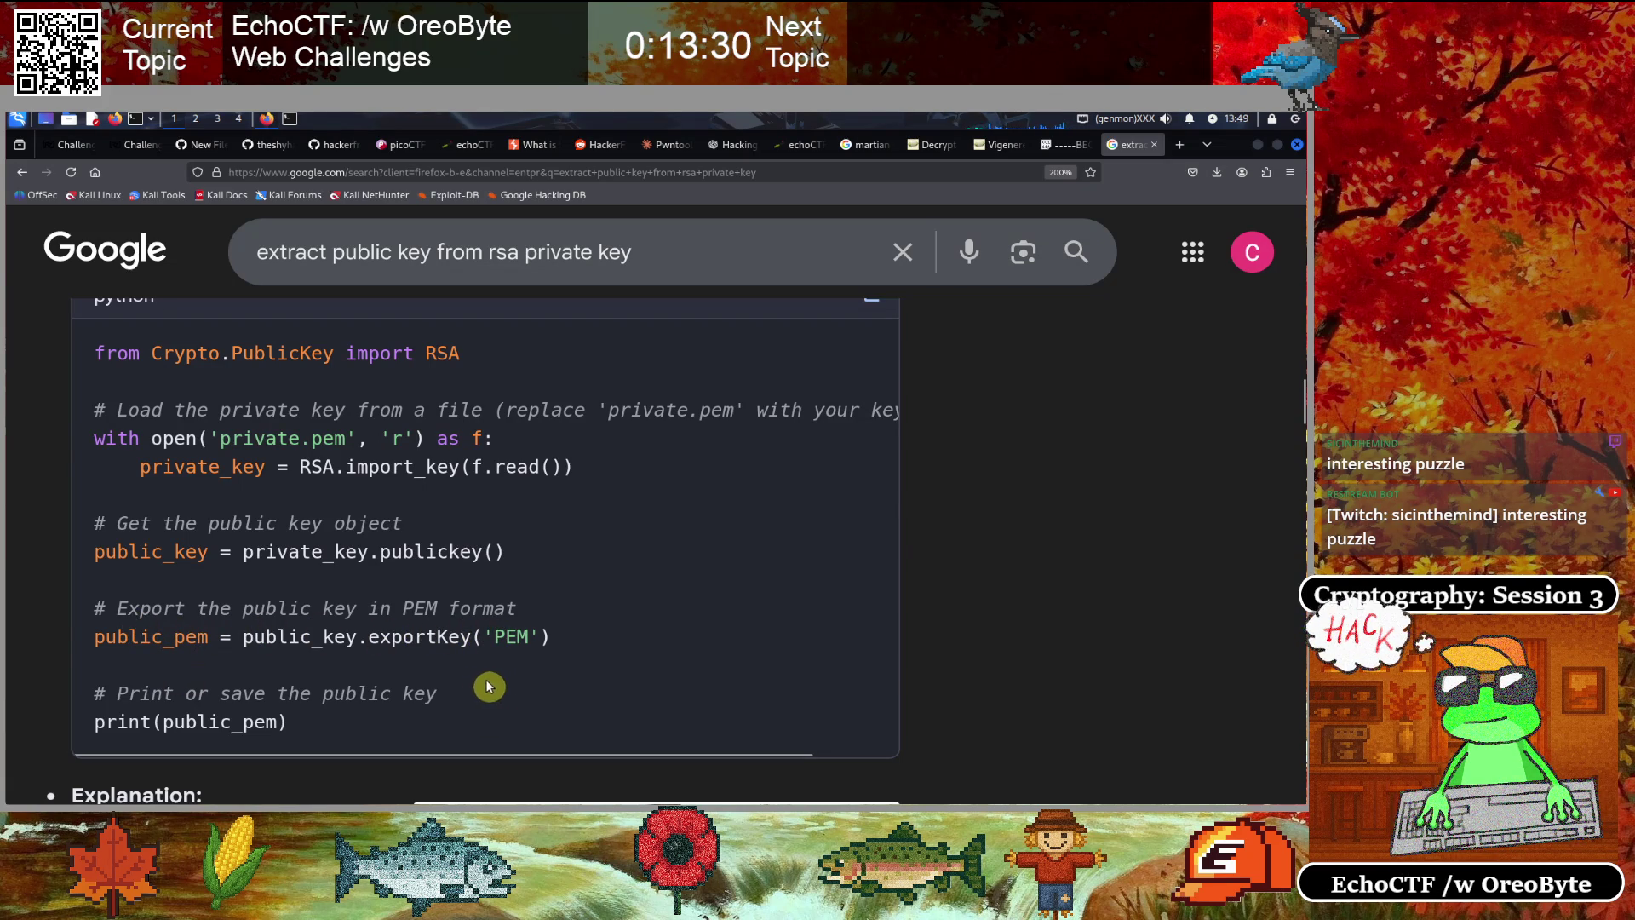
scroll(371, 670, "up", 2)
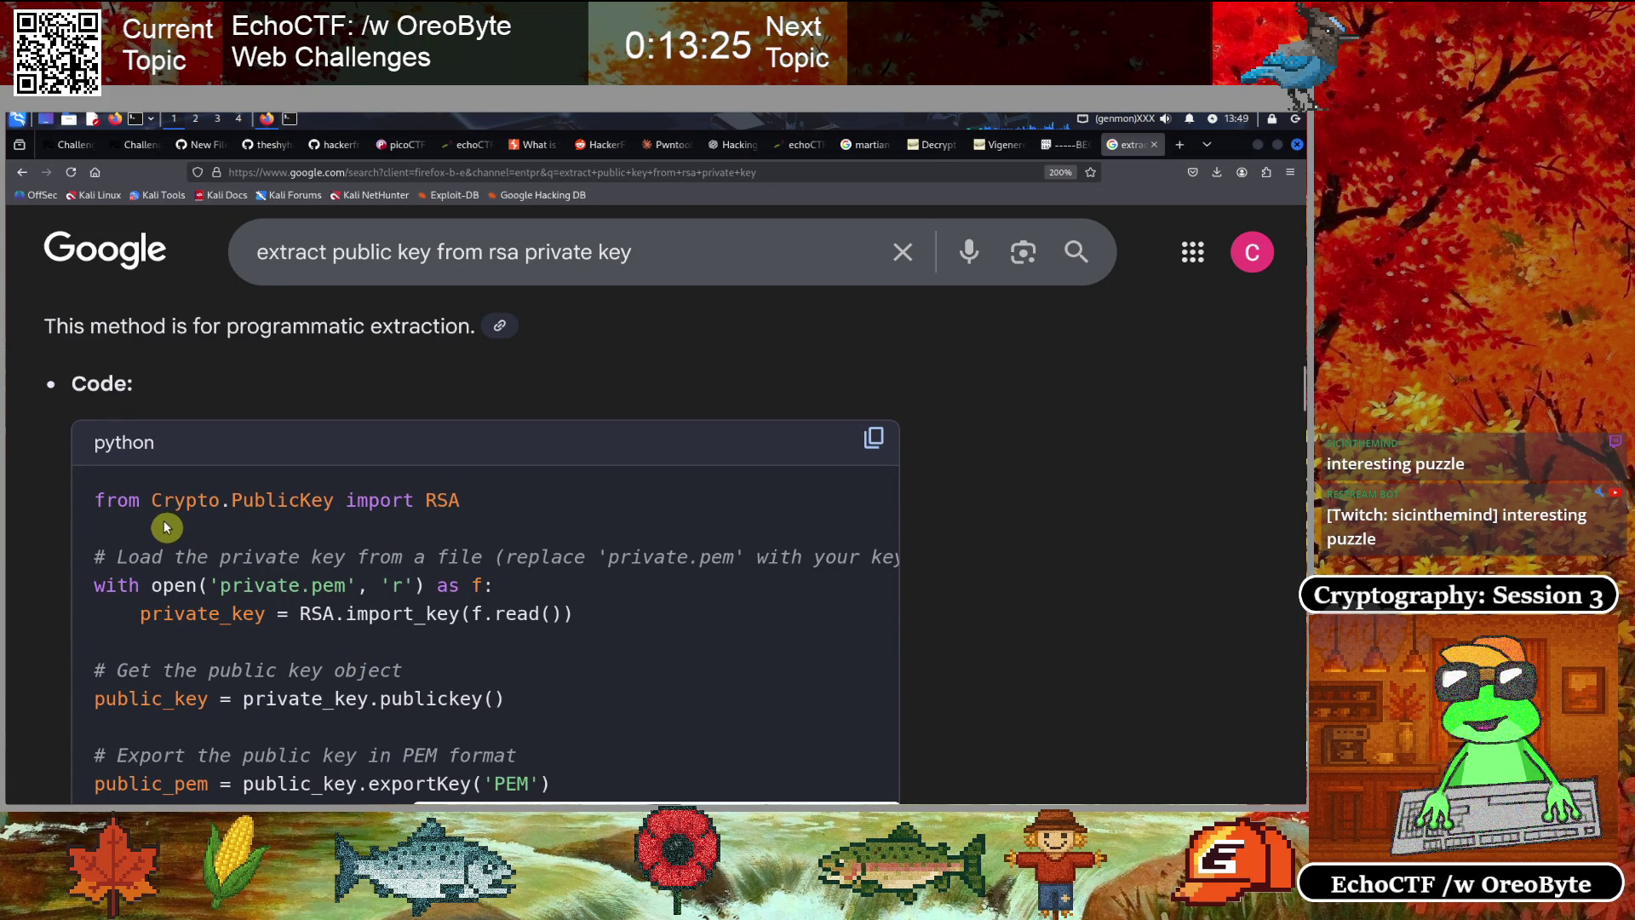
scroll(170, 525, "up", 2)
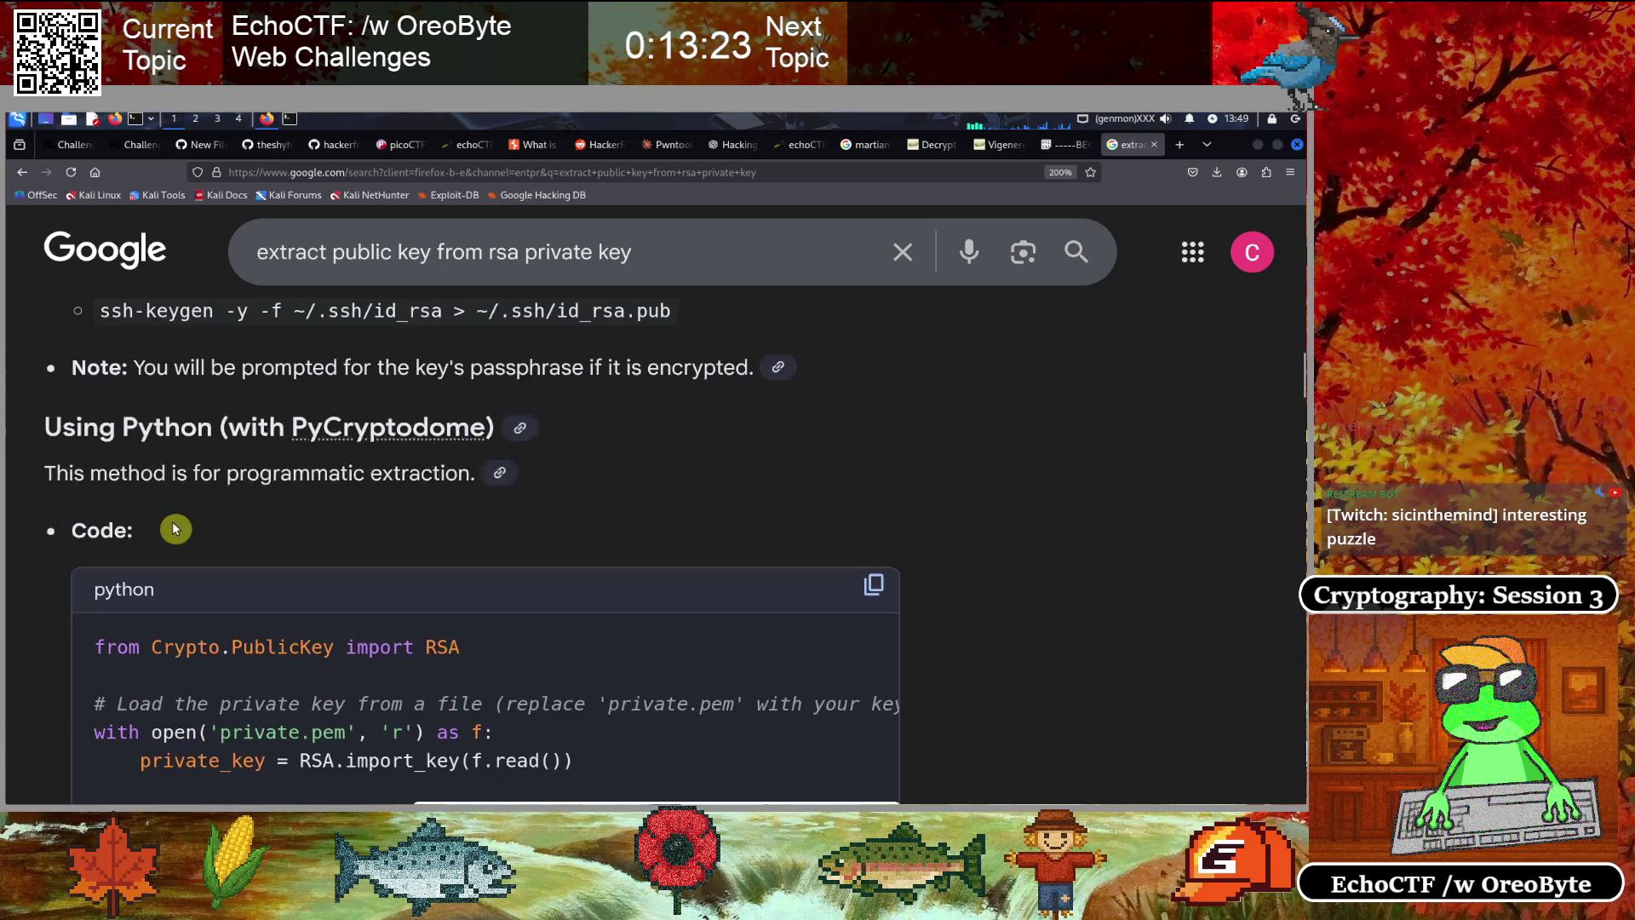
left_click_drag(292, 428, 487, 429)
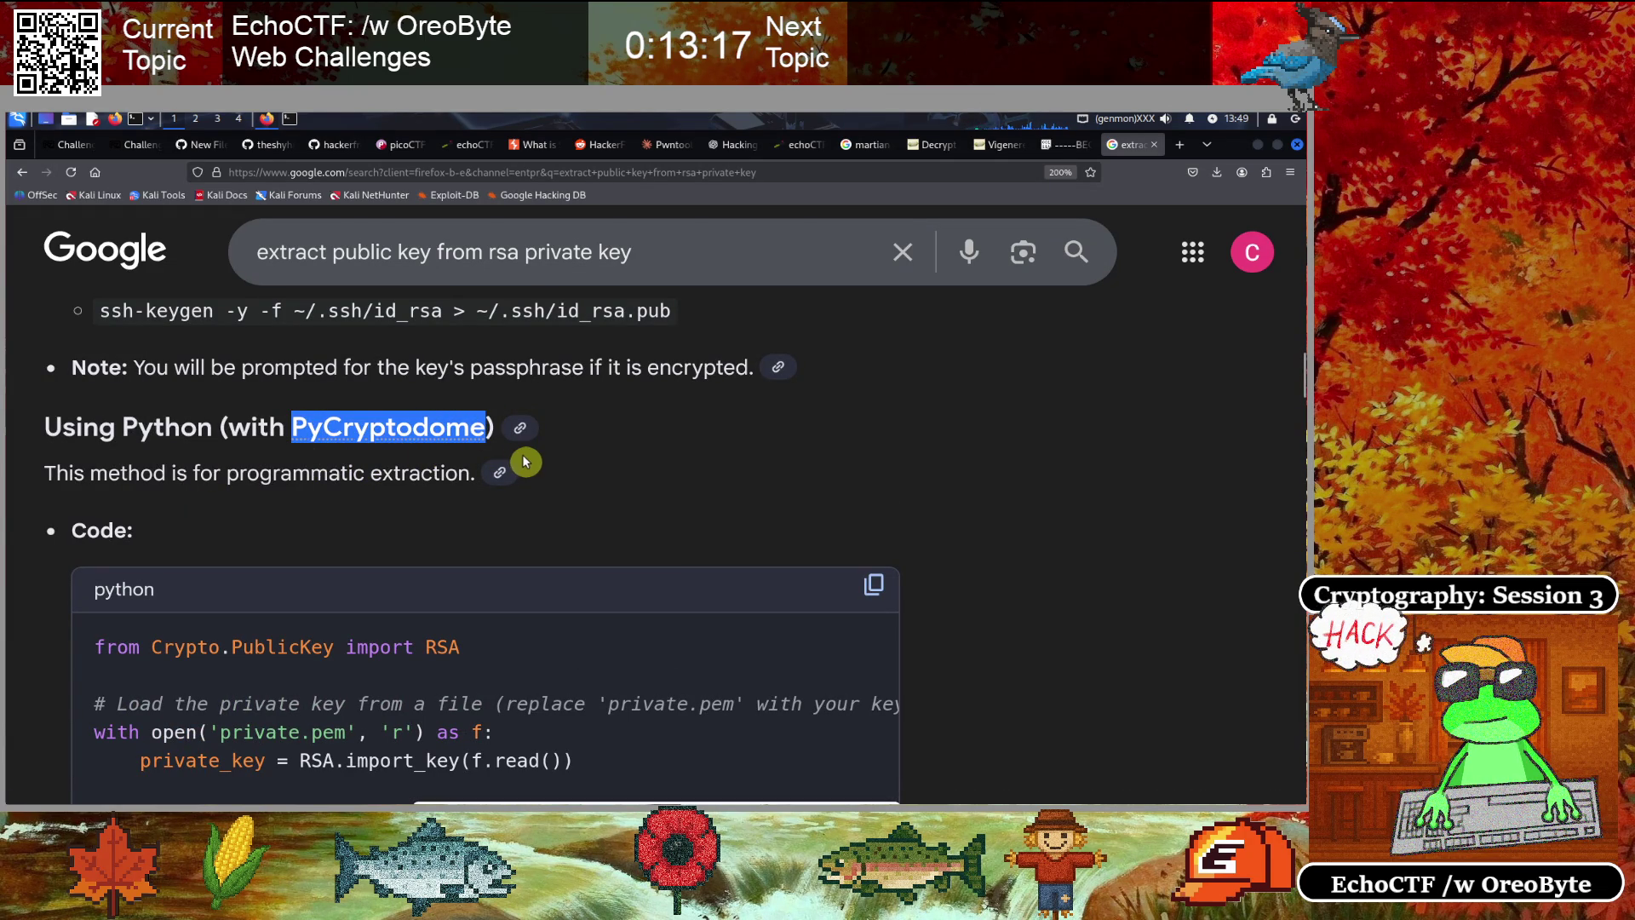
left_click(290, 119)
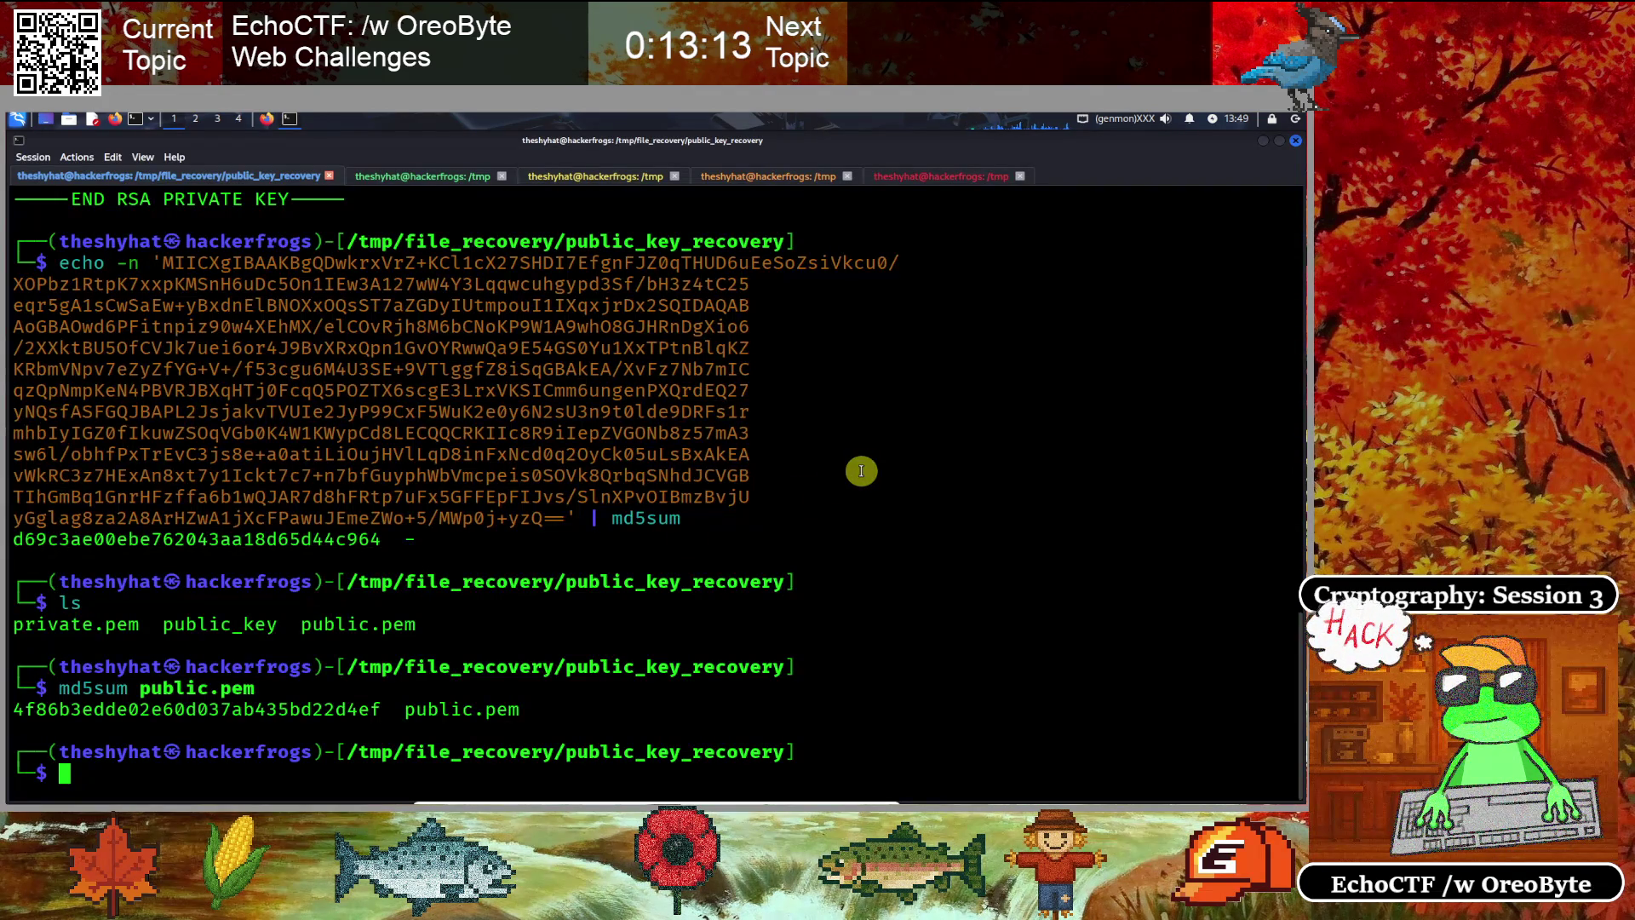
Start Python and try importing pycryptodome, which fails
type("python")
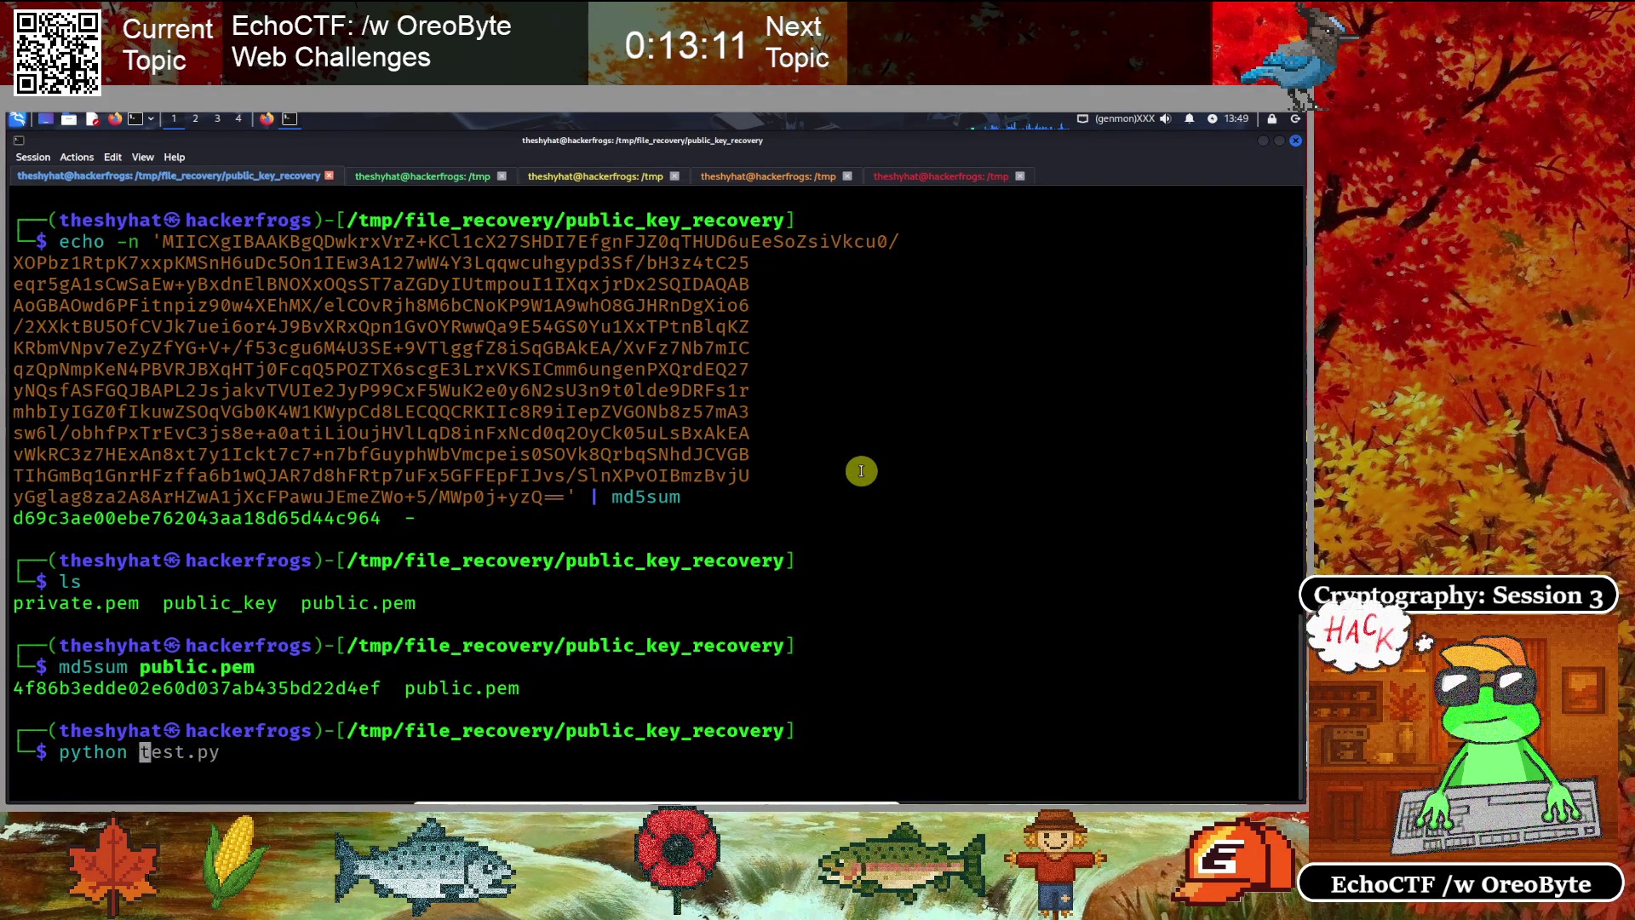
key("Return")
type("port pycr")
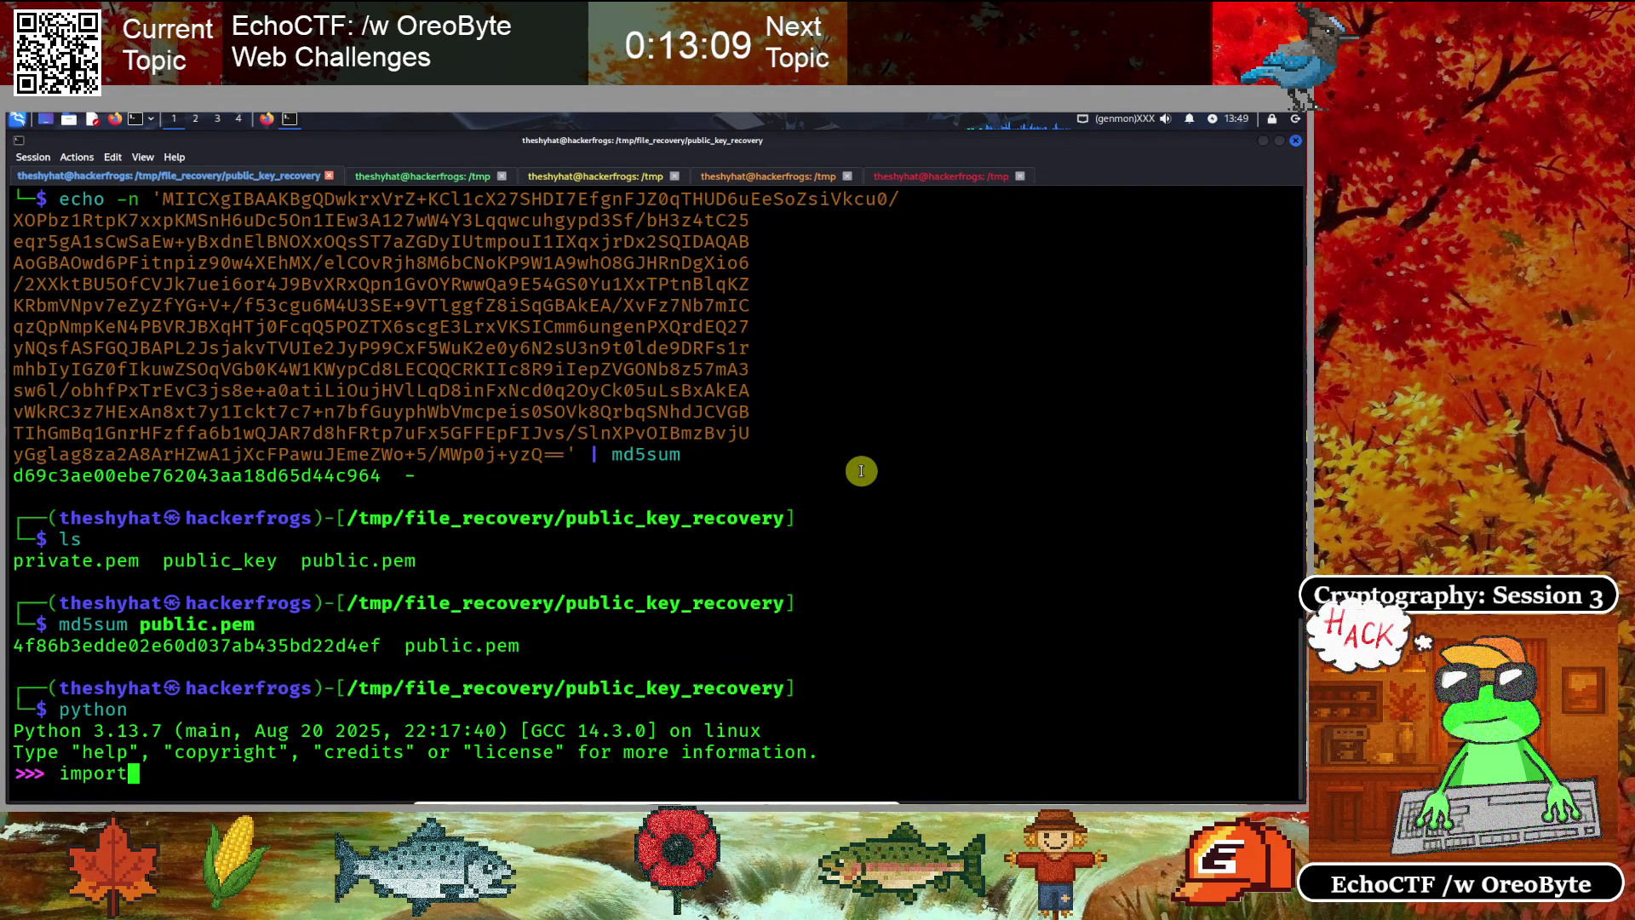
type("o")
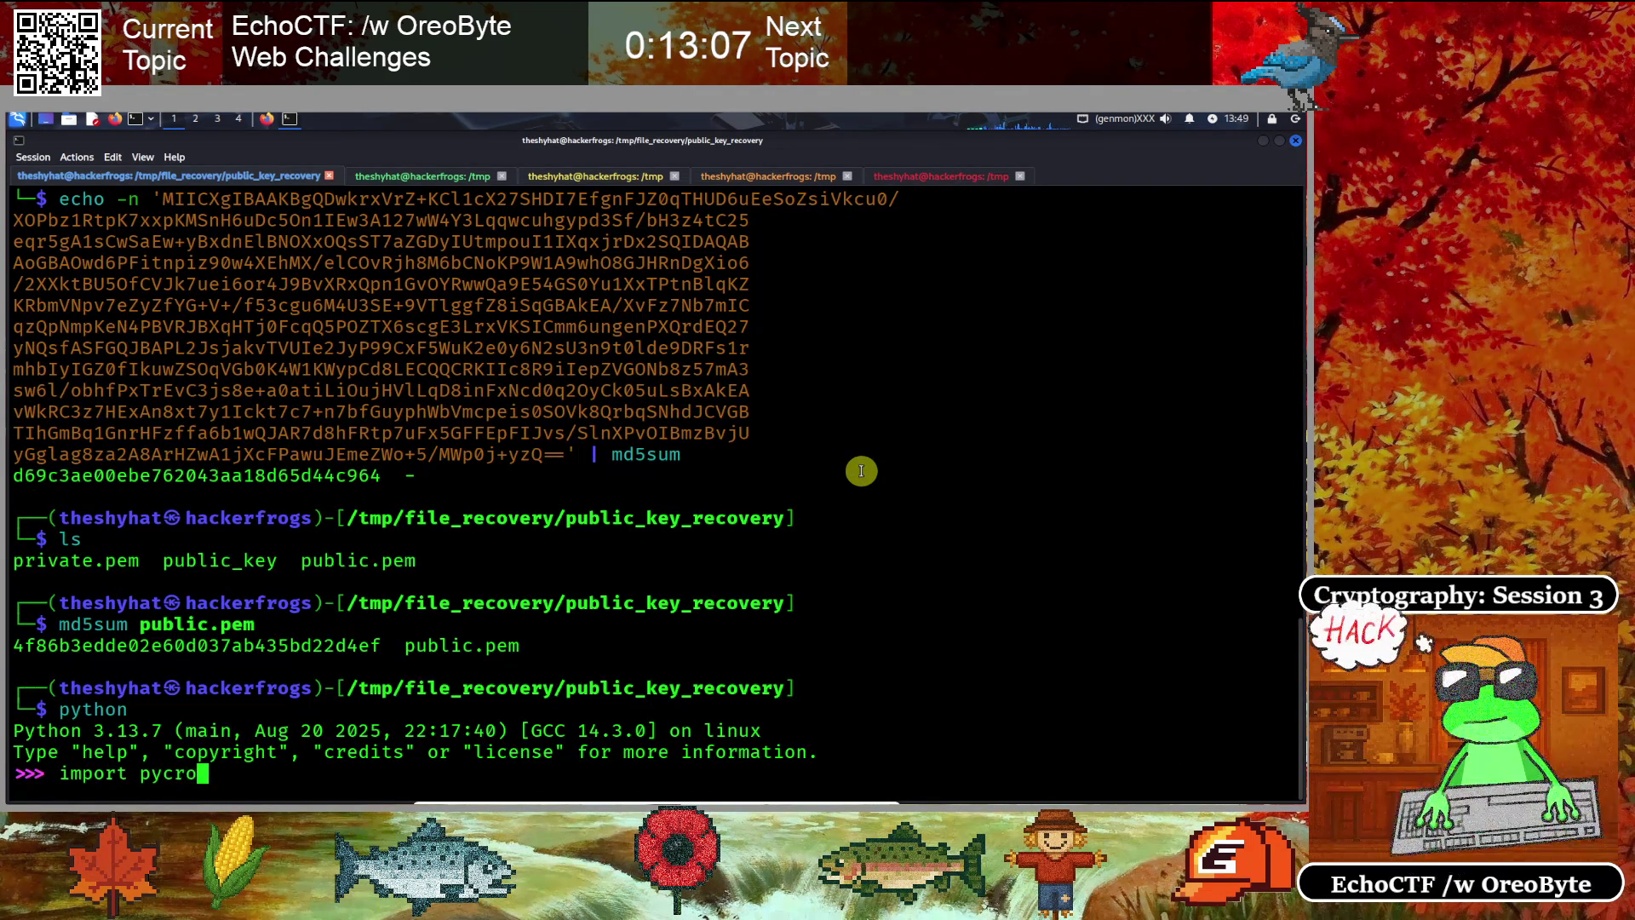
key("BackSpace")
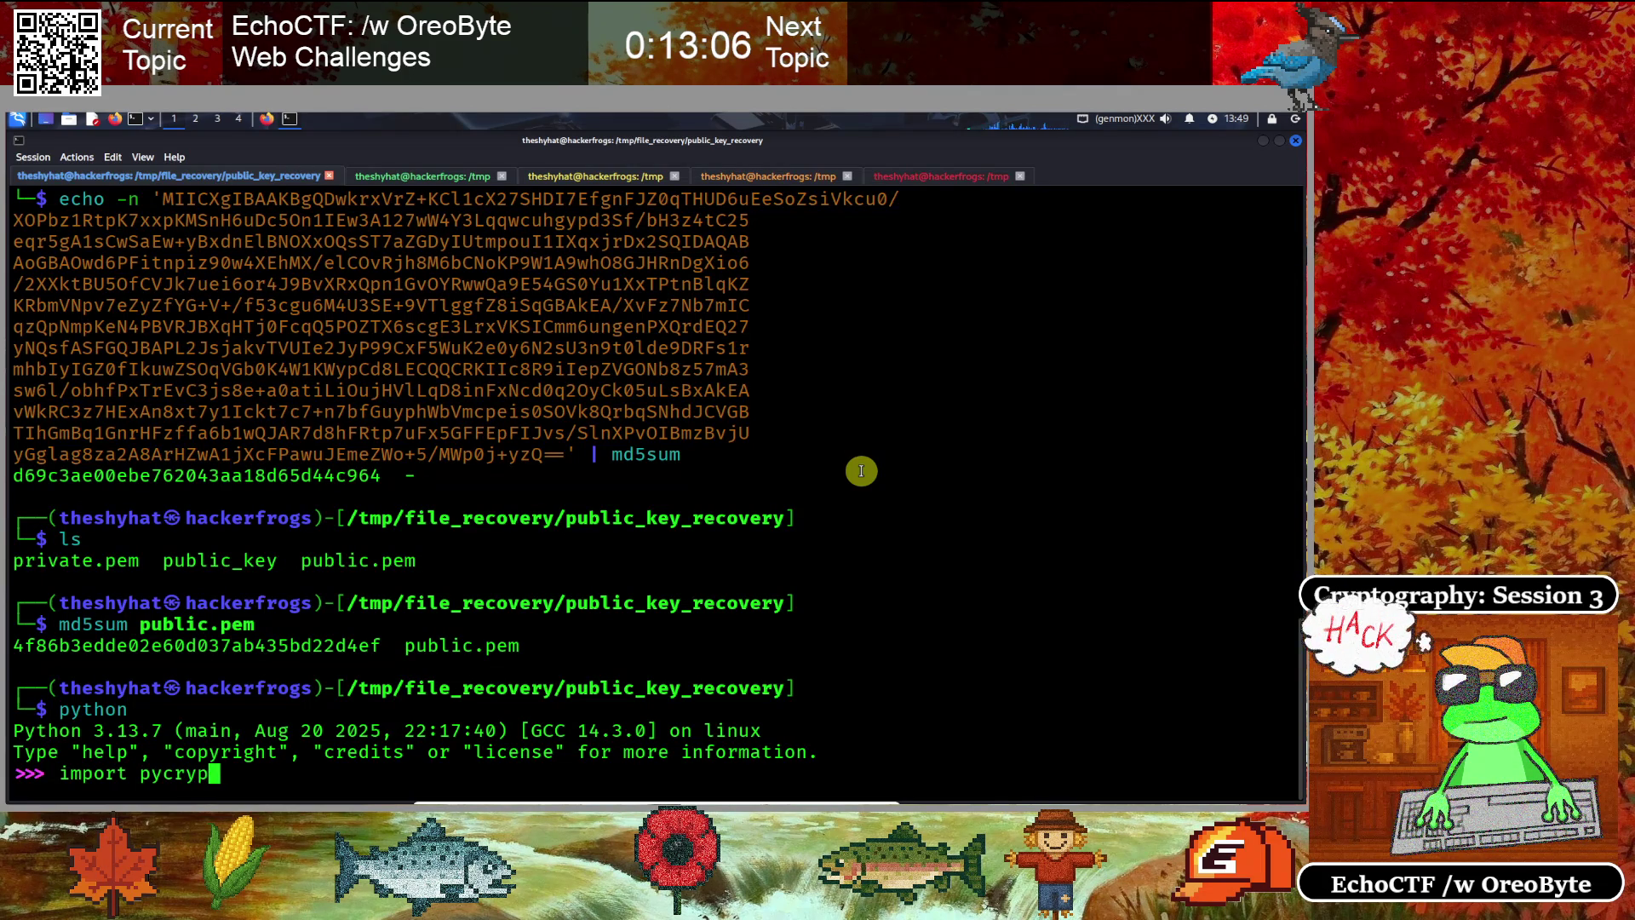
key("Return")
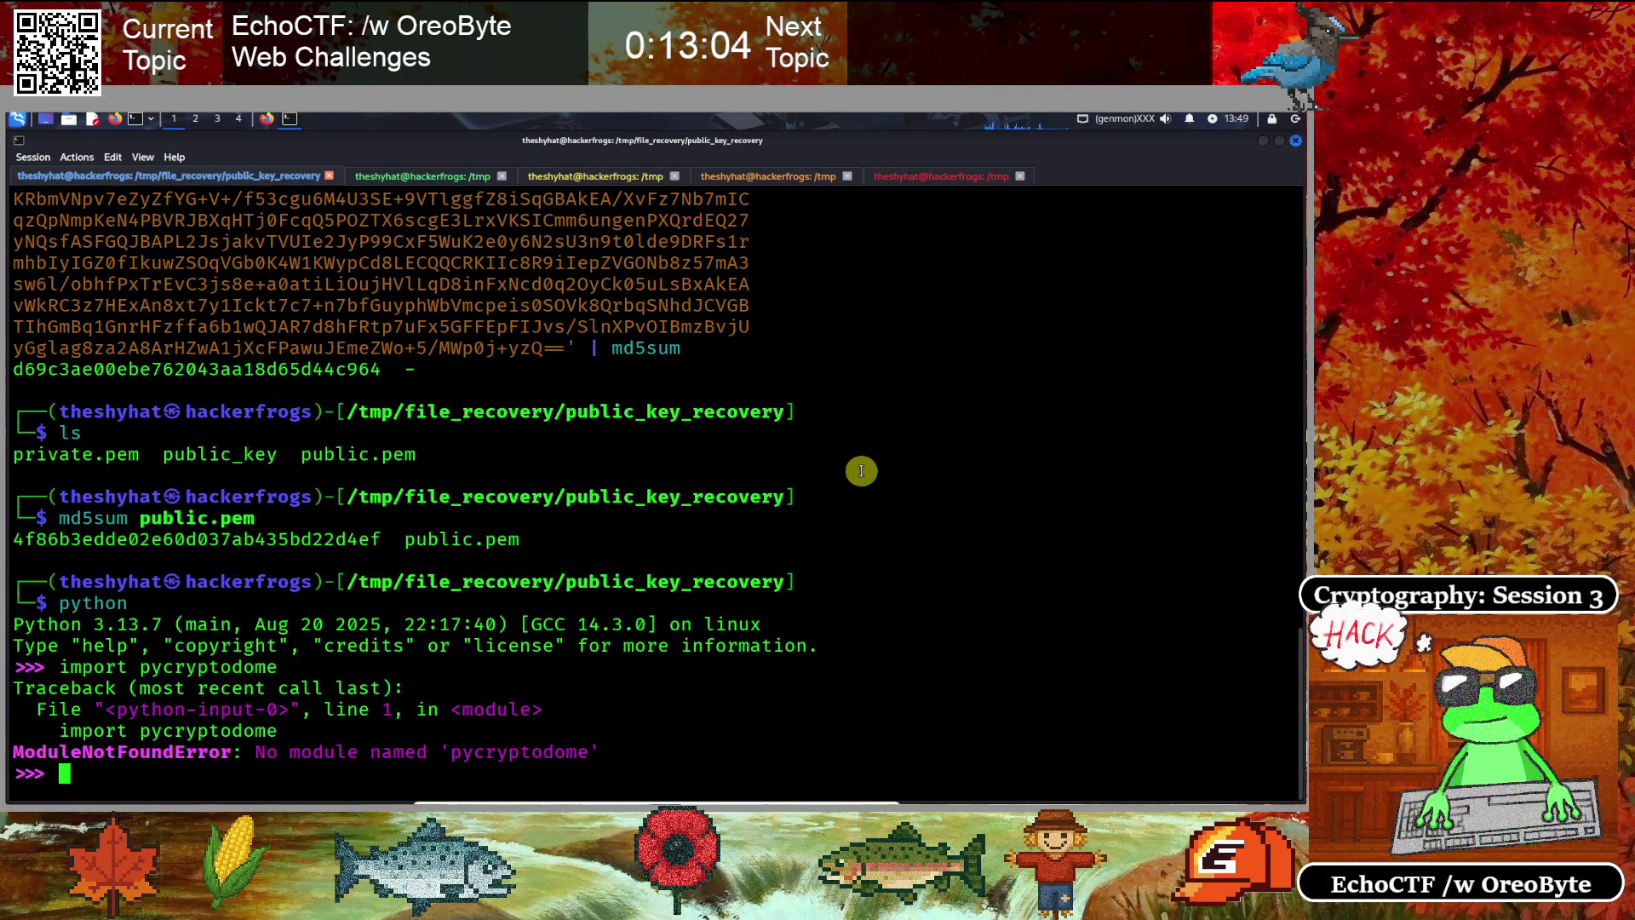
Copy Crypto.PublicKey from the Google sample and try importing it, getting ModuleNotFoundError
left_click(266, 126)
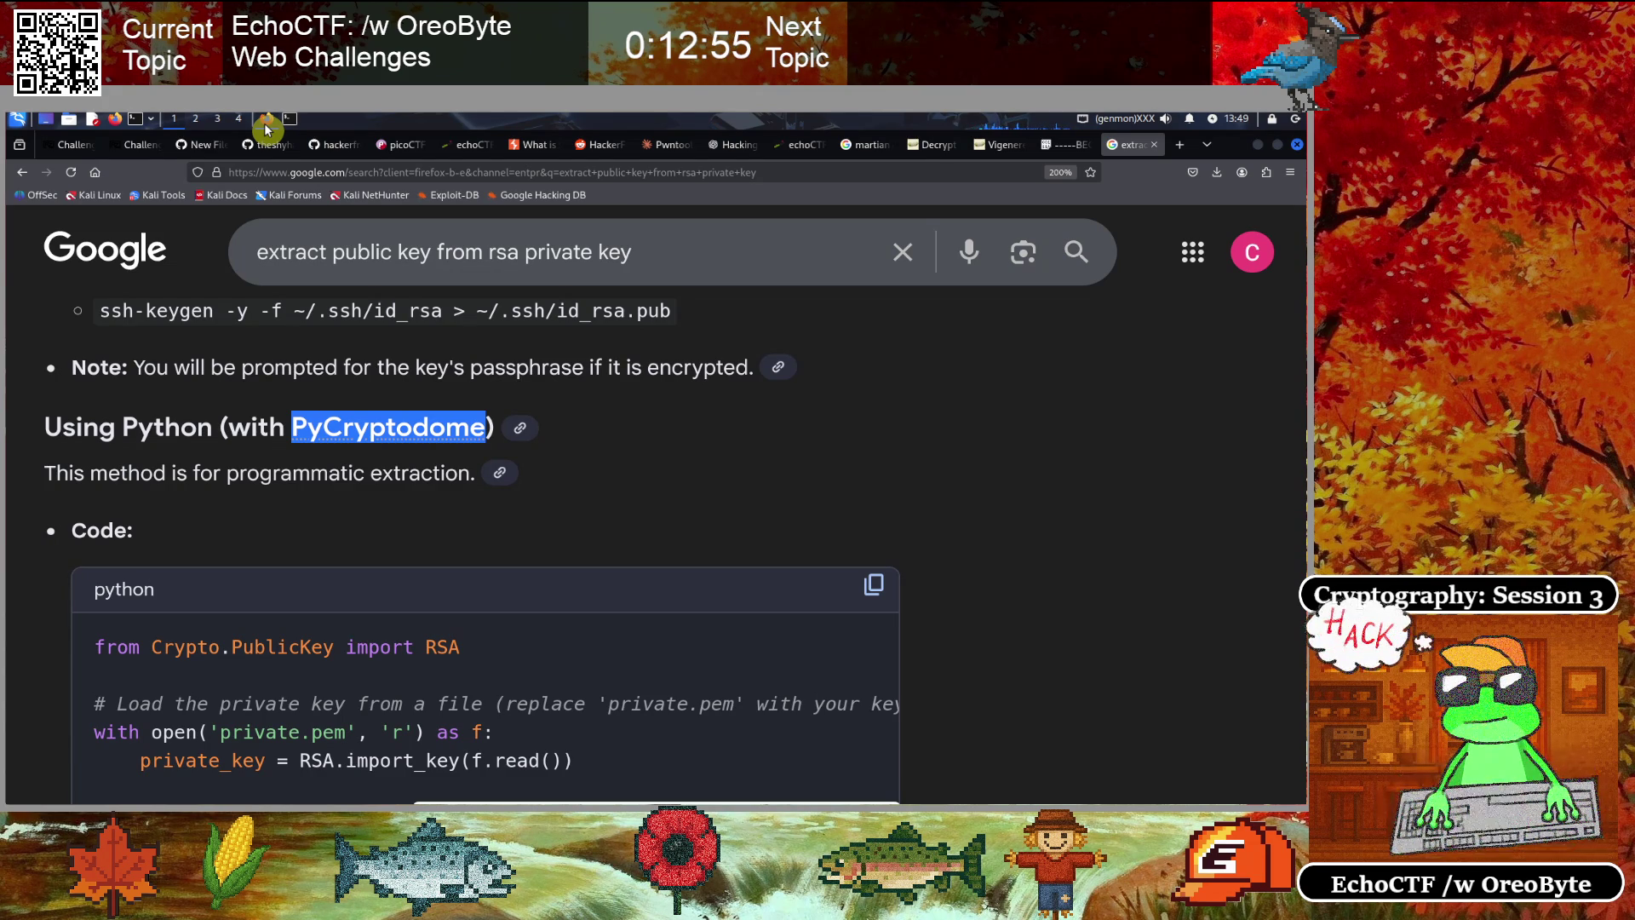
left_click_drag(157, 642, 304, 645)
right_click(332, 645)
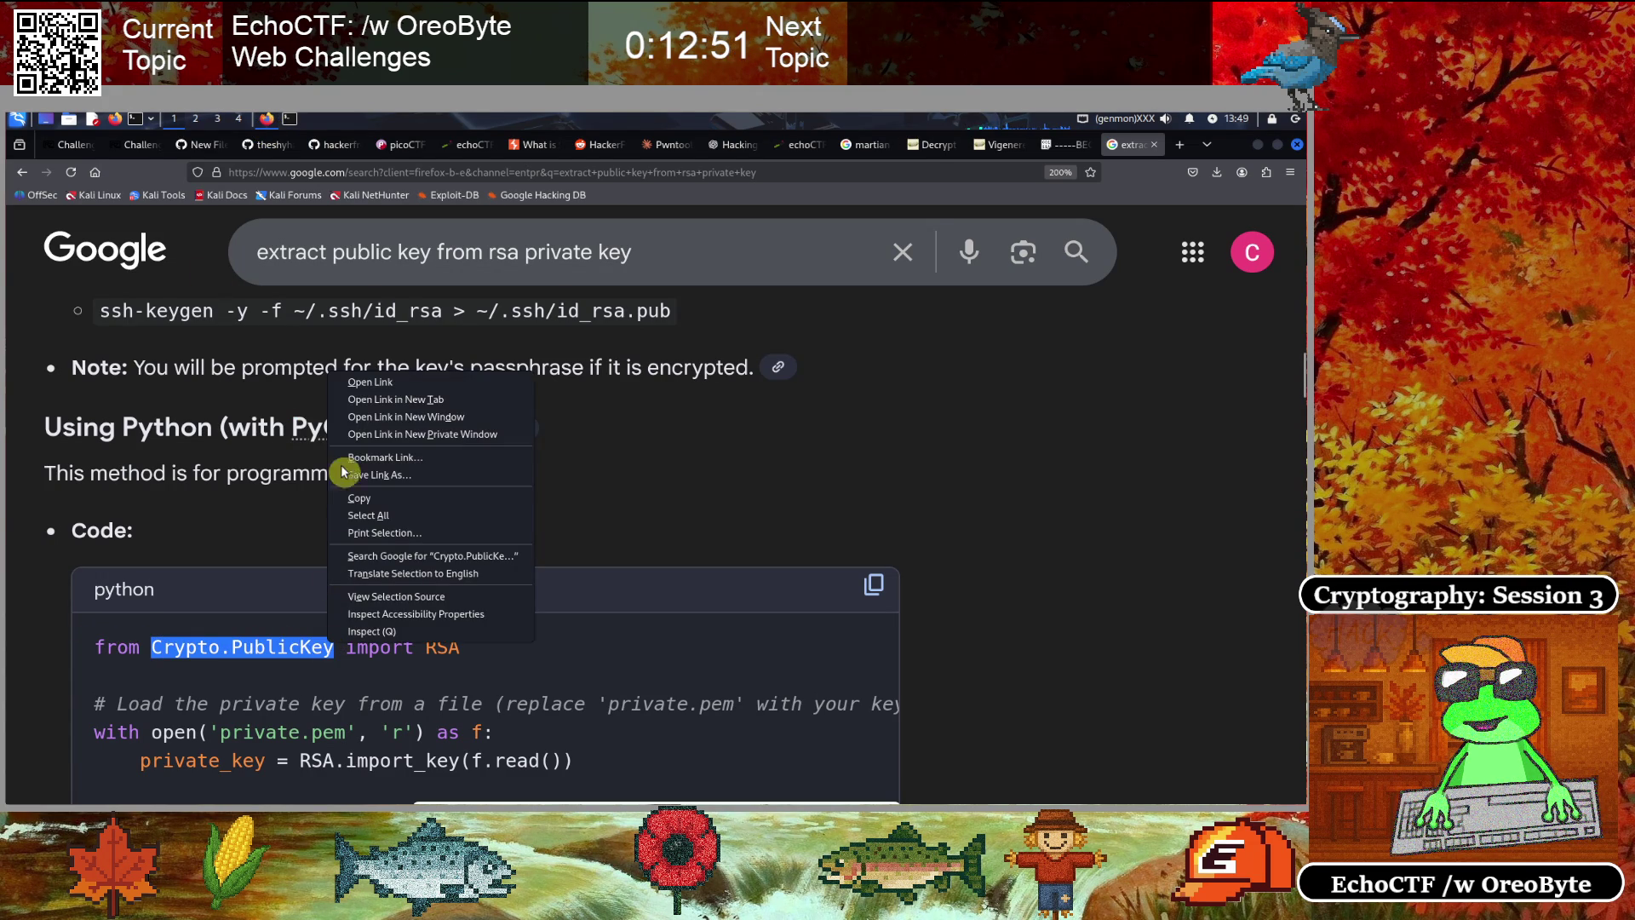
left_click(248, 548)
left_click(247, 547)
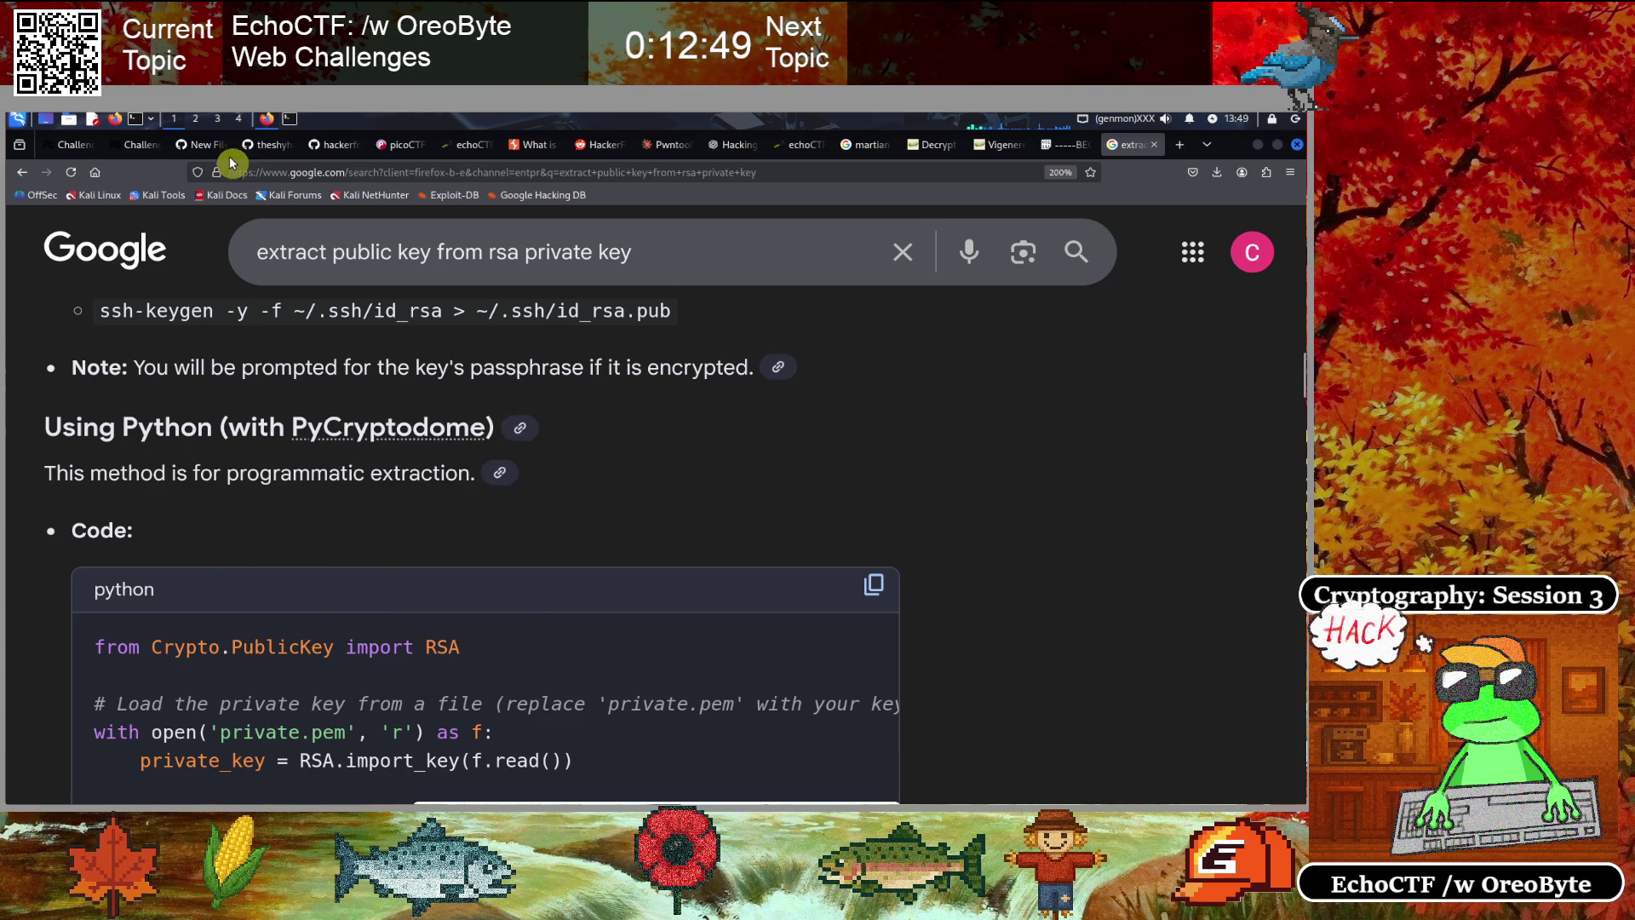
left_click(268, 120)
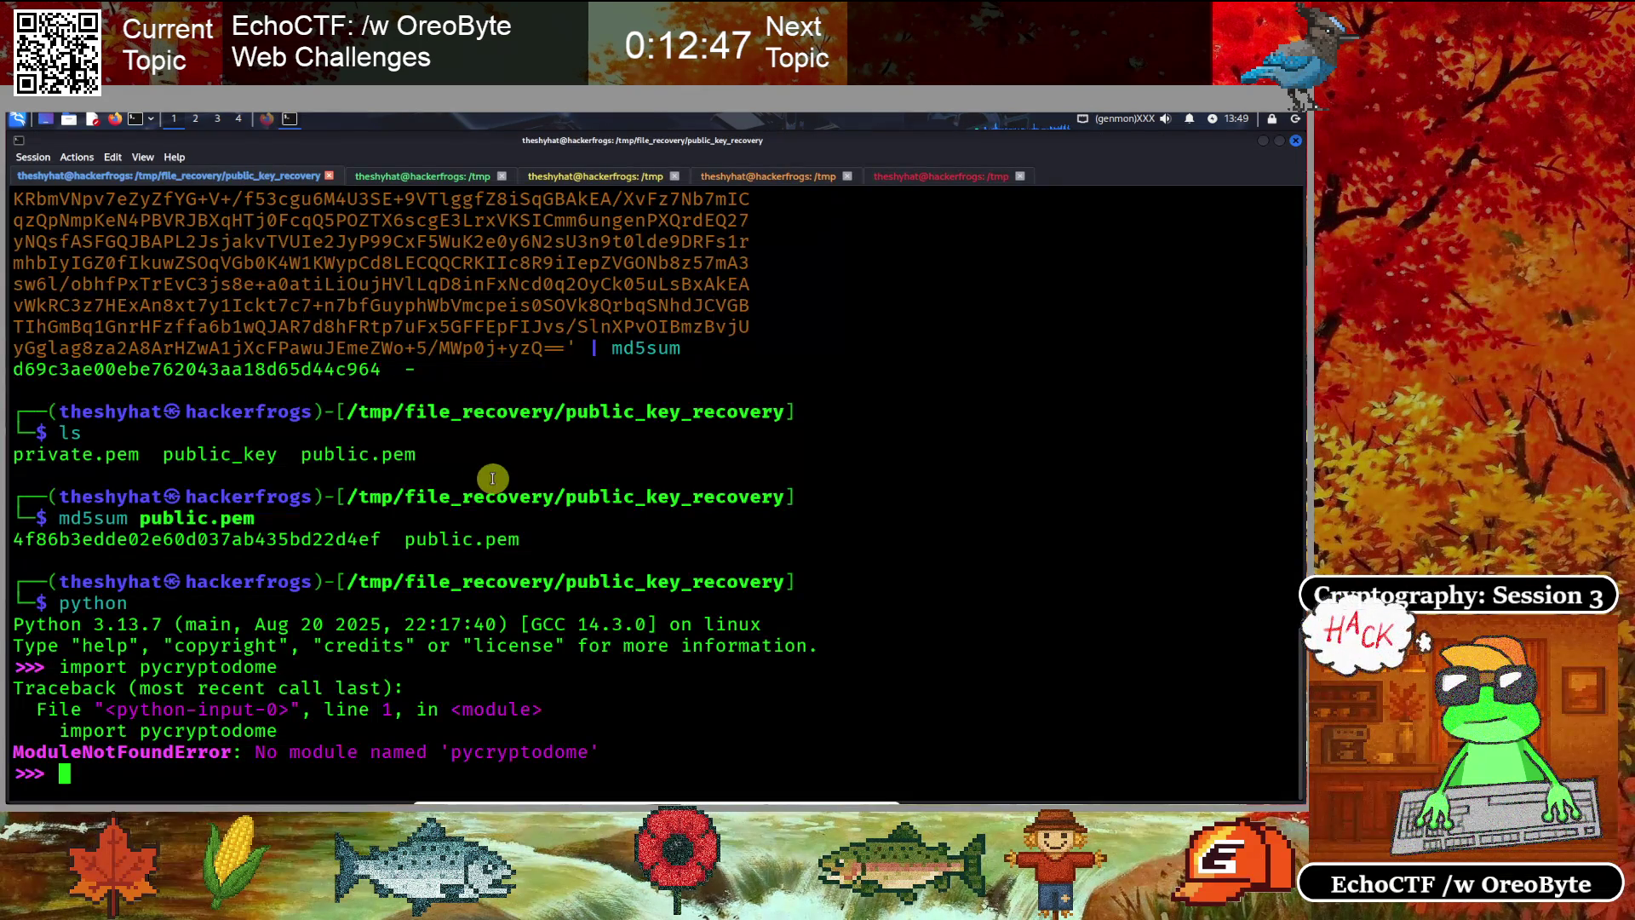
type("Crypto.PublicKey")
type("import")
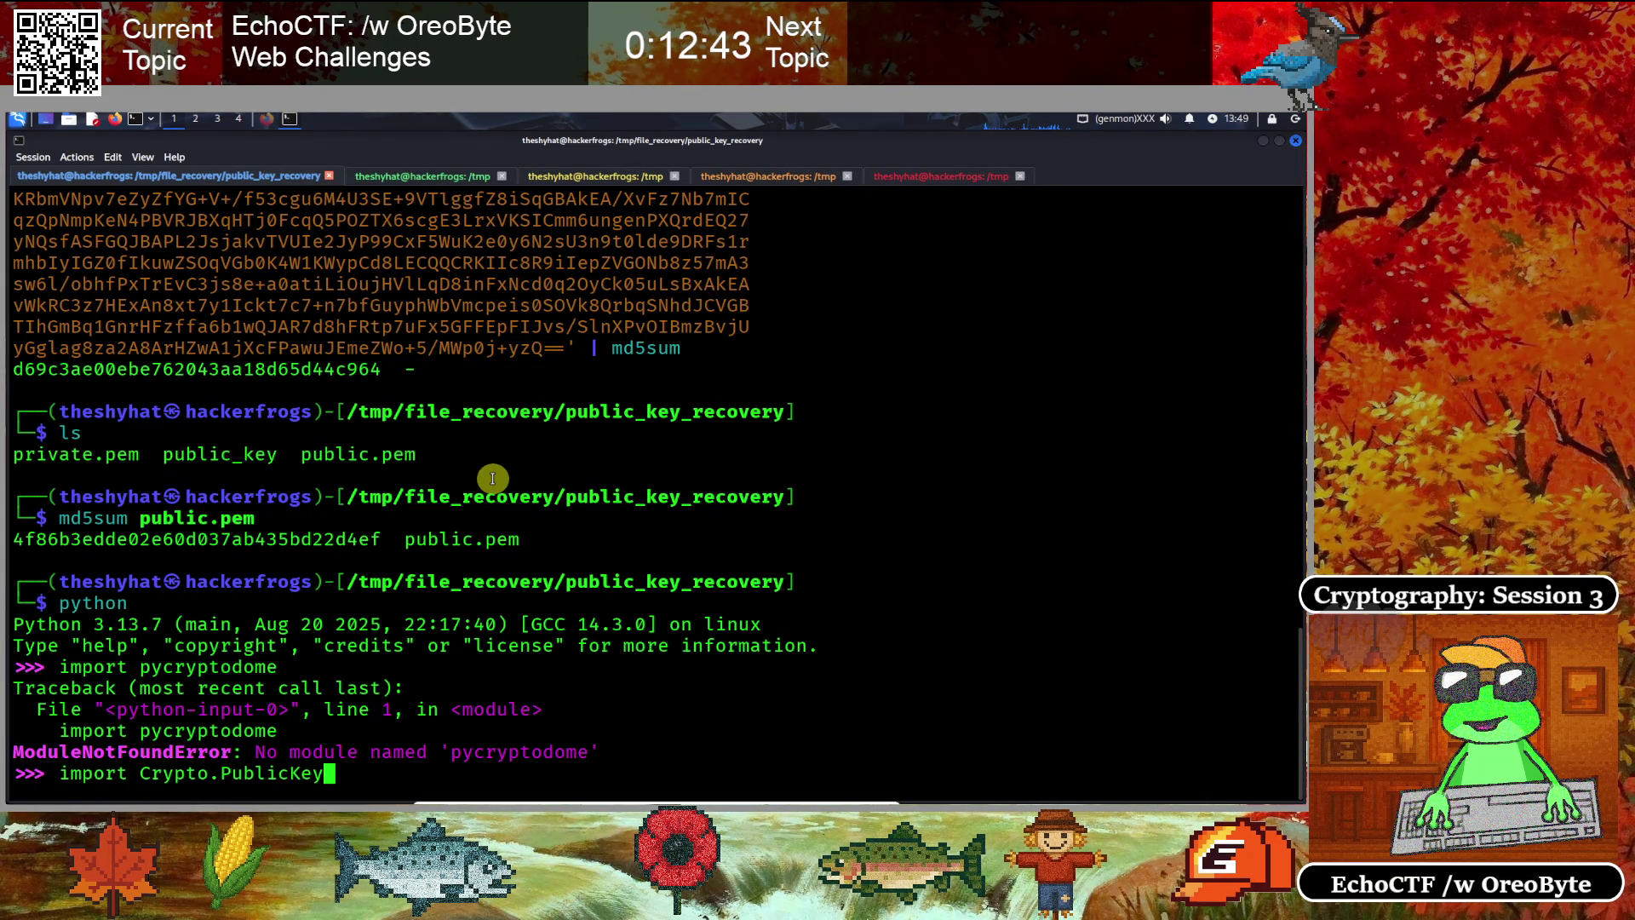
key("Return")
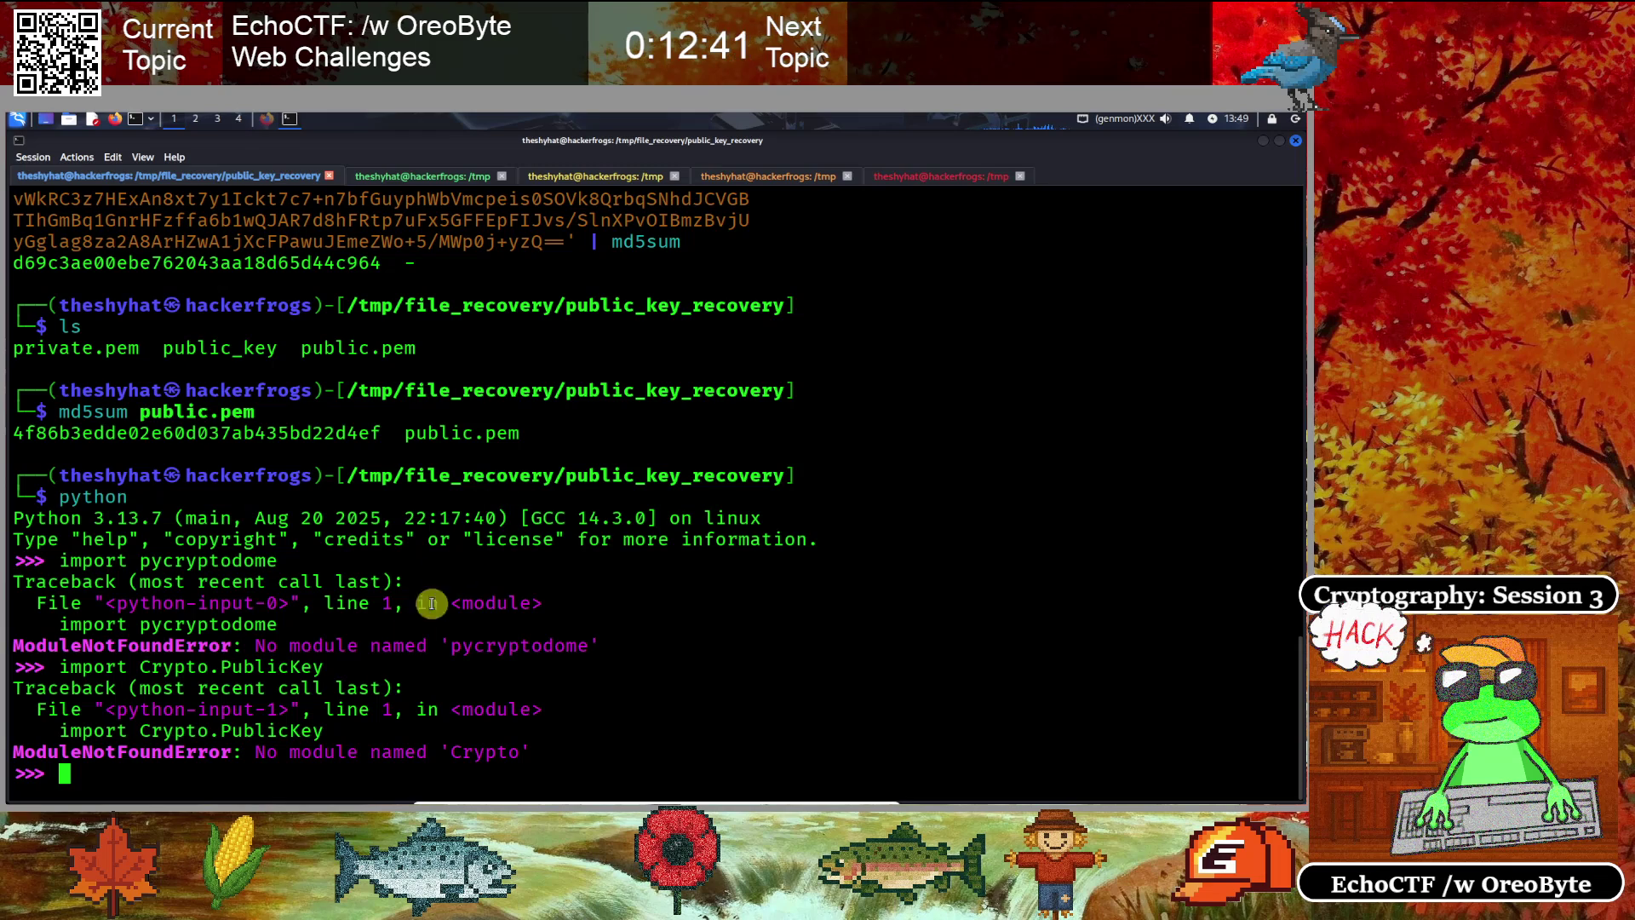
Exit Python and clear the terminal
type("ex")
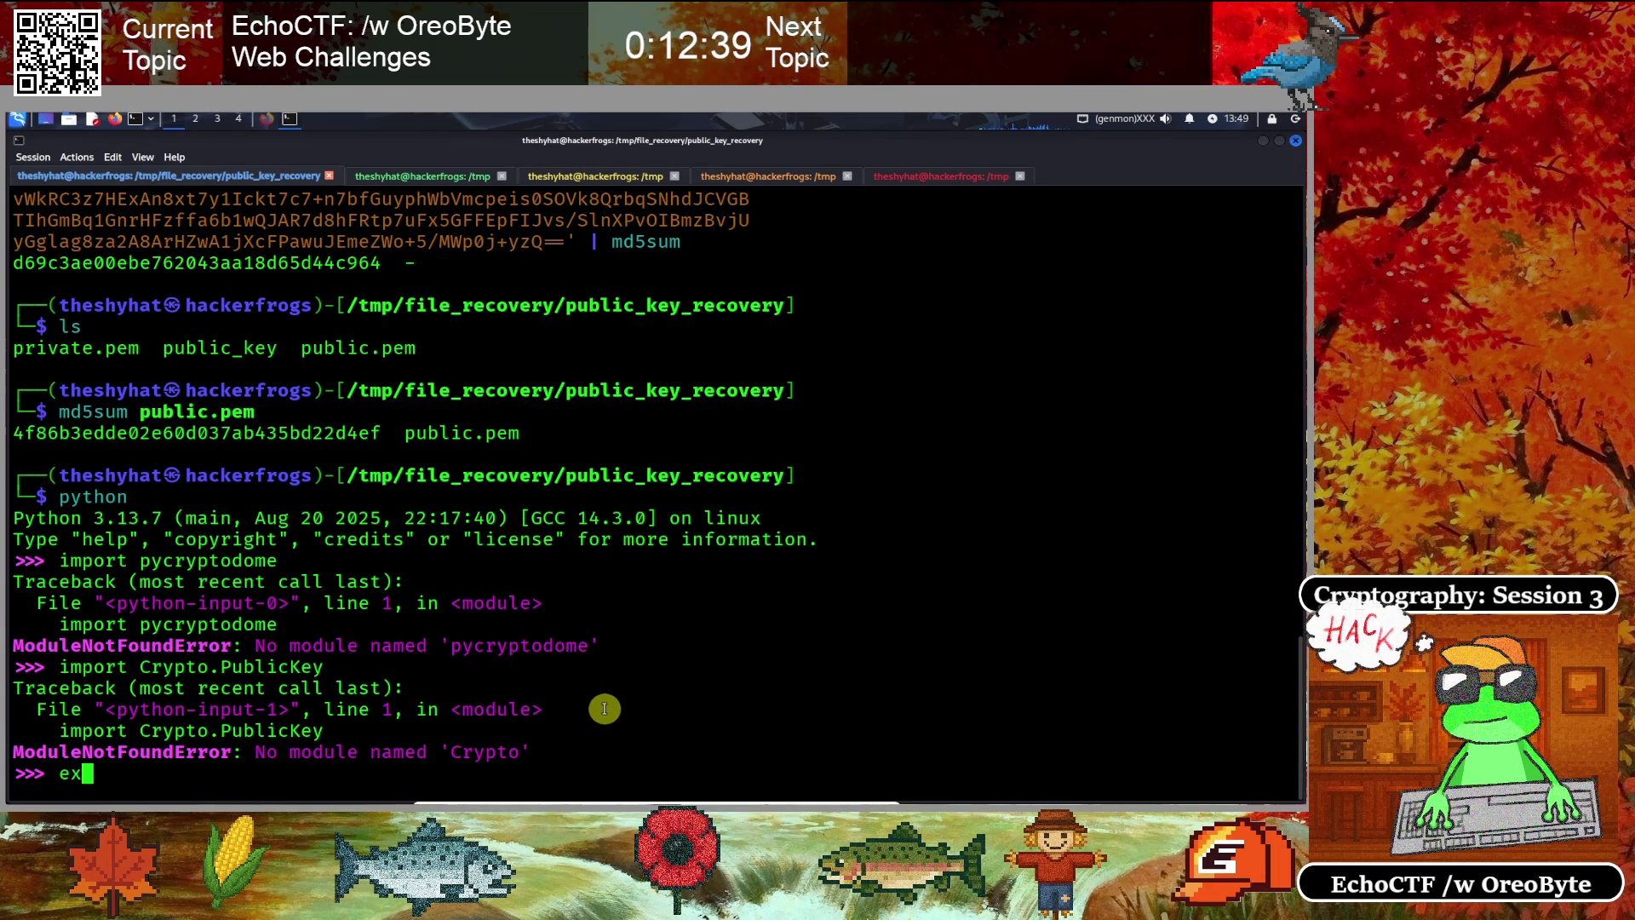
type("t")
key("Return")
type("clear")
key("Return")
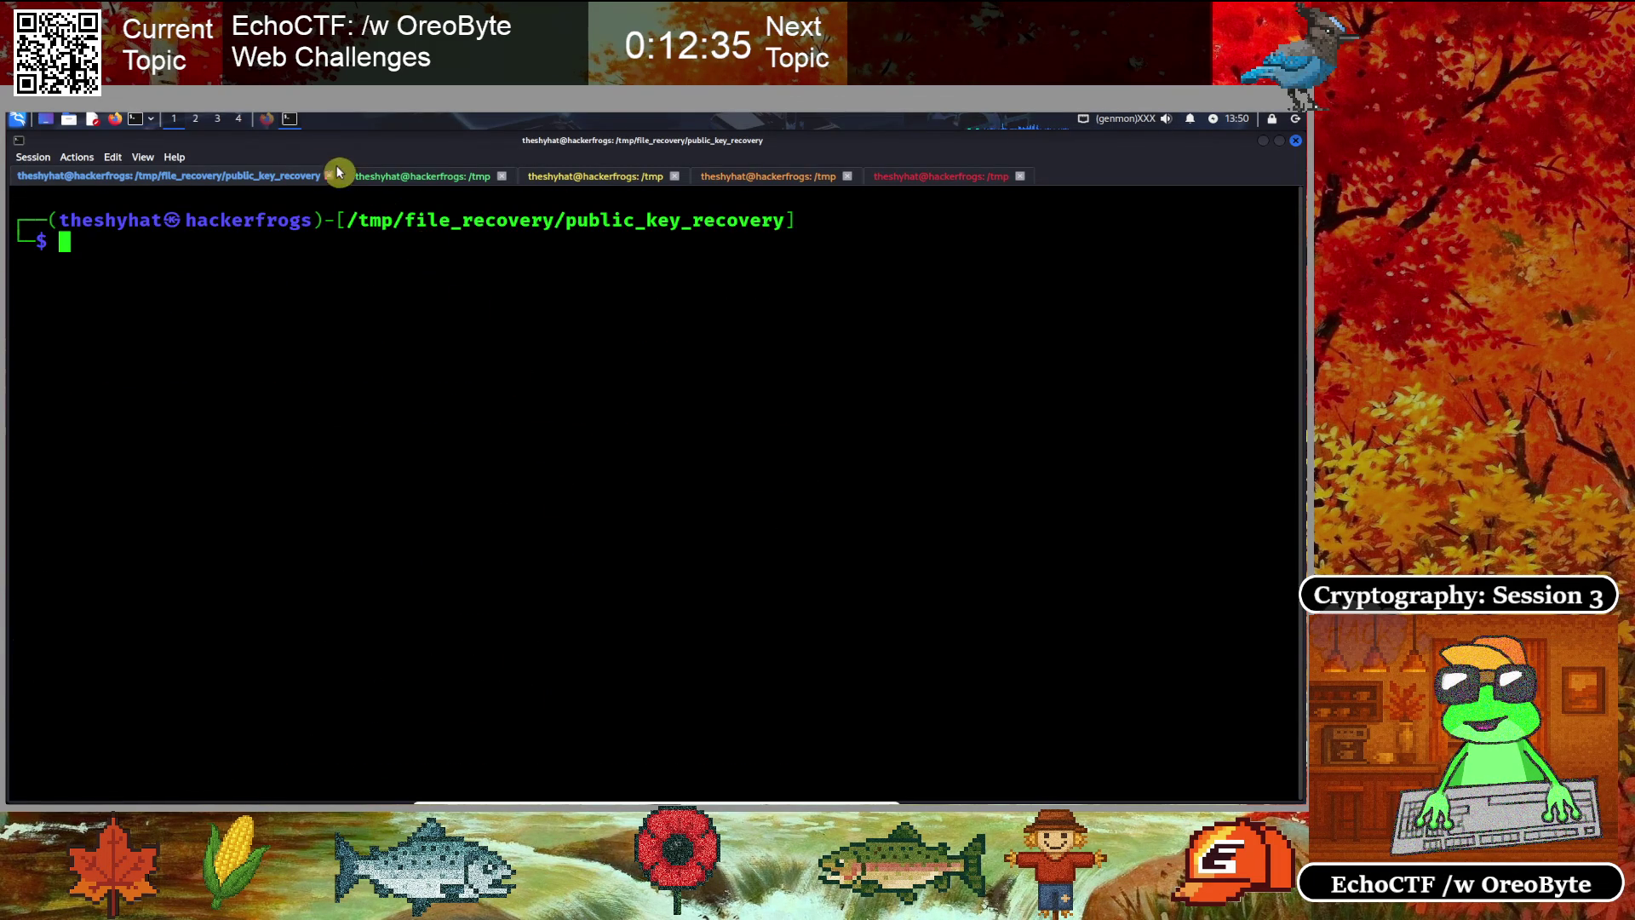
left_click(267, 121)
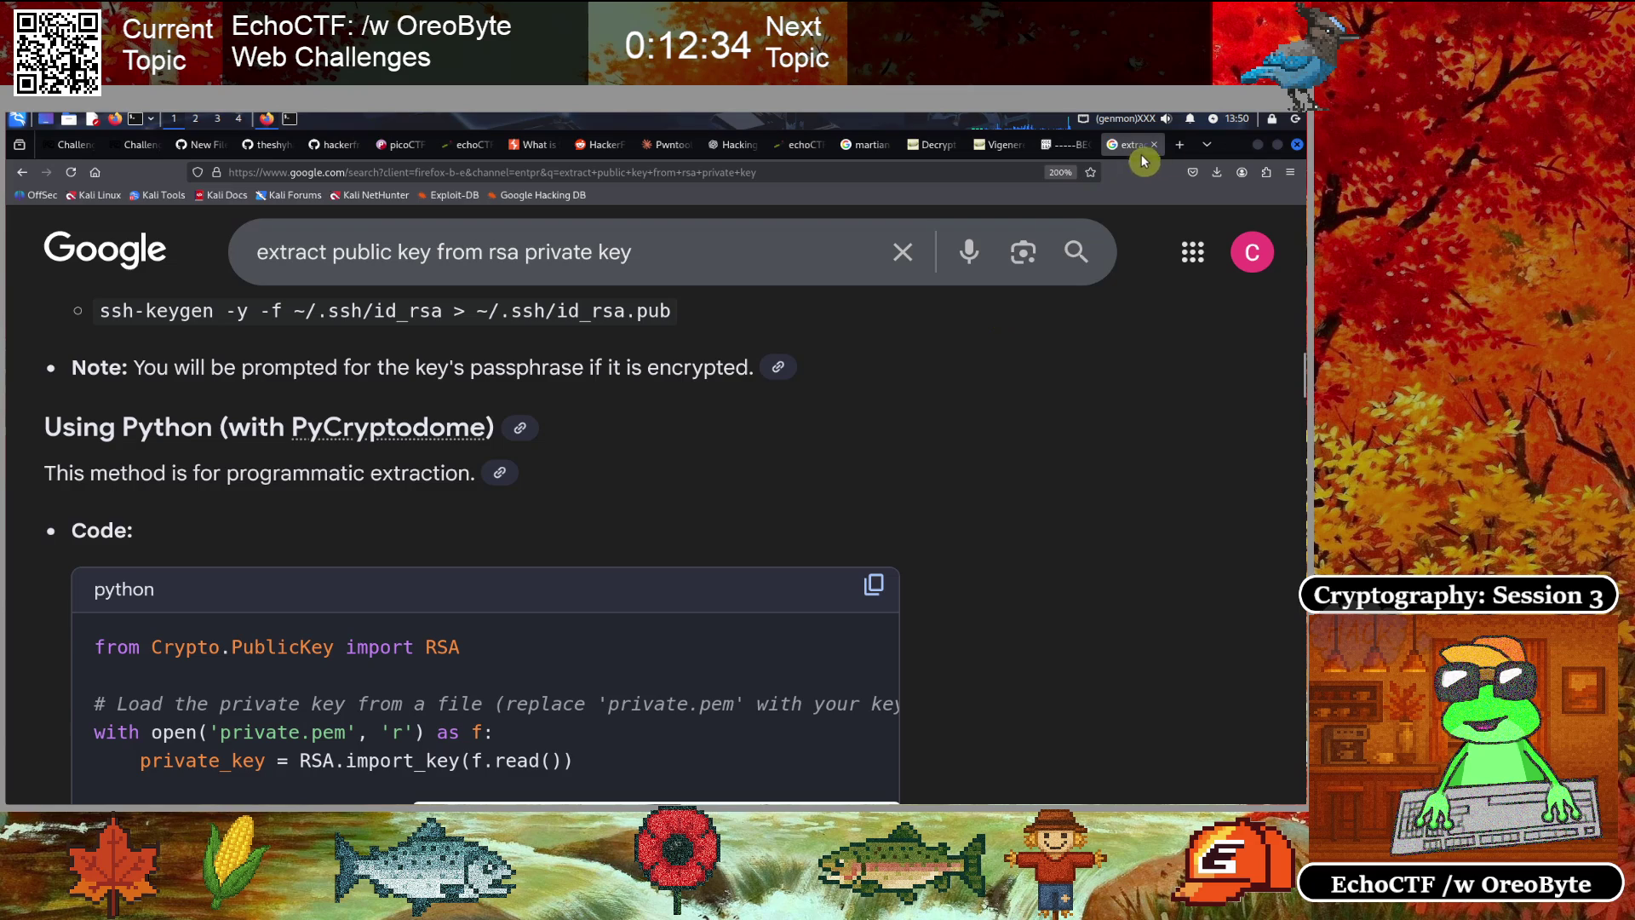
Search Google in a new tab for 'extract public key from private key rsa'
scroll(894, 545, "up", 10)
scroll(810, 666, "up", 5)
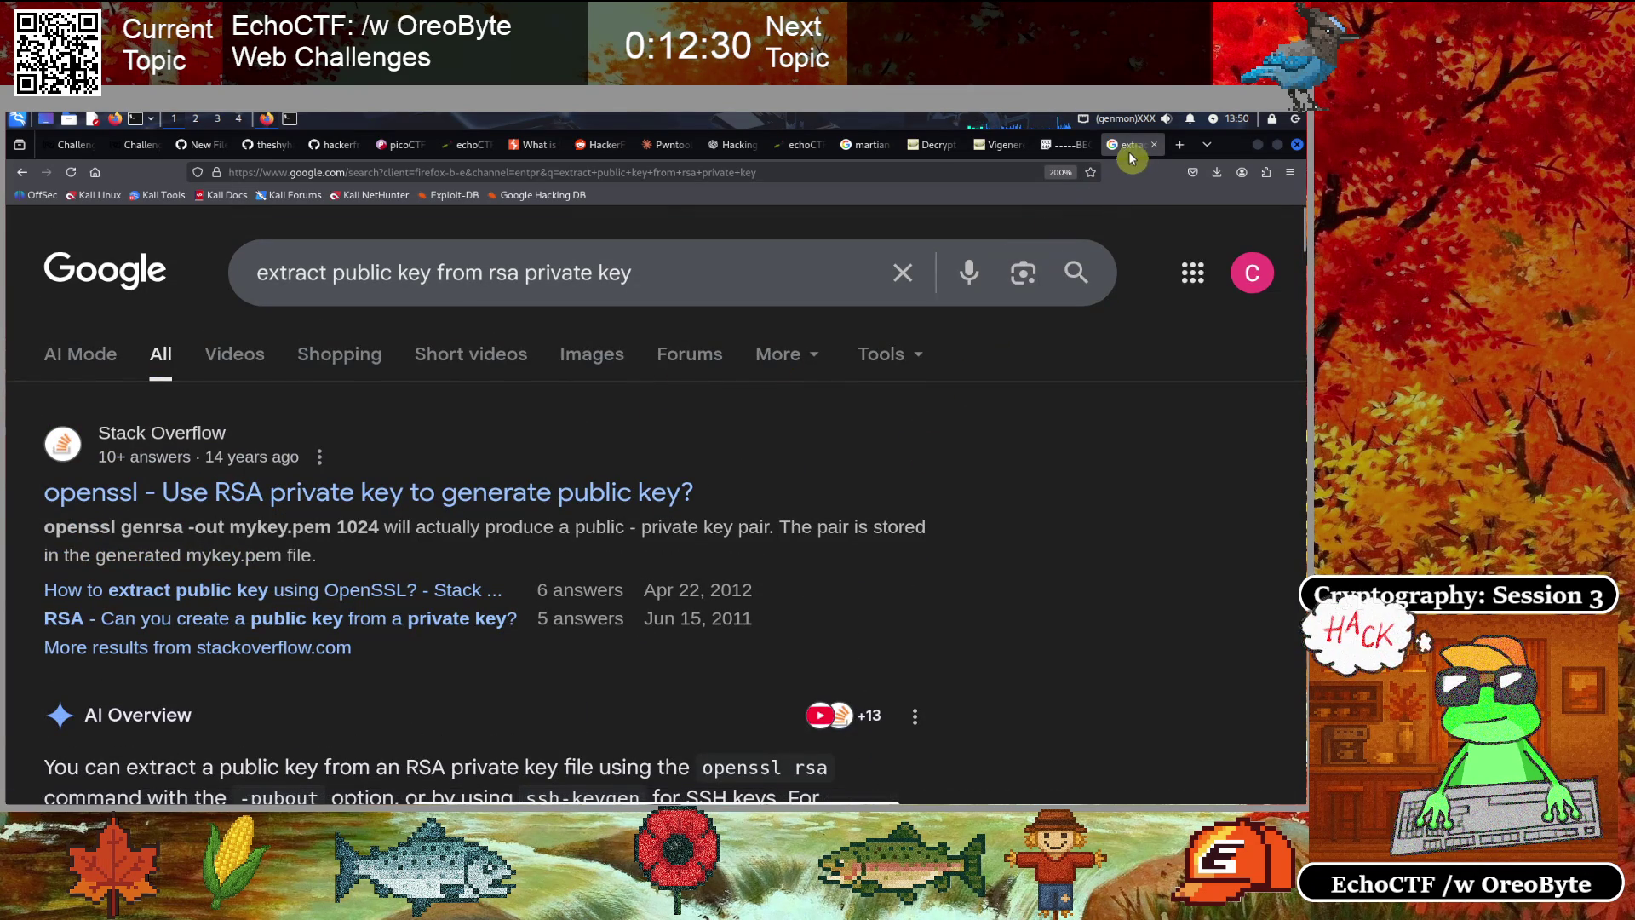
left_click(1180, 146)
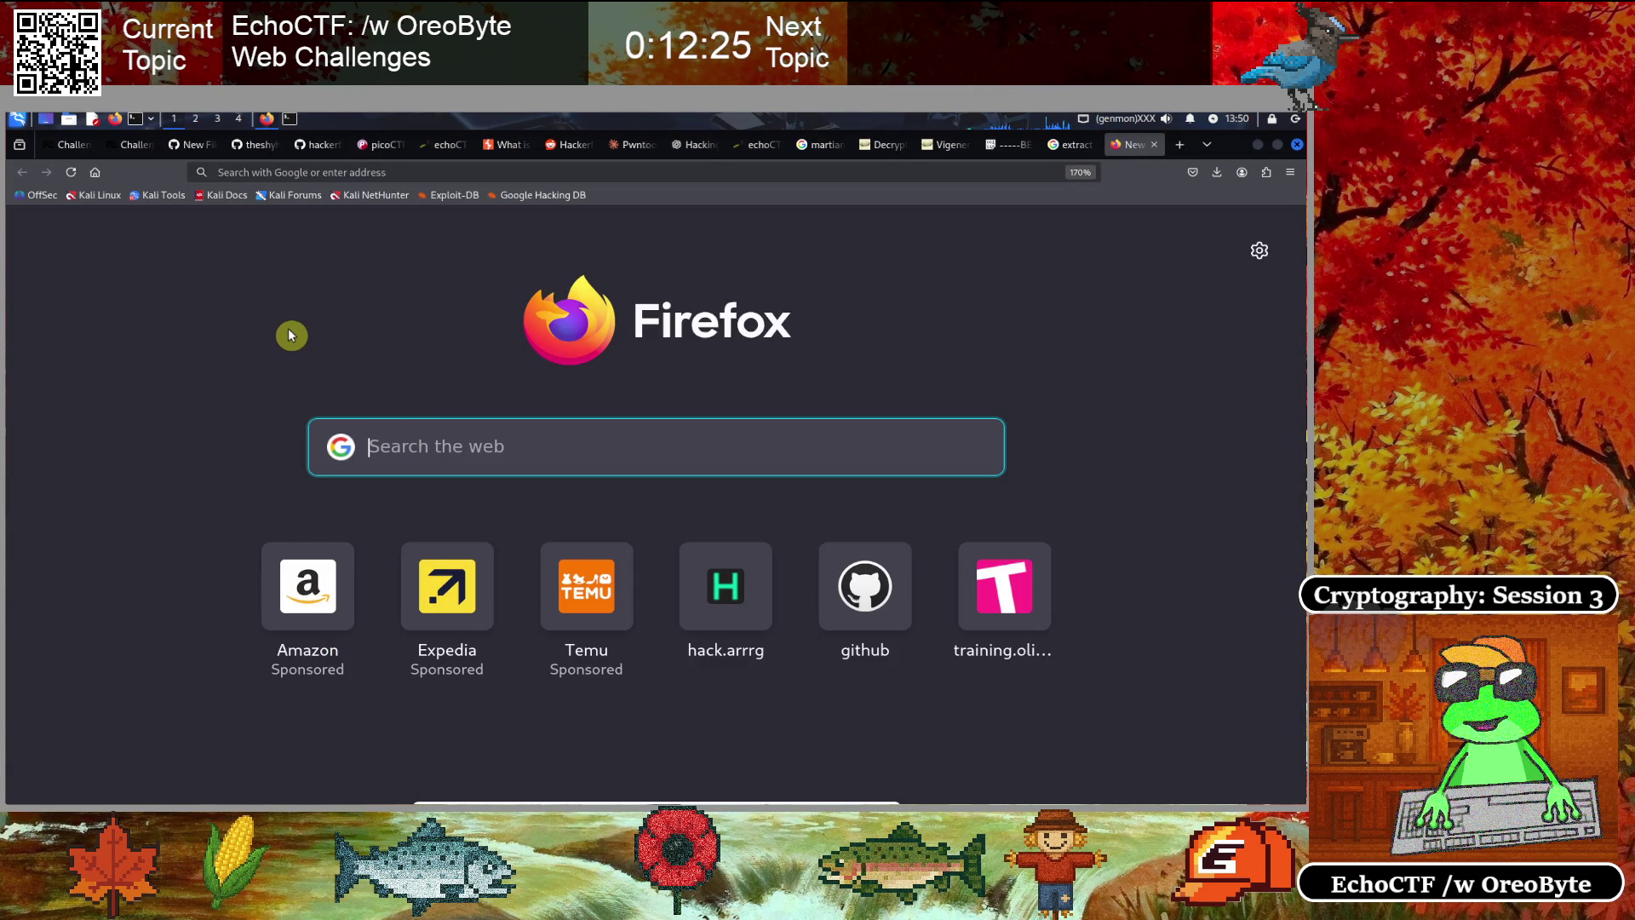
type("extract public key ")
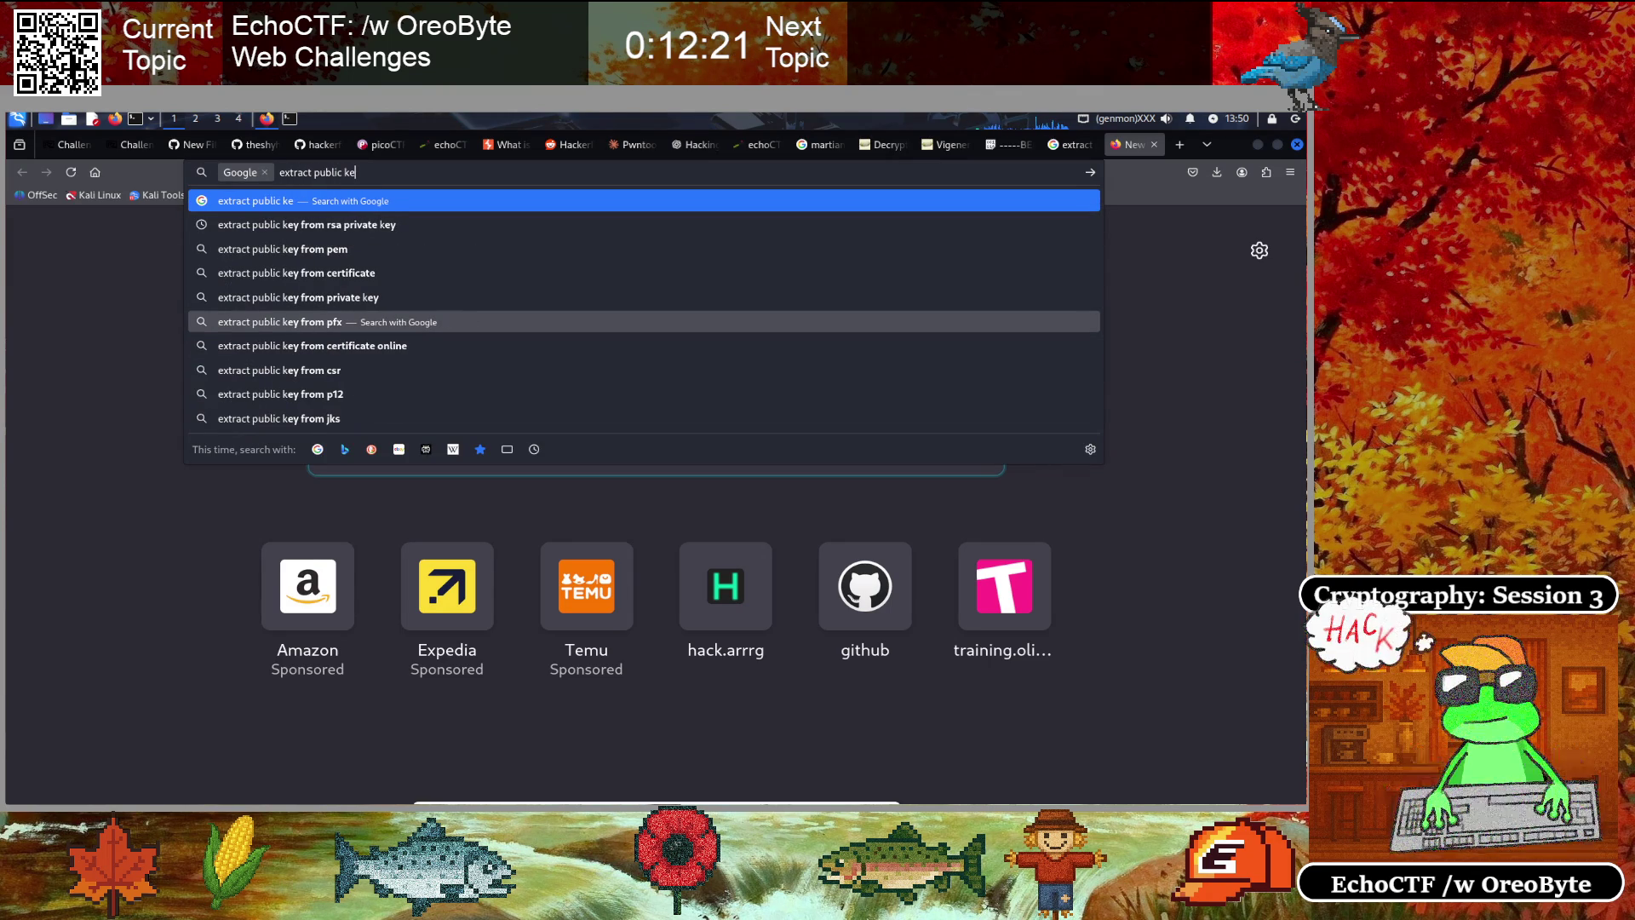
type("from private")
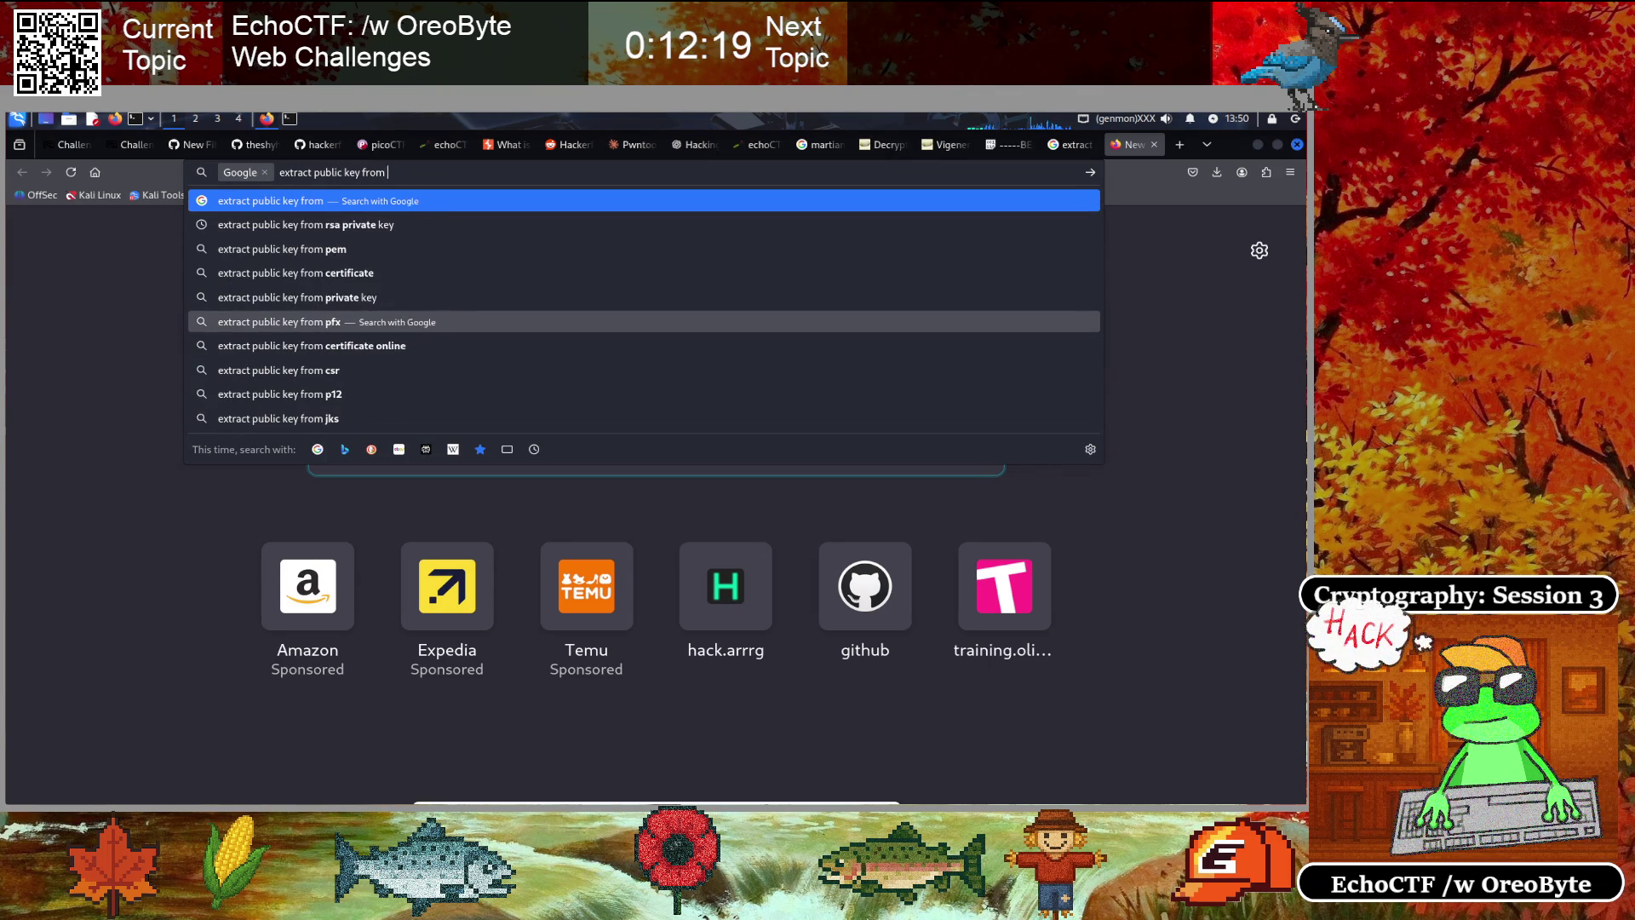
type(" key")
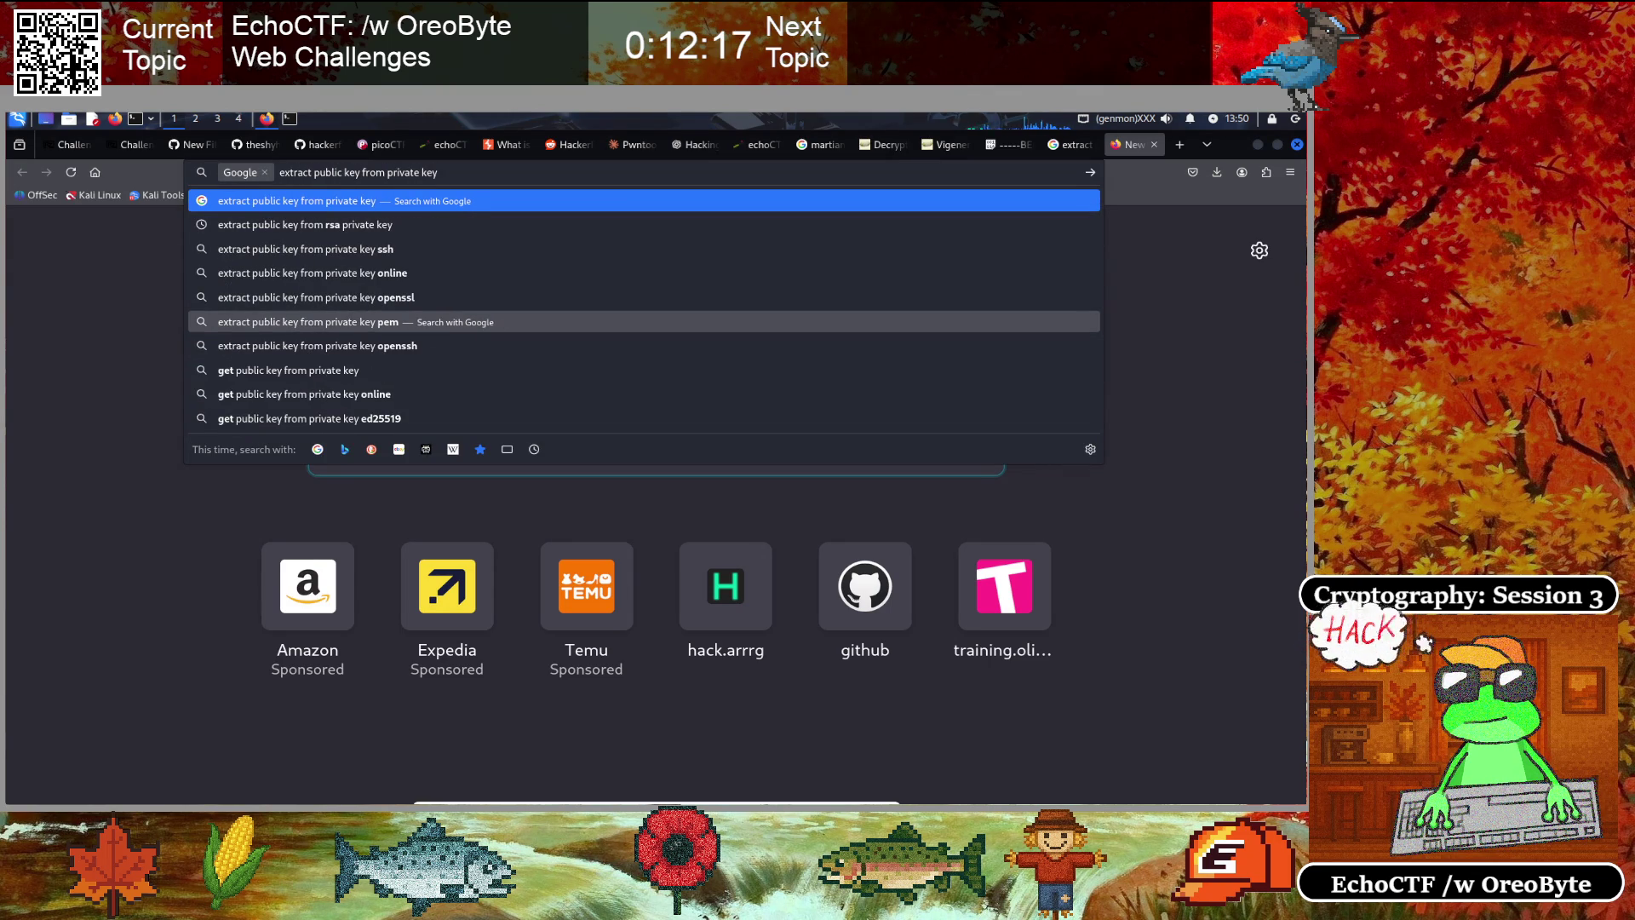
type(" rsa")
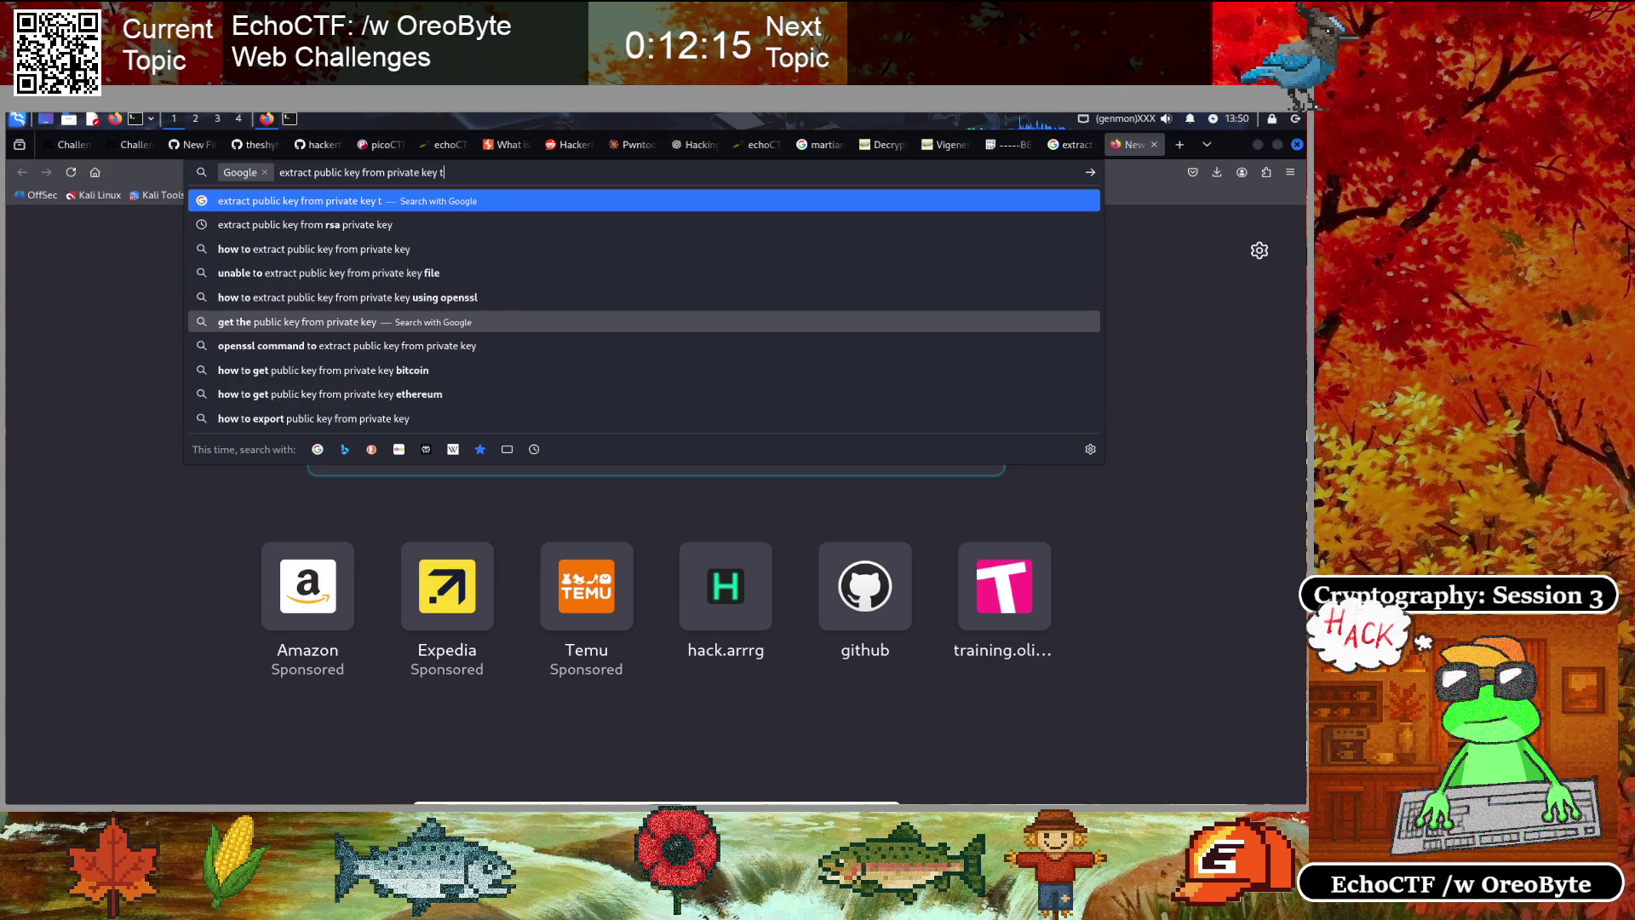
key("Return")
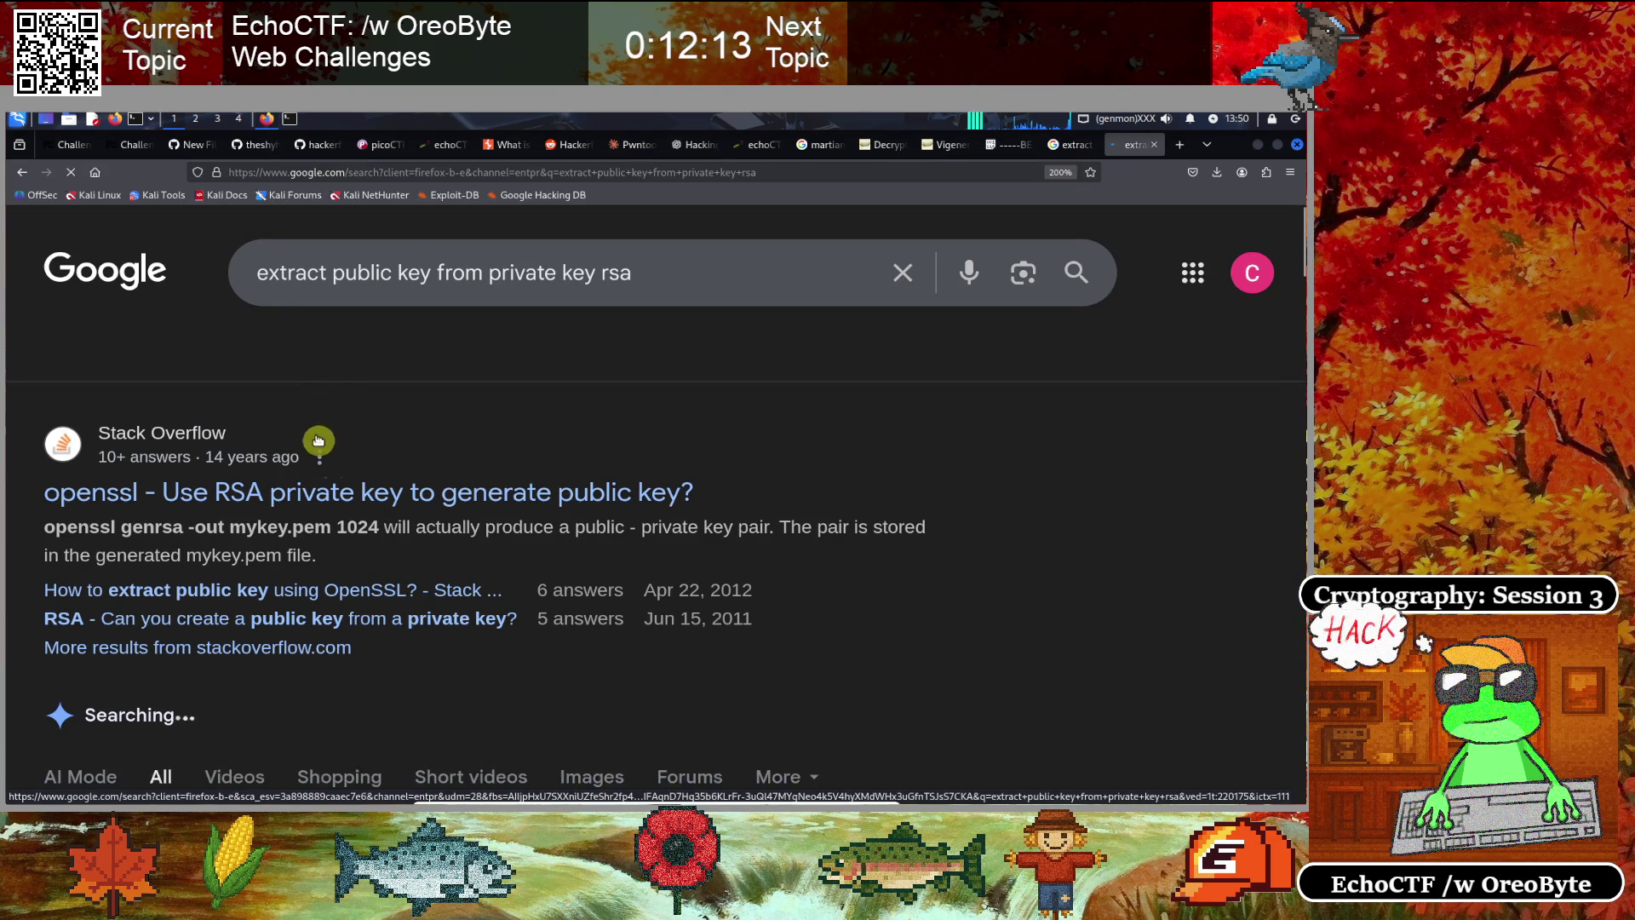
Scroll the results and open the Security Stack Exchange question in a new tab
scroll(417, 543, "down", 10)
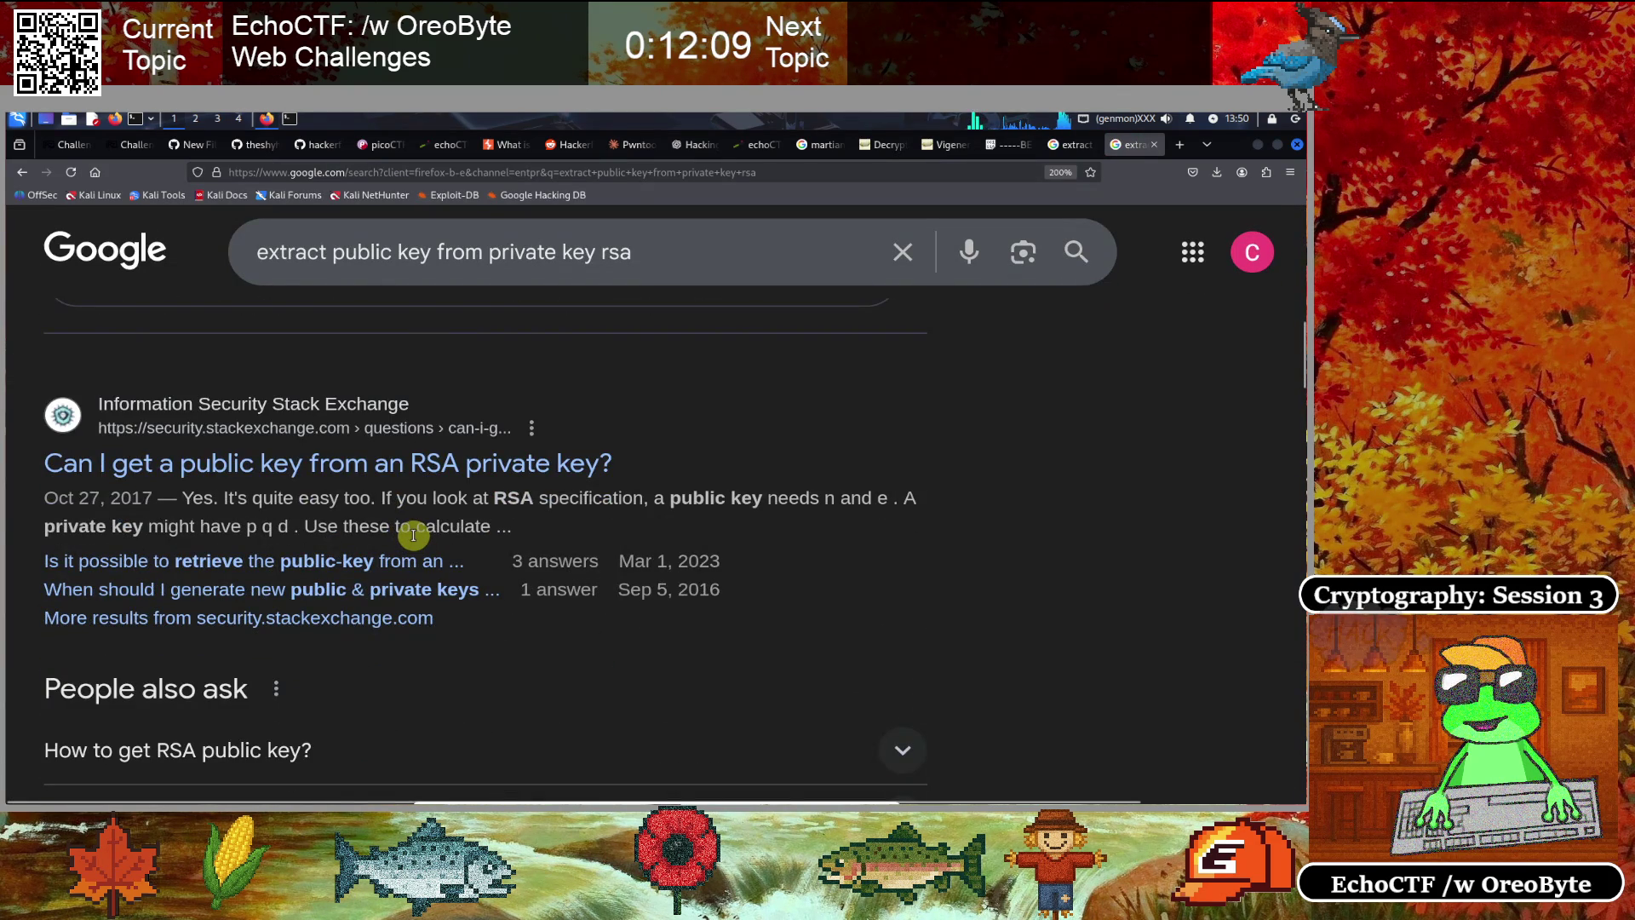
scroll(413, 535, "down", 10)
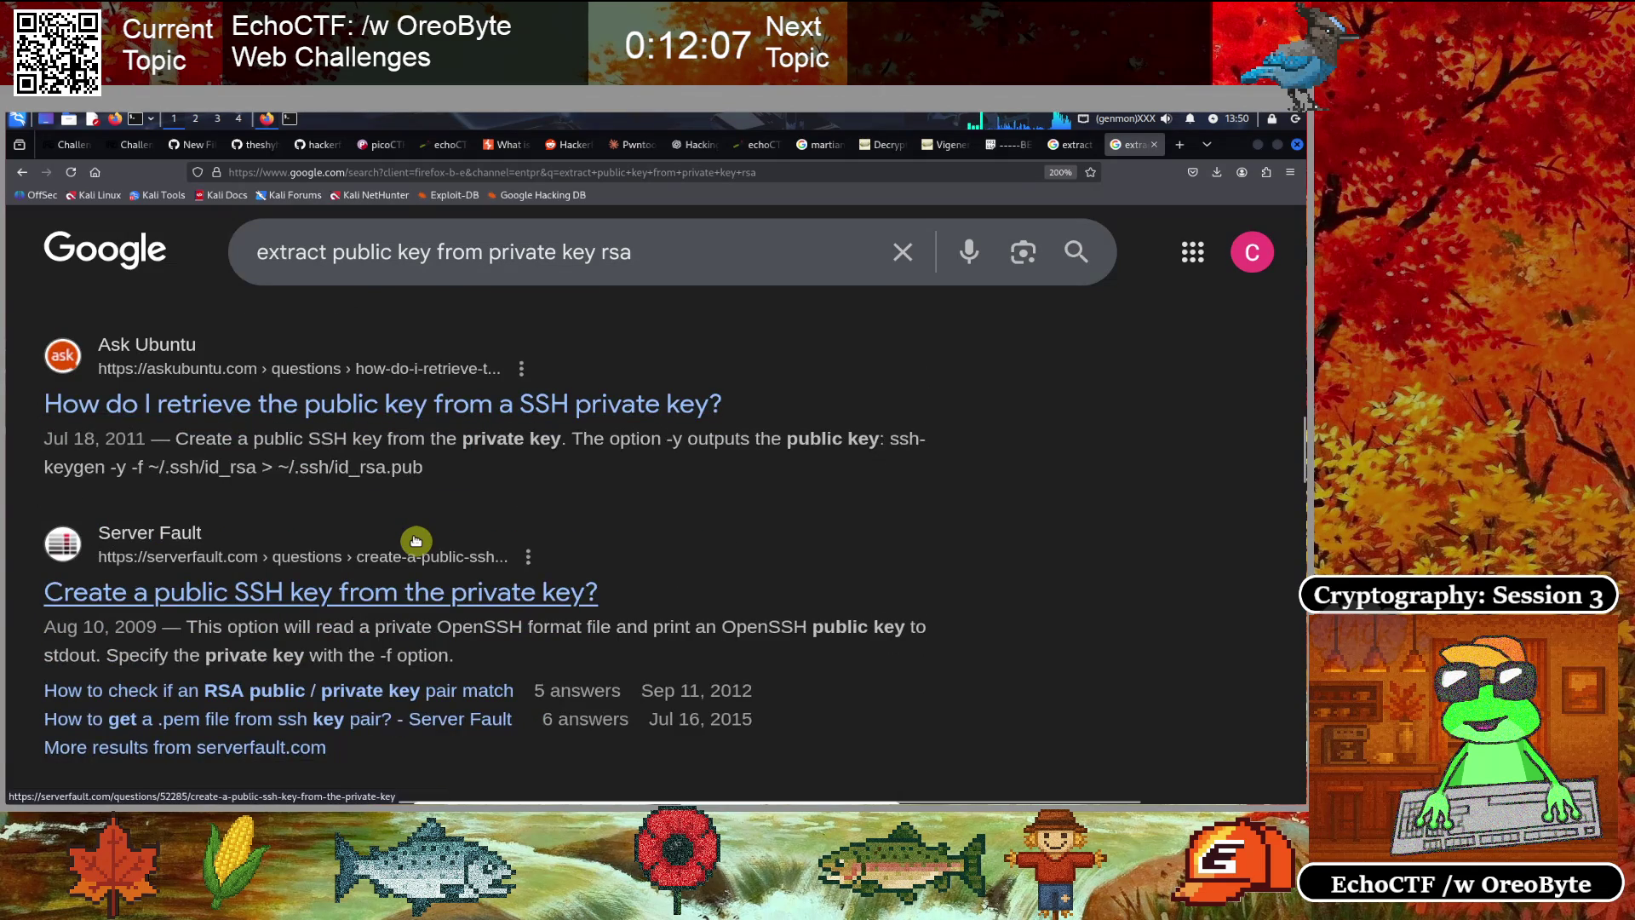
scroll(415, 541, "down", 5)
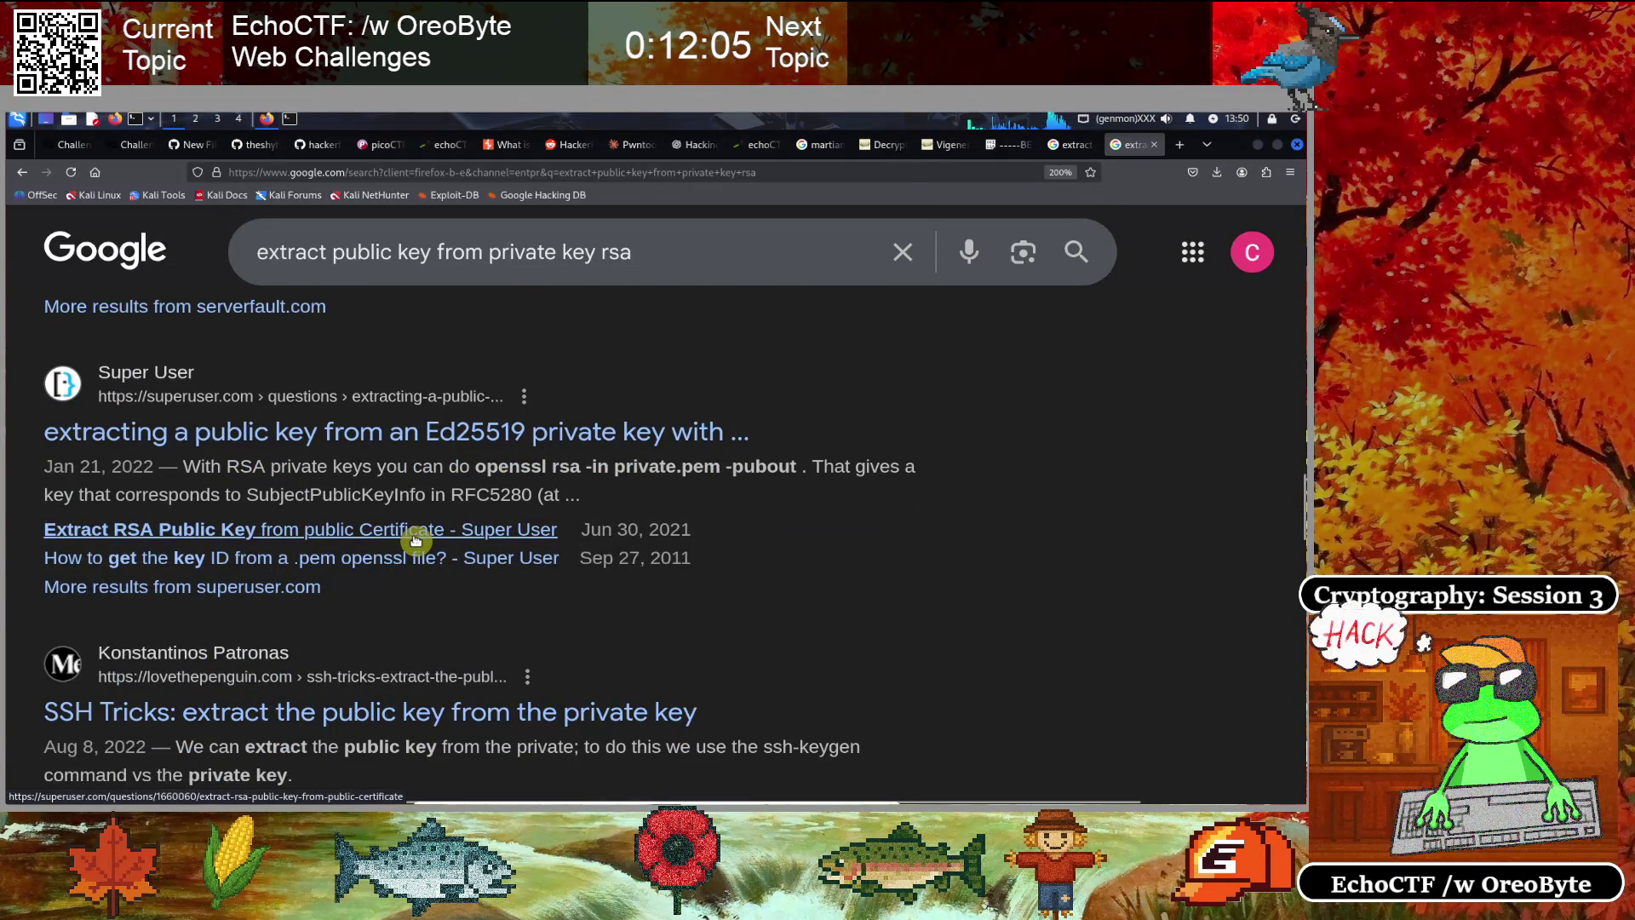
scroll(416, 540, "up", 15)
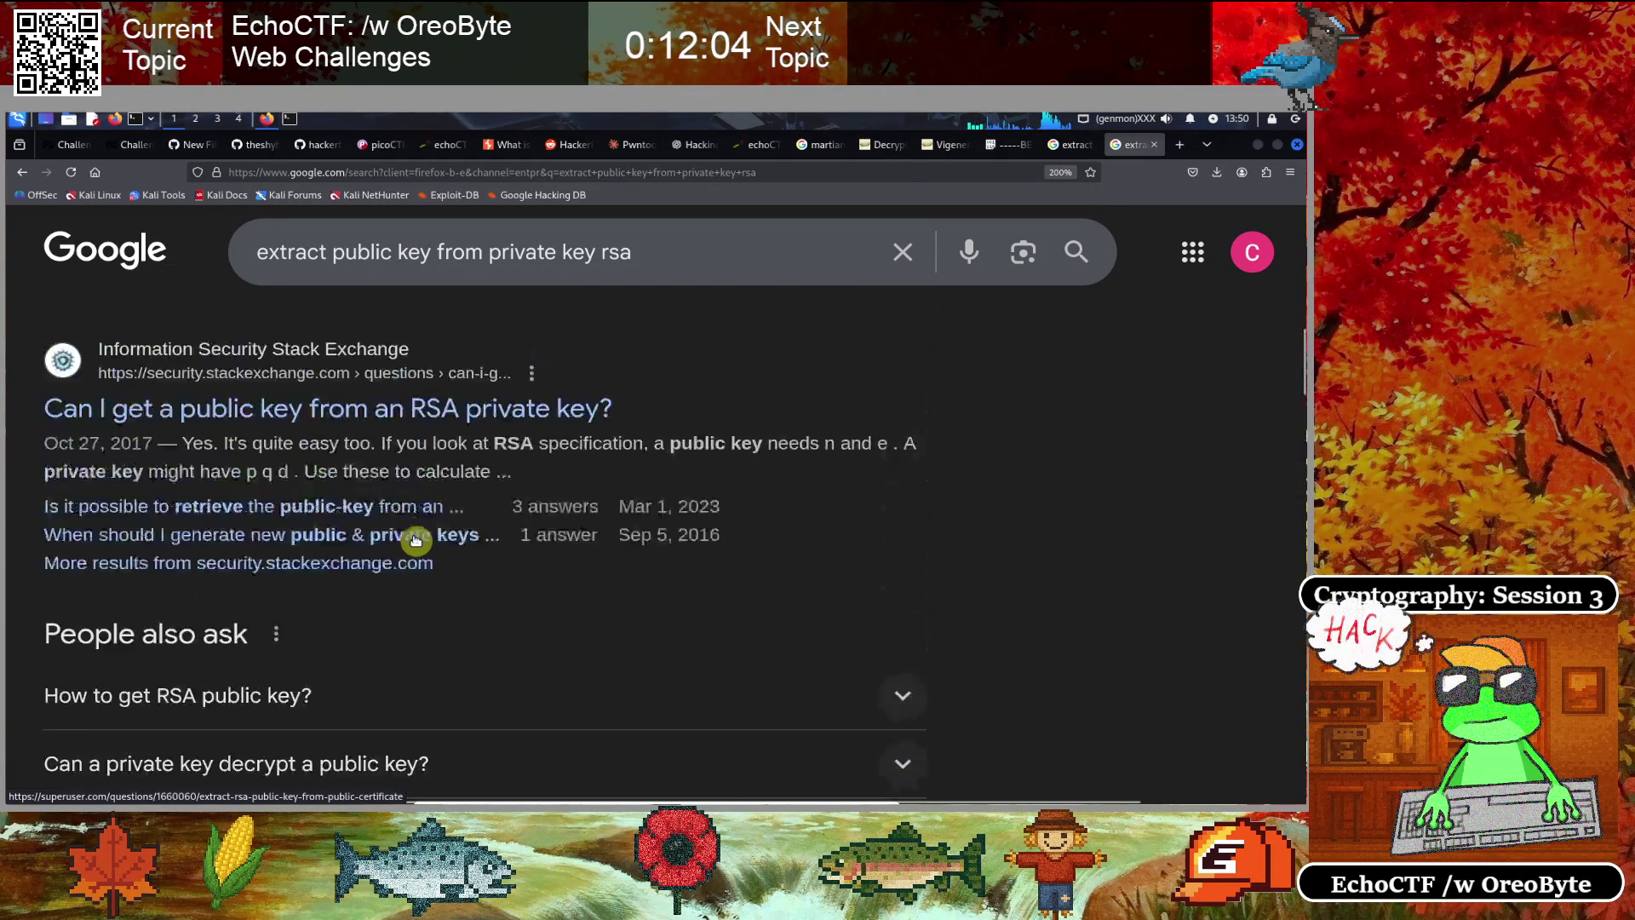
scroll(416, 541, "down", 3)
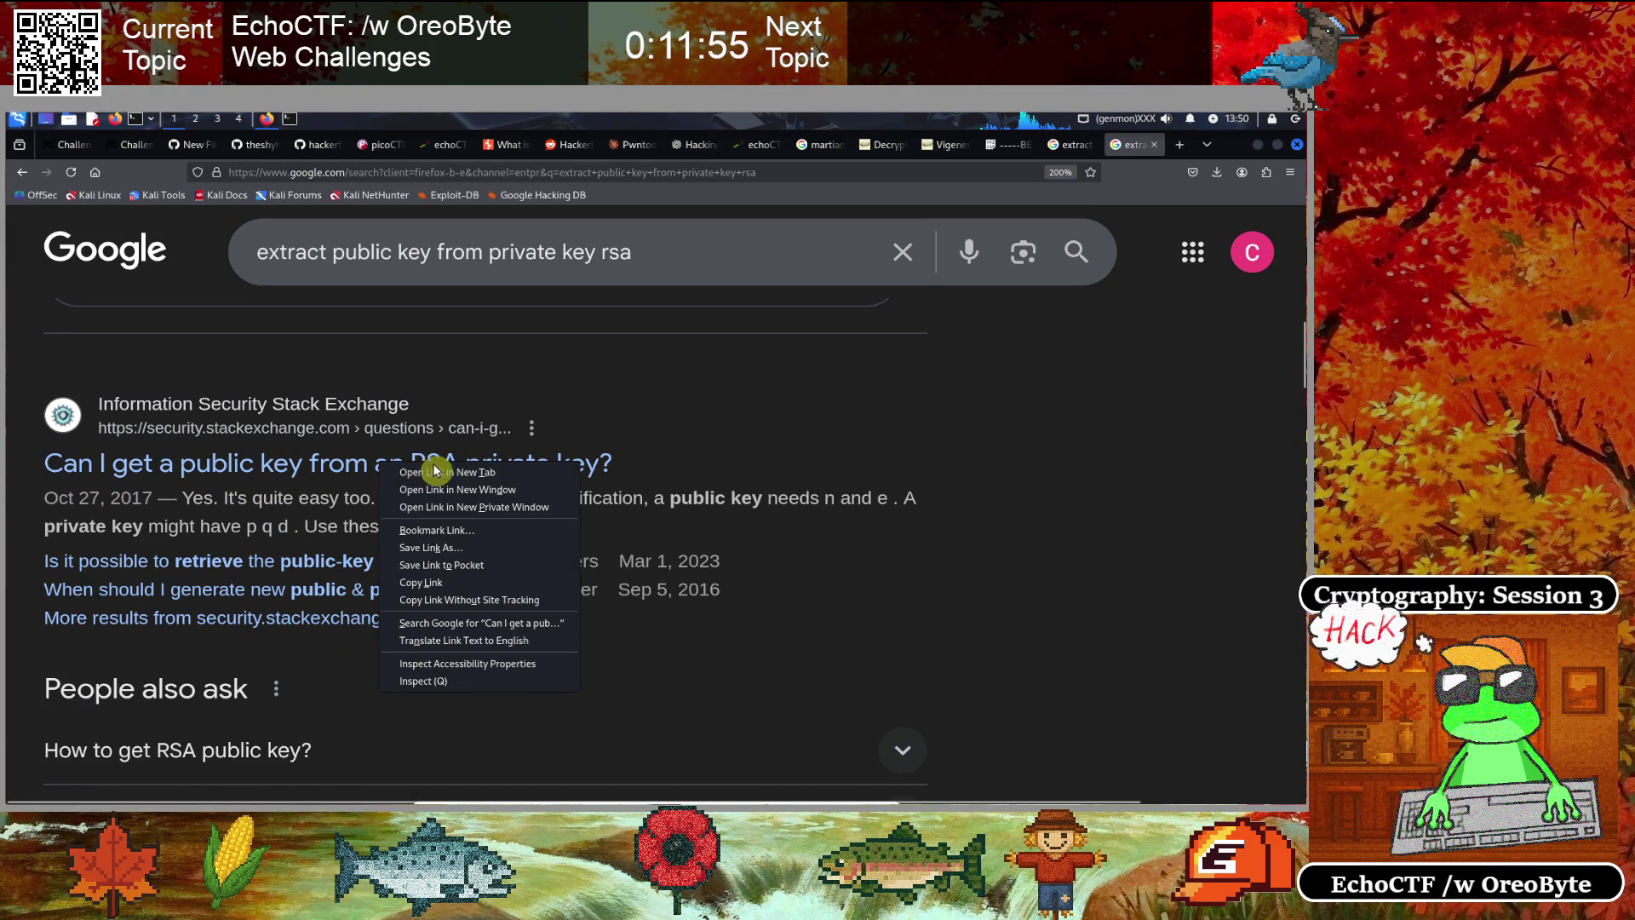
left_click(431, 472)
Open the Stack Exchange question, zoom to 133% and scroll to the top answer
left_click(1132, 145)
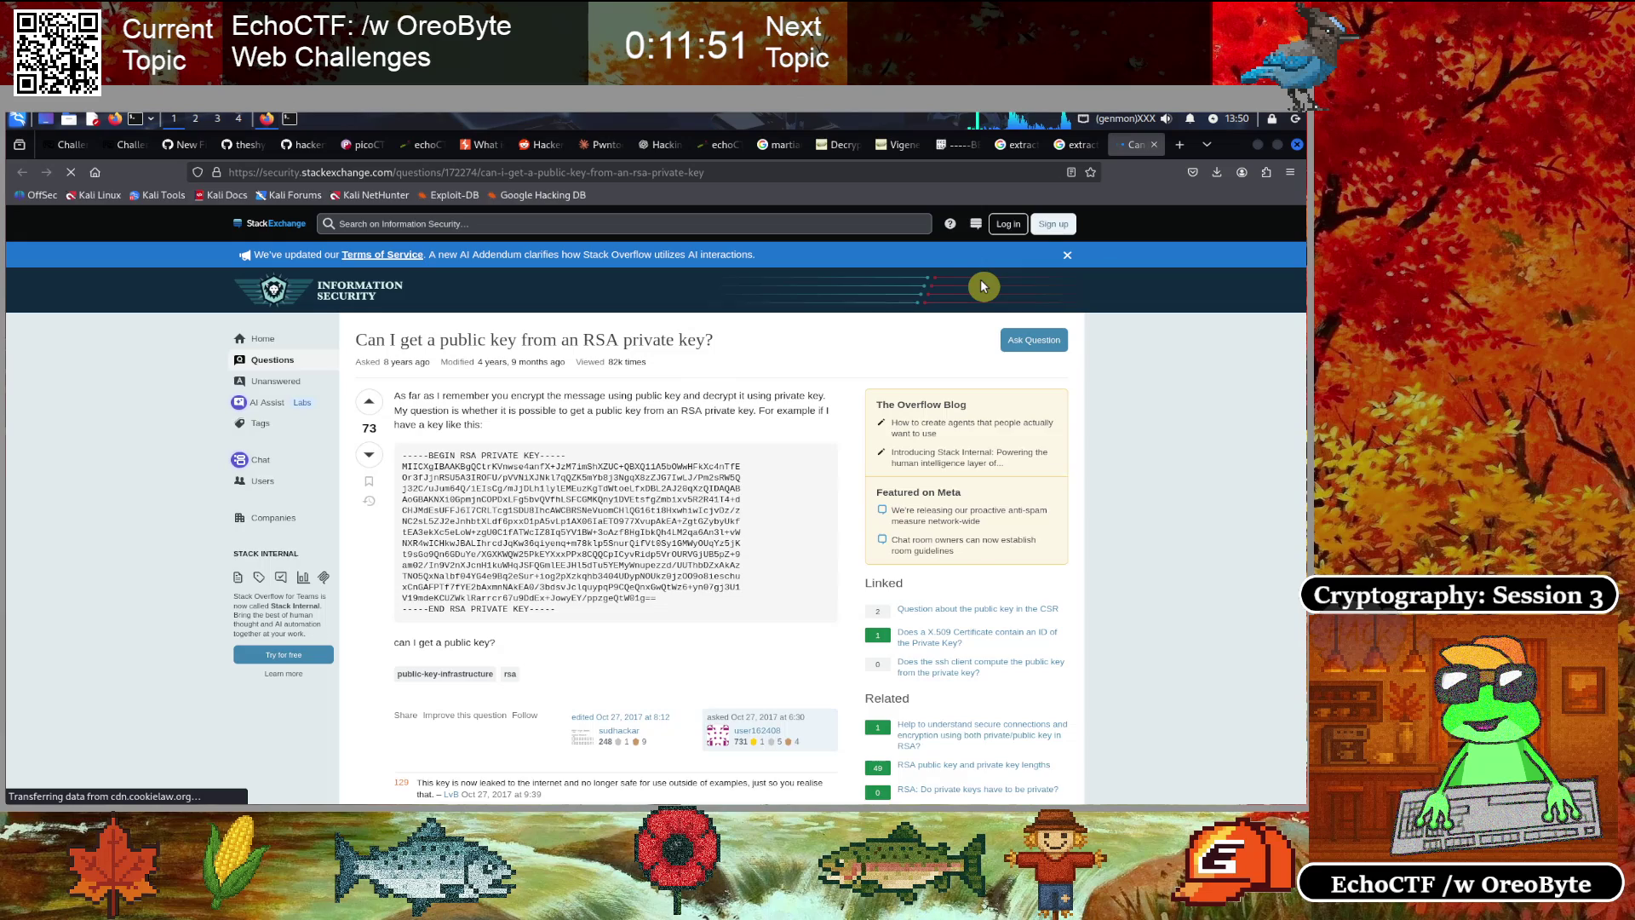
key("ctrl+plus")
key("ctrl+plus")
key("ctrl+plus")
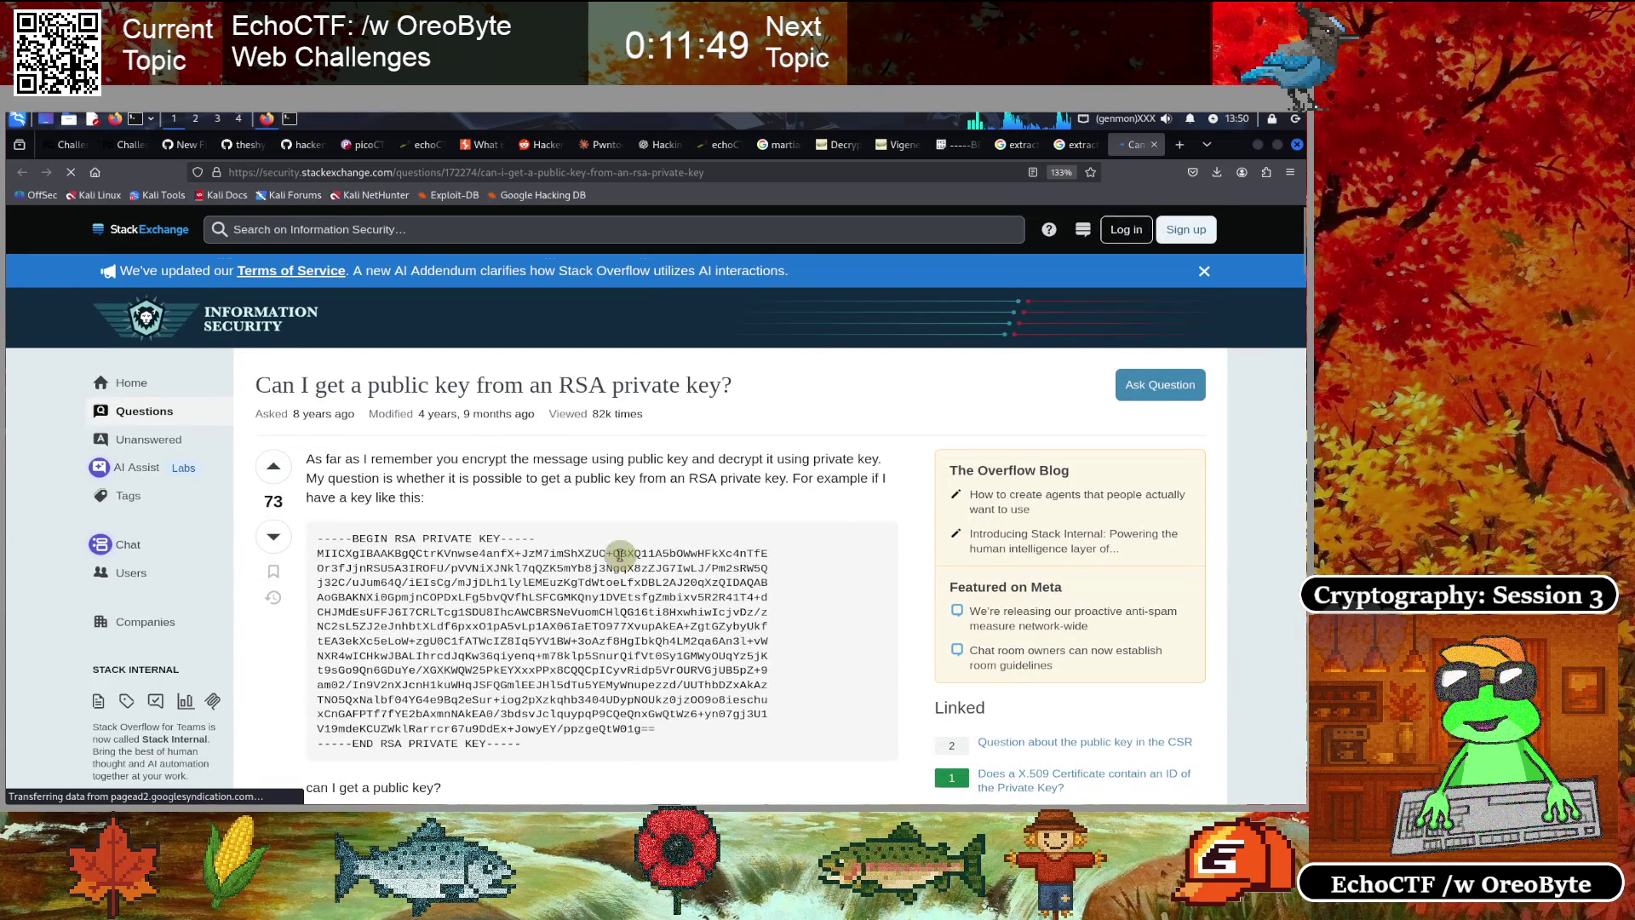
scroll(681, 426, "down", 3)
scroll(584, 501, "down", 5)
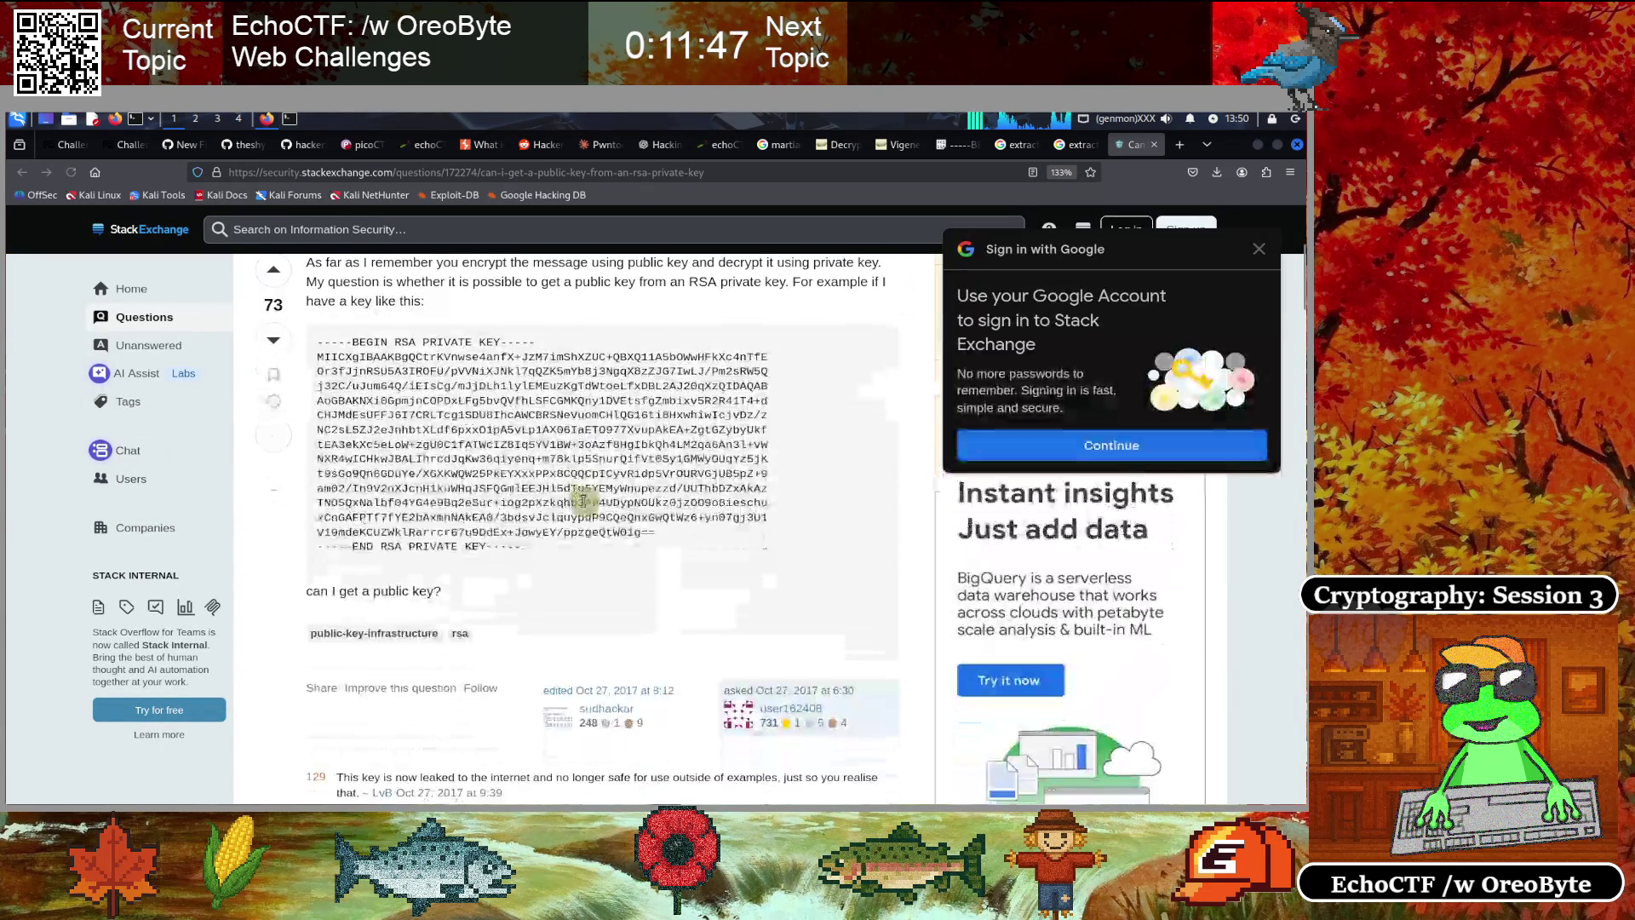
scroll(584, 508, "down", 2)
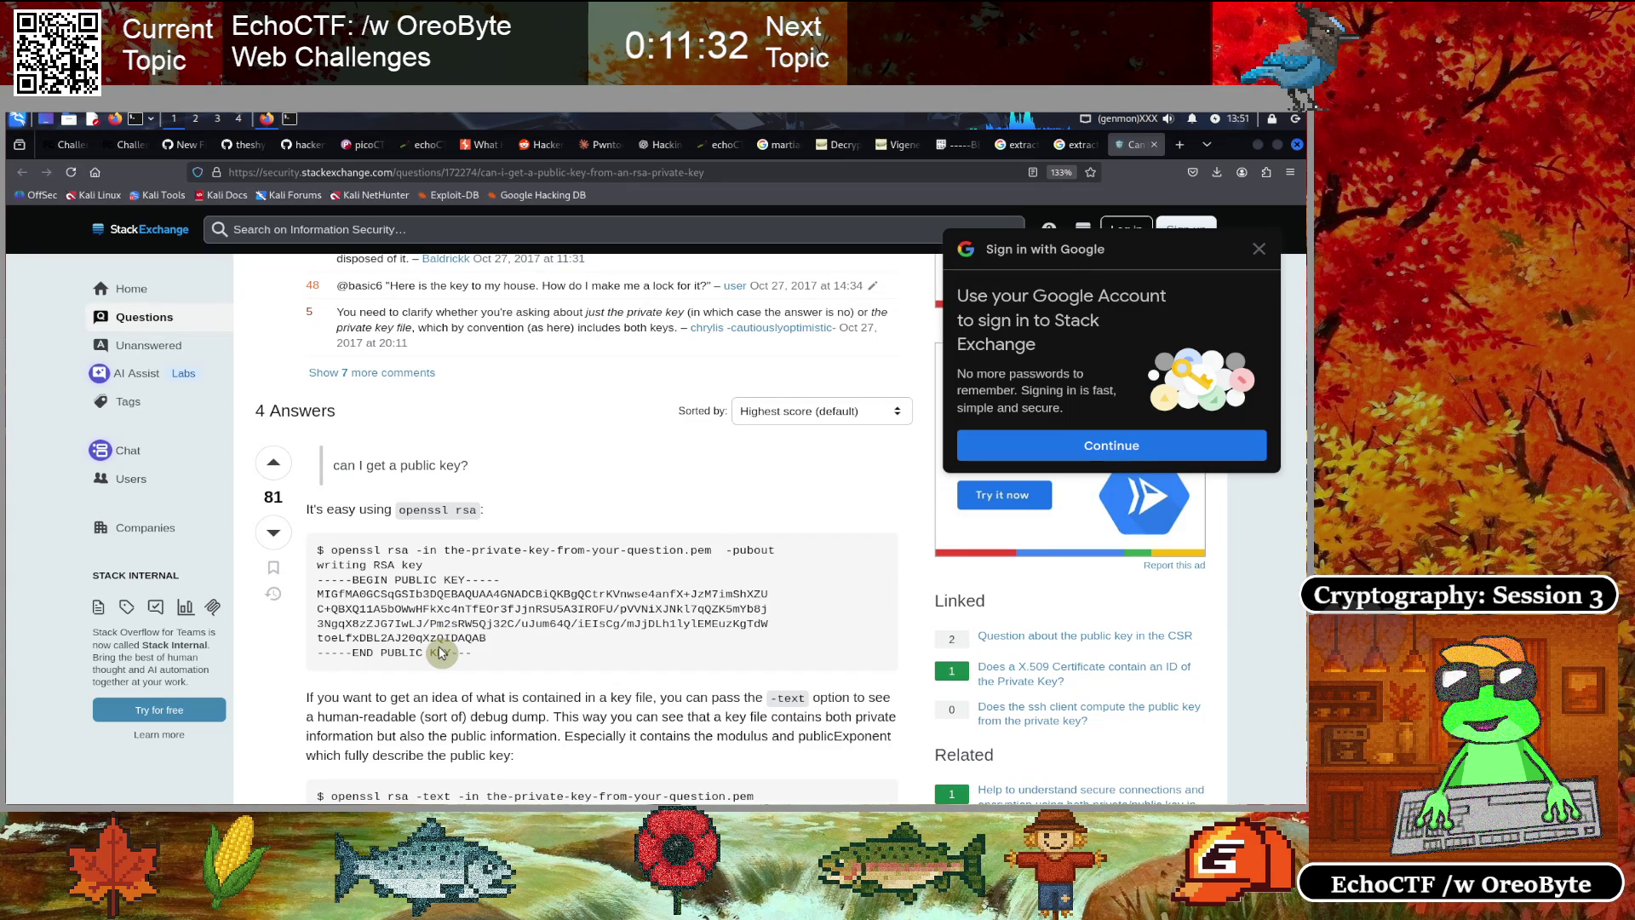
scroll(436, 630, "down", 2)
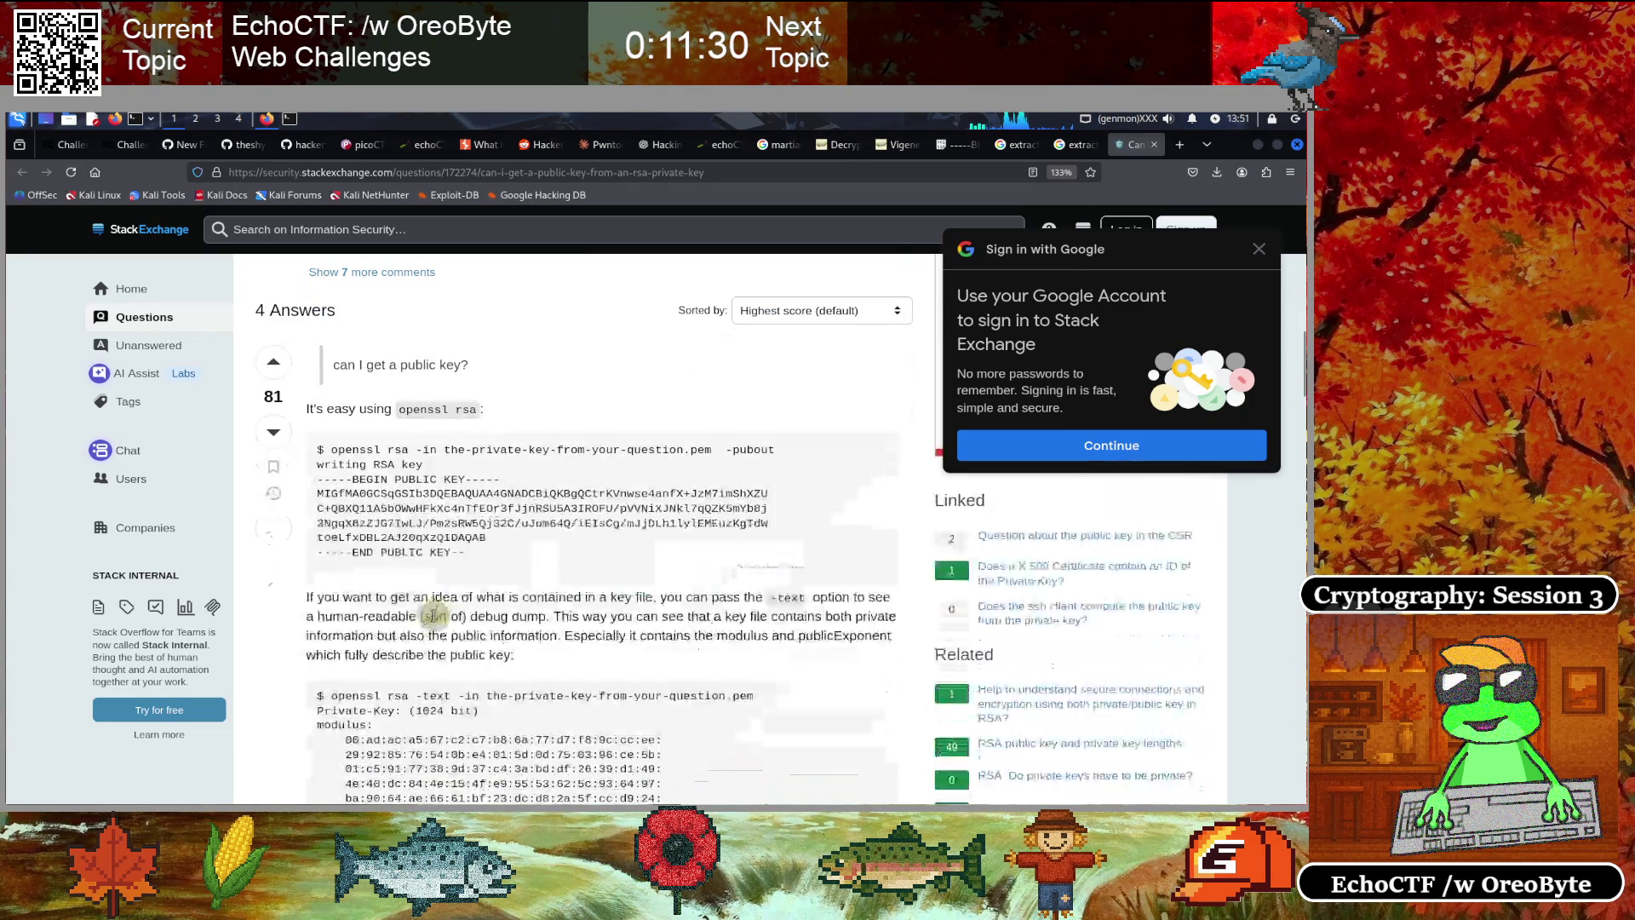
scroll(433, 615, "down", 2)
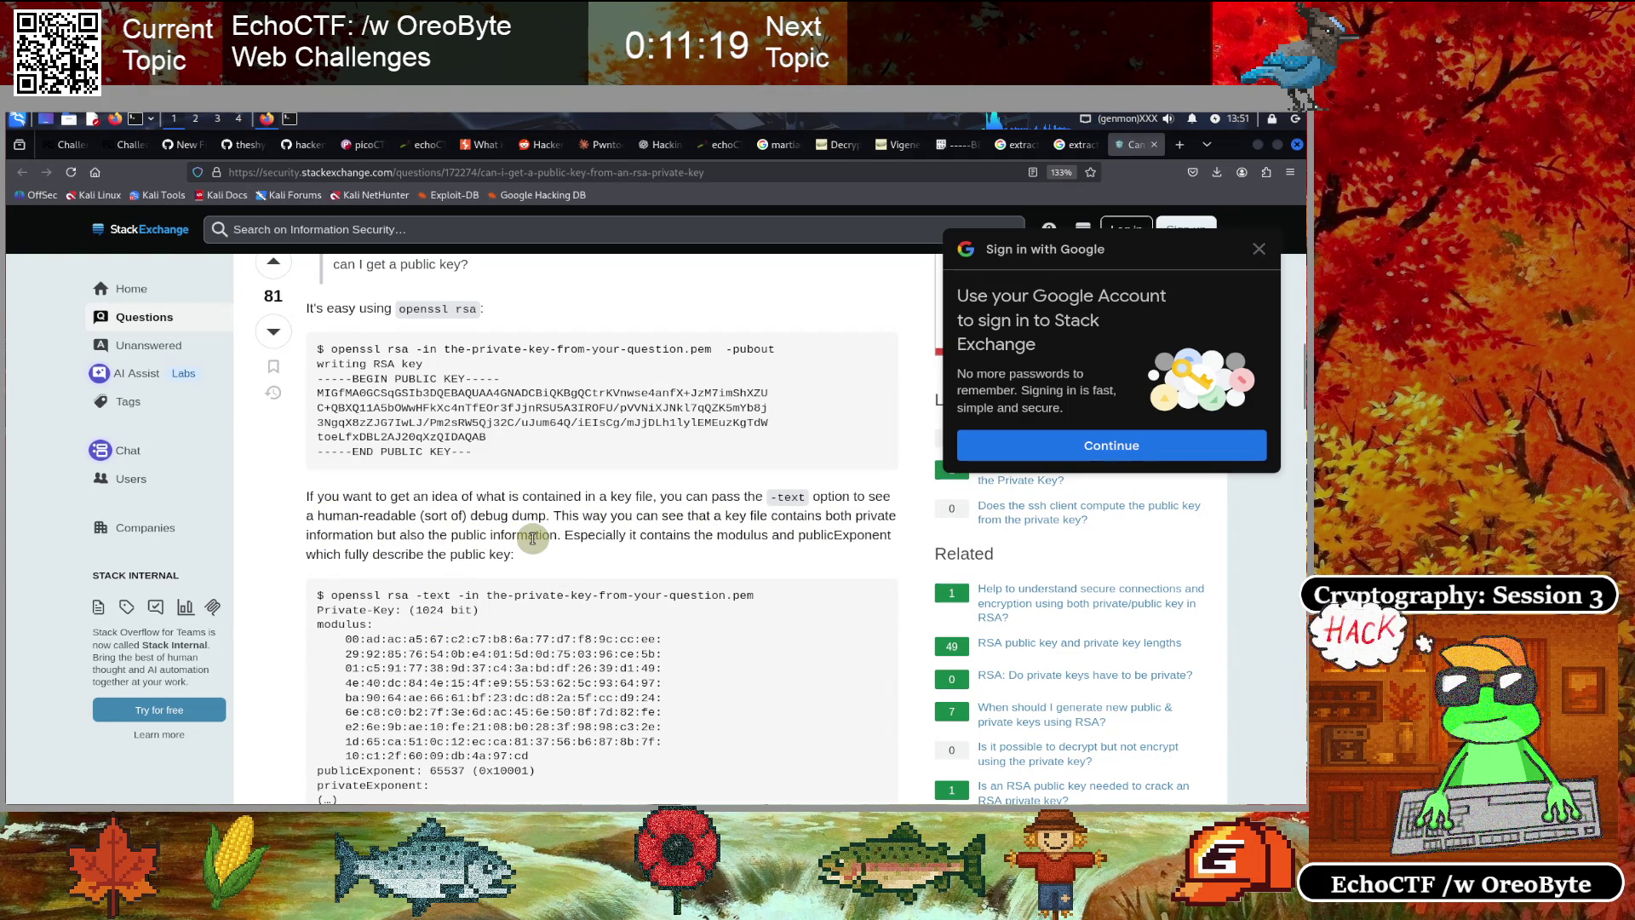
scroll(511, 538, "down", 2)
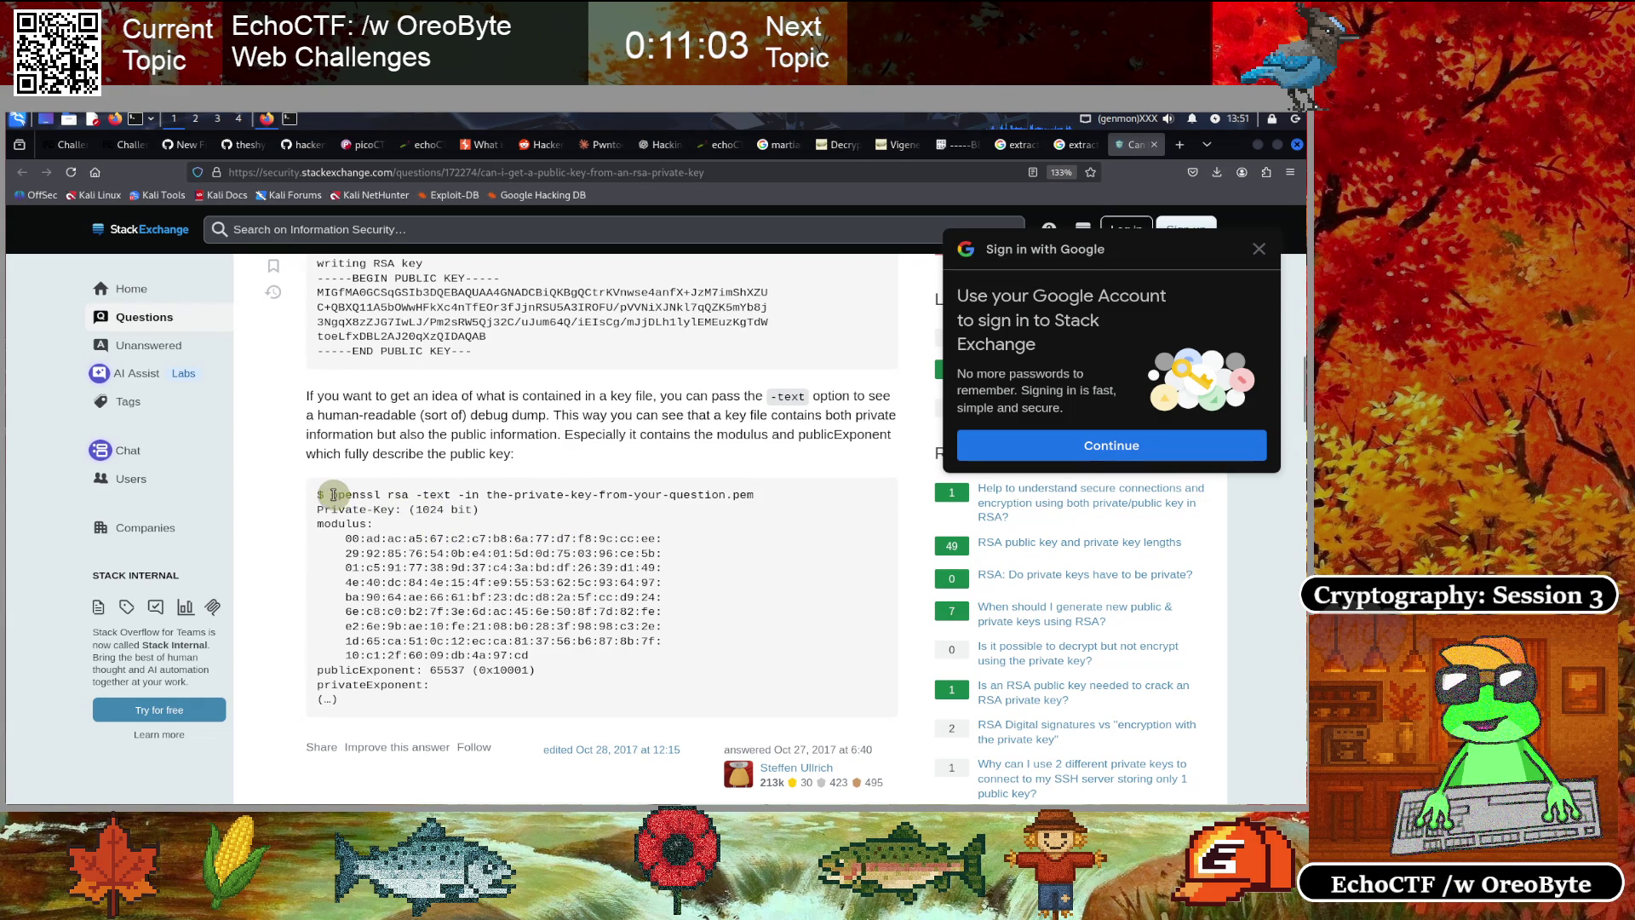
Copy the answer's openssl rsa -text command
left_click_drag(331, 494, 754, 494)
key("ctrl+c")
right_click(707, 494)
left_click(741, 508)
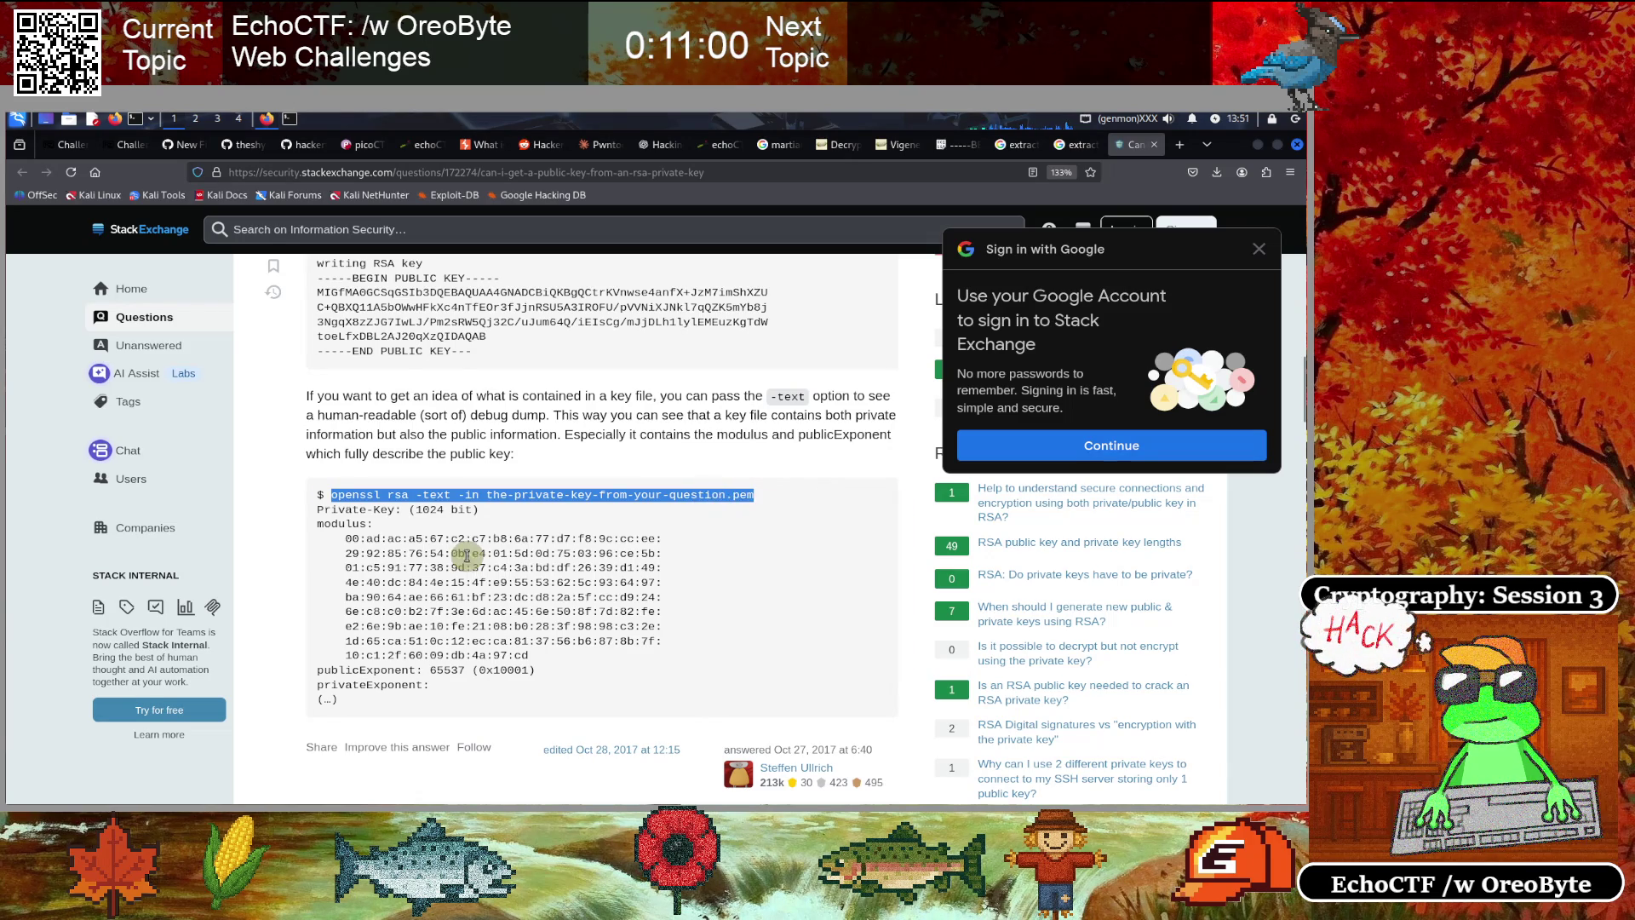
left_click(514, 528)
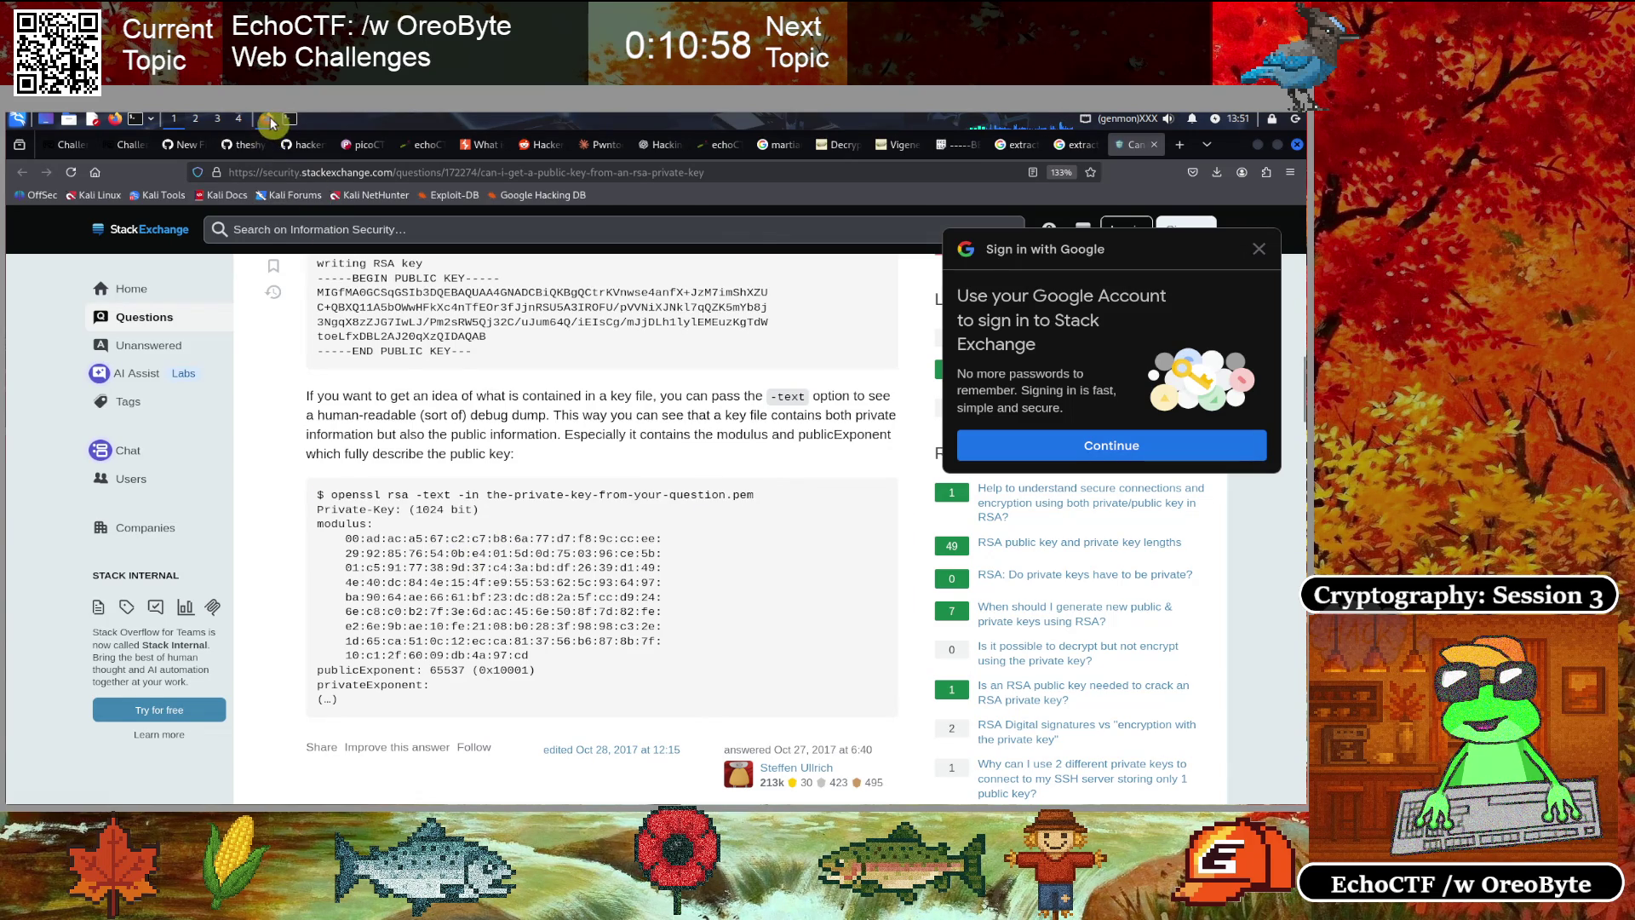
Return to the terminal, clear the screen and list the files
left_click(290, 118)
type("clear")
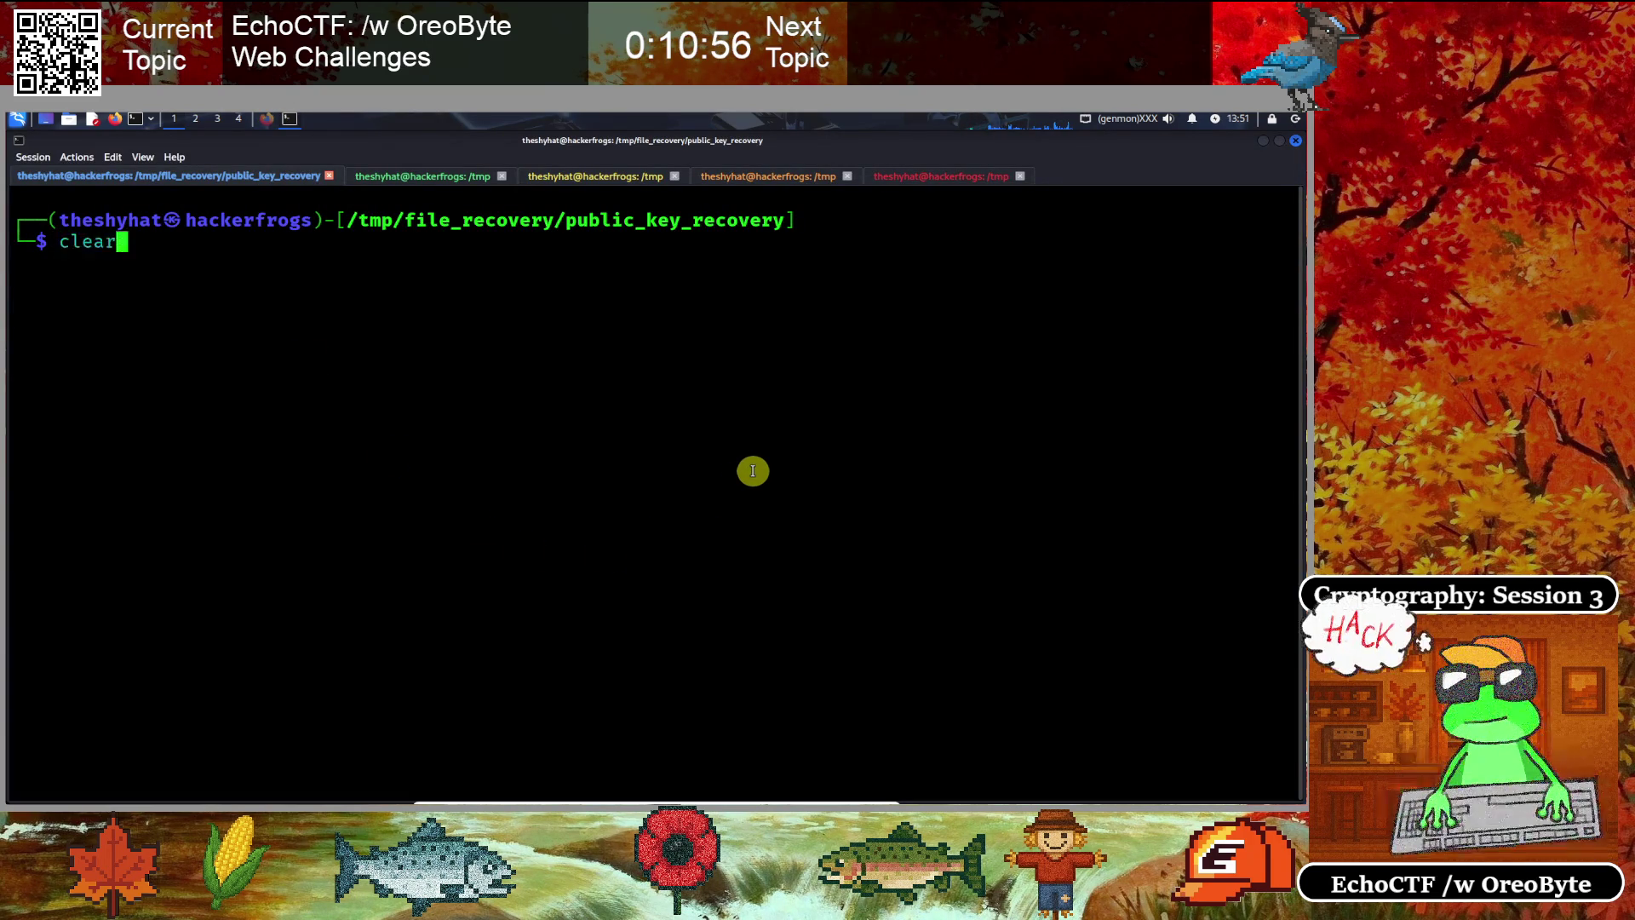
key("Return")
type("ls")
key("Return")
Run 'openssl rsa -text -in private.pem' to dump the key as readable text
key("ctrl+shift+v")
key("Home")
key("End")
key("Left")
key("Left")
key("Left")
key("BackSpace")
key("BackSpace")
key("BackSpace")
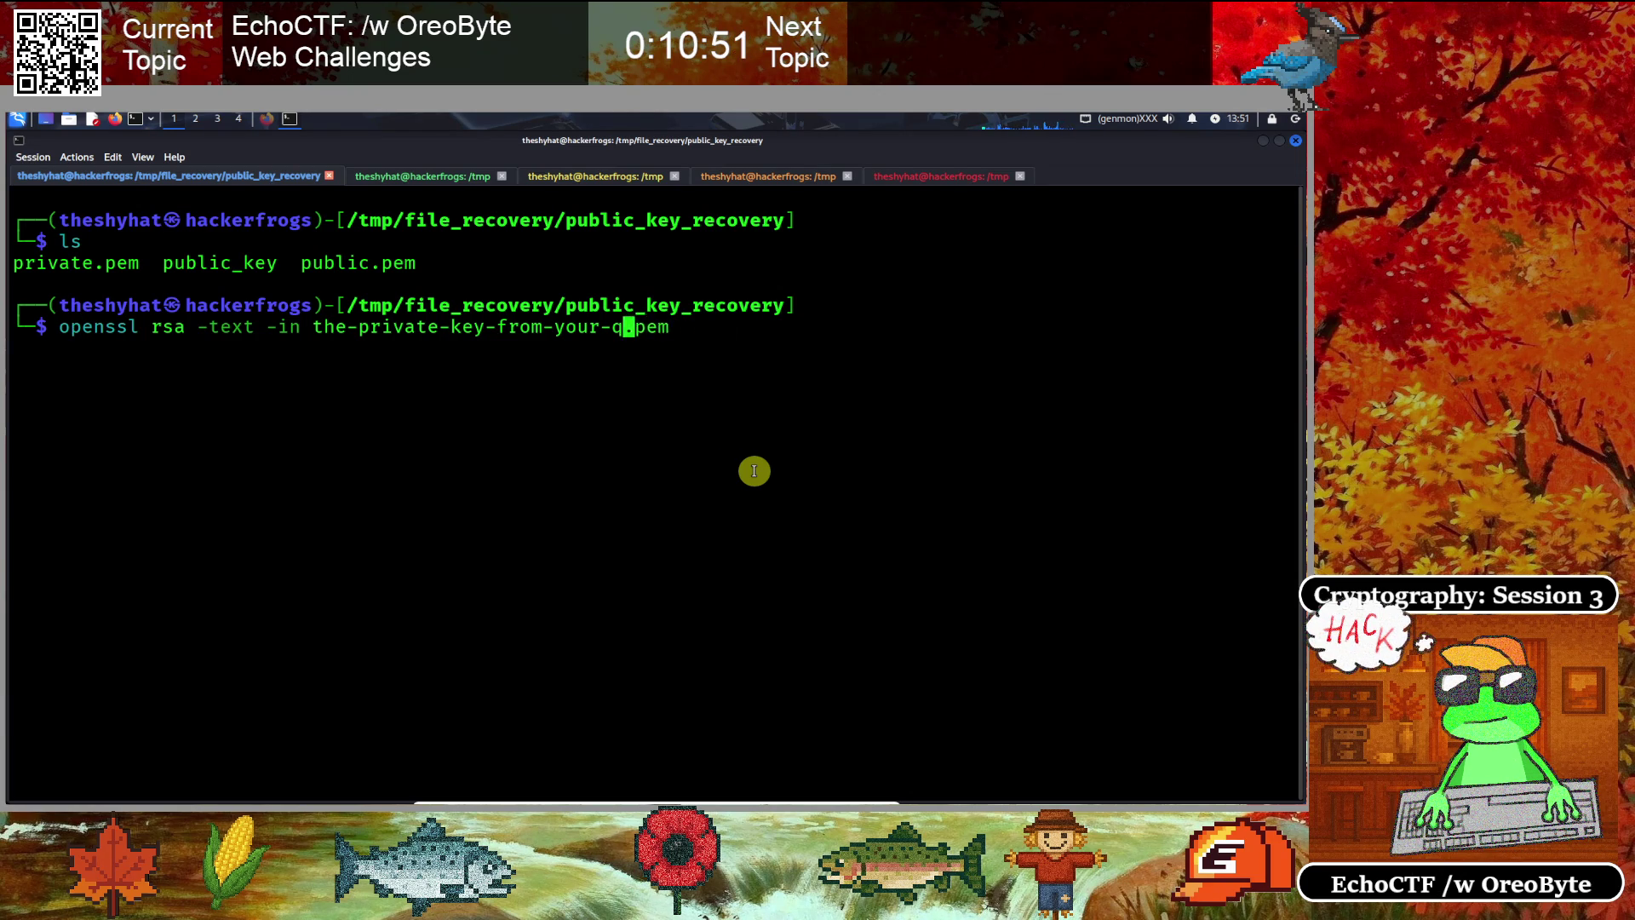
key("BackSpace")
key("BackSpace")
key("BackSpace")
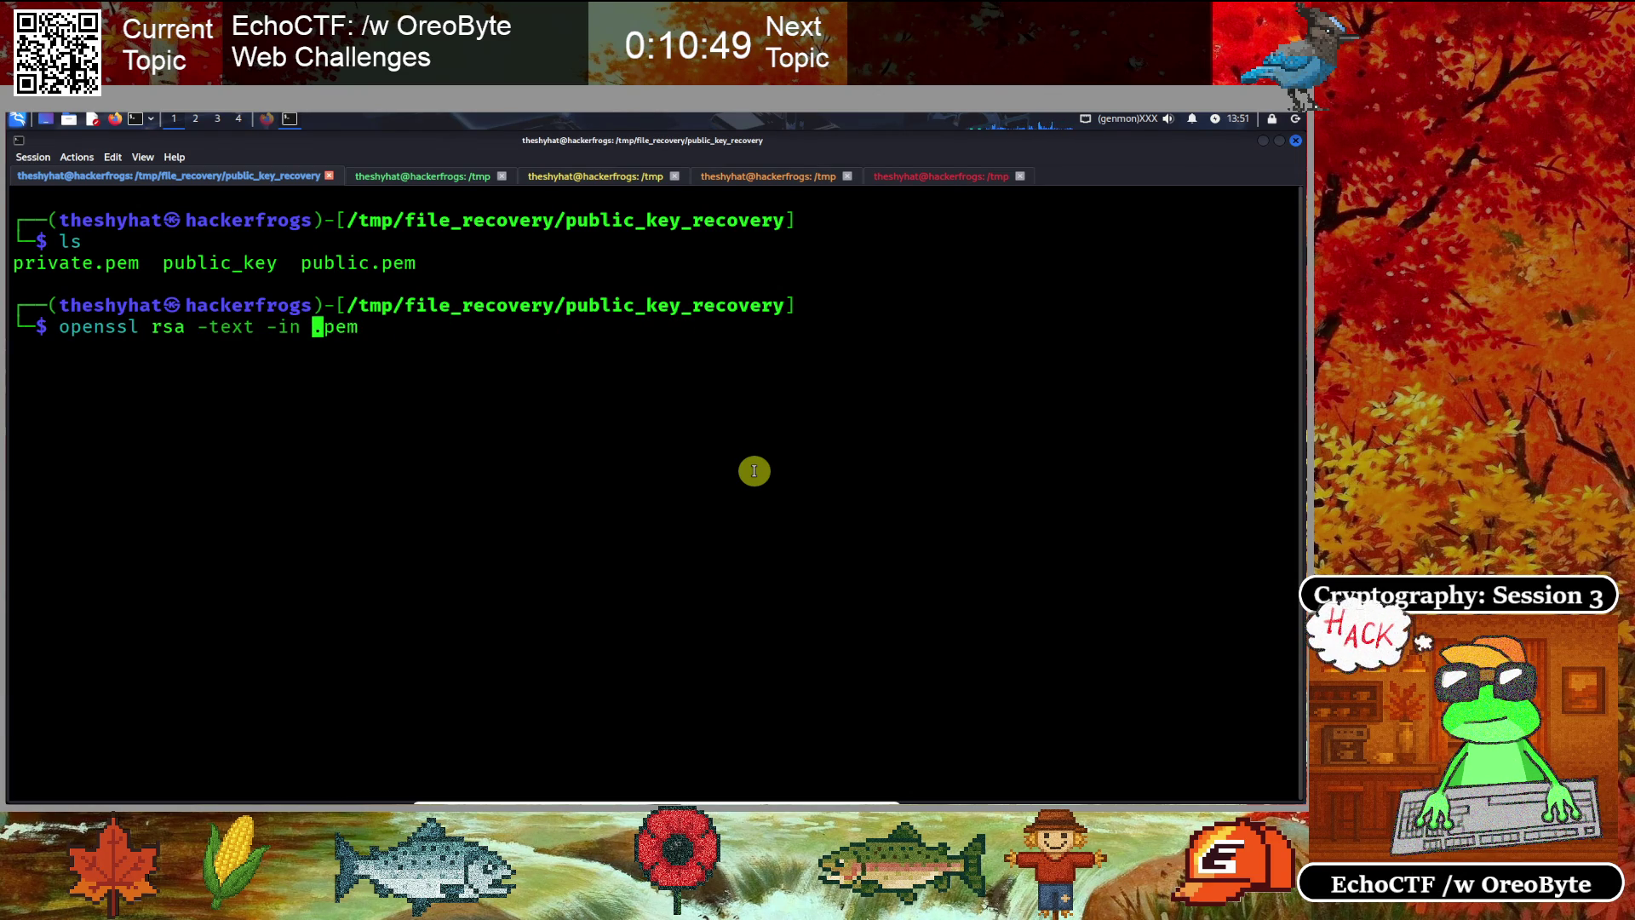
type("private")
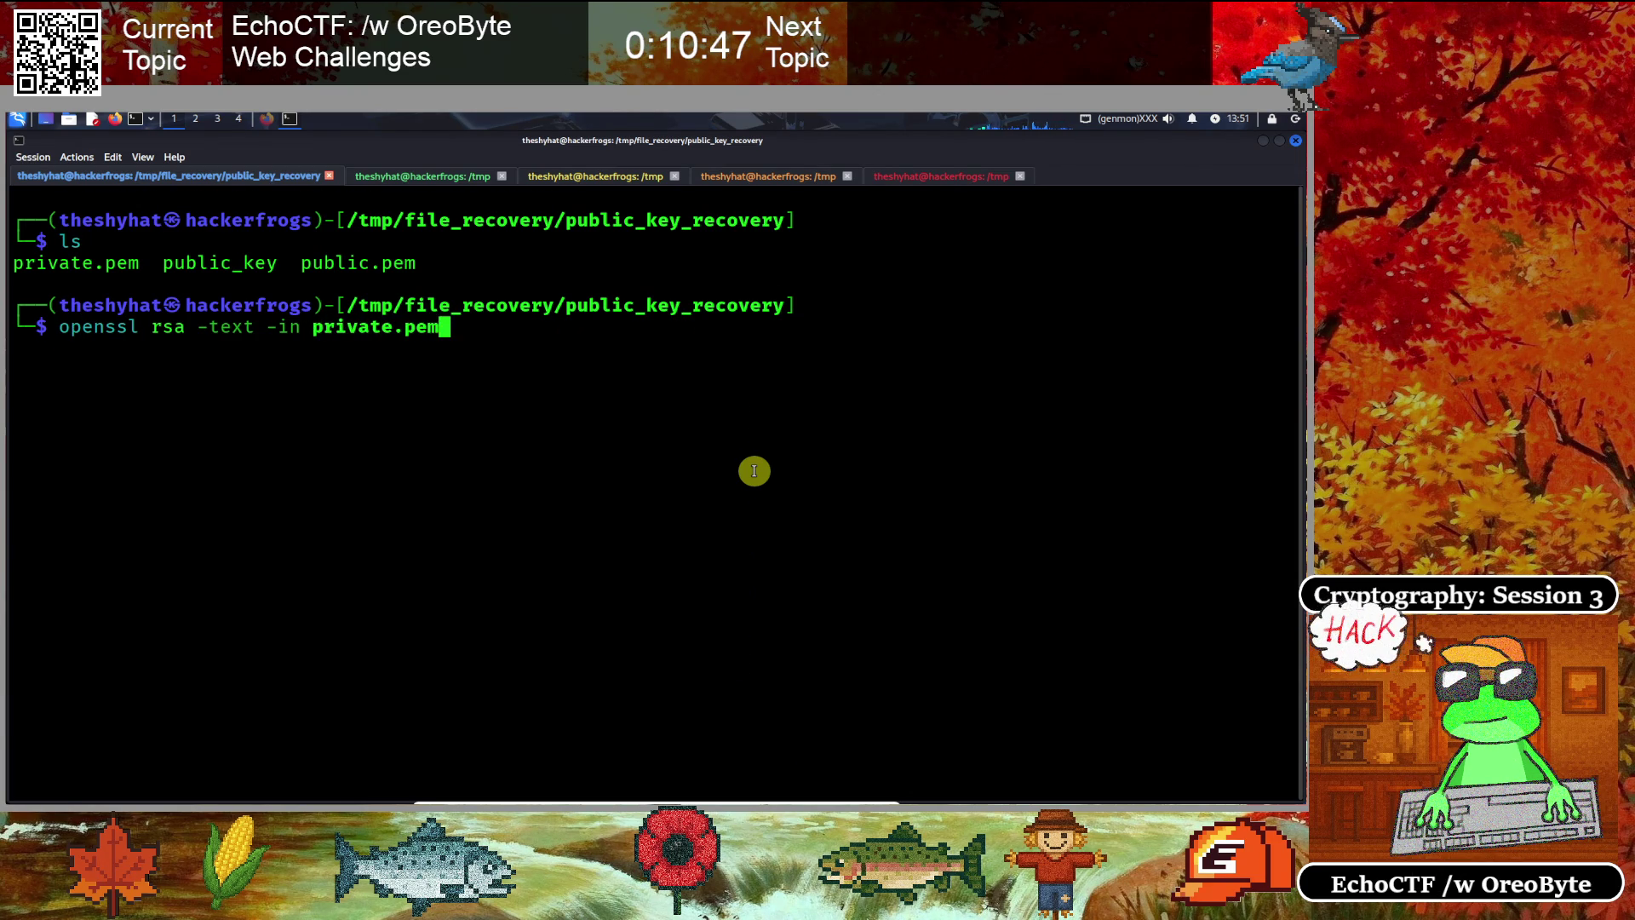
key("Return")
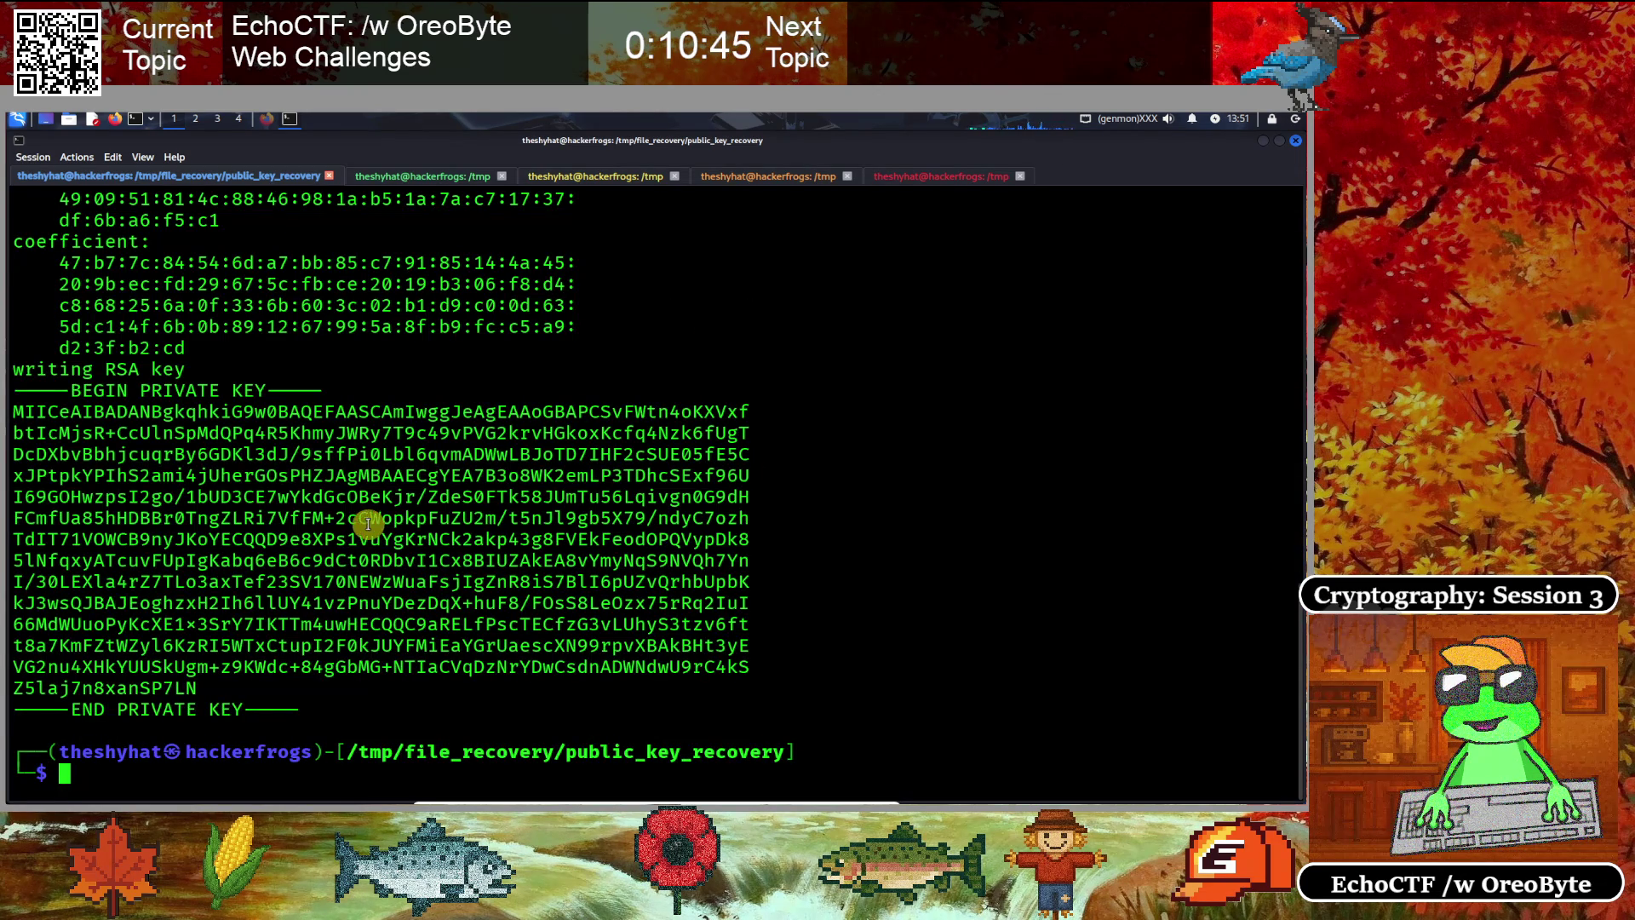
Scroll through the dump: 1024-bit modulus, exponent 65537, primes and exponents
scroll(358, 605, "up", 9)
scroll(358, 604, "up", 5)
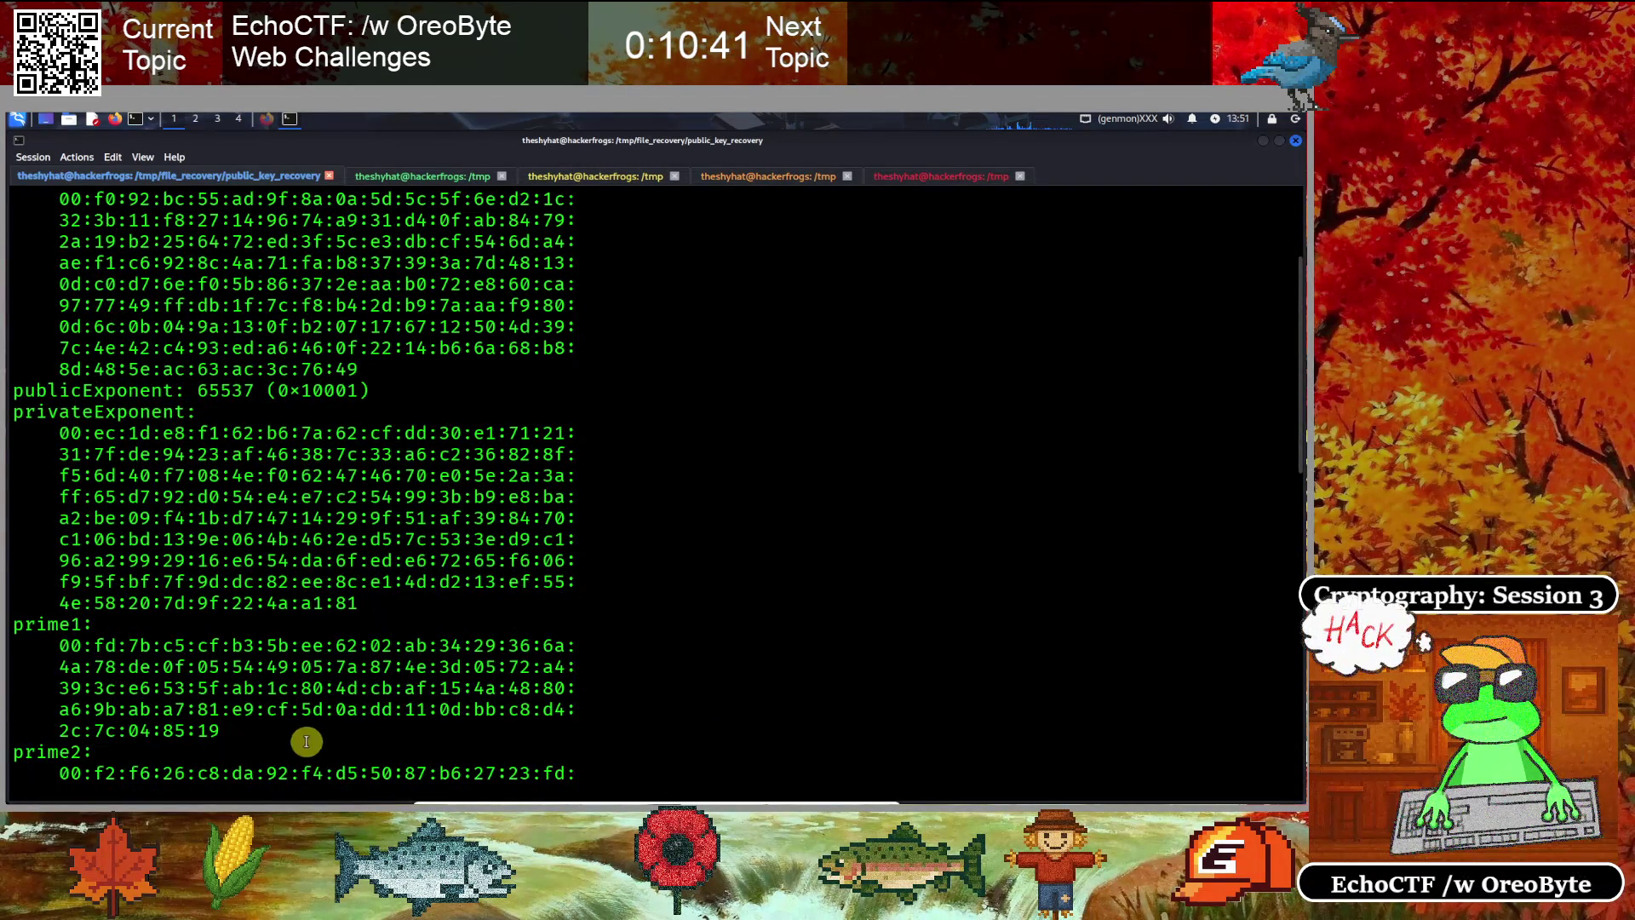
scroll(306, 741, "up", 3)
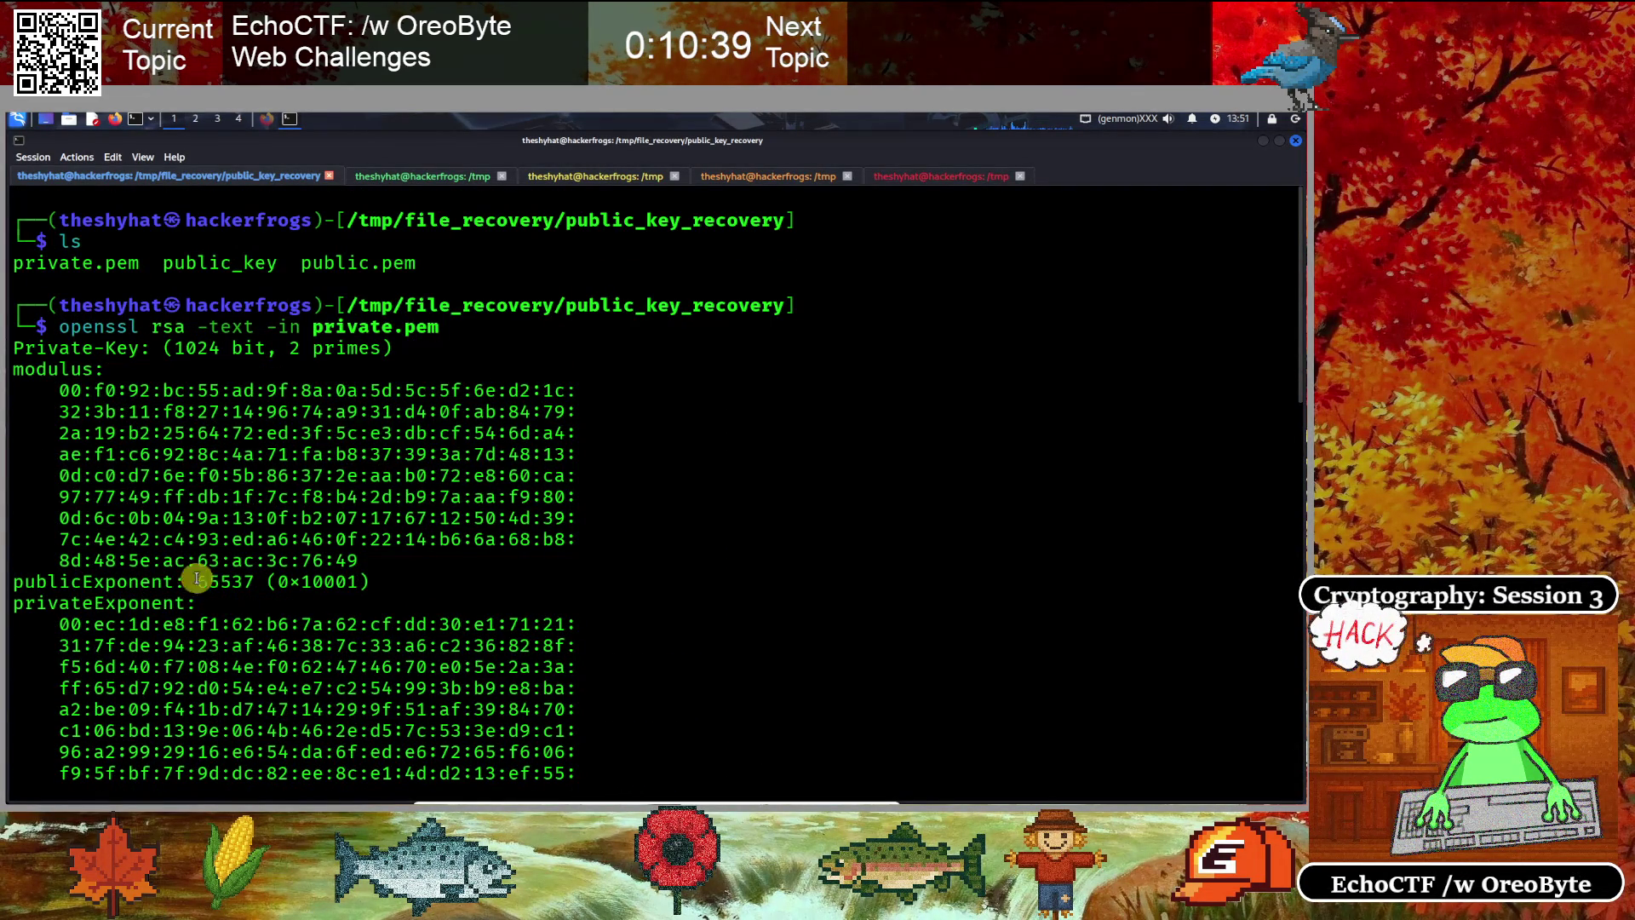
scroll(135, 560, "down", 2)
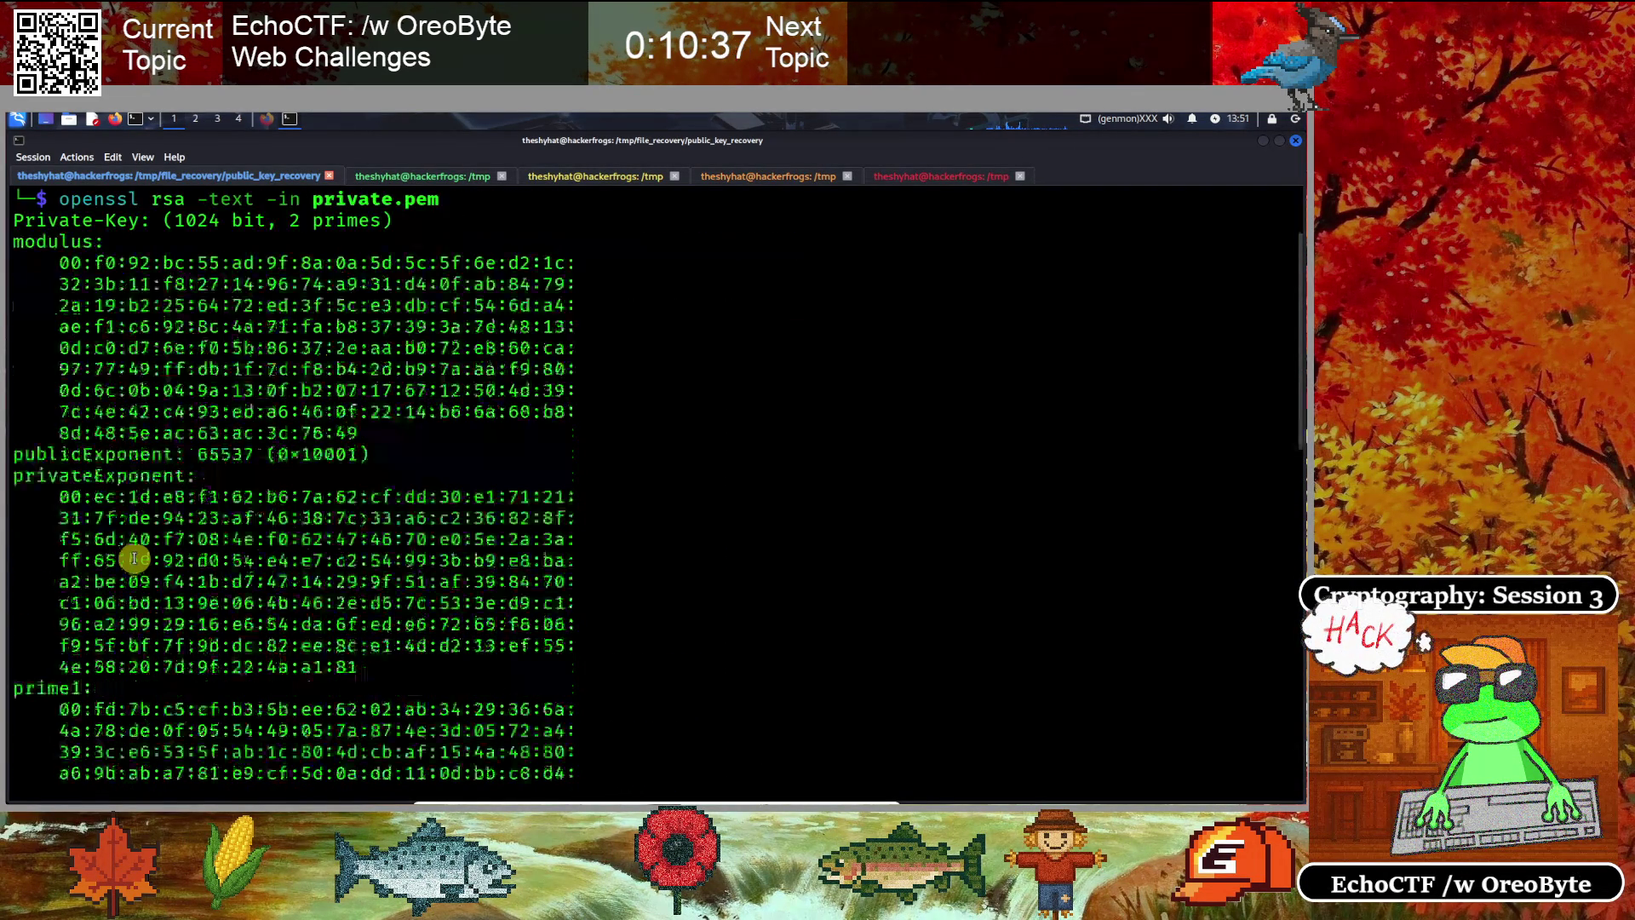
scroll(135, 553, "up", 1)
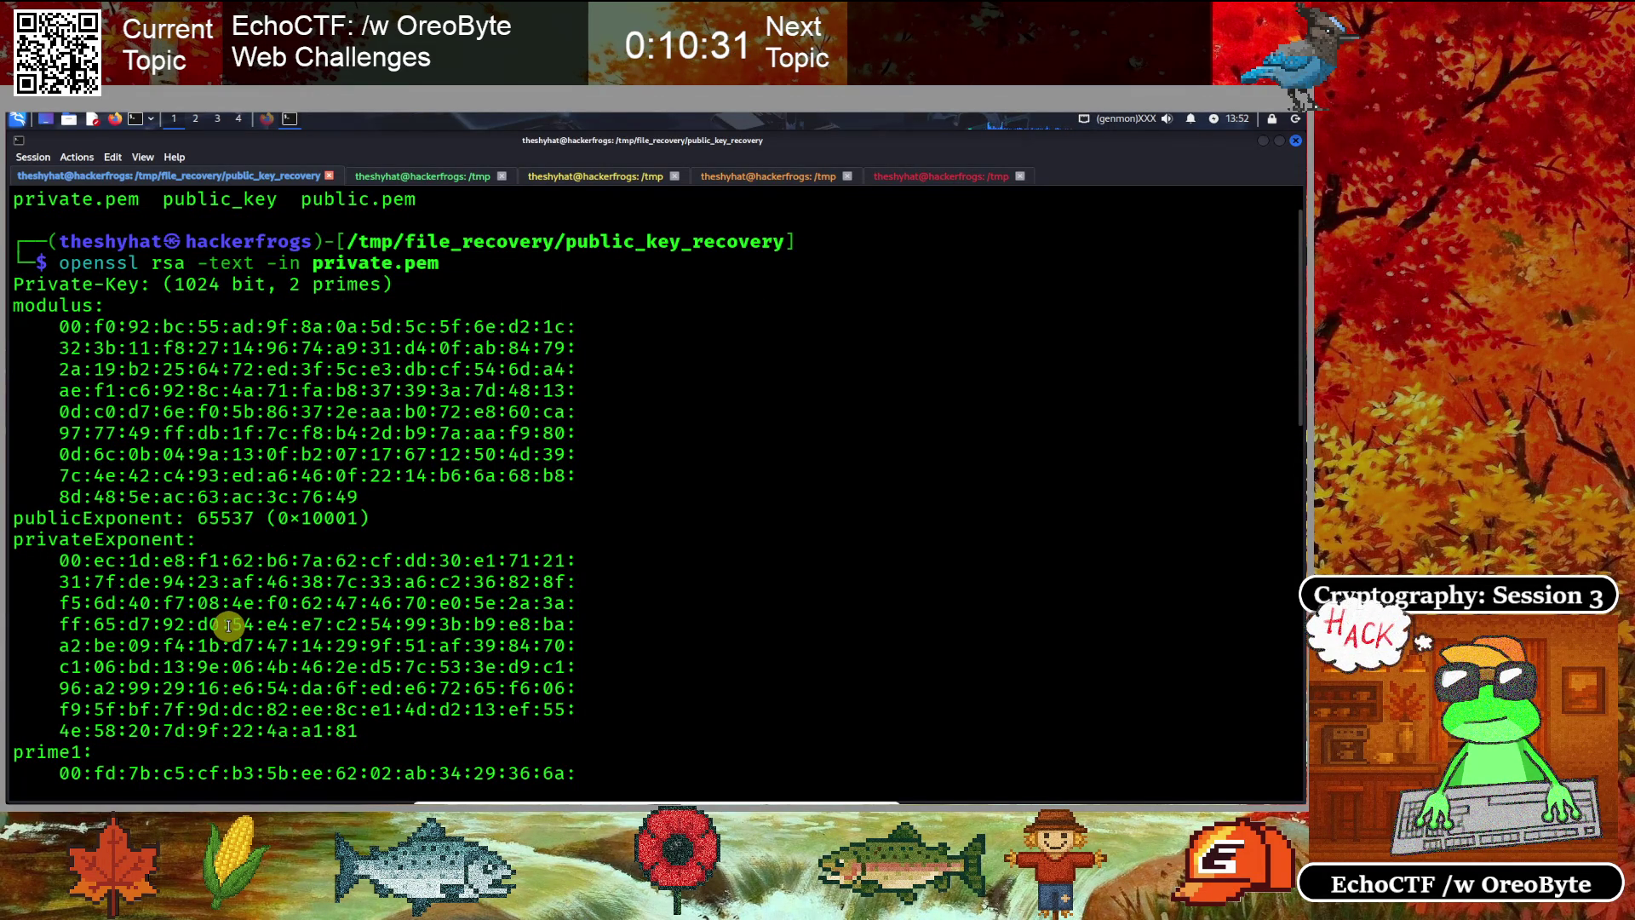
scroll(228, 626, "down", 12)
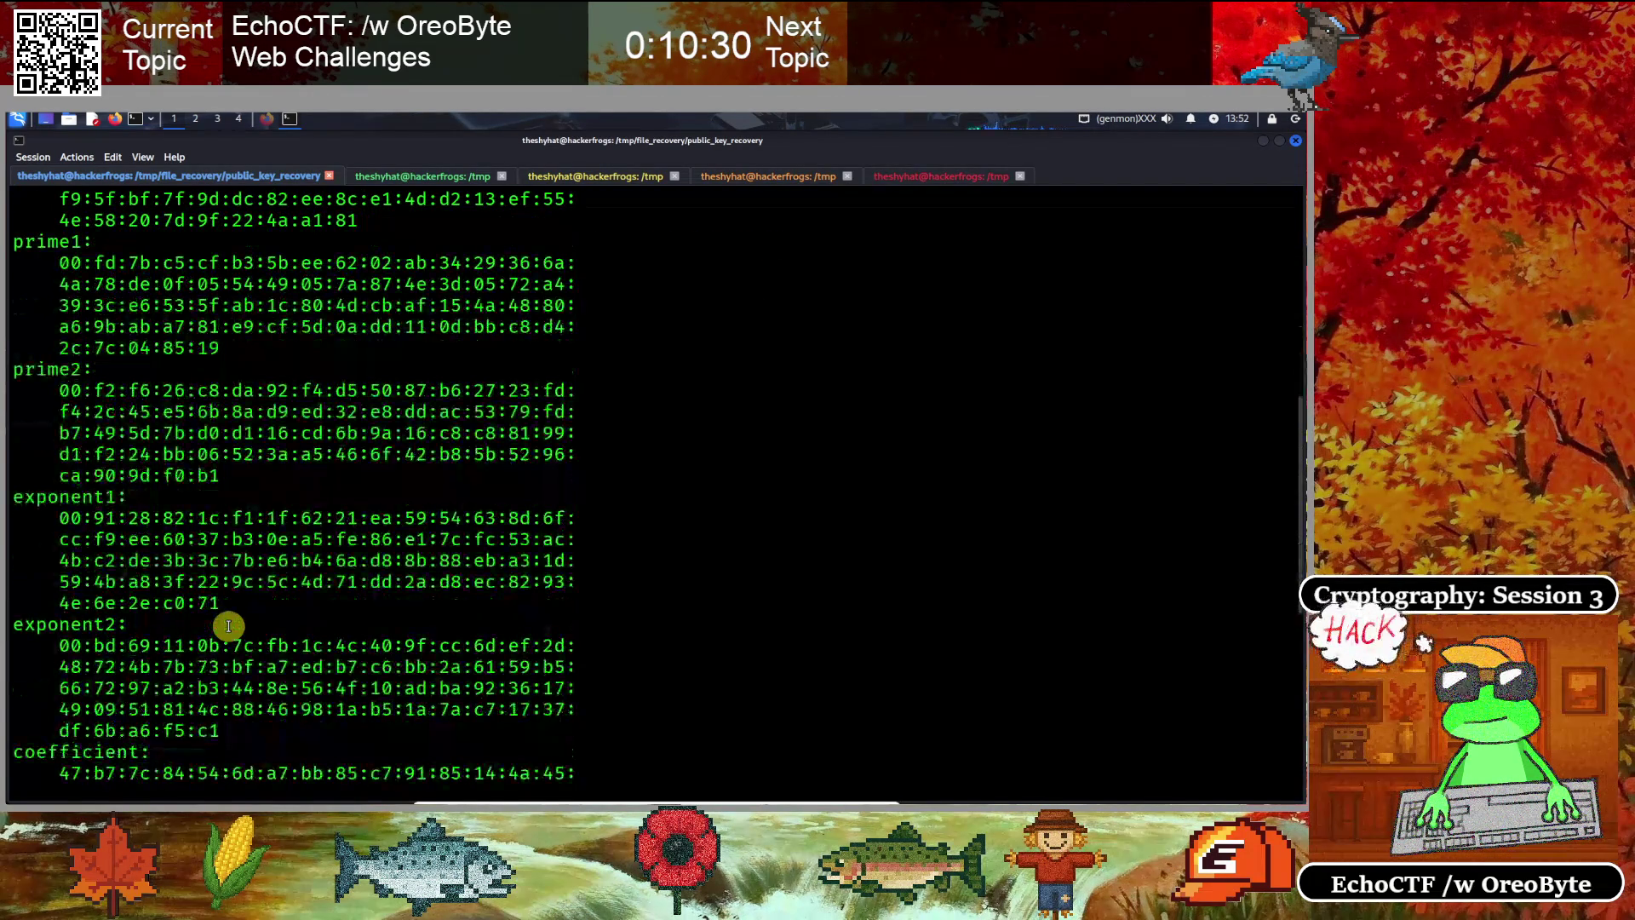
scroll(228, 625, "down", 4)
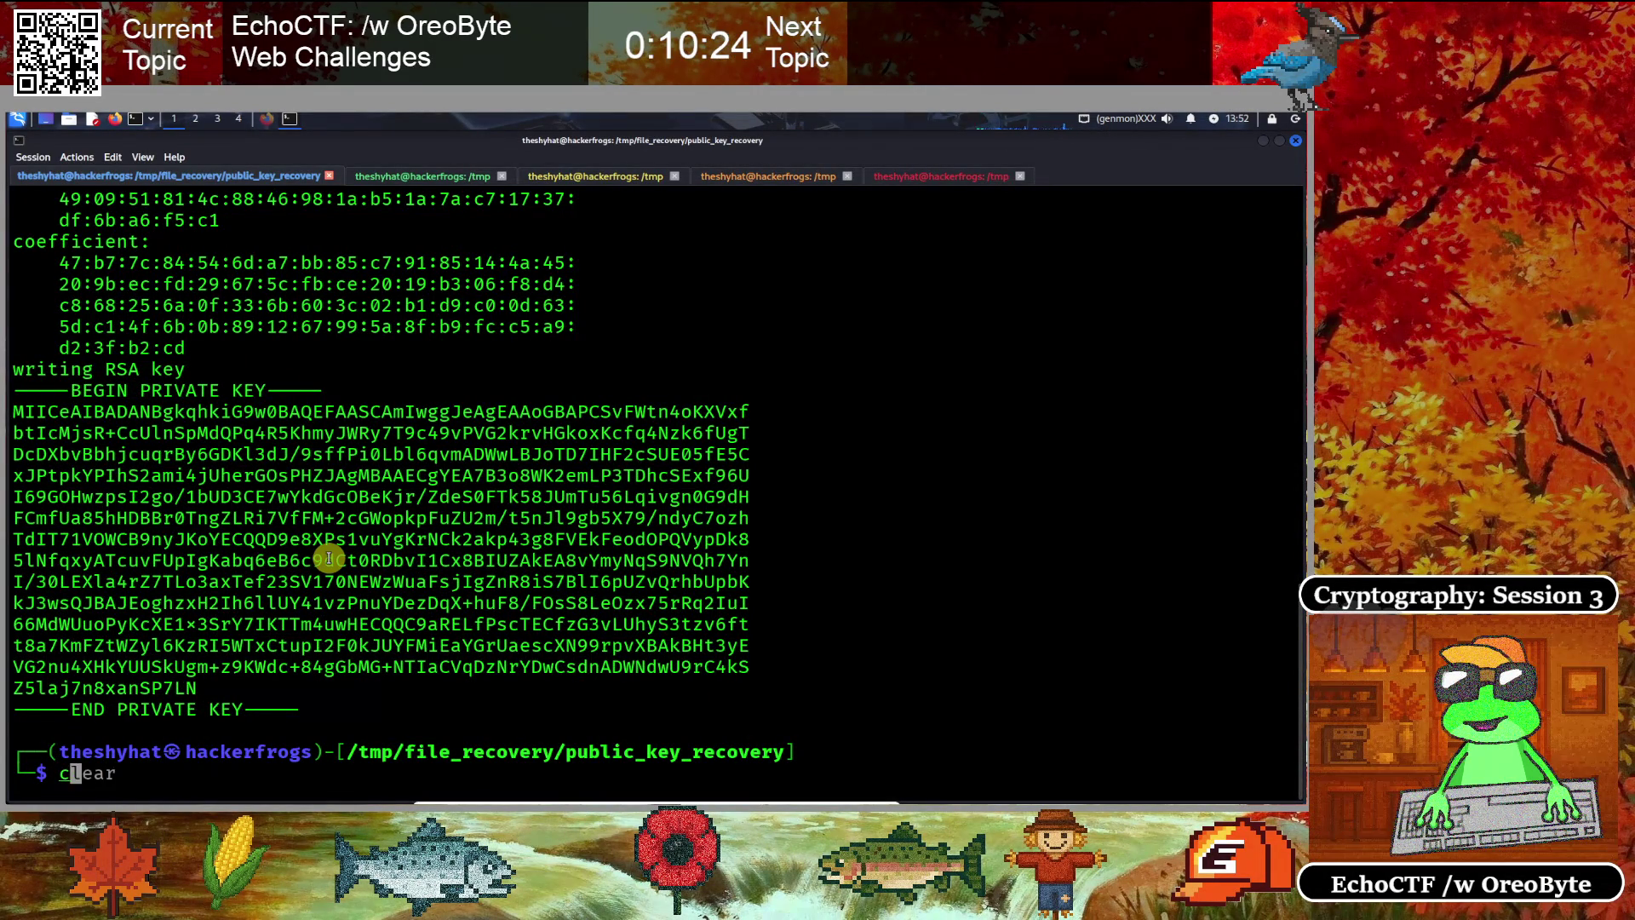
Clear the terminal, list the files and print public_key with cat
type("lear")
key("Return")
type("s")
key("Return")
type("cat public")
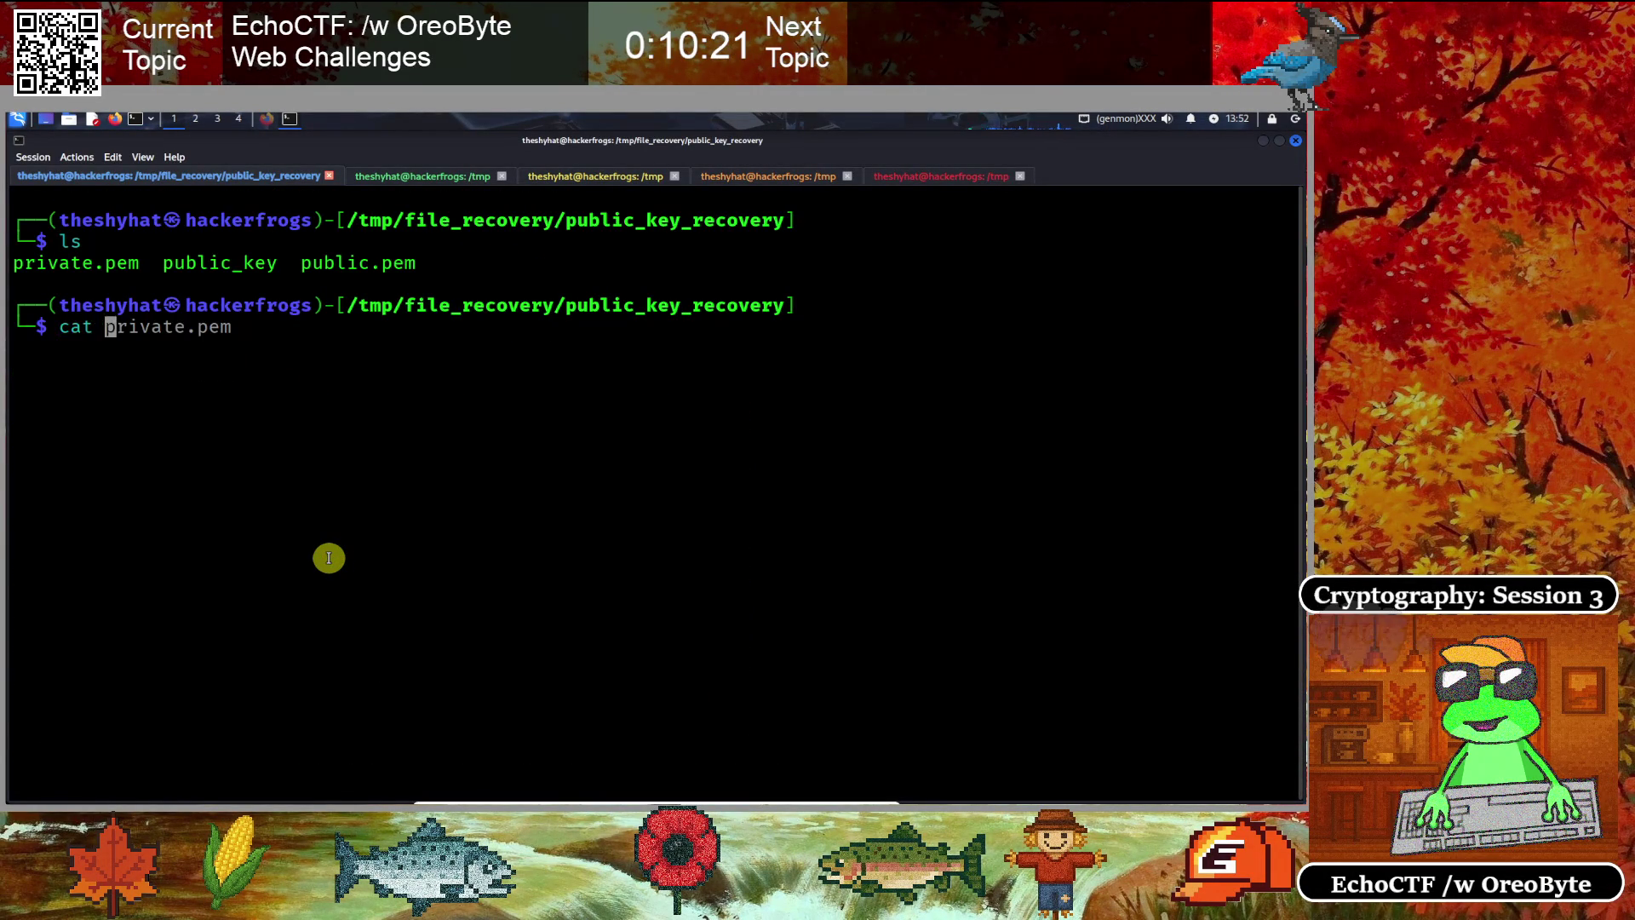
type("_key")
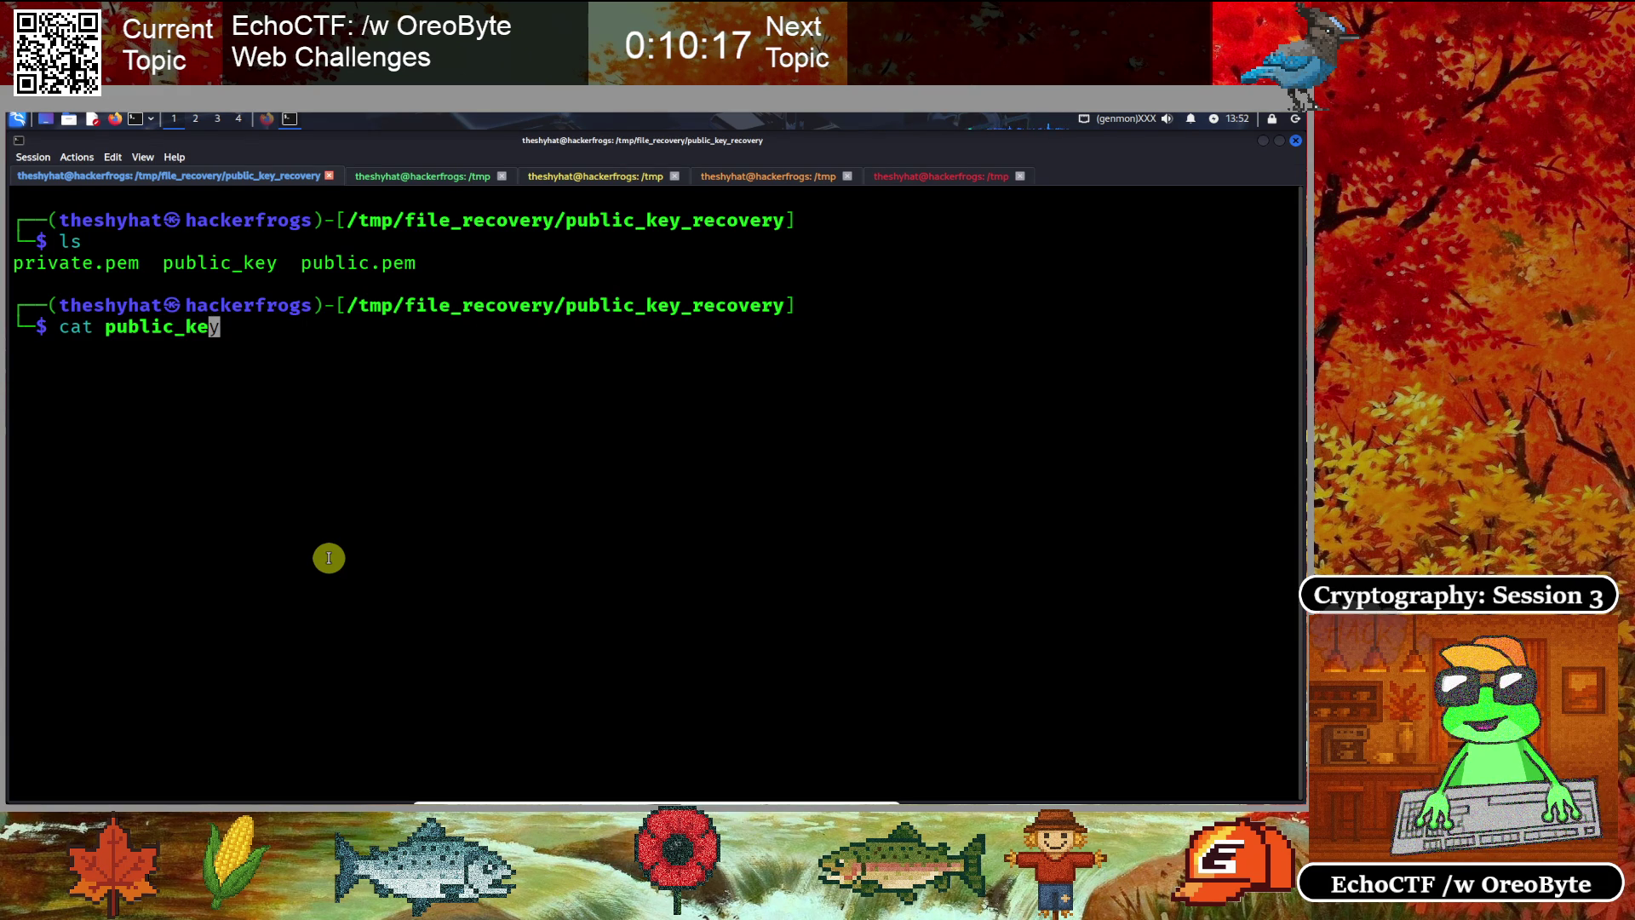
key("Return")
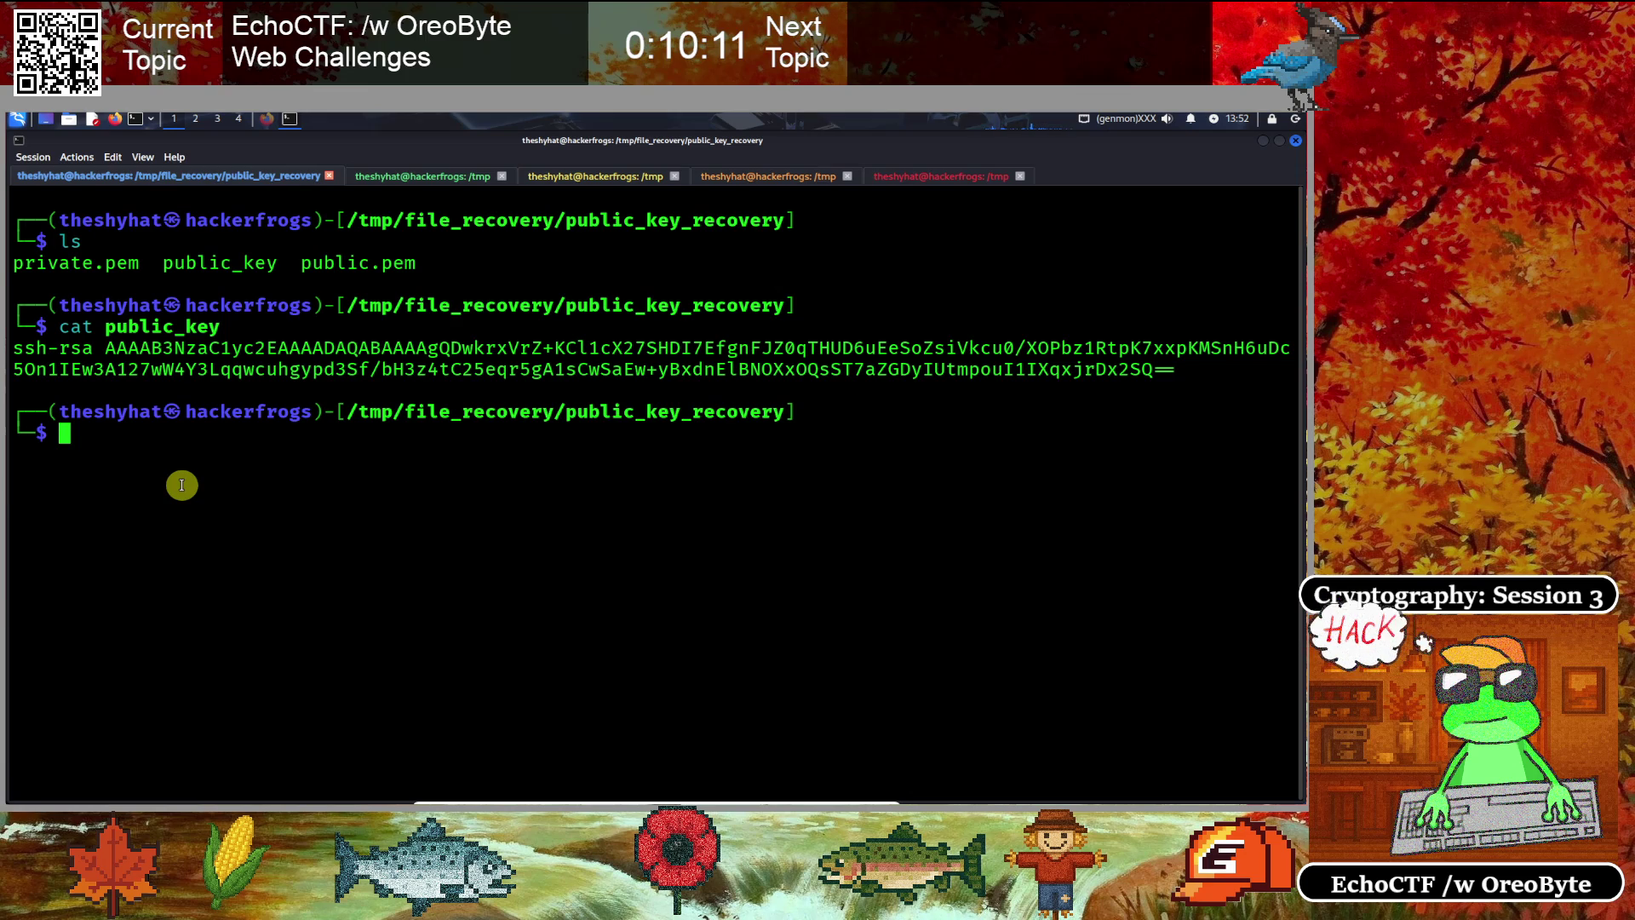
Copy the ssh-rsa base64 blob and decode it with echo -n '<blob>' | base64 -d
left_click_drag(104, 350, 1148, 369)
right_click(1088, 366)
left_click(592, 508)
left_click(591, 508)
key("ctrl+shift+v")
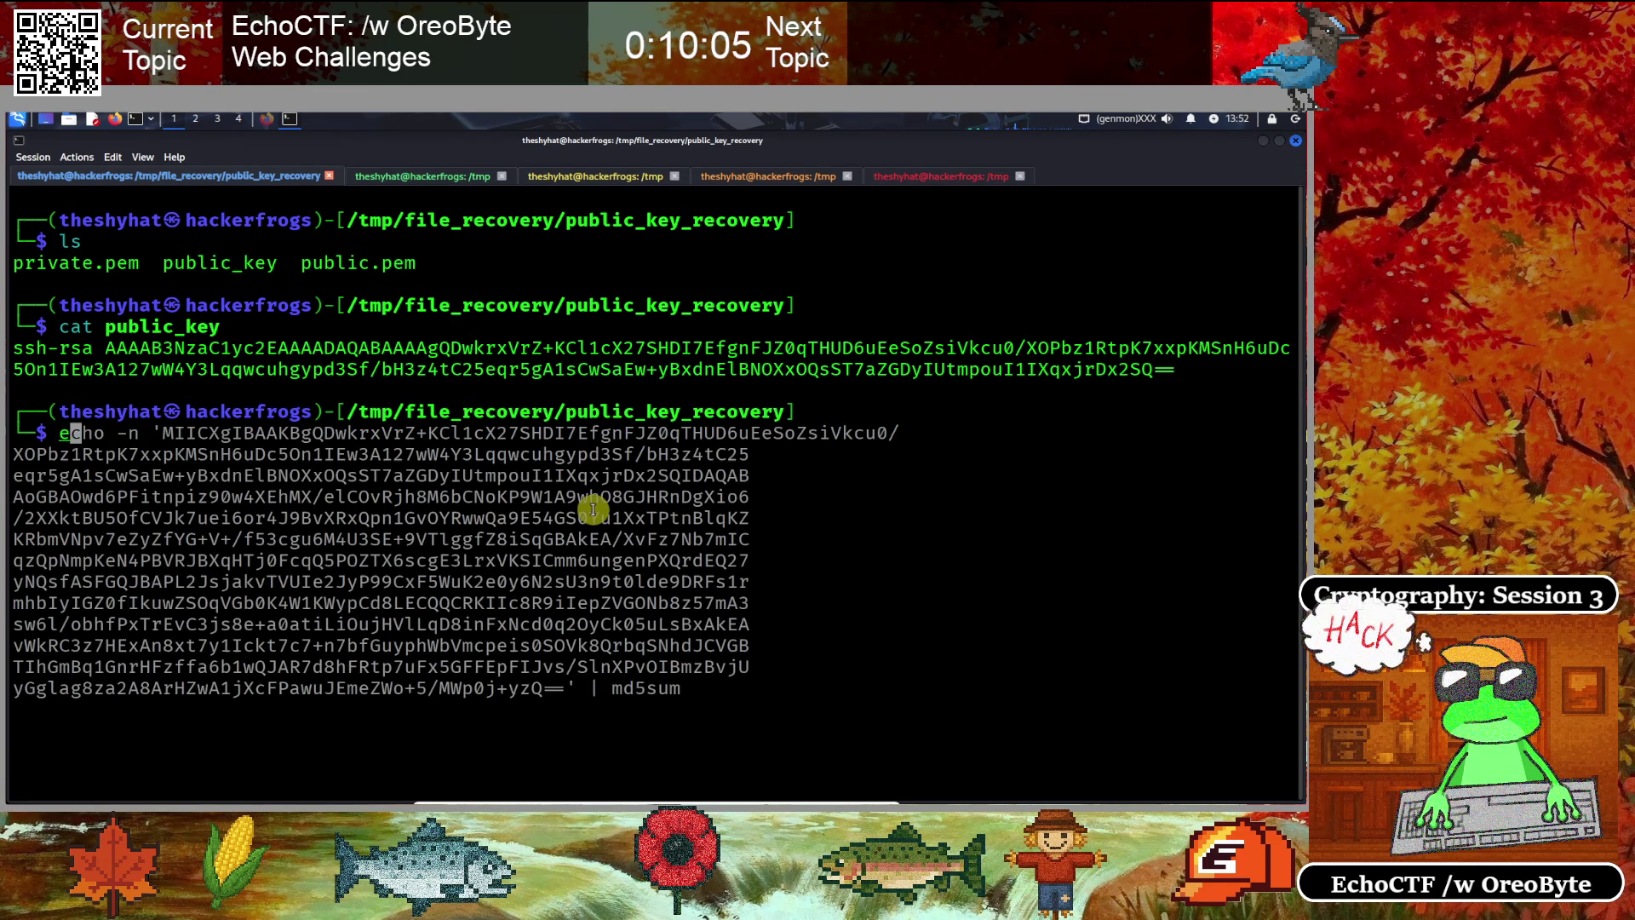
key("Right")
key("Right")
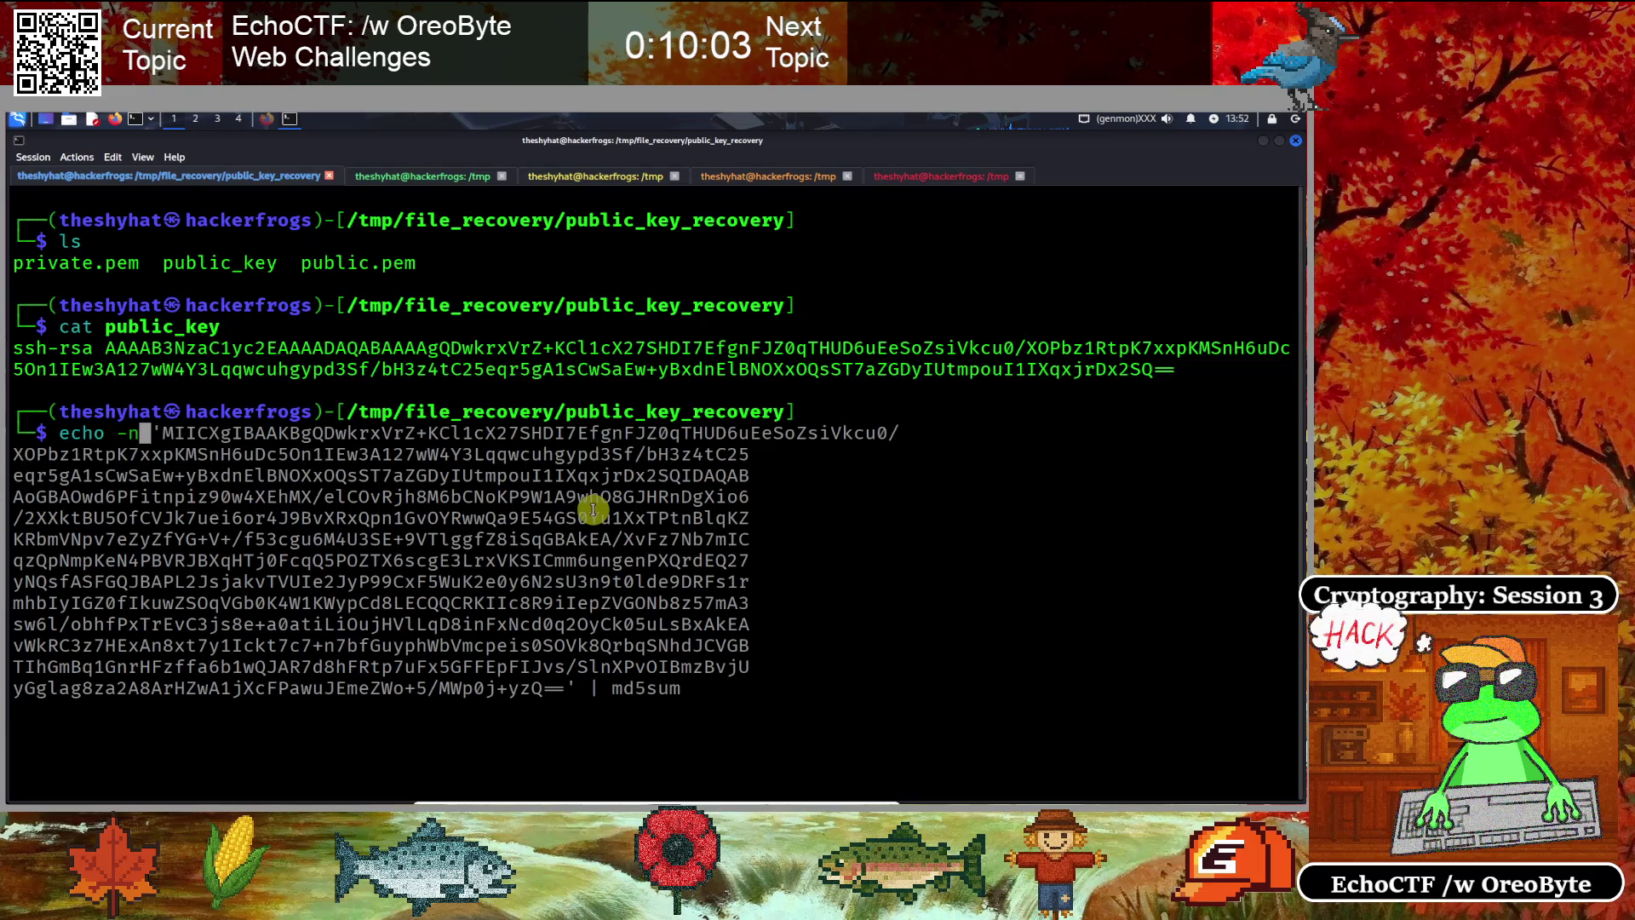
key("ctrl+k")
type("''")
middle_click(592, 510)
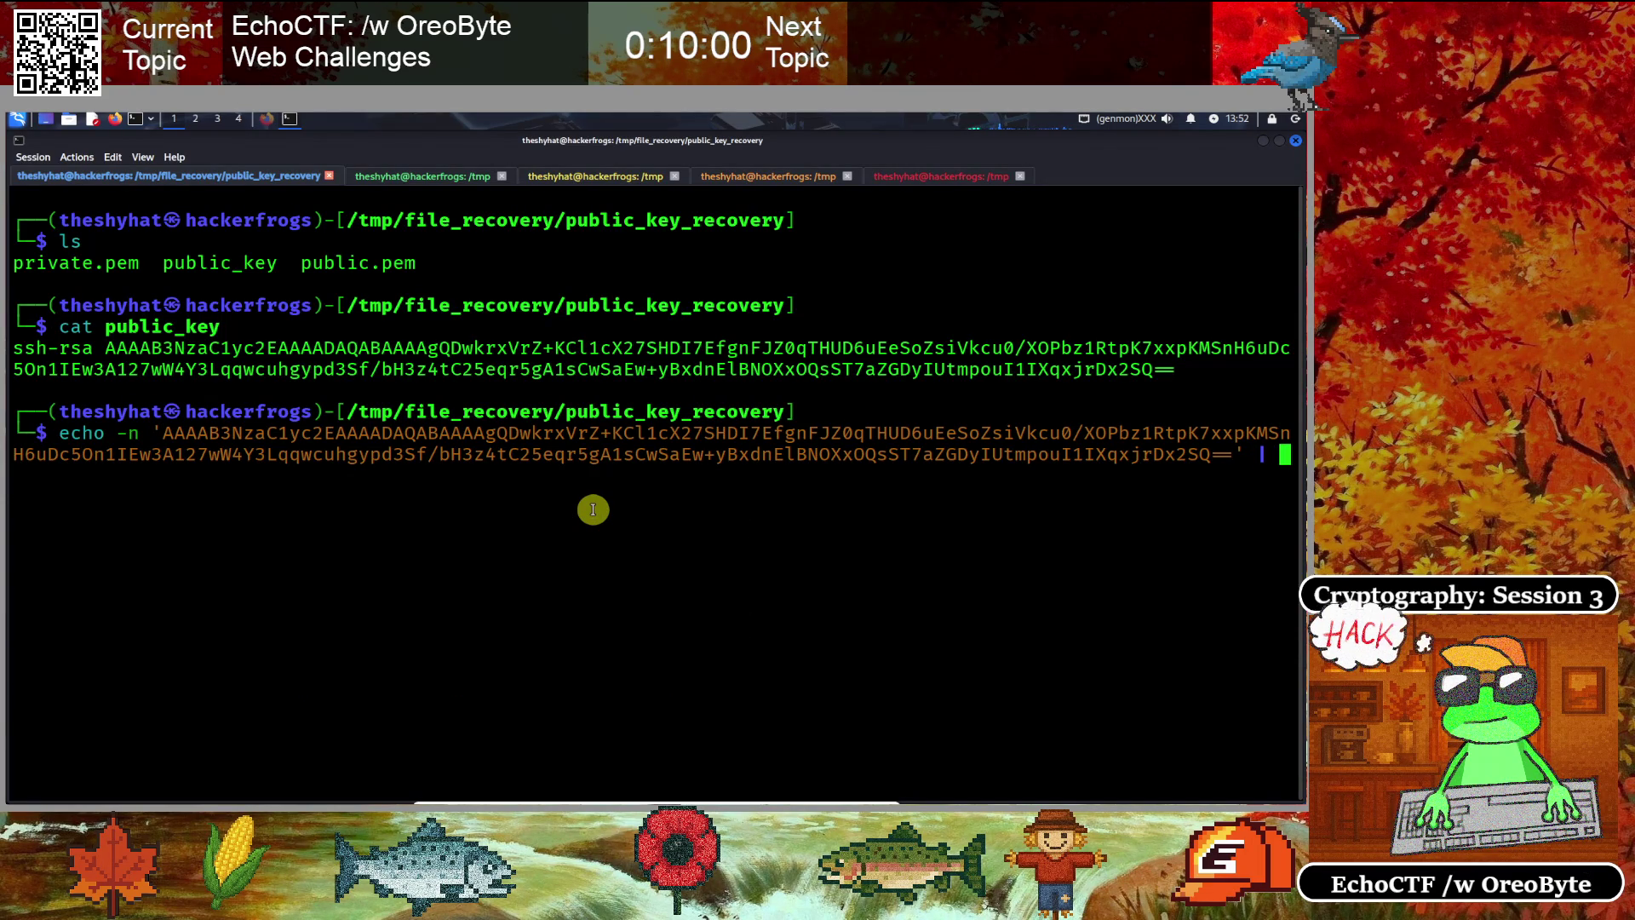
type("base6")
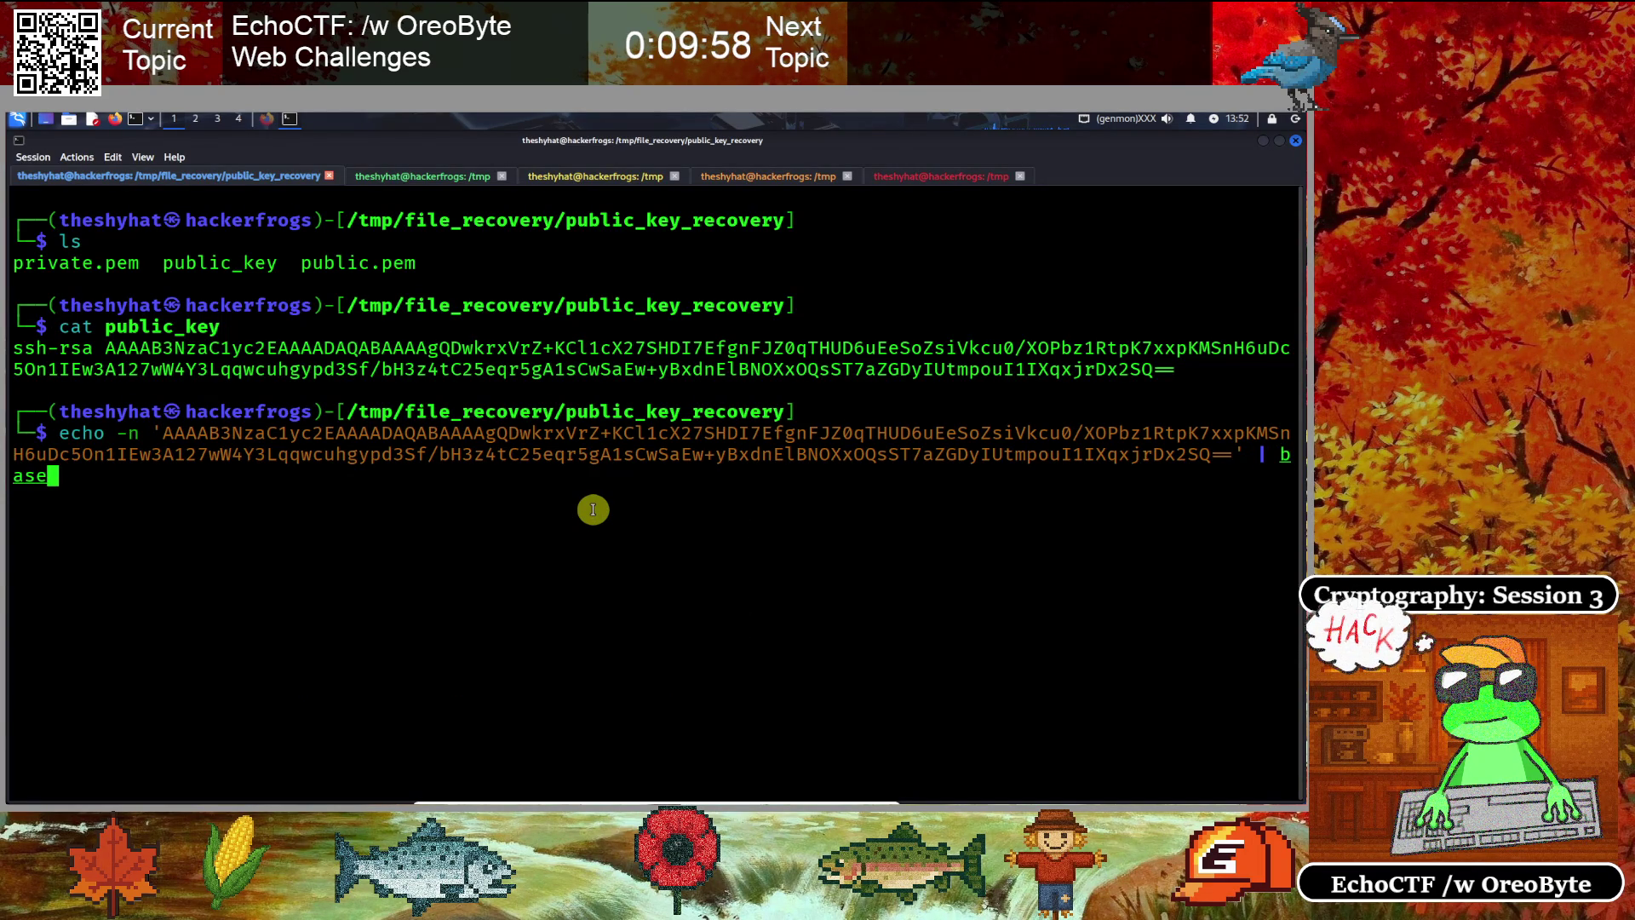
type("4 -d")
key("Return")
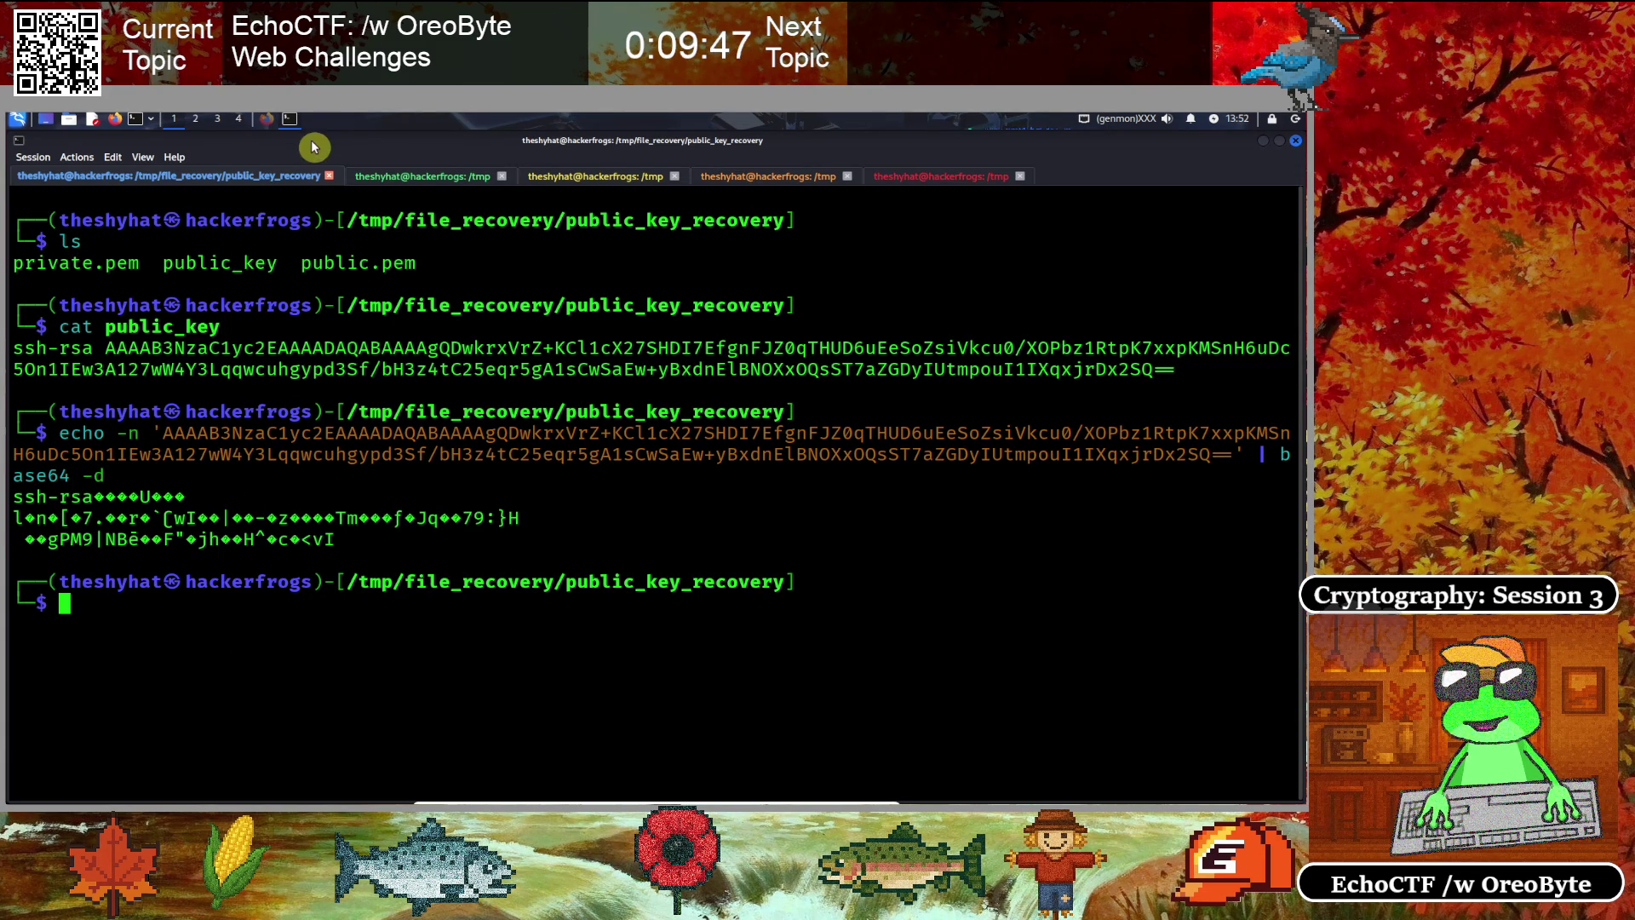
left_click(265, 117)
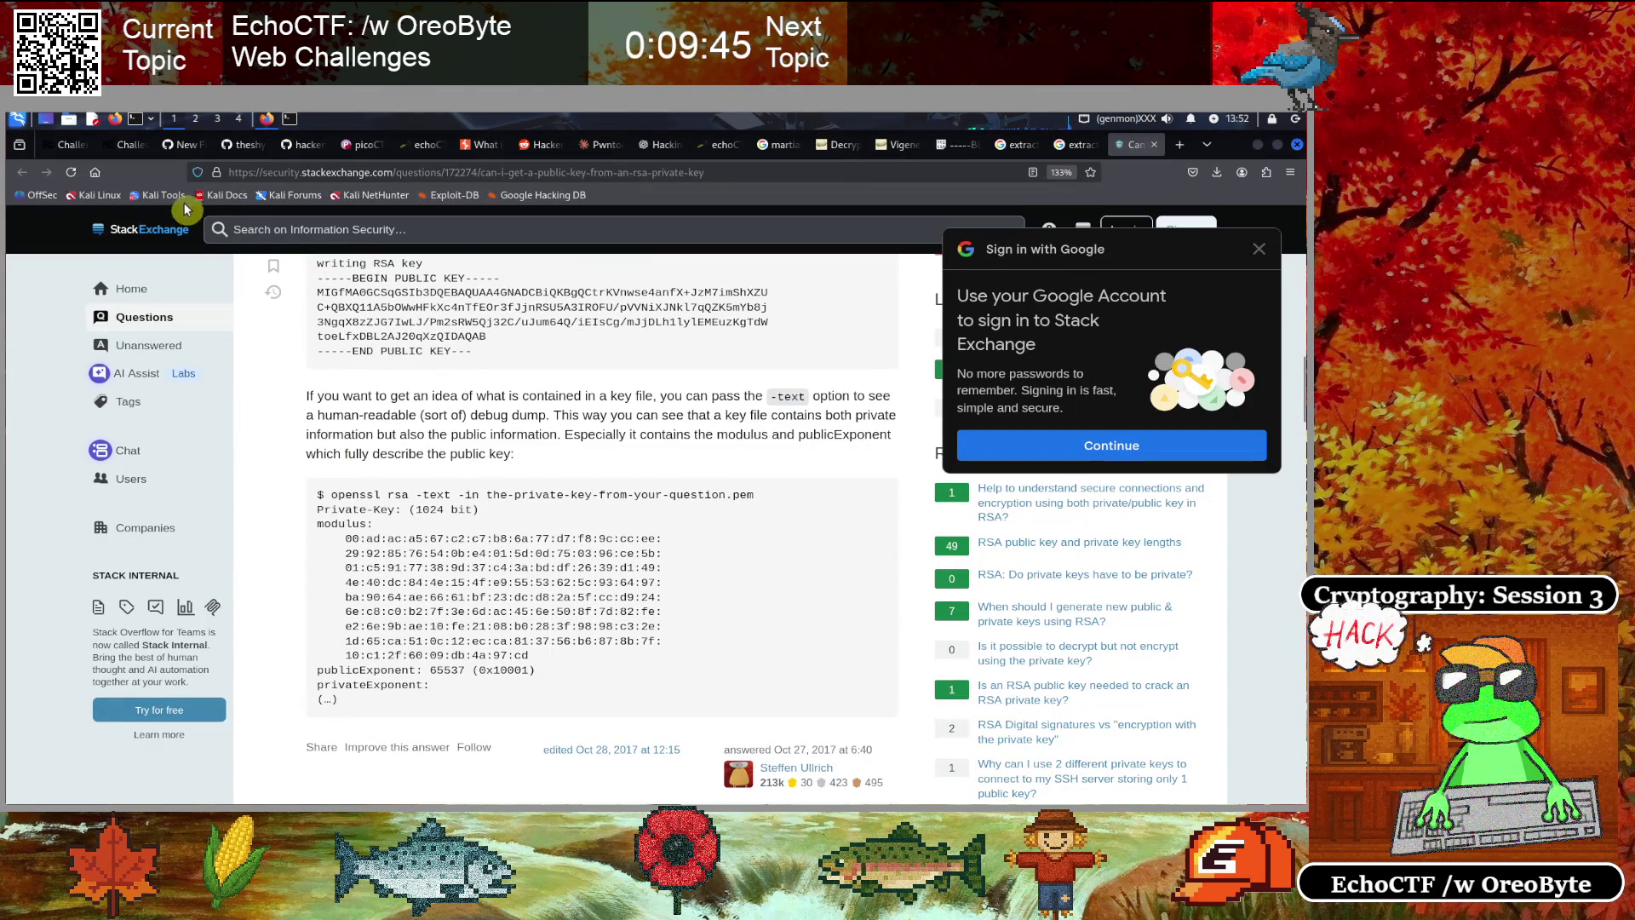
left_click(120, 145)
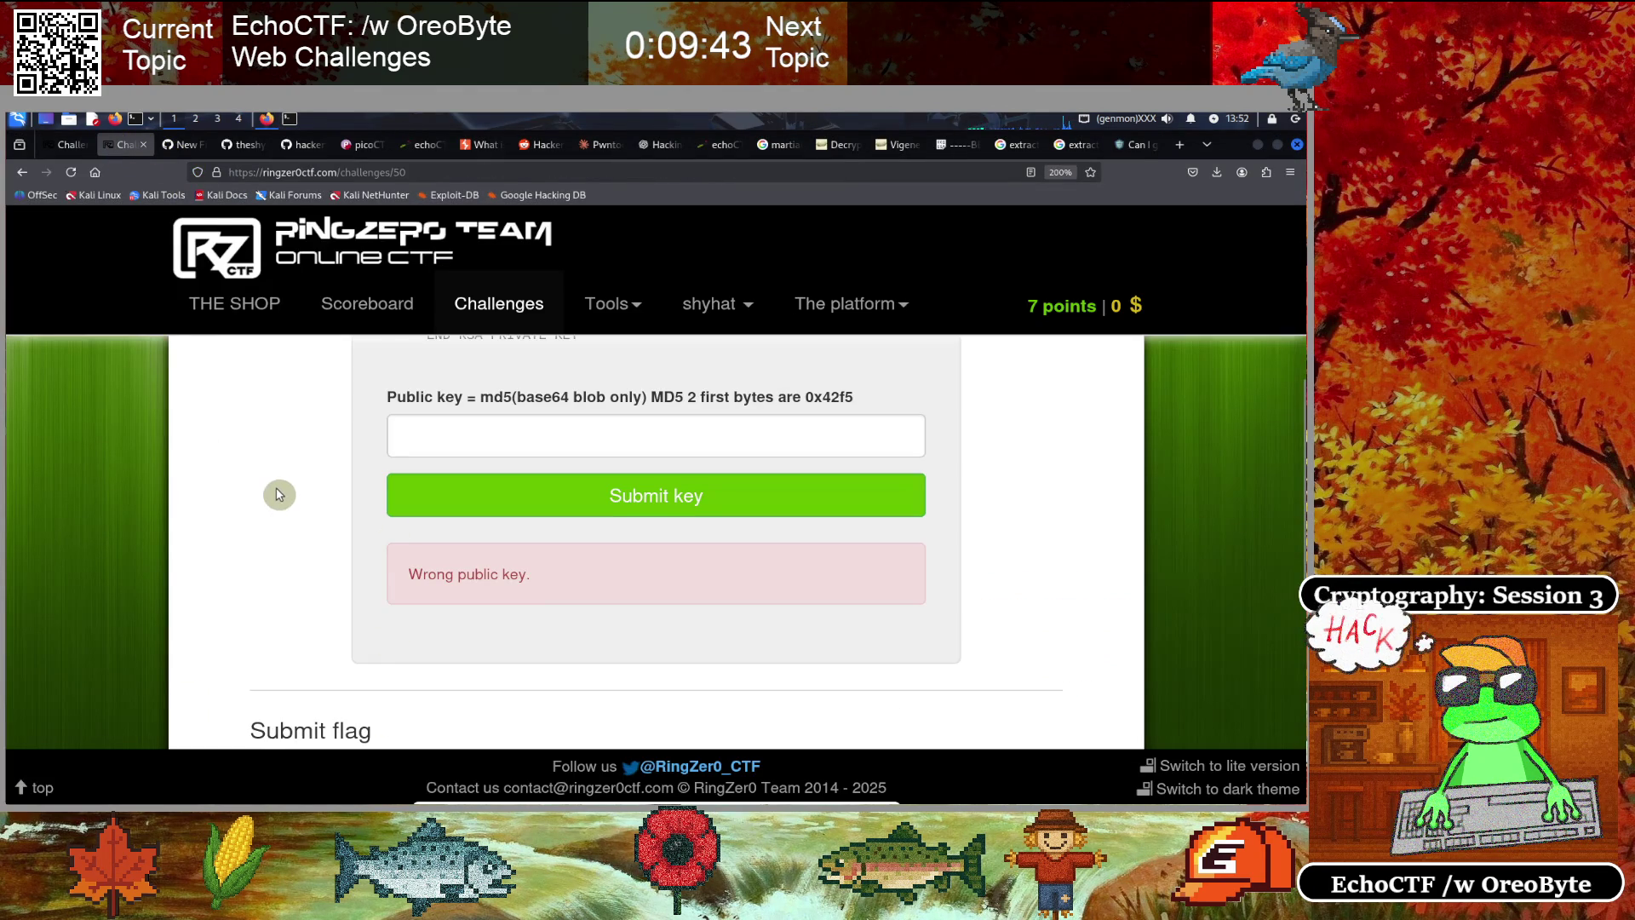
scroll(280, 494, "up", 2)
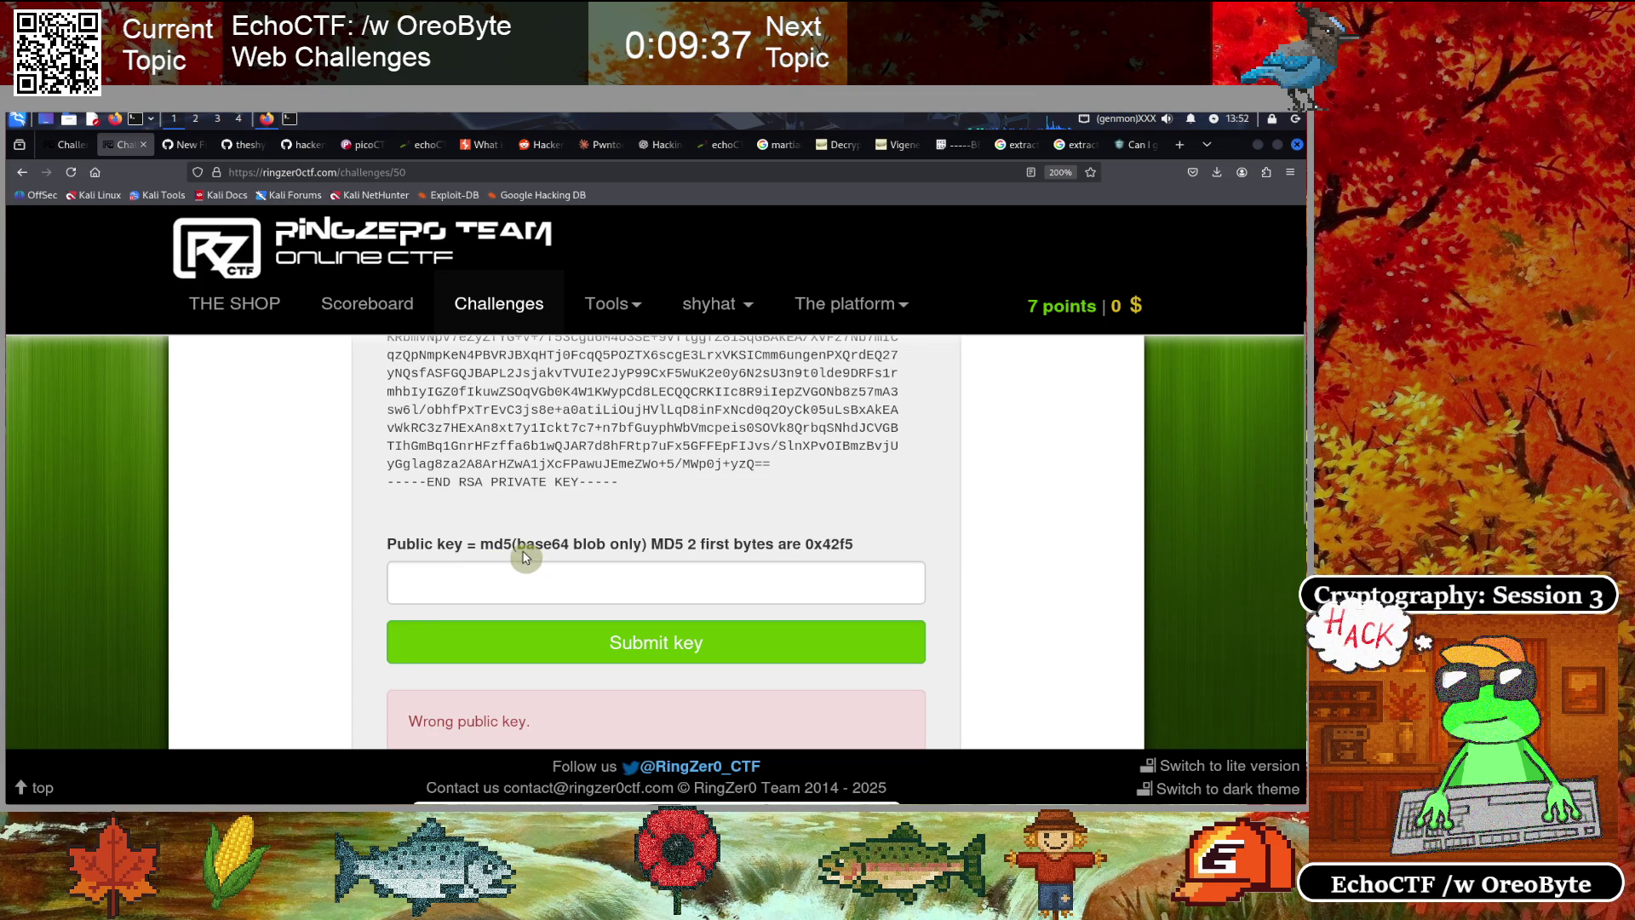
left_click_drag(518, 546, 853, 545)
left_click(680, 576)
left_click(705, 546)
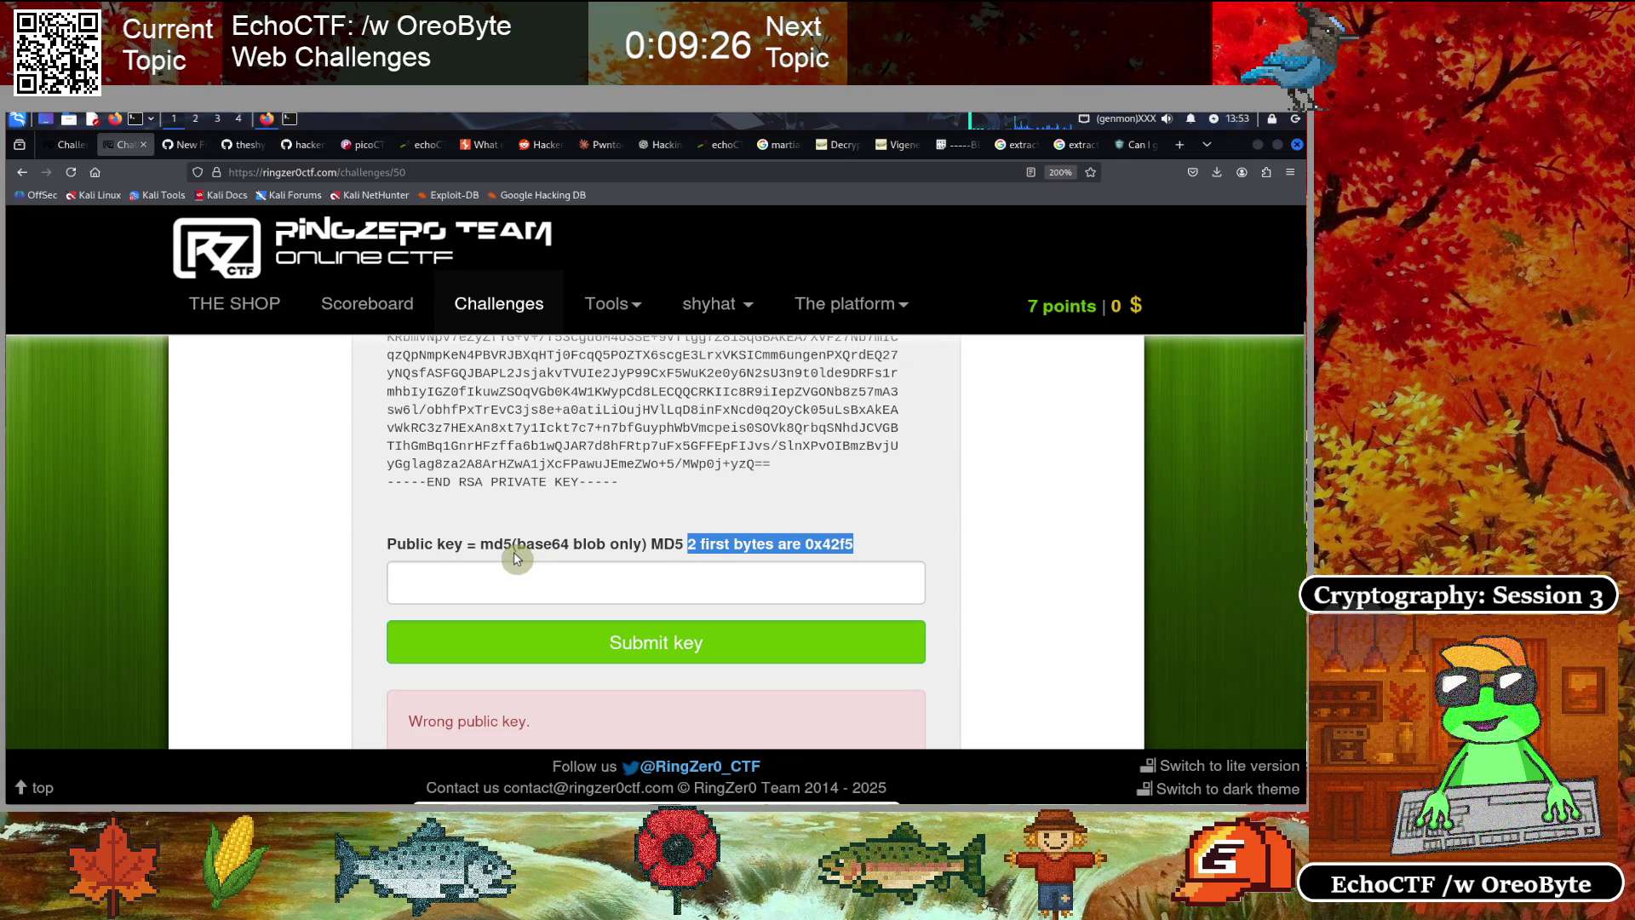
left_click_drag(517, 545, 633, 547)
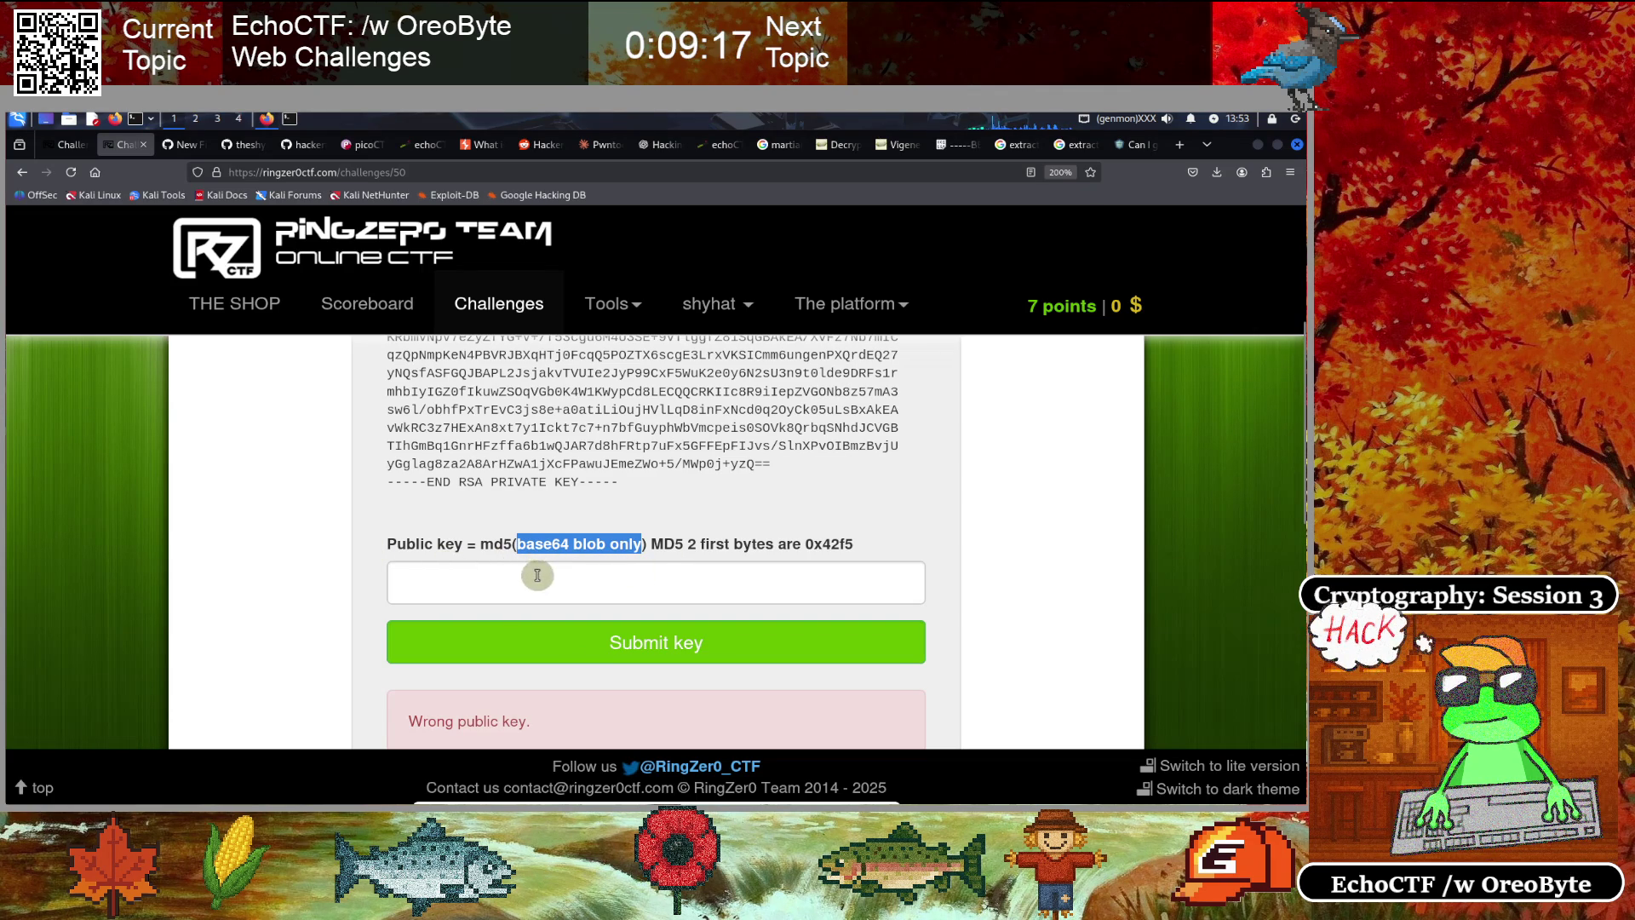
left_click(290, 122)
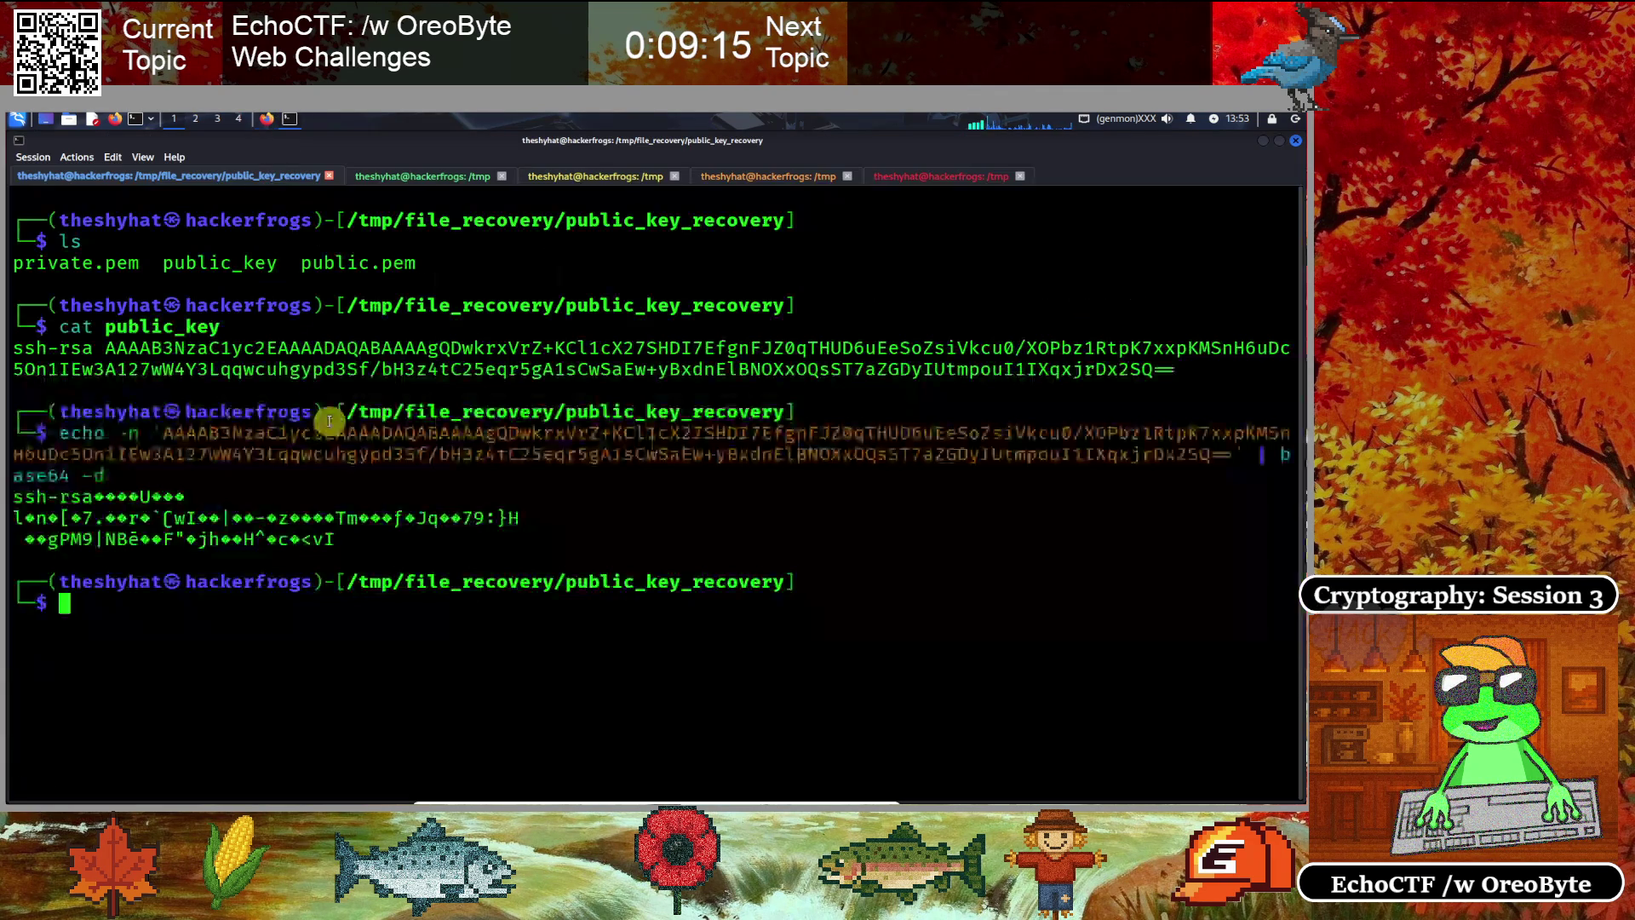
Clear the terminal, list the files and print private.pem with cat
type("ca")
key("BackSpace")
key("BackSpace")
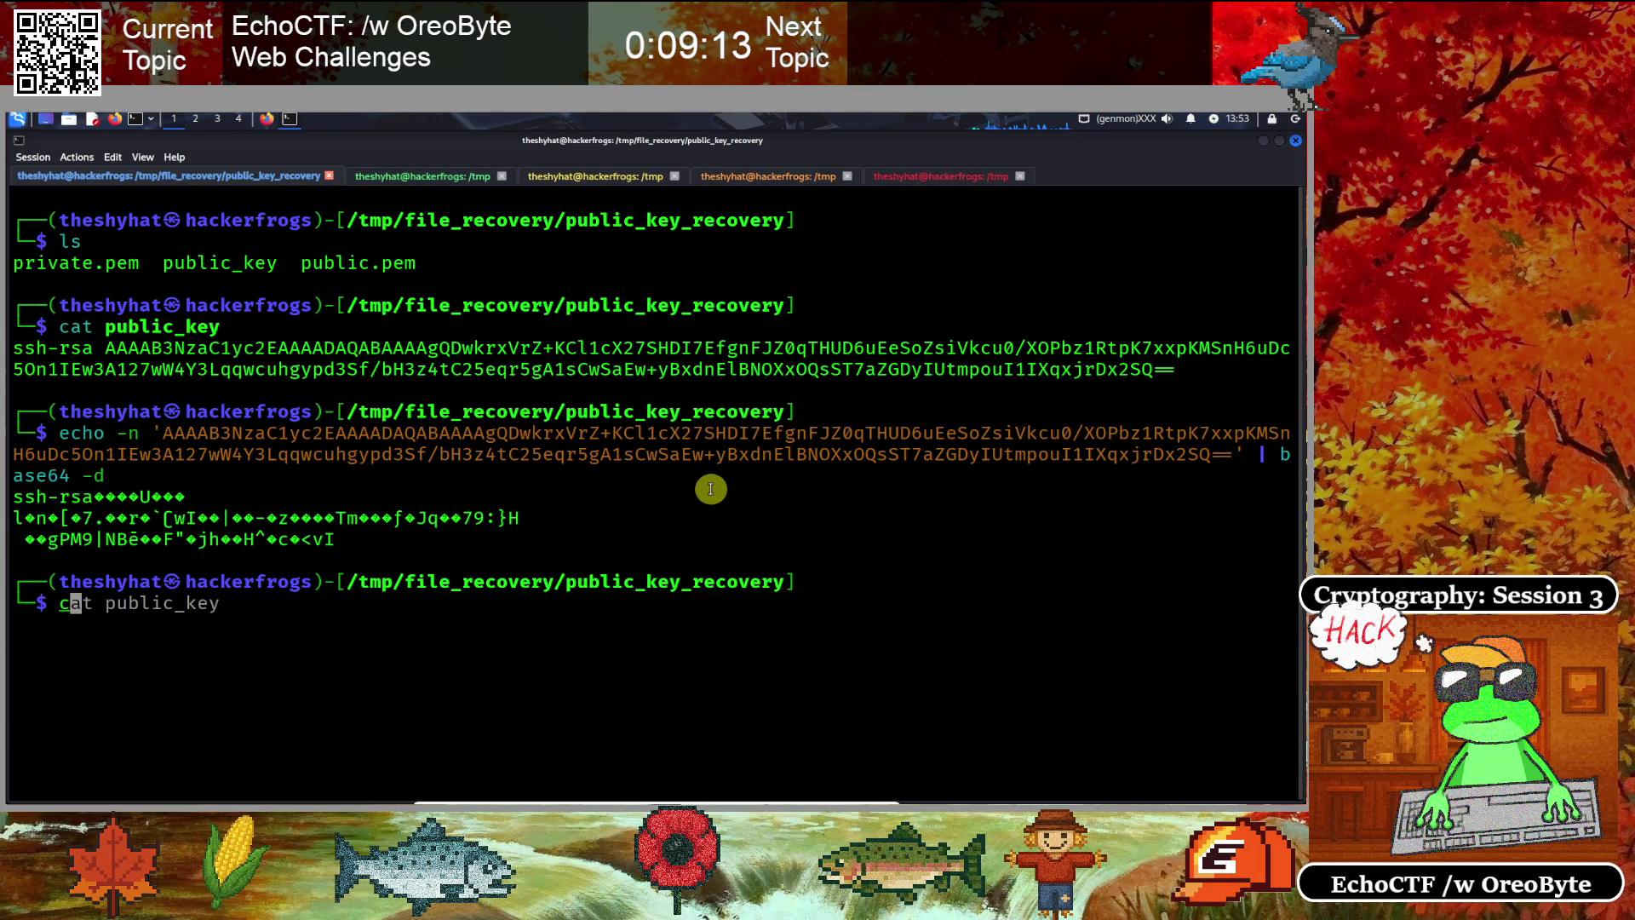
type("ar")
key("Return")
type("ls")
key("Return")
type("cat p")
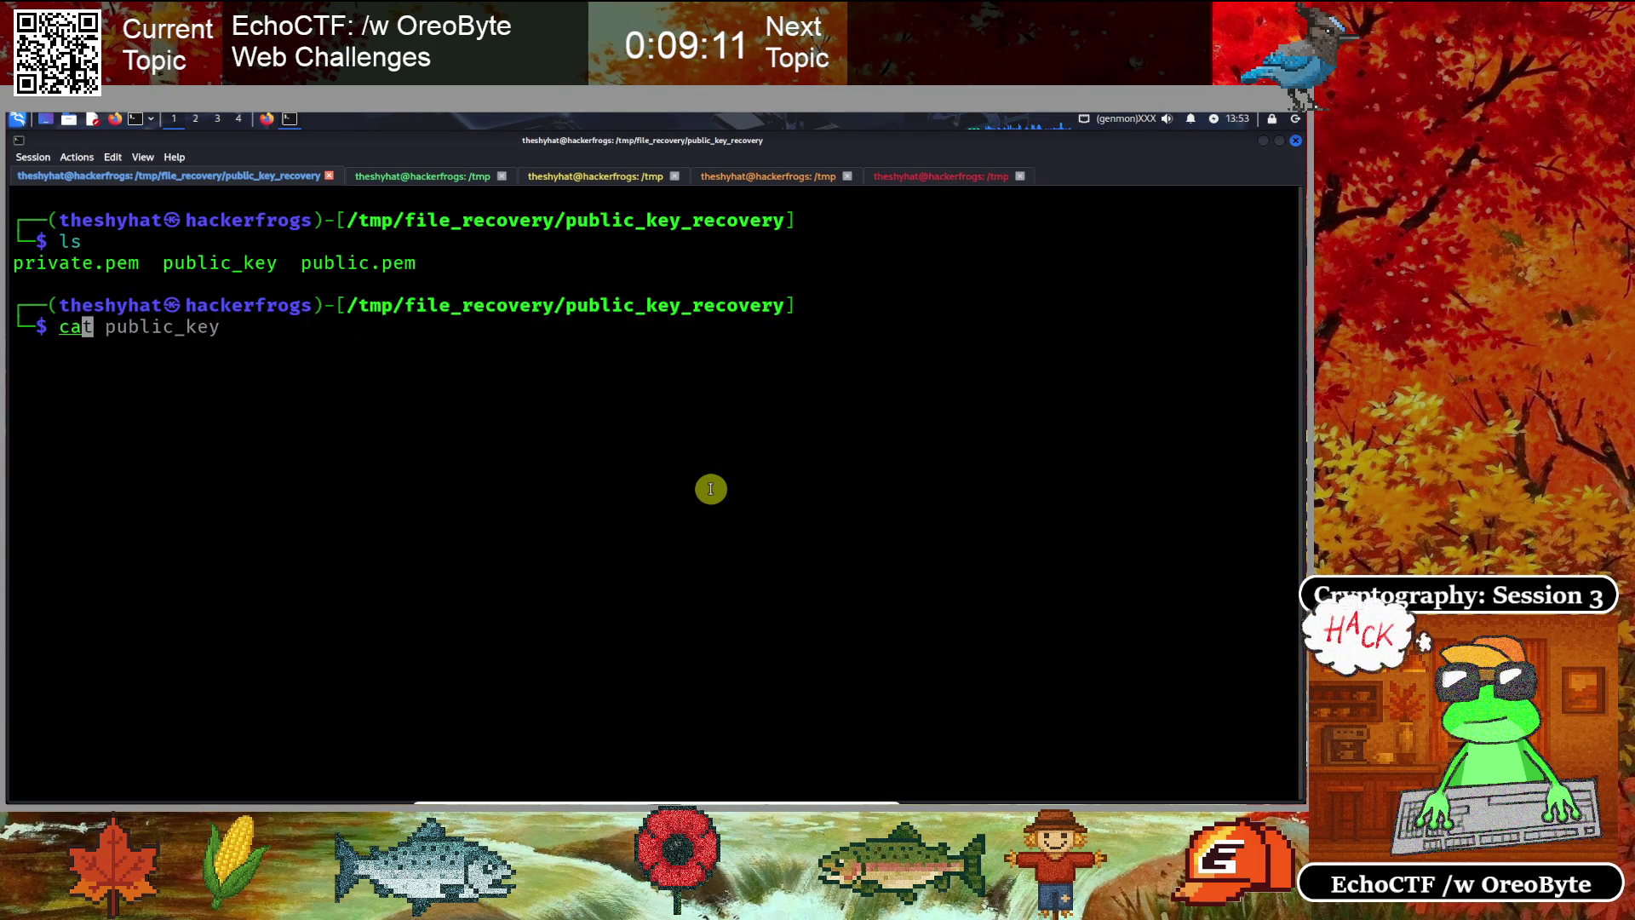
type("rivate.pem")
key("Return")
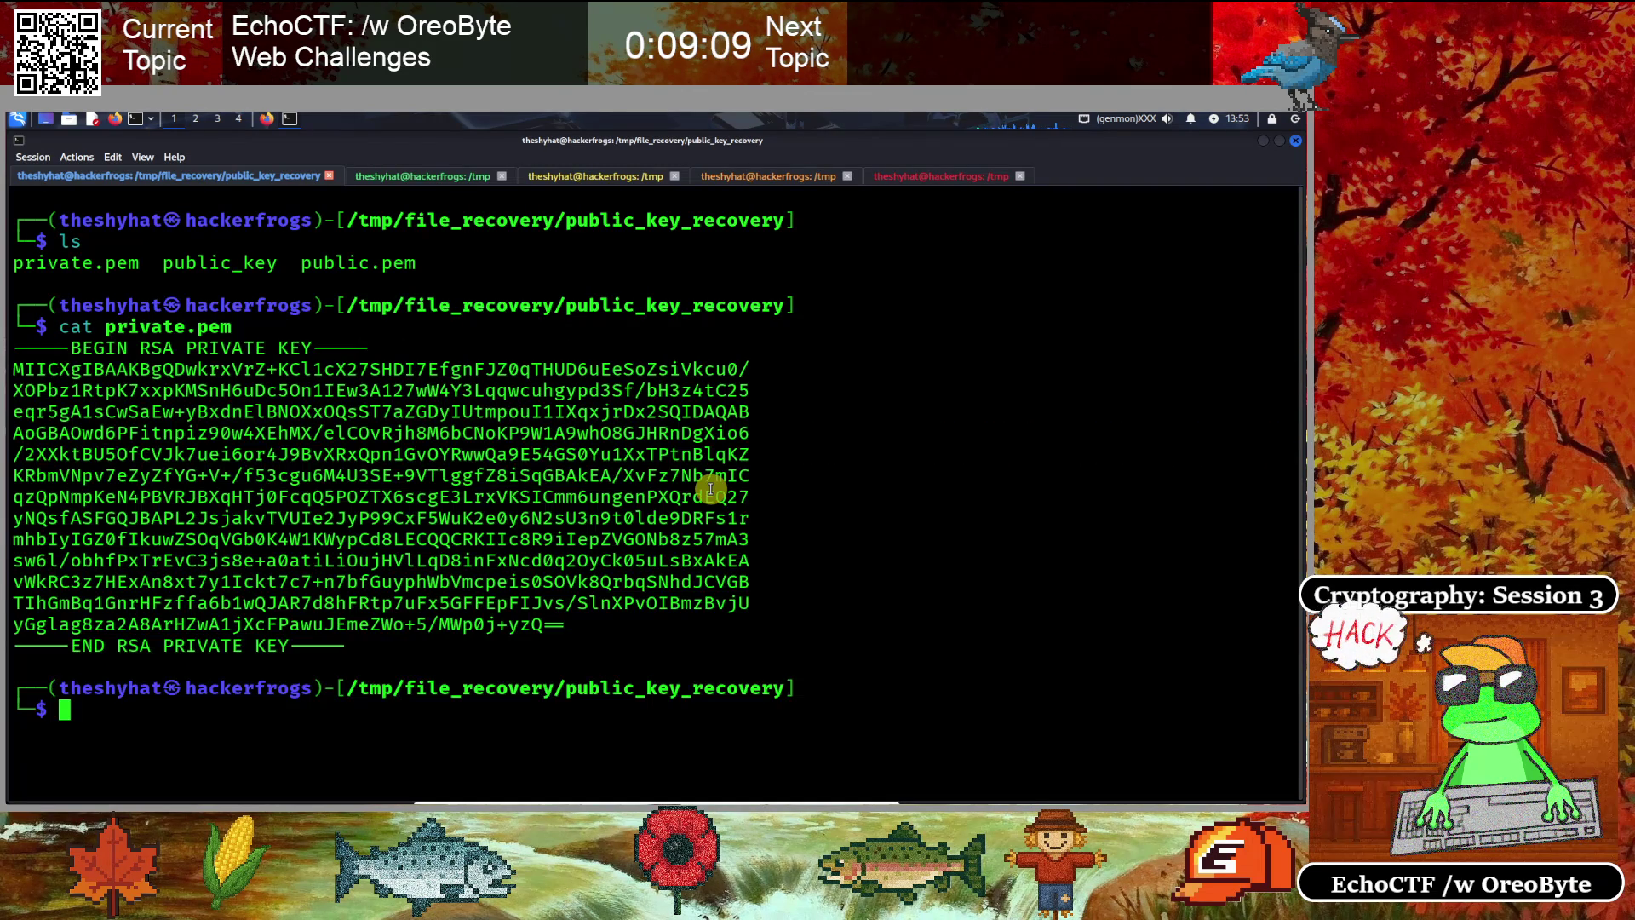
Copy the private key's base64 body and run it through the base64 decode command
mouse_move(14, 368)
left_mouse_down()
mouse_move(350, 474)
mouse_move(556, 619)
left_mouse_up()
right_click(545, 592)
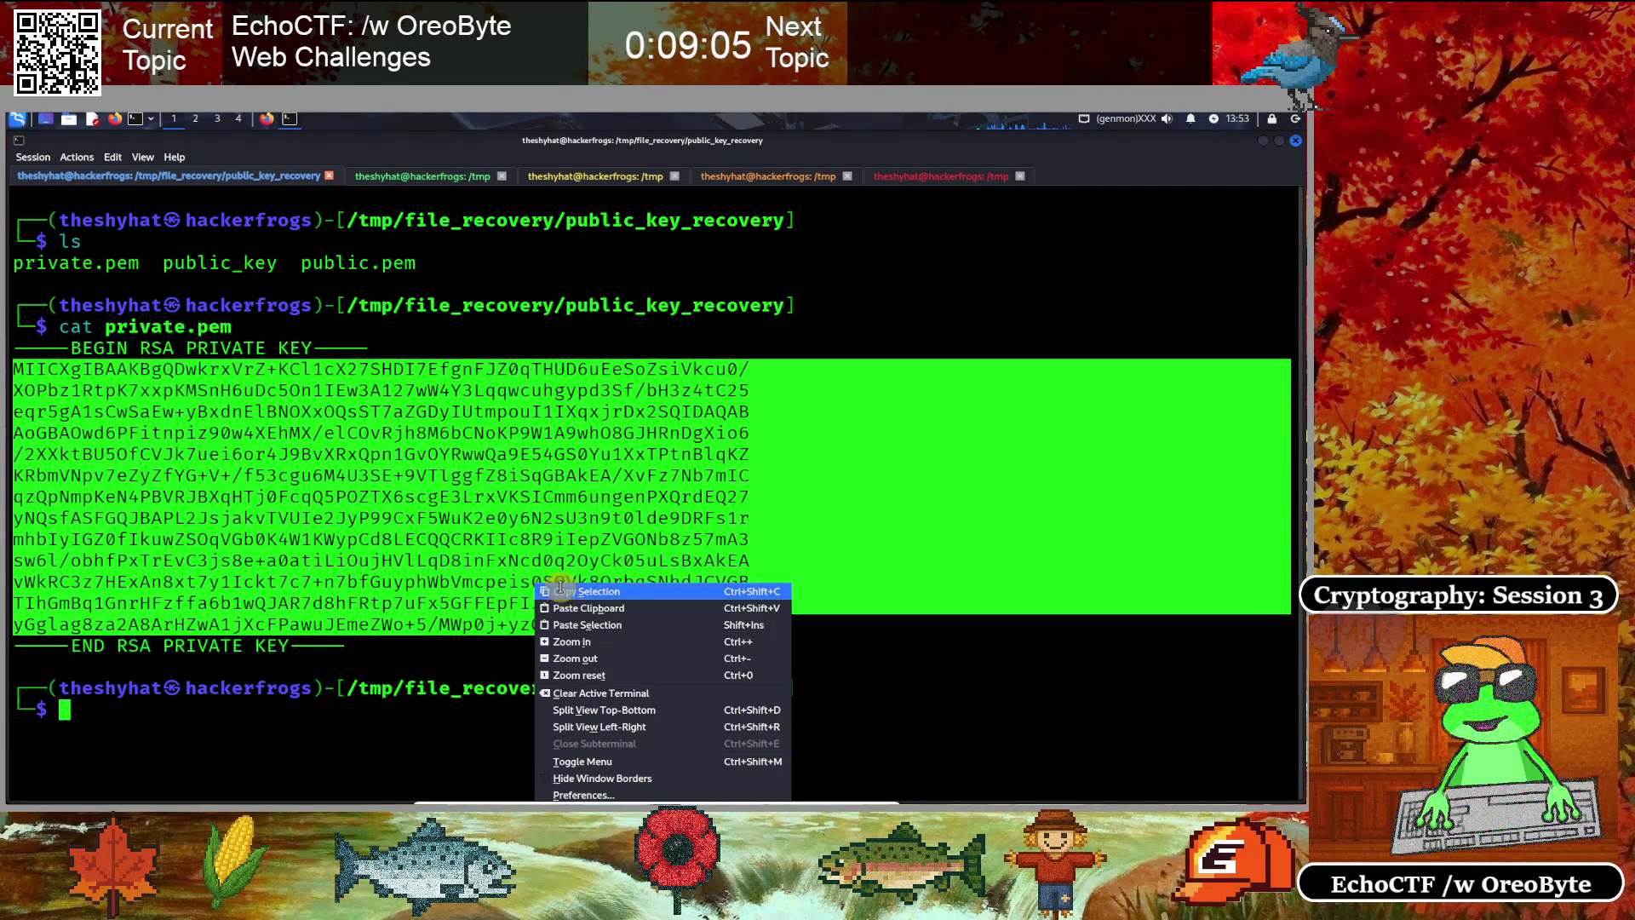
left_click(596, 592)
left_click(521, 586)
key("ctrl+shift+v")
key("Home")
key("ctrl+Right")
key("ctrl+Right")
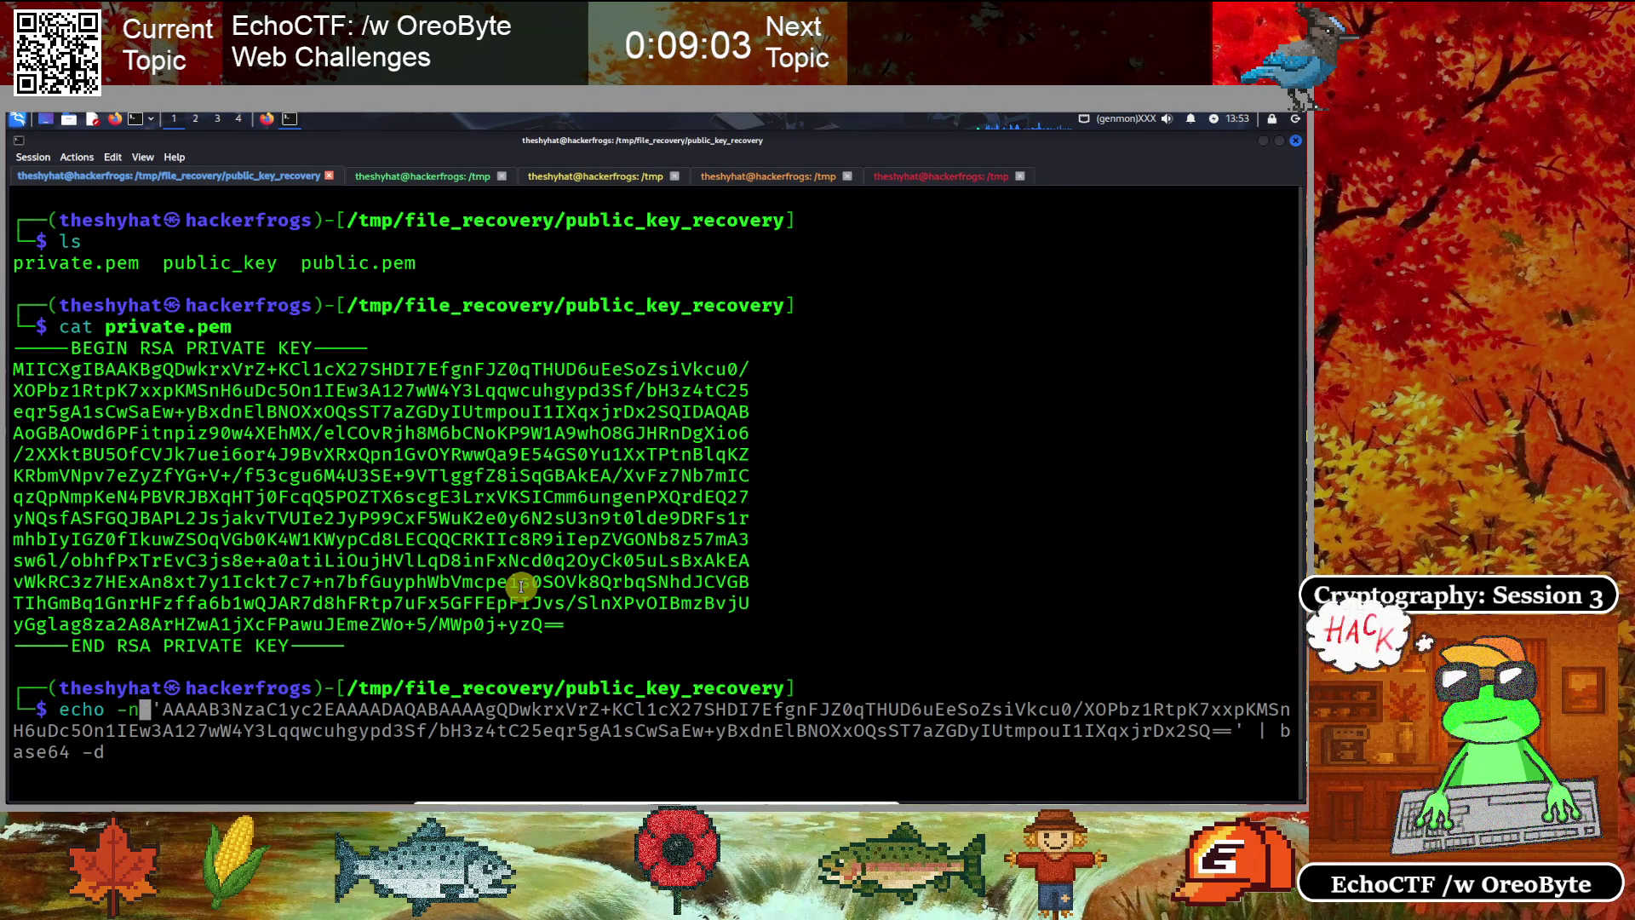
key("ctrl+k")
type("''")
key("ctrl+shift+v")
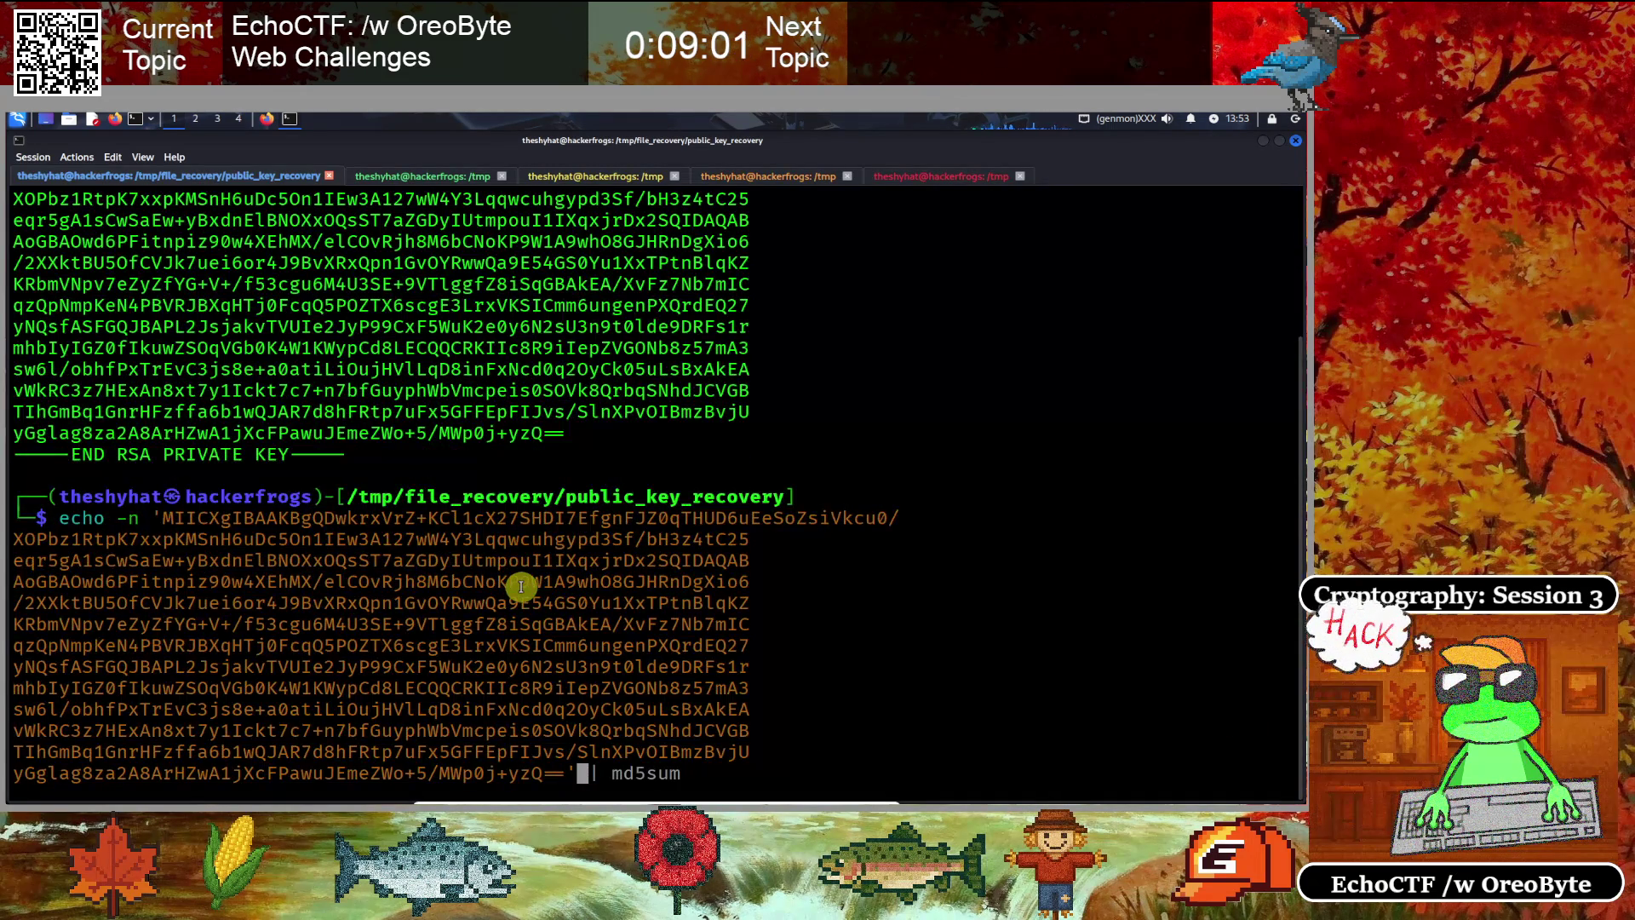
key("Right")
key("Right")
key("Right")
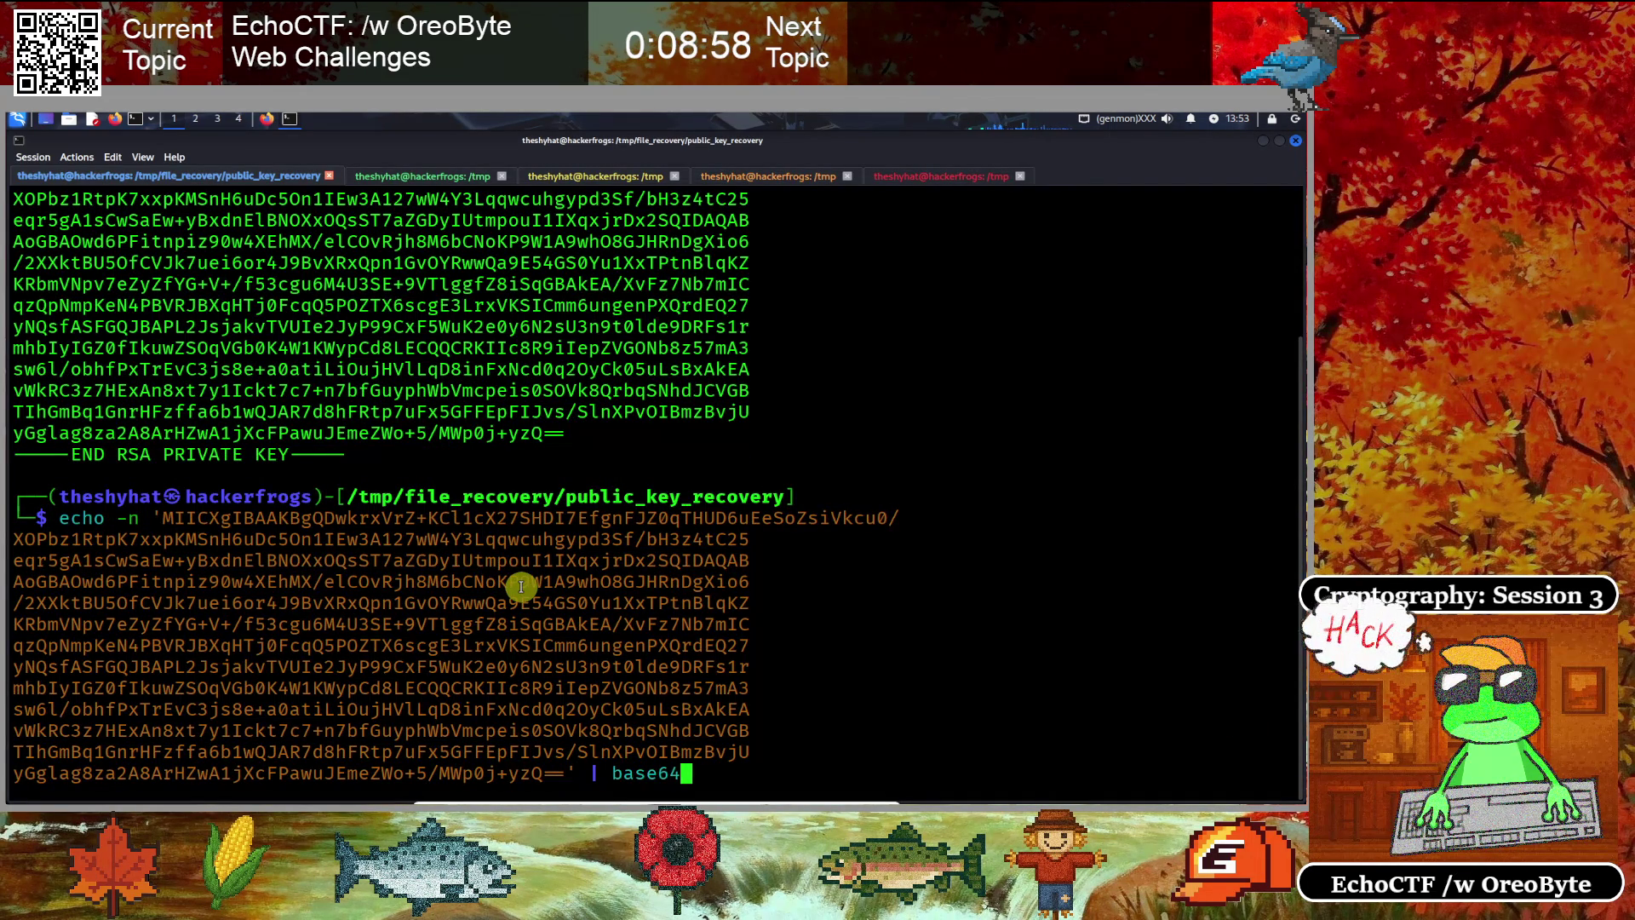
key("Return")
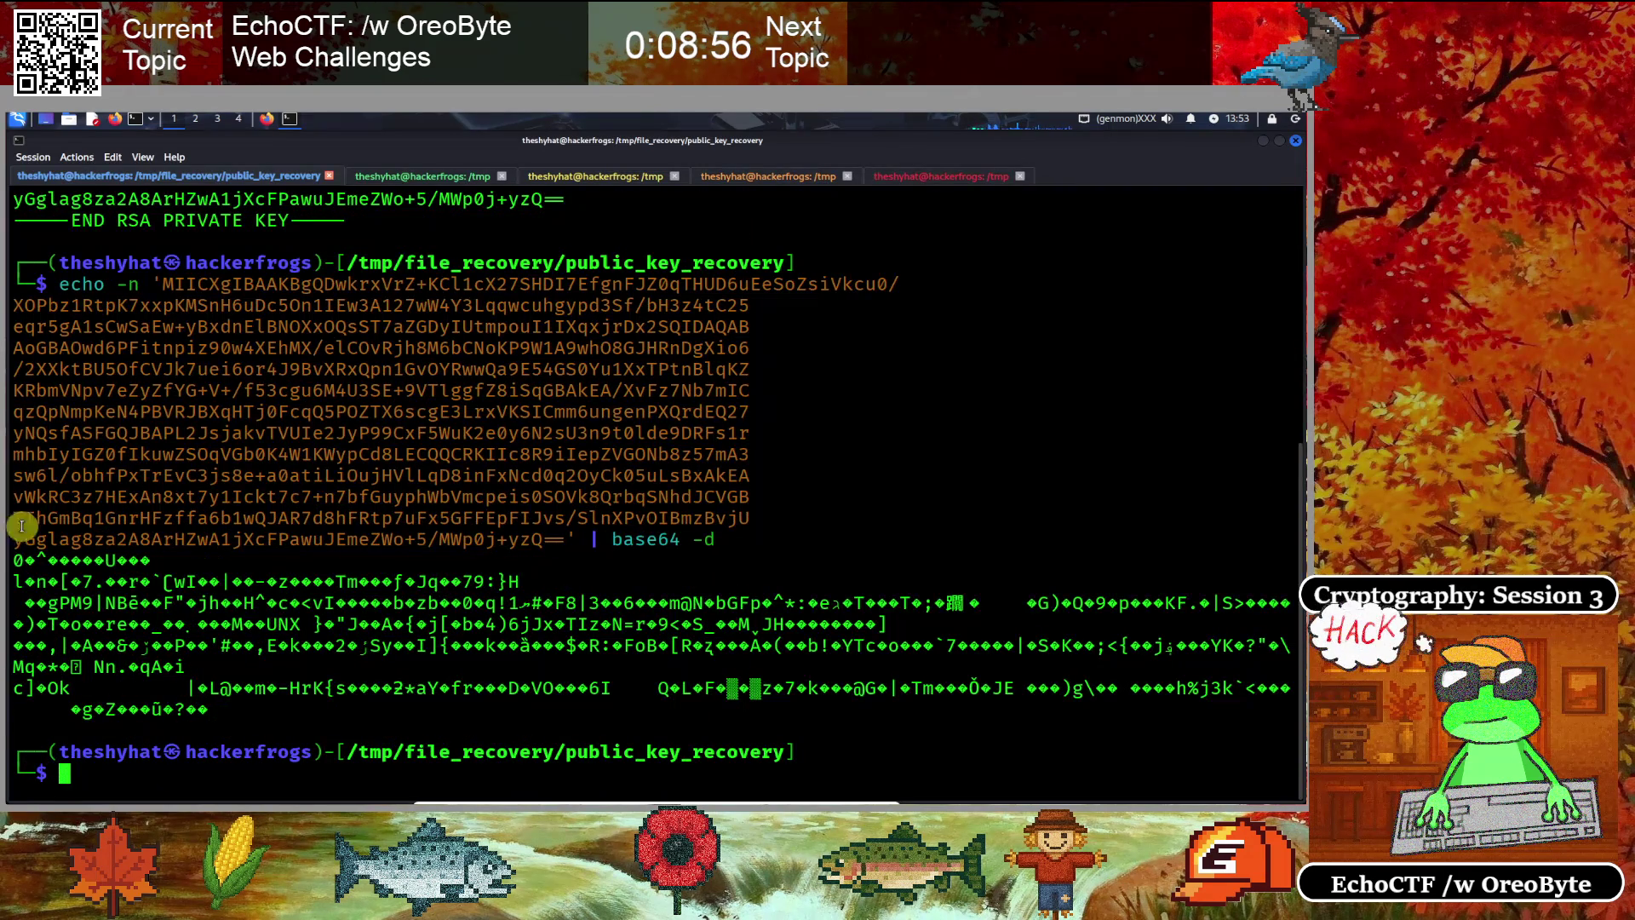
Pipe the decoded key to md5sum, getting f97a58da8daa3ce2b0b045423fd42c5d
key("Up")
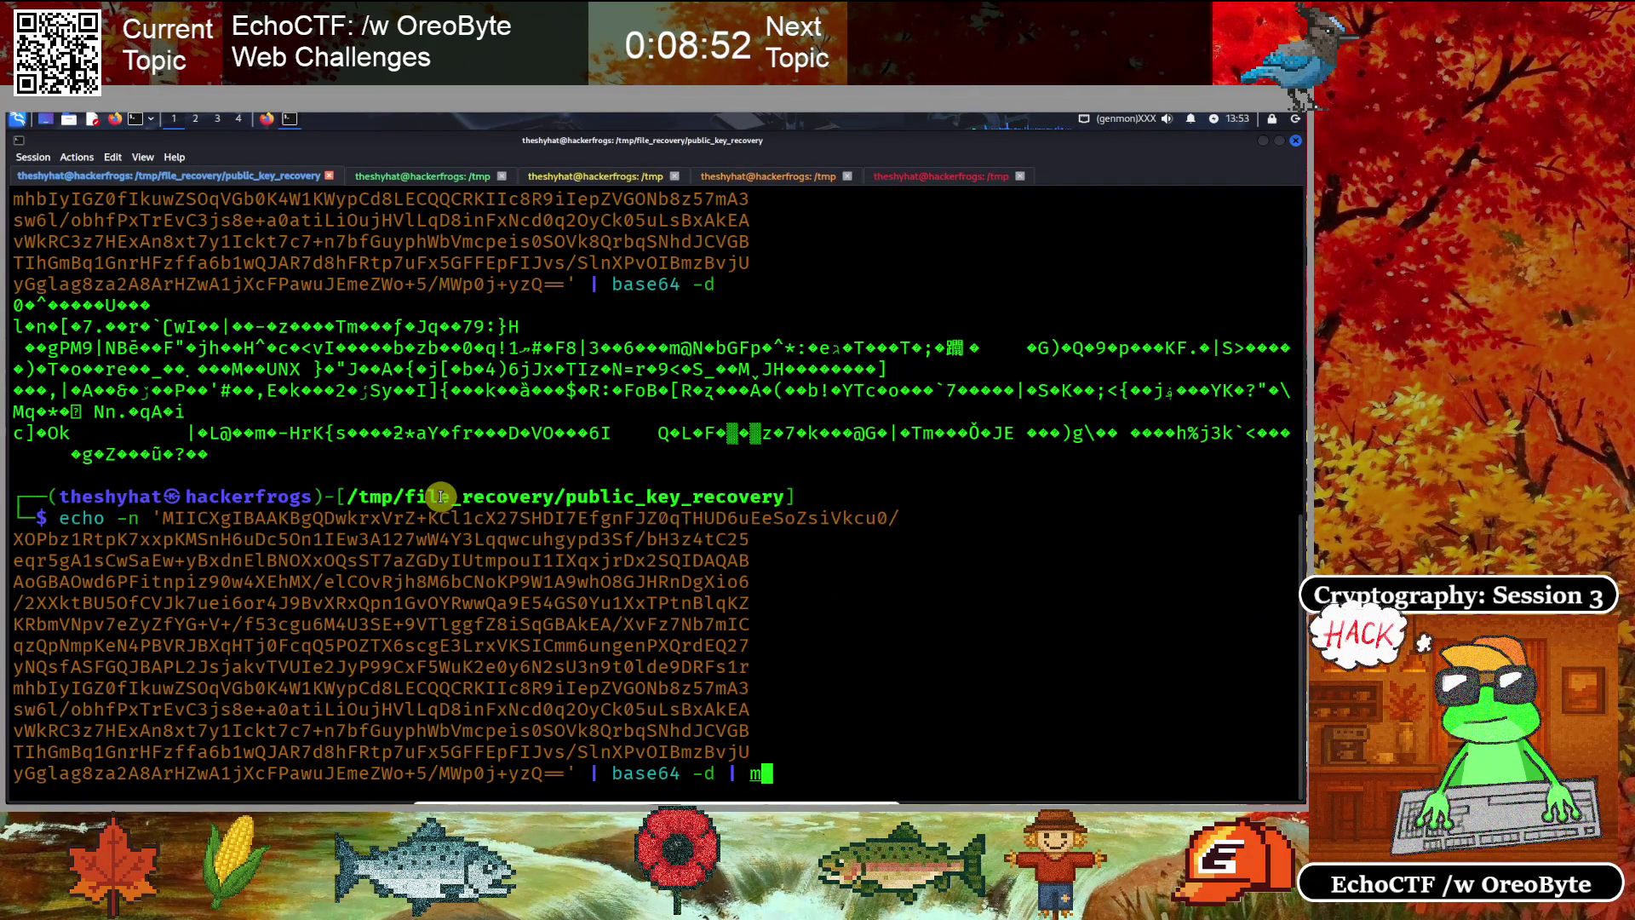
key("BackSpace")
key("BackSpace")
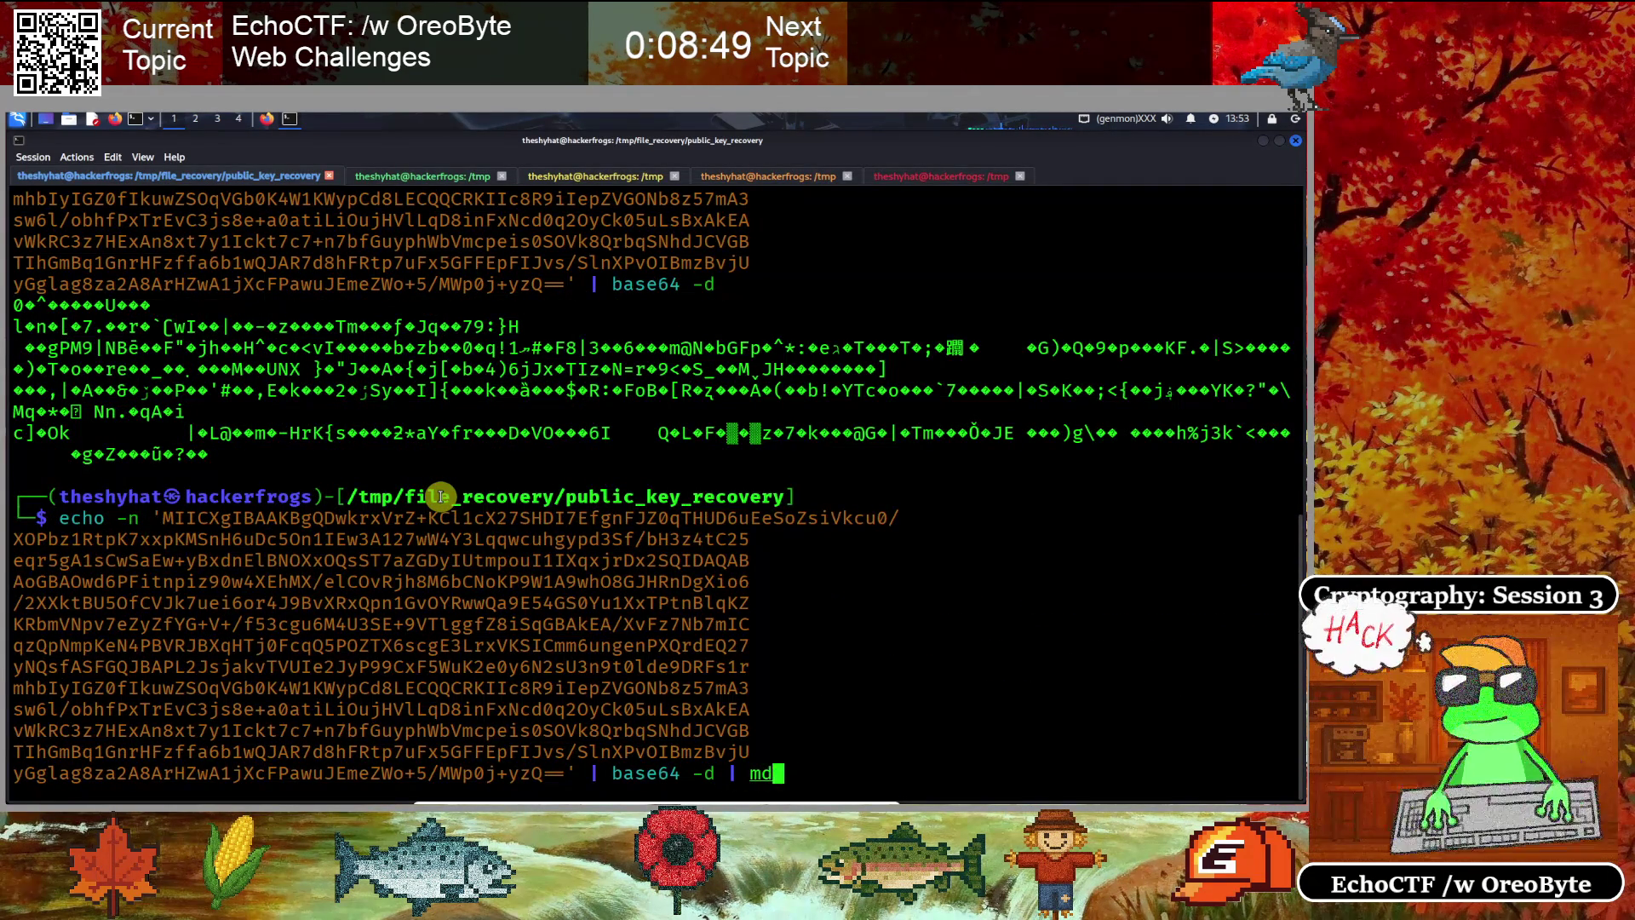
type("sum")
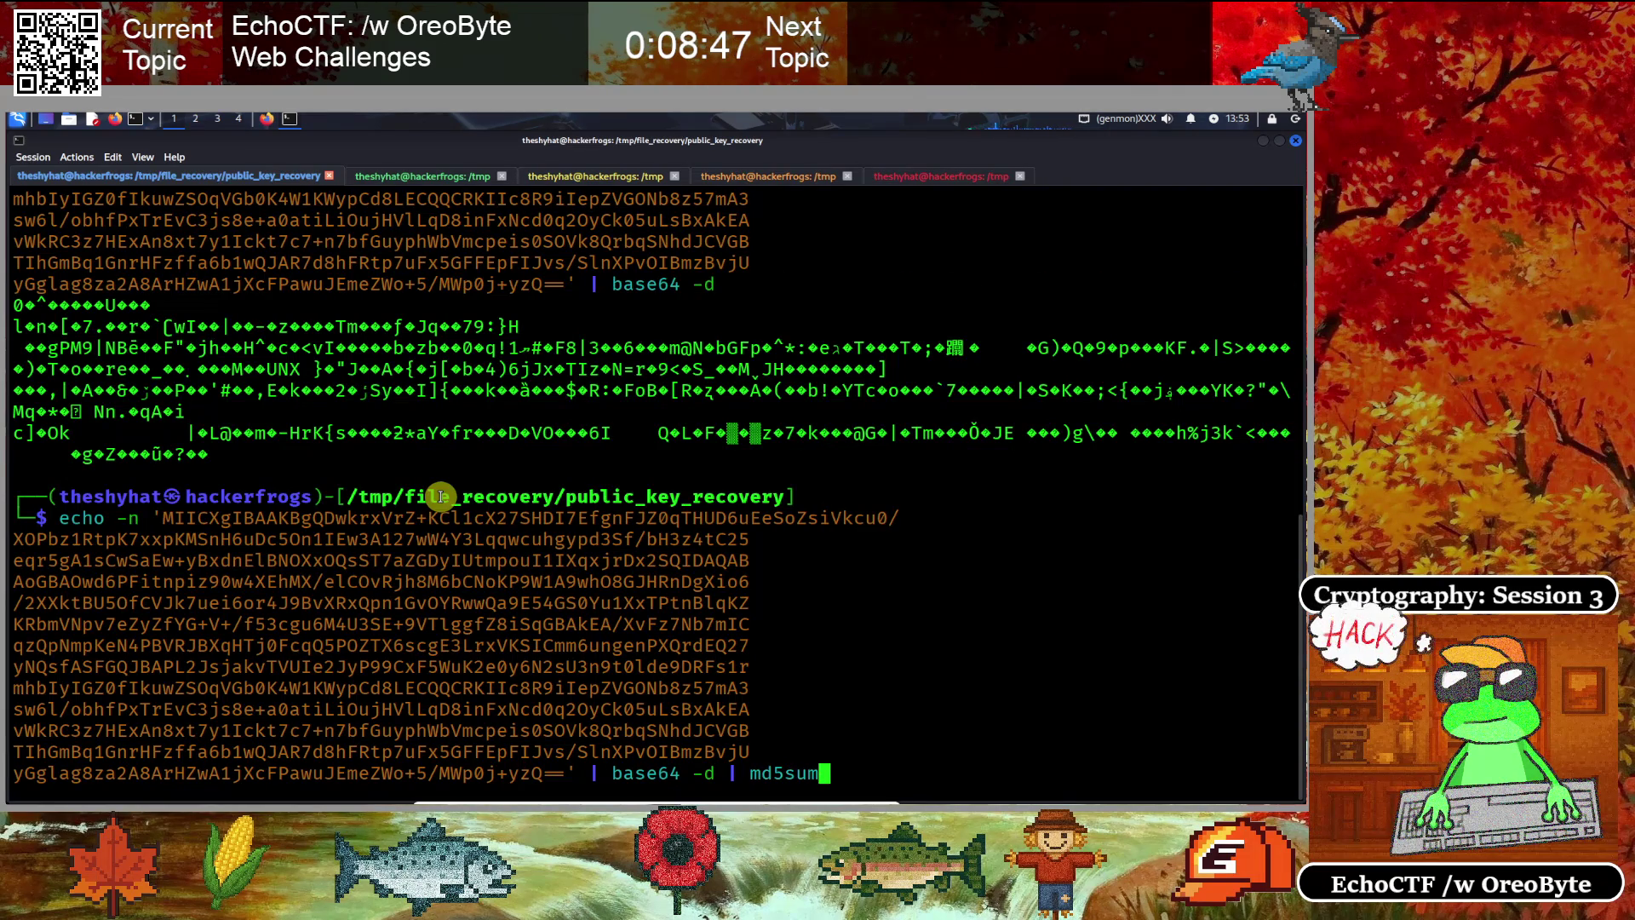
key("Return")
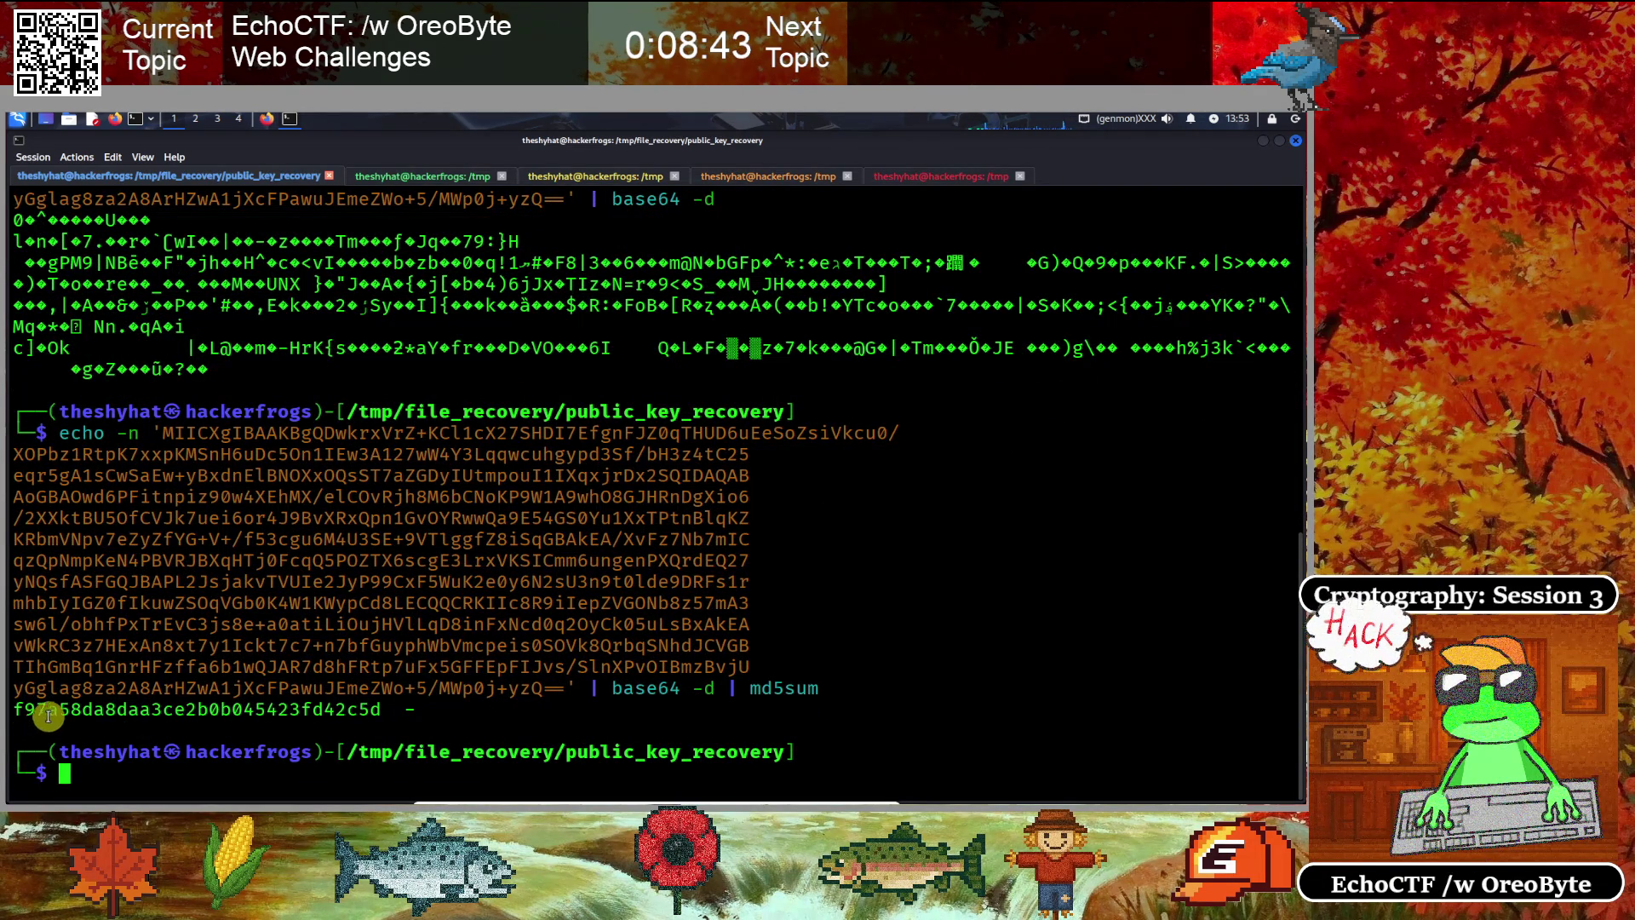
left_click(267, 119)
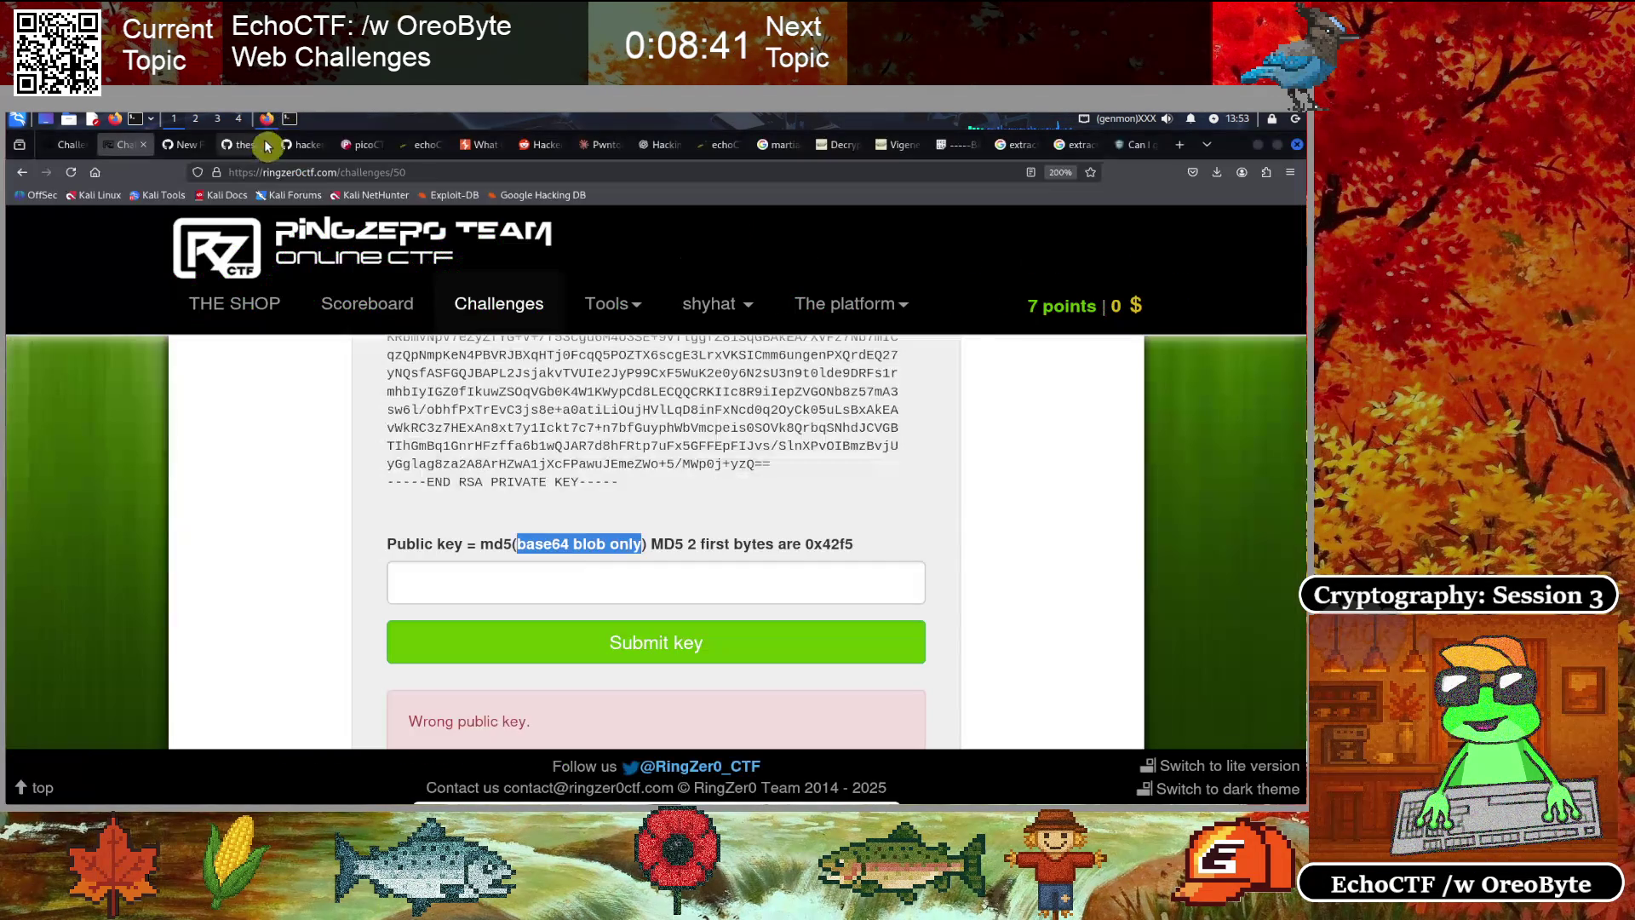
left_click(767, 548)
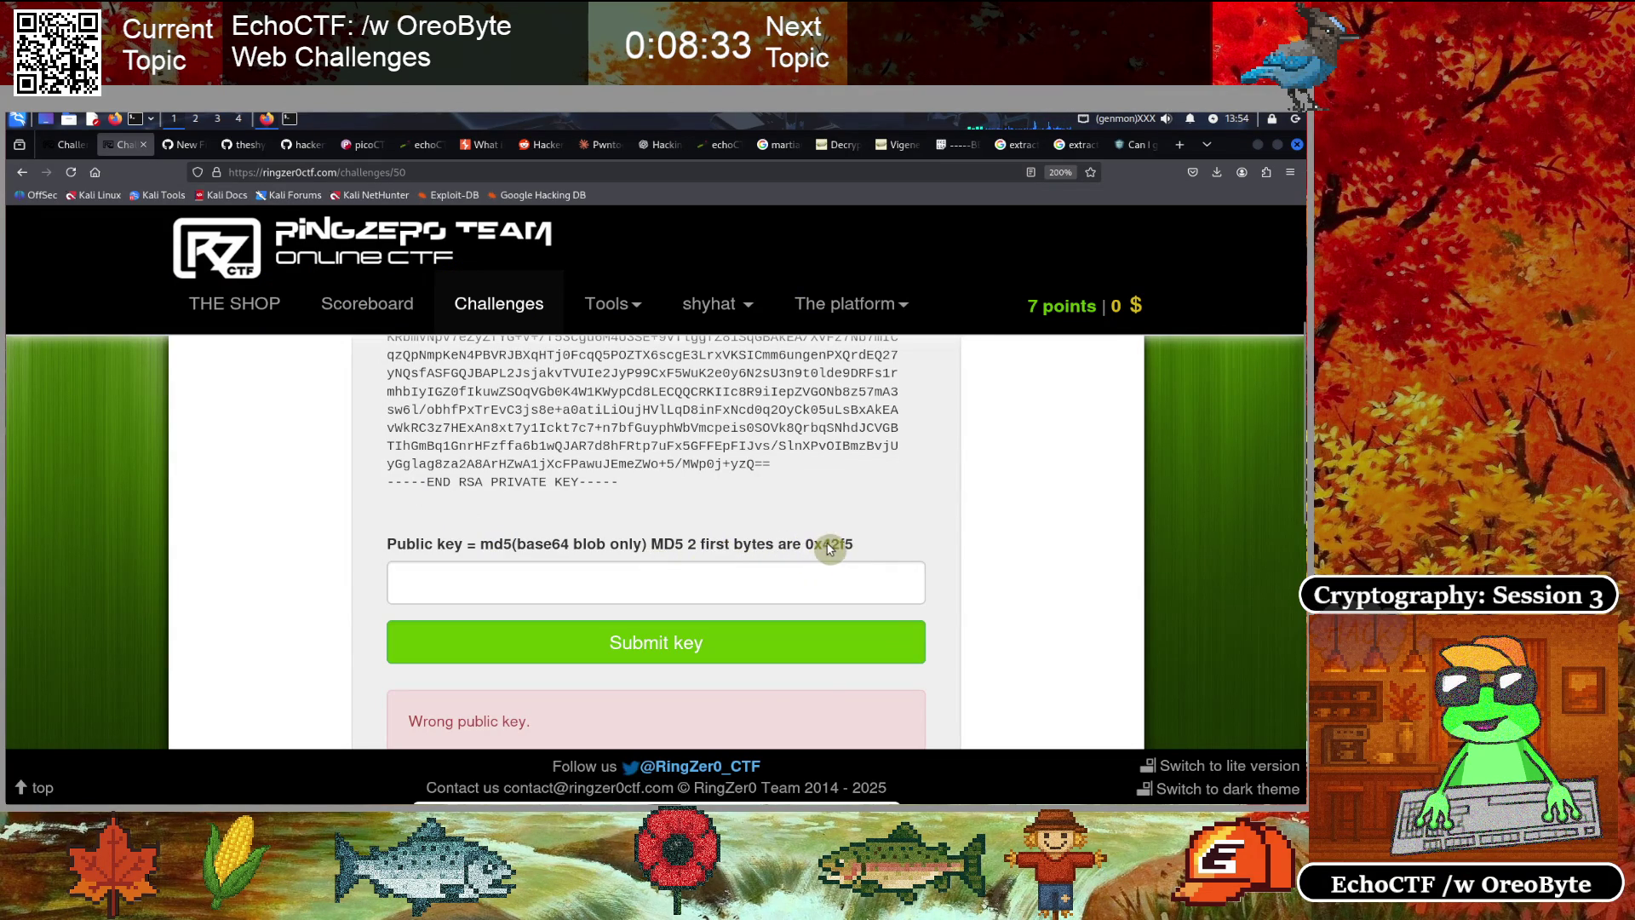
left_click_drag(839, 544, 823, 544)
left_click(182, 528)
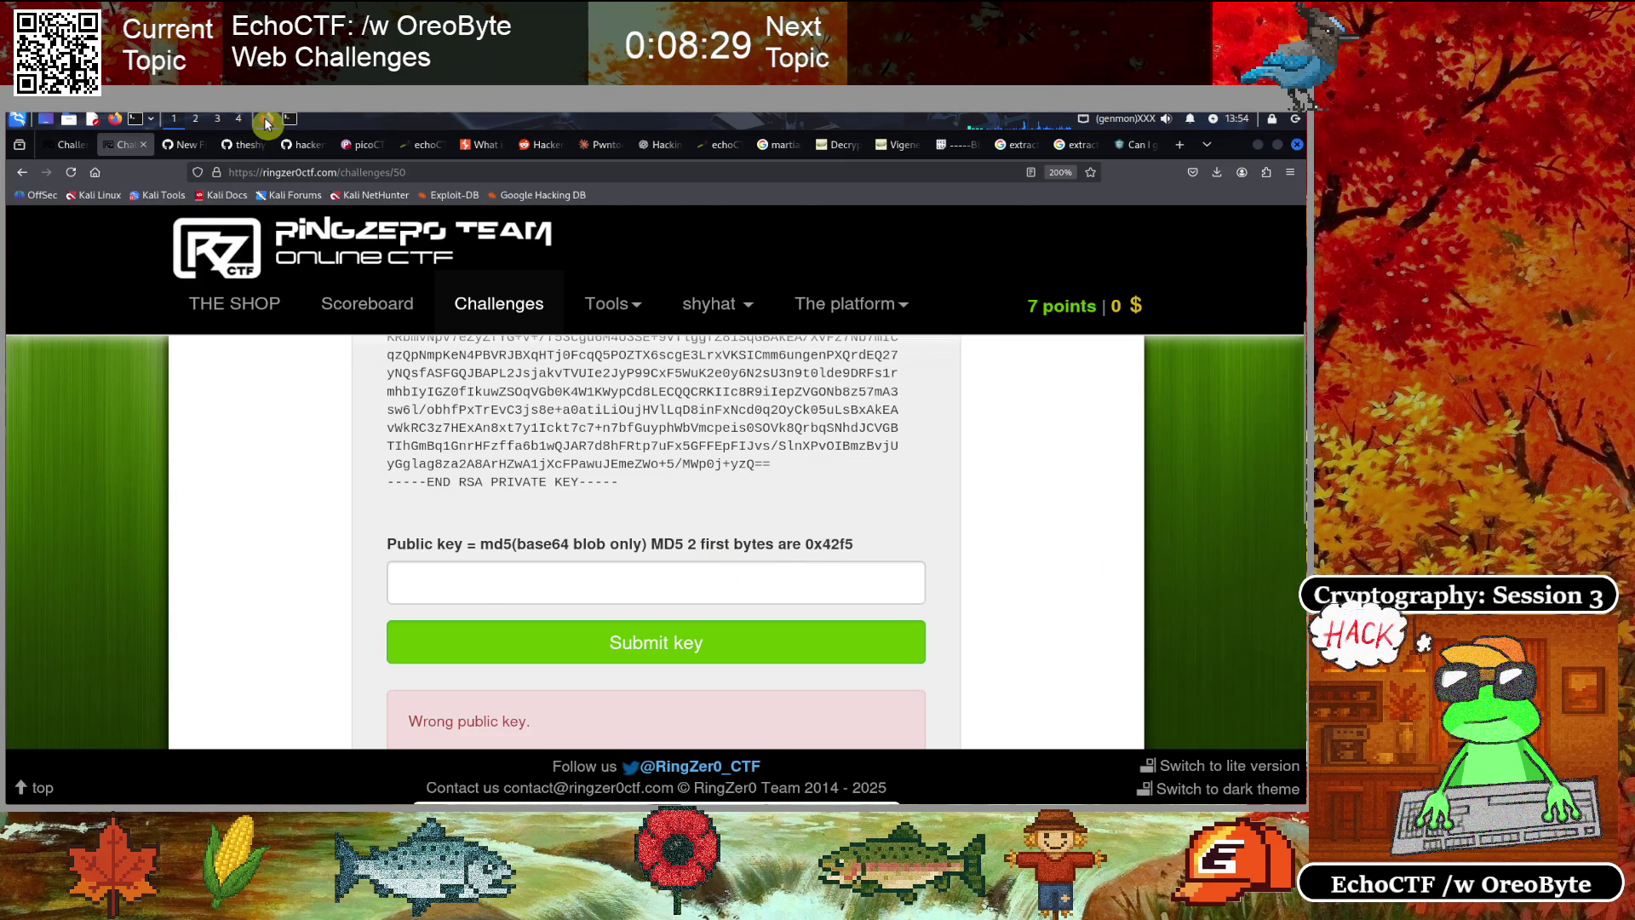
left_click(290, 119)
Drop base64 -d and MD5 the raw key text with echo -n, giving d69c3ae00ebe762043aa18d65d44c964
key("Up")
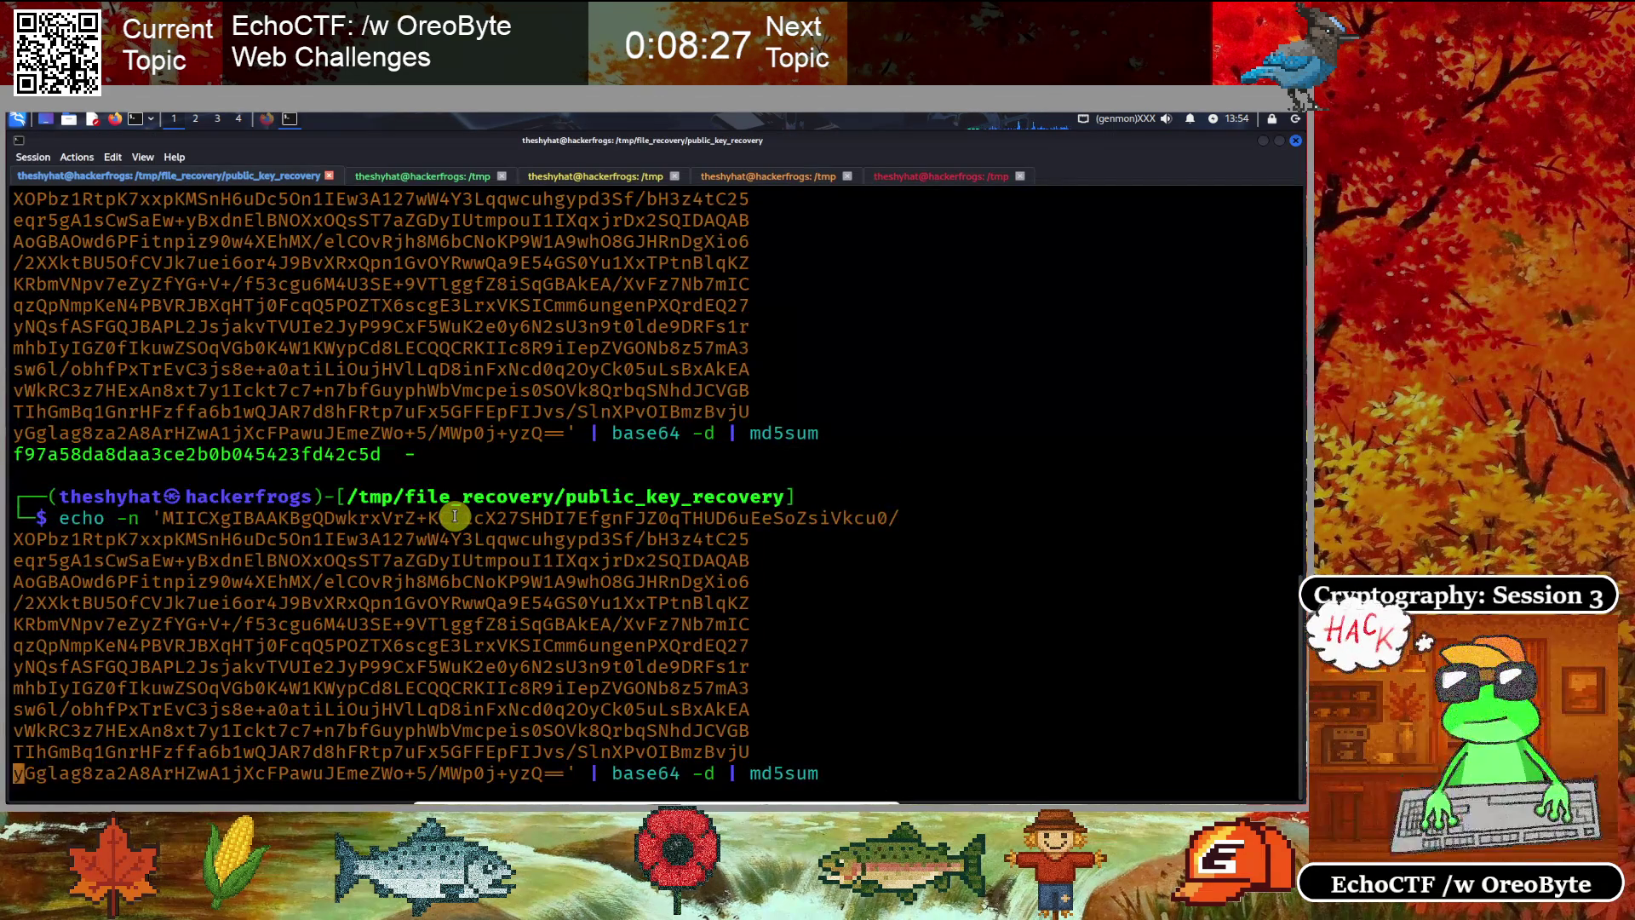
key("ctrl+Left")
key("ctrl+Left")
key("BackSpace")
key("BackSpace")
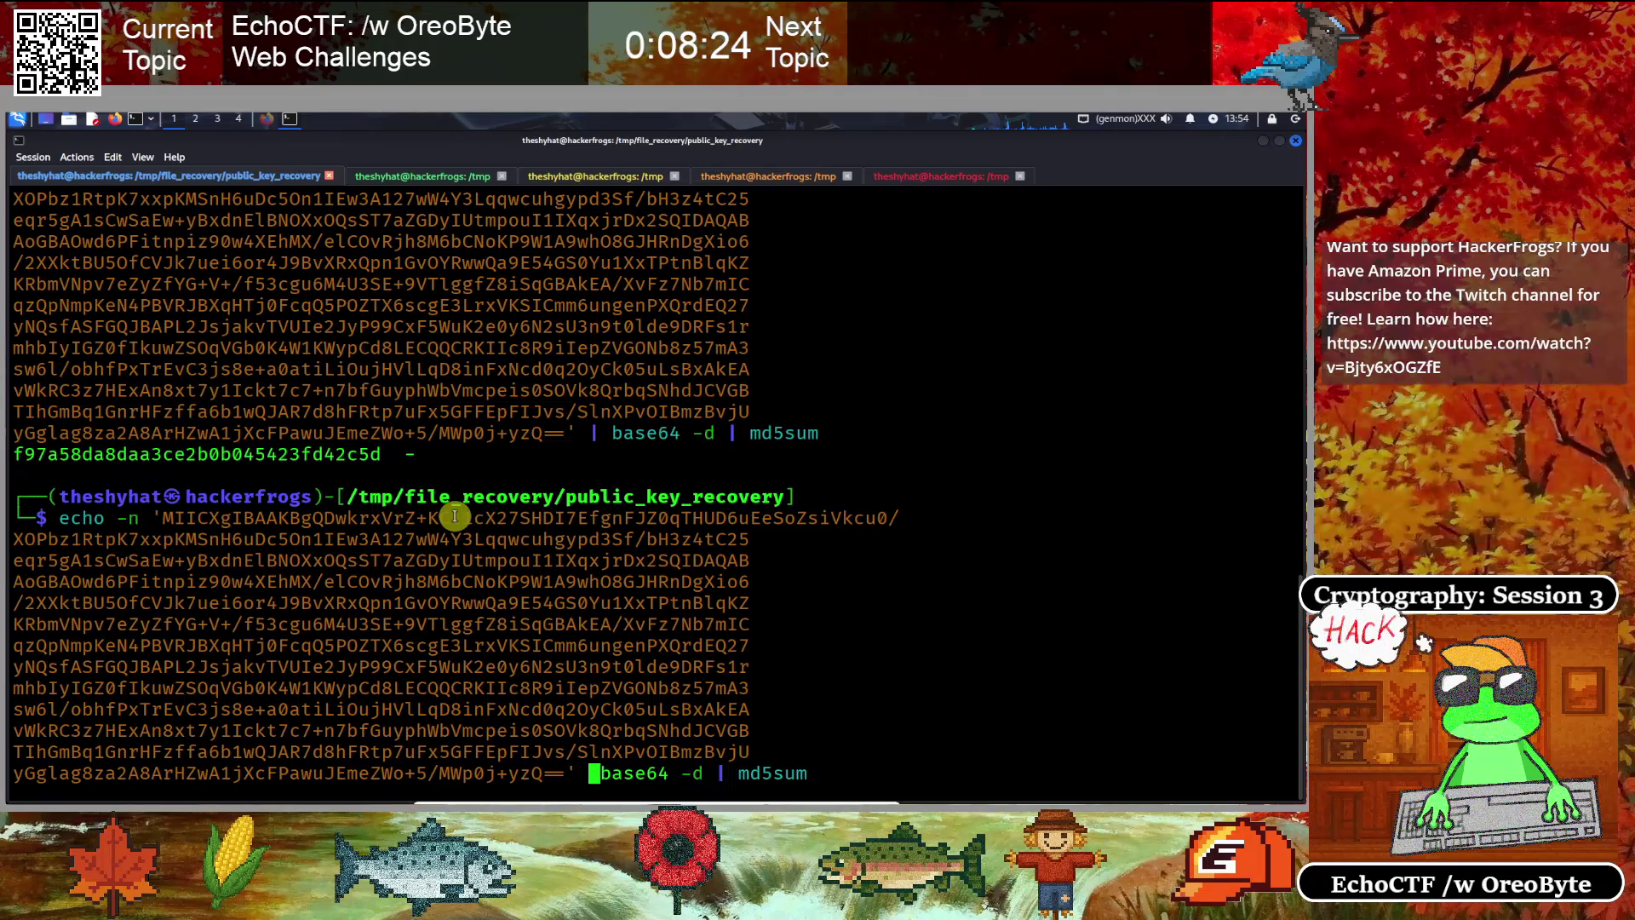
key("Delete")
key("Delete")
key("Delete")
type("|")
key("Return")
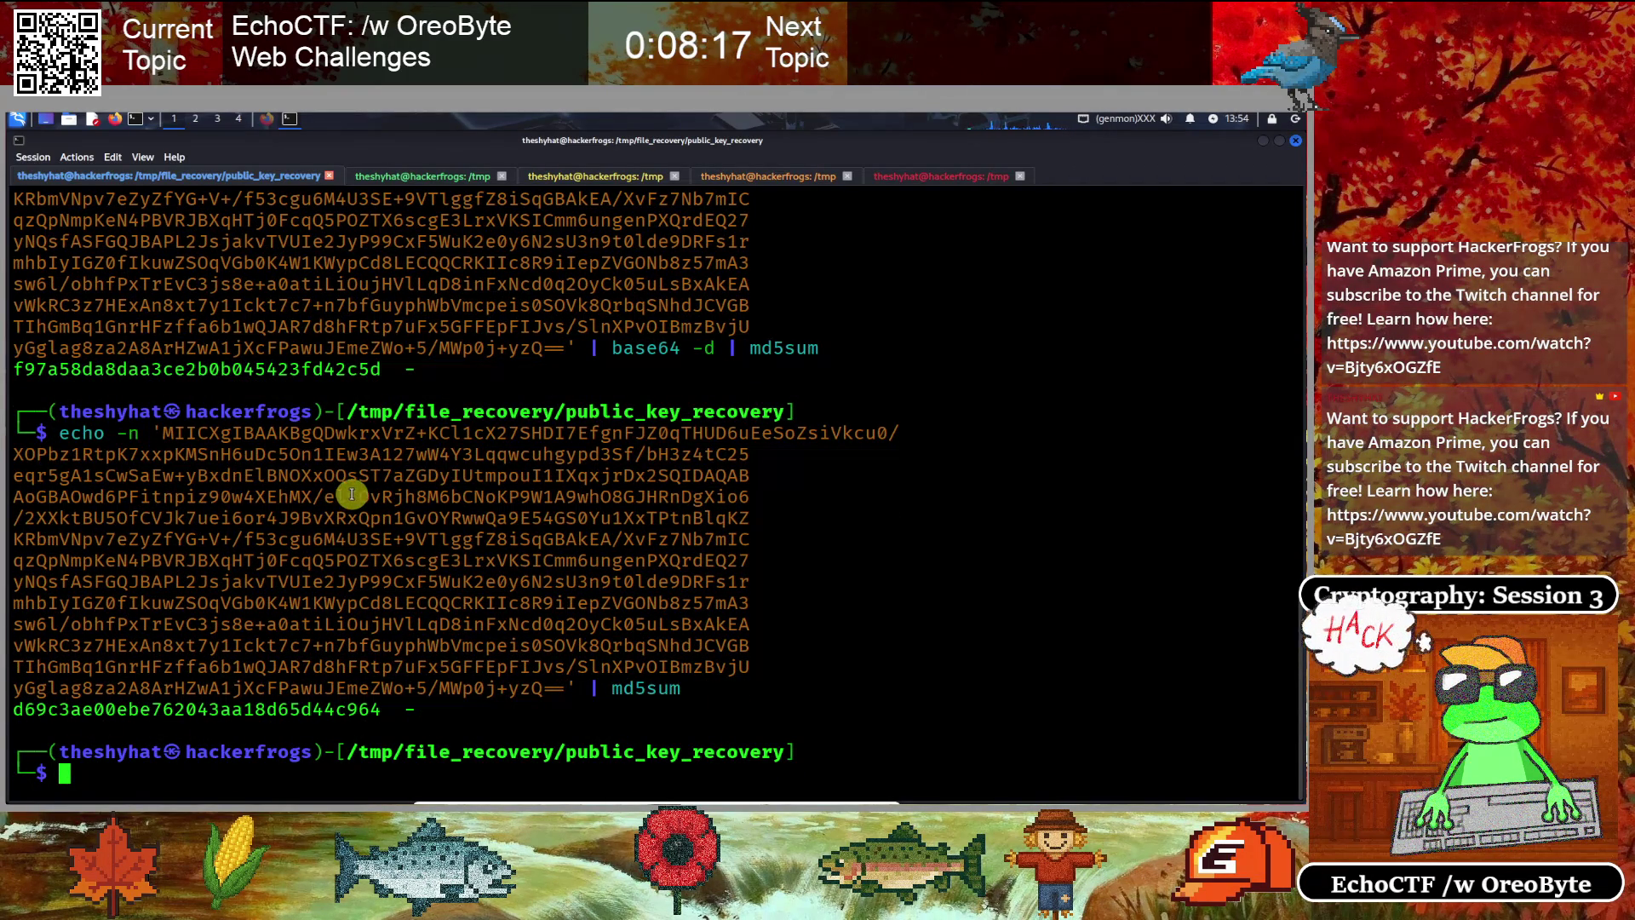
Remove -n and rehash the key text with its newline, giving 9c52d884ac8eb52378ac23553c4616e3
key("Up")
key("Left")
key("Left")
key("Left")
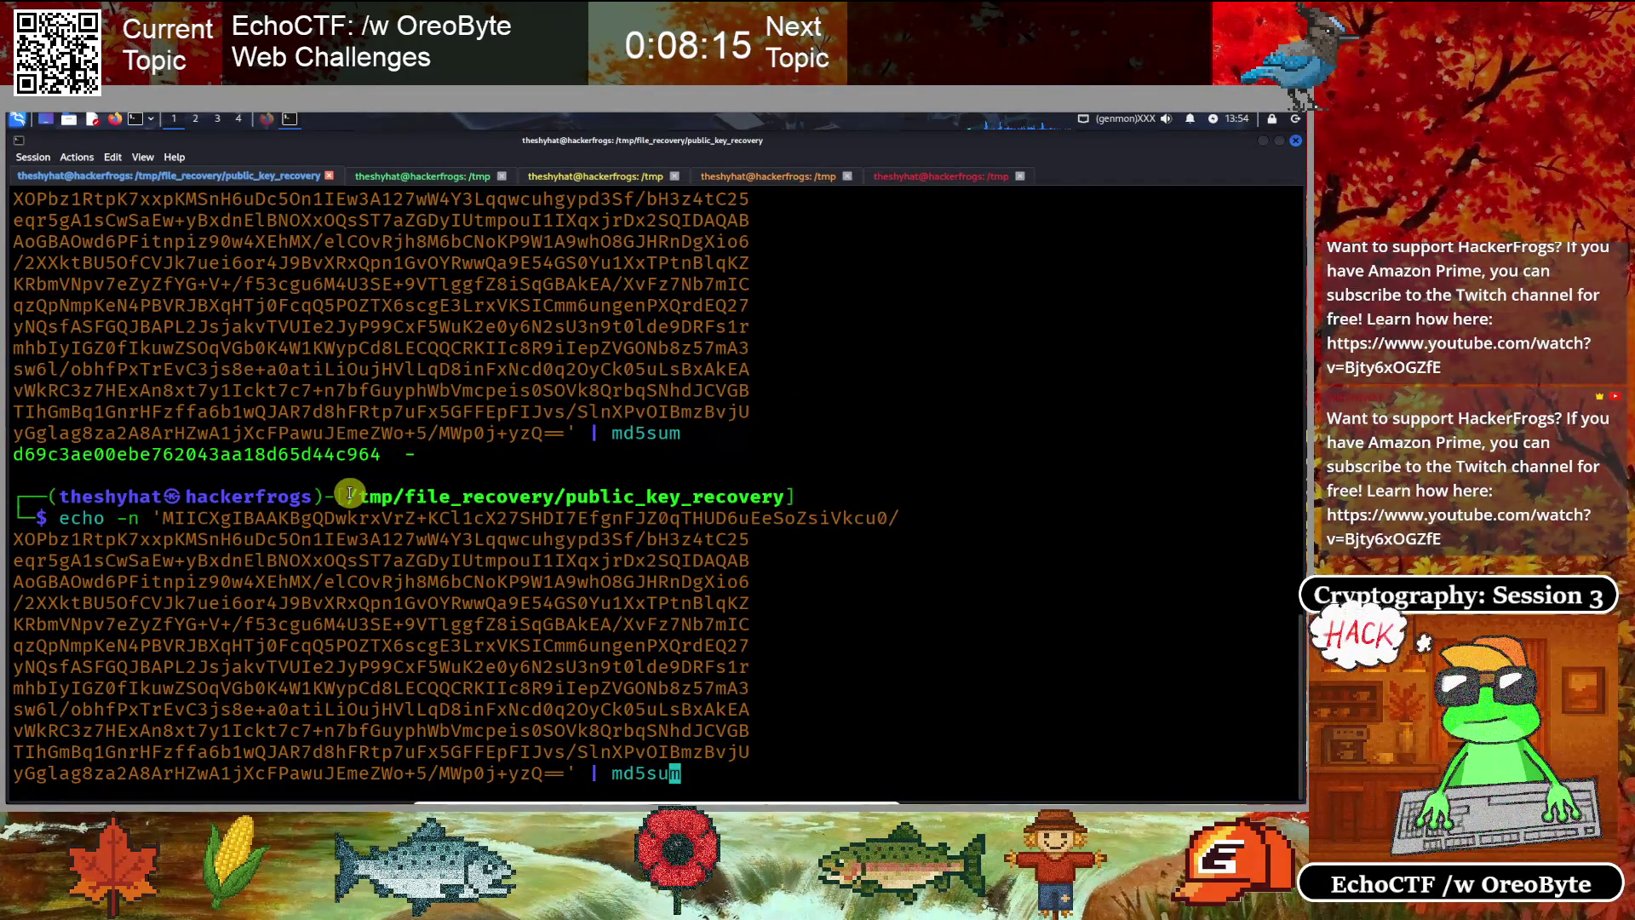
key("Left")
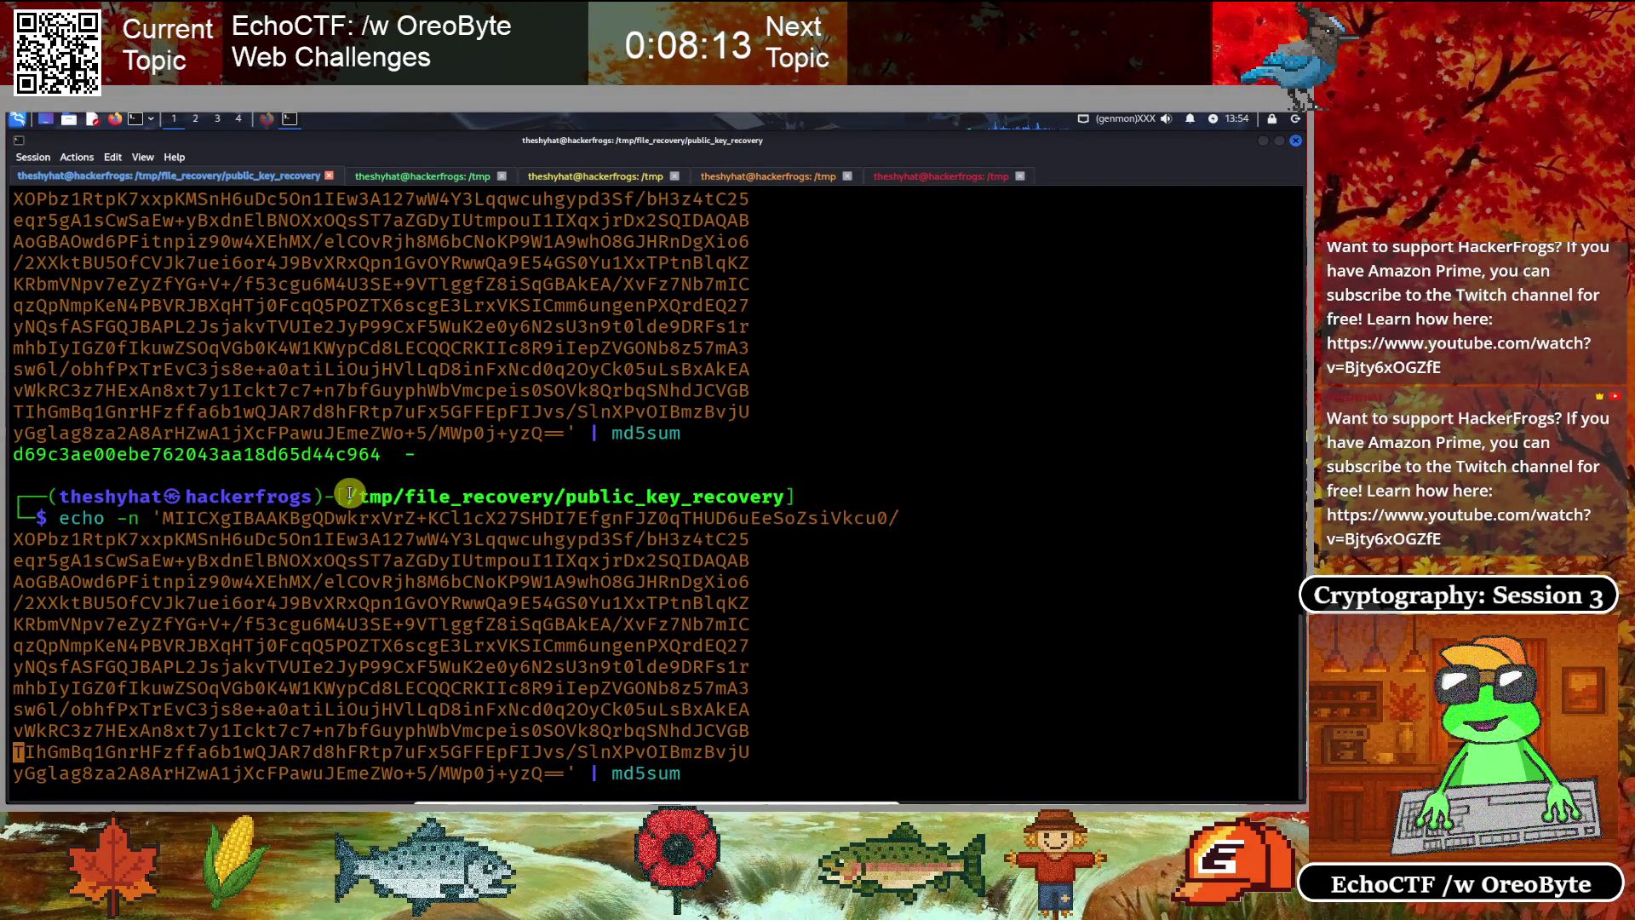
key("Up")
key("Up")
key("Up")
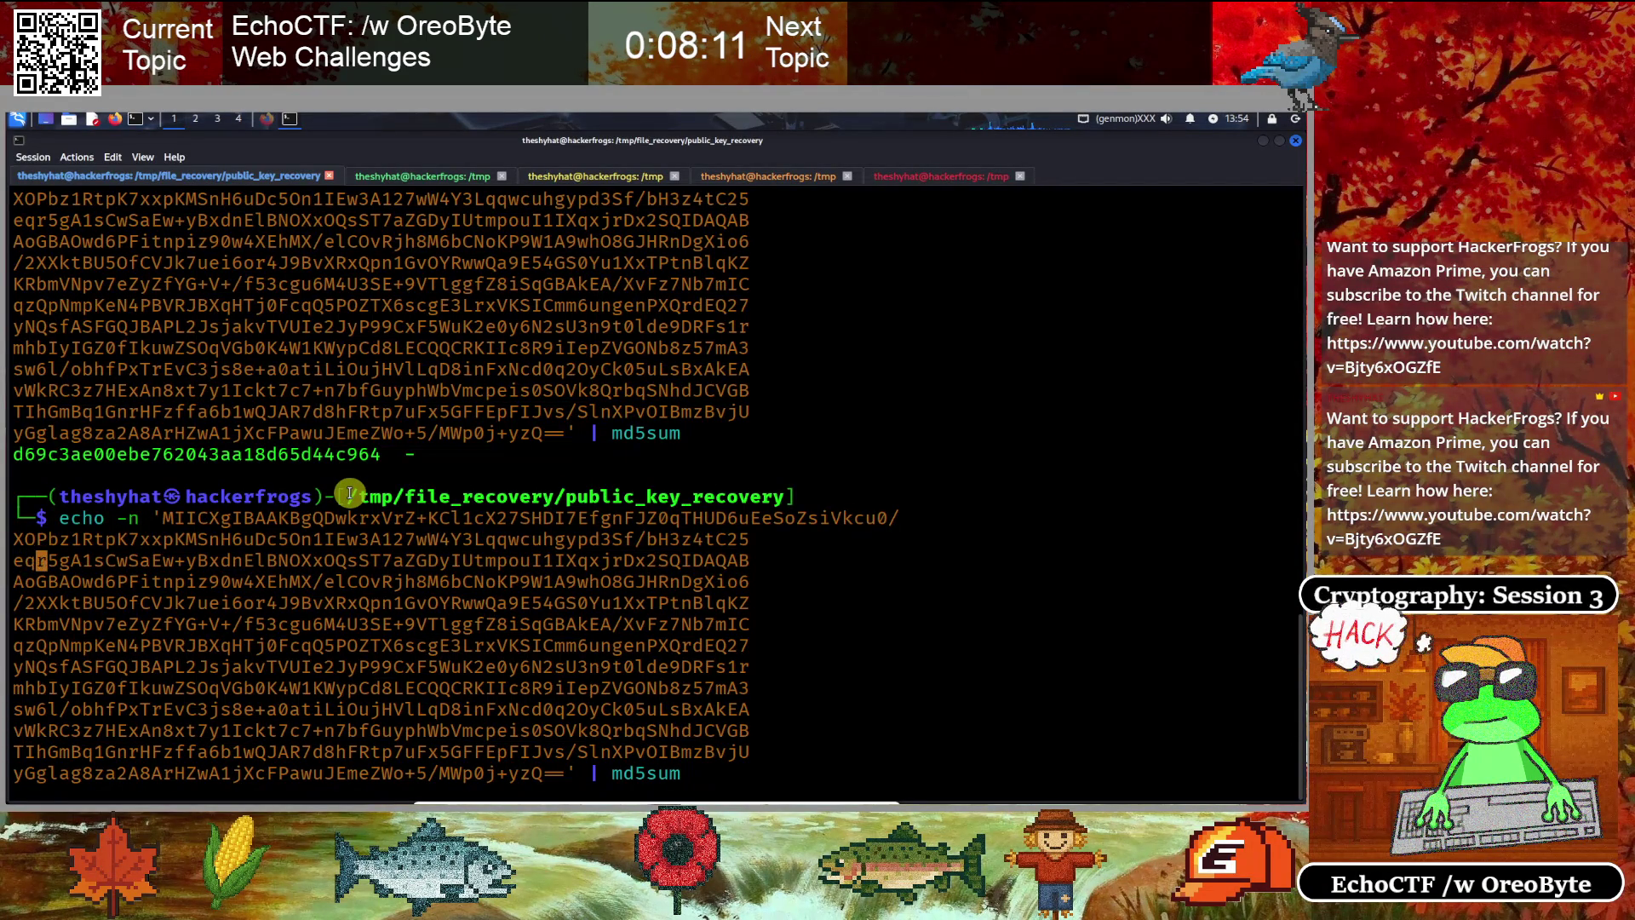
key("Up")
key("Right")
key("Right")
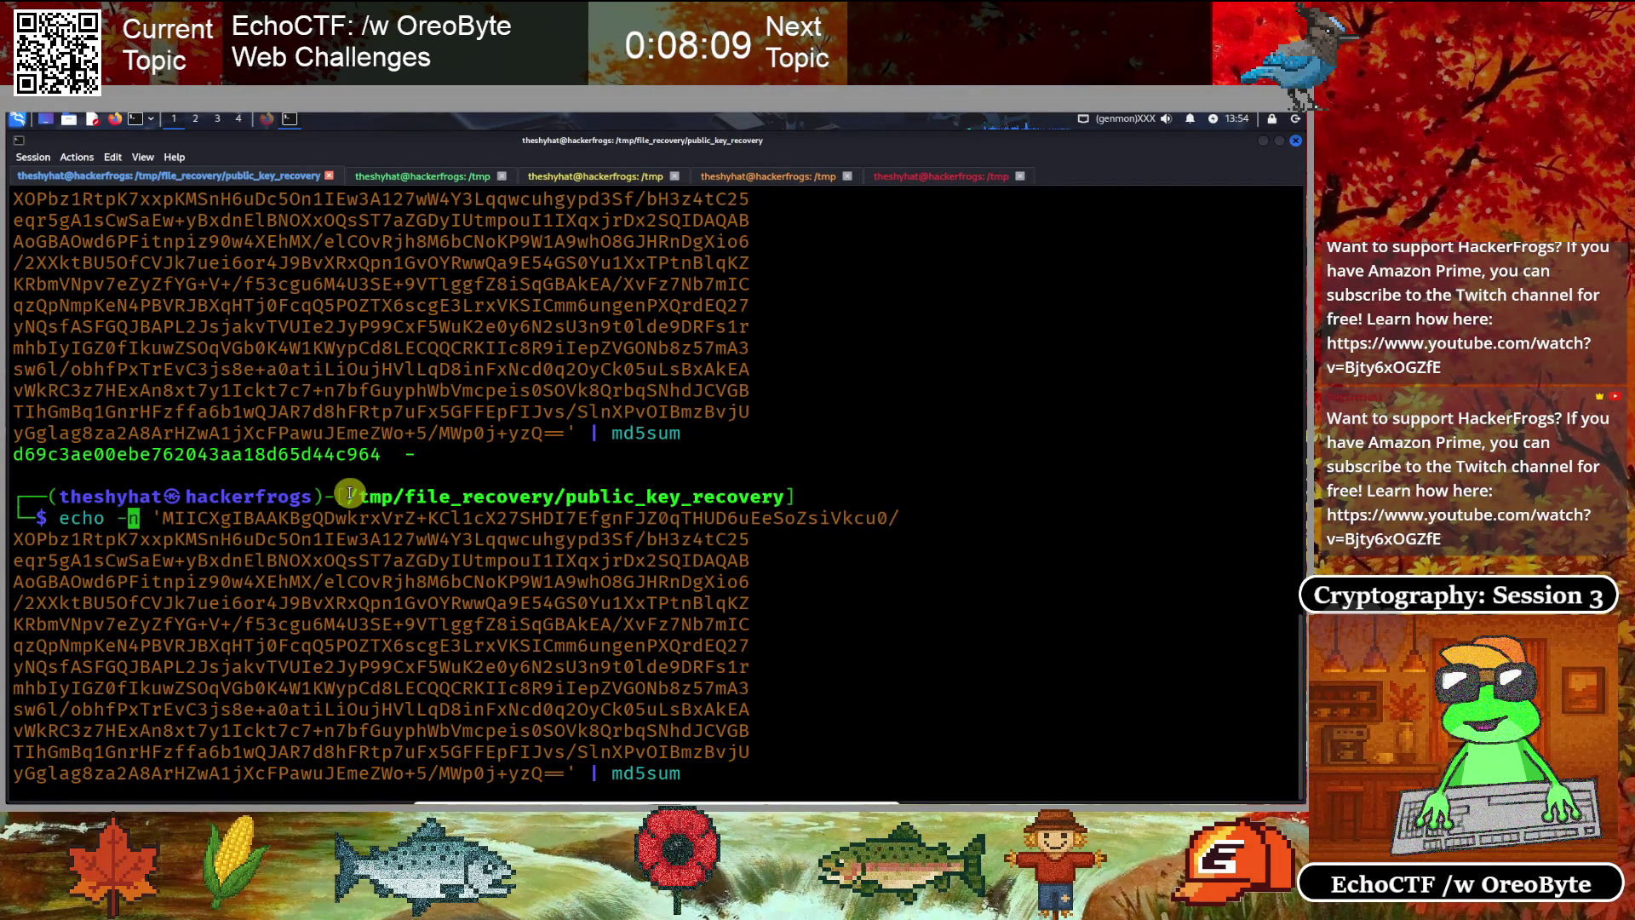
key("Delete")
key("Delete")
key("Delete")
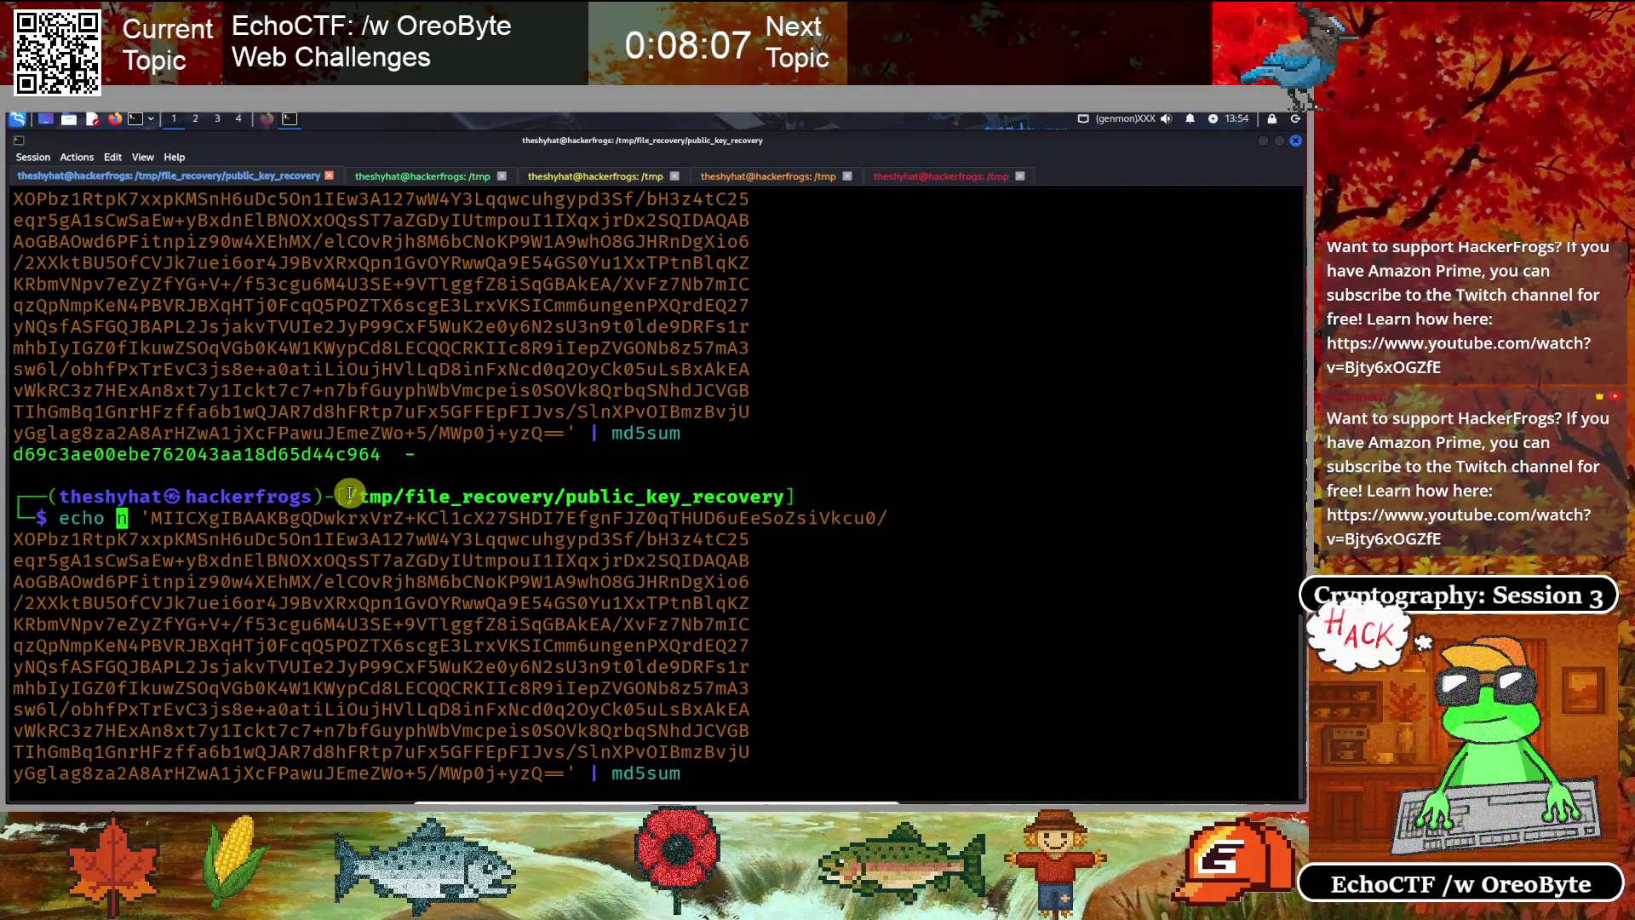
key("End")
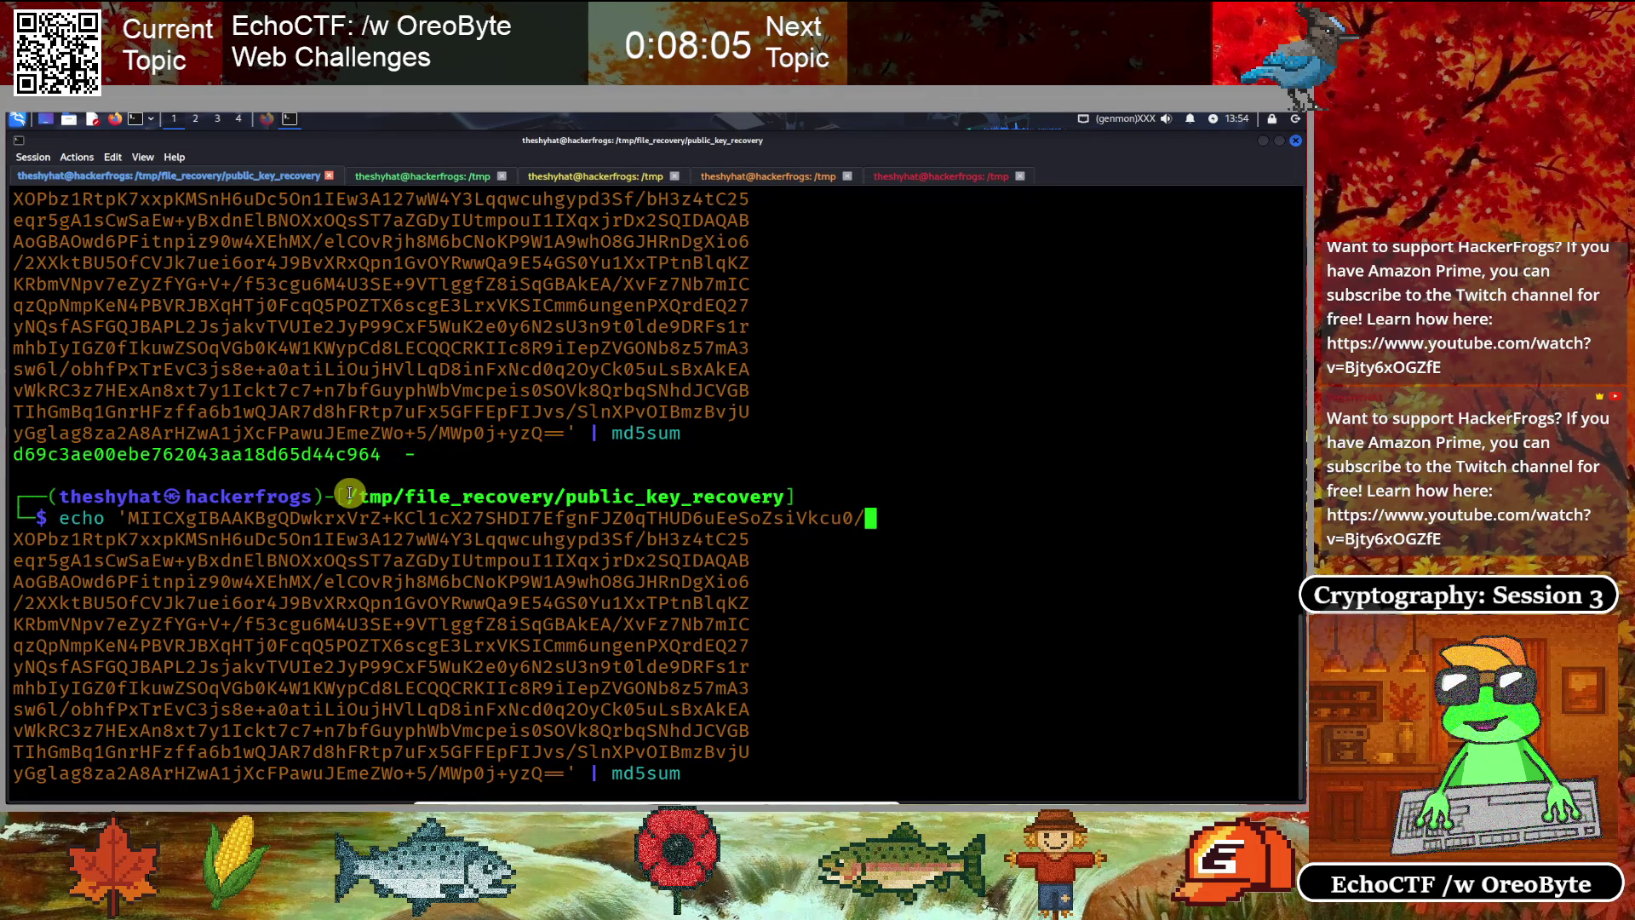
key("Return")
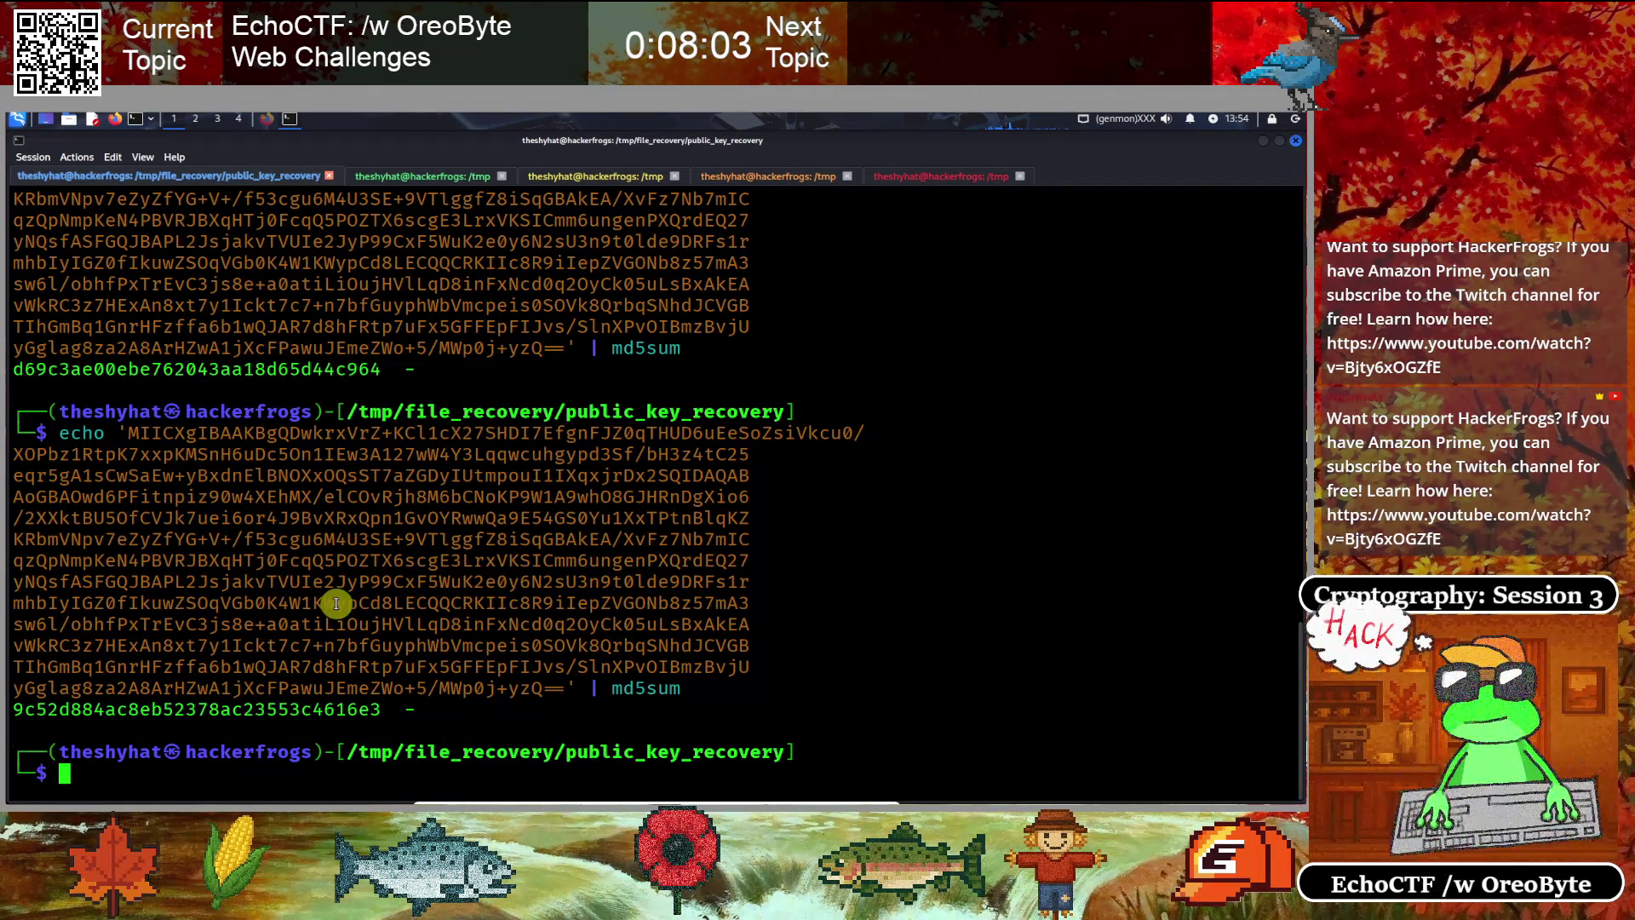
Search the command history for the earlier command that opens private.pem
mouse_move(129, 433)
left_mouse_down()
mouse_move(340, 642)
mouse_move(494, 639)
mouse_move(542, 601)
left_mouse_up()
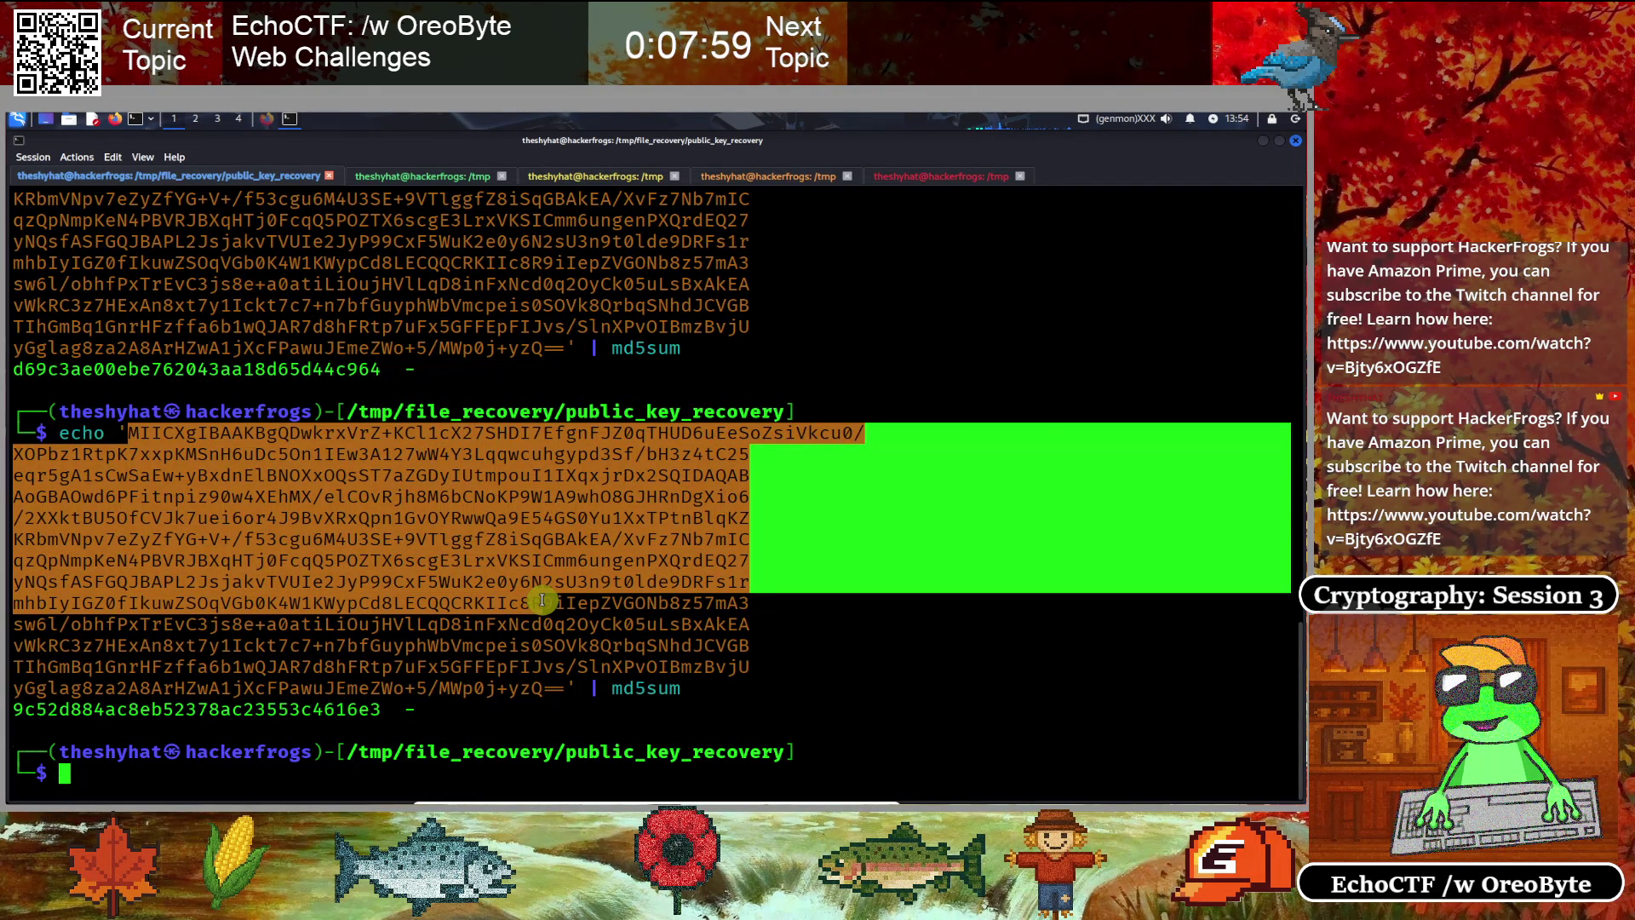
left_click(542, 601)
key("Up")
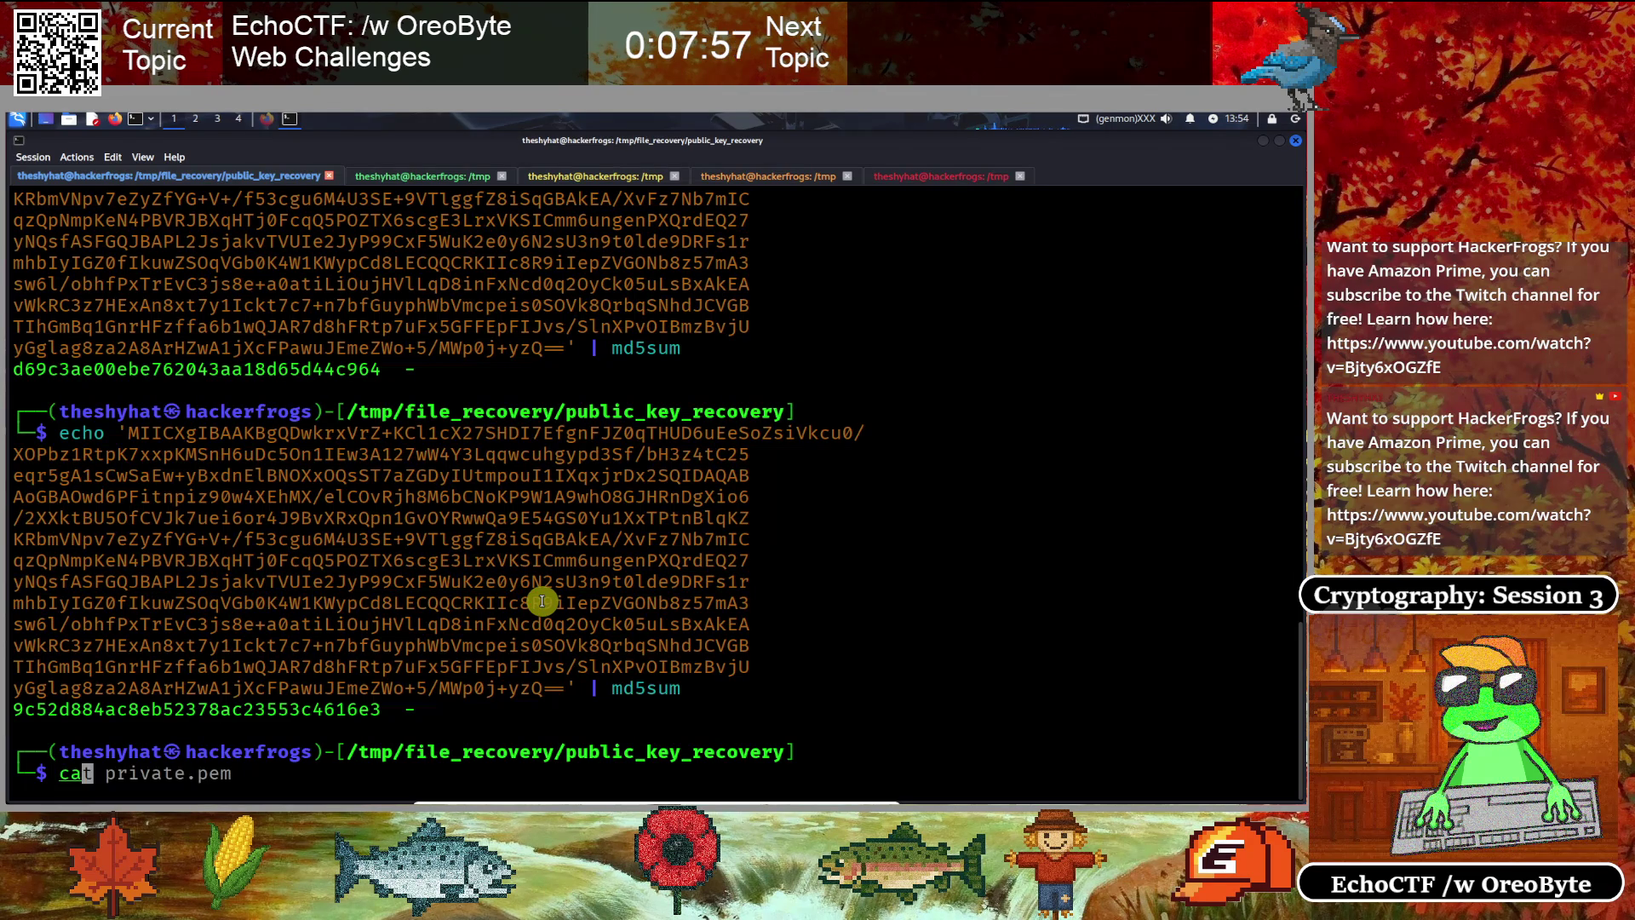
key("Down")
key("Up")
key("Down")
key("Up")
key("Right")
key("Right")
key("Right")
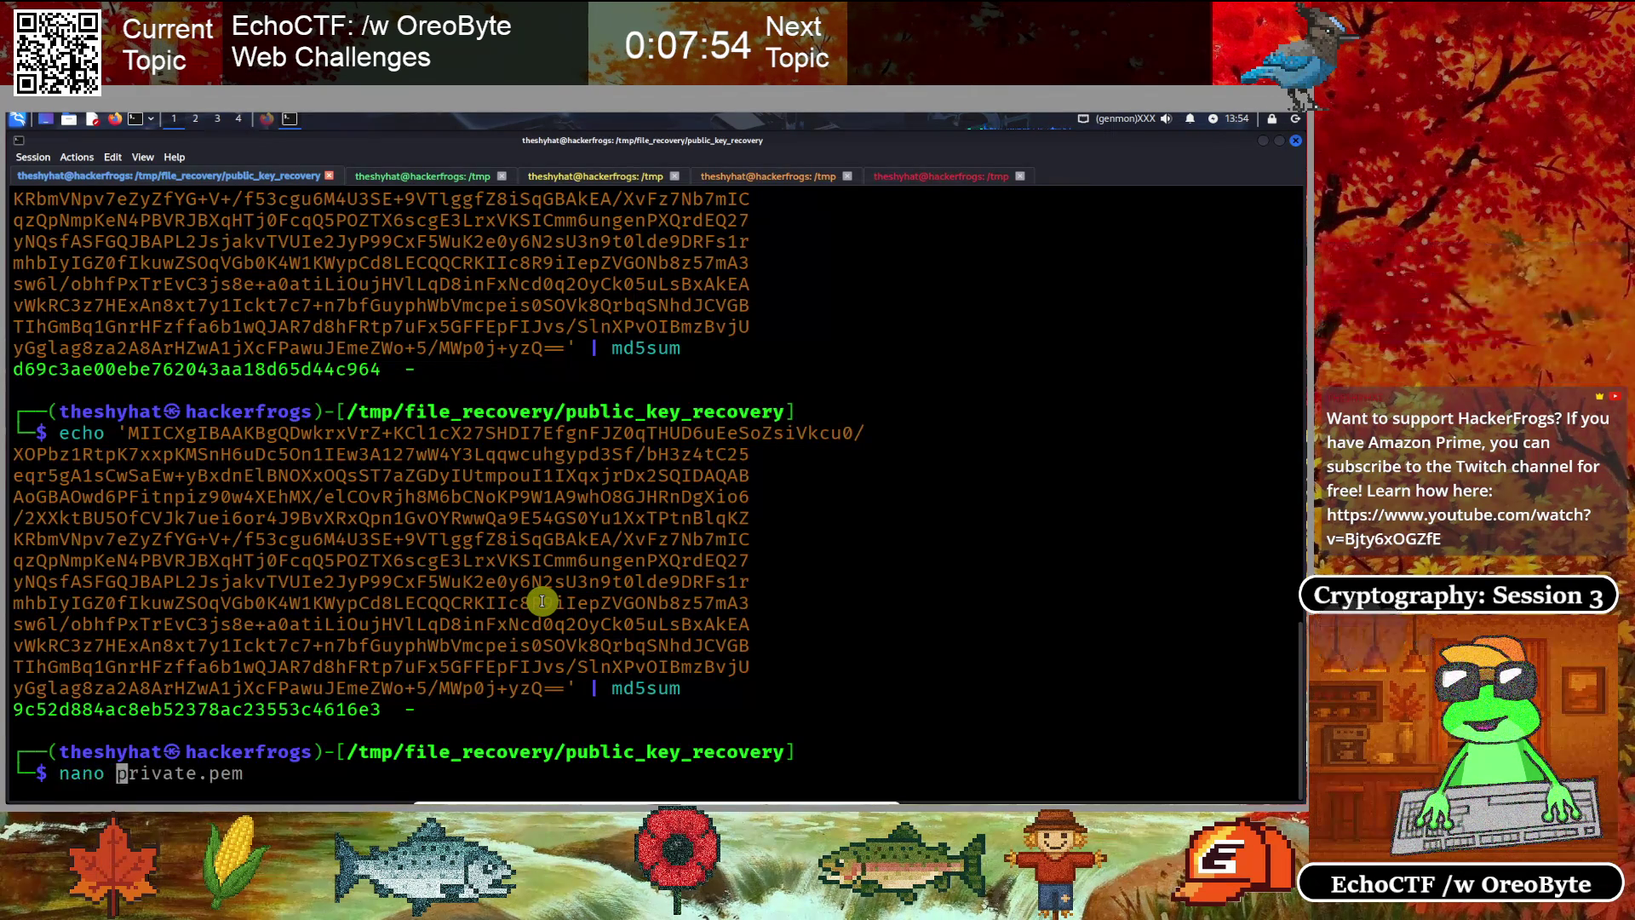
Open private.pem in nano and delete its BEGIN and END RSA PRIVATE KEY lines
key("Right")
key("Right")
key("Right")
key("Right")
key("Return")
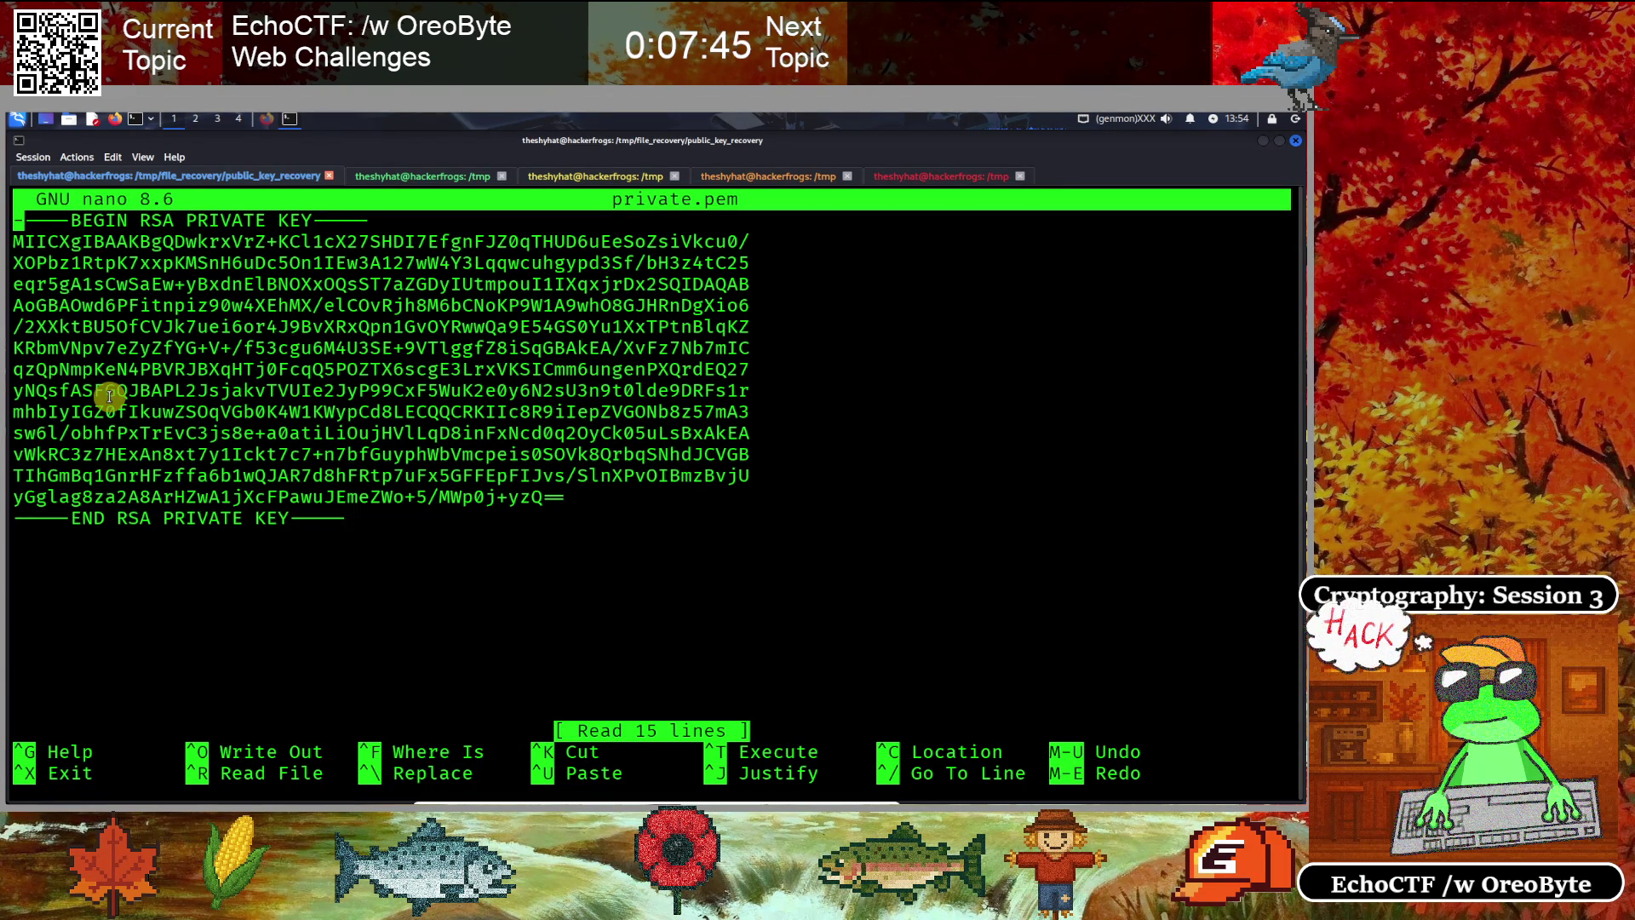
key("ctrl+k")
key("Down")
key("Down")
key("Down")
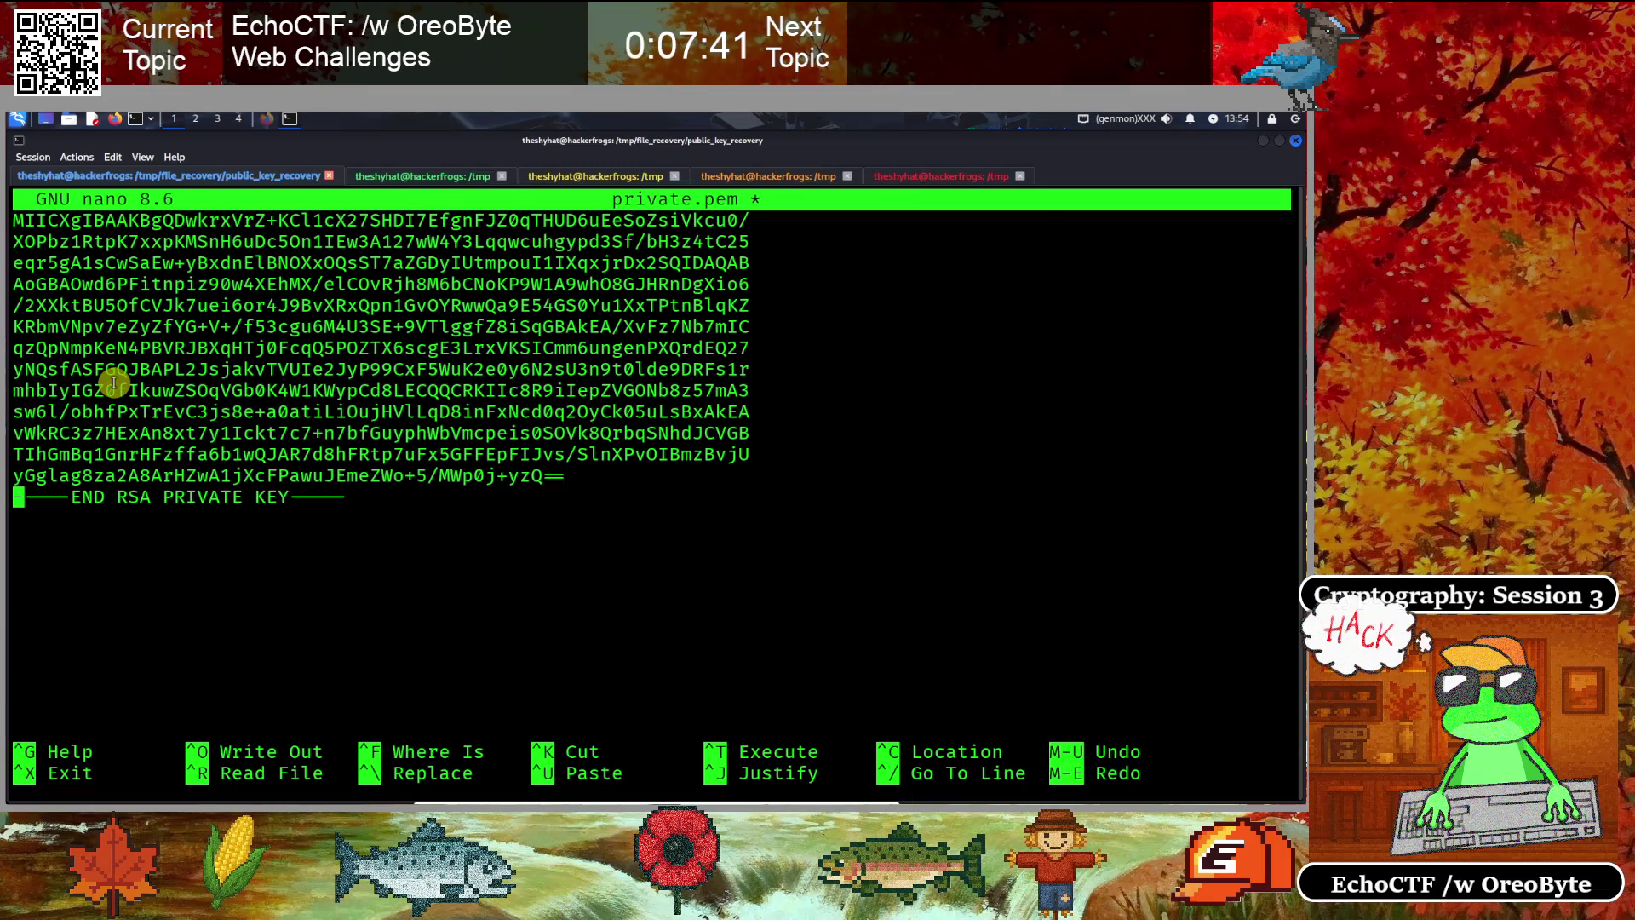
key("ctrl+k")
key("BackSpace")
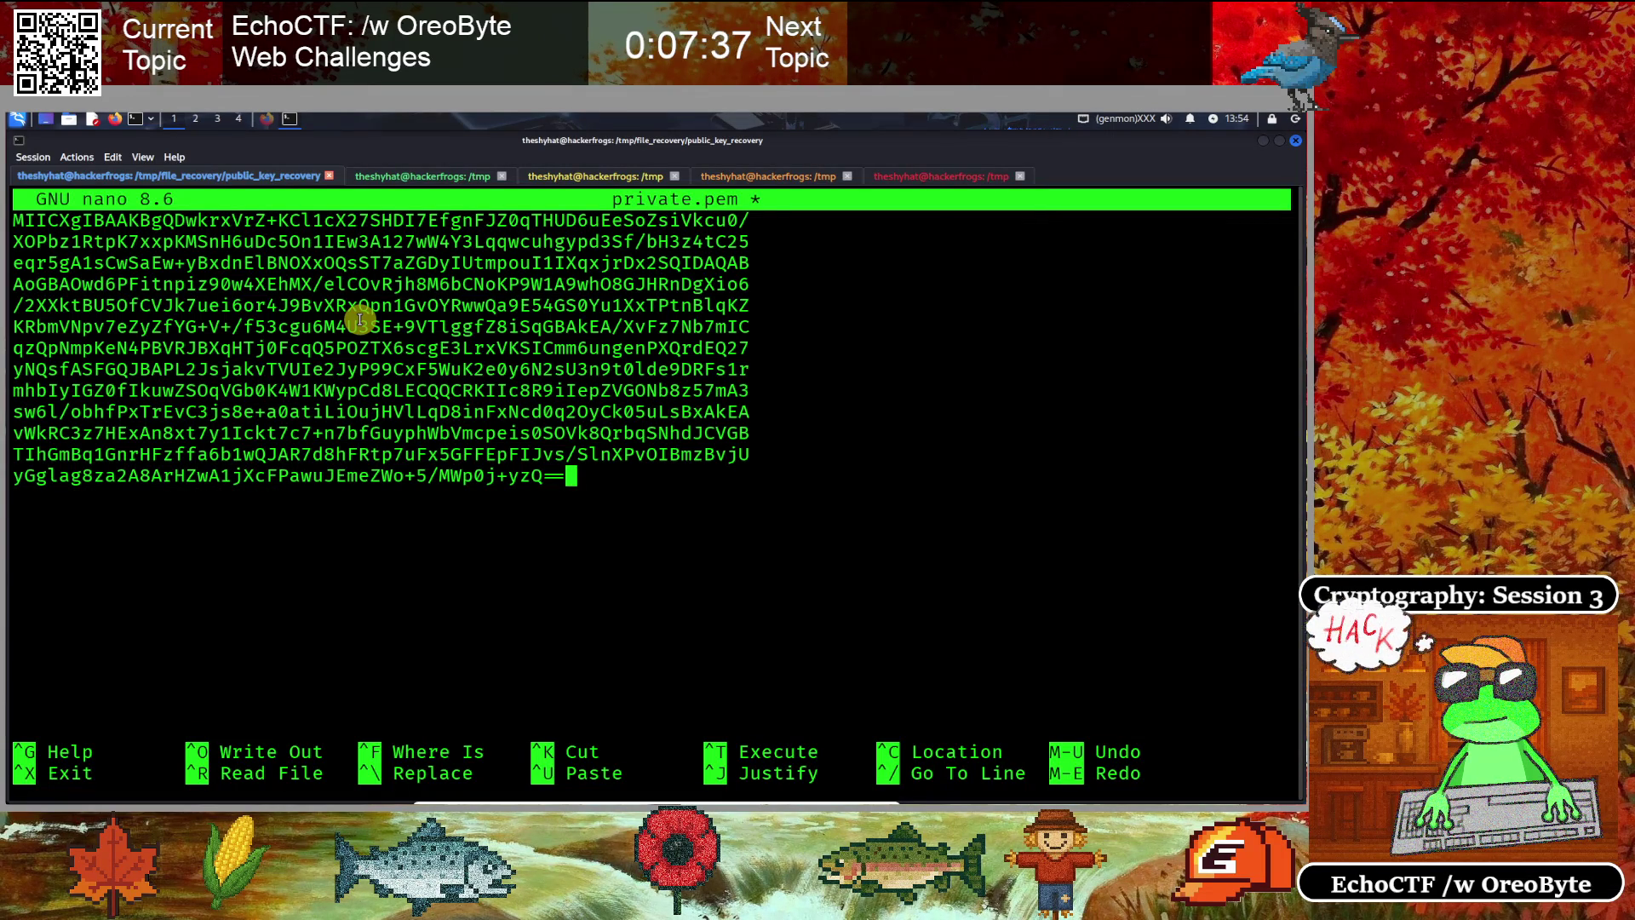
Save the stripped key under the new file name private_blob
key("ctrl+x")
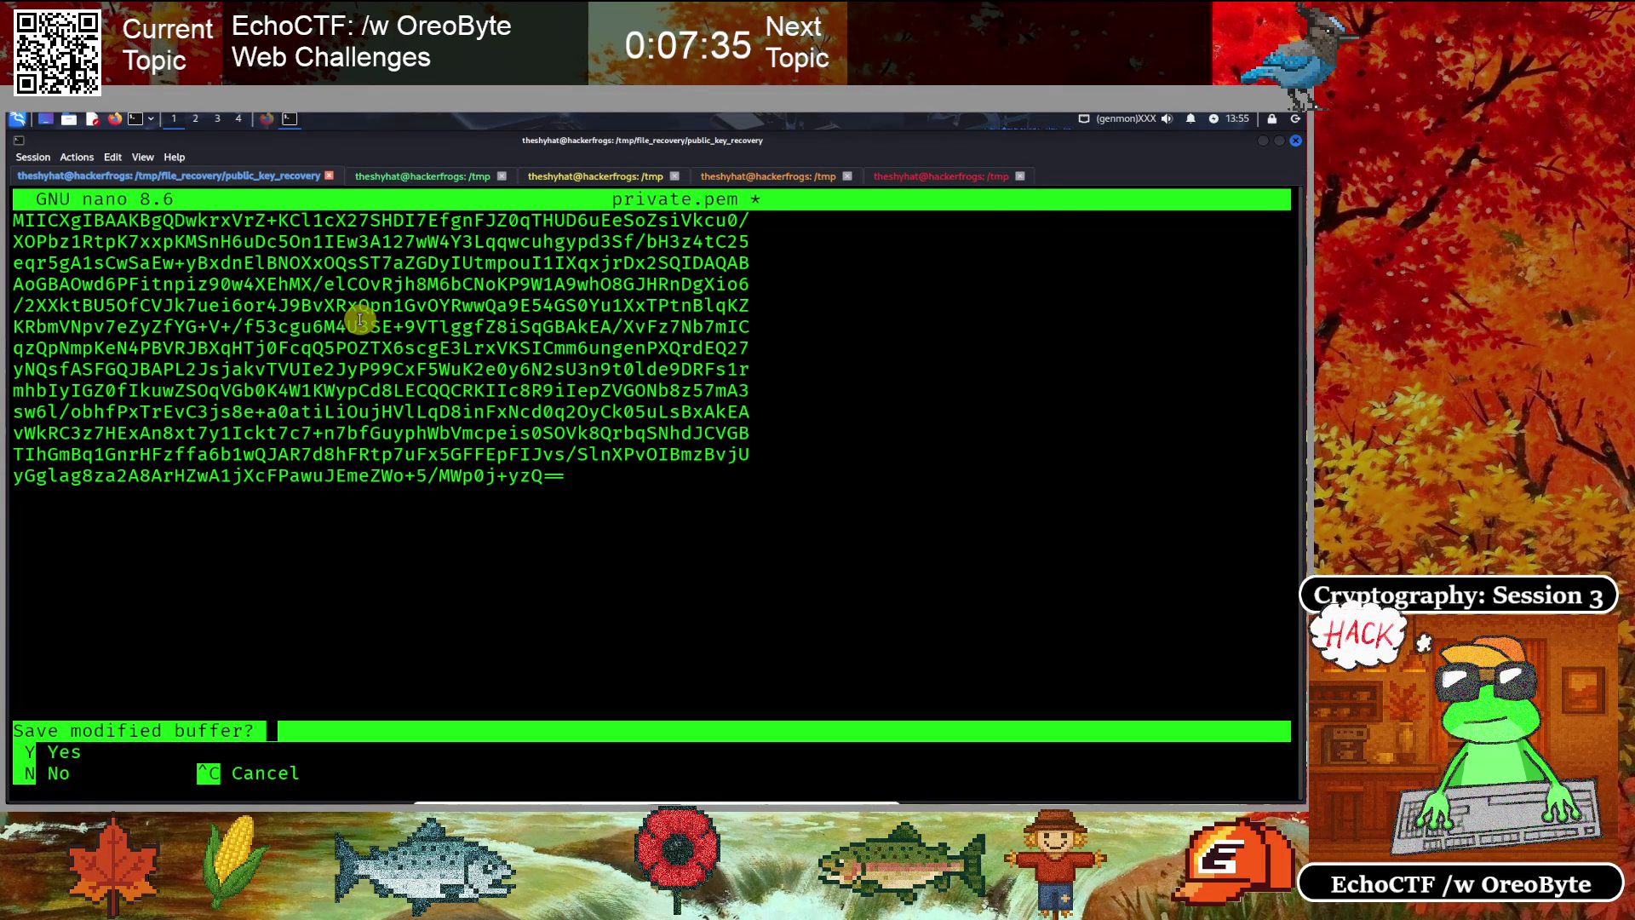
key("y")
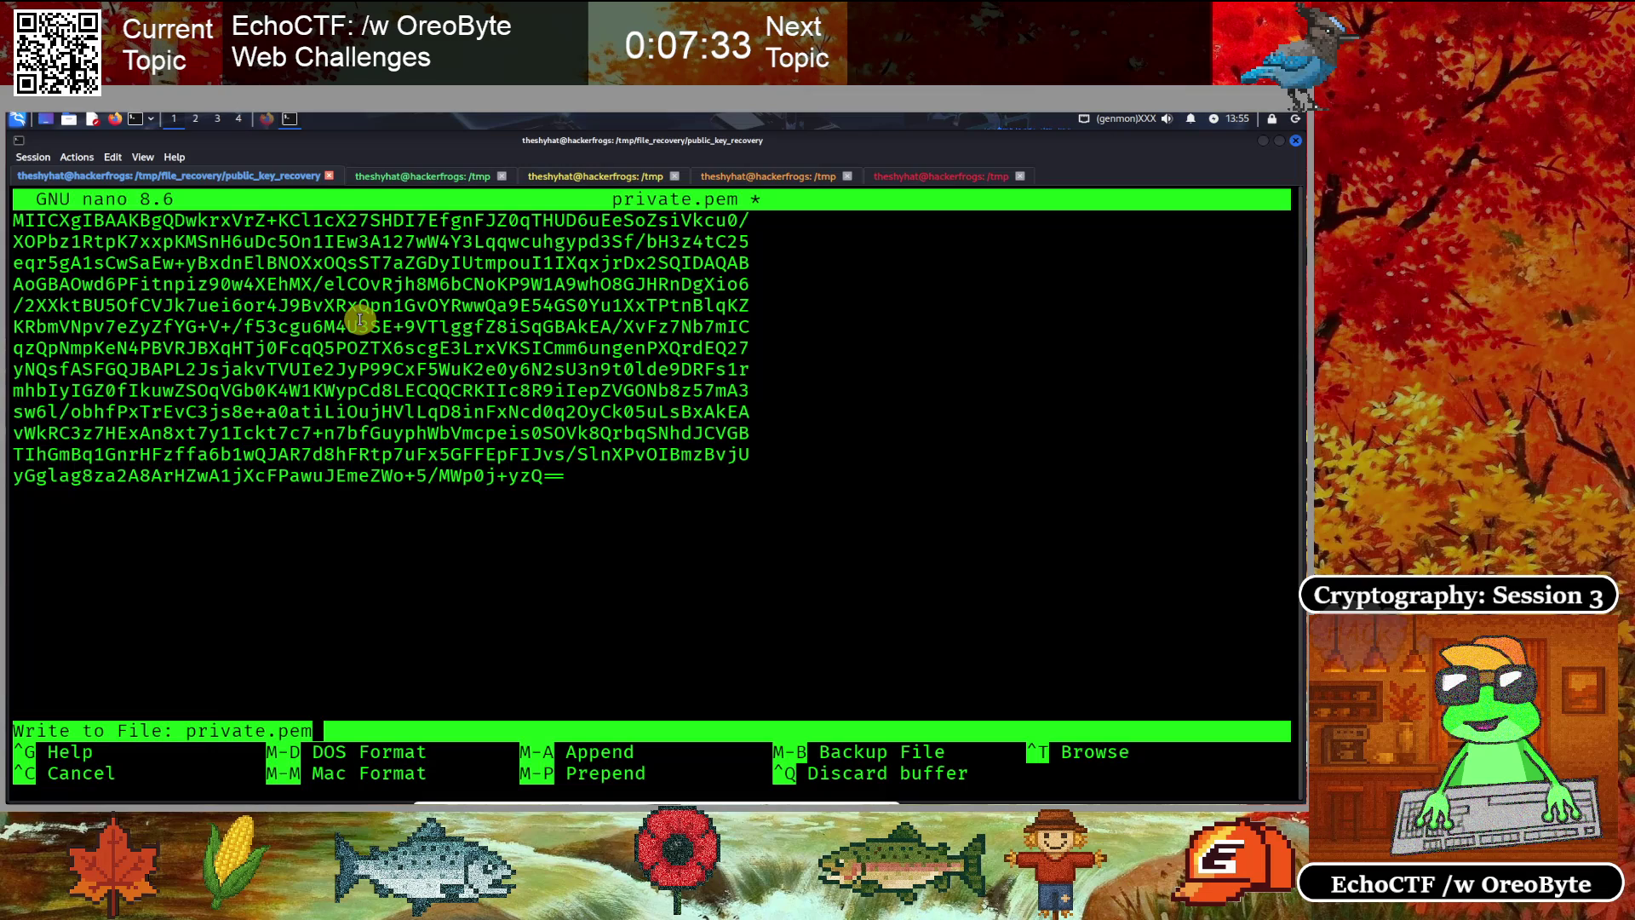
key("BackSpace")
key("BackSpace")
key("BackSpace")
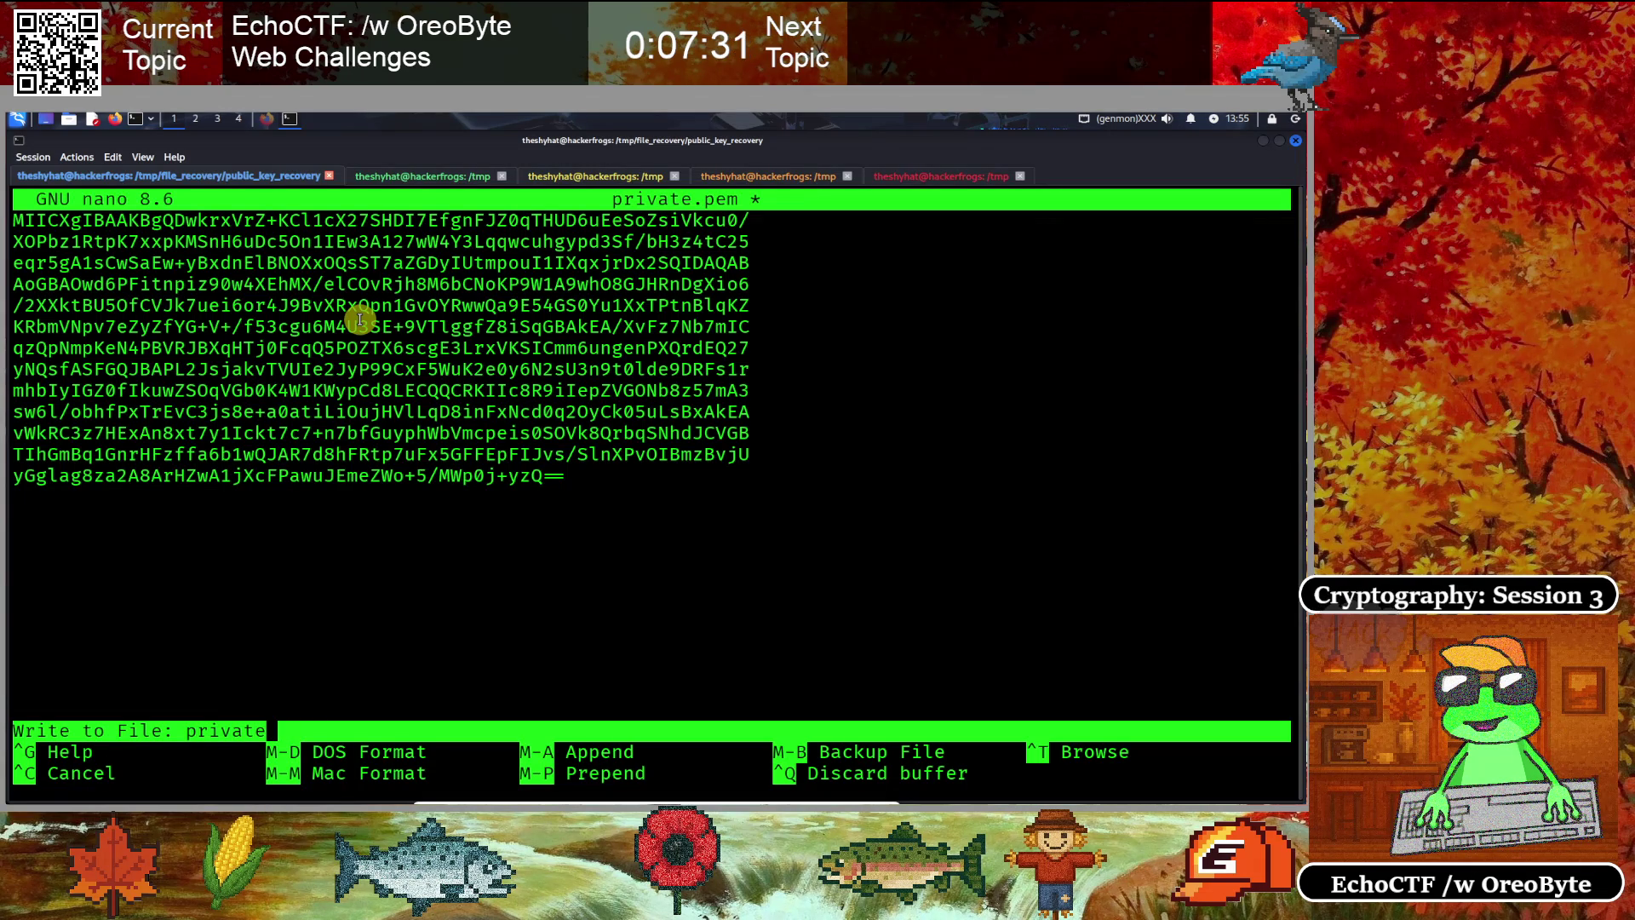
type("_blo")
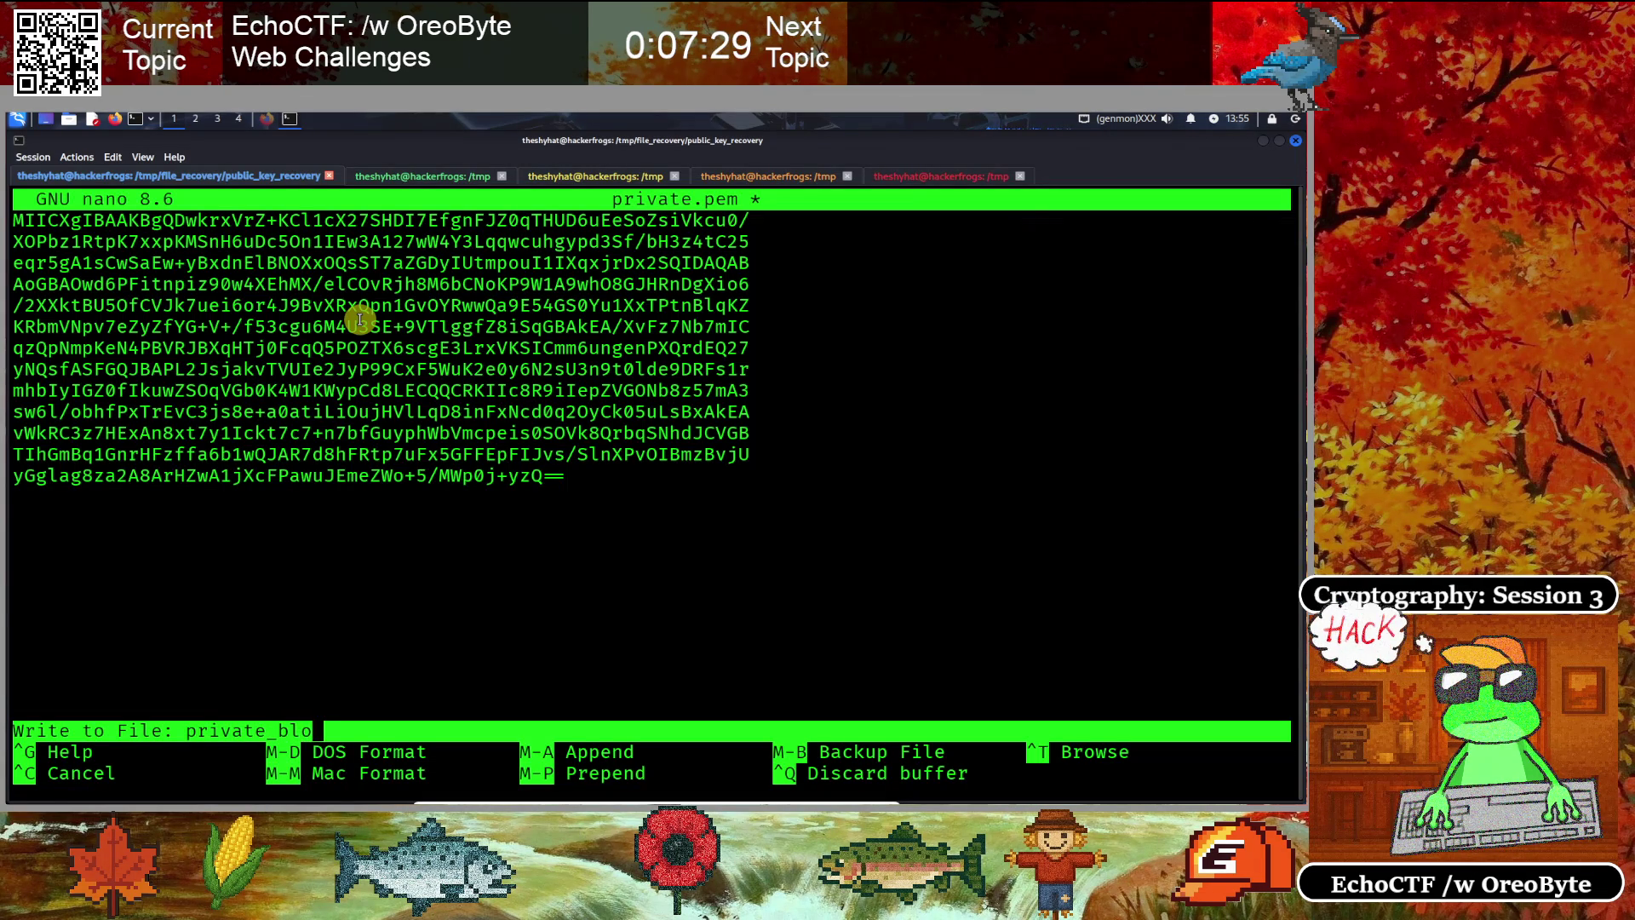
key("Return")
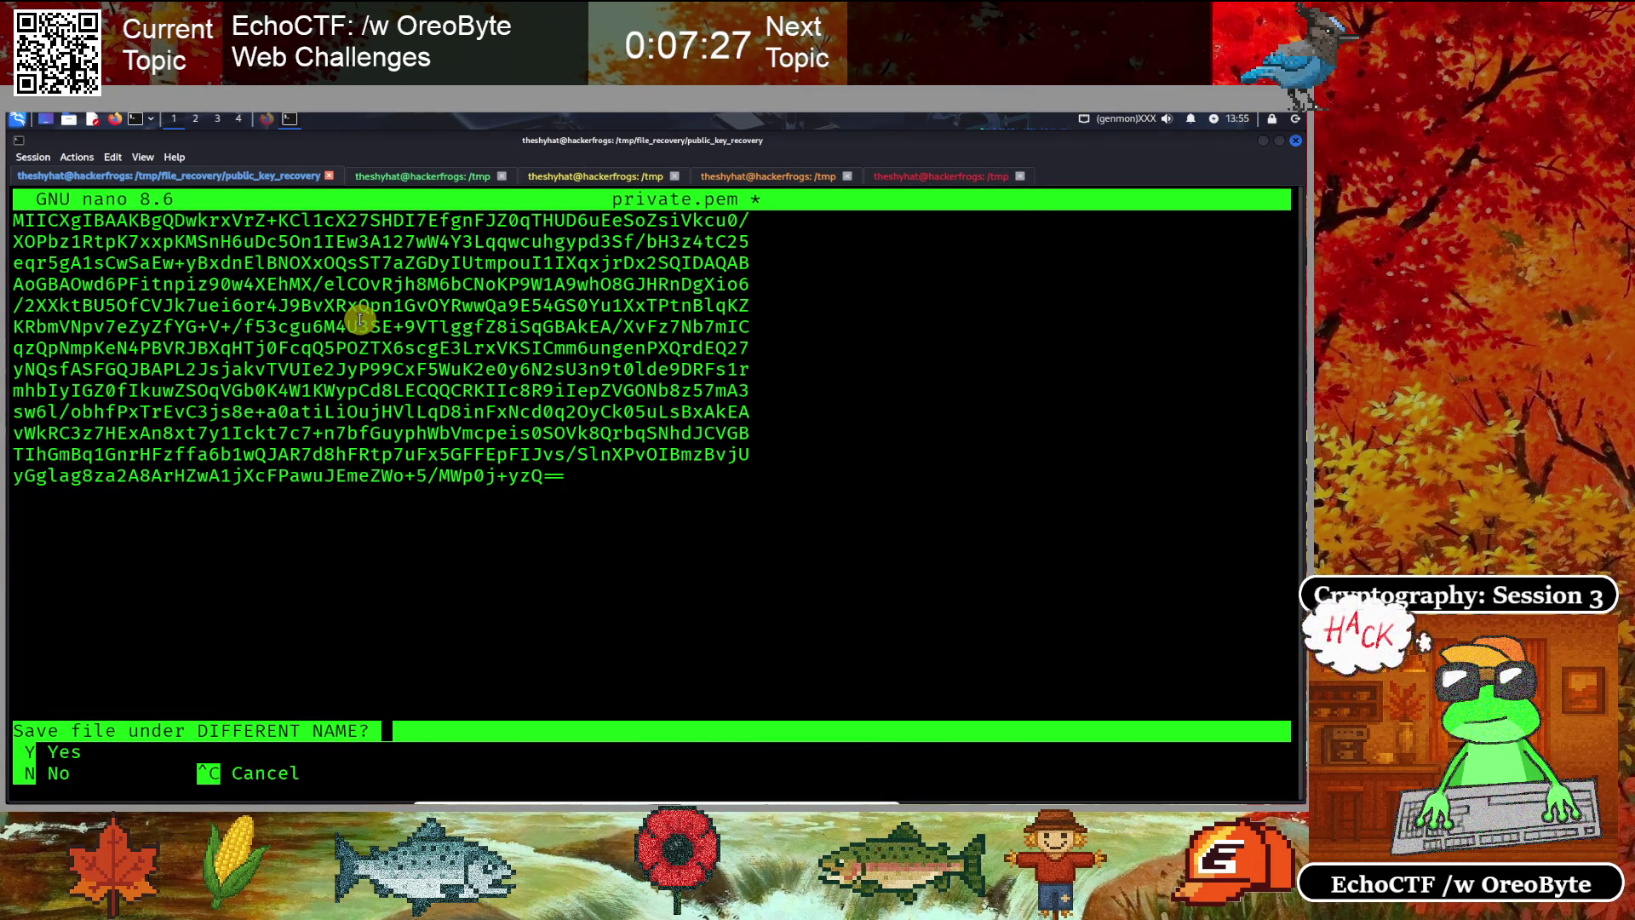
key("y")
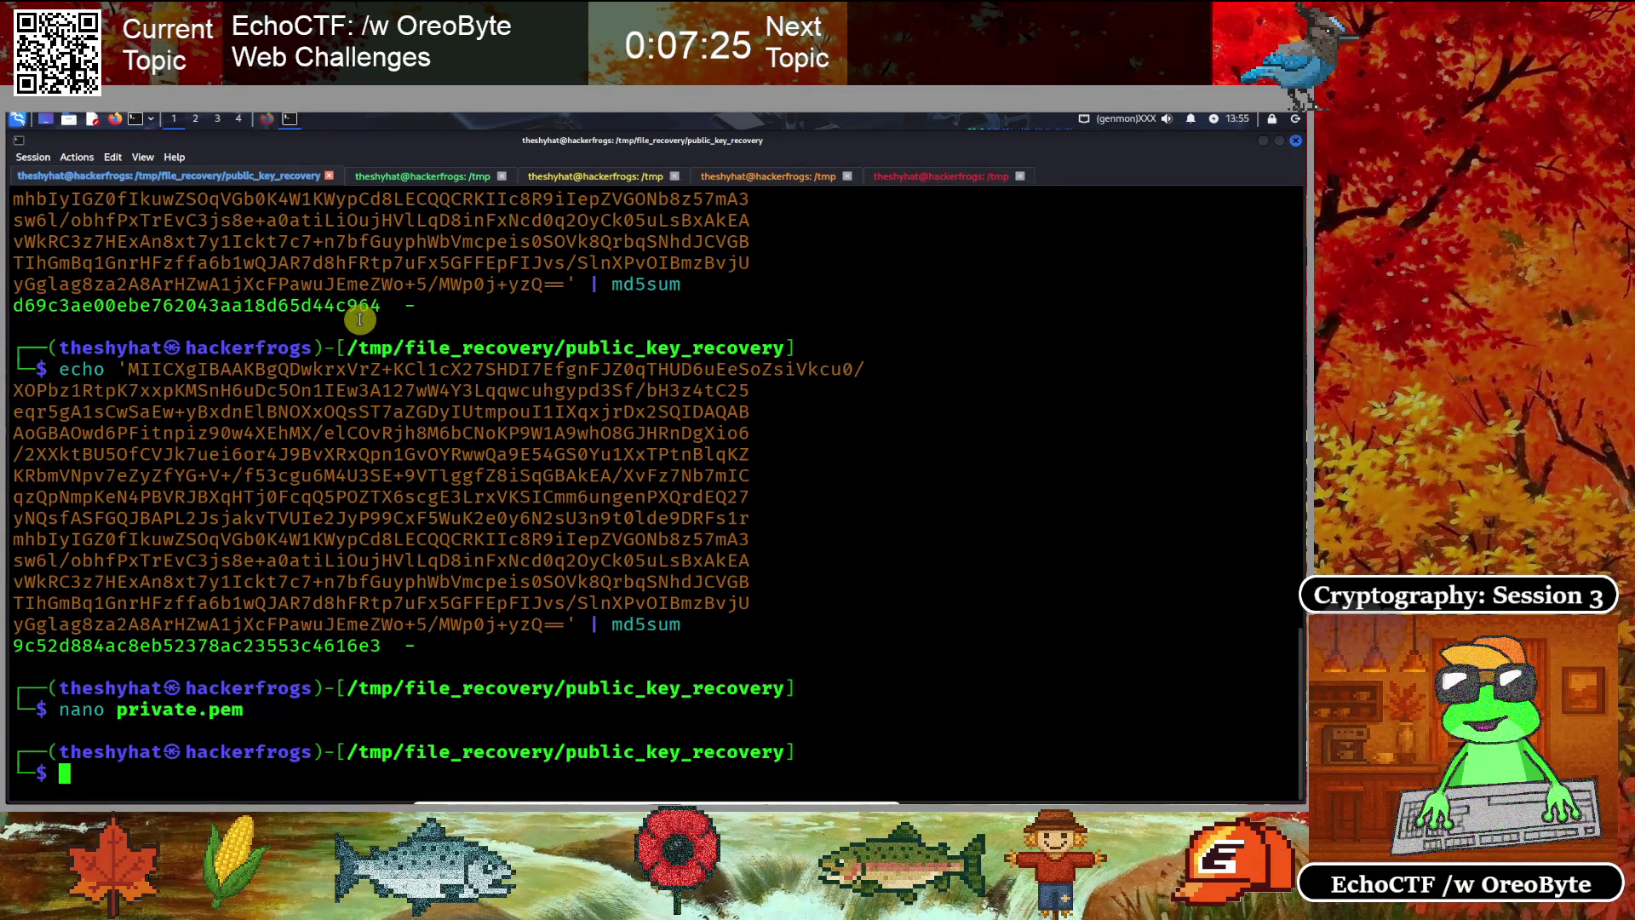
Clear the terminal and list the key recovery files
type("clear")
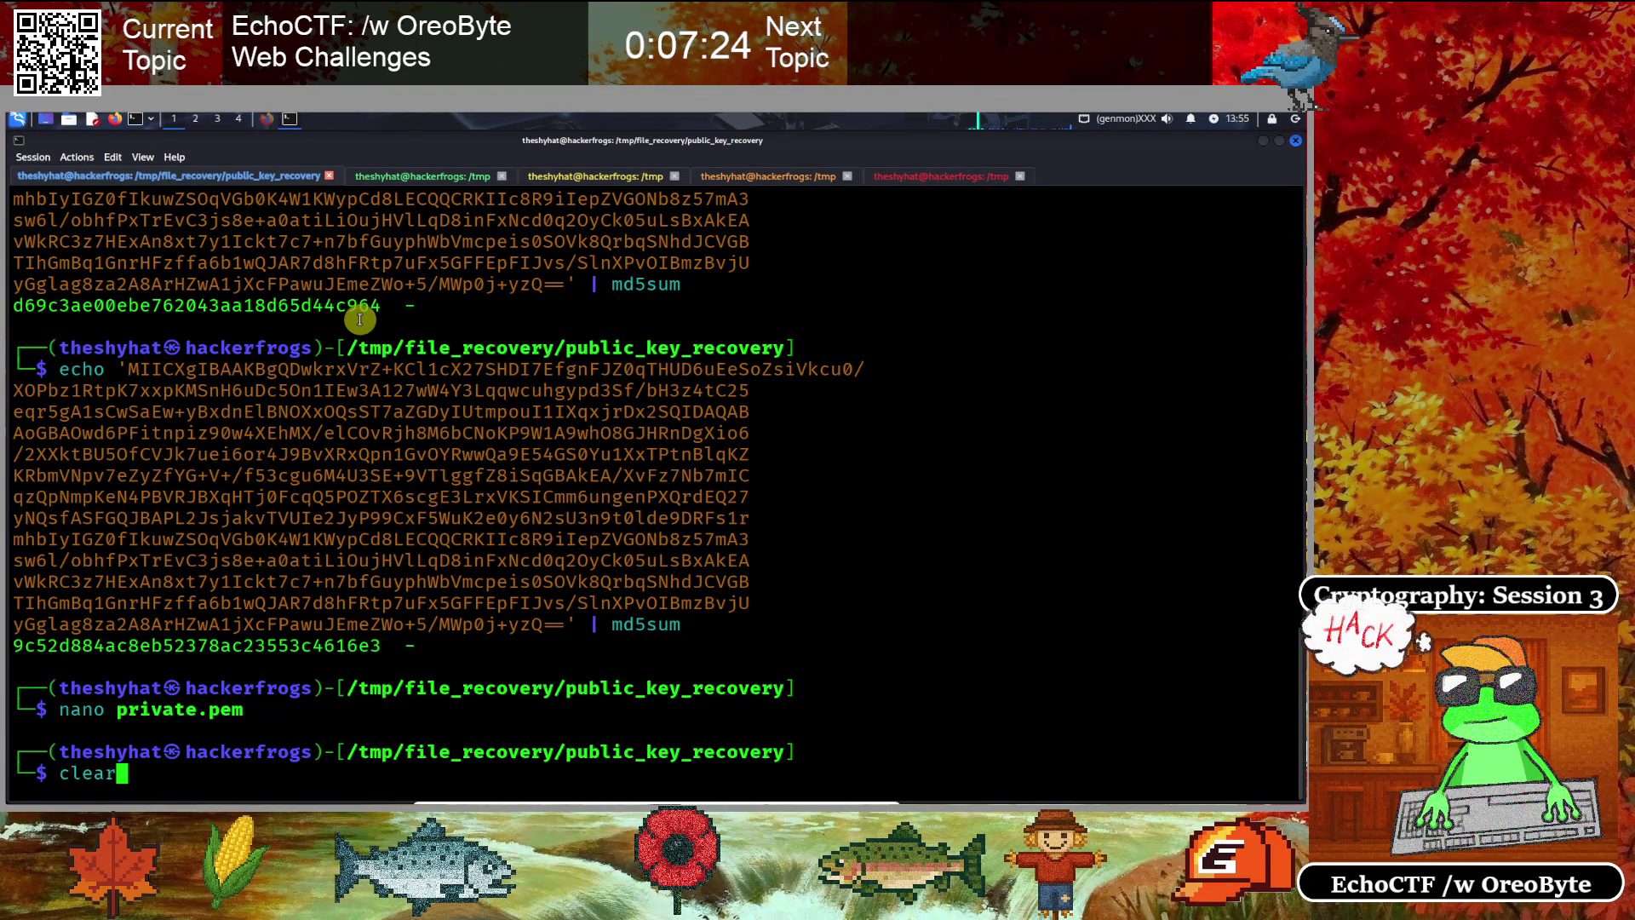
key("Return")
type("ls")
key("Return")
Run md5sum private_blob, getting 9c52d884ac8eb52378ac23553c4616e3, and highlight the hash
type("mdsum")
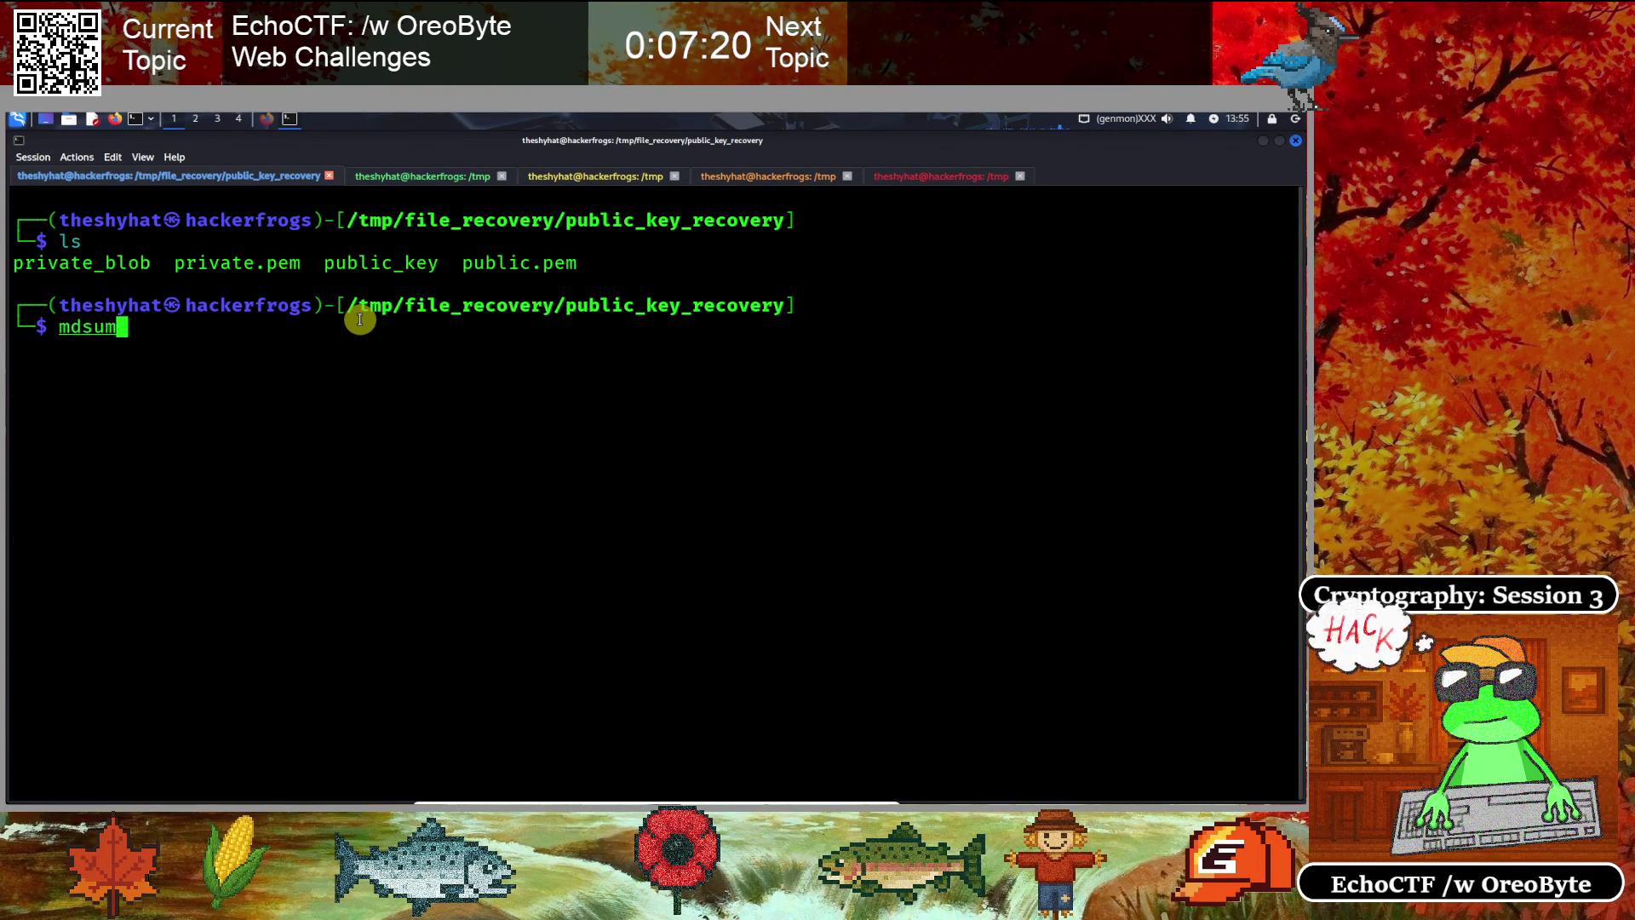
key("BackSpace")
key("BackSpace")
key("BackSpace")
type("s")
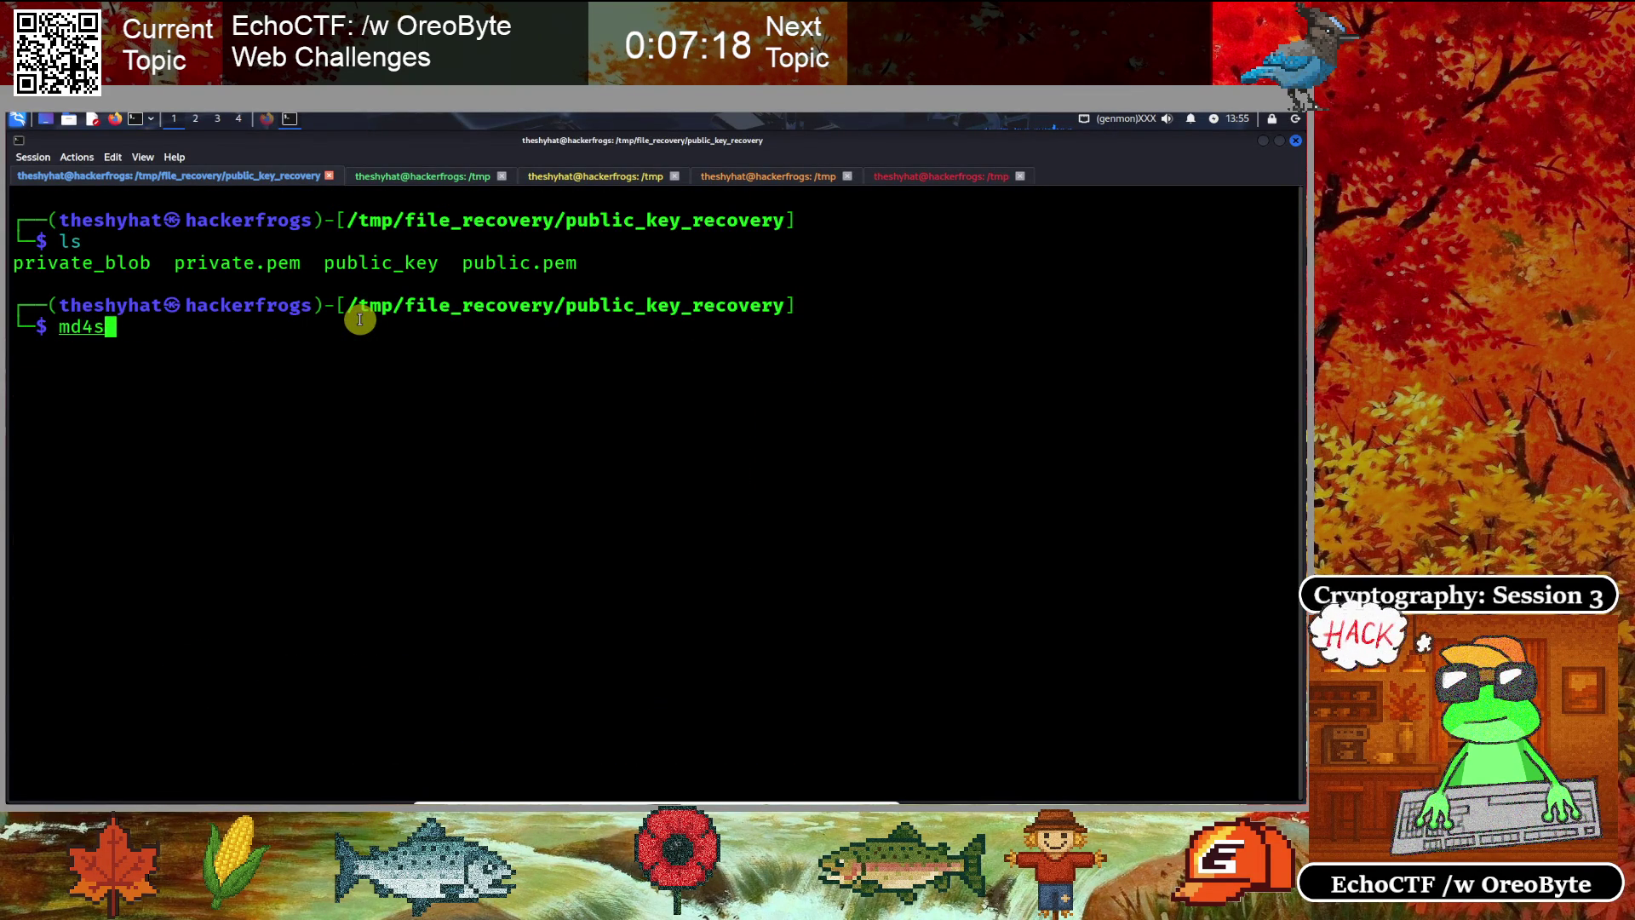
key("BackSpace")
type("5sum private")
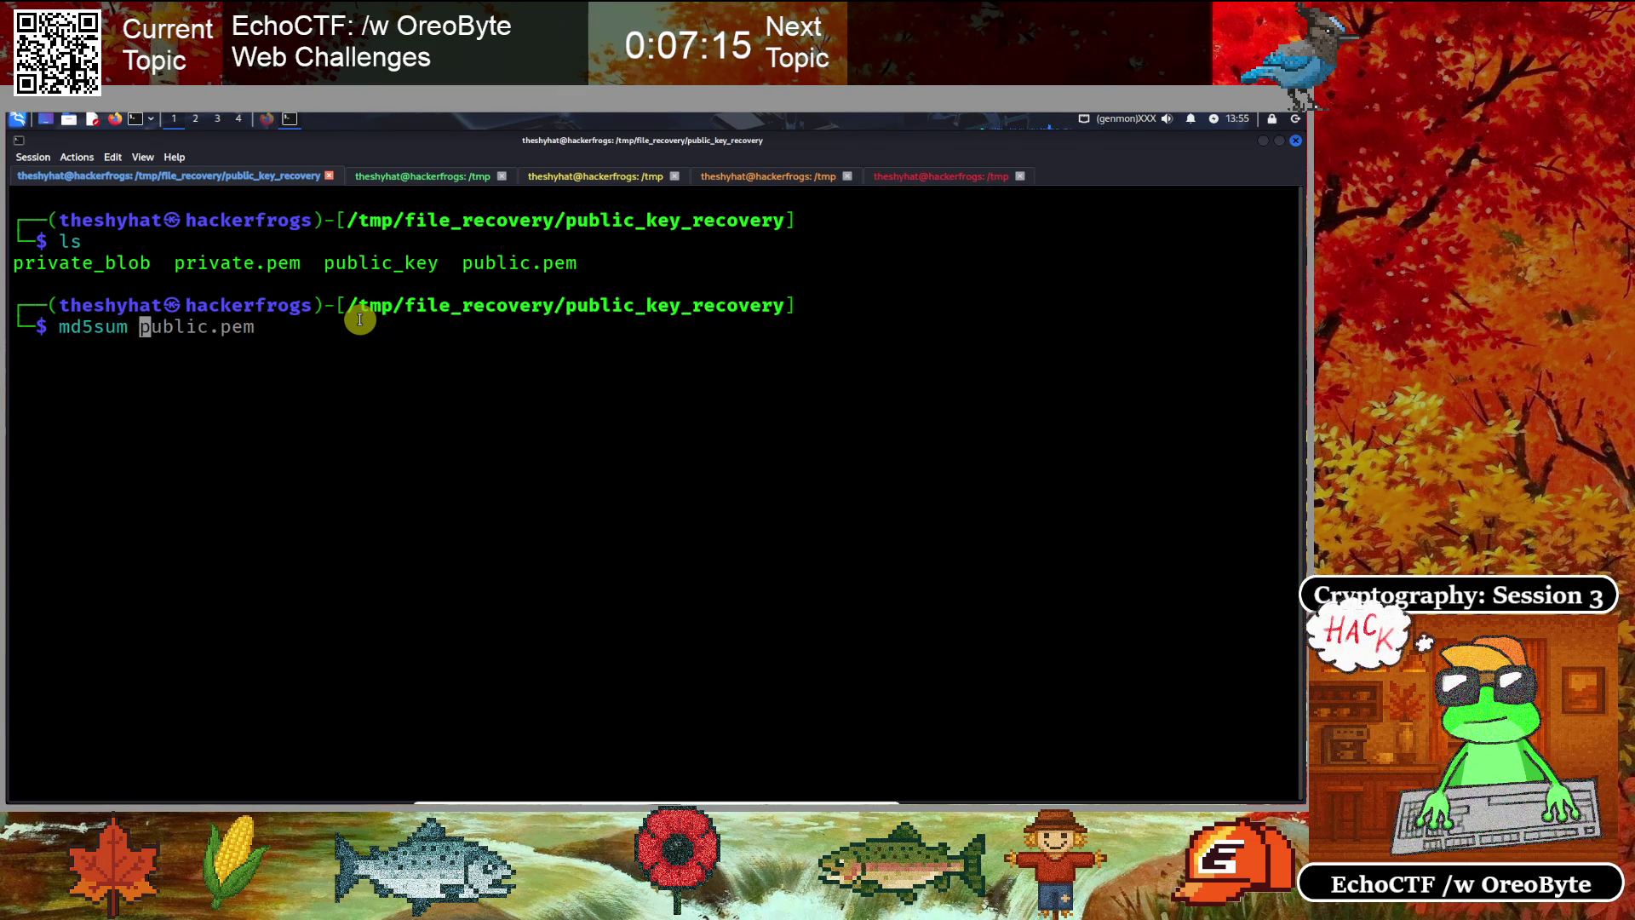
type("_blob")
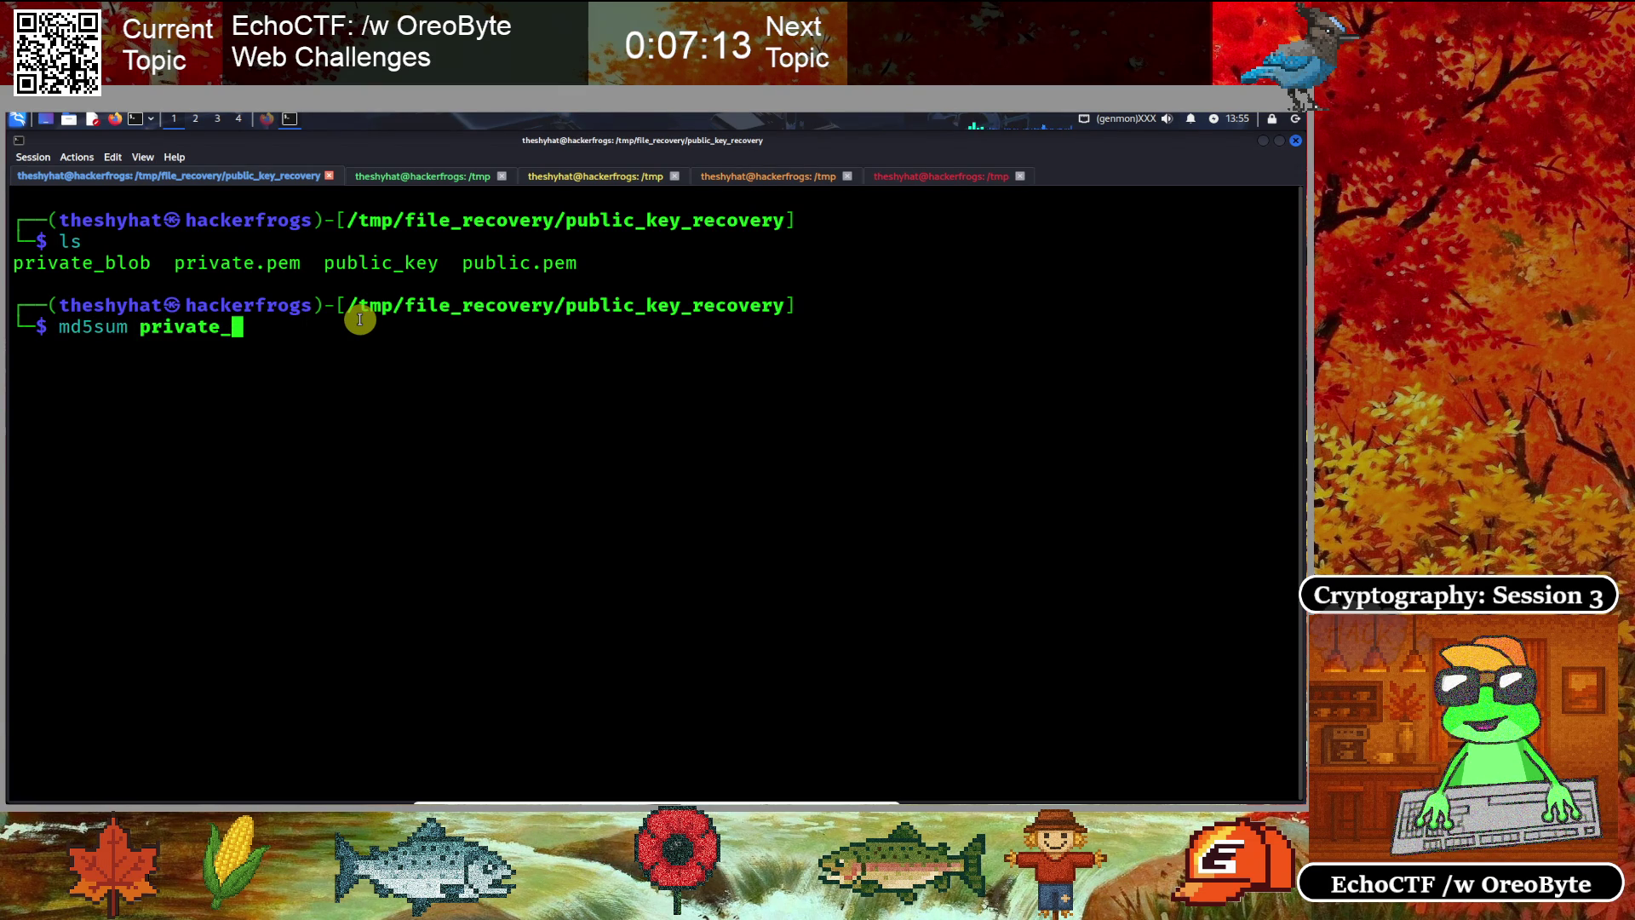
key("Return")
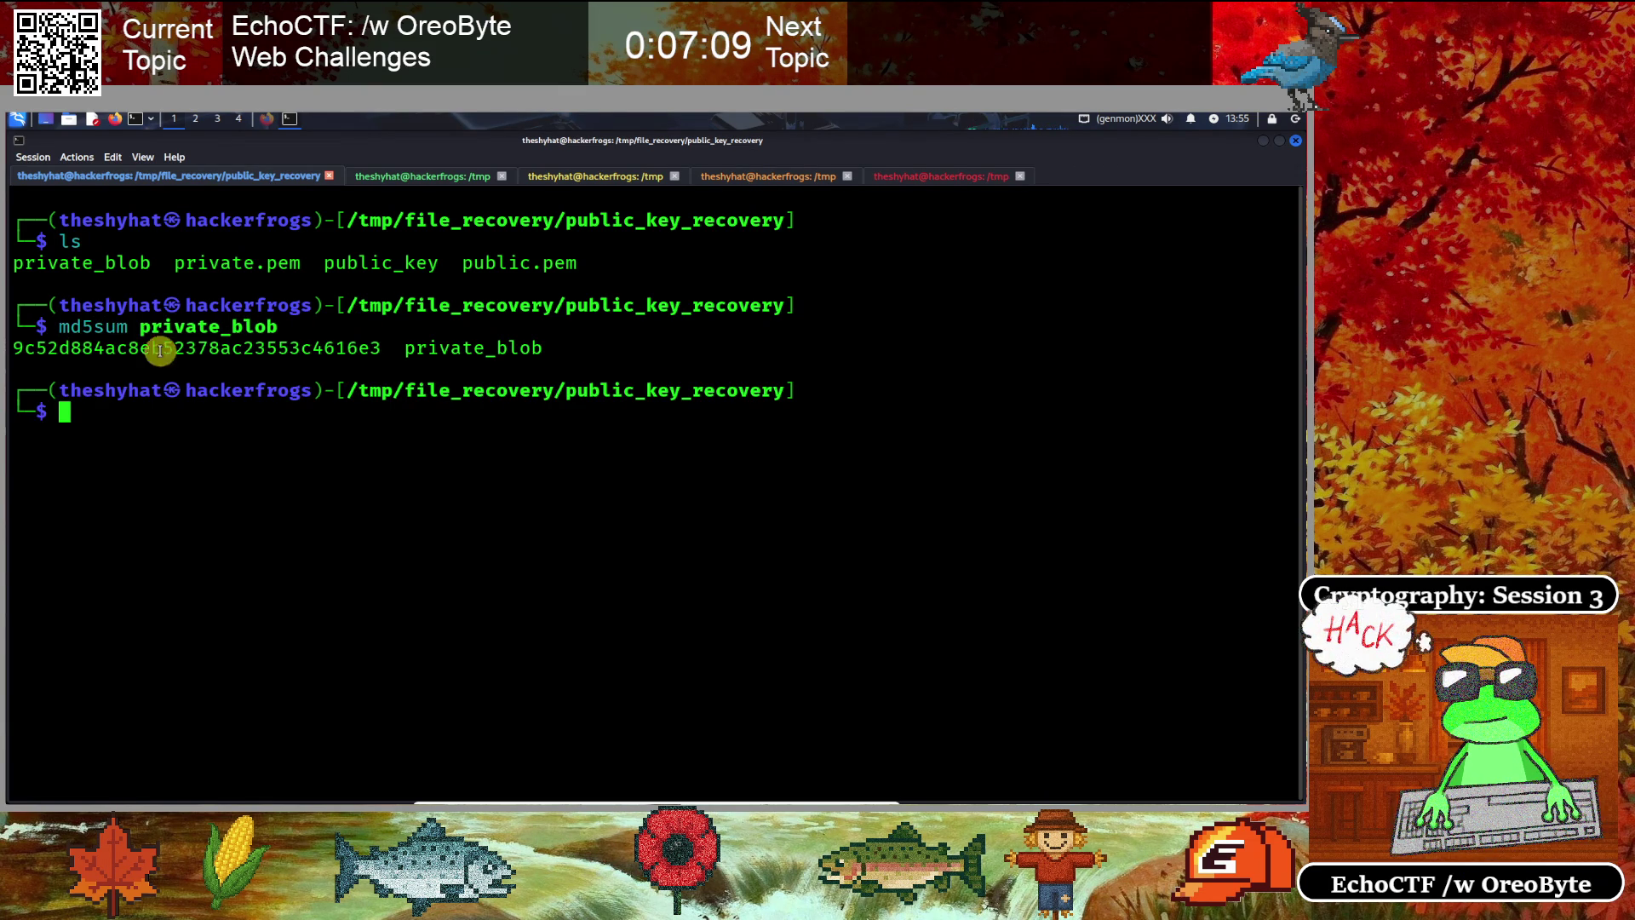
left_click_drag(16, 349, 376, 341)
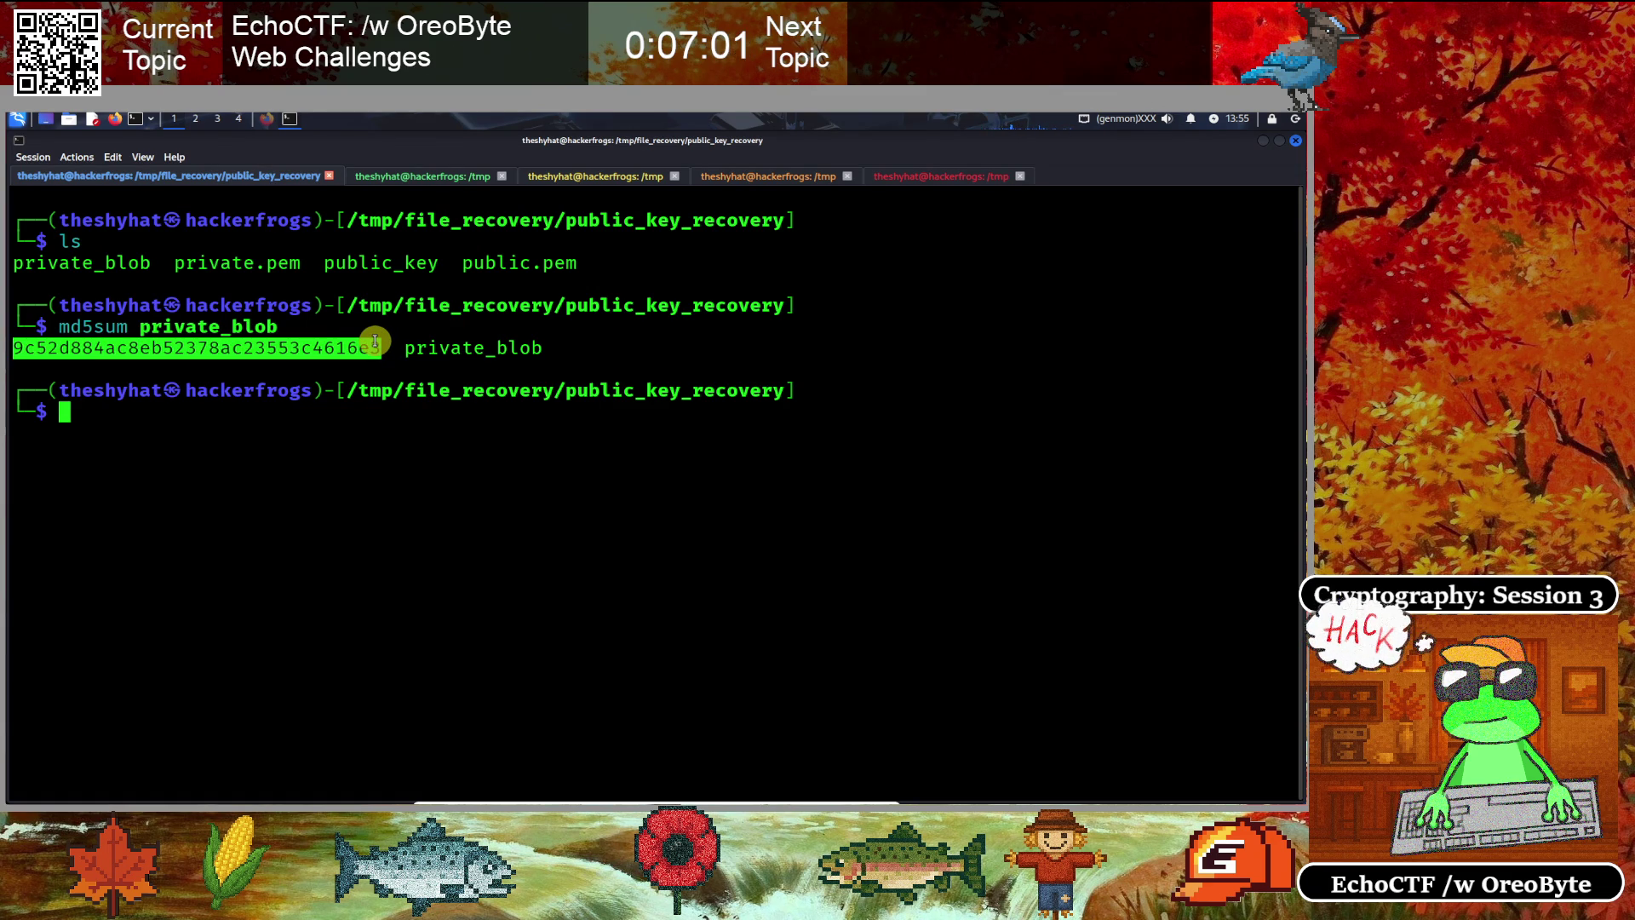
left_click(481, 430)
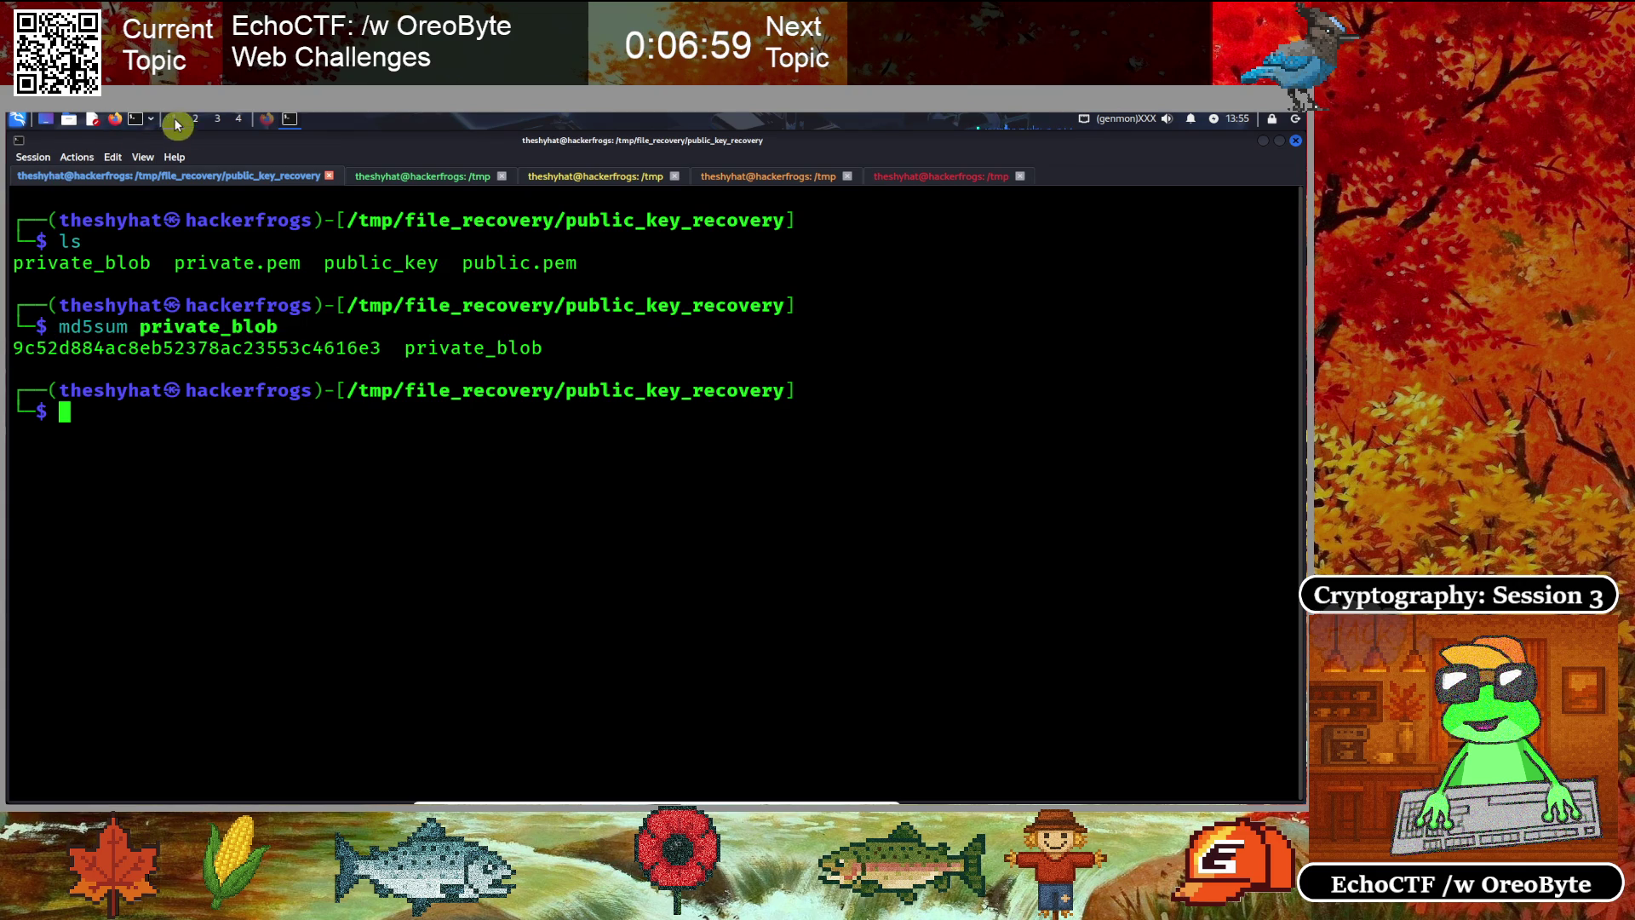
Review the RingZer0 challenge page's public key answer field and the RSA private key
left_click(264, 125)
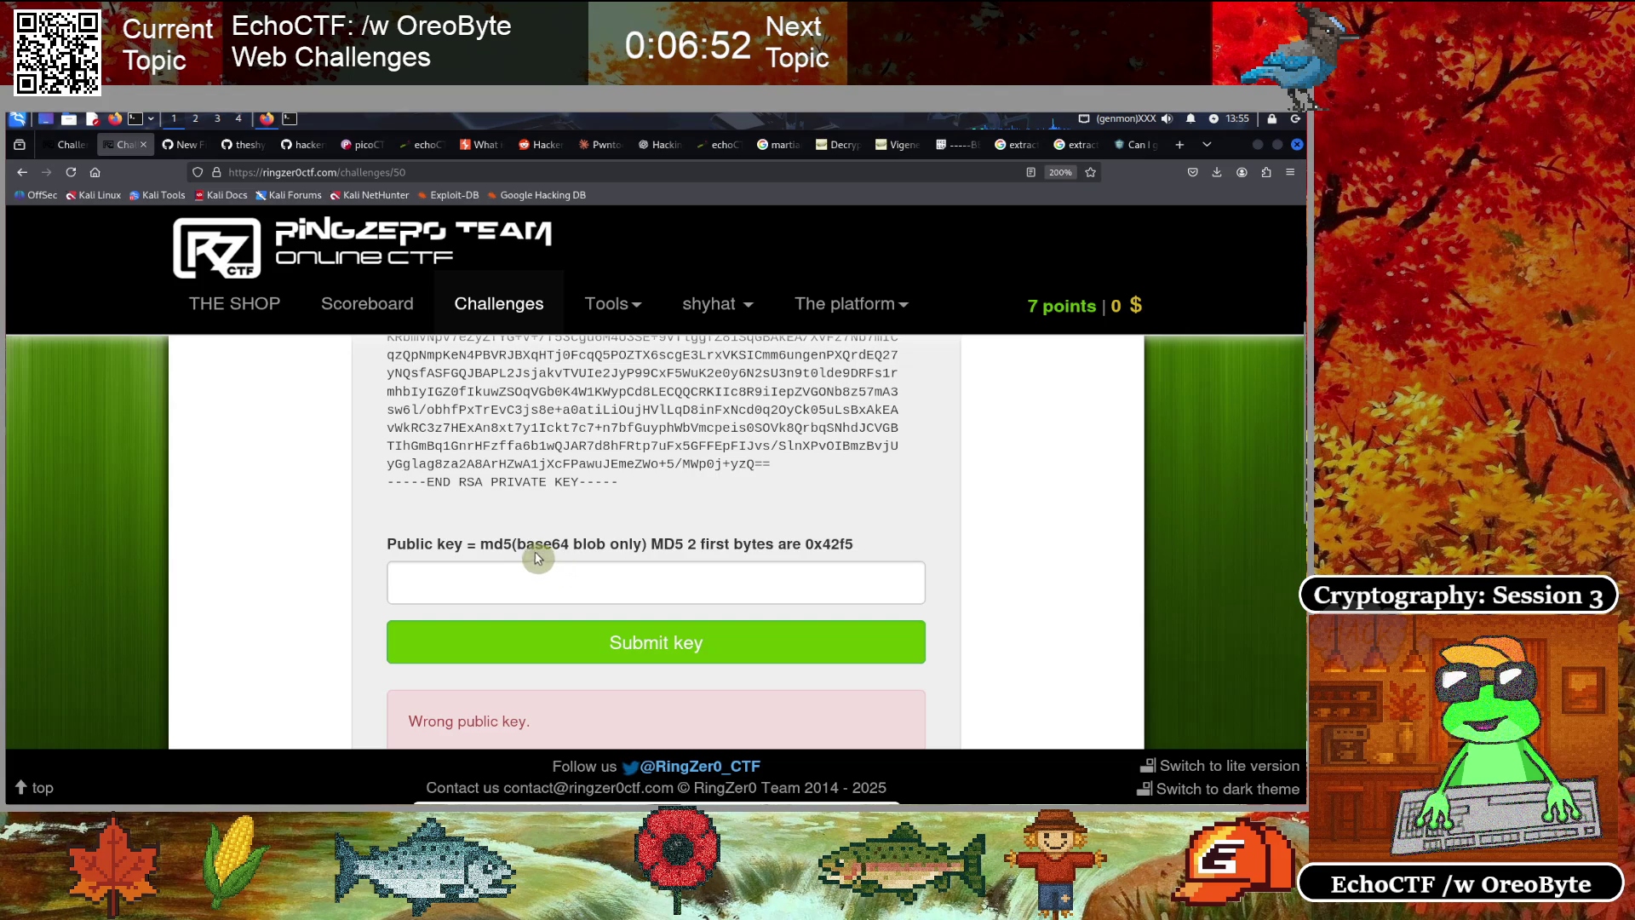
left_click_drag(516, 544, 387, 544)
left_click(660, 550)
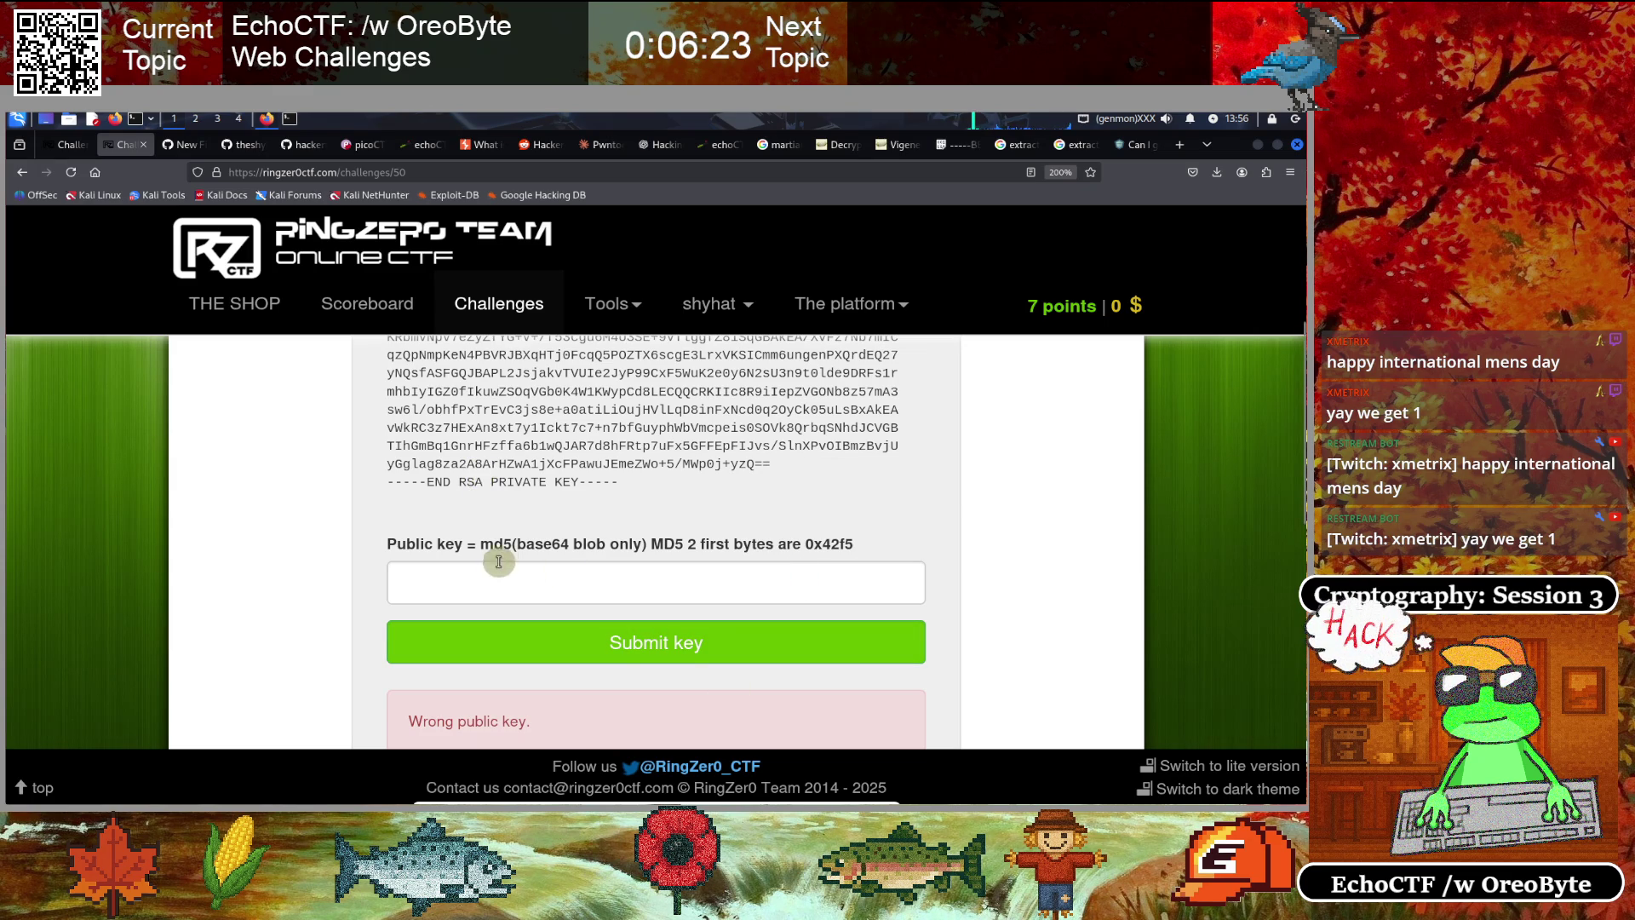
scroll(482, 477, "down", 2)
scroll(481, 477, "up", 4)
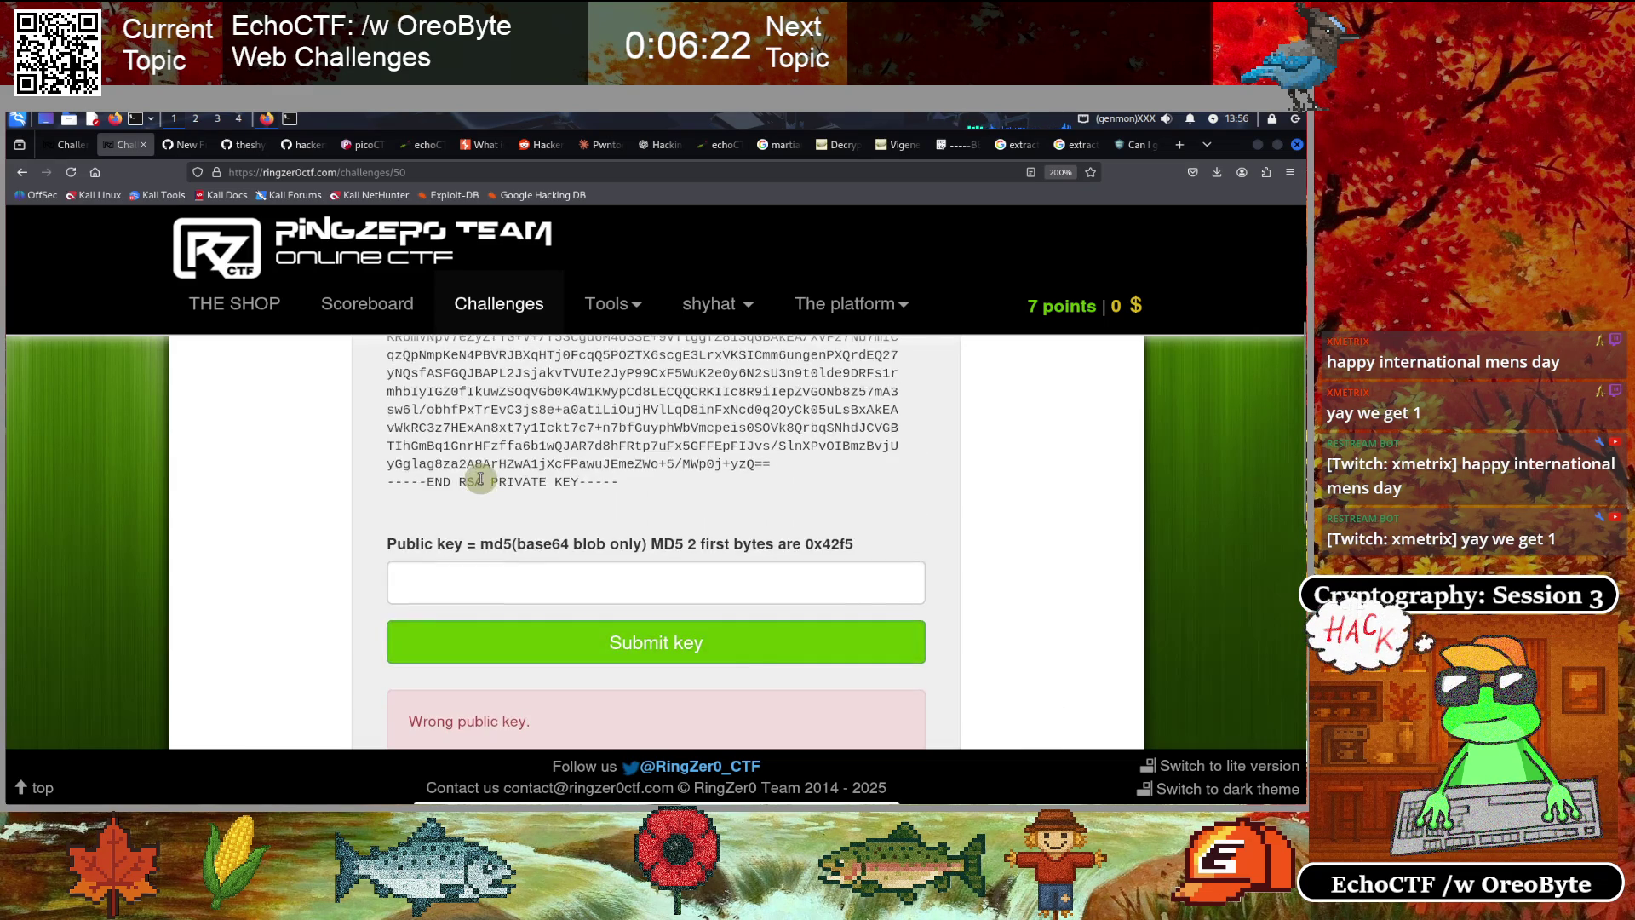
scroll(490, 629, "down", 2)
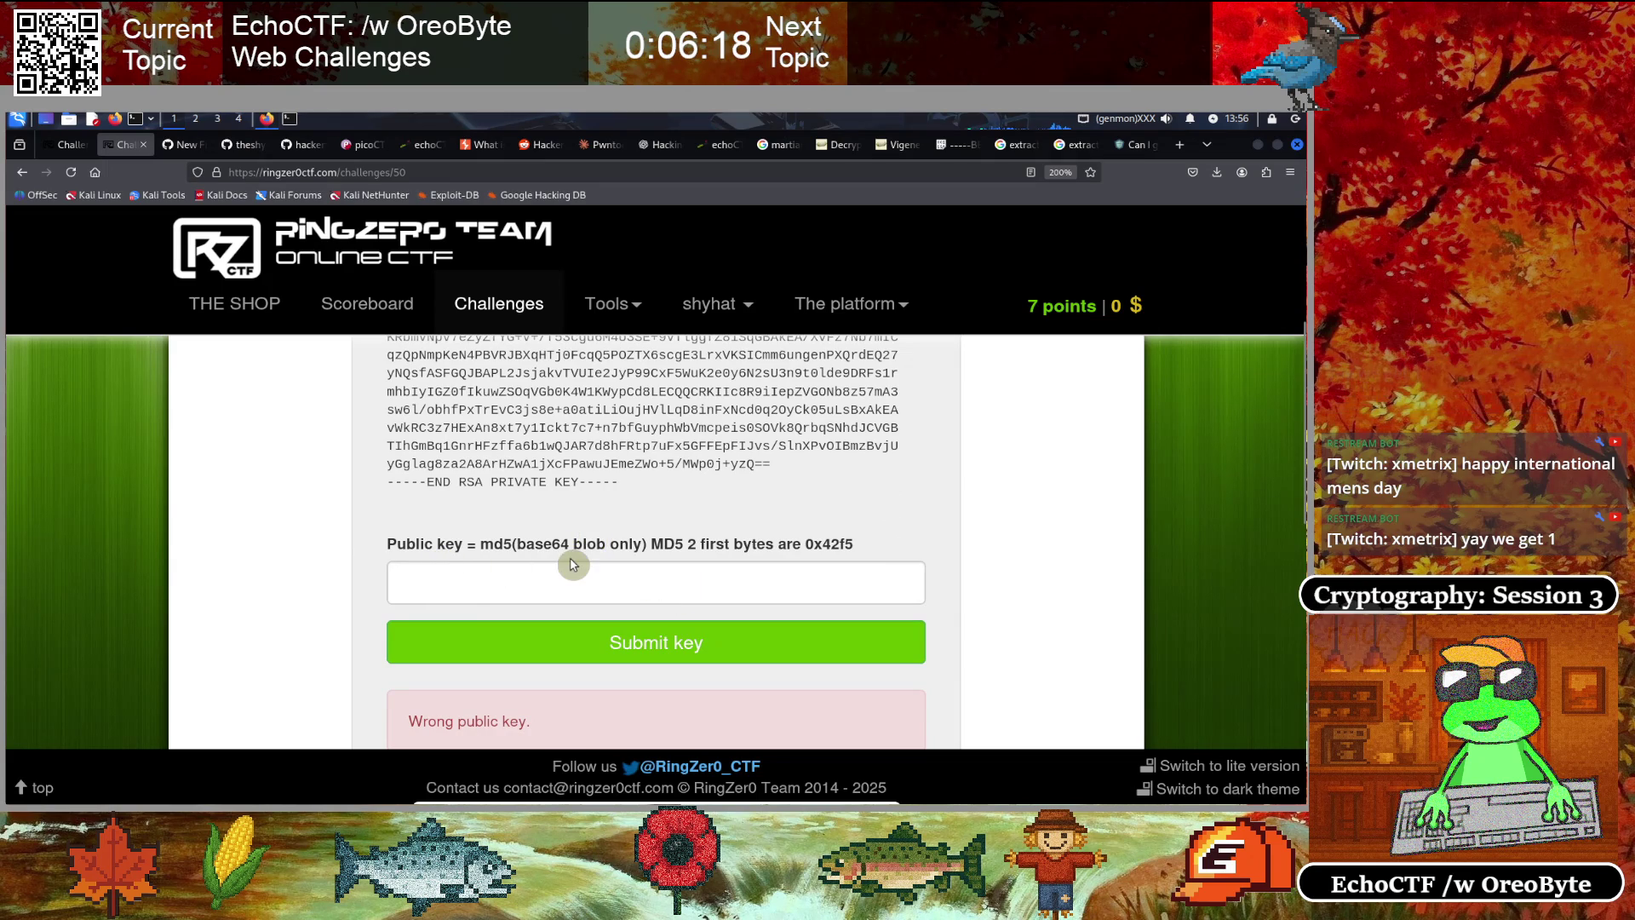
left_click(268, 123)
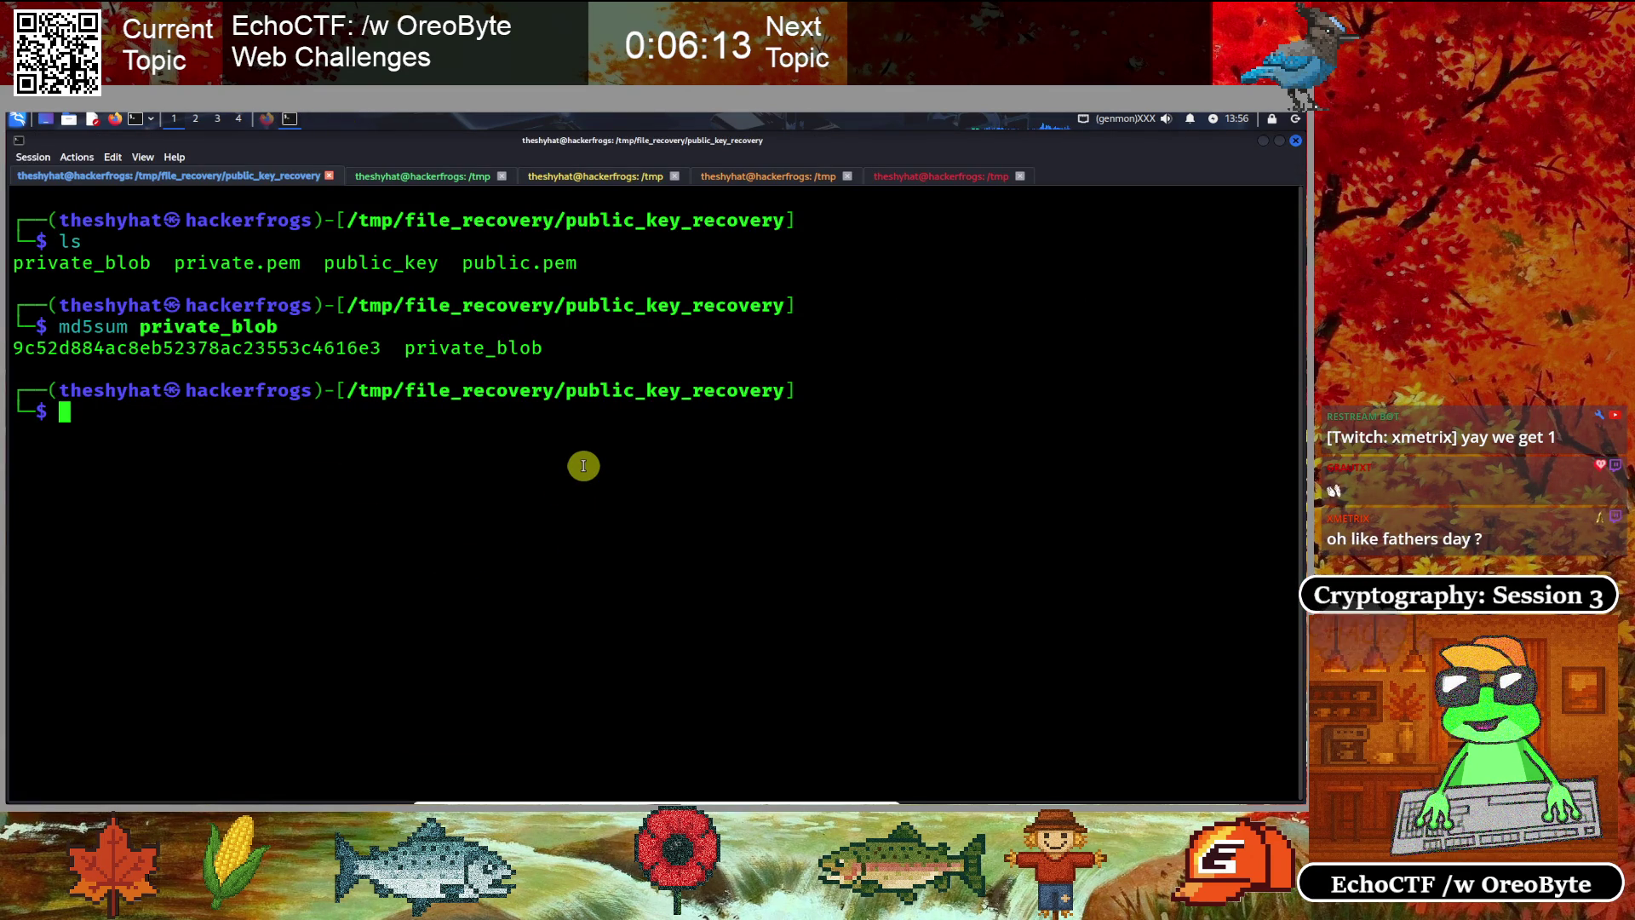
List the files again and print the ssh-rsa key in public_key
type("ls")
key("Return")
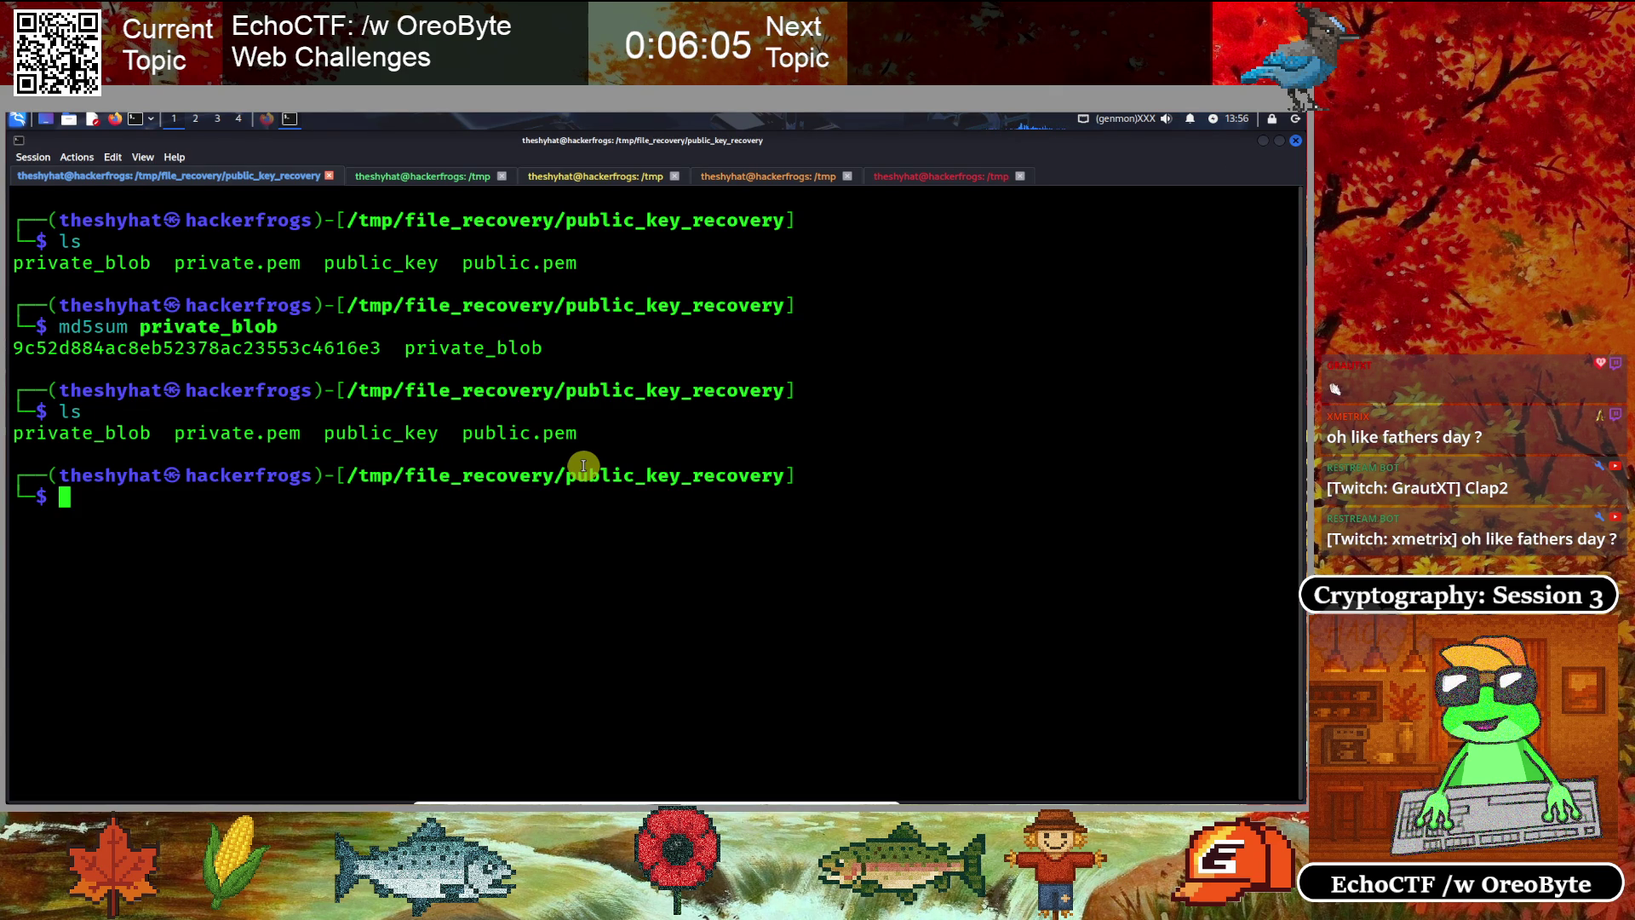
type("cat public")
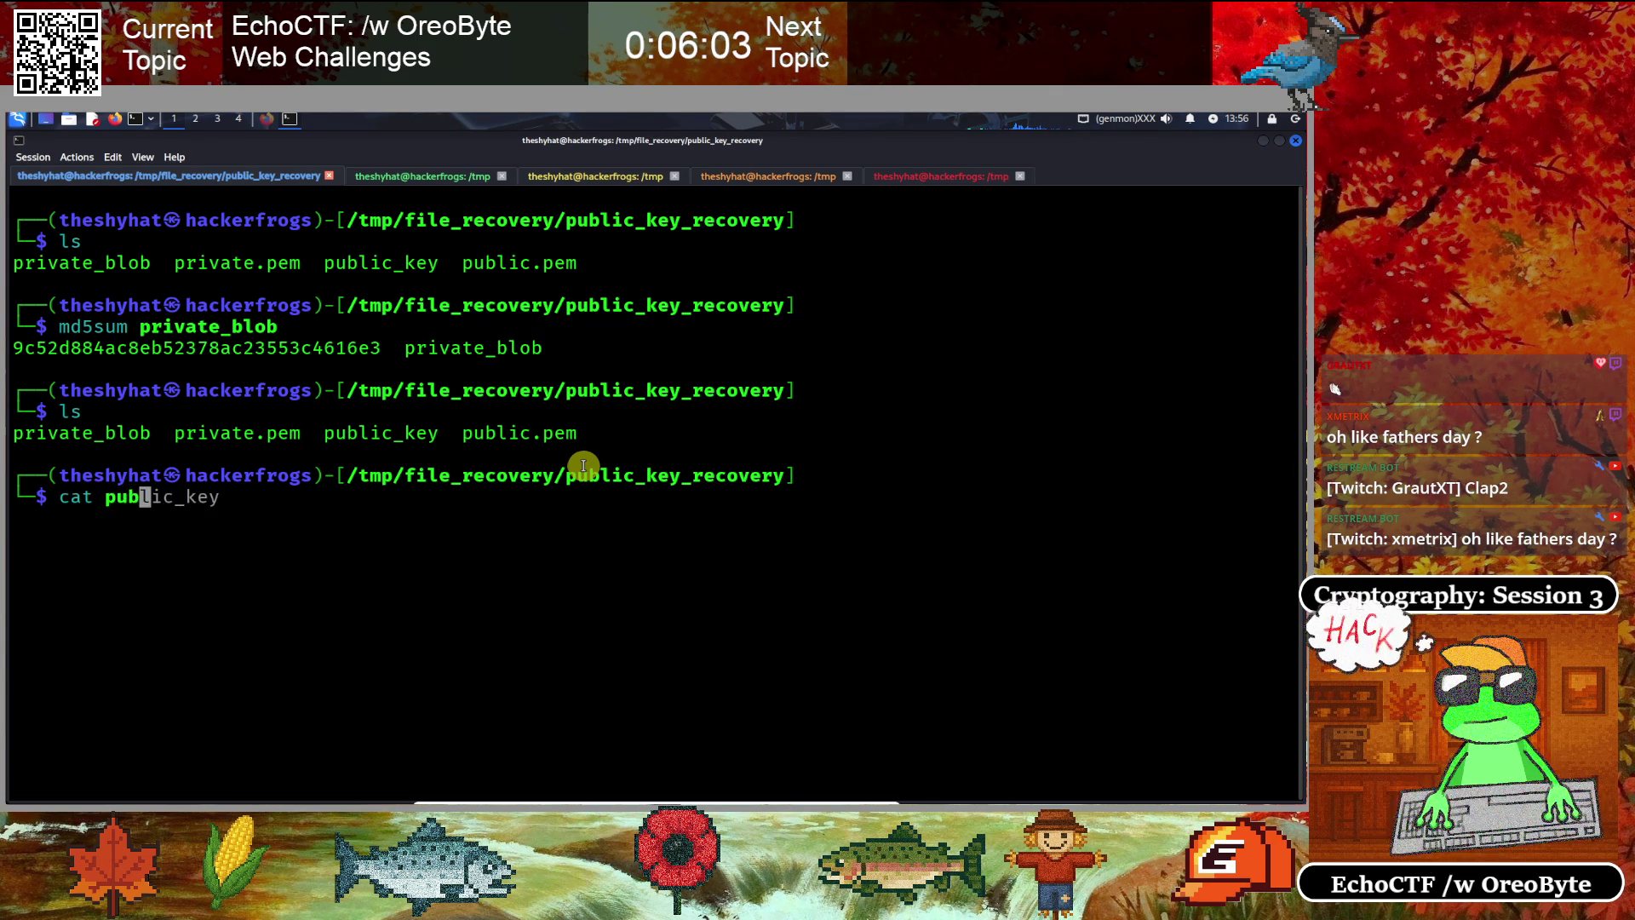
type("_key")
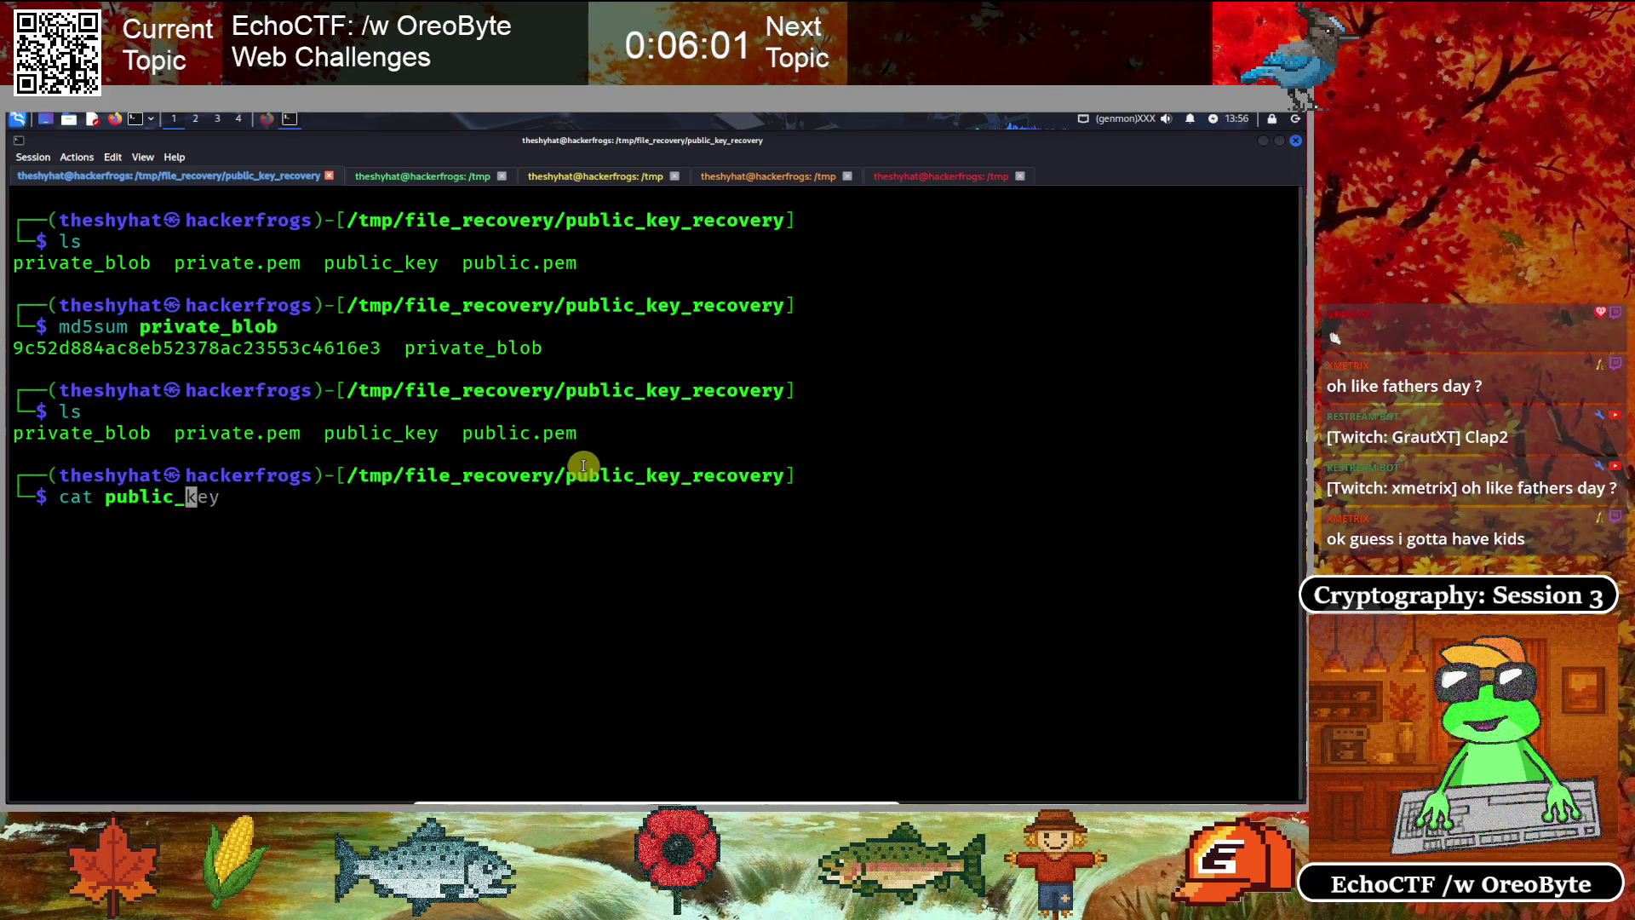
key("Return")
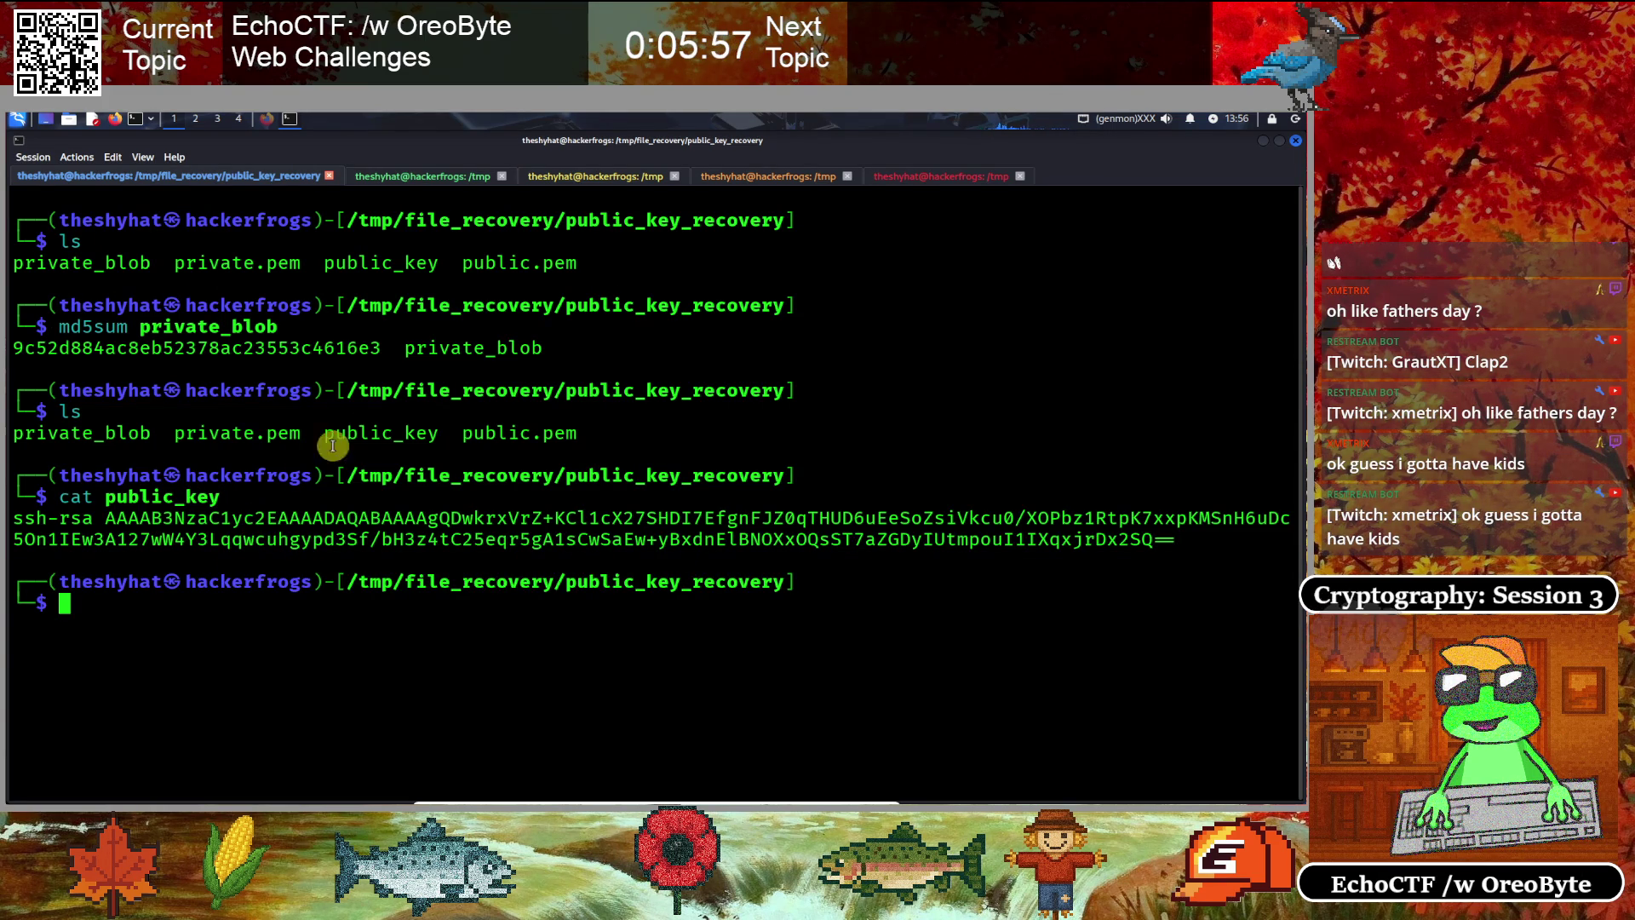
left_click_drag(461, 433, 584, 428)
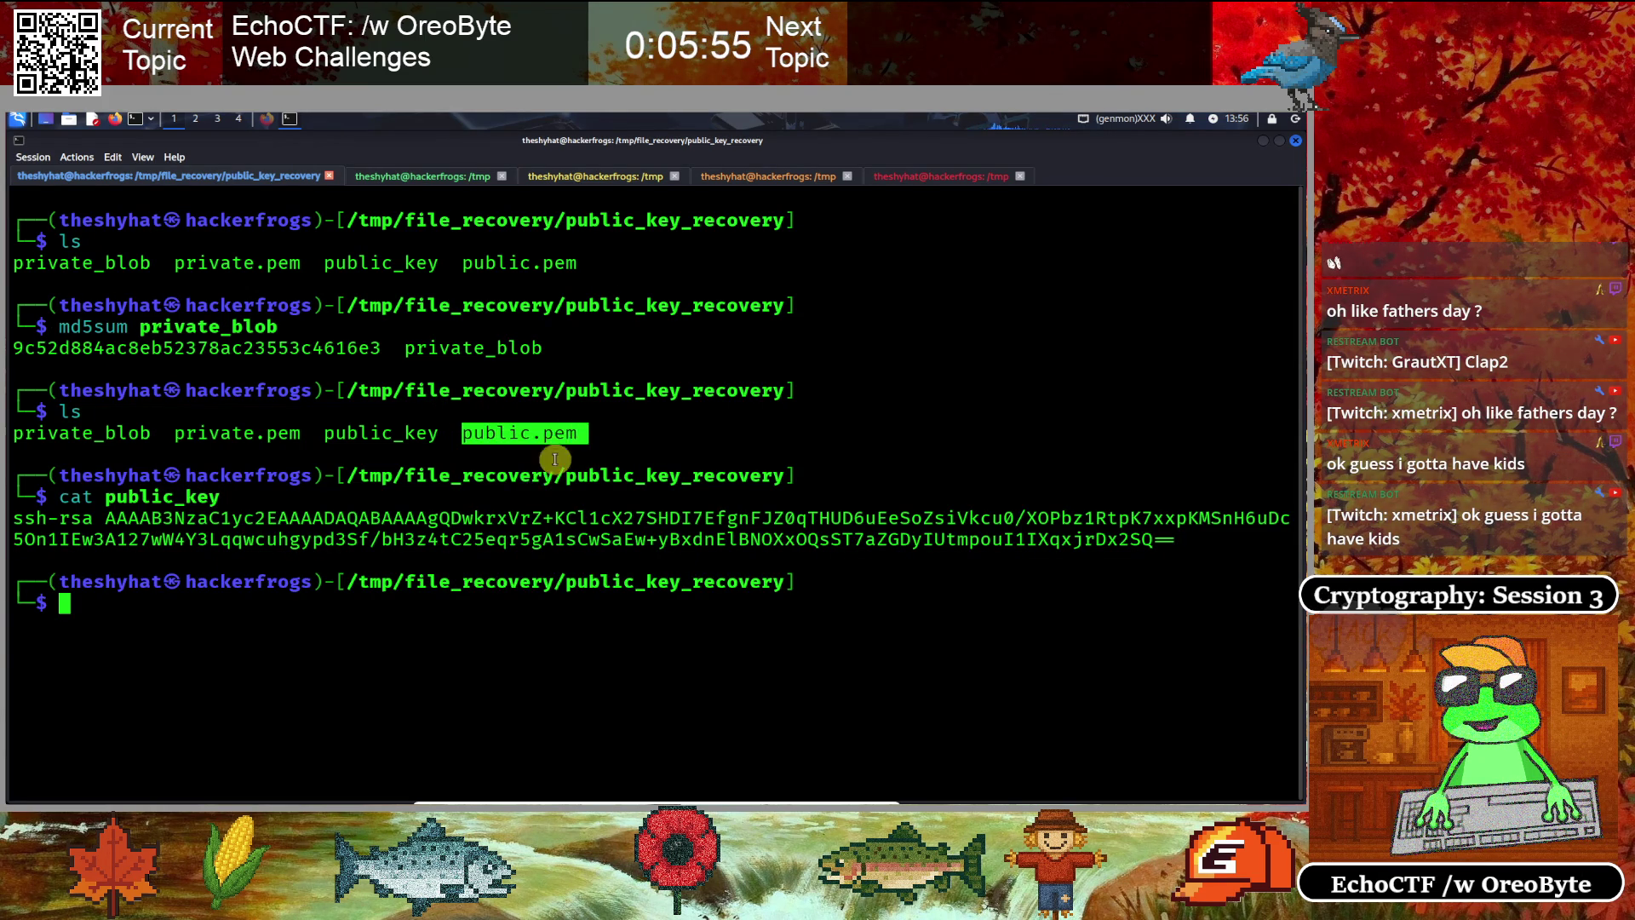
left_click(644, 419)
Run md5sum public.pem and highlight the hash's first two bytes
type("publ")
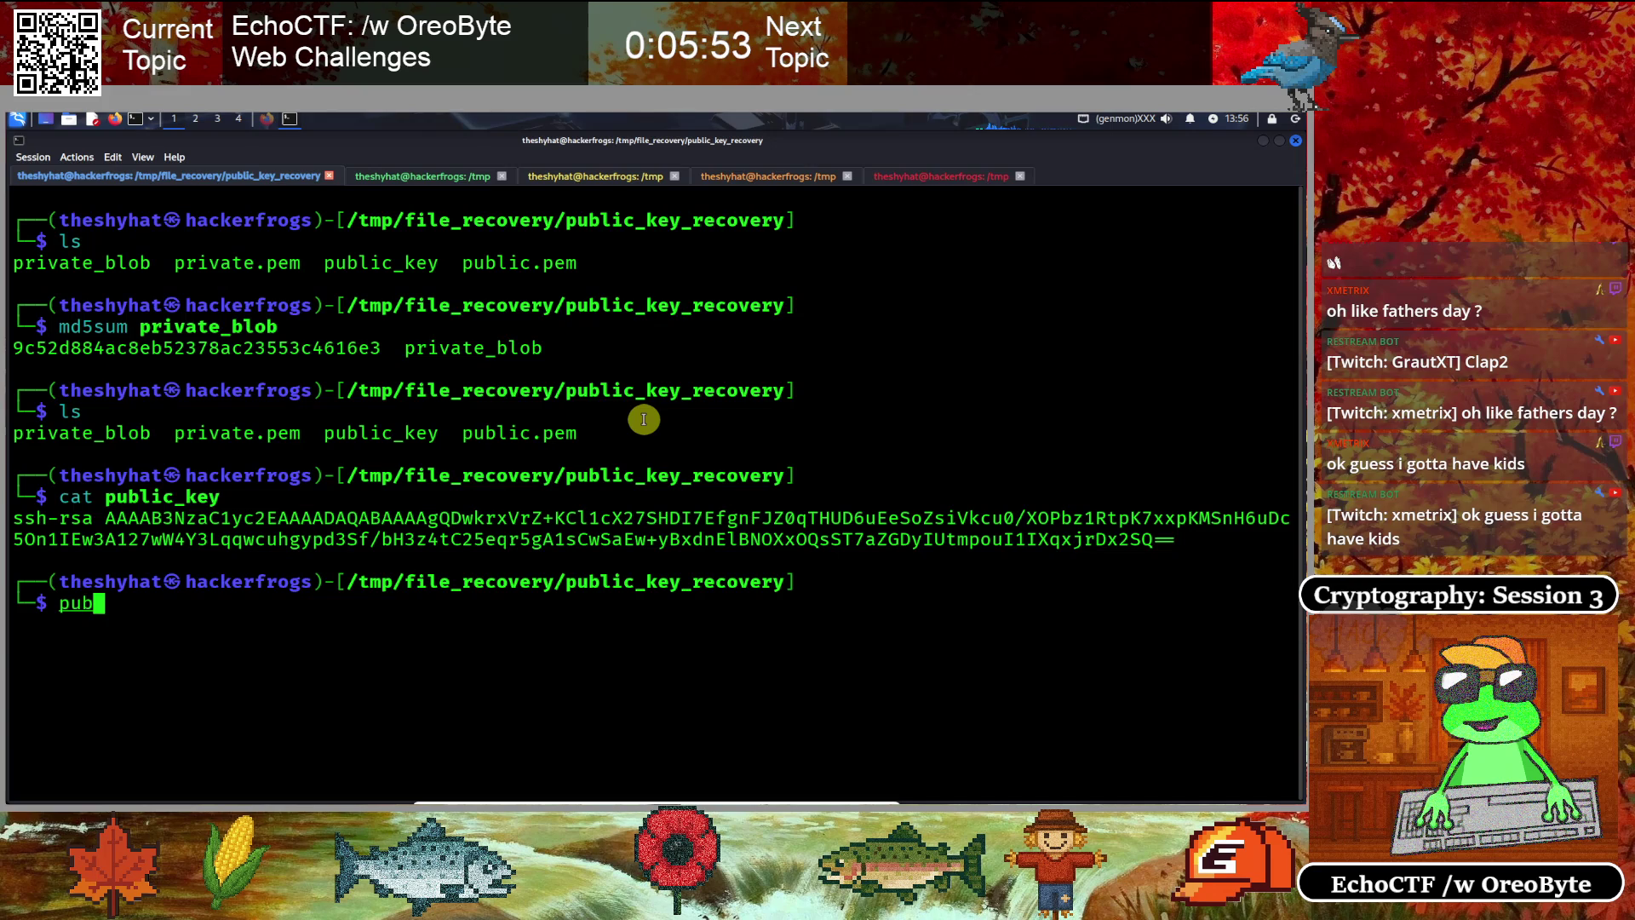
type("ic")
key("BackSpace")
key("BackSpace")
key("BackSpace")
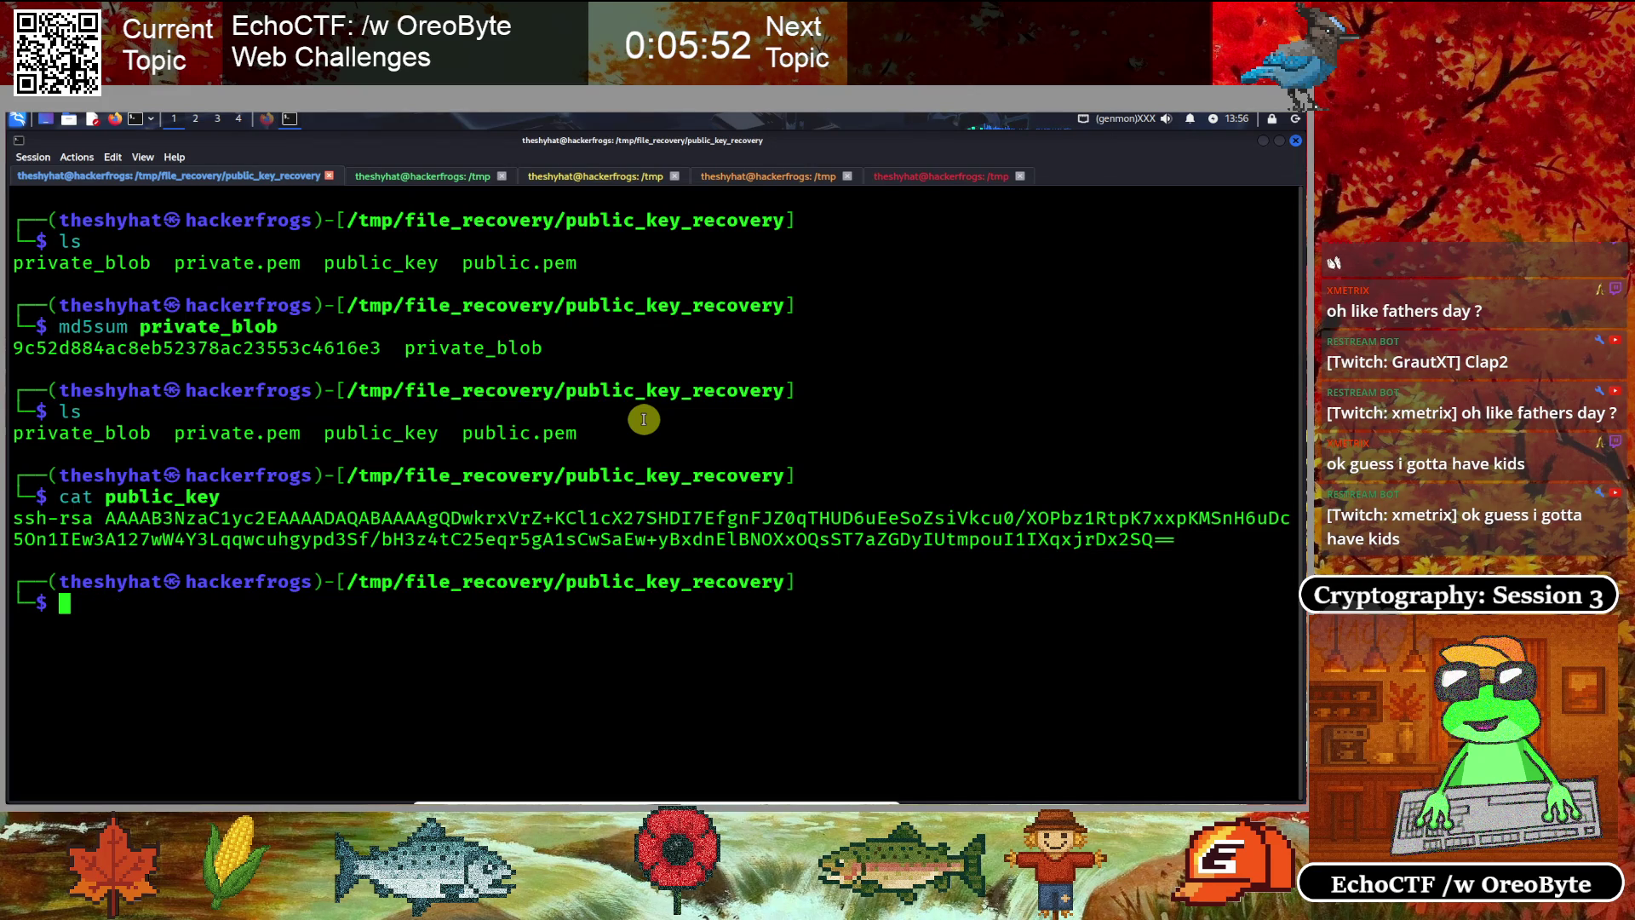
type("md")
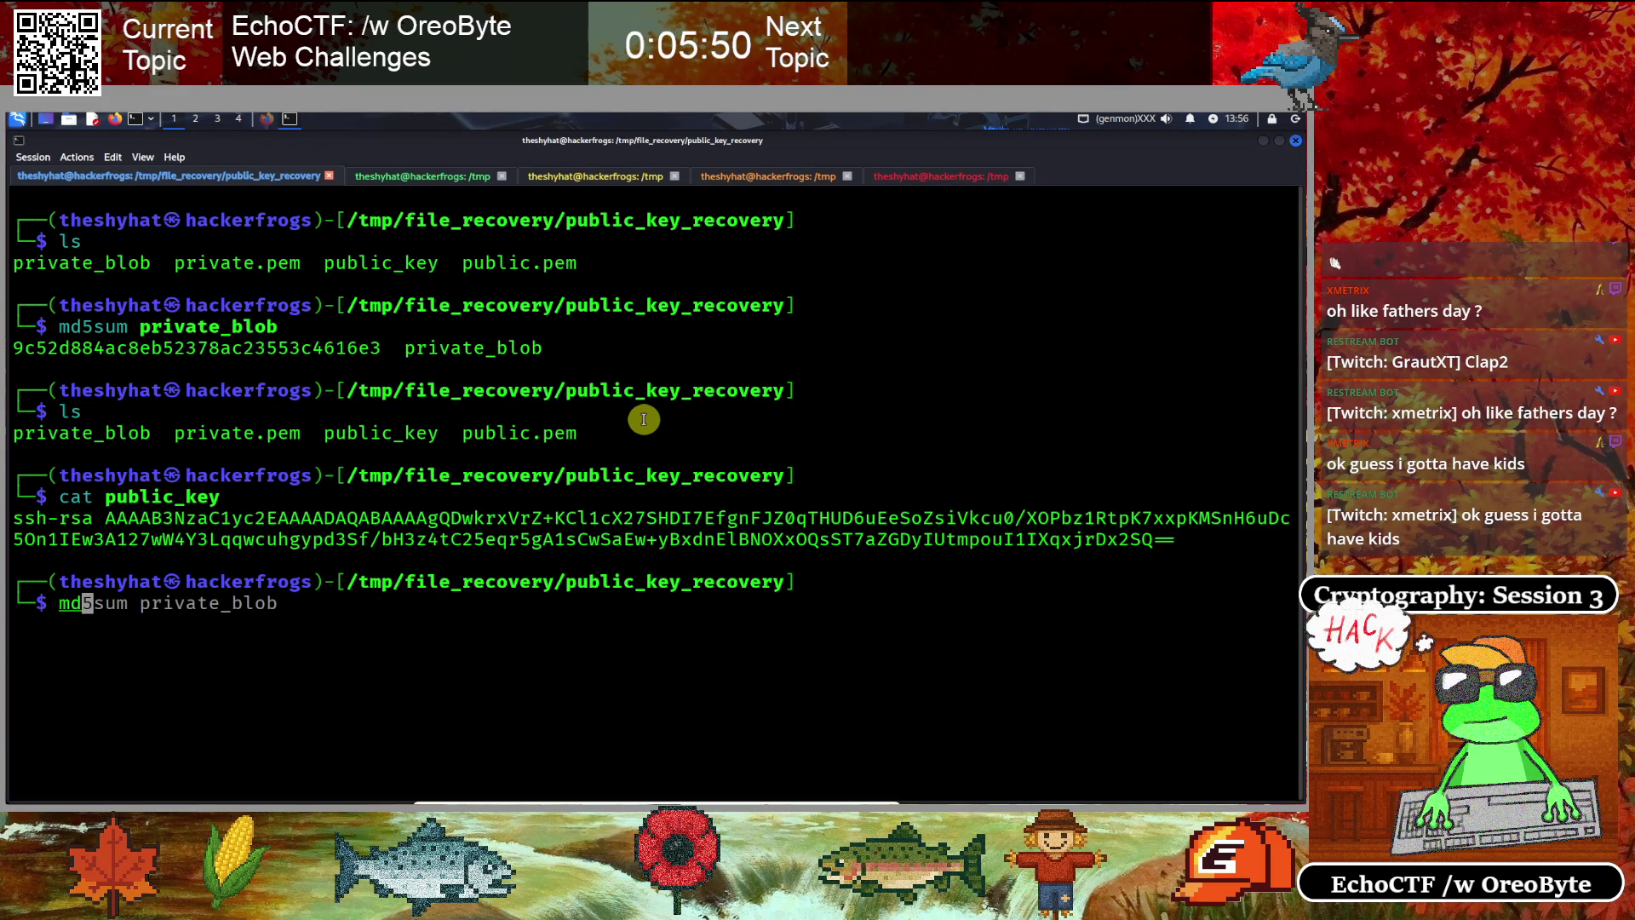
key("Right")
key("Left")
key("Left")
key("Left")
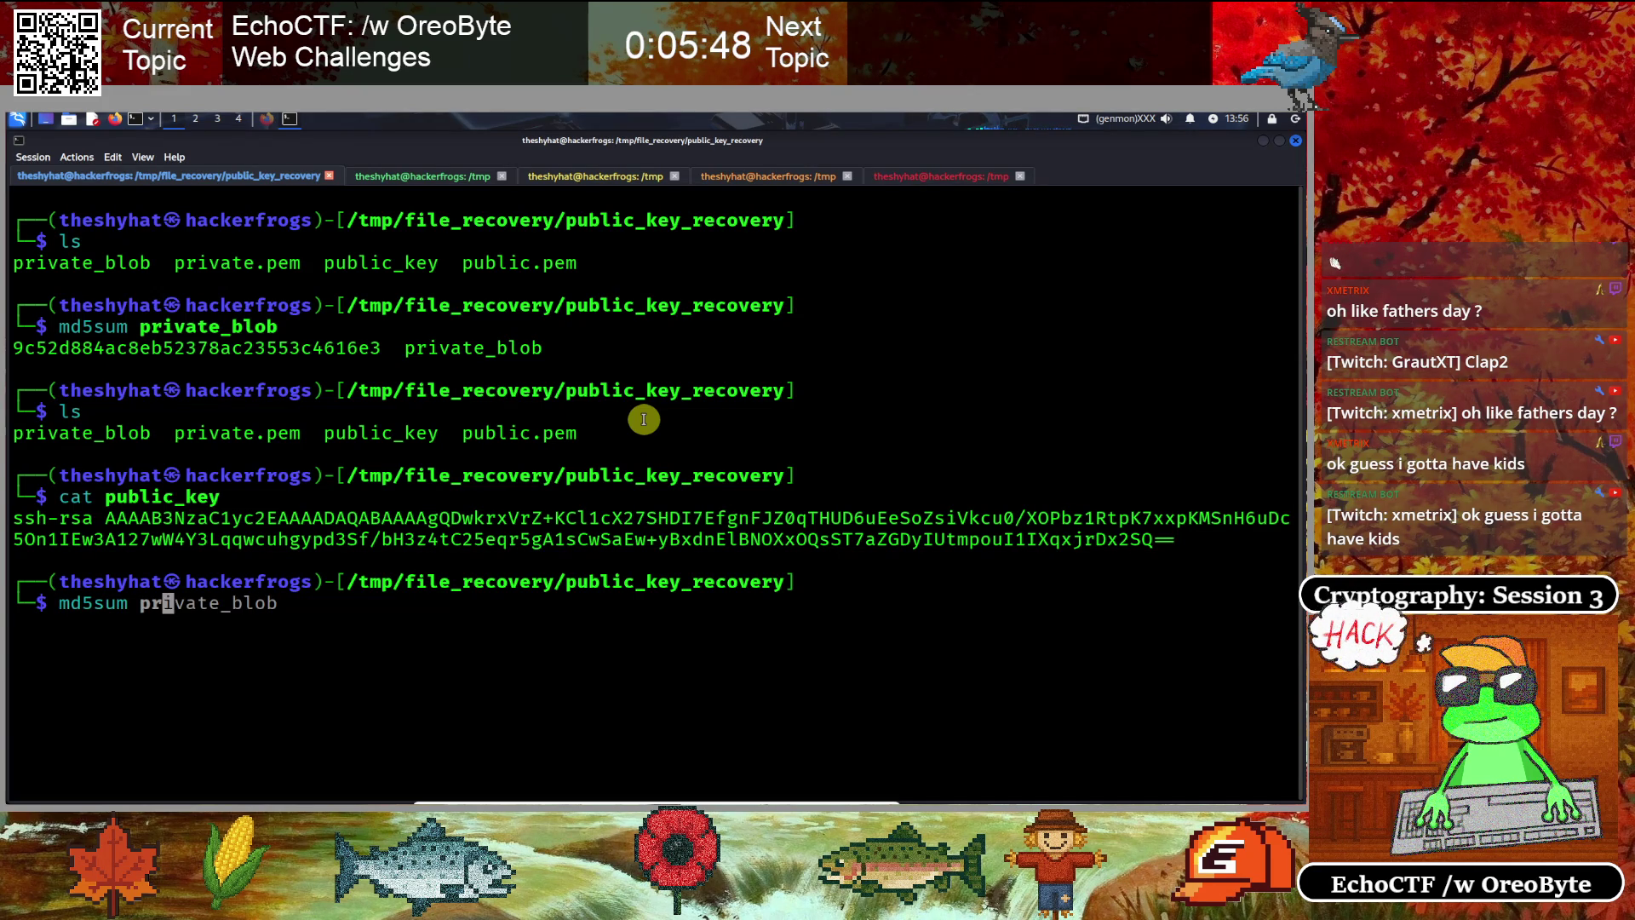
type("pub")
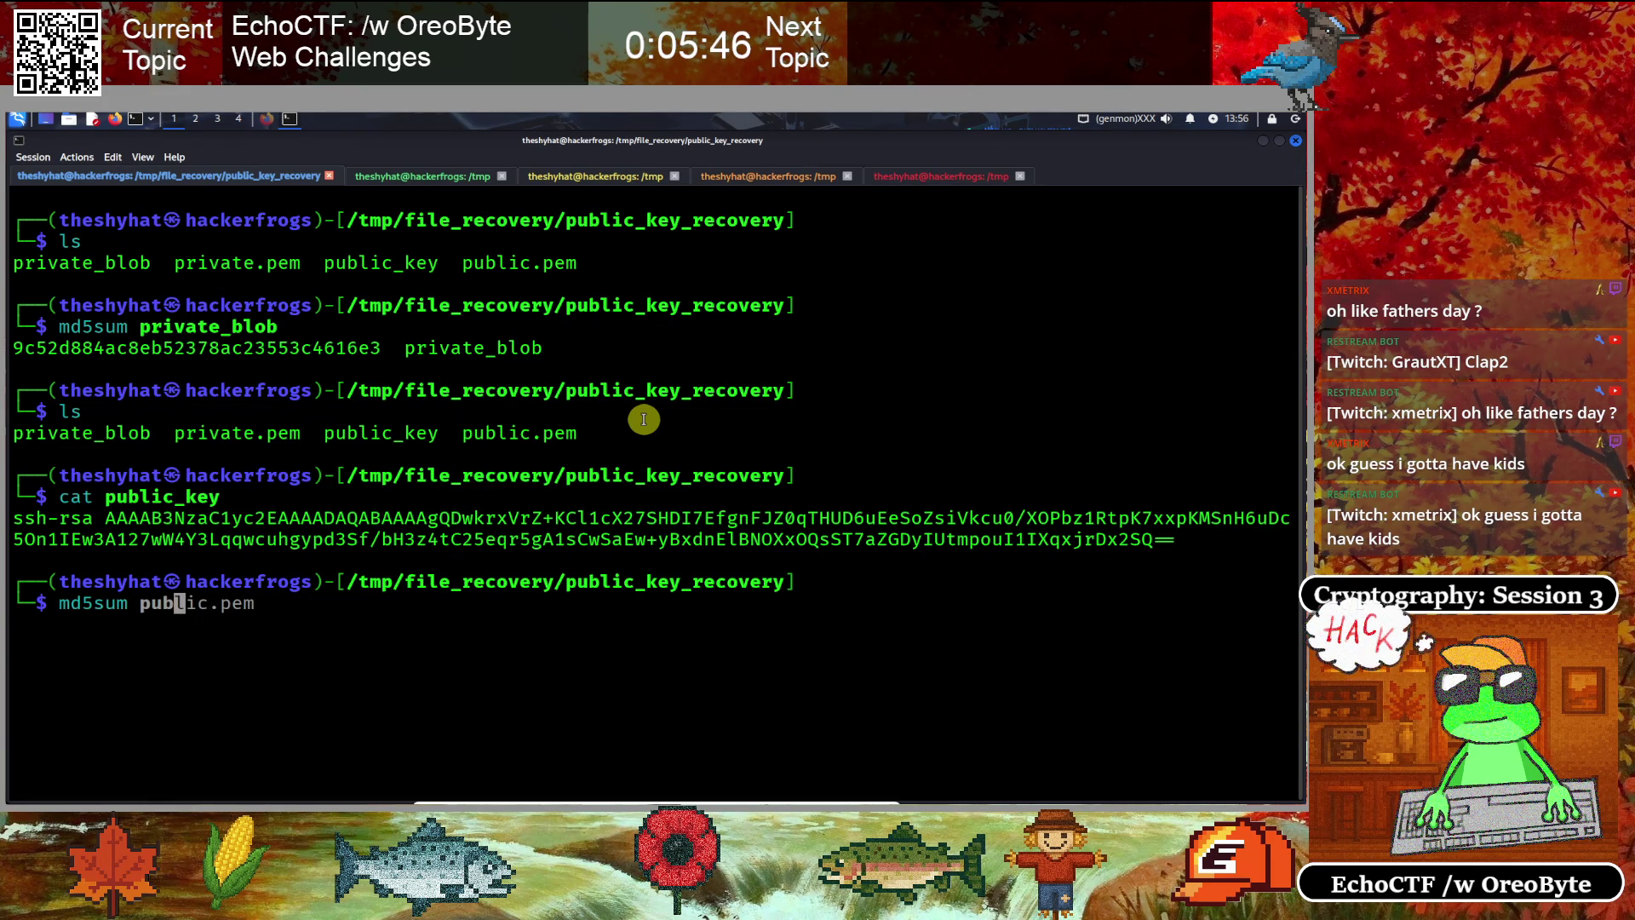
type("lic.pem")
key("Return")
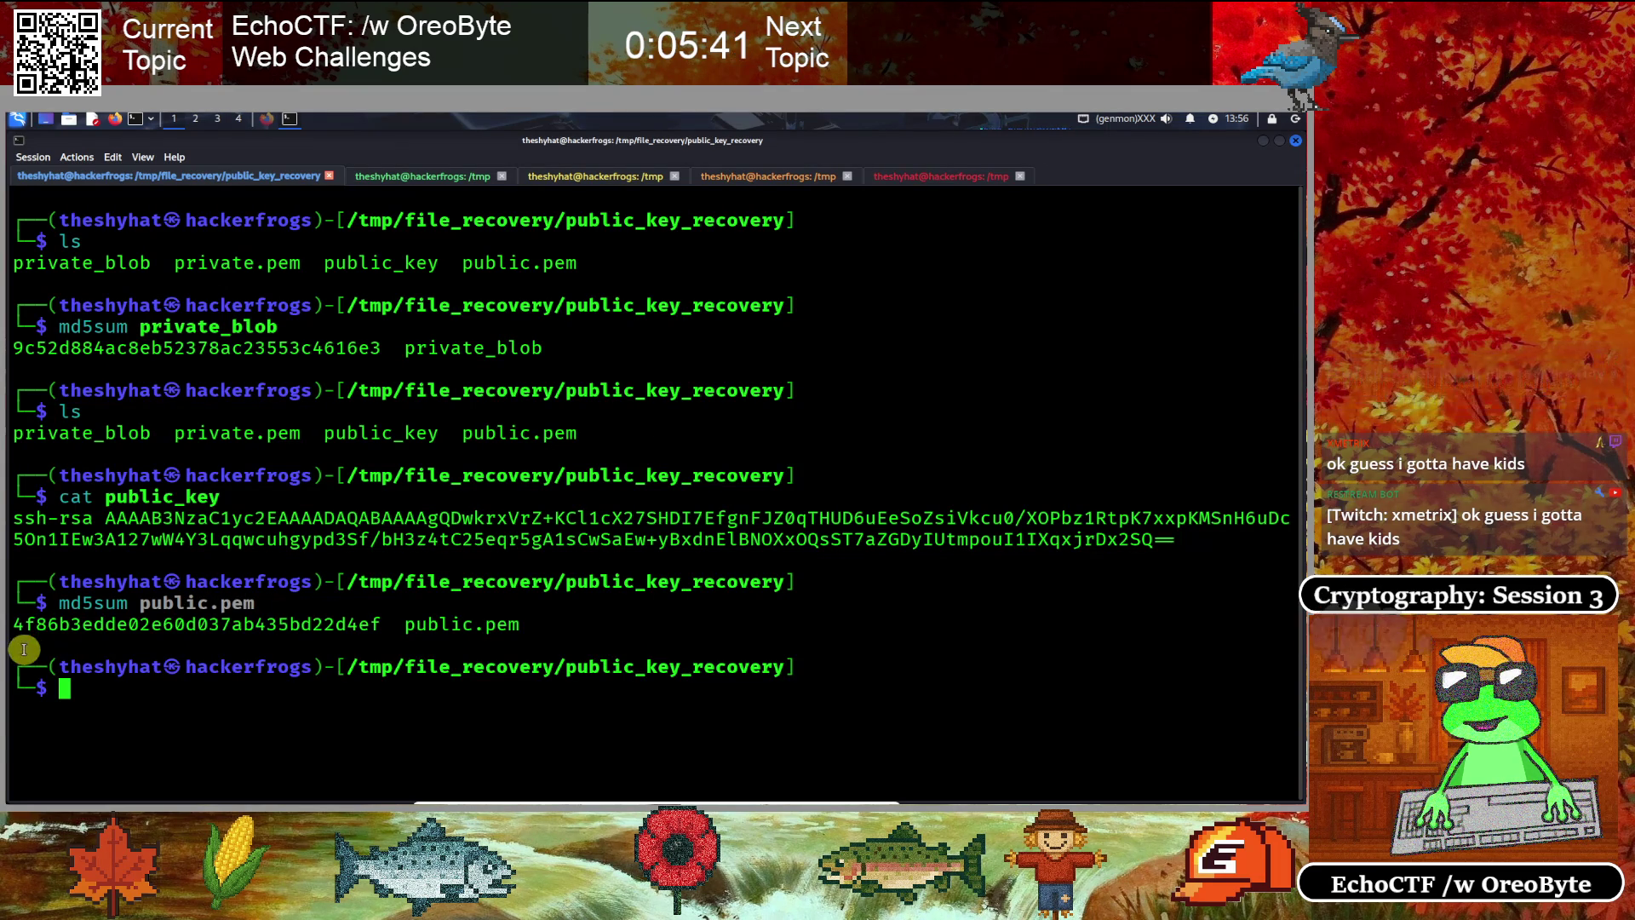
left_click_drag(31, 623, 11, 624)
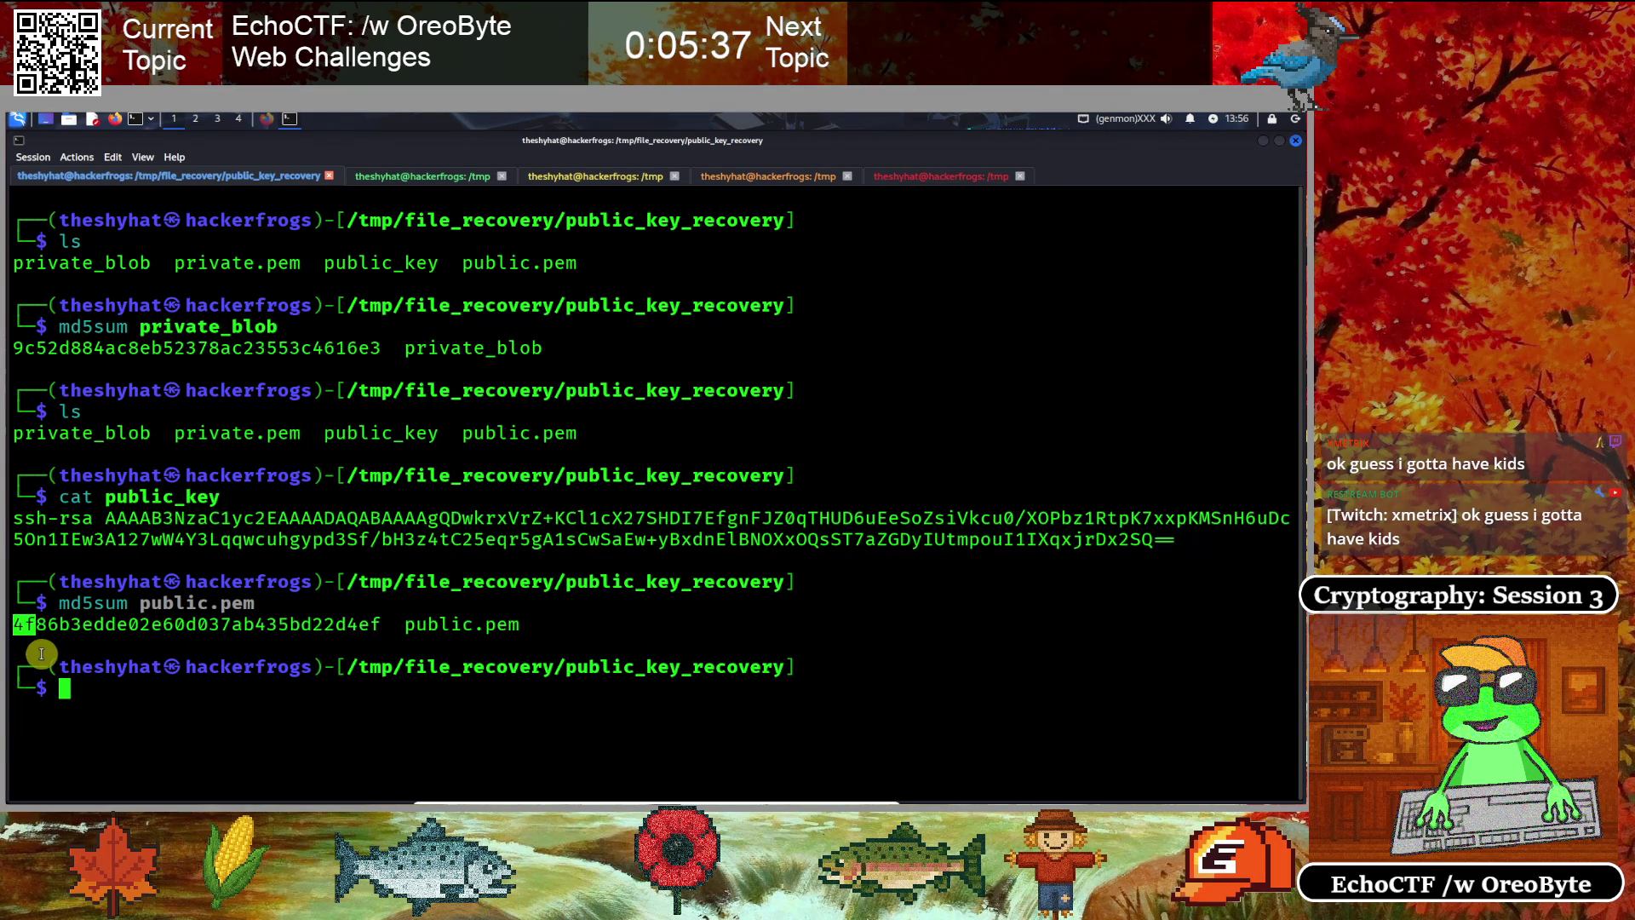
left_click_drag(59, 624, 35, 624)
left_click(226, 660)
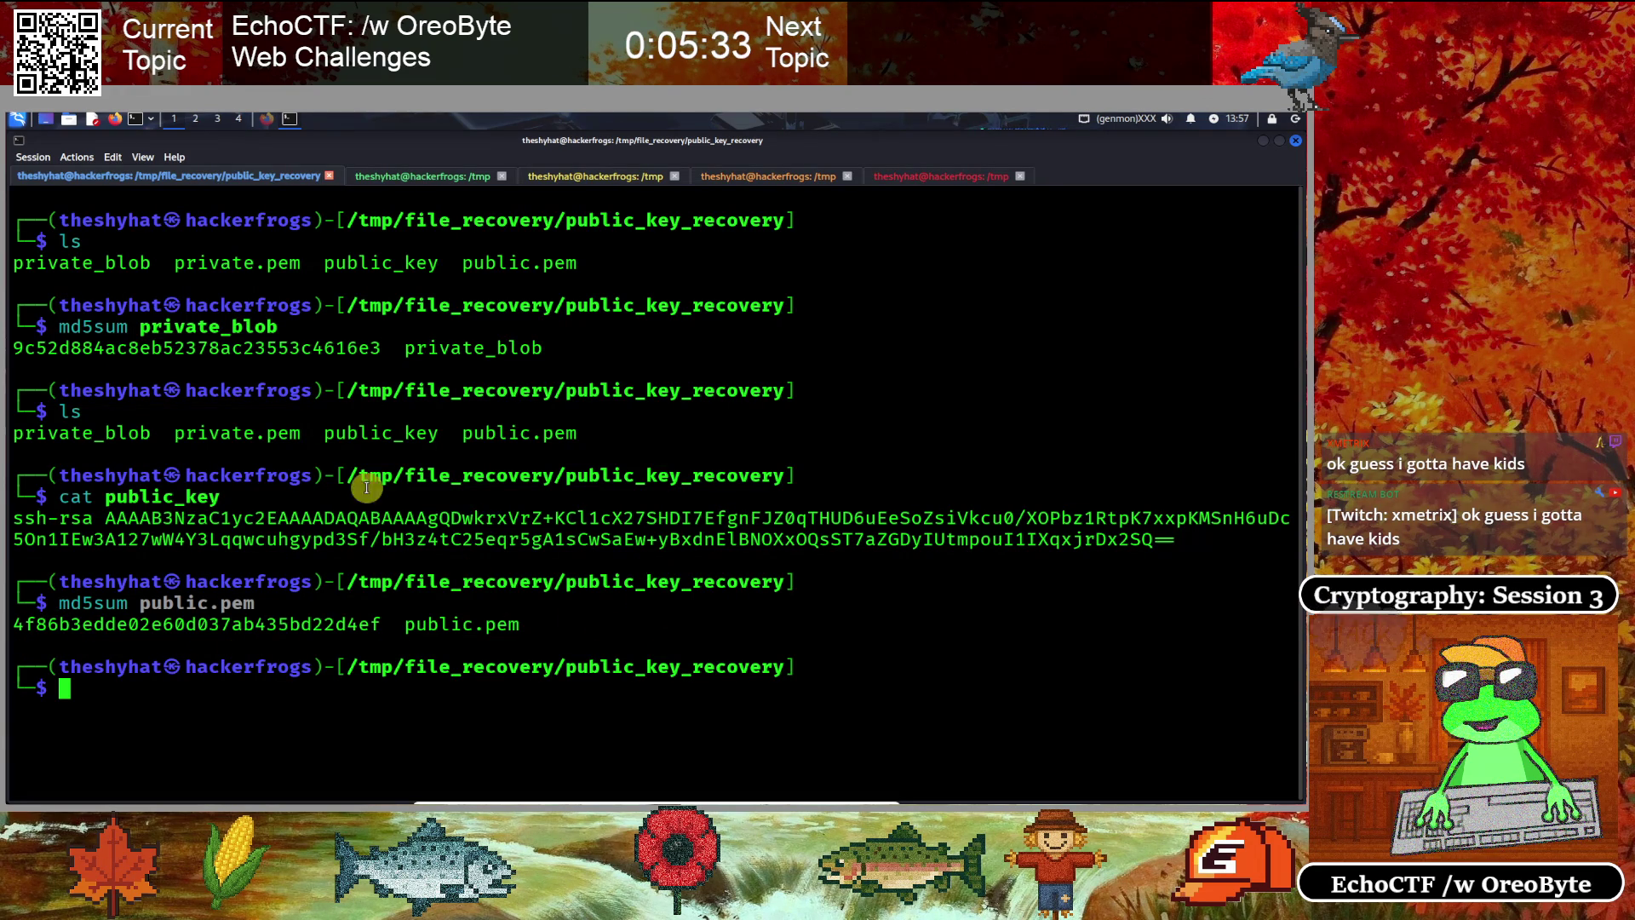
left_click(267, 118)
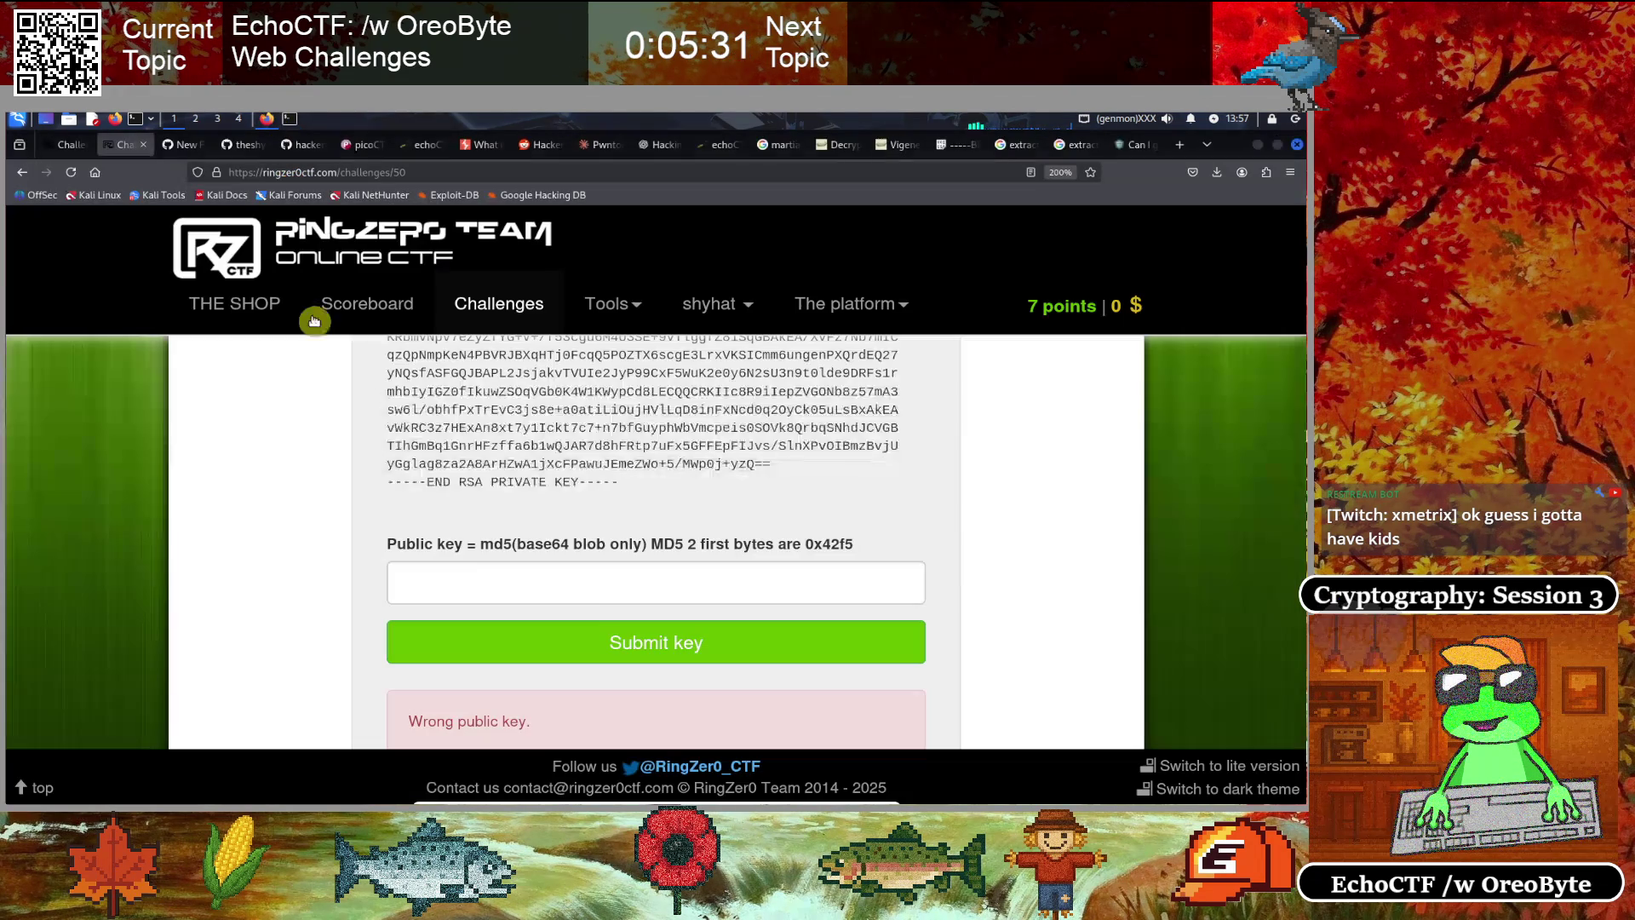
Review the RingZer0 Public key recovery challenge, then return to the Google results on extracting public keys
scroll(560, 607, "down", 2)
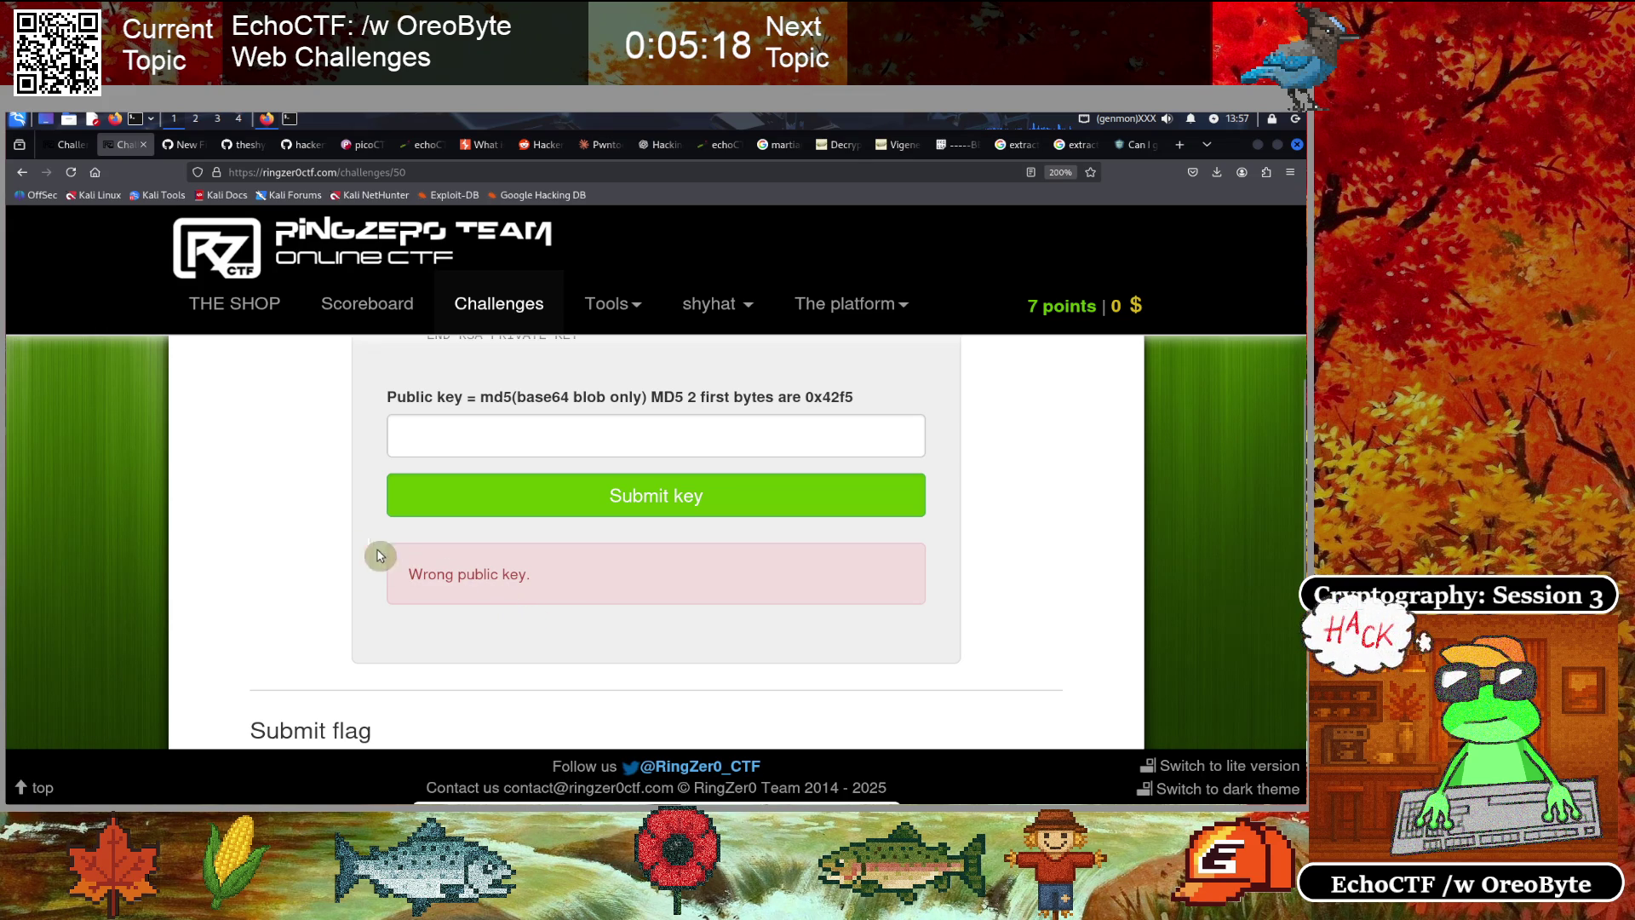
scroll(319, 539, "up", 5)
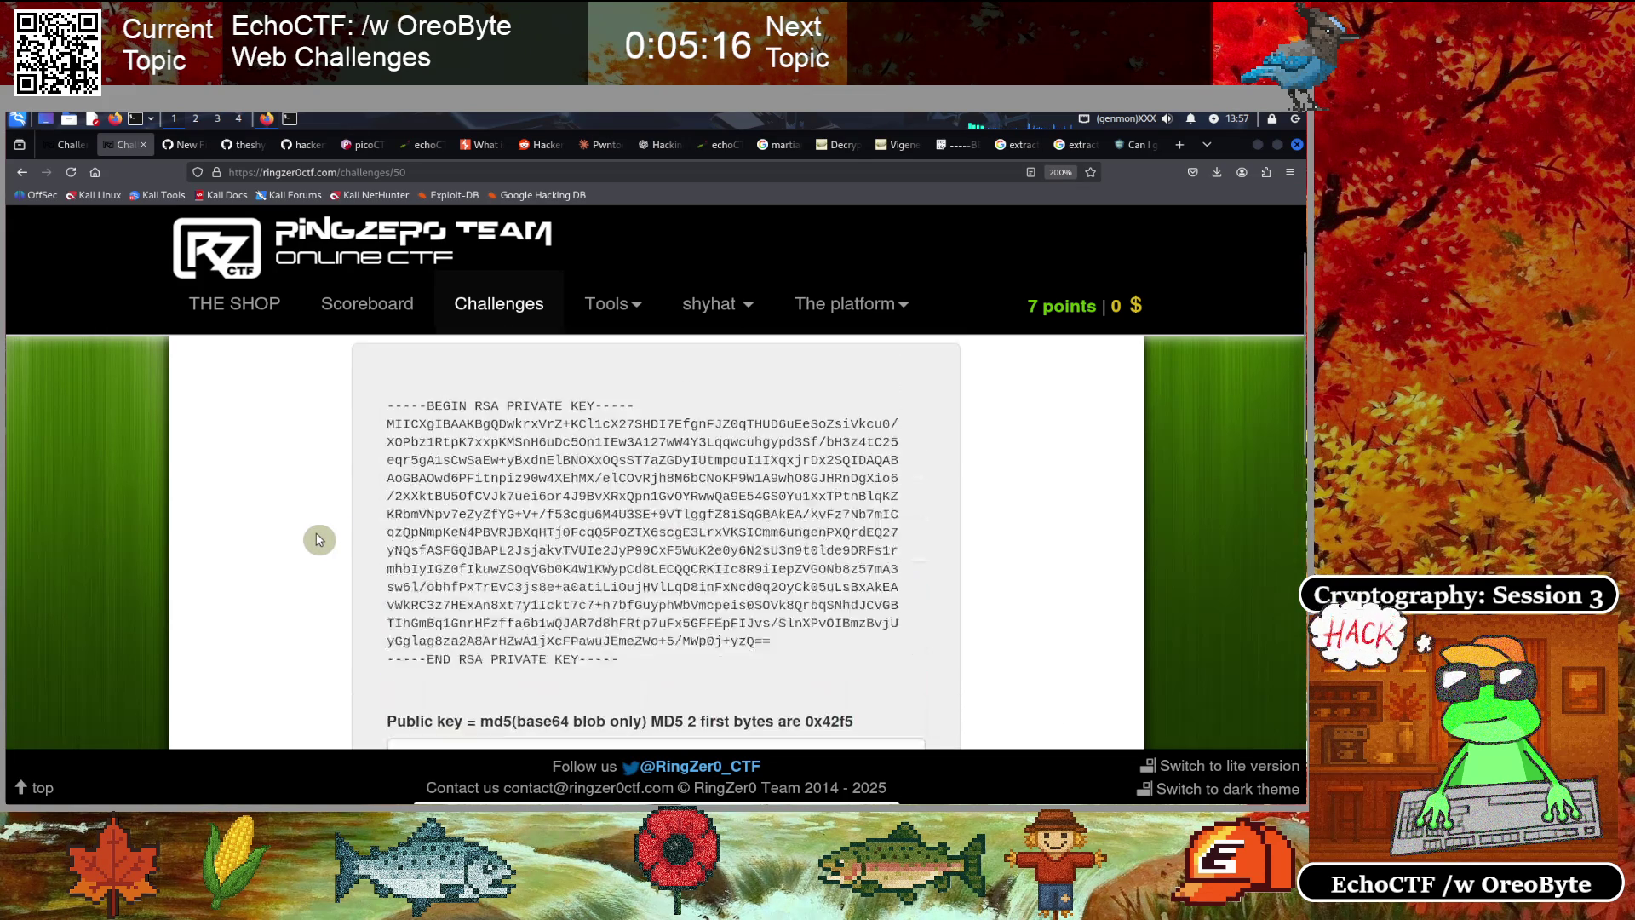
scroll(320, 539, "down", 2)
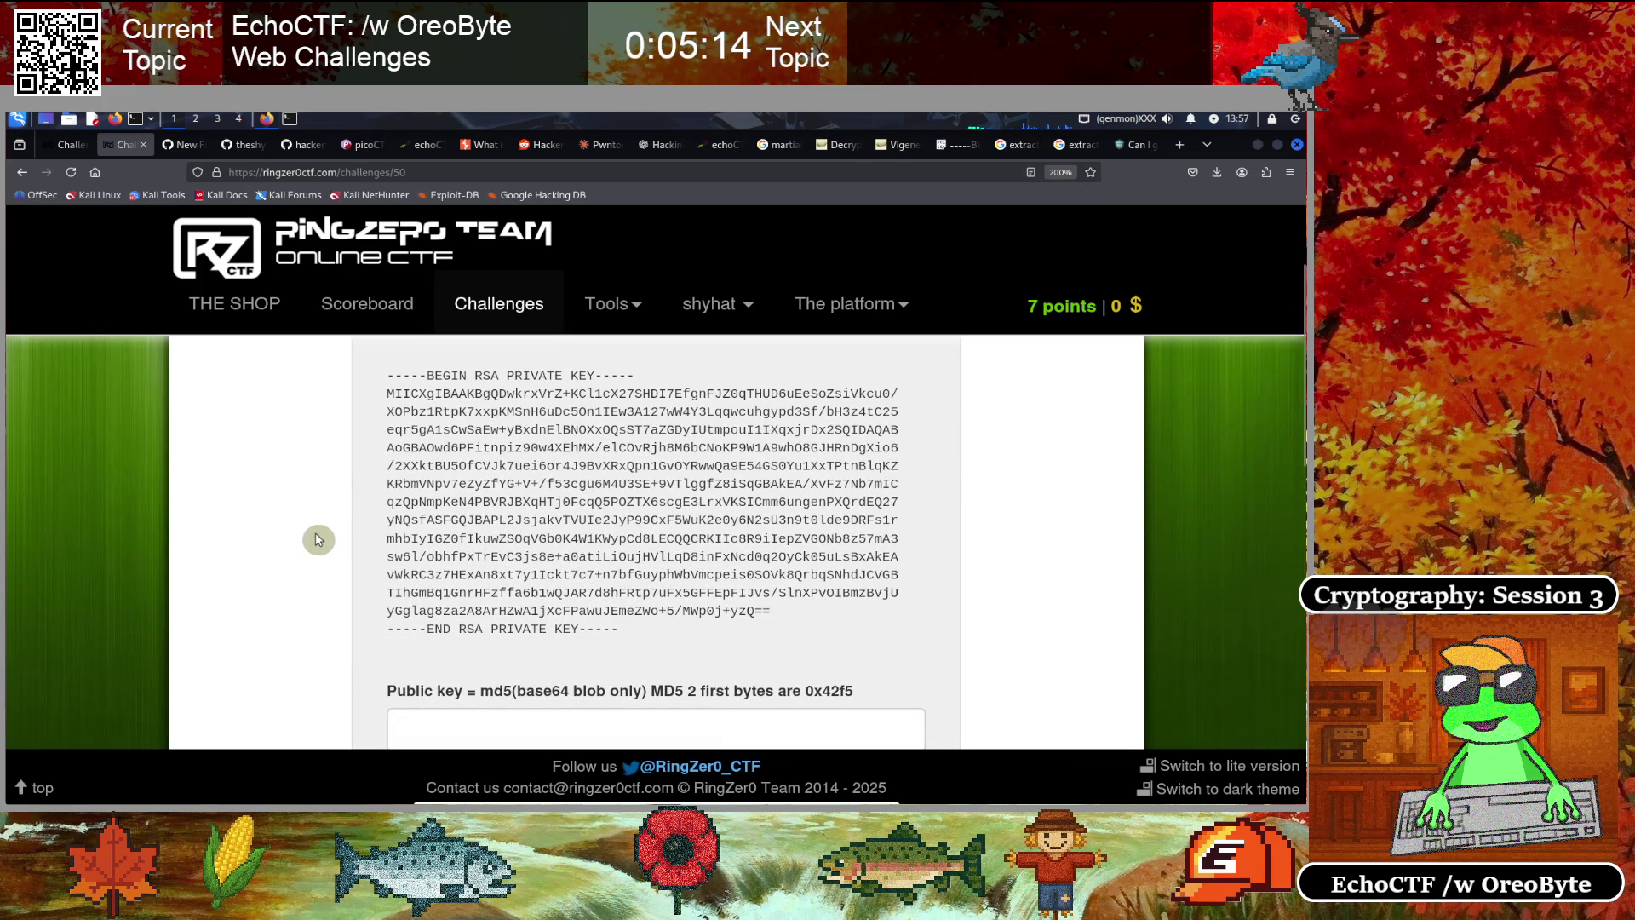
scroll(317, 539, "down", 3)
scroll(318, 539, "up", 3)
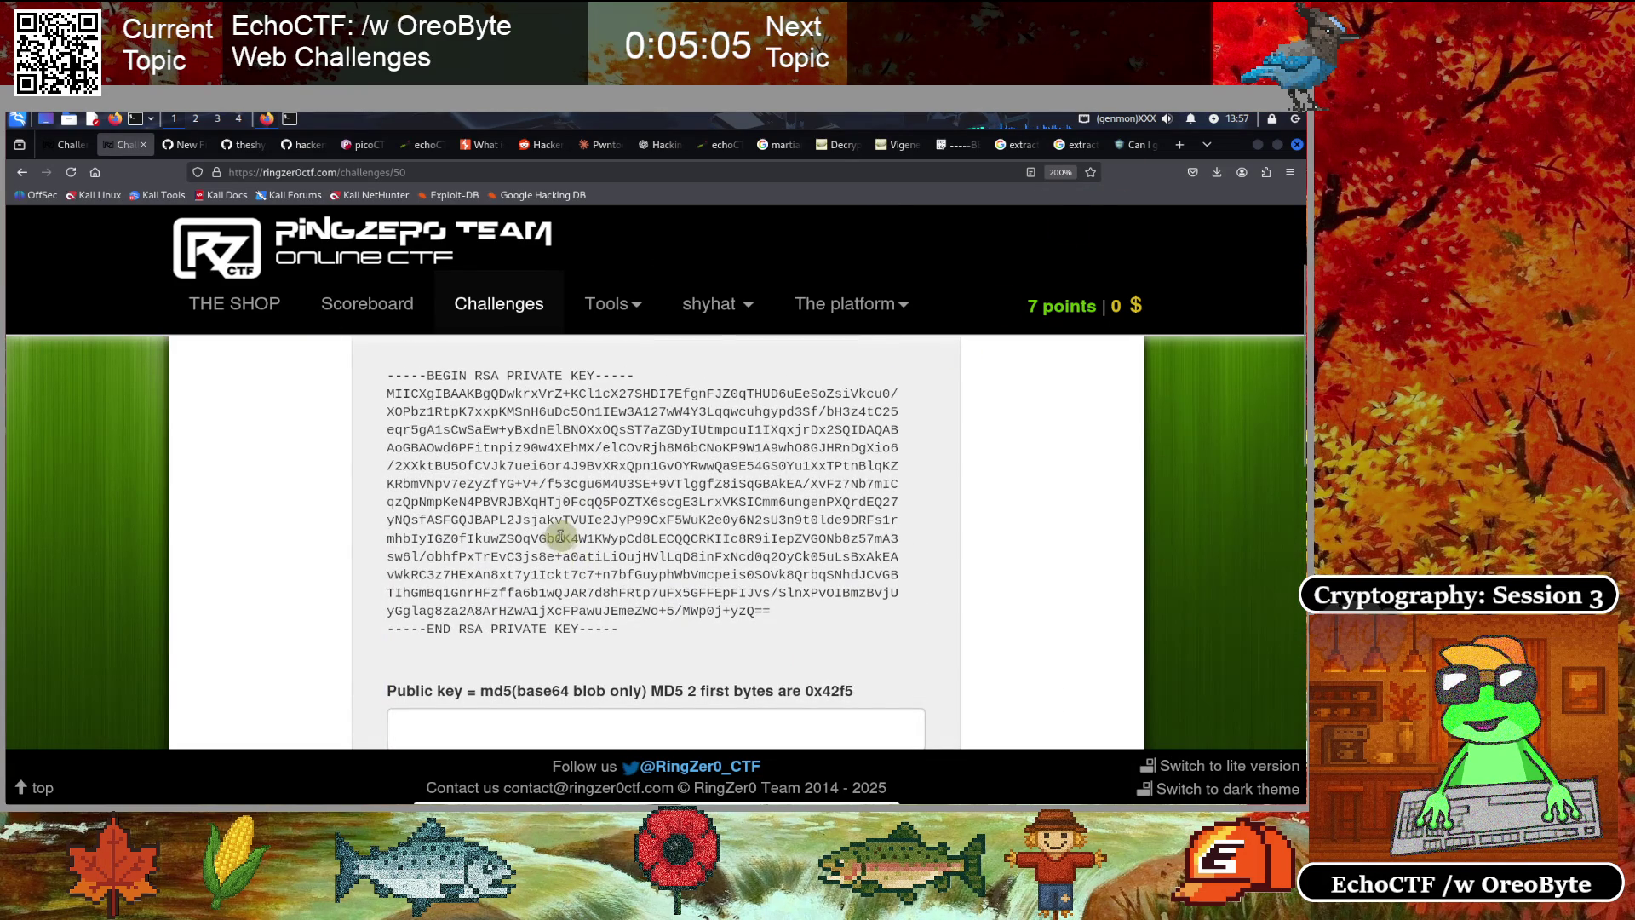
scroll(559, 535, "up", 2)
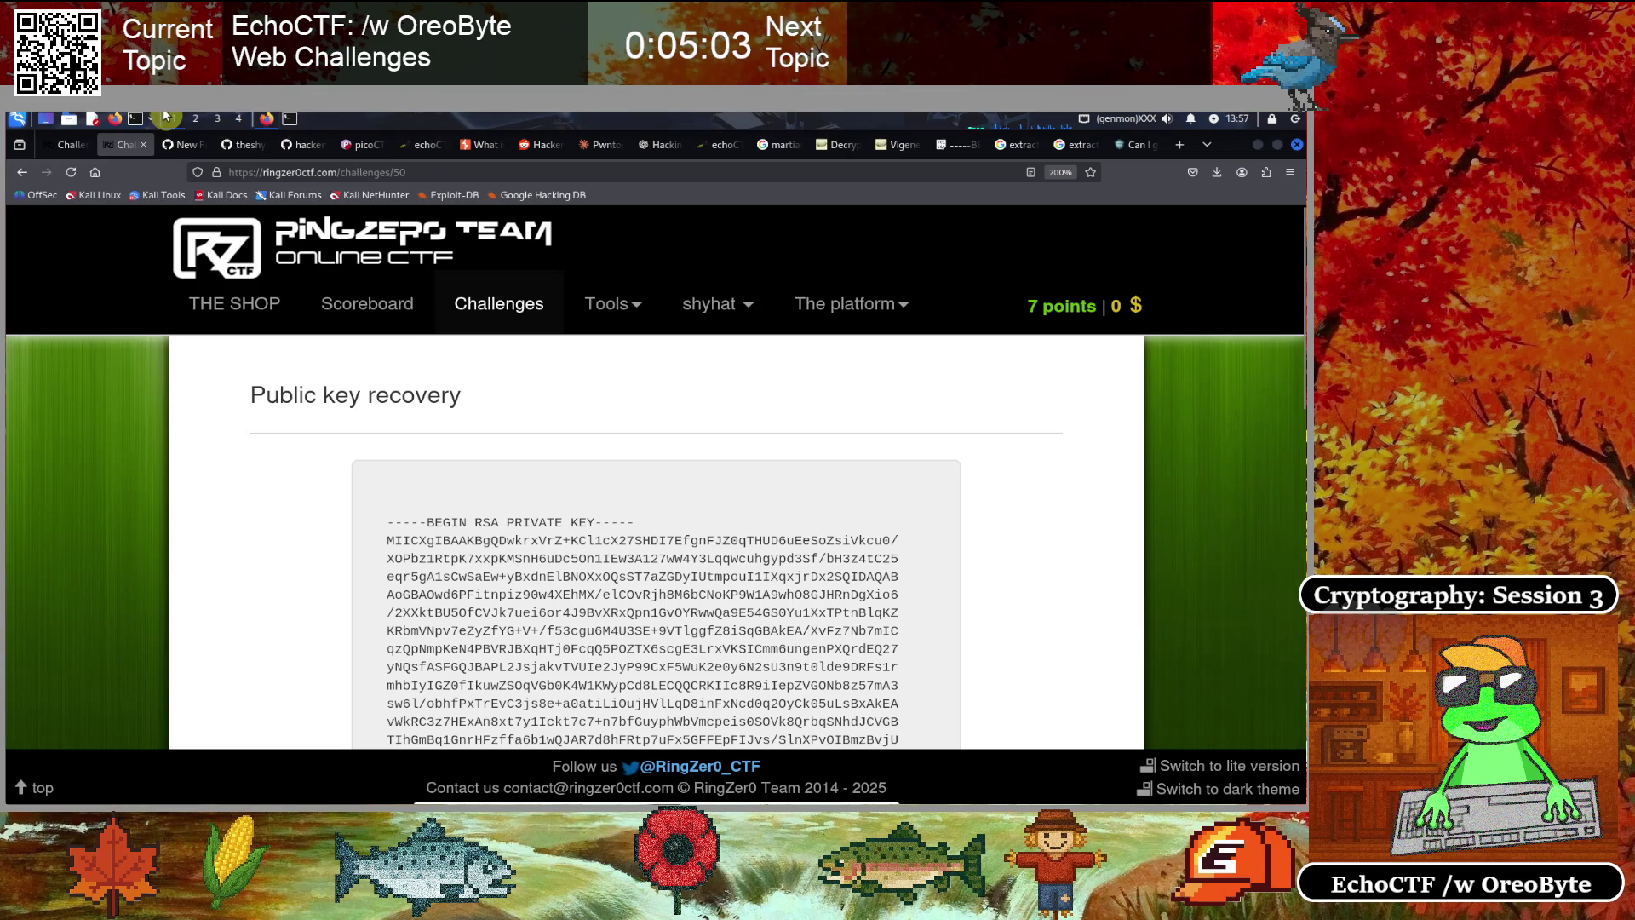
left_click(1055, 152)
scroll(473, 561, "down", 5)
Read the Ask Ubuntu and Server Fault answers, then select the key's base64 blob in Konsole
scroll(473, 561, "up", 3)
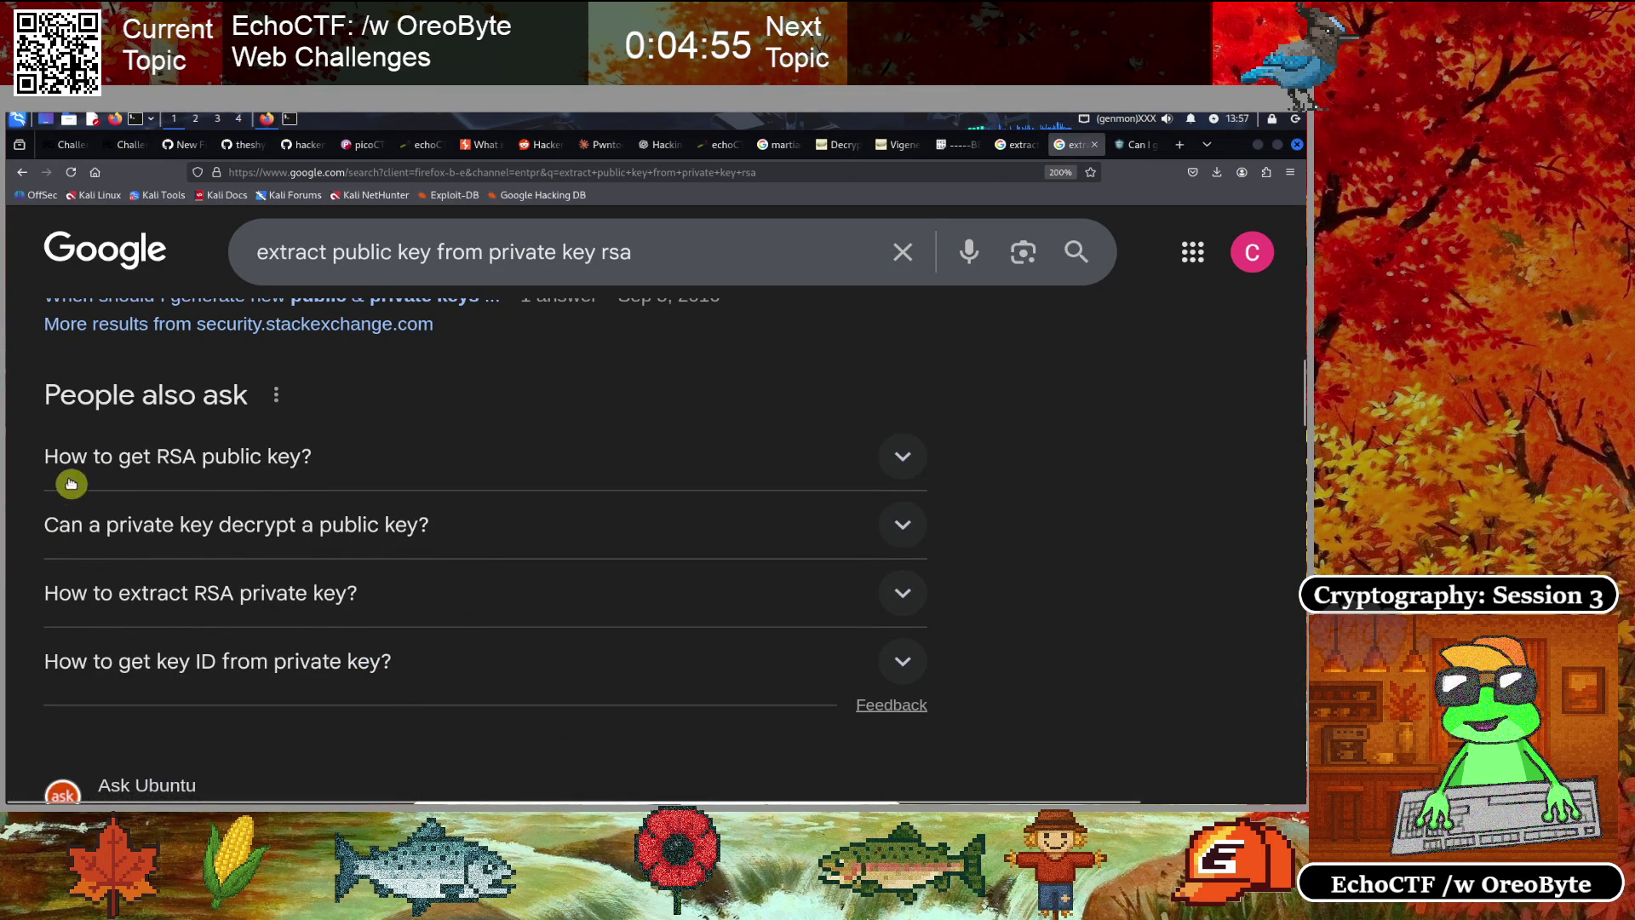
scroll(244, 502, "down", 6)
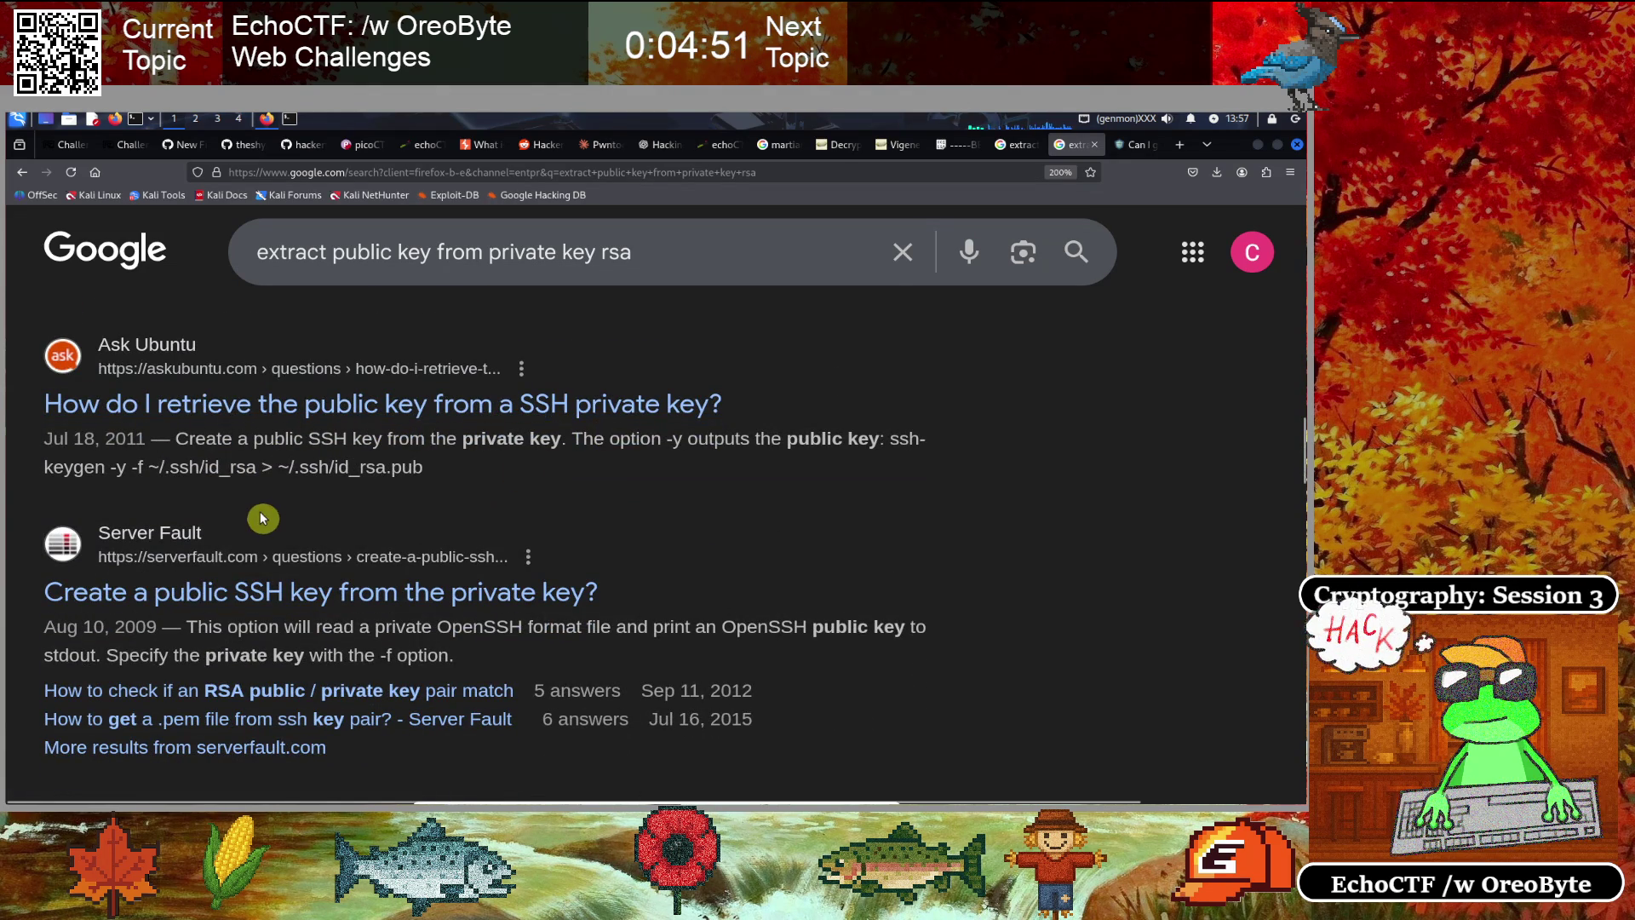
scroll(255, 516, "down", 4)
scroll(85, 464, "up", 2)
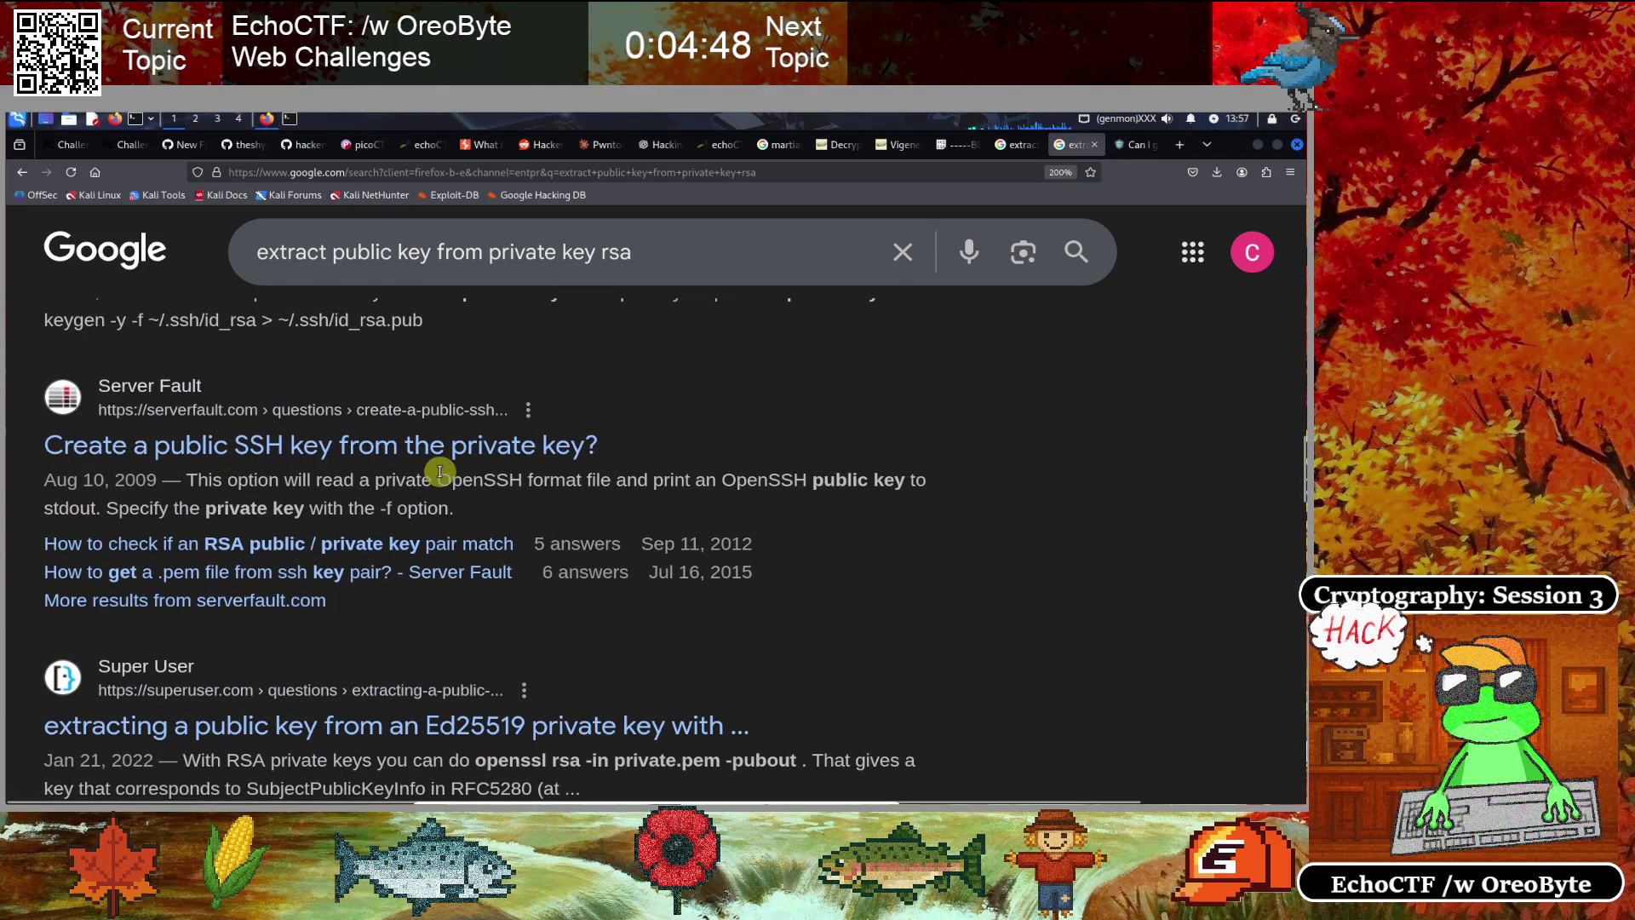
scroll(465, 473, "down", 2)
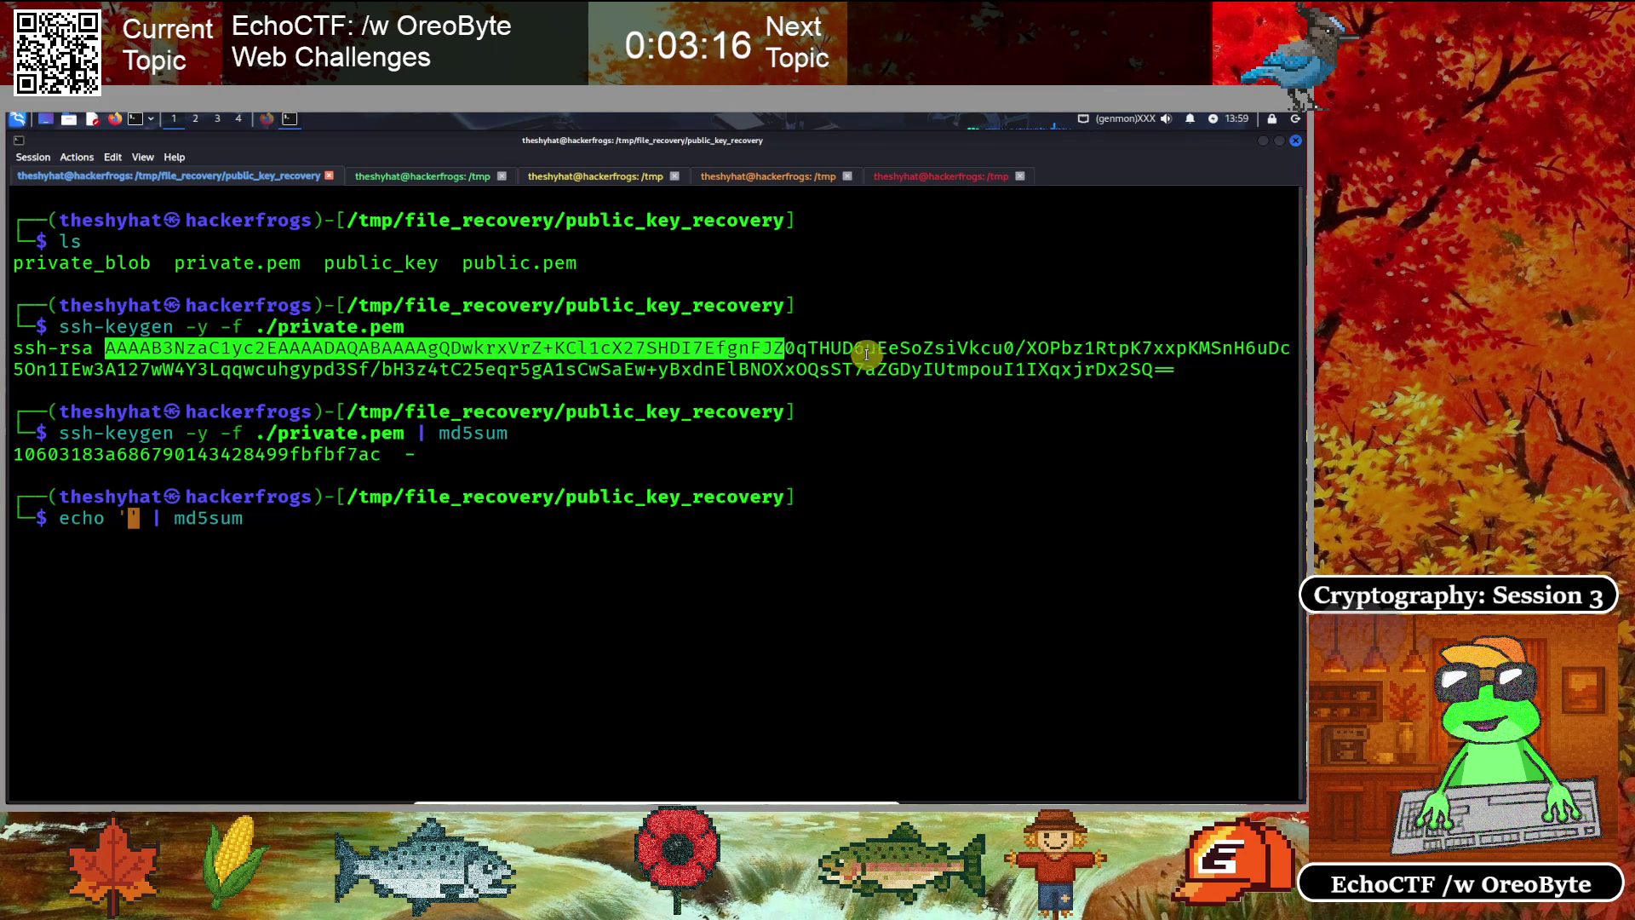
left_click_drag(884, 350, 1169, 369)
right_click(1148, 365)
Paste the copied key blob into the echo-to-md5sum command, getting cd05bf0a7658c01152c12ed6cdbba62f
left_click(1064, 371)
left_click(962, 495)
type("AAAAB3NzaC1yc2EAAAADAQABAAAAgQDwkrxVrZ+KCl1cX27SHDI7EfgnFJZ0qTHUD6uEeSoZsiVkcu0/XOPbz1RtpK7xxpKMSnH6uDc5On1IEw3A127wW4Y3Lqqwcuhgypd3Sf/bH3z4tC25eqr5gA1sCwSaEw+yBxdnElBNOXxOQsST7aZGDyIUtmpouI1IXqxjrDx2SQ==")
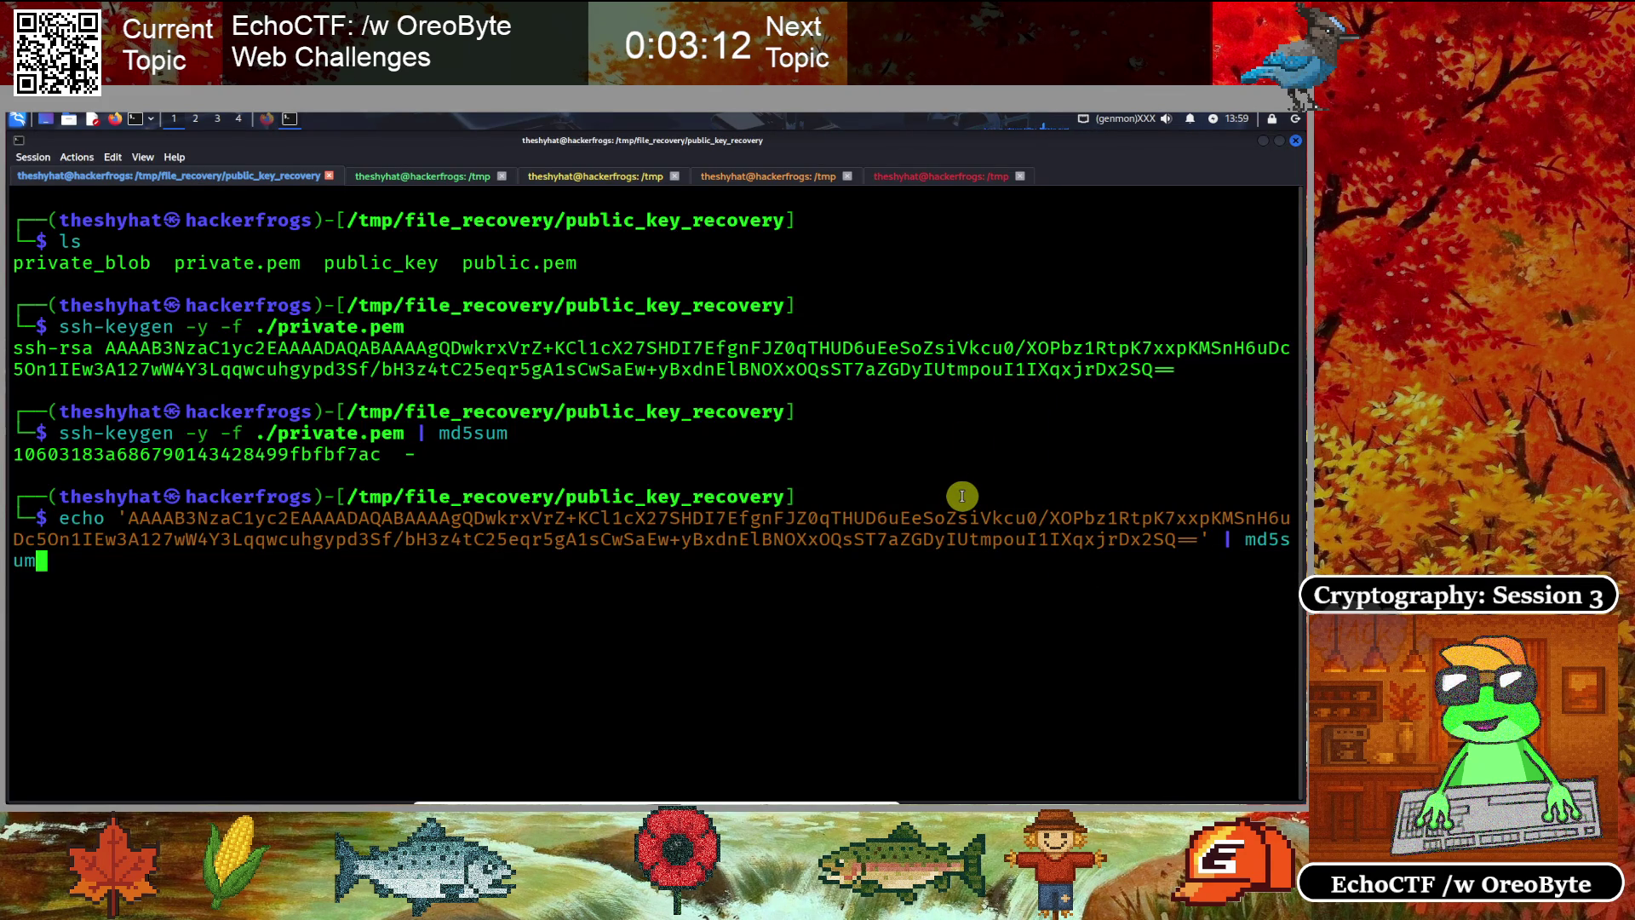
key("Return")
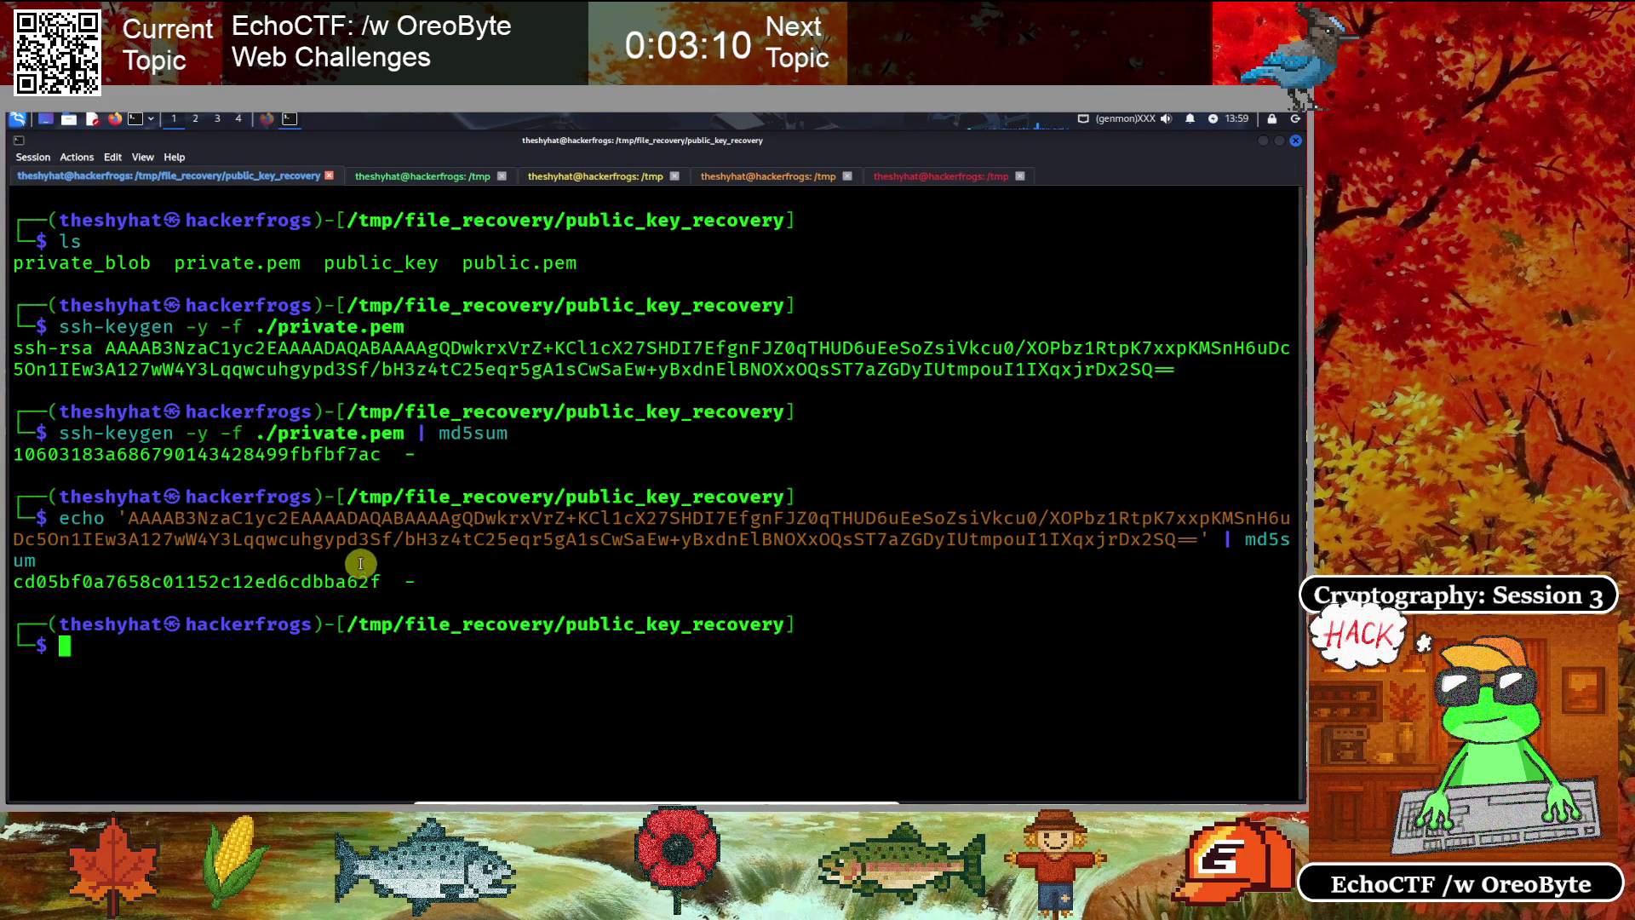
Rerun the hash with base64 -d, getting 352a8ccd55c0b0a84d445d89d6210bfd
key("Up")
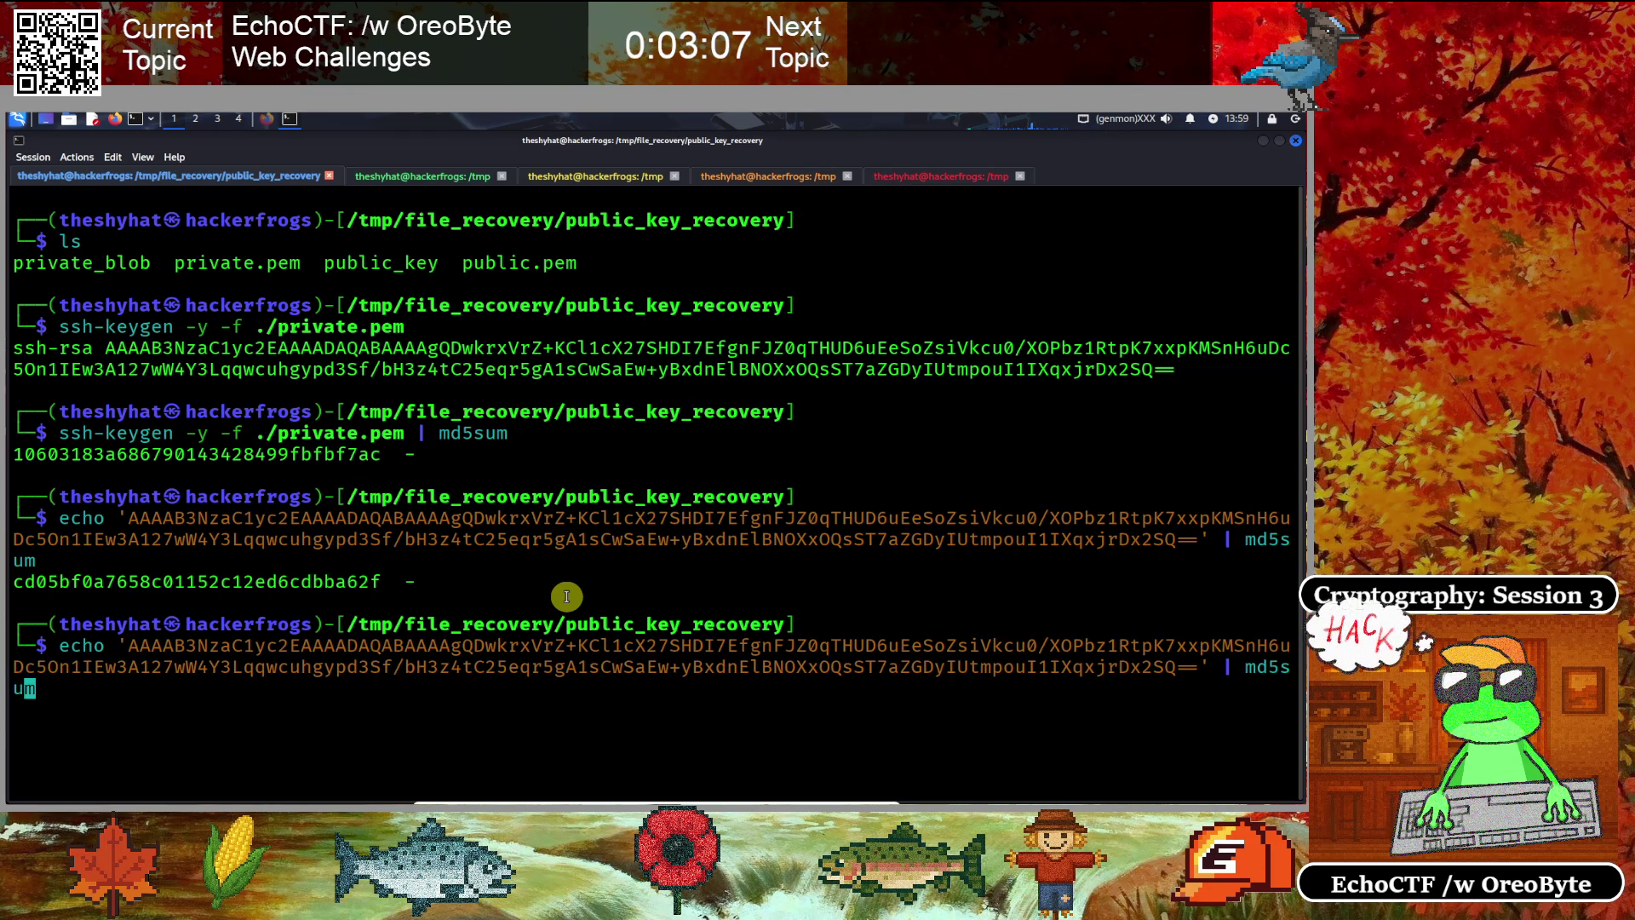
key("Right")
key("Right")
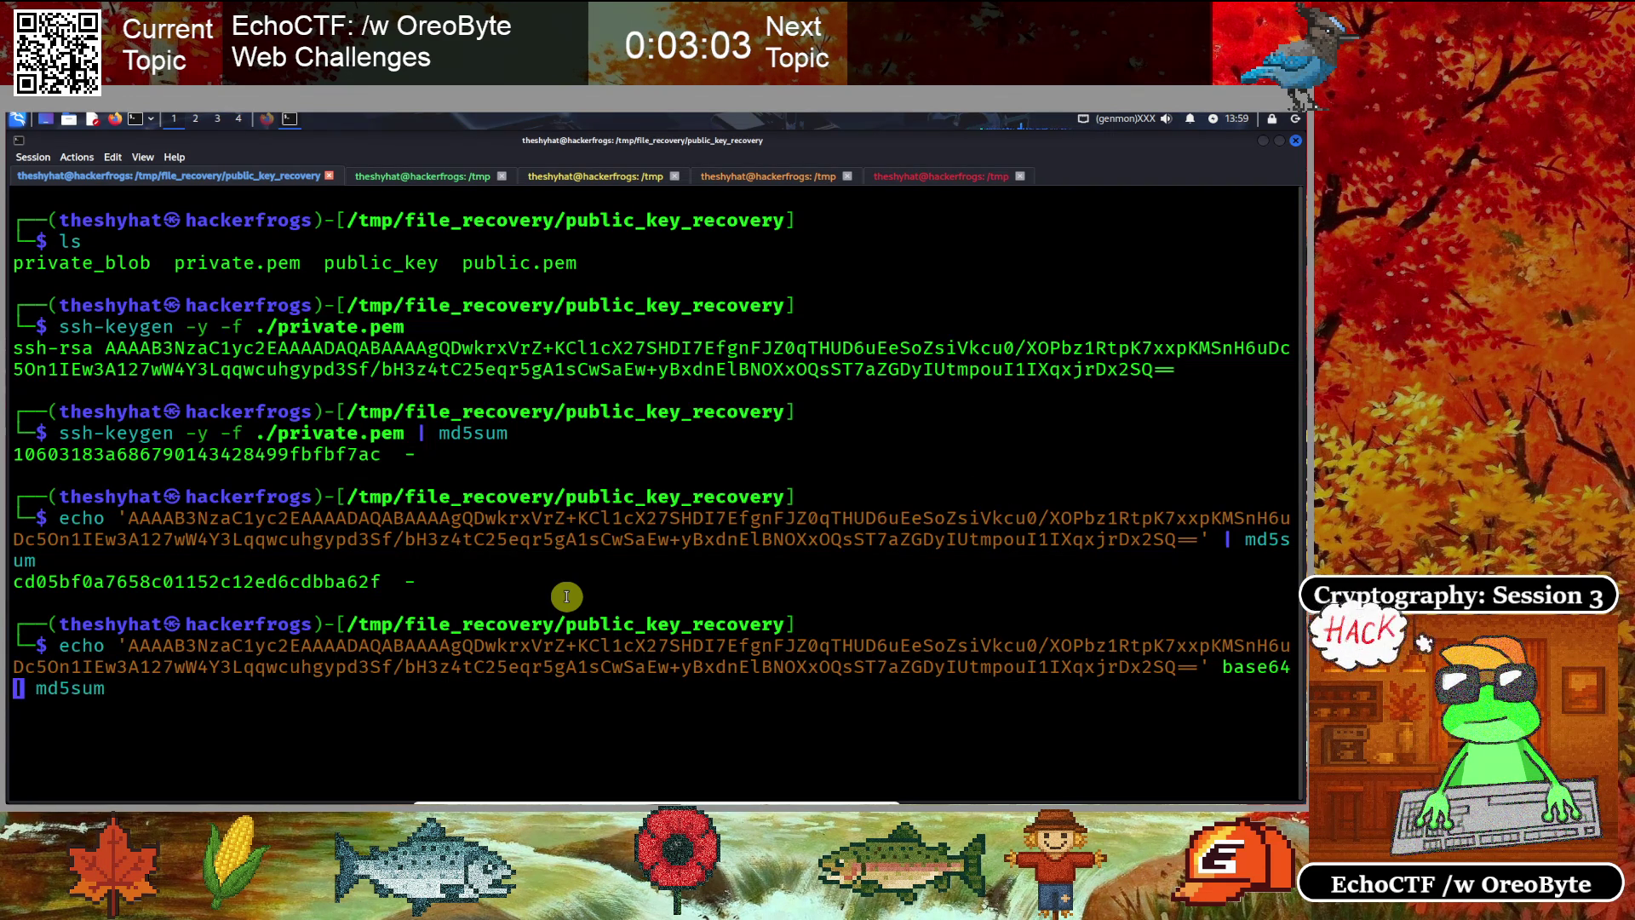
type("-d")
key("Return")
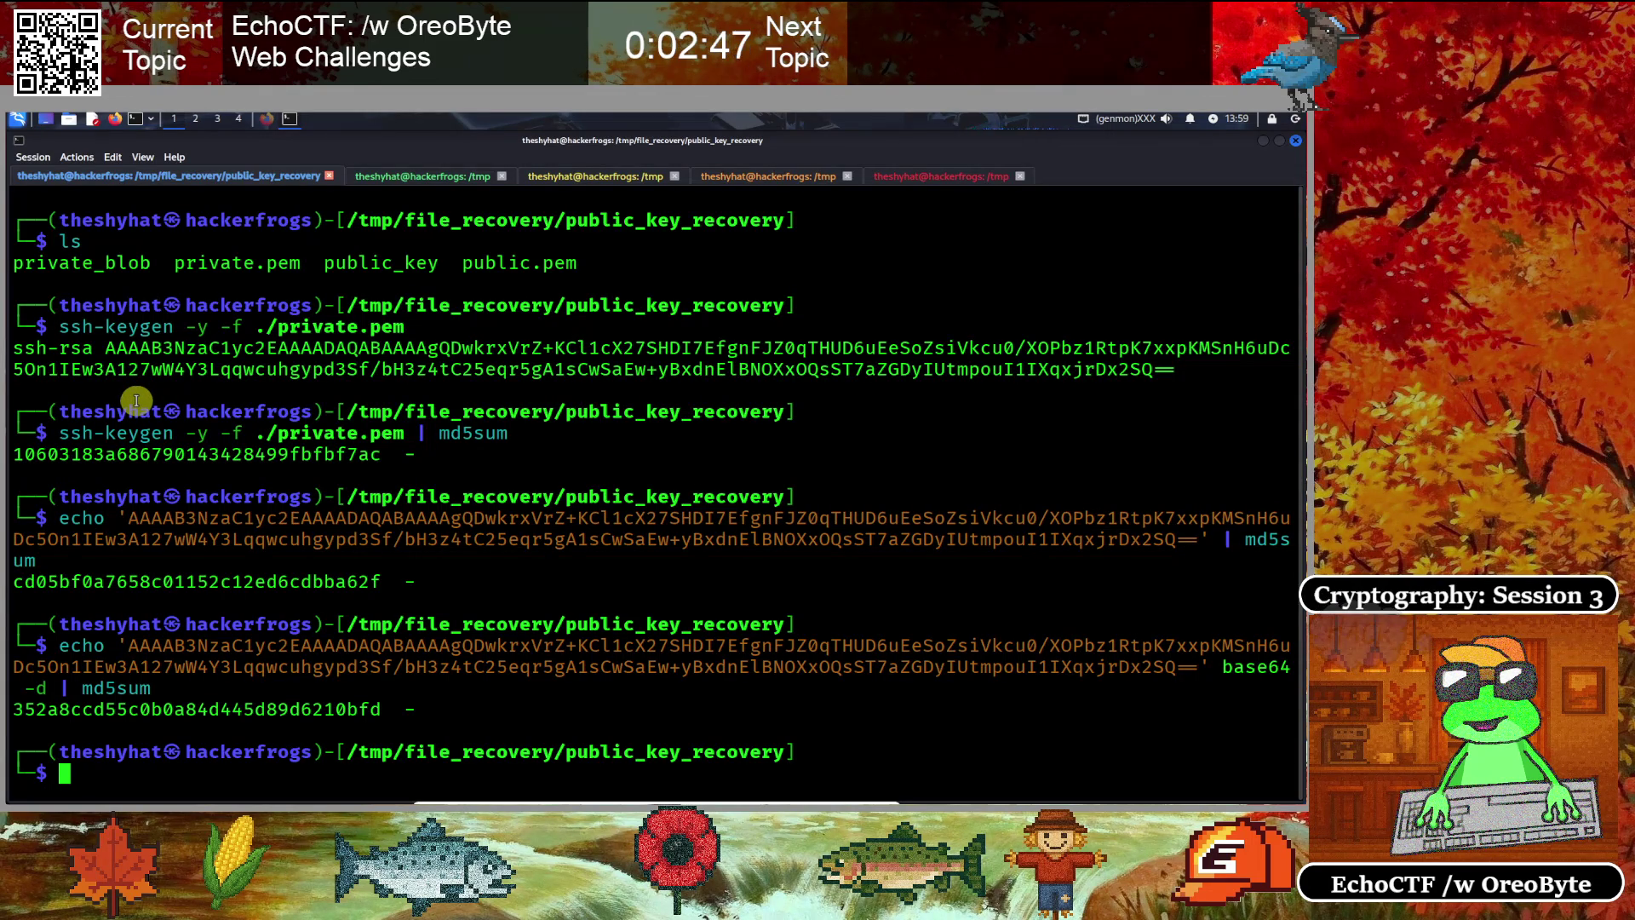
Select the ssh-rsa blob and return to the RingZer0 Public key recovery page in Firefox
mouse_move(105, 348)
left_mouse_down()
mouse_move(690, 373)
mouse_move(1179, 360)
left_mouse_up()
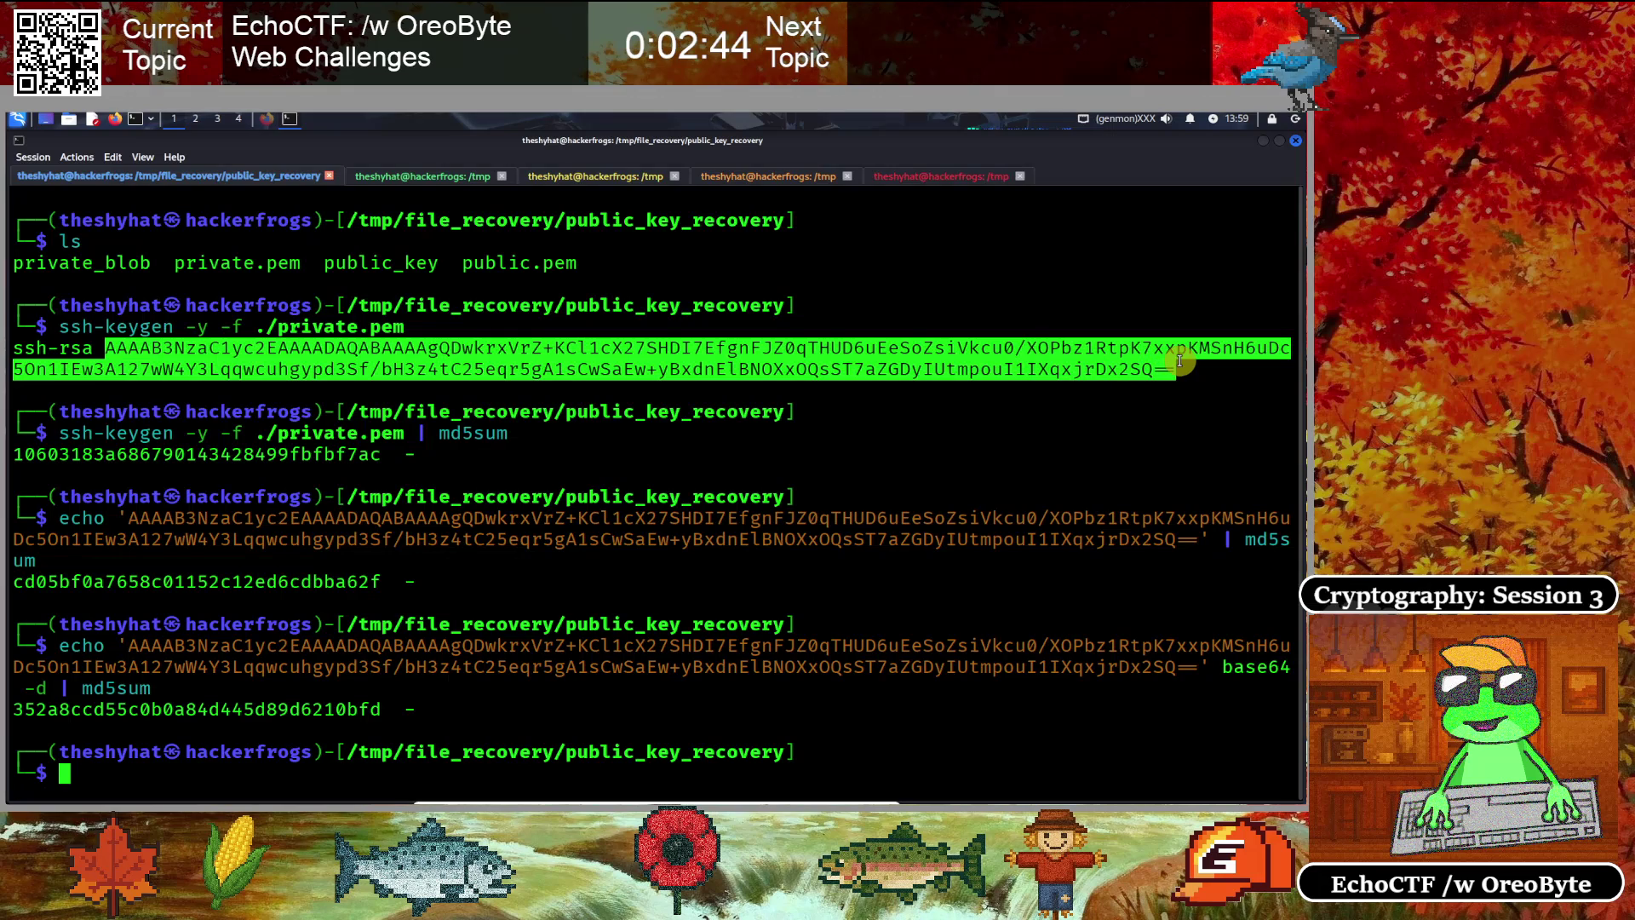
left_click(266, 118)
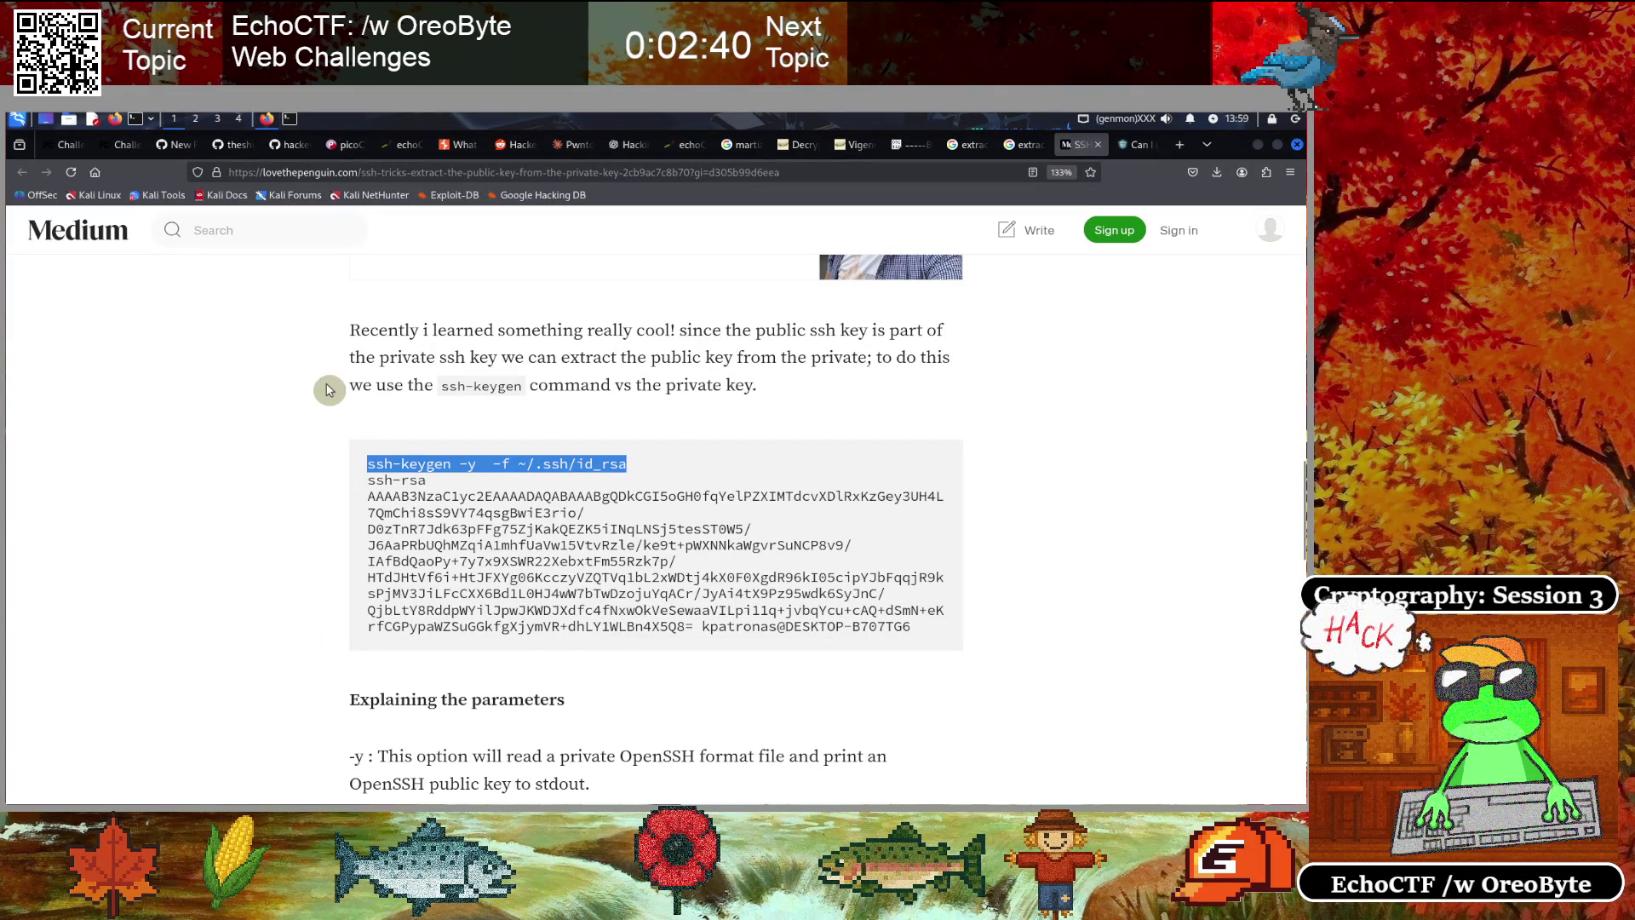
left_click(125, 149)
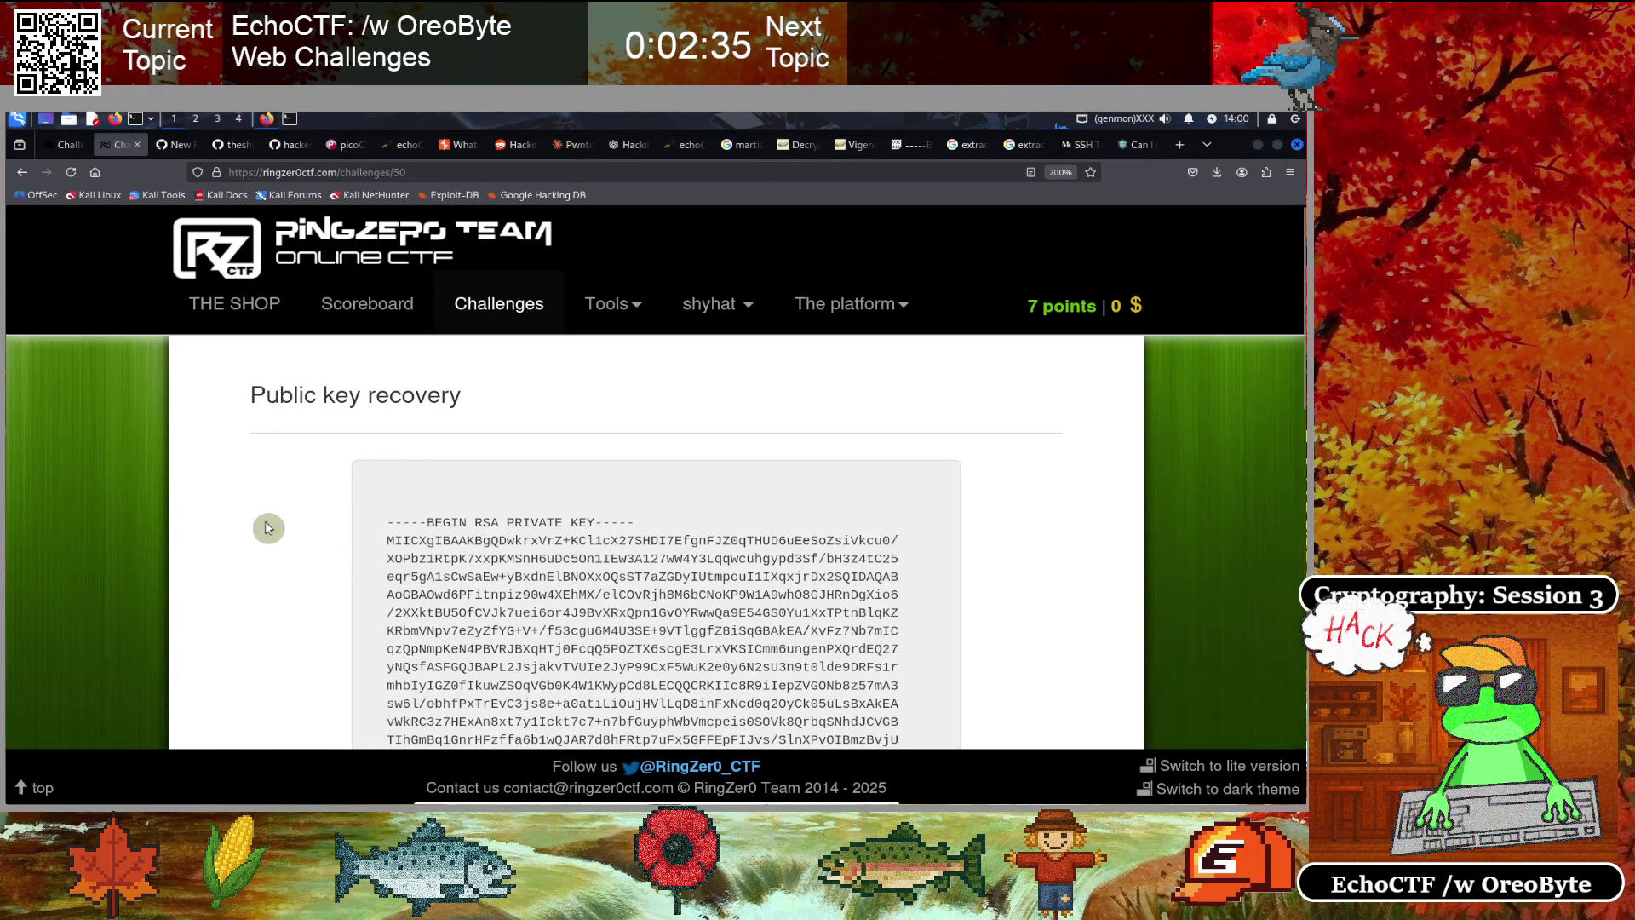
scroll(366, 558, "down", 3)
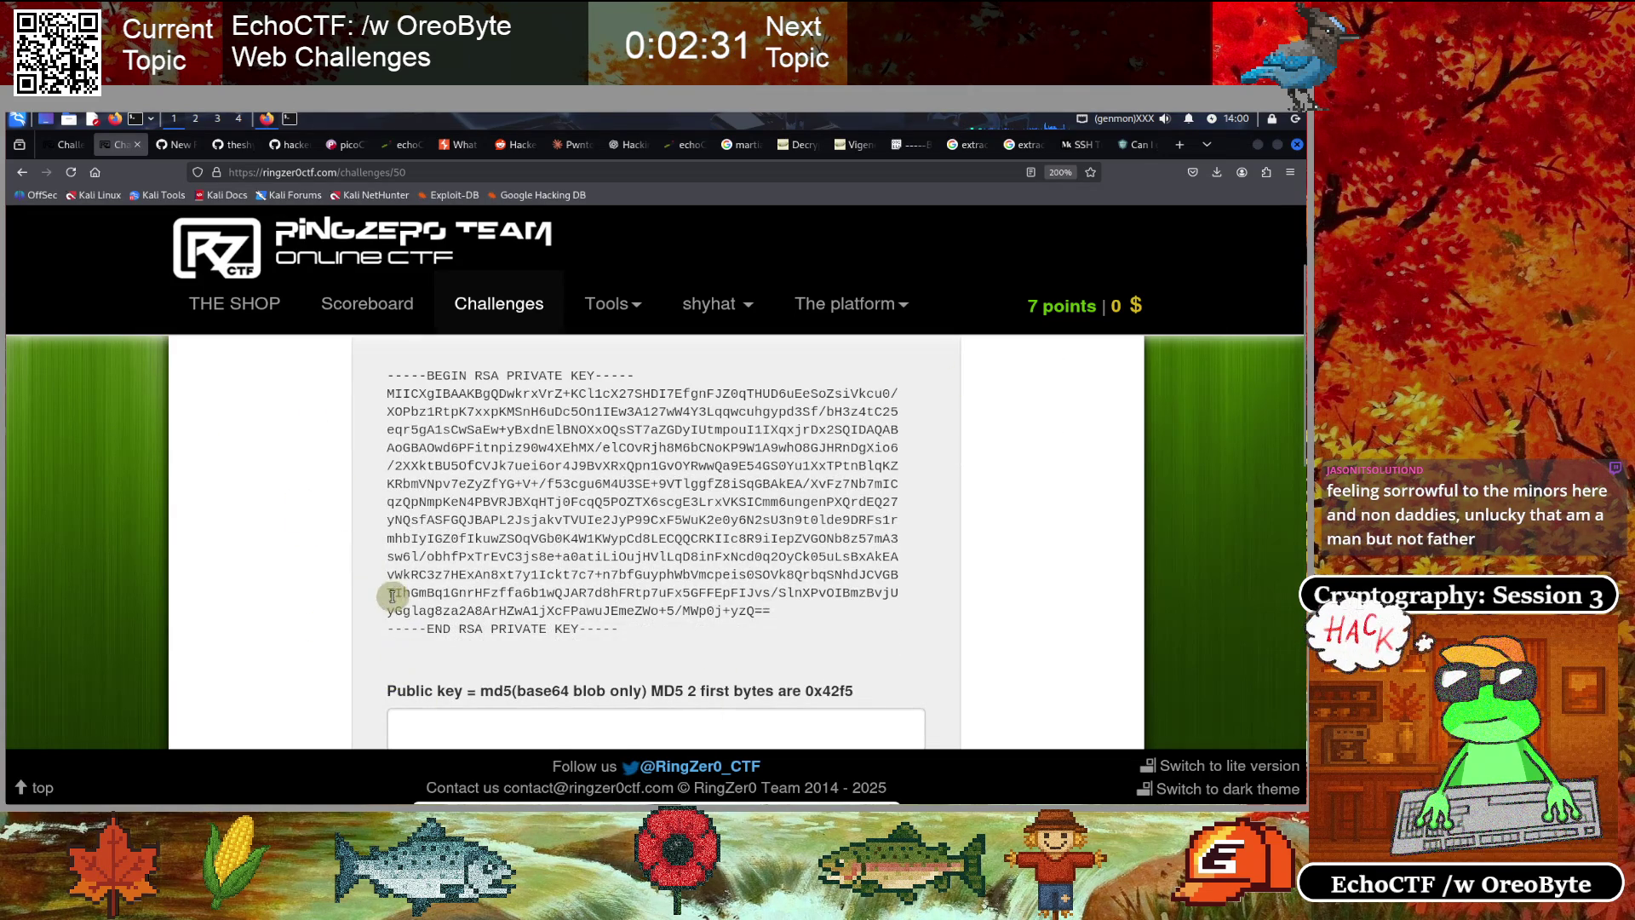
scroll(366, 590, "down", 3)
scroll(264, 600, "down", 3)
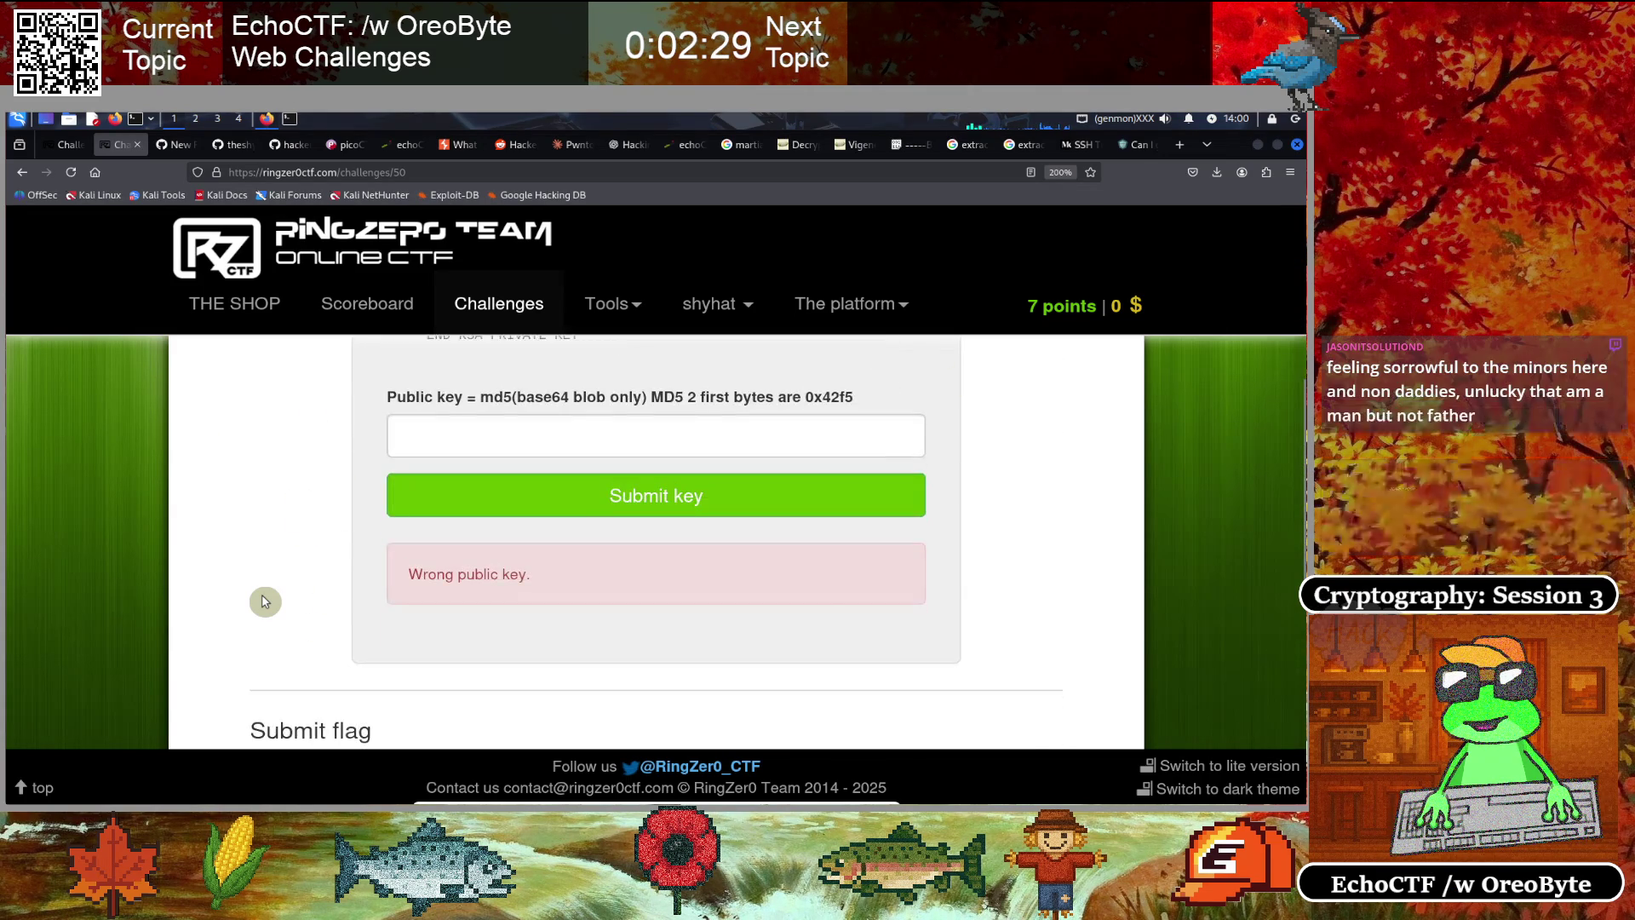
scroll(265, 601, "down", 3)
scroll(167, 627, "down", 2)
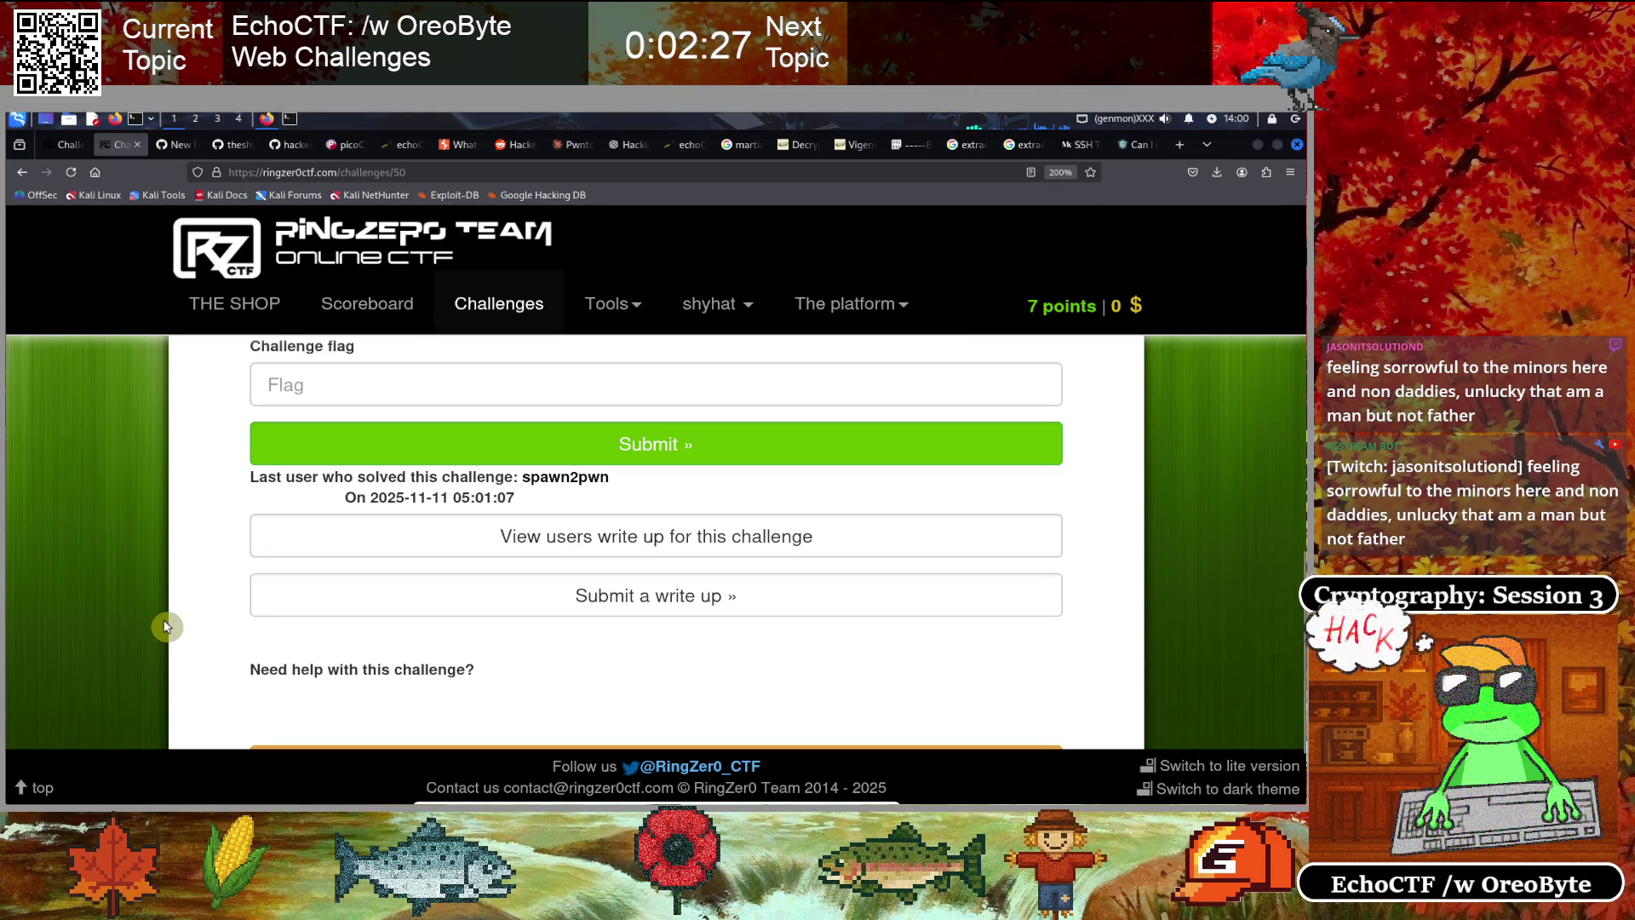
scroll(167, 626, "up", 3)
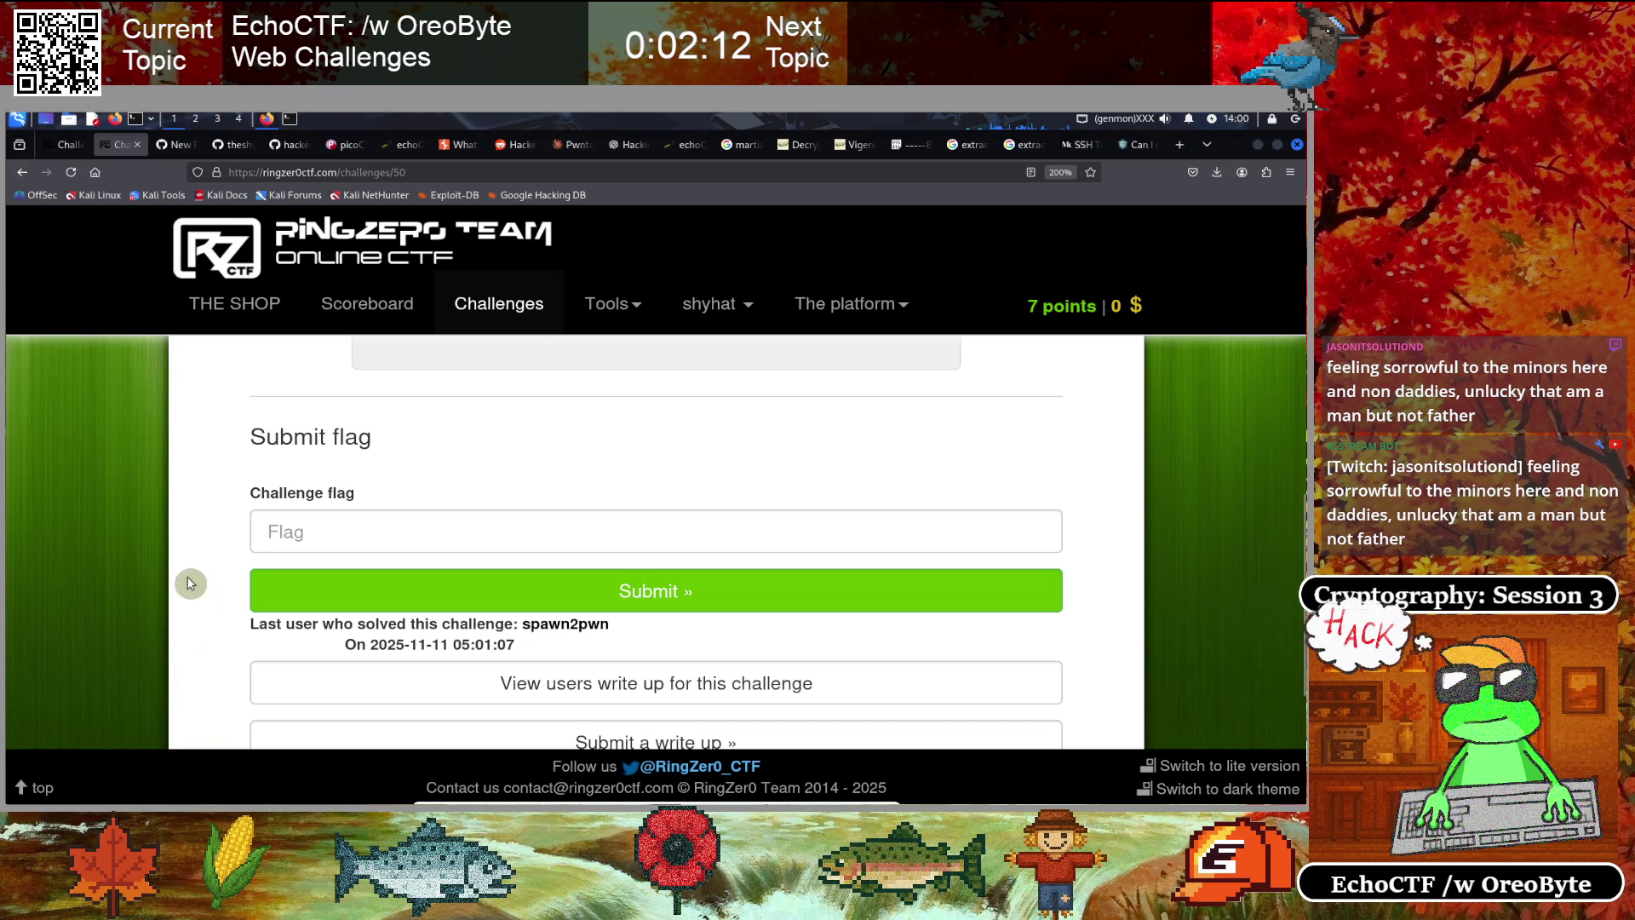
scroll(177, 566, "up", 5)
scroll(180, 563, "up", 4)
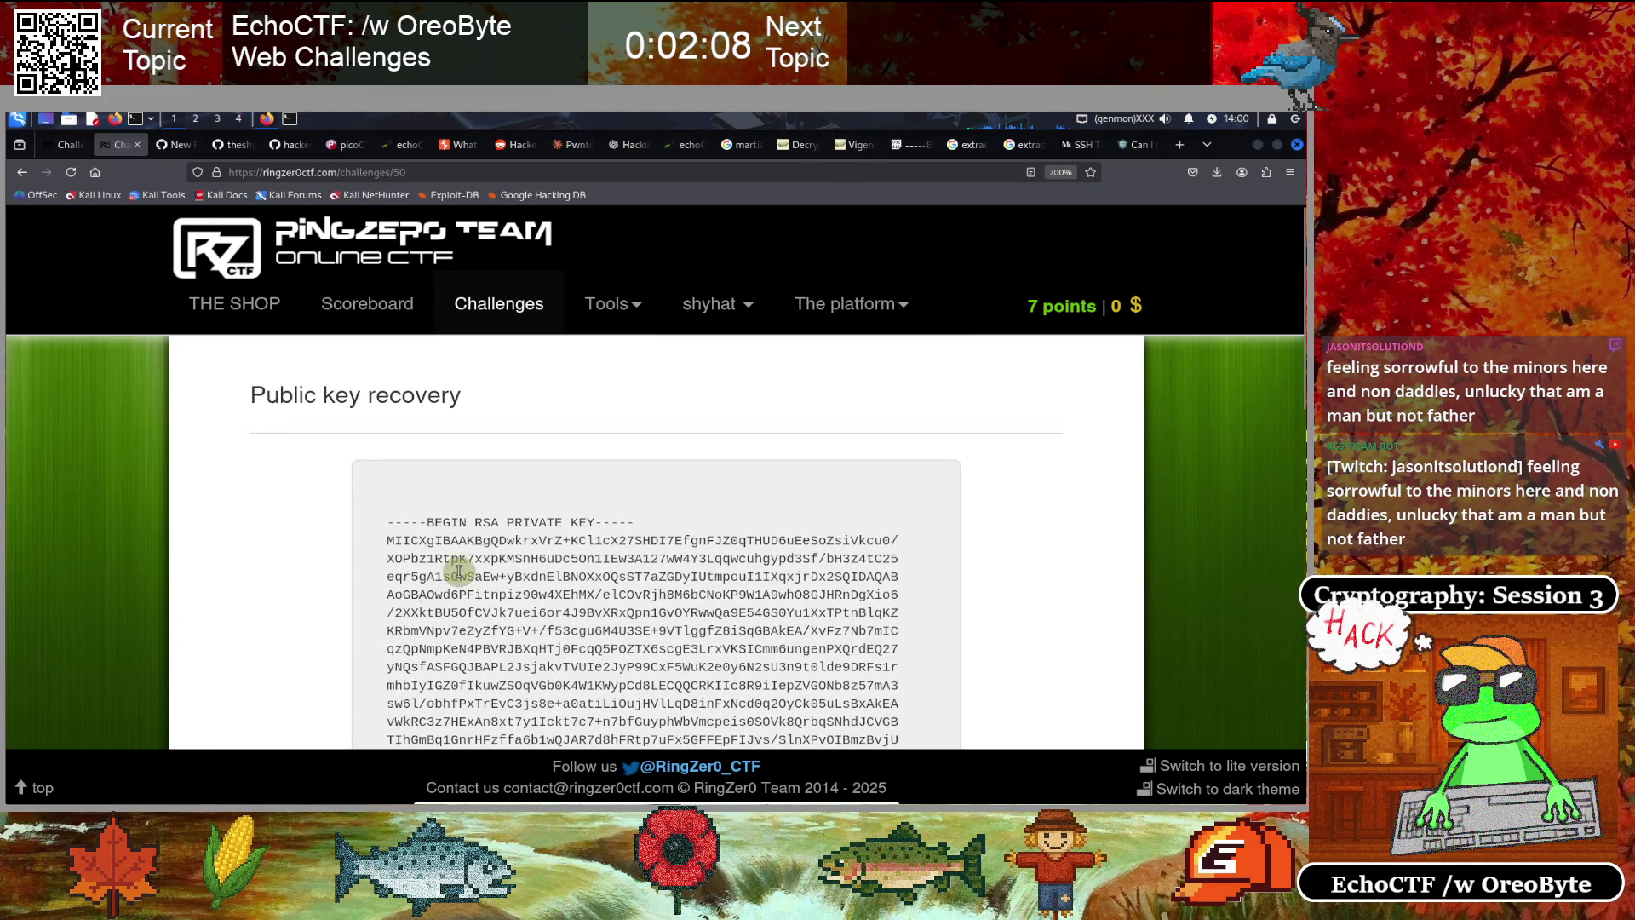
scroll(253, 574, "down", 2)
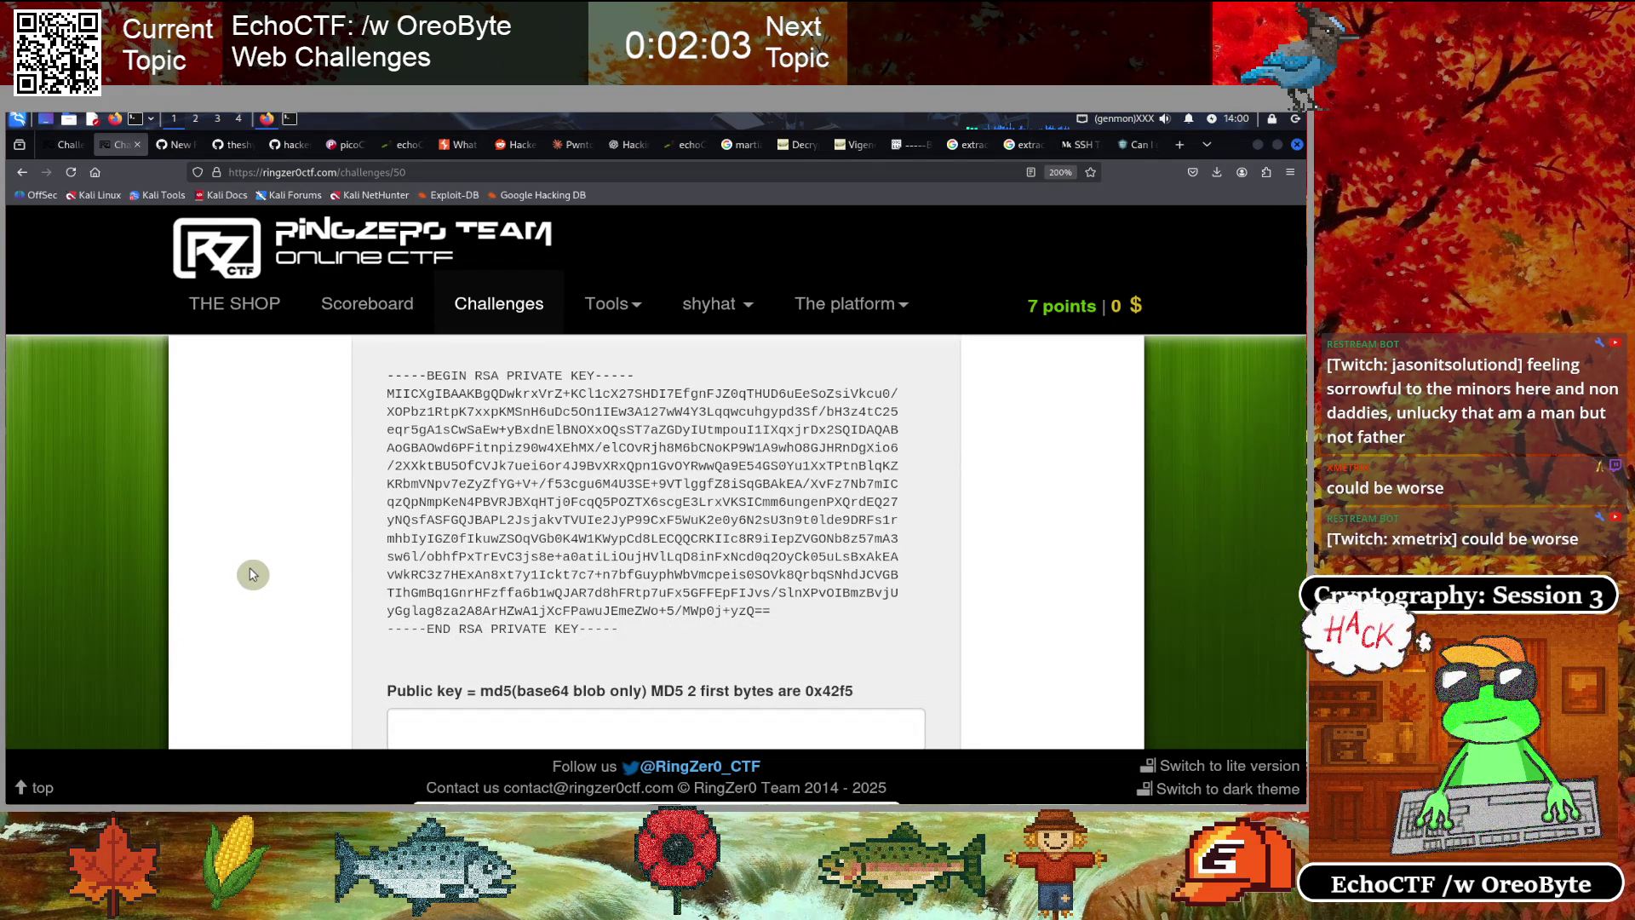
scroll(253, 575, "up", 2)
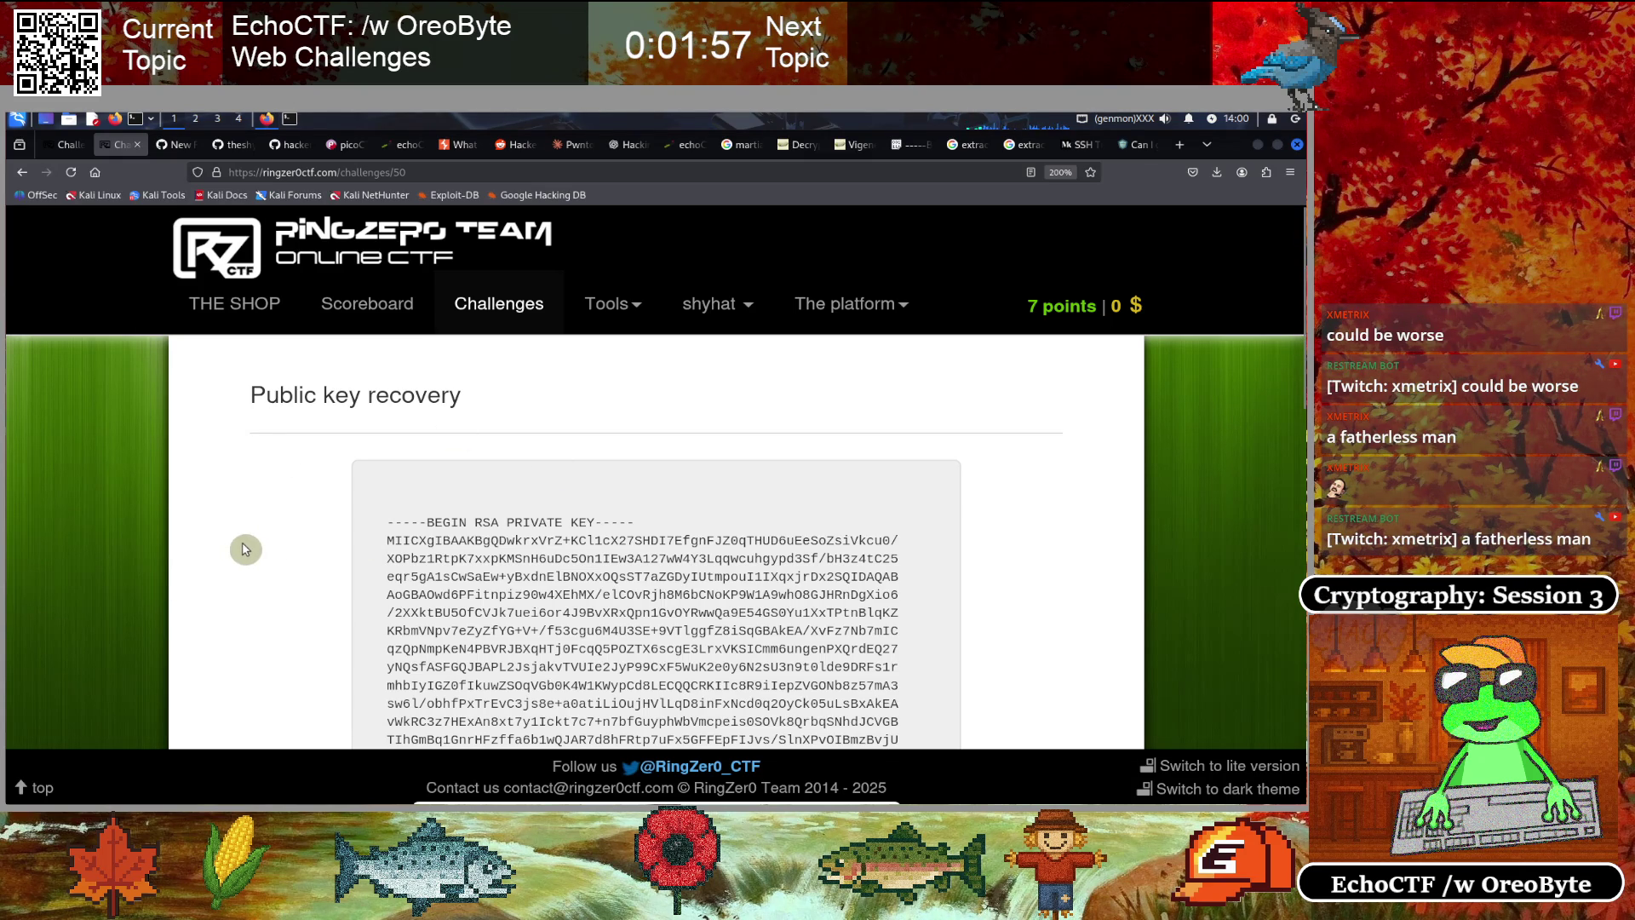
scroll(246, 549, "down", 2)
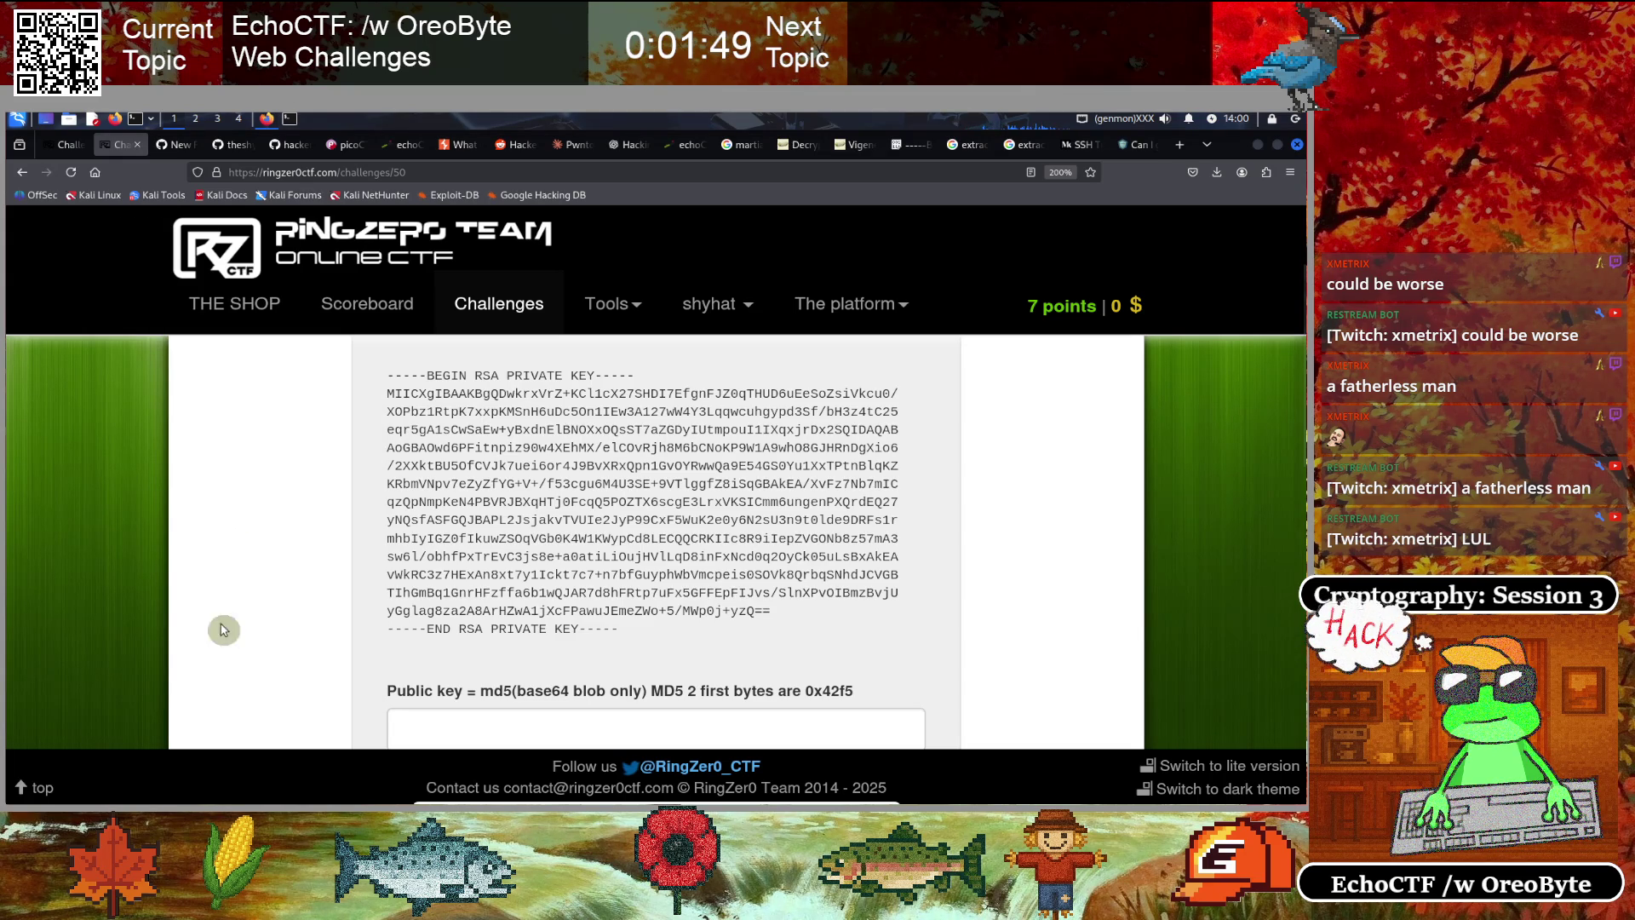
scroll(268, 574, "up", 2)
scroll(269, 574, "down", 2)
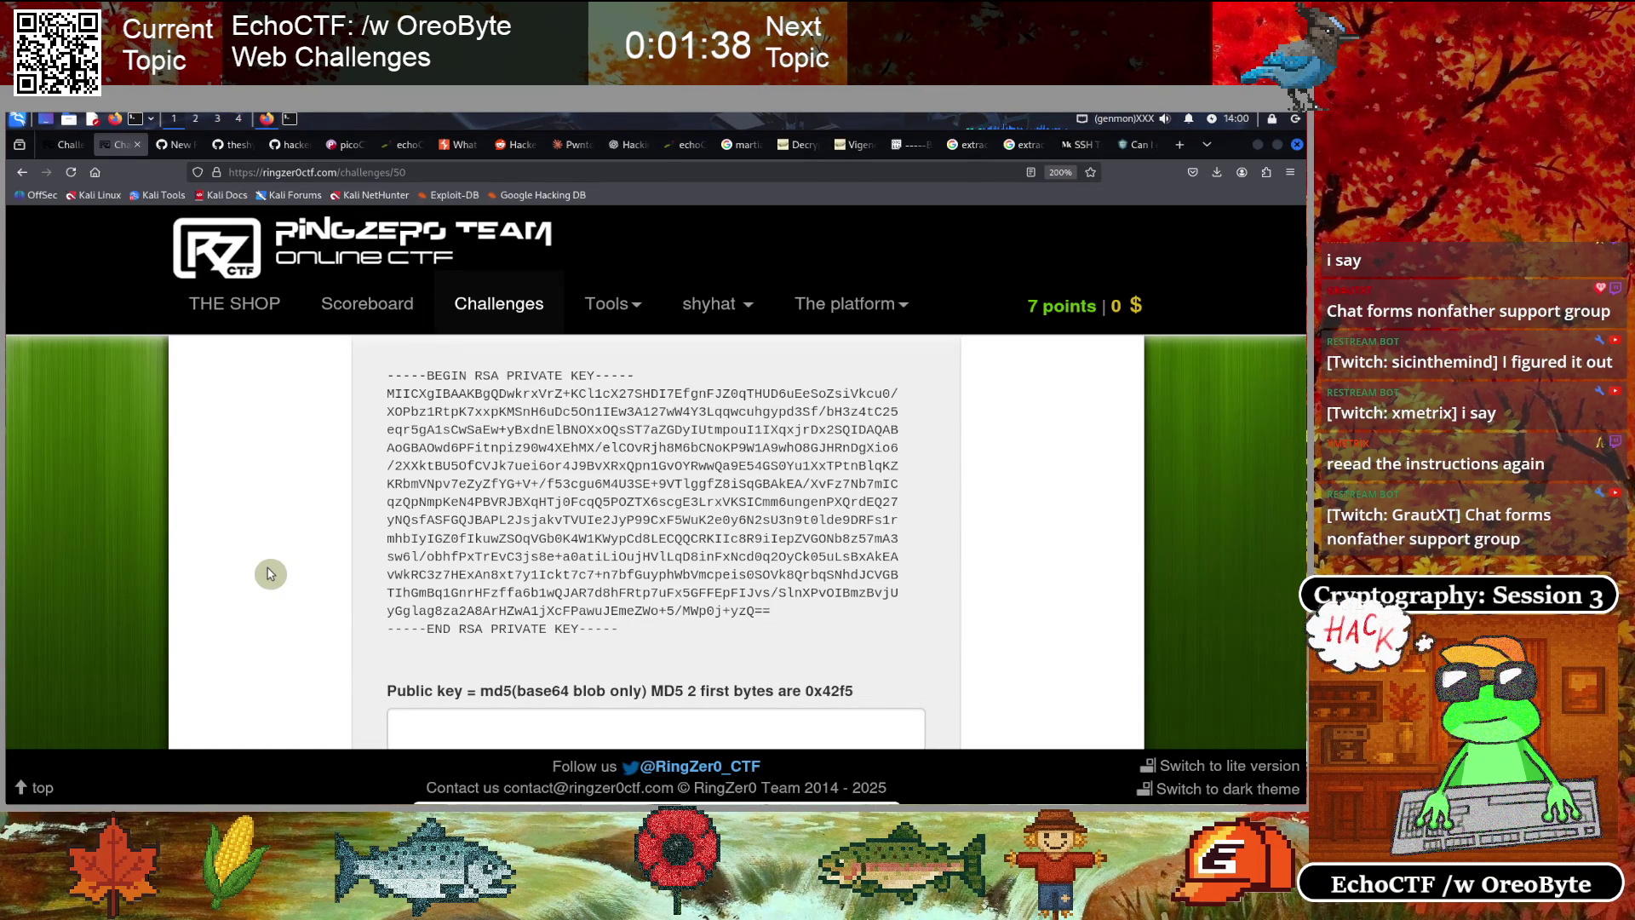
scroll(317, 616, "up", 3)
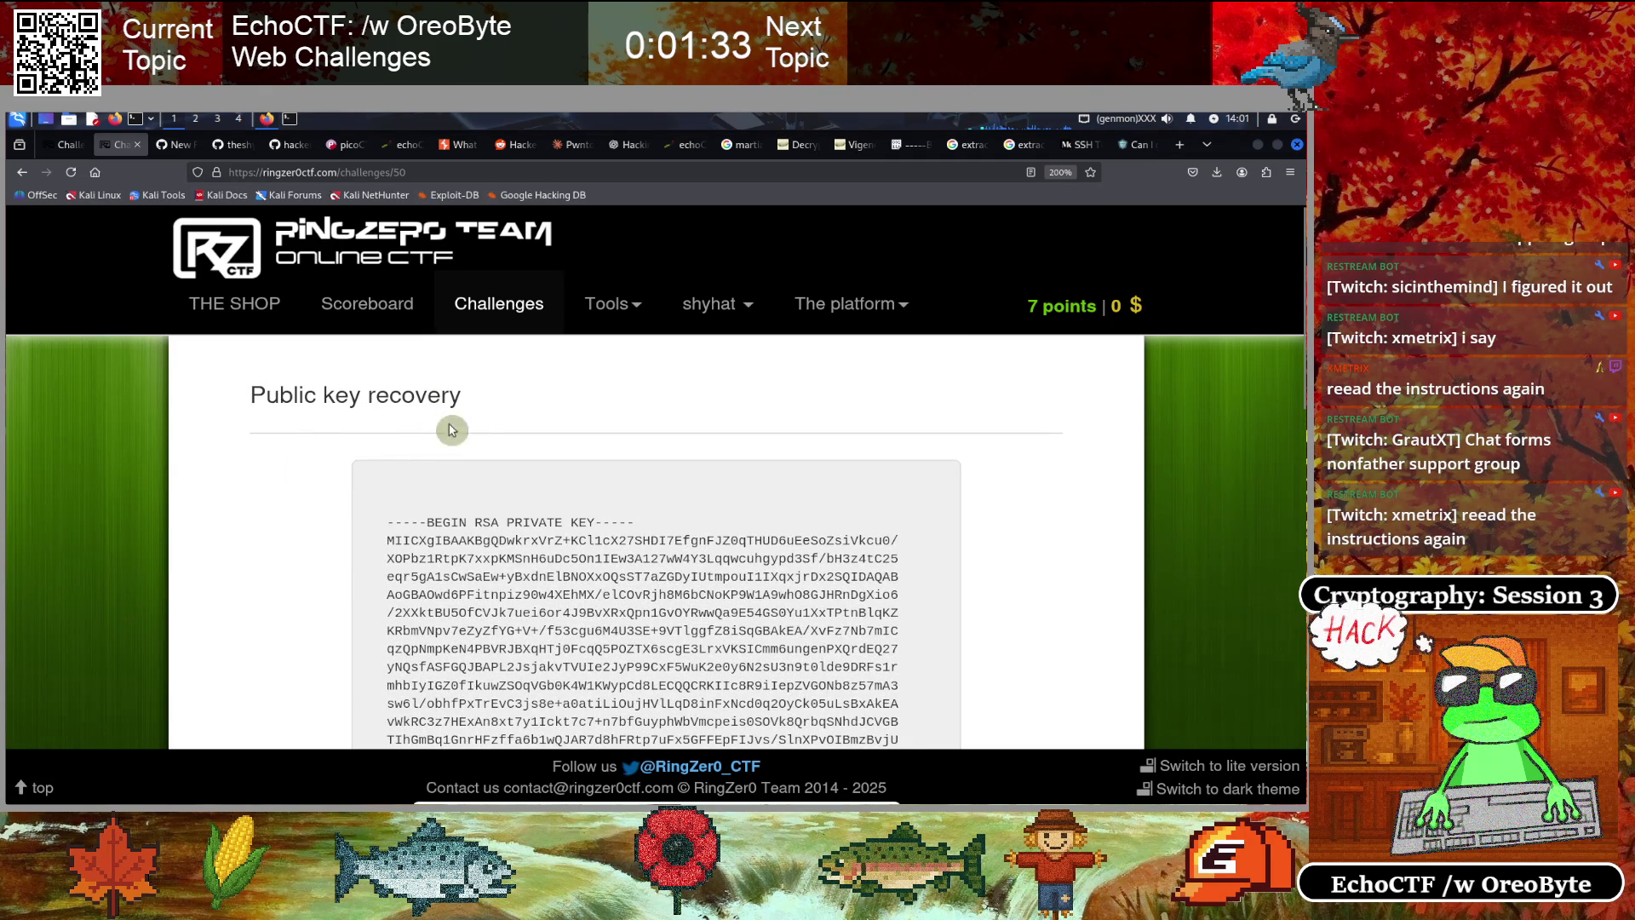
scroll(400, 464, "down", 3)
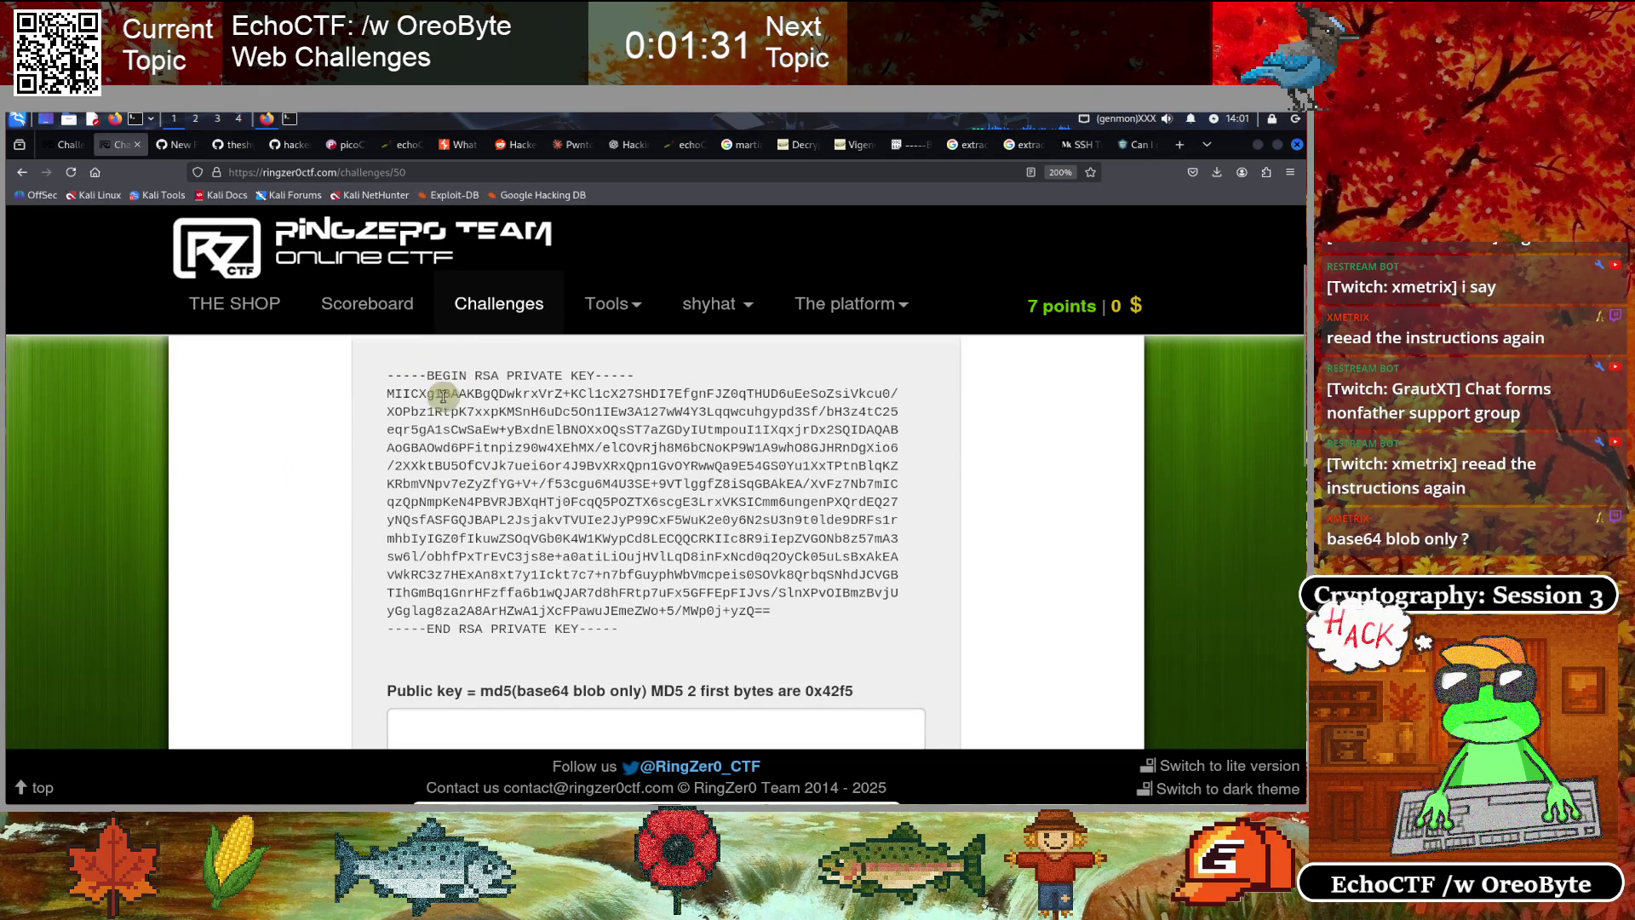
scroll(317, 604, "down", 1)
scroll(317, 603, "down", 3)
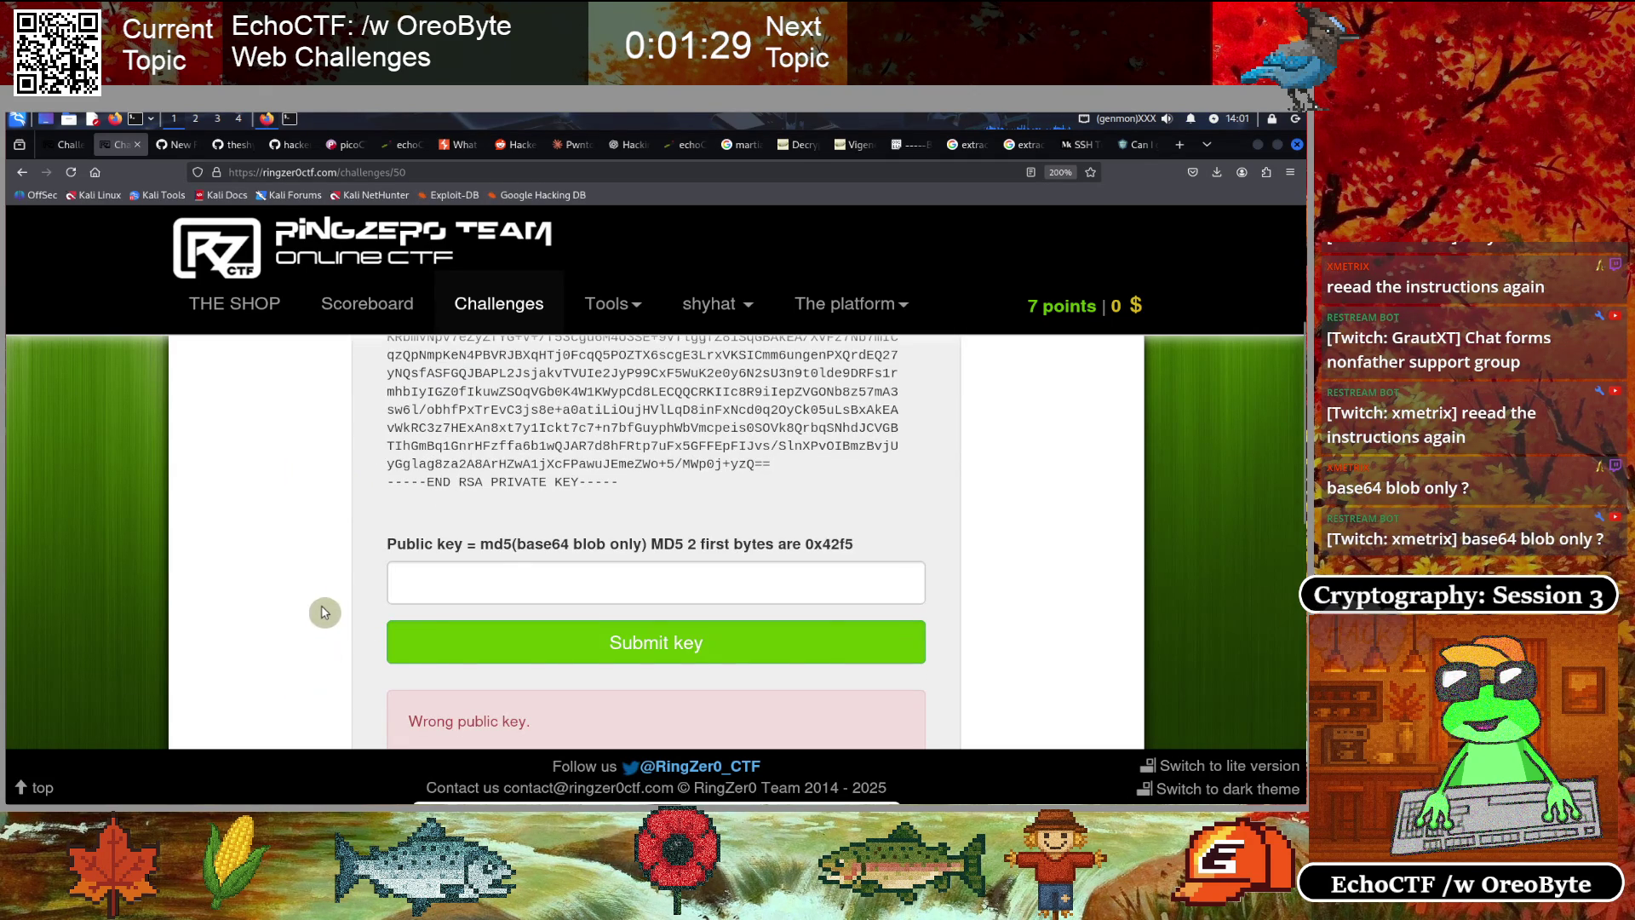
scroll(321, 595, "up", 3)
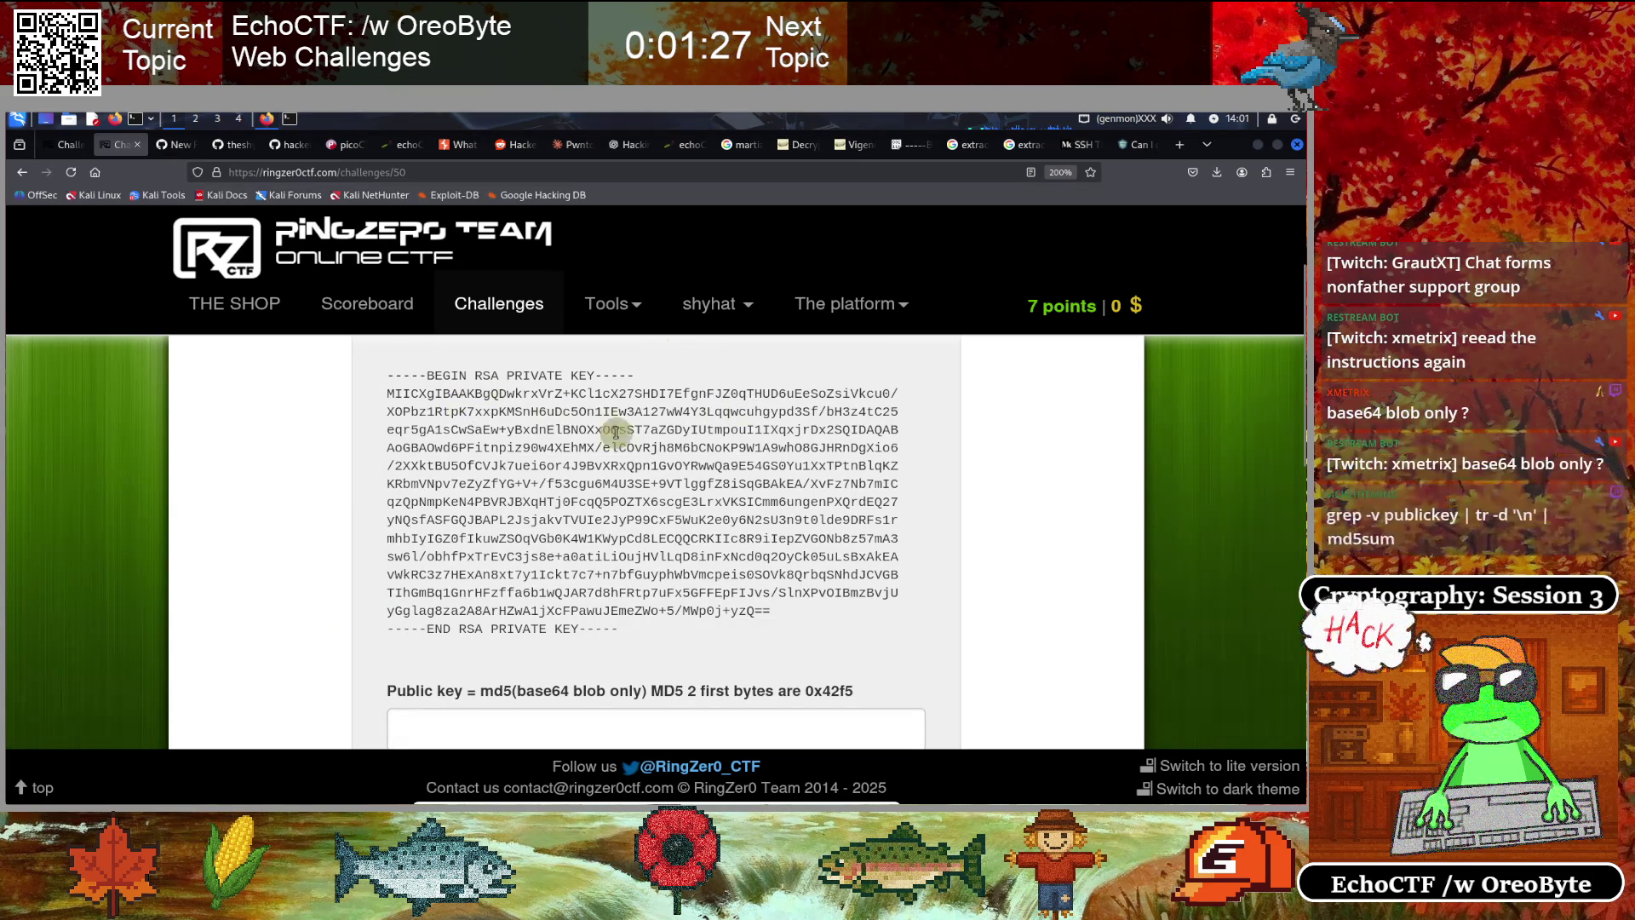